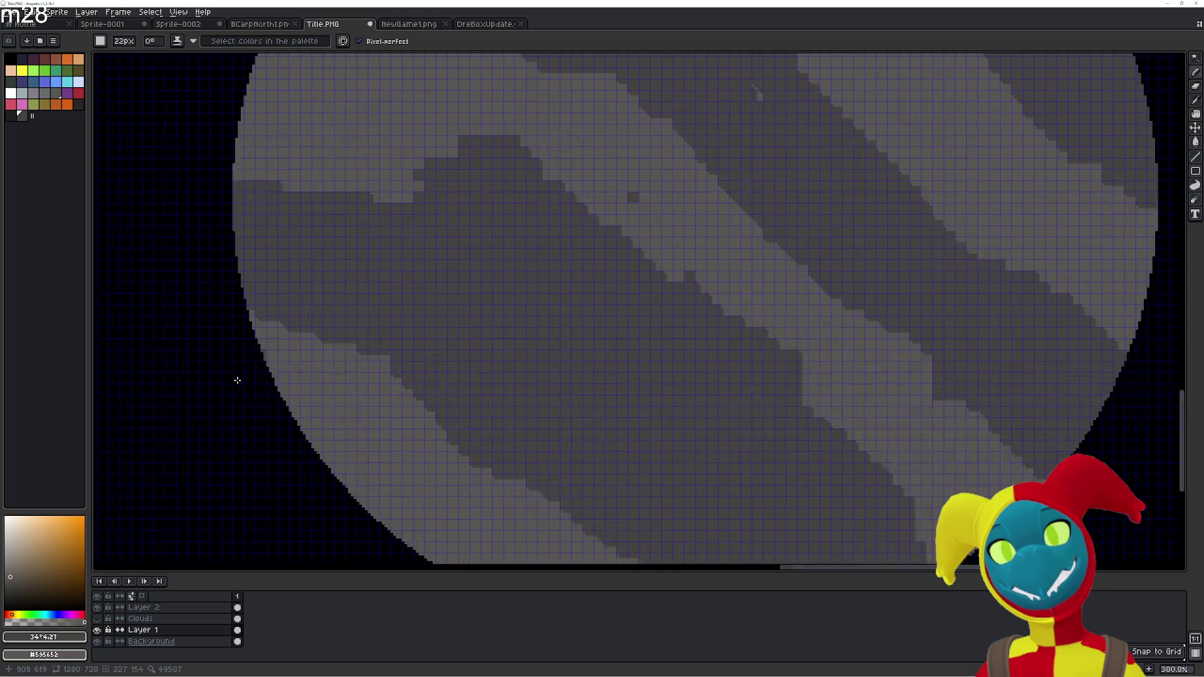
Zoom in on the planet's left edge and return to the single-pixel pencil
scroll(295, 357, "up", 1)
left_click_drag(365, 404, 358, 398)
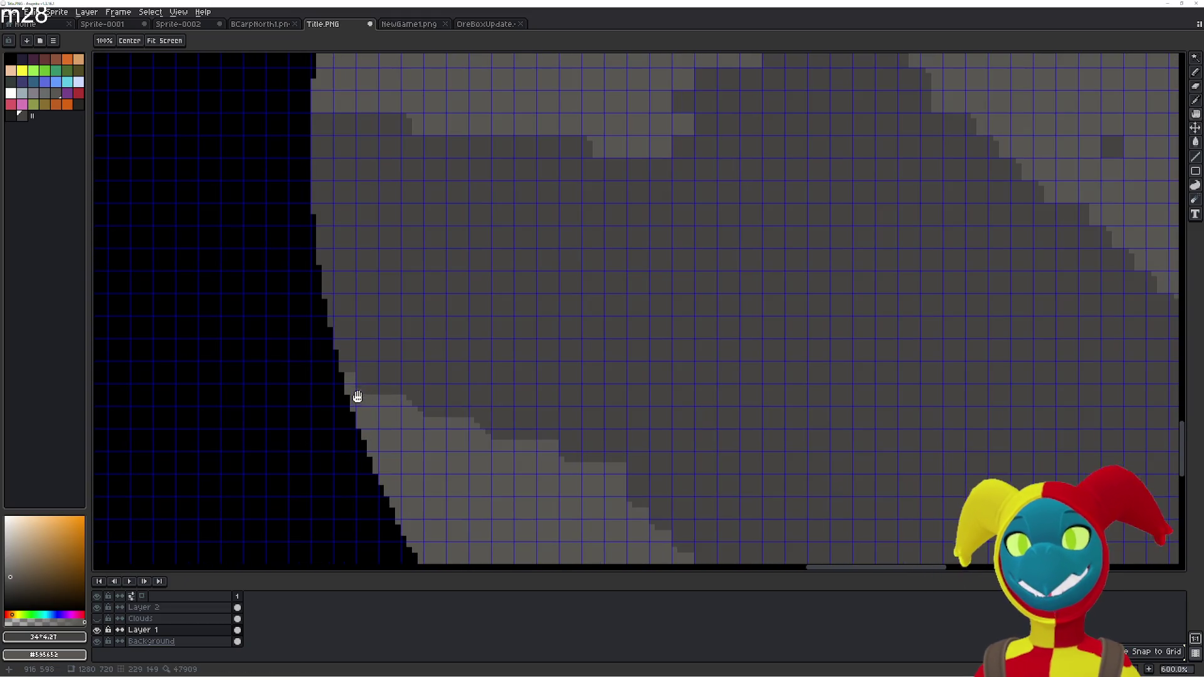
key("r")
scroll(353, 381, "up", 3)
key("p")
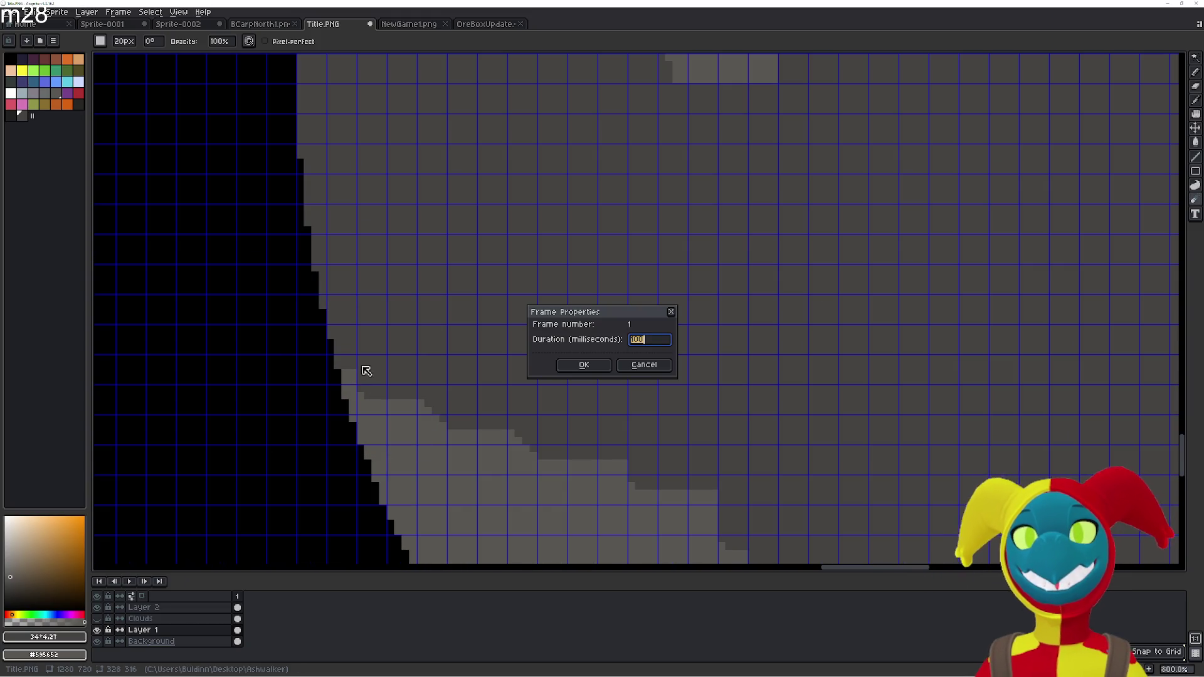
key("Escape")
key("minus")
key("minus")
key("minus")
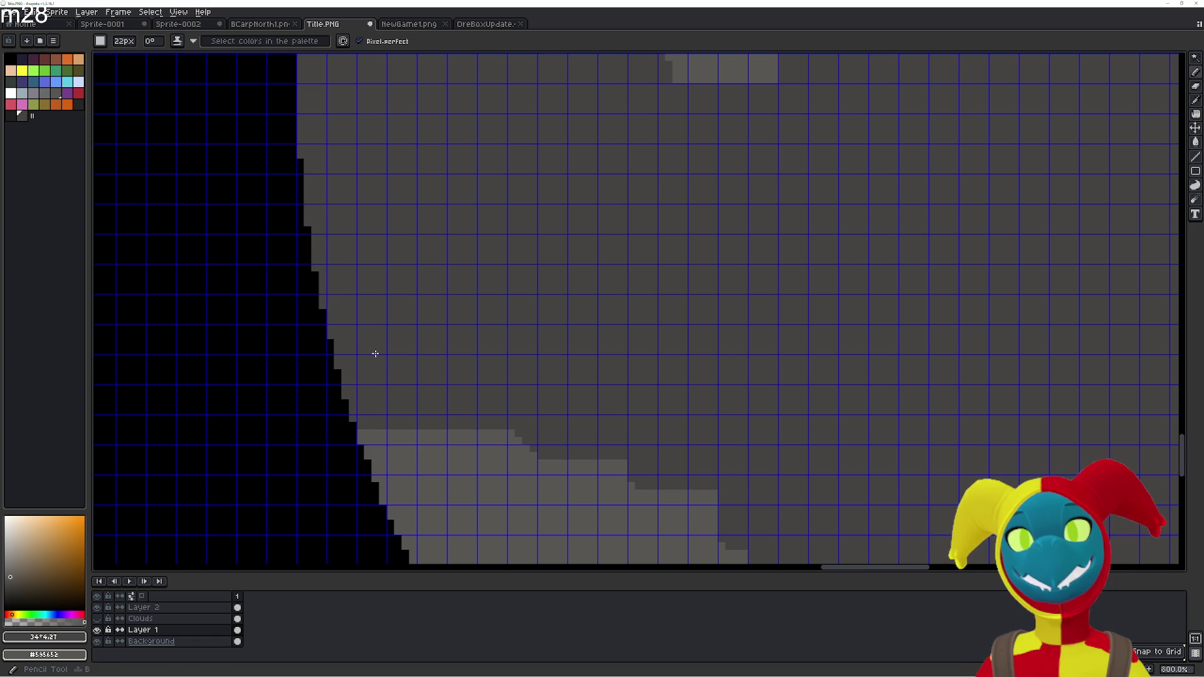
key("b")
Paint Bucket-fill the first light-grey step pixels on the band's upper edge dark grey
key("g")
left_click(397, 414)
left_click(373, 404)
left_click(350, 390)
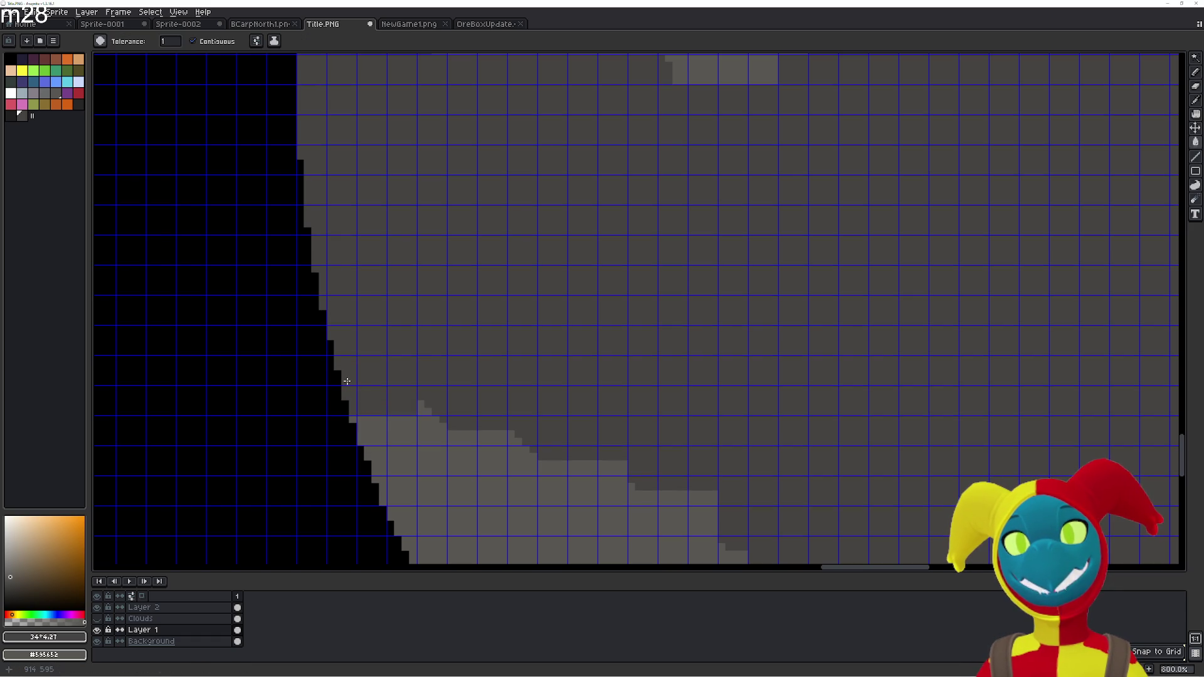
left_click(370, 426)
left_click(401, 433)
left_click(423, 409)
left_click(449, 433)
left_click(511, 471)
left_click(517, 481)
left_click(494, 437)
Darken the light-grey steps further down the band's top edge
left_click(514, 438)
left_click(551, 486)
left_click(578, 471)
left_click(613, 489)
left_click(615, 471)
left_click(644, 497)
left_click(673, 521)
left_click(690, 498)
left_click(711, 530)
Pan to the next stretch of band edge and fill its light-grey cells dark grey
left_click_drag(727, 540, 520, 347)
left_click(527, 359)
left_click(556, 389)
left_click(586, 419)
left_click(593, 444)
left_click(620, 473)
left_click(614, 451)
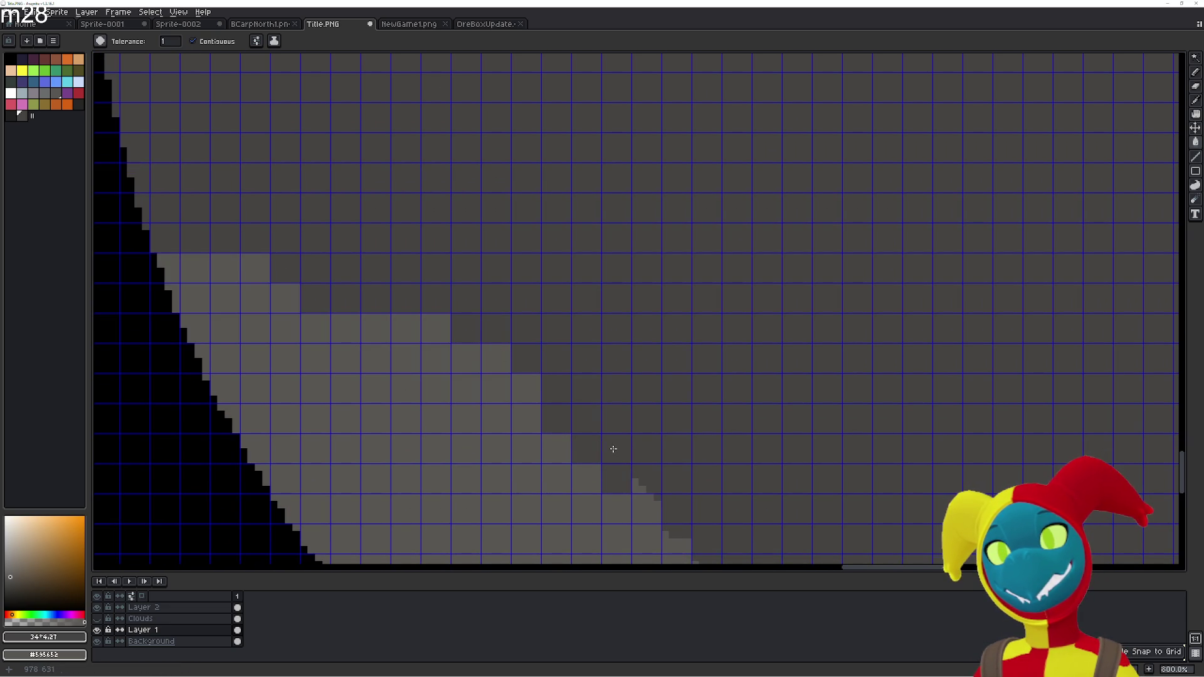
left_click(646, 501)
left_click(638, 486)
Move further along the edge and darken the light patches there
left_click_drag(589, 435, 457, 328)
left_click(432, 310)
left_click(461, 338)
left_click(489, 367)
left_click(515, 376)
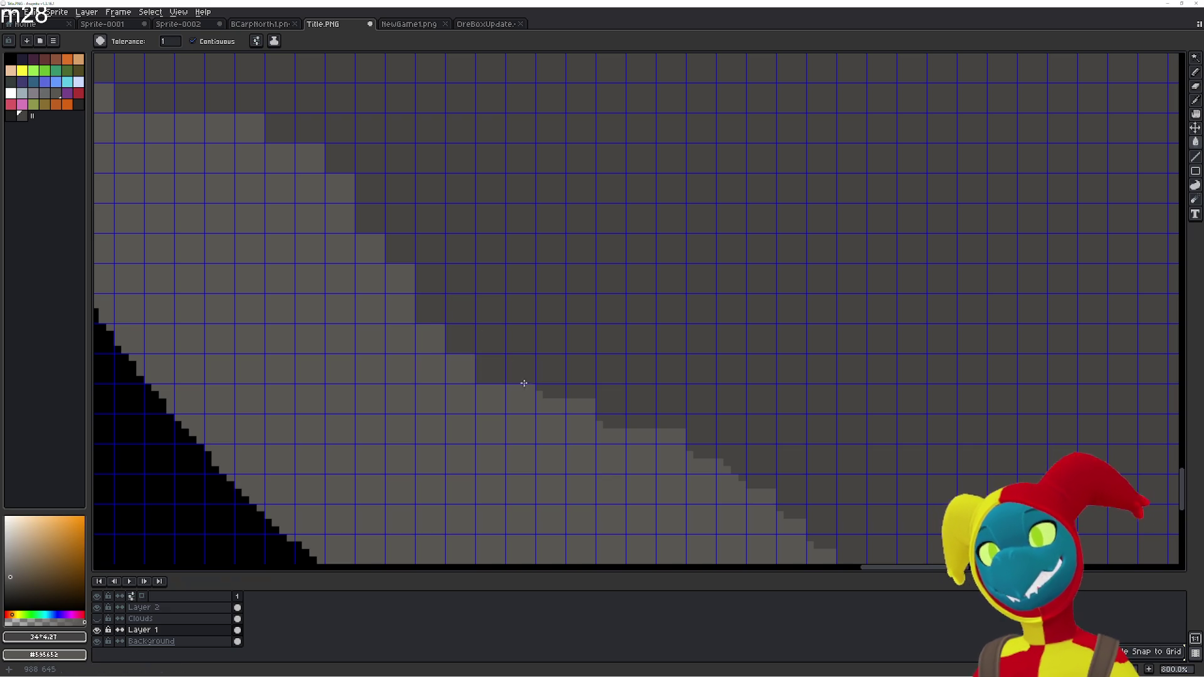
left_click(547, 422)
left_click(552, 407)
left_click(583, 423)
left_click(607, 429)
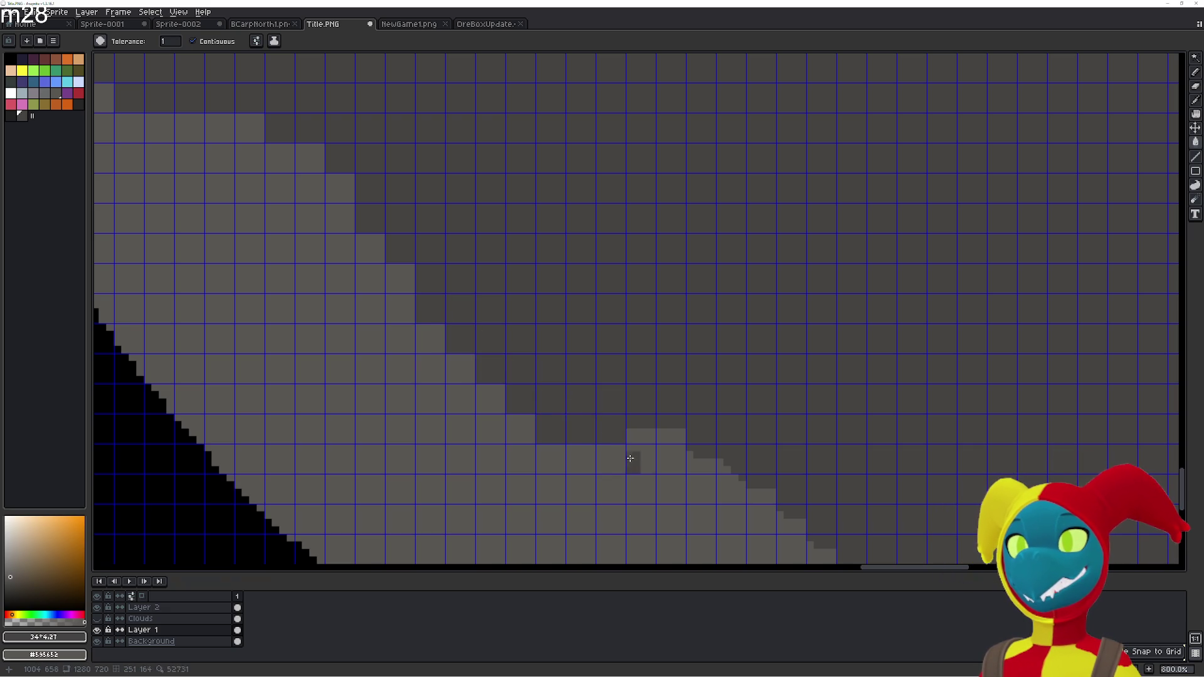
Darken the remaining light steps and the small notch to the right in this stretch
left_click(633, 458)
left_click(643, 432)
left_click(669, 458)
left_click(671, 436)
left_click(699, 464)
left_click(728, 487)
left_click(701, 489)
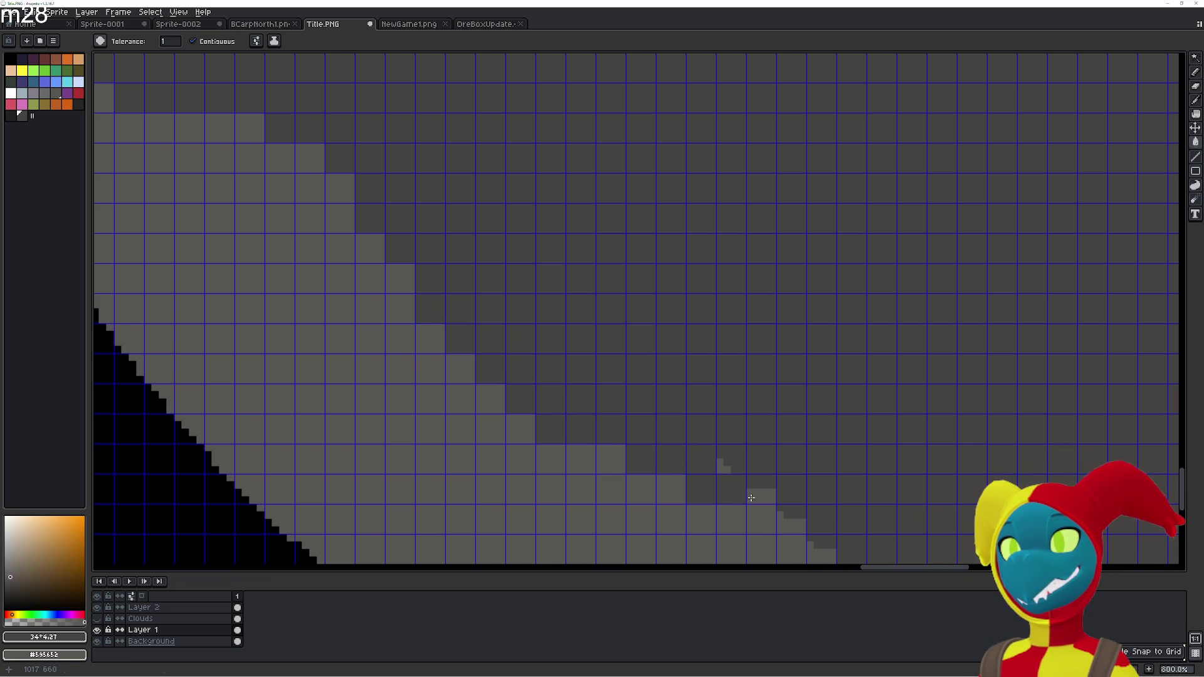
left_click(751, 495)
left_click(771, 517)
left_click(722, 468)
Pan to the next part of the band edge and darken its light-grey patches
left_click_drag(719, 470, 487, 301)
left_click(490, 319)
left_click(510, 332)
left_click(543, 362)
left_click(579, 383)
left_click(580, 418)
left_click(611, 395)
left_click(641, 446)
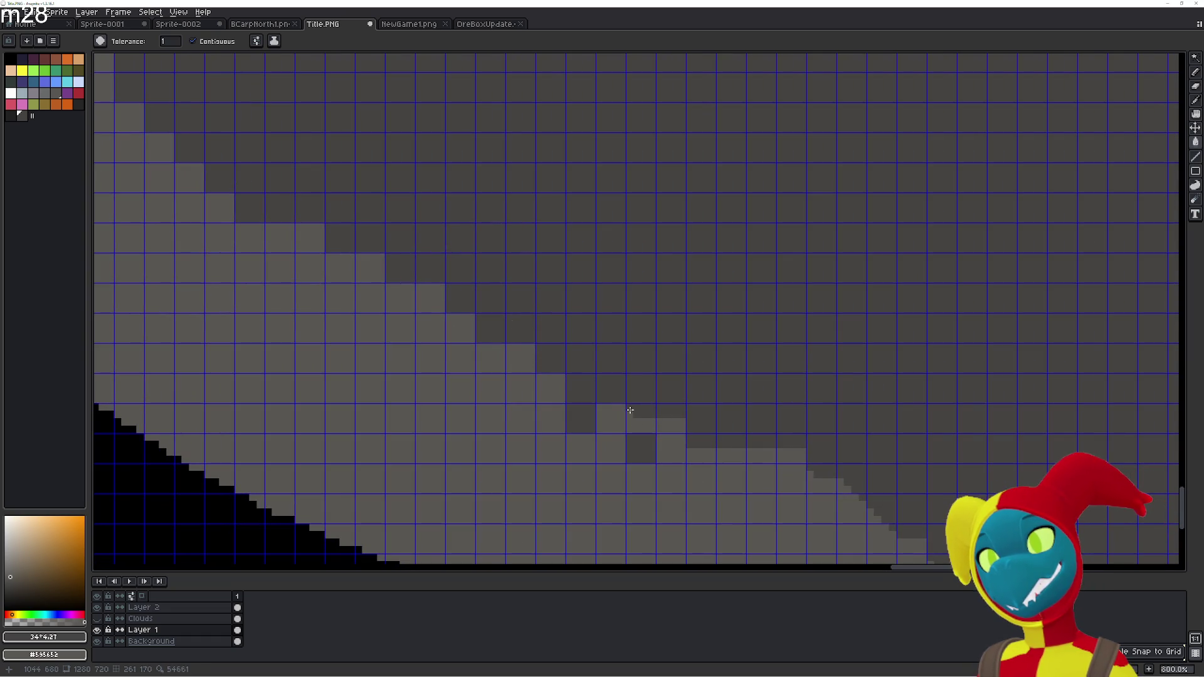
Fill the rightmost light-grey steps in this view dark grey
left_click(668, 448)
left_click(611, 419)
left_click(639, 425)
left_click(668, 425)
left_click(737, 457)
left_click(784, 456)
left_click(704, 454)
Darken the light stair pixels along the newly shown section of band edge
left_click_drag(800, 473, 535, 336)
left_click(529, 342)
left_click(558, 348)
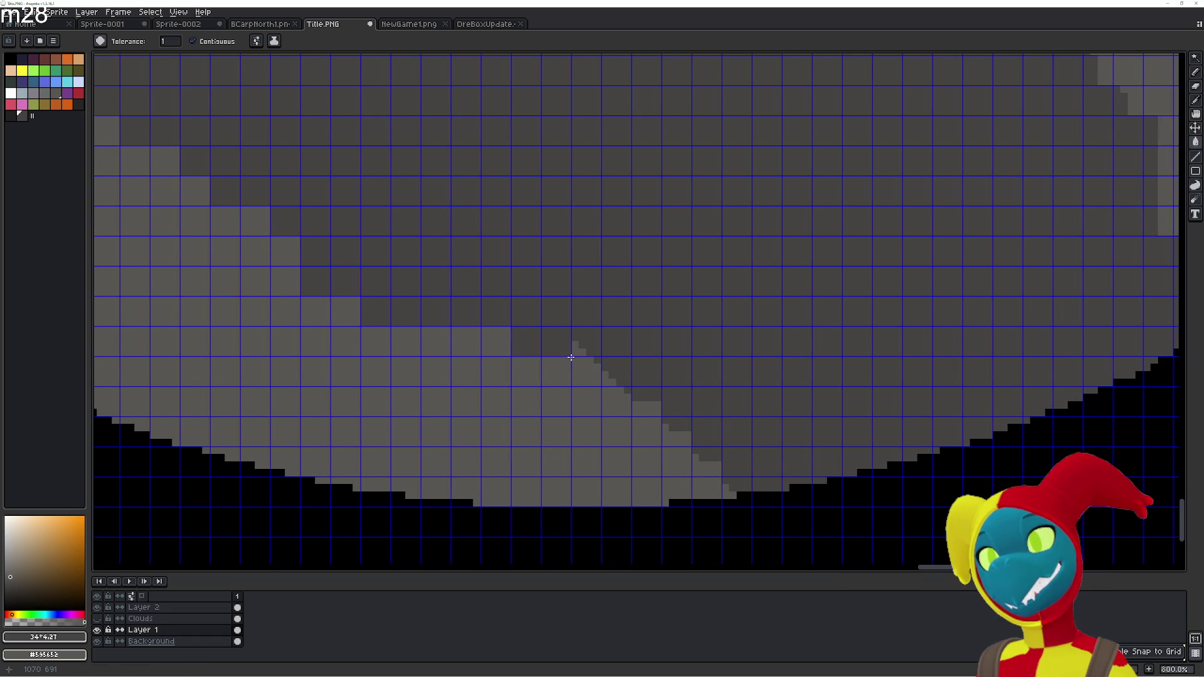
left_click(577, 366)
left_click(574, 348)
left_click(618, 398)
left_click(646, 427)
left_click(674, 436)
left_click(706, 460)
left_click(697, 475)
left_click(715, 488)
left_click(727, 492)
left_click_drag(792, 386, 666, 446)
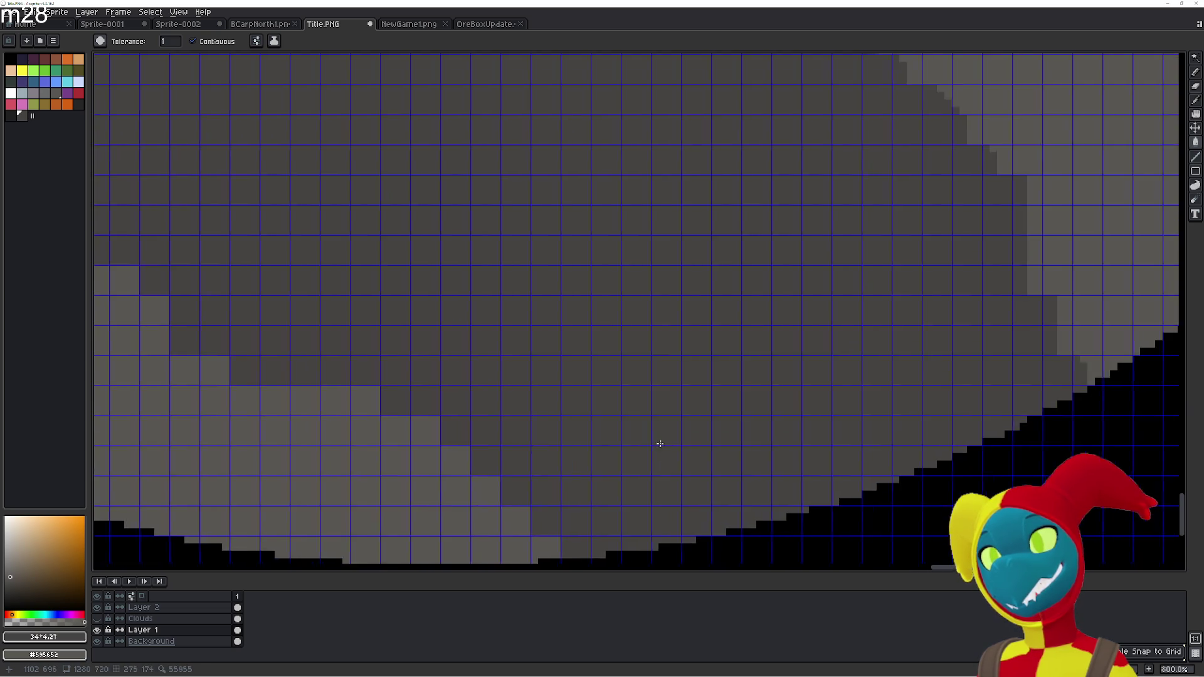
Zoom out to 400% and darken the light stair cells climbing the lower band edge
scroll(667, 446, "down", 3)
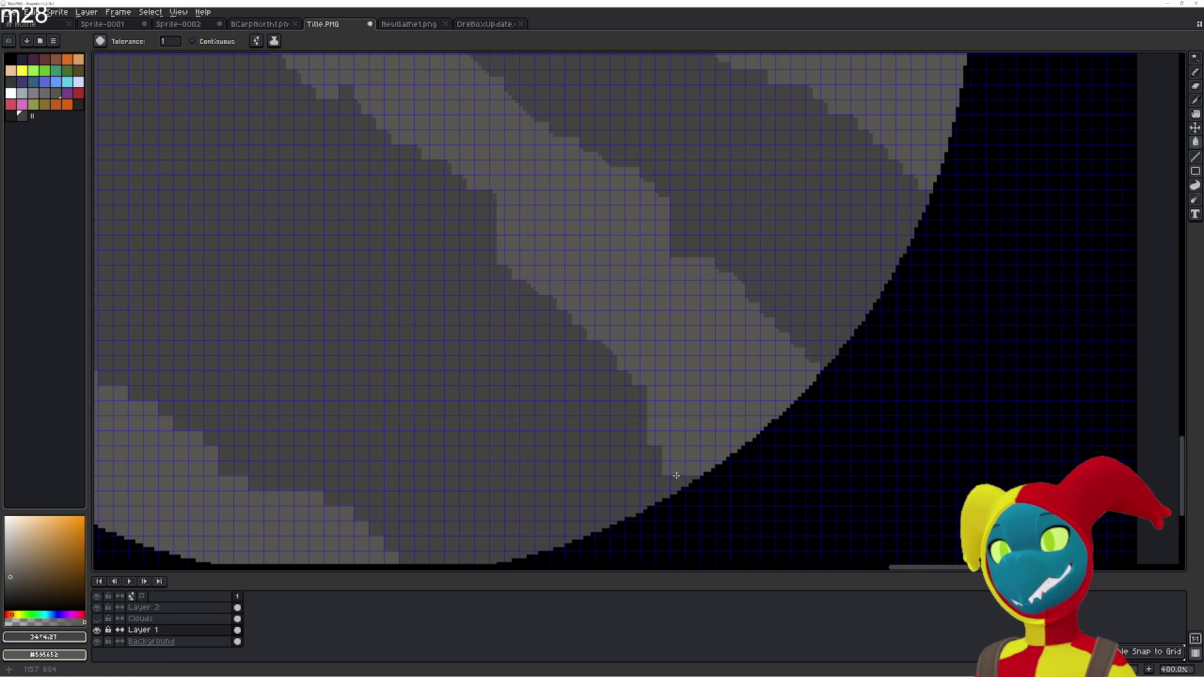
left_click(658, 439)
left_click(650, 423)
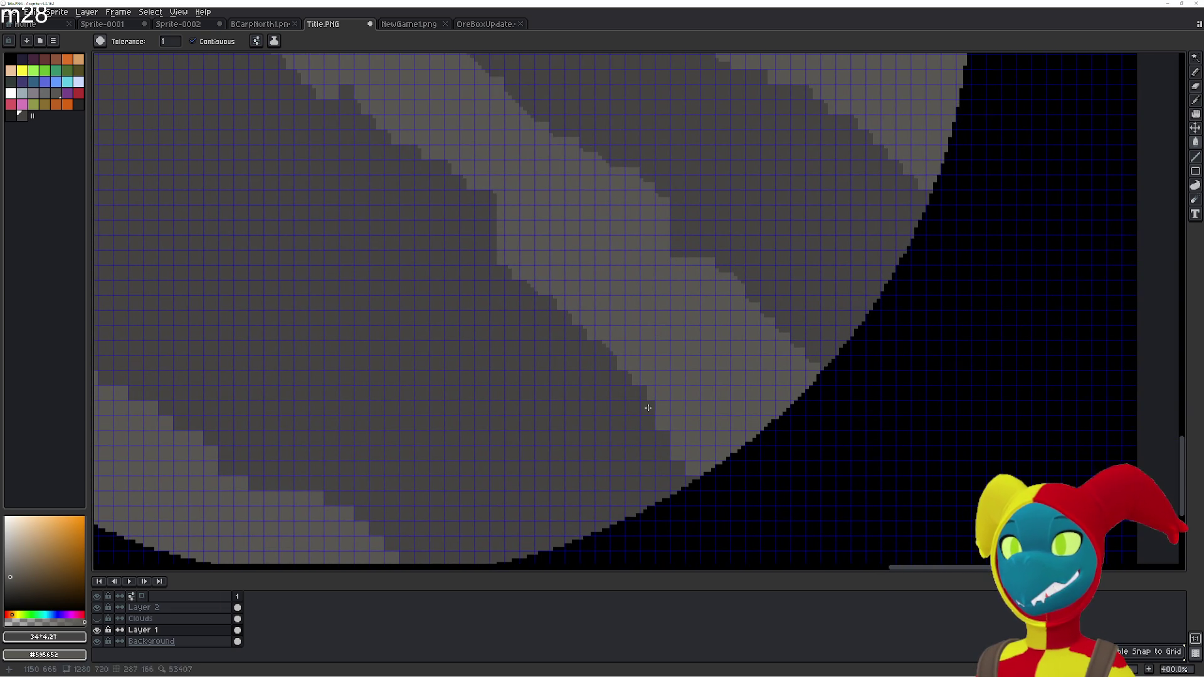
left_click(633, 370)
left_click(614, 361)
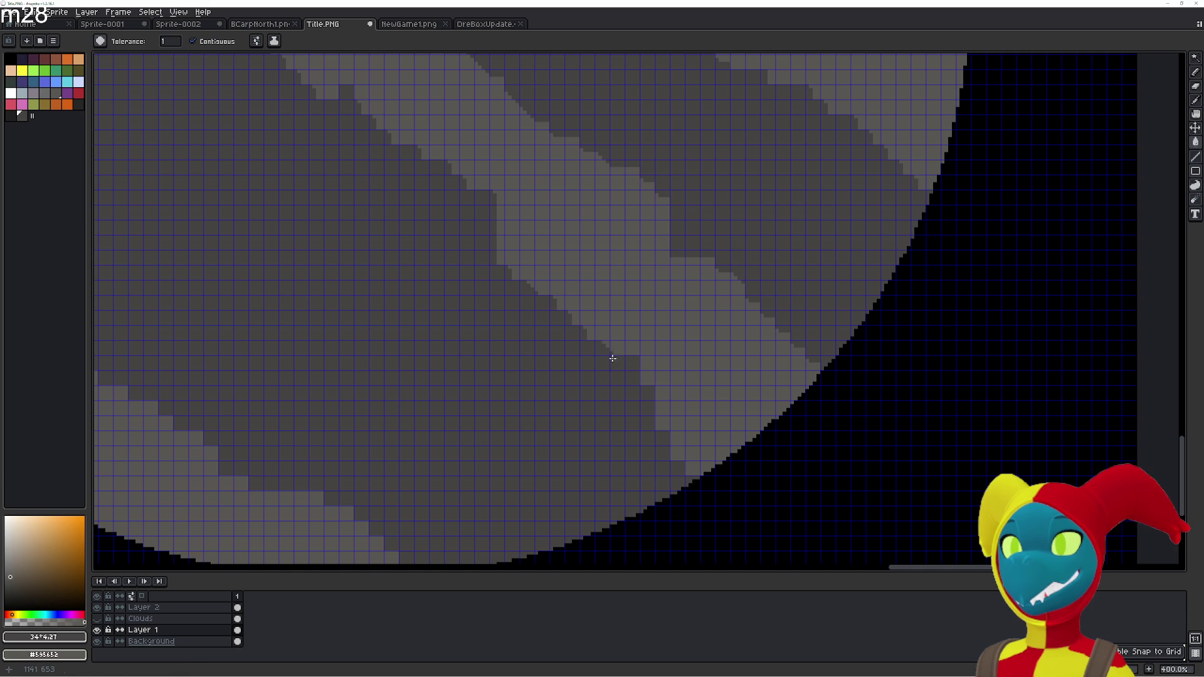
left_click(605, 343)
left_click(596, 336)
left_click(560, 302)
left_click(540, 288)
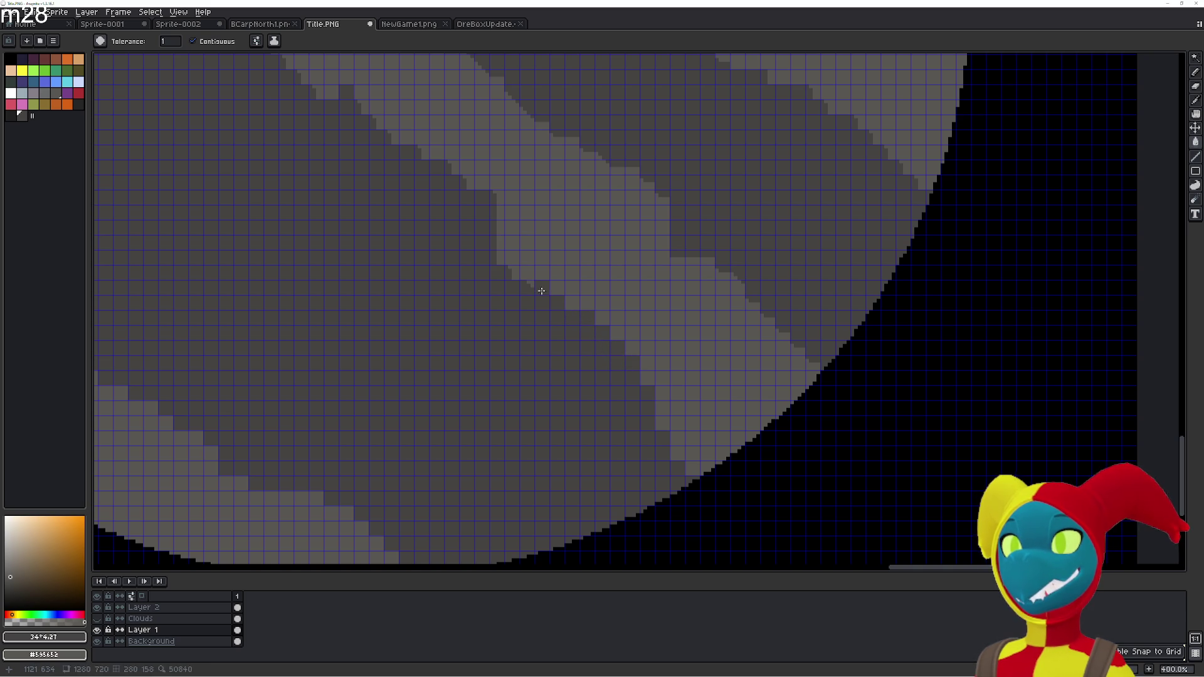
Darken the light stair cells along the next band edge up to its top
left_click(511, 257)
left_click(501, 243)
left_click(499, 229)
left_click(499, 212)
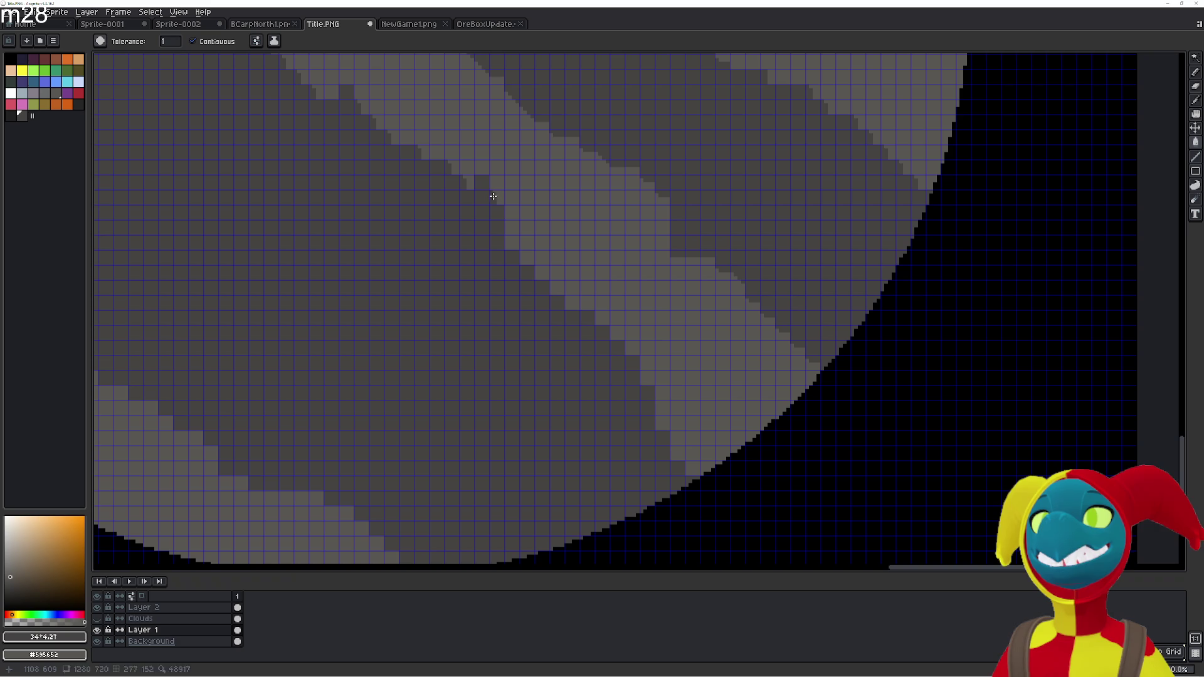
left_click(461, 167)
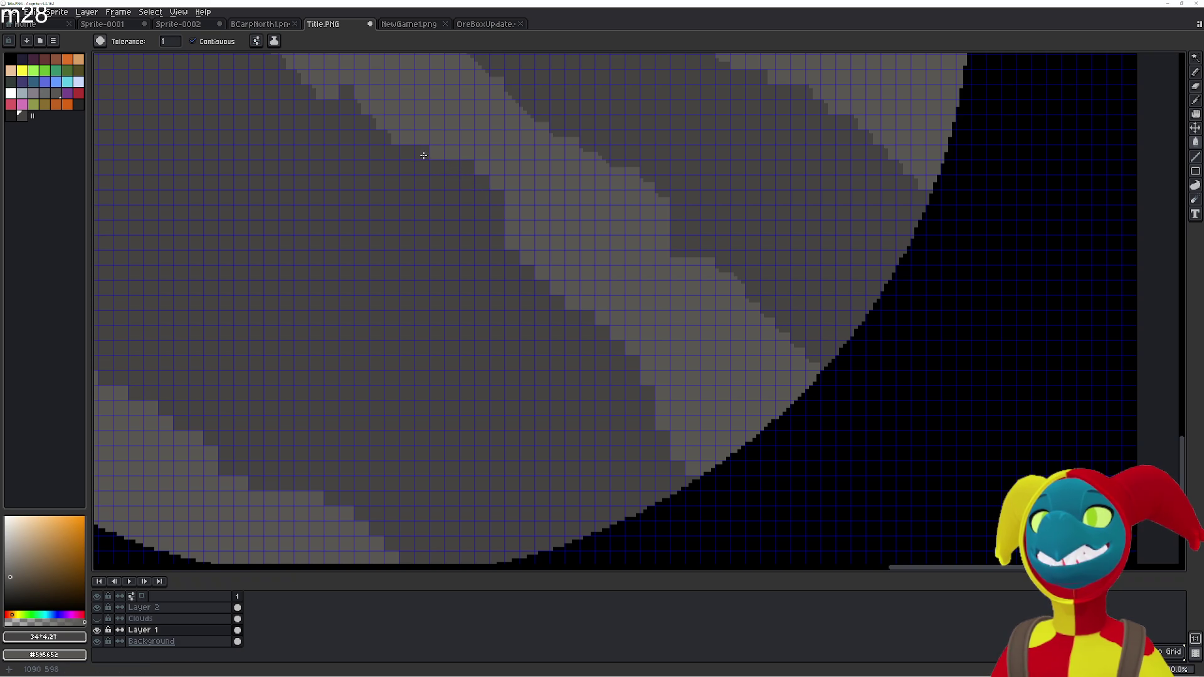
left_click(406, 138)
left_click(393, 138)
left_click(380, 123)
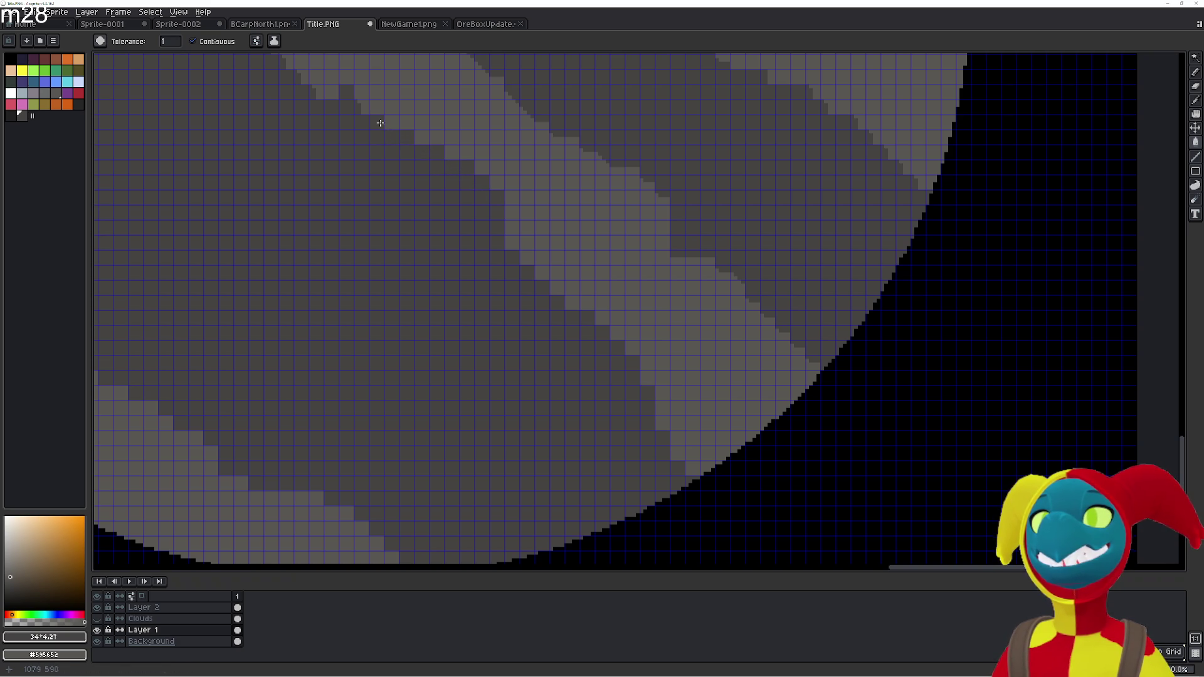
left_click(361, 94)
Fill the light stair cells on the upper band edges dark grey
left_click_drag(361, 108, 481, 238)
left_click(494, 242)
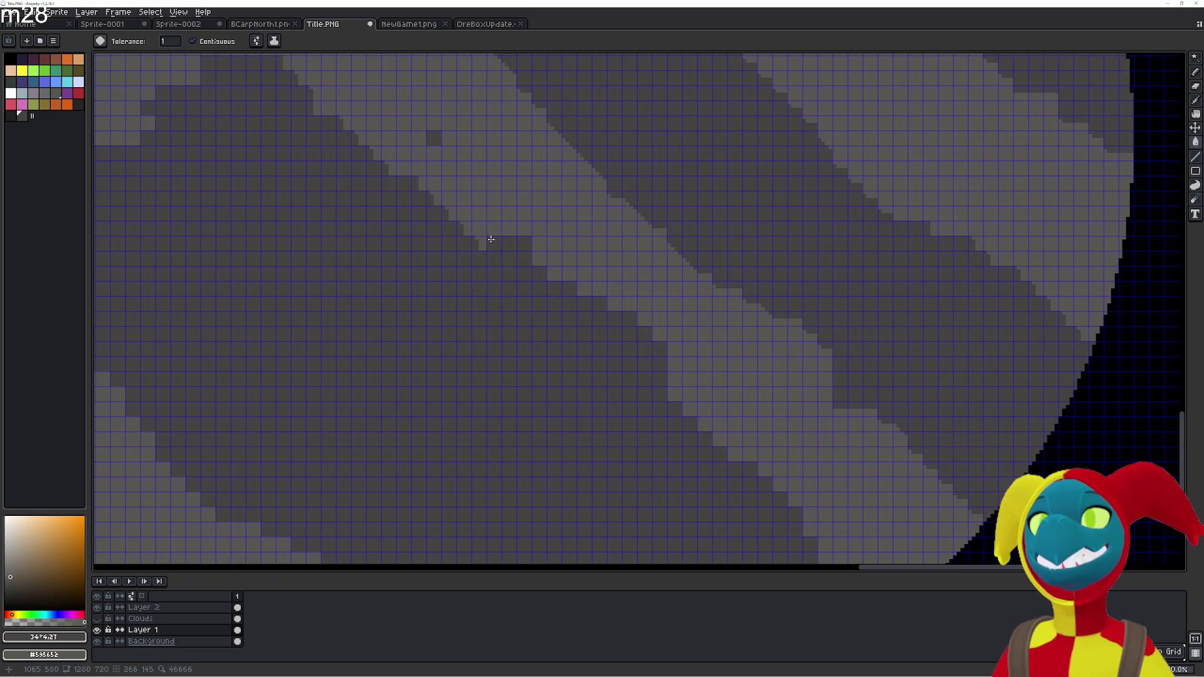
left_click(470, 228)
left_click(443, 201)
left_click(422, 183)
left_click(401, 166)
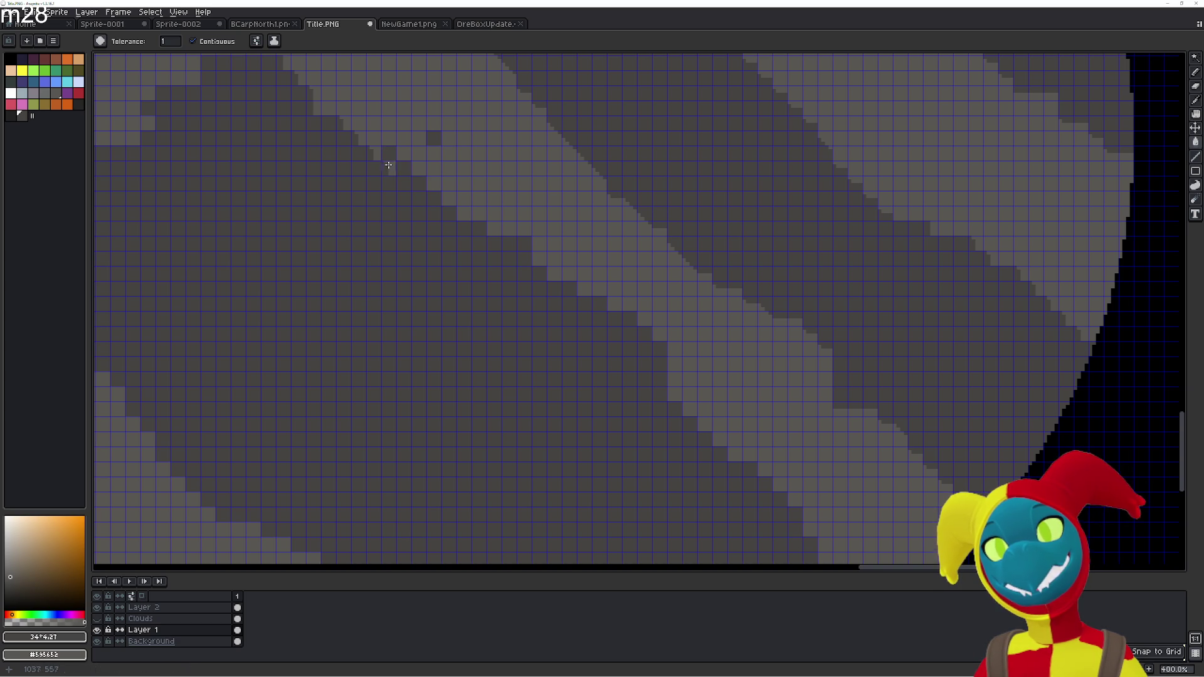
Darken light cells beside the dark band and the dark strip on the planet's left side
left_click_drag(389, 176, 546, 292)
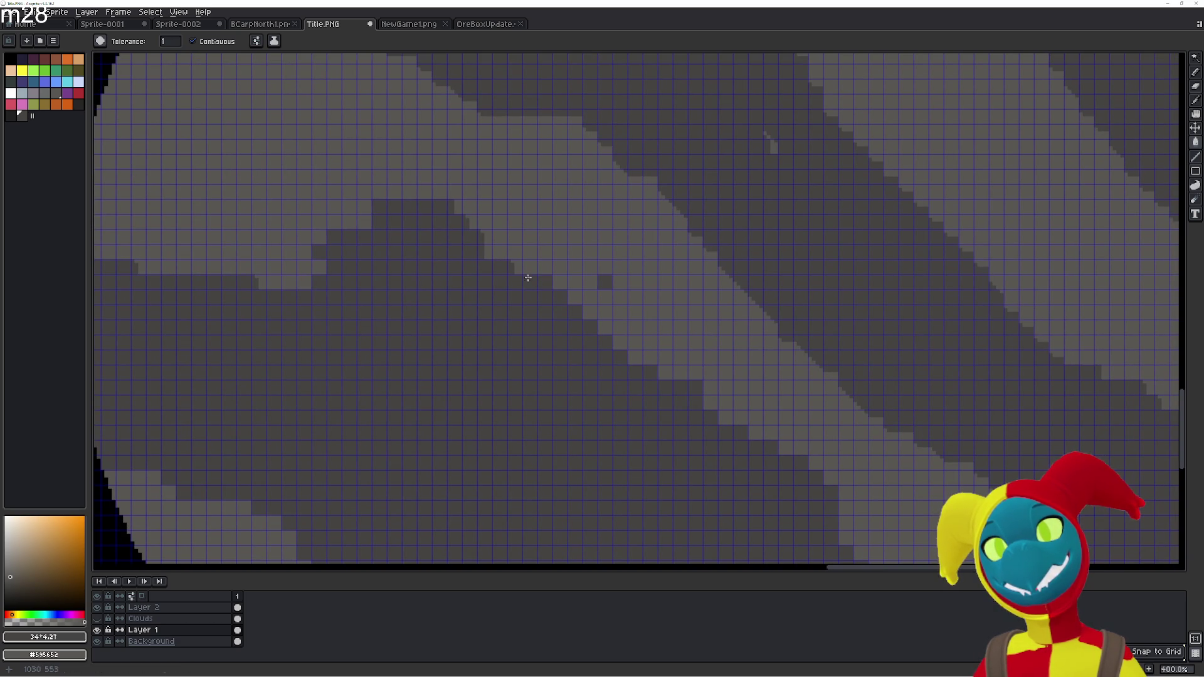
left_click(485, 233)
left_click(474, 221)
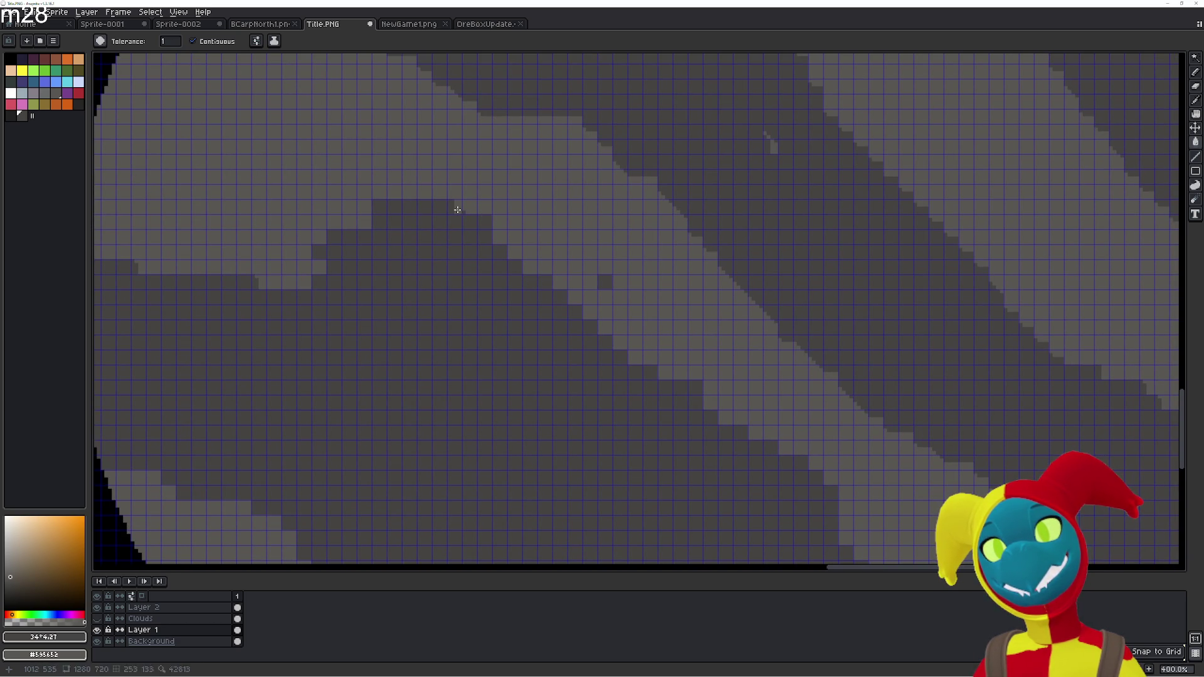
left_click(450, 206)
left_click_drag(260, 281, 394, 324)
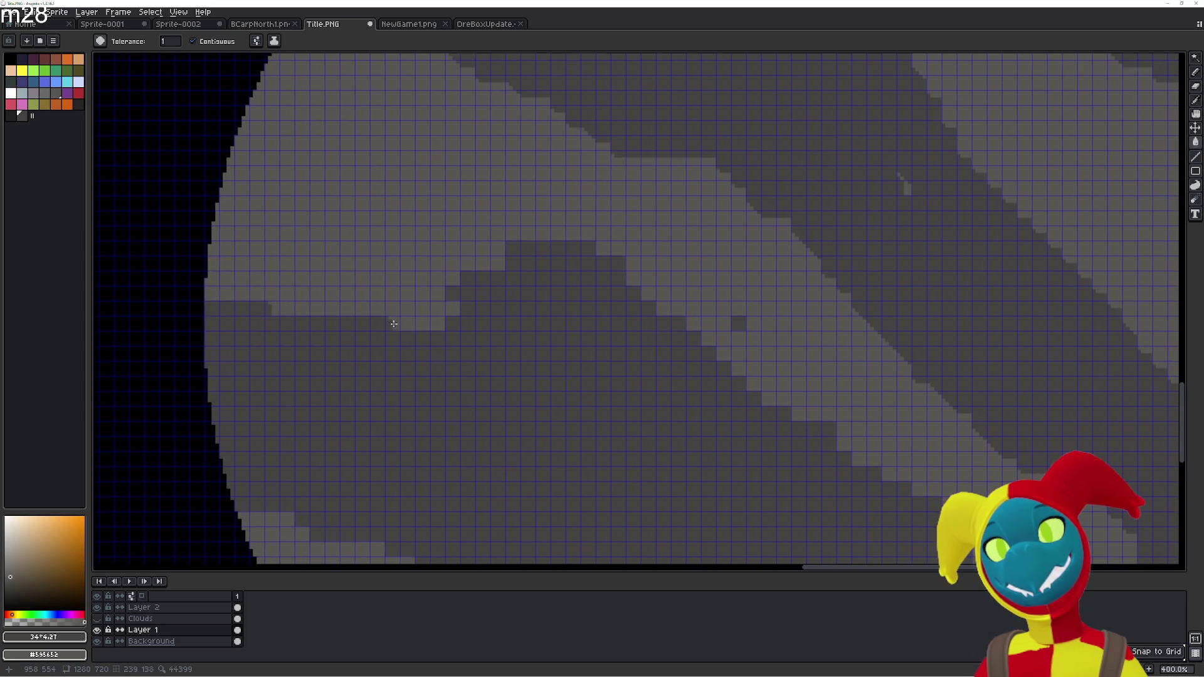
left_click(272, 309)
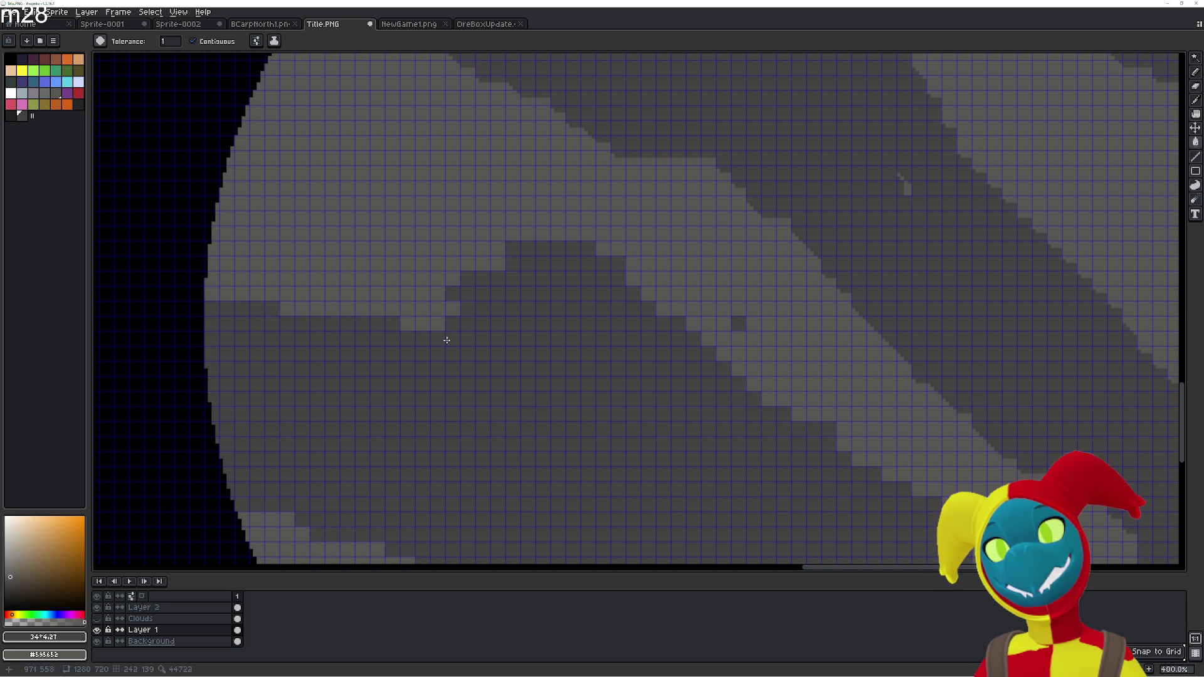
scroll(512, 353, "down", 1)
left_click_drag(524, 390, 615, 389)
scroll(510, 301, "up", 1)
Darken the first light grey boundary pixels near the planet's lower-right edge
mouse_move(510, 301)
left_mouse_down()
mouse_move(620, 412)
mouse_move(696, 436)
left_mouse_up()
scroll(680, 428, "up", 1)
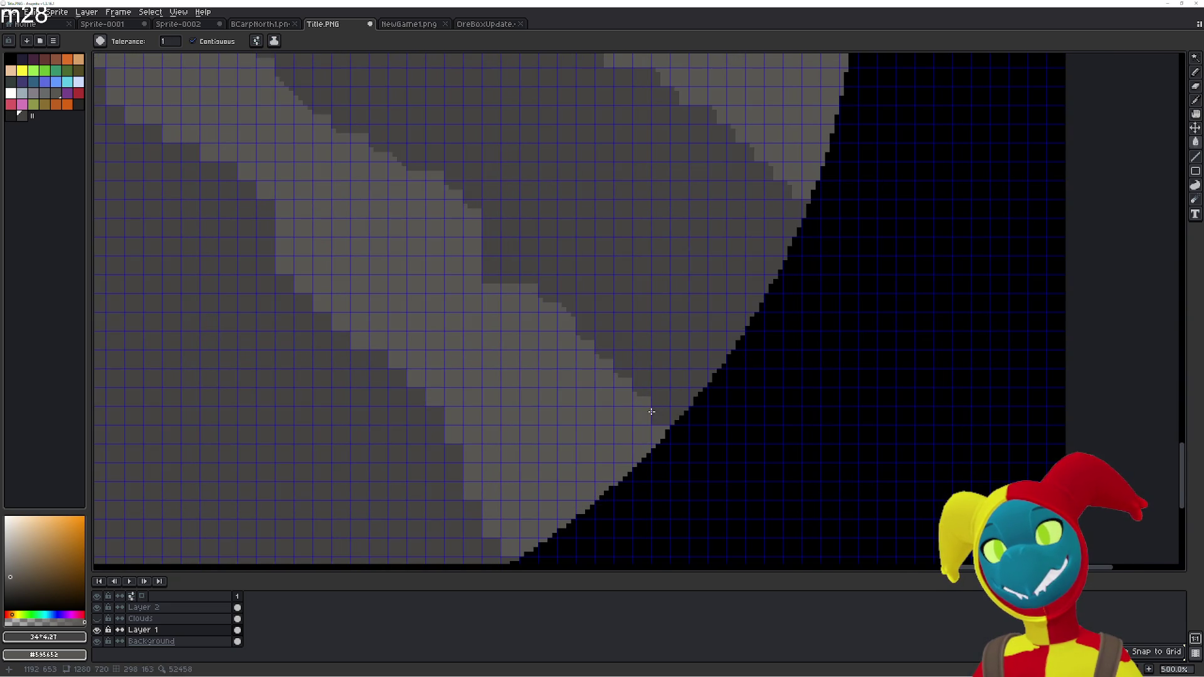
left_click(631, 389)
left_click(602, 363)
left_click(585, 343)
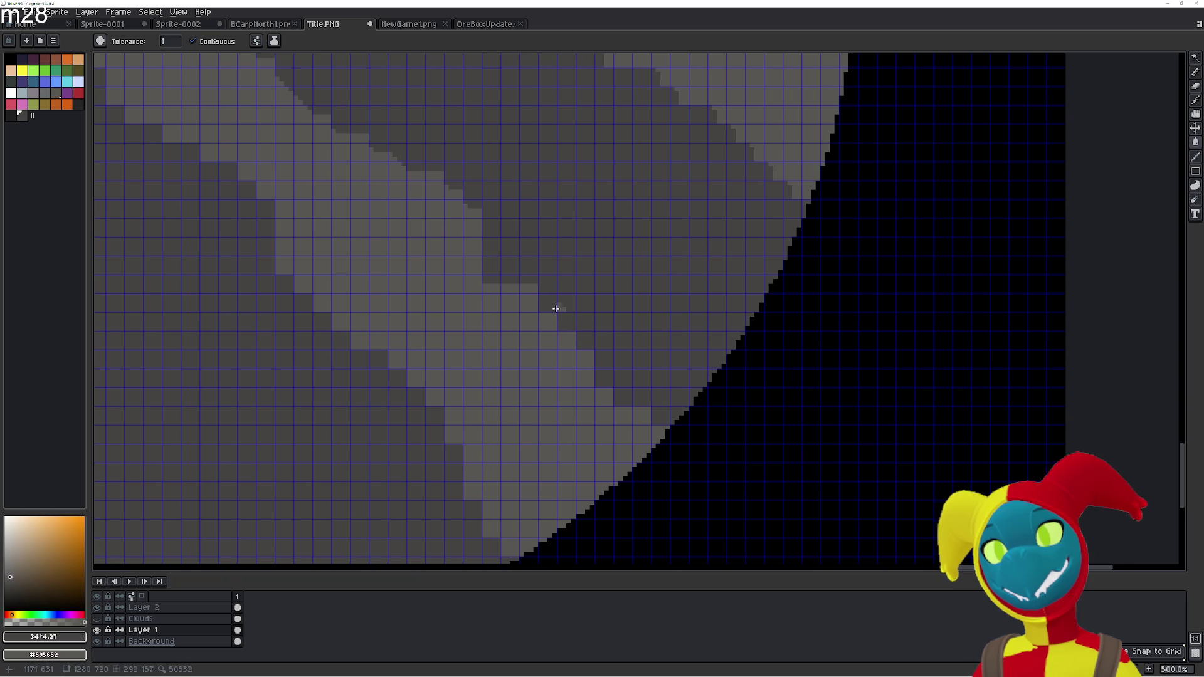
Darken light pixels further up the diagonal band boundary toward the band's top
scroll(593, 391, "up", 2)
scroll(593, 391, "left", 3)
left_click(558, 327)
left_click(508, 289)
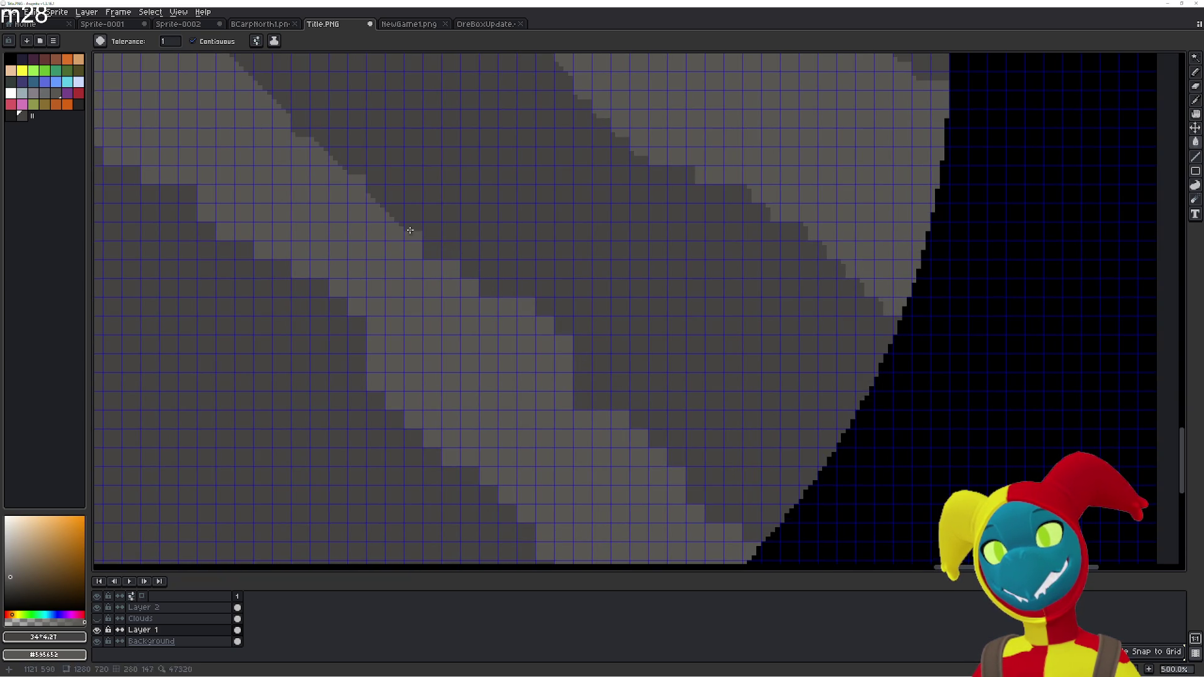
left_click(407, 232)
left_click(377, 213)
left_click(358, 190)
left_click(342, 168)
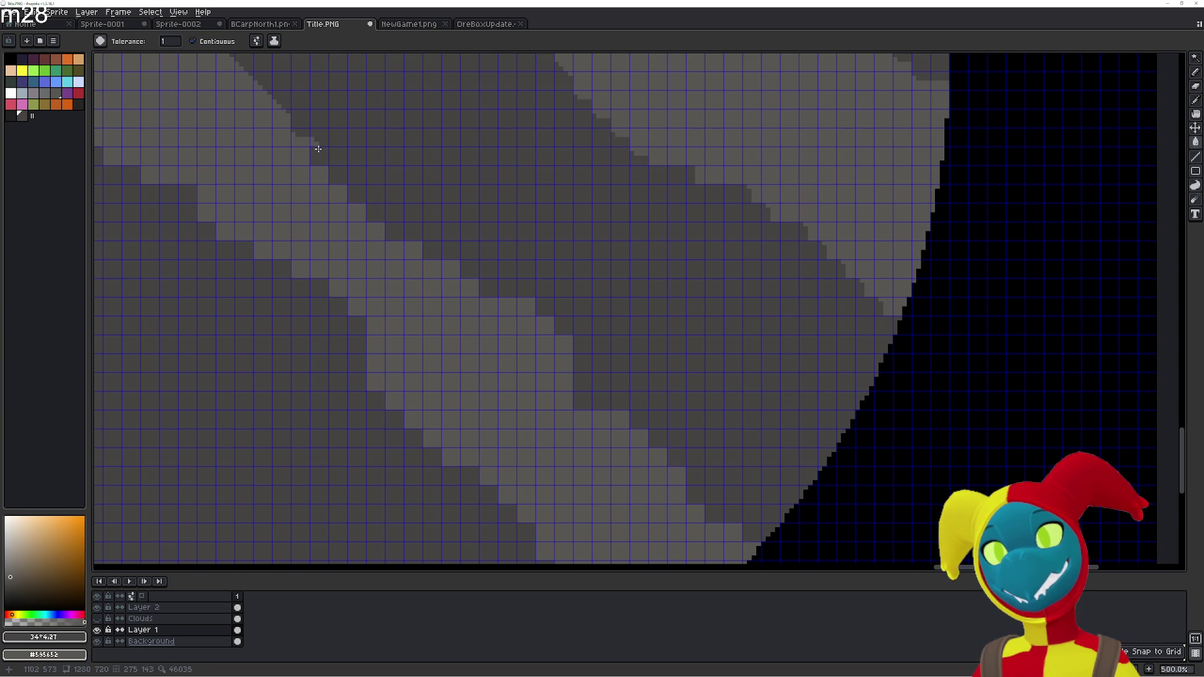
left_click(304, 134)
Turn stray light pixels along the inner diagonal band edge dark grey
left_click_drag(335, 177, 596, 426)
left_click(557, 383)
left_click(549, 375)
left_click(519, 349)
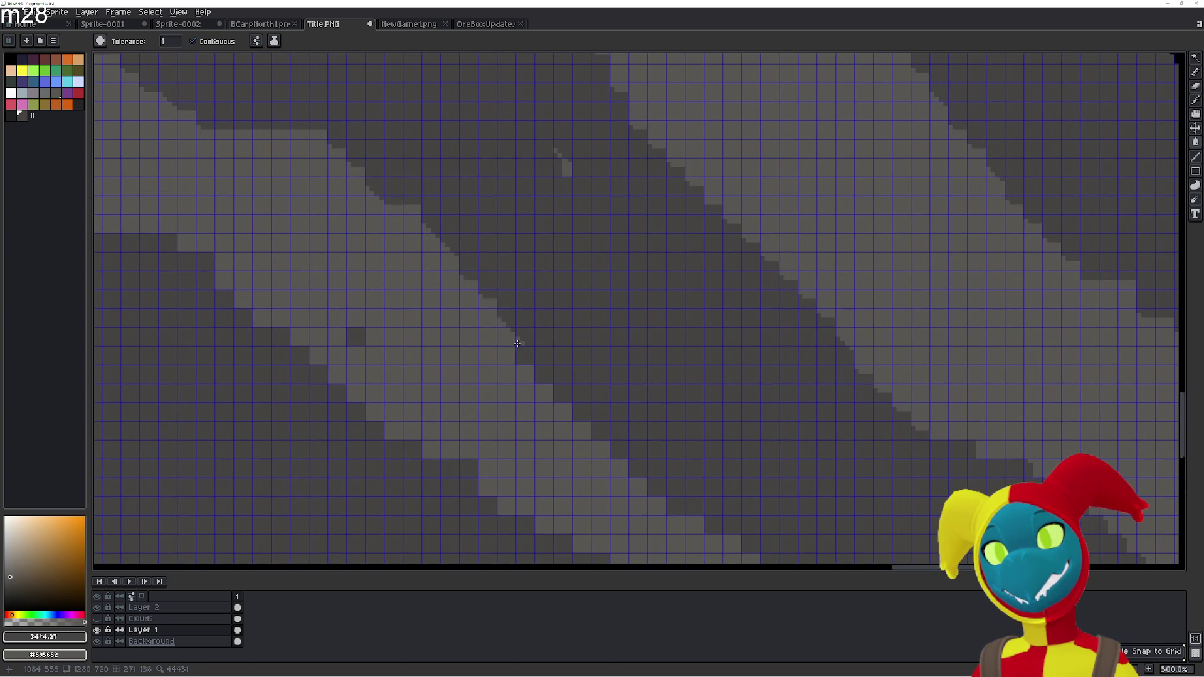
left_click(486, 305)
left_click(467, 287)
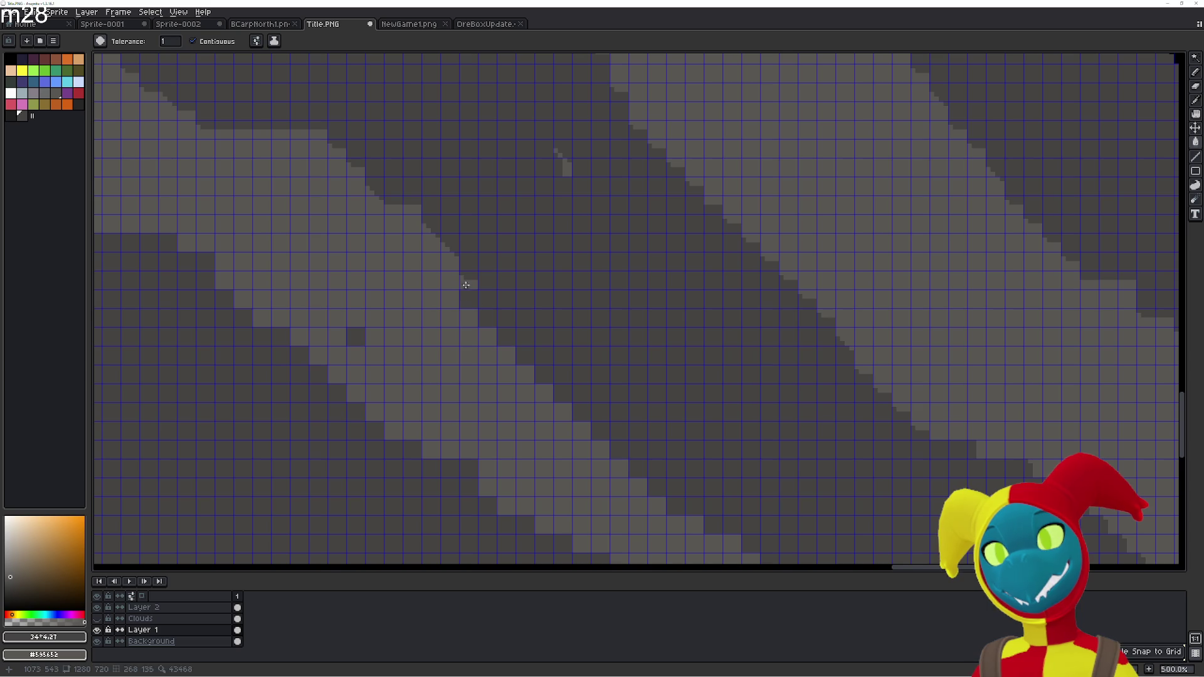
left_click(450, 275)
left_click(447, 264)
left_click(435, 259)
left_click(429, 243)
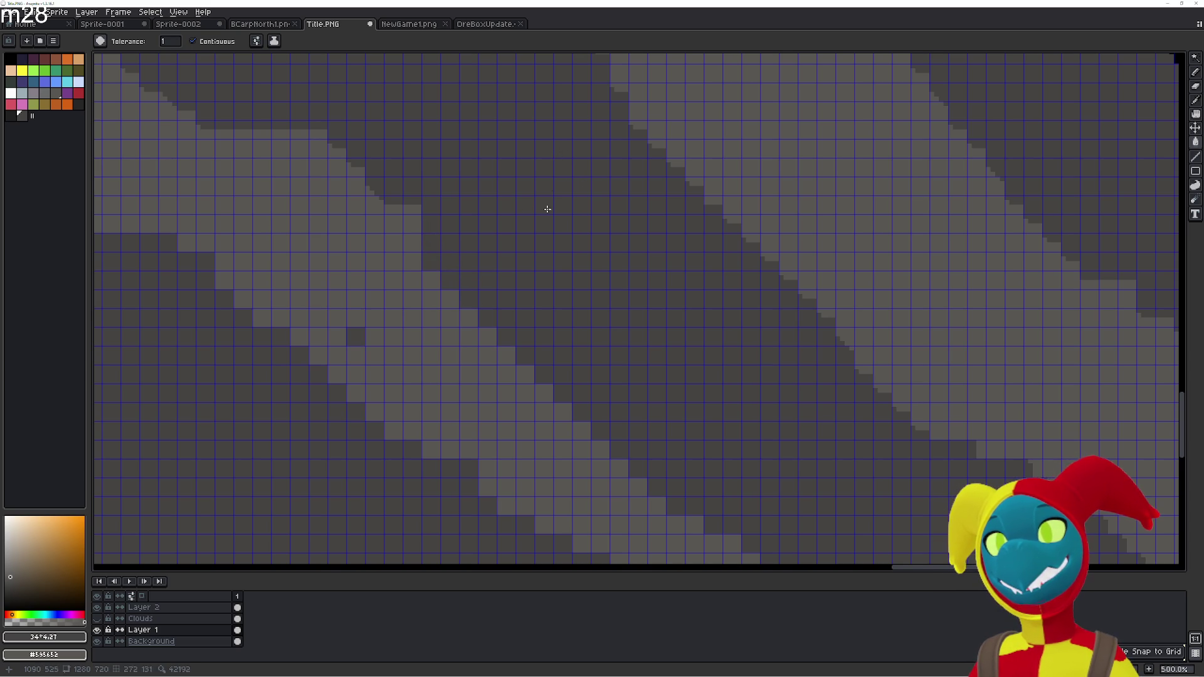
Darken light cells along another stretch of the diagonal band edge
left_click_drag(548, 188, 728, 370)
left_click(557, 384)
left_click(539, 365)
left_click(531, 348)
left_click(517, 338)
left_click(502, 327)
left_click(495, 317)
left_click(442, 313)
left_click(423, 314)
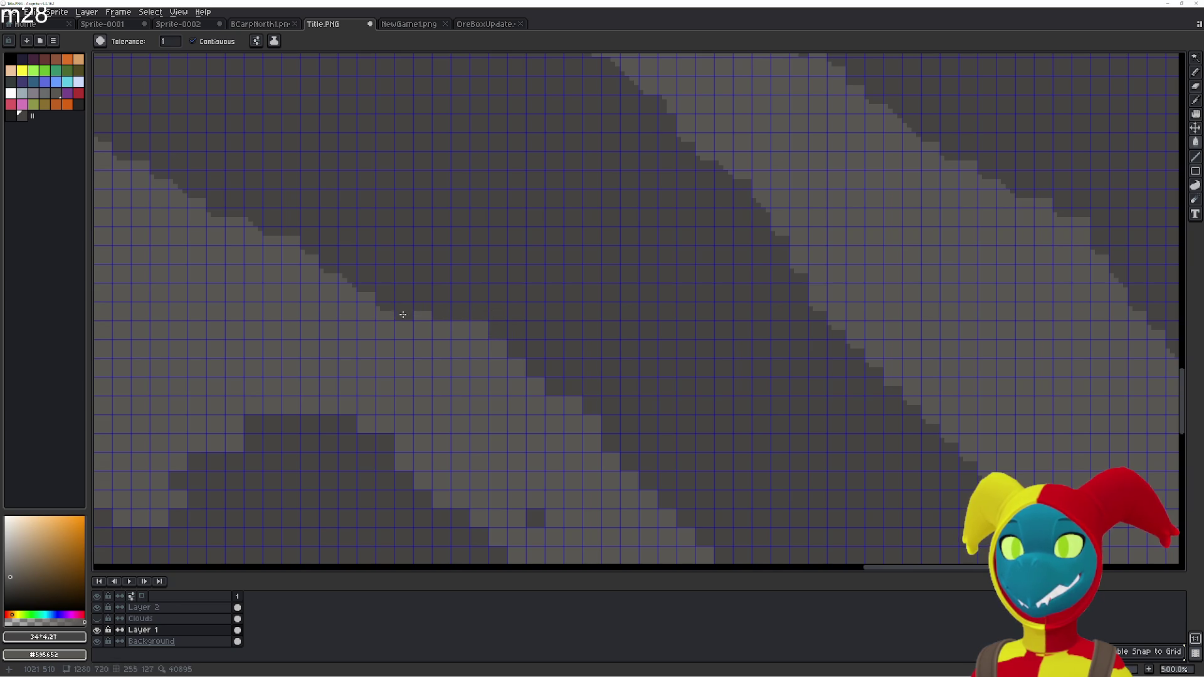
Paint the remaining light edge cells dark up to the planet's upper-left rim
left_click_drag(392, 315, 622, 433)
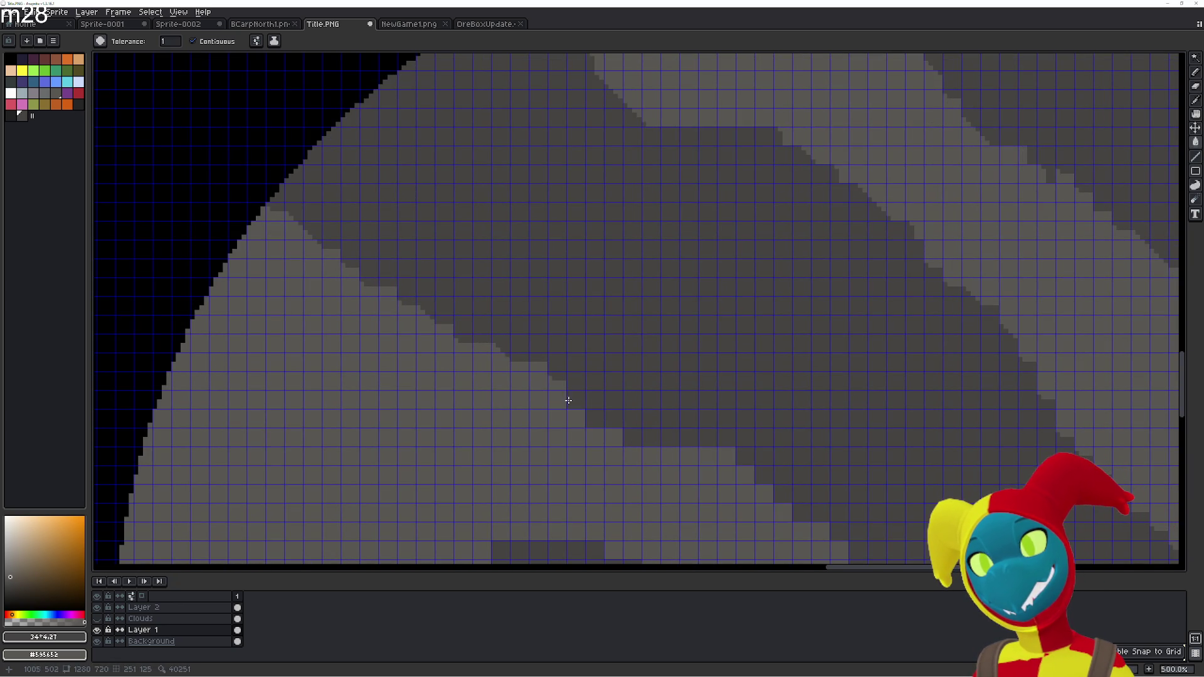
mouse_move(554, 390)
left_mouse_down()
mouse_move(370, 287)
mouse_move(341, 257)
left_mouse_up()
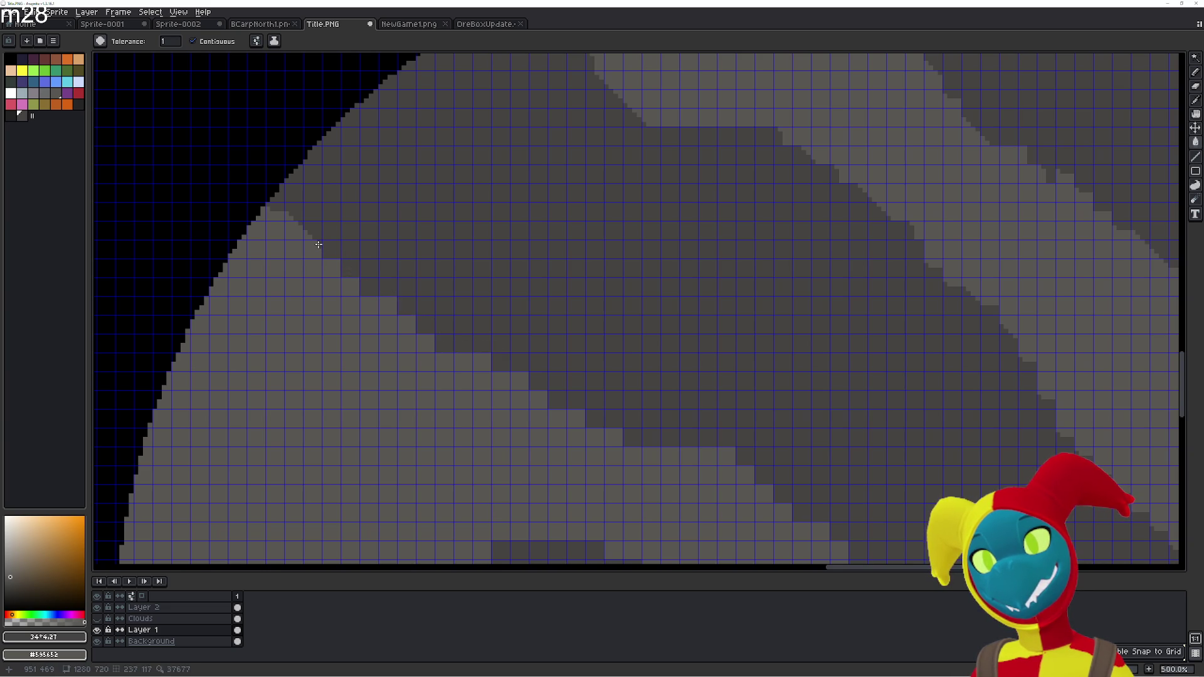
left_click(310, 244)
left_click(293, 229)
left_click(273, 216)
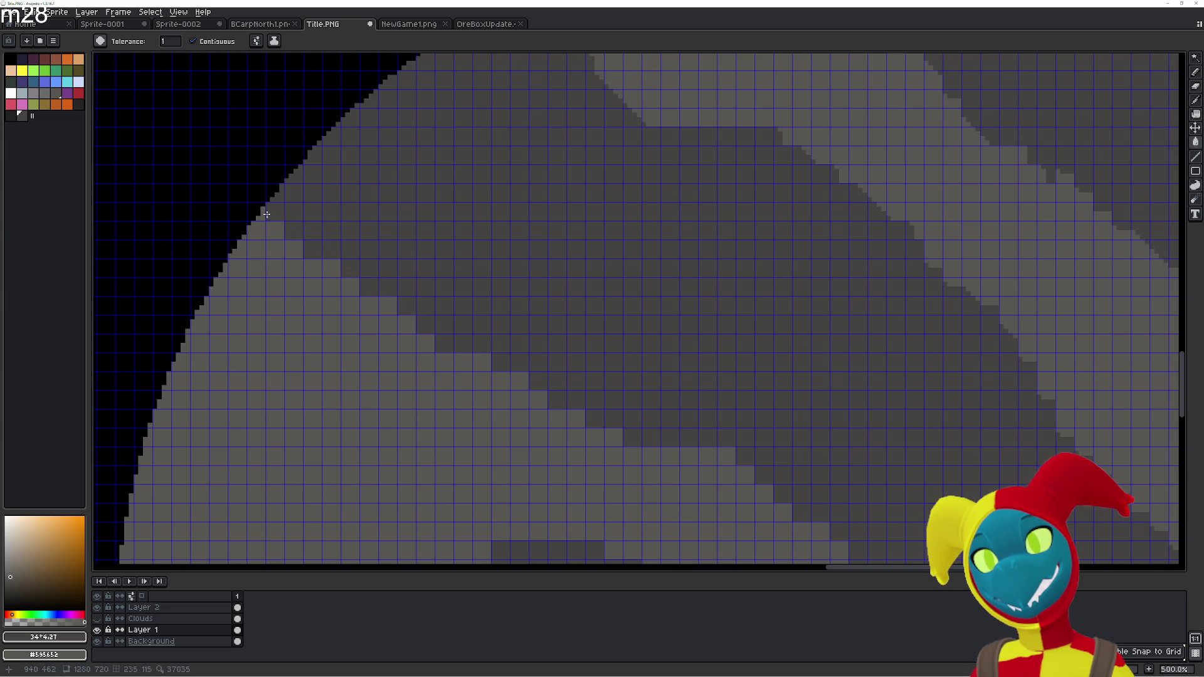
Darken the light cells running along the planet's top edge
scroll(507, 408, "up", 3)
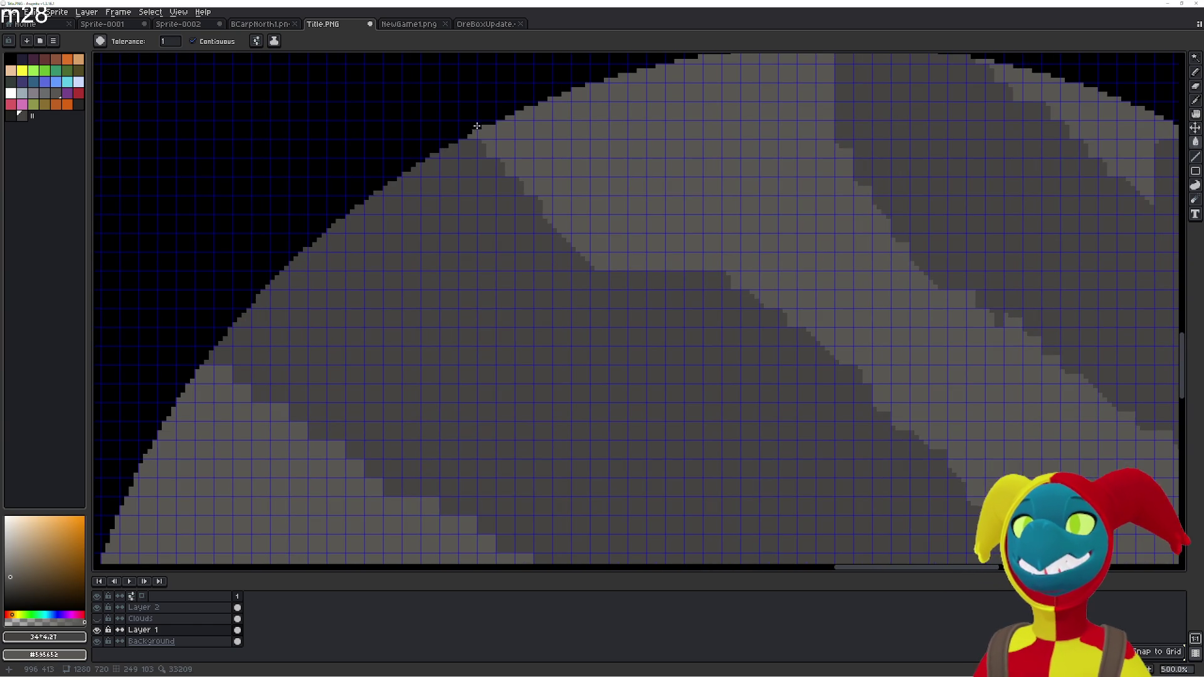
left_click(525, 182)
left_click(545, 204)
left_click(561, 225)
left_click(581, 248)
left_click(599, 260)
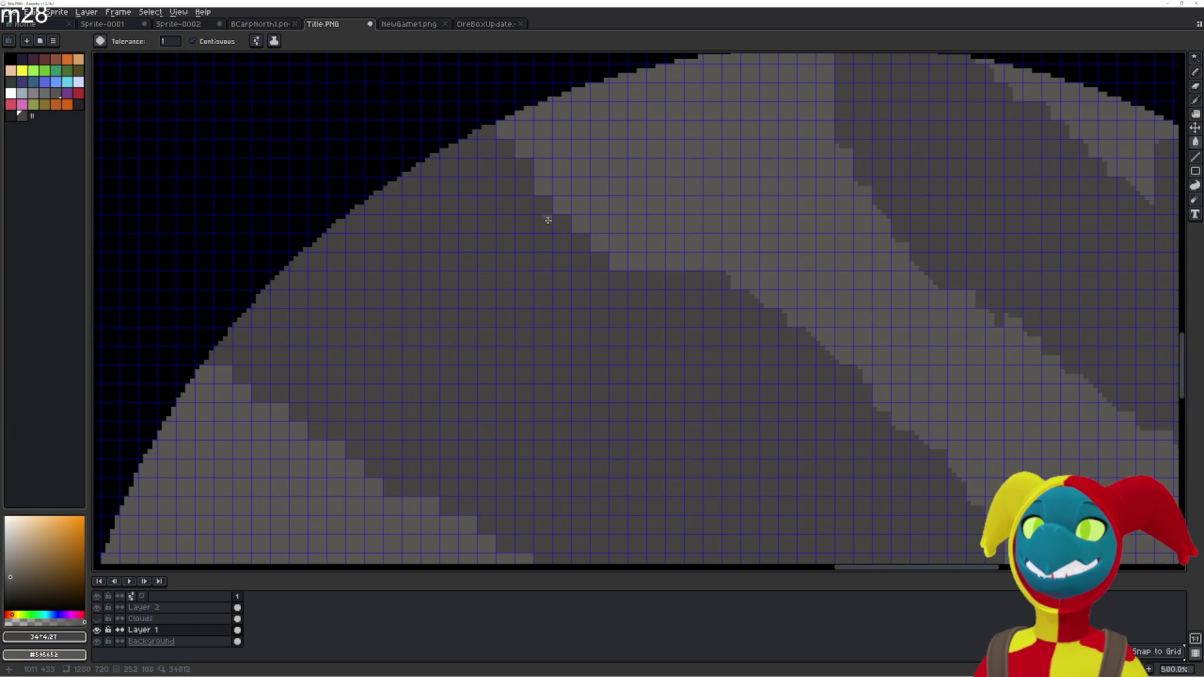
Darken two light cells below the dark band and extend the band with a dark column
left_click_drag(707, 196, 646, 204)
left_click(673, 212)
left_click(677, 232)
left_click(703, 271)
mouse_move(649, 207)
left_mouse_down()
mouse_move(653, 139)
mouse_move(614, 165)
mouse_move(615, 119)
mouse_move(596, 129)
mouse_move(597, 176)
mouse_move(596, 124)
left_mouse_up()
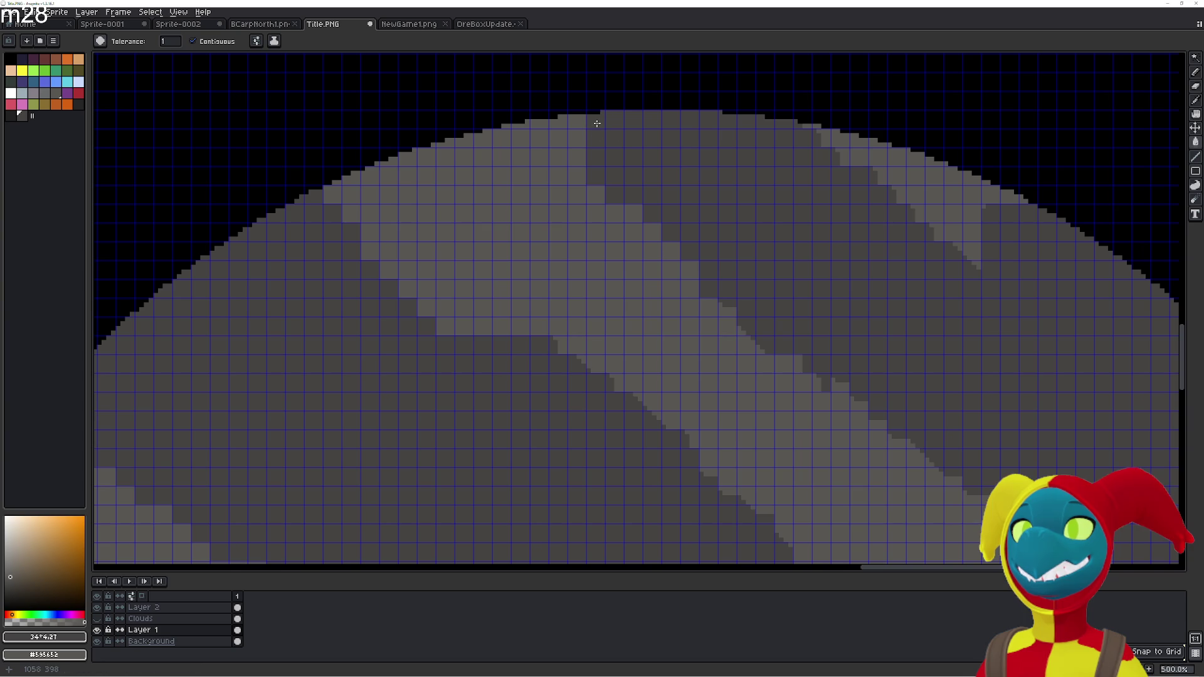
Paint the stray light cells on the planet's top-right rim dark grey
mouse_move(824, 132)
left_mouse_down()
mouse_move(977, 262)
mouse_move(992, 208)
mouse_move(952, 231)
left_mouse_up()
left_click(845, 157)
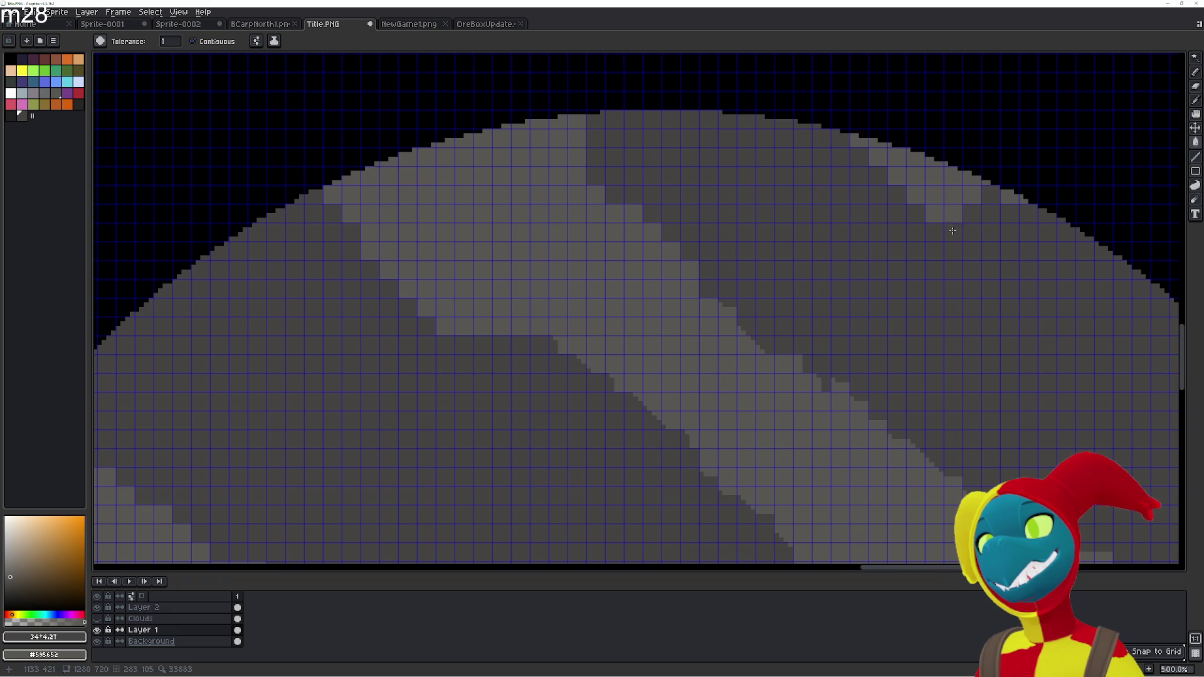
left_click(953, 213)
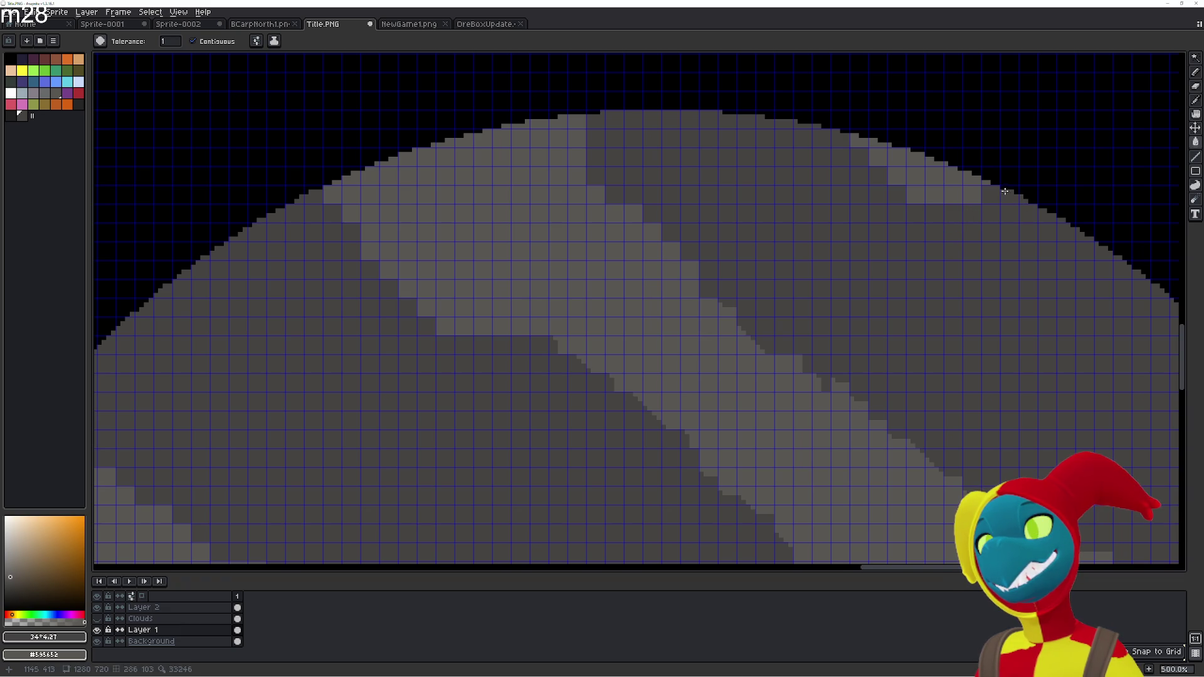
left_click(966, 200)
scroll(658, 220, "down", 3)
scroll(658, 220, "right", 5)
left_click_drag(620, 252, 635, 270)
left_click(536, 215)
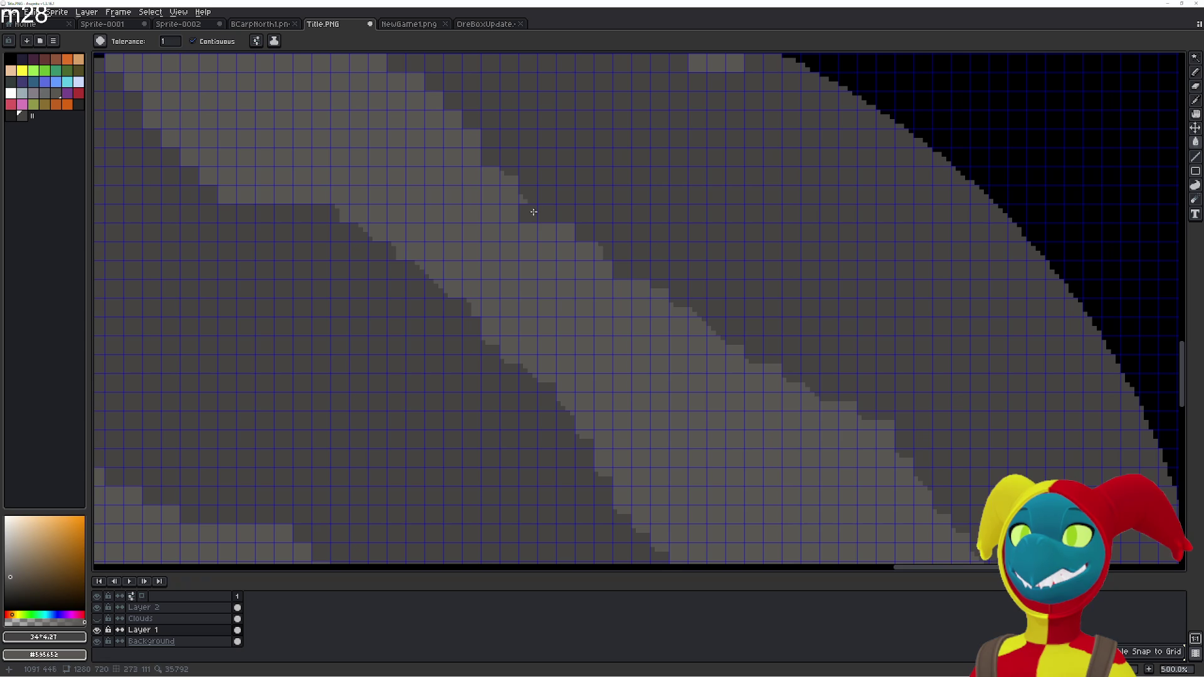
left_click(513, 194)
left_click(503, 177)
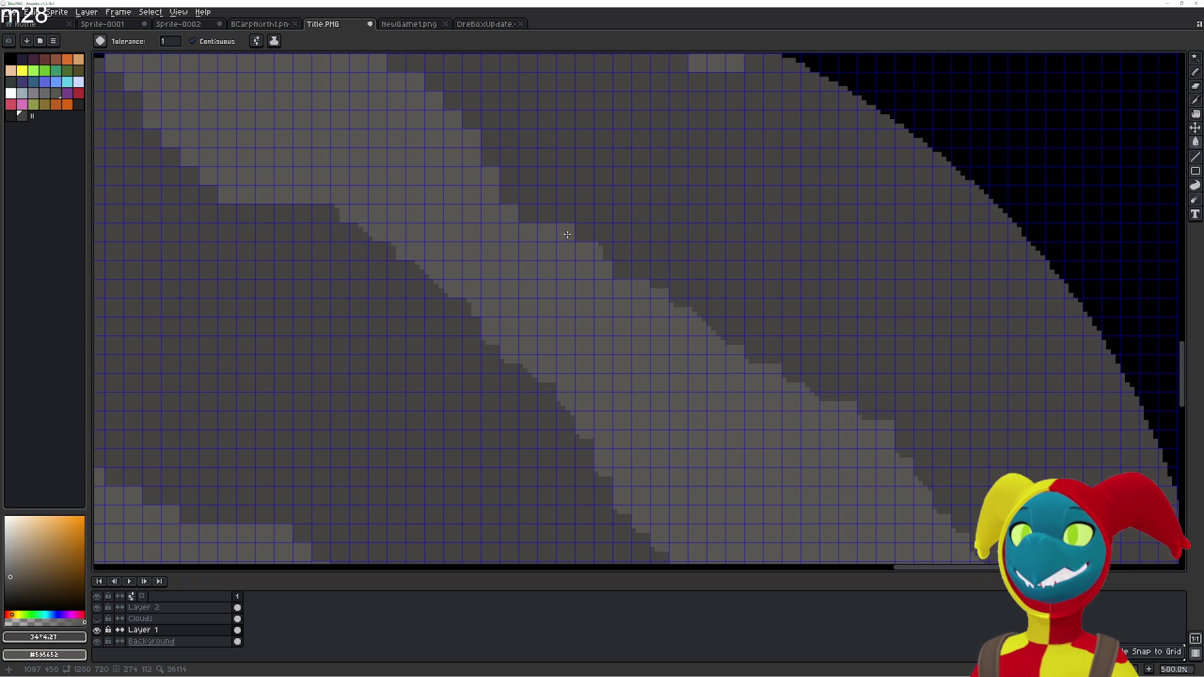
left_click(657, 291)
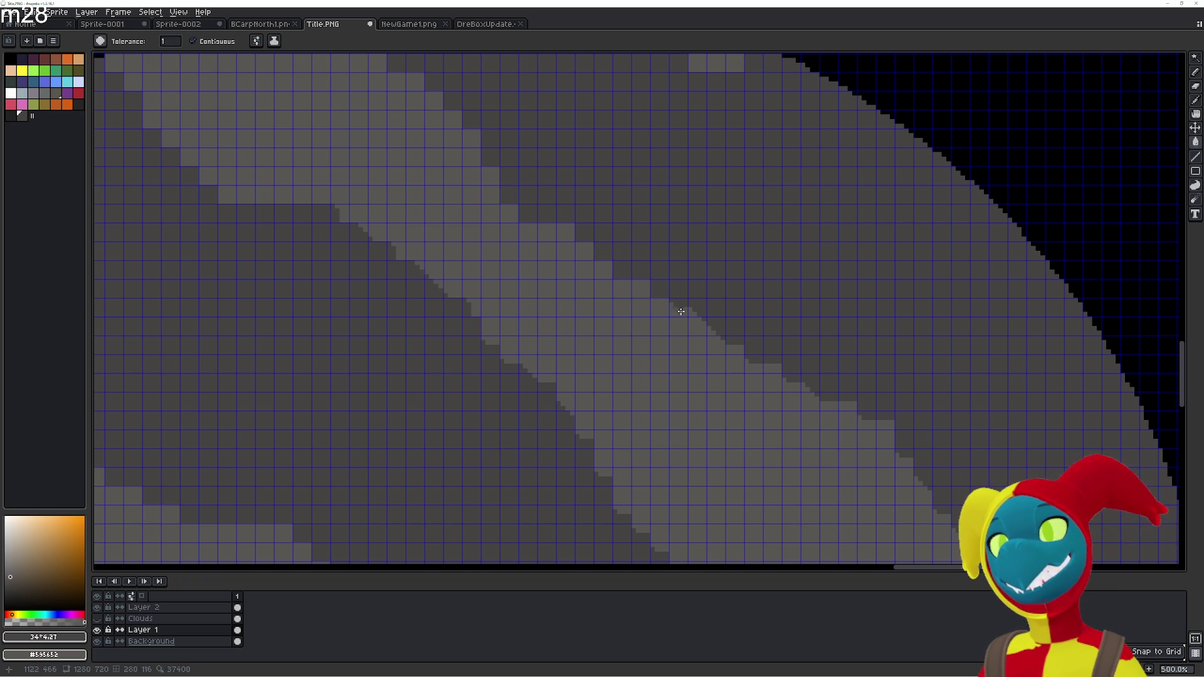
left_click_drag(714, 341, 851, 409)
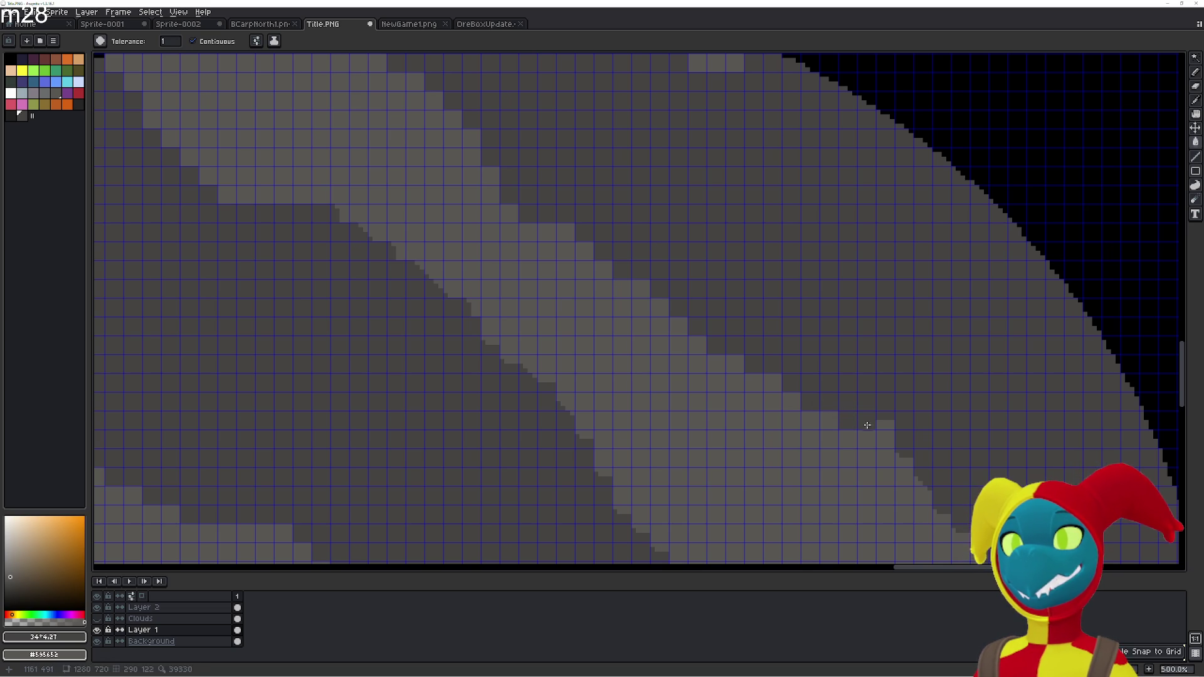
left_click(905, 461)
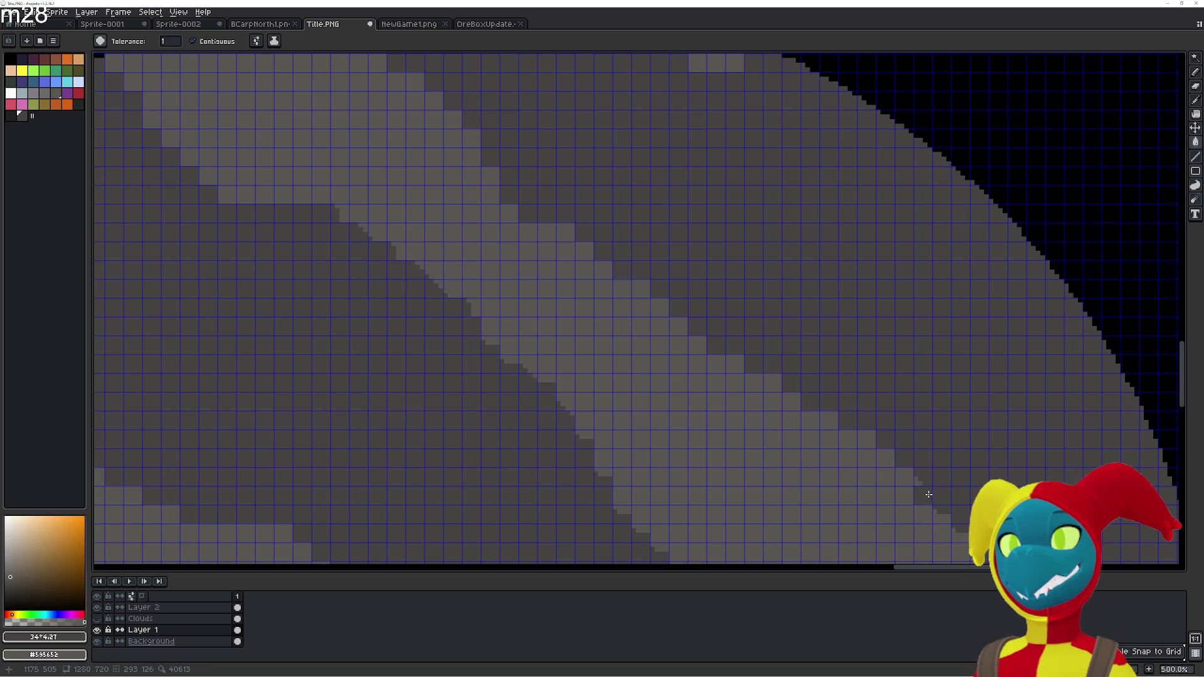
scroll(834, 403, "down", 2)
scroll(664, 153, "up", 2)
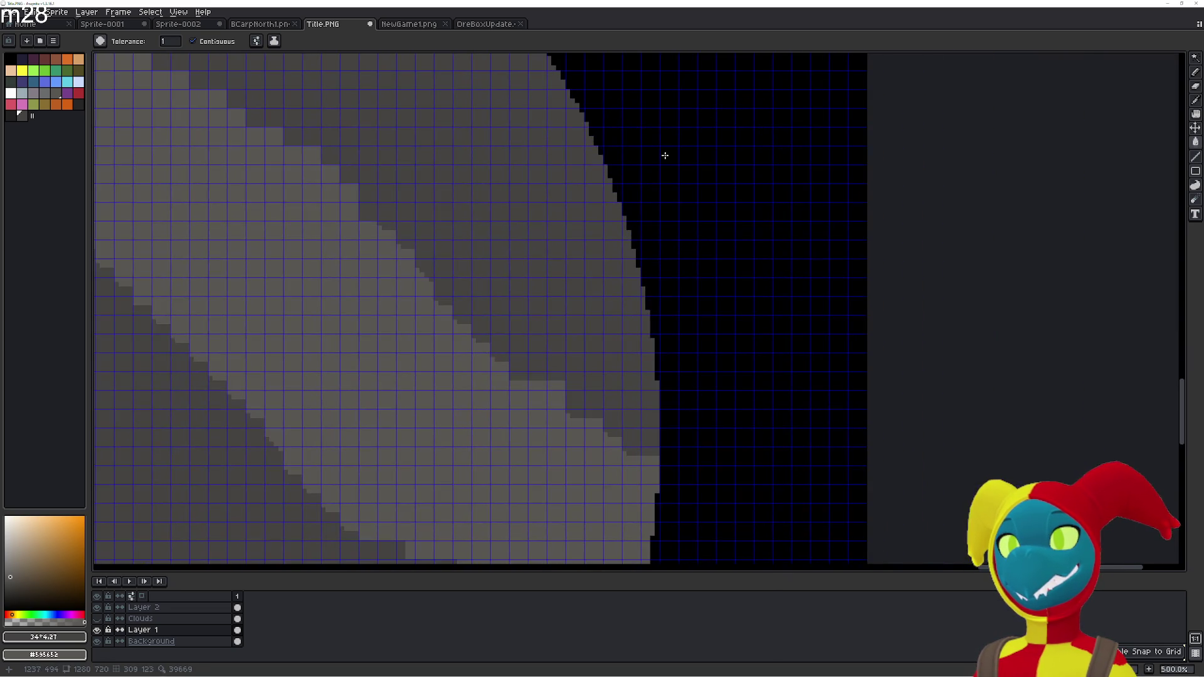
scroll(726, 234, "left", 3)
scroll(645, 283, "left", 1)
left_click(608, 270)
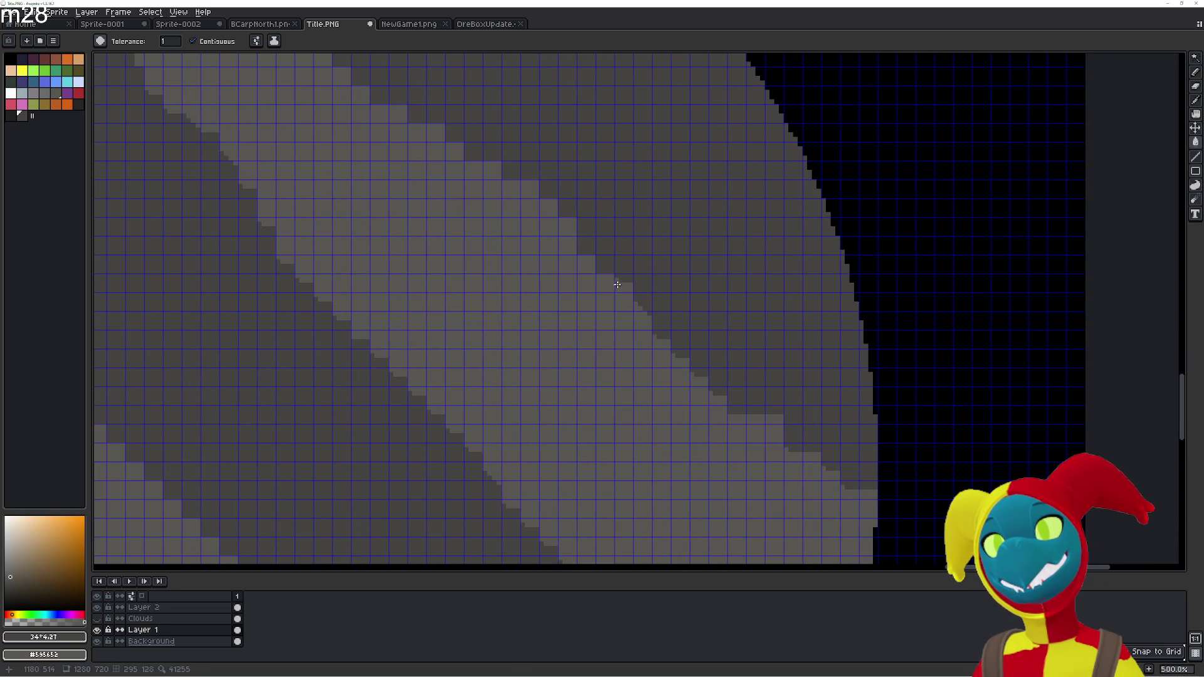
left_click(644, 320)
left_click(662, 339)
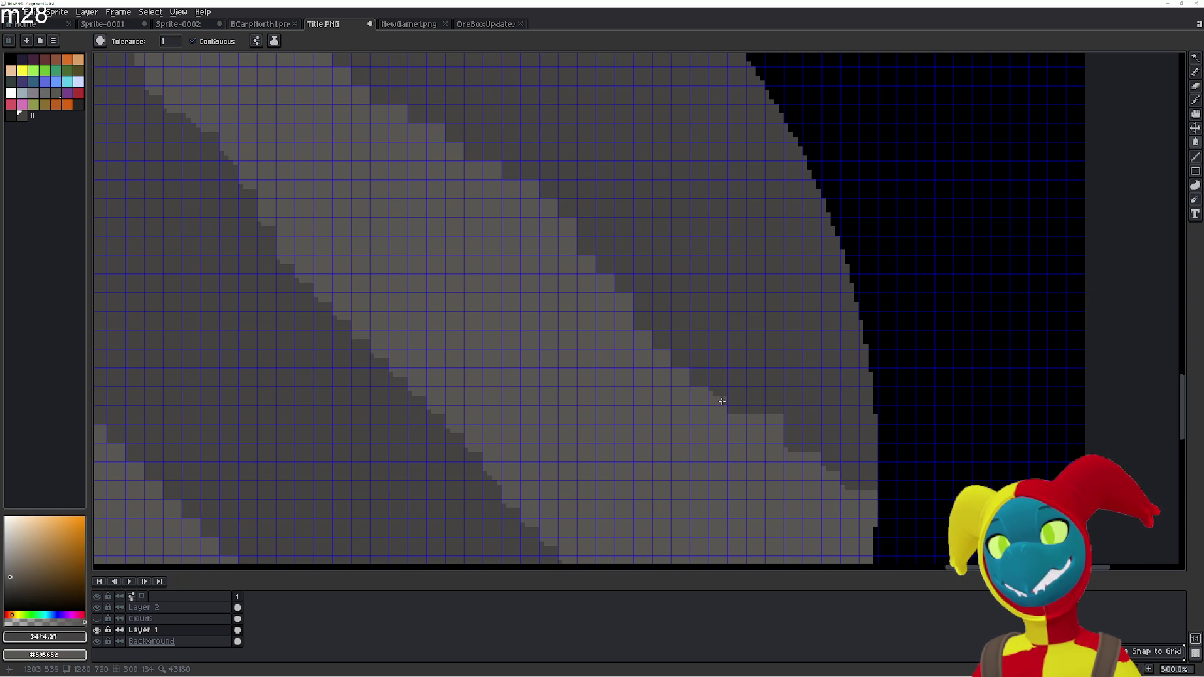
left_click_drag(740, 418, 759, 421)
left_click(783, 427)
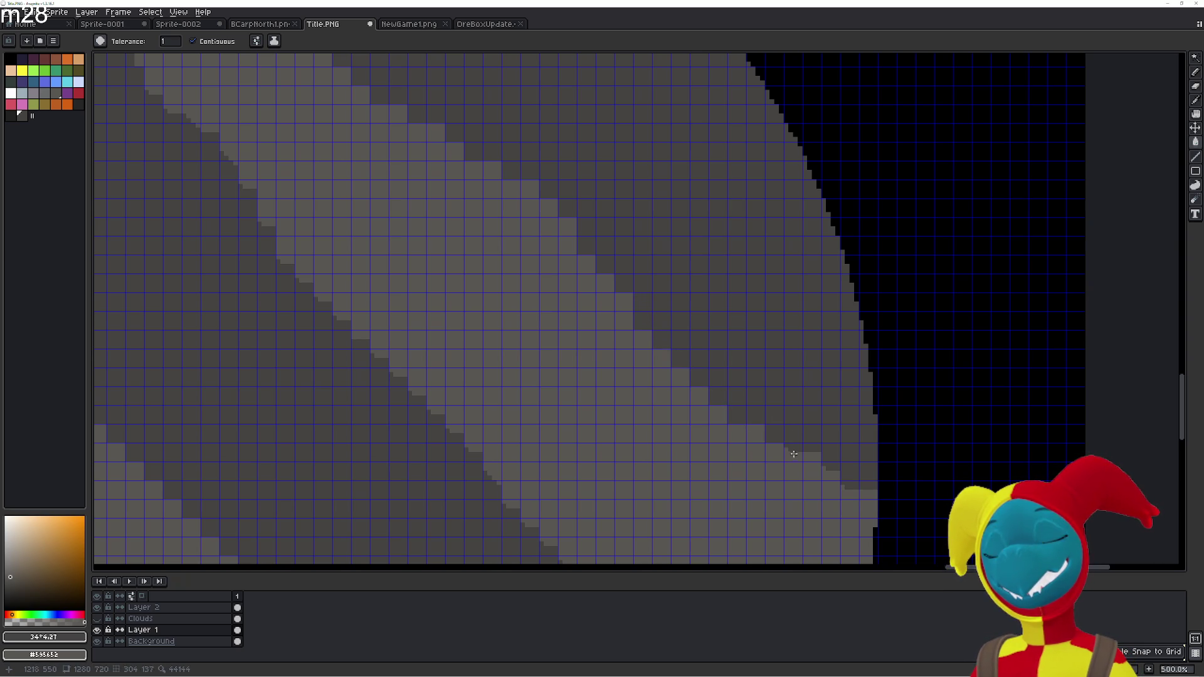
left_click(856, 499)
left_click(868, 509)
left_click_drag(836, 502, 838, 295)
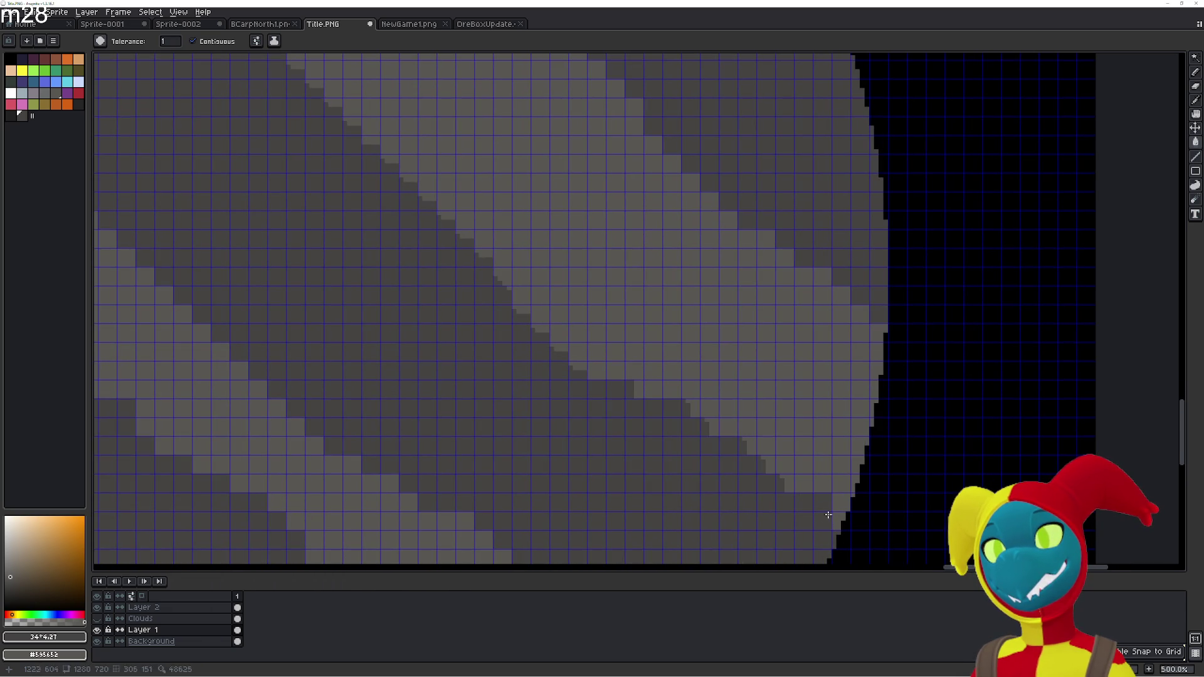
left_click(786, 485)
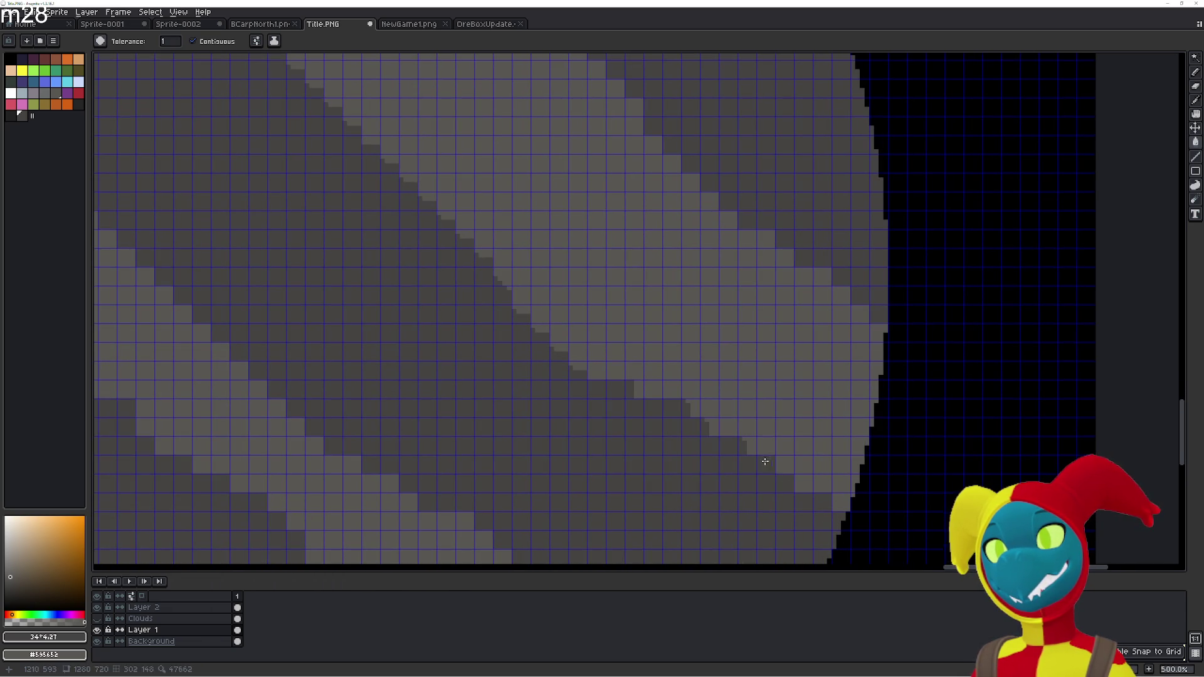
left_click_drag(723, 430, 636, 388)
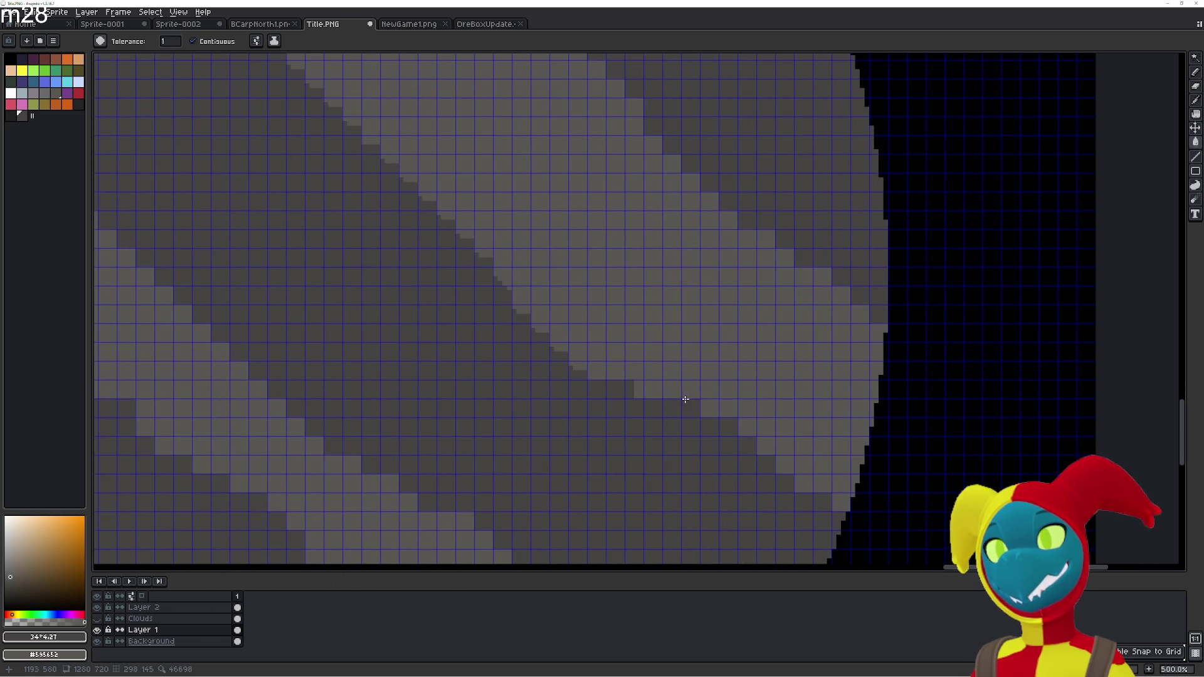
left_click(595, 368)
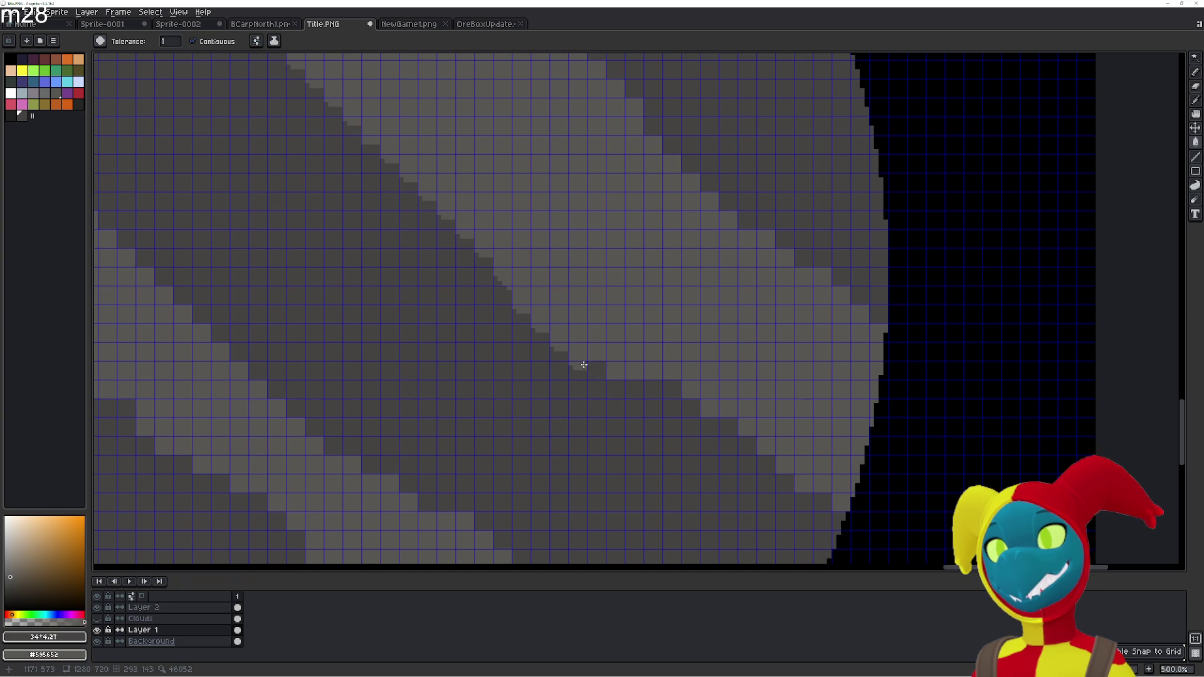
left_click_drag(568, 352, 553, 341)
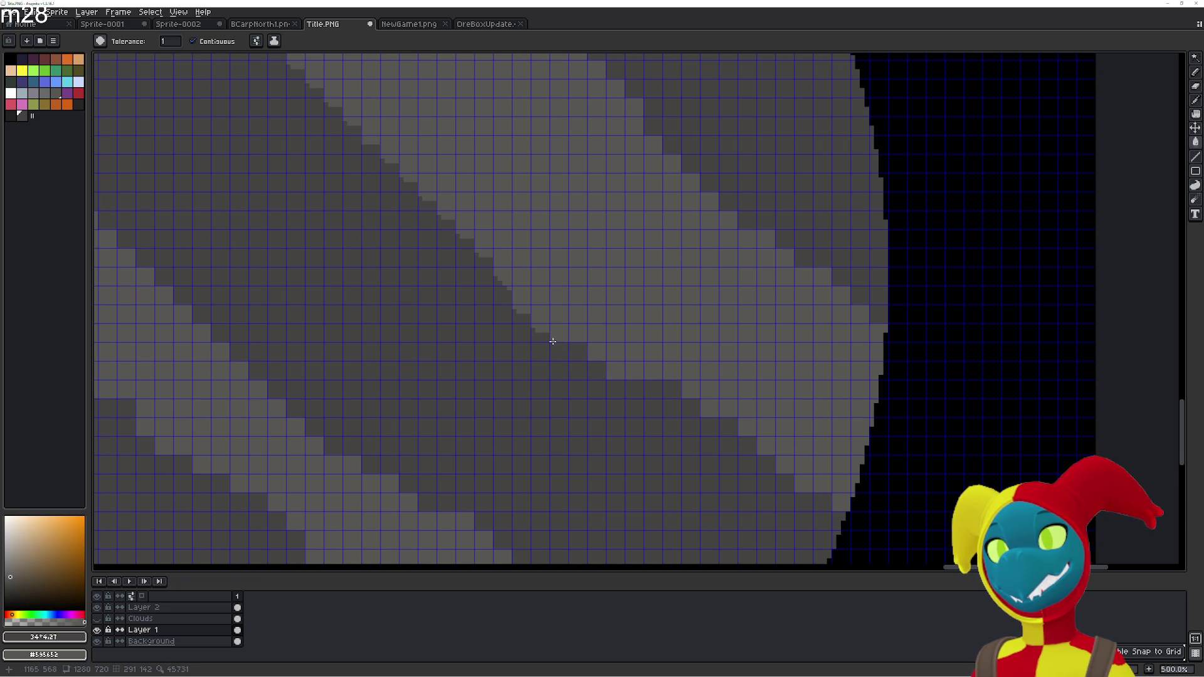
left_click(515, 295)
left_click(502, 271)
left_click(481, 250)
left_click_drag(468, 235, 621, 355)
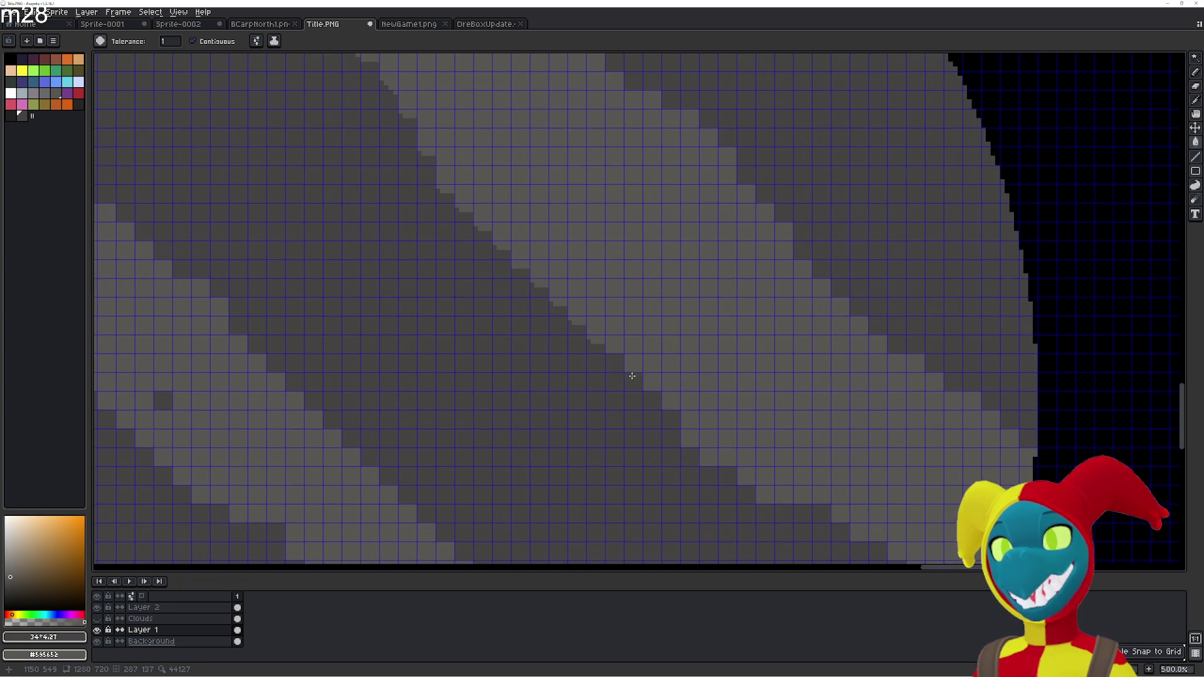
left_click(555, 298)
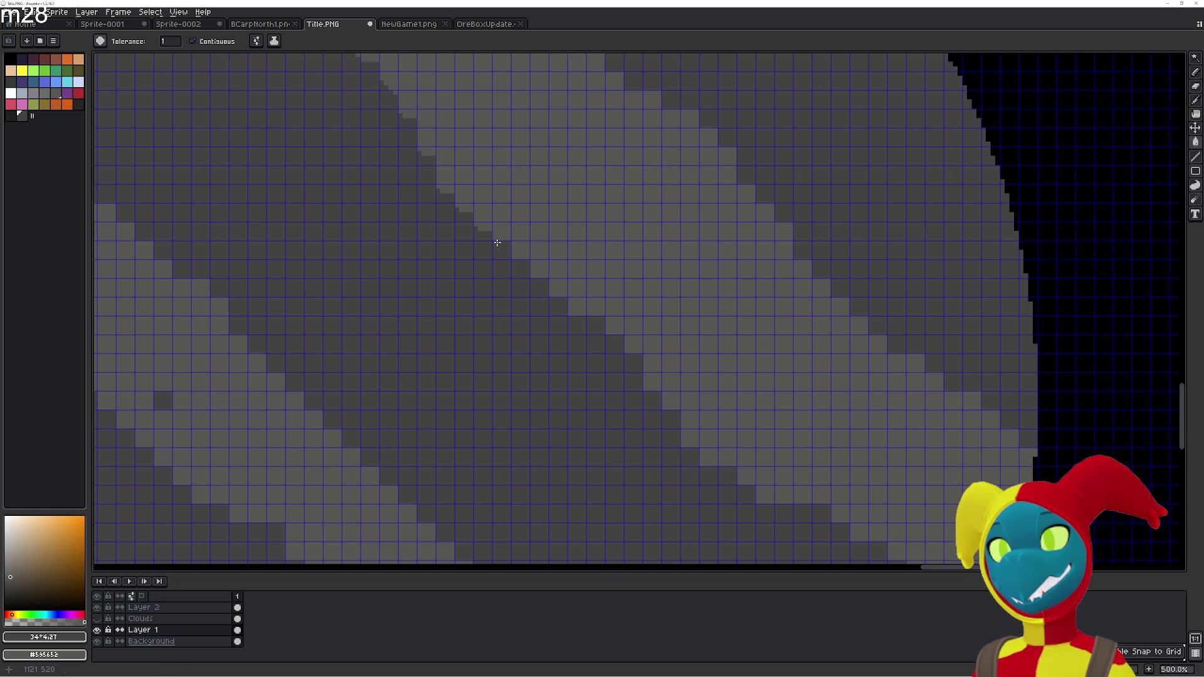
mouse_move(454, 192)
left_mouse_down()
mouse_move(526, 314)
mouse_move(586, 368)
left_mouse_up()
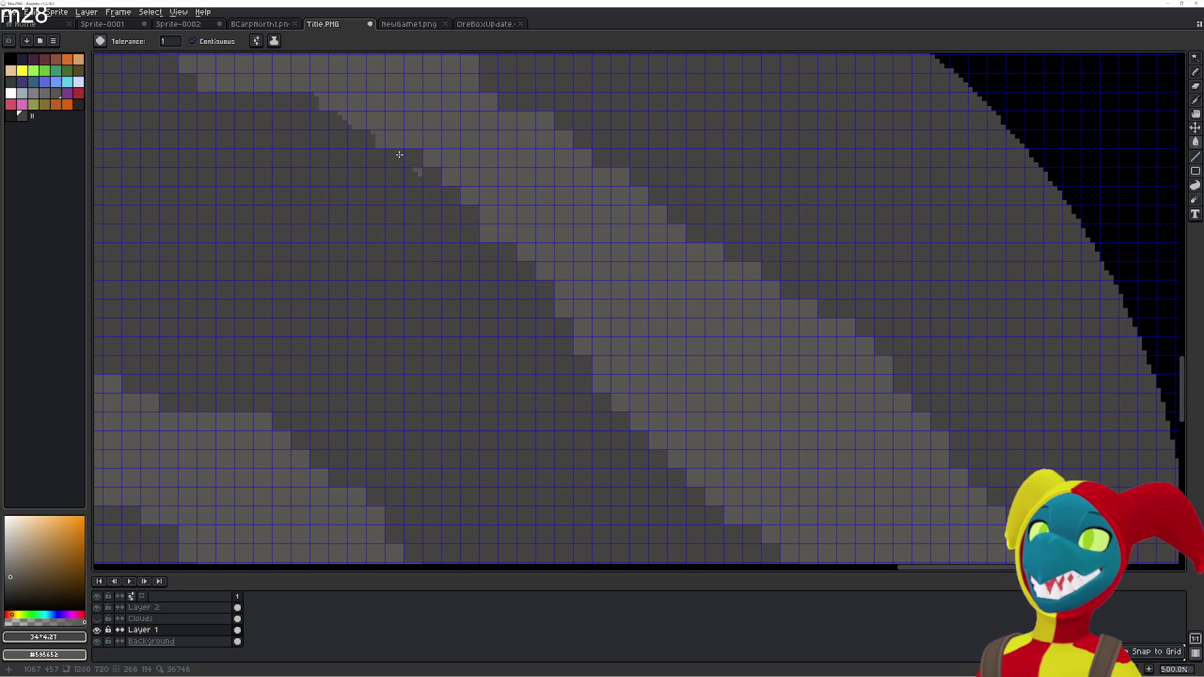
left_click_drag(410, 173, 579, 349)
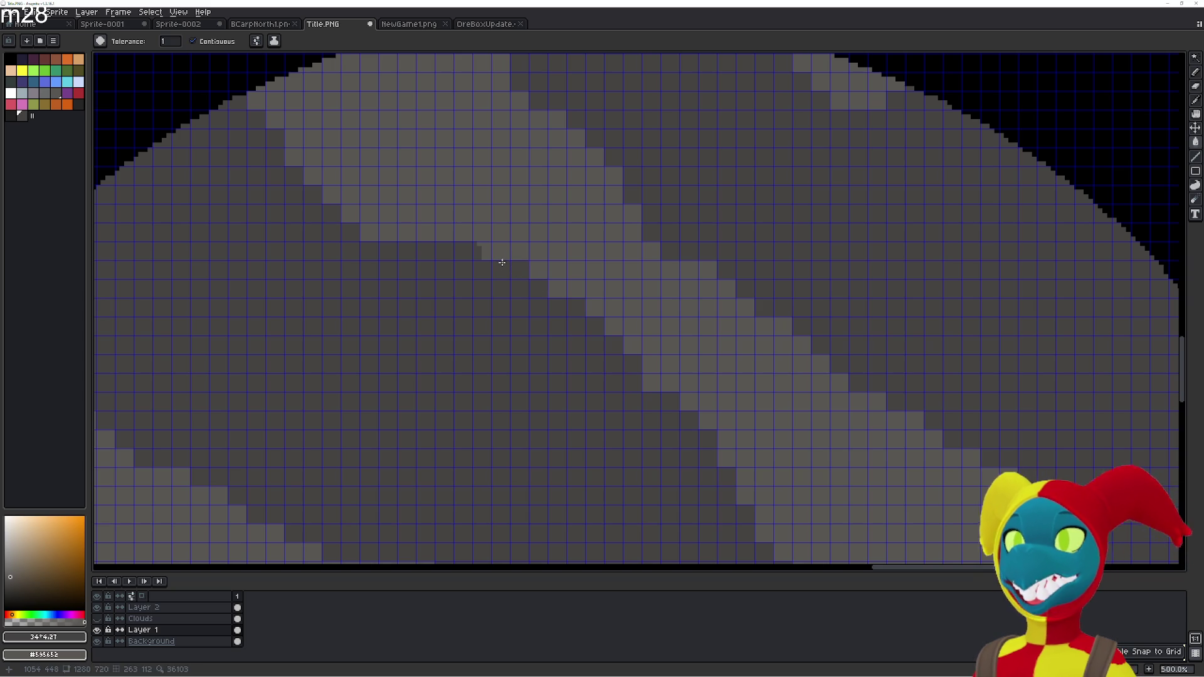
left_click(483, 251)
left_click_drag(287, 401, 375, 380)
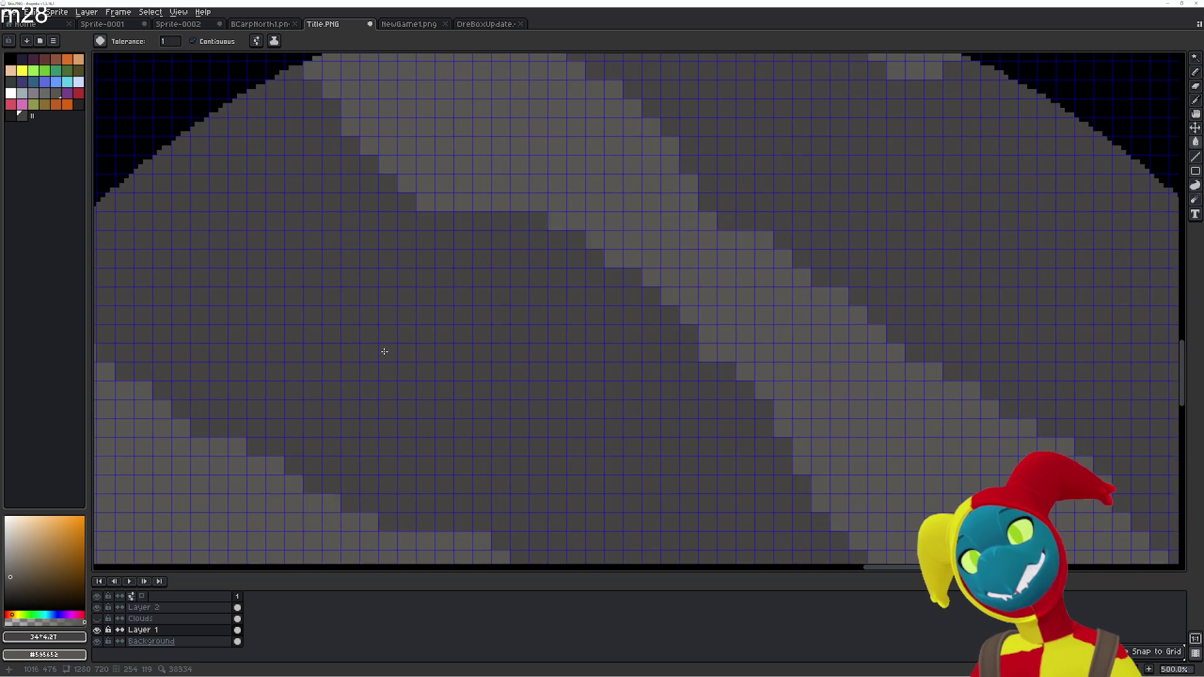
scroll(454, 224, "down", 3)
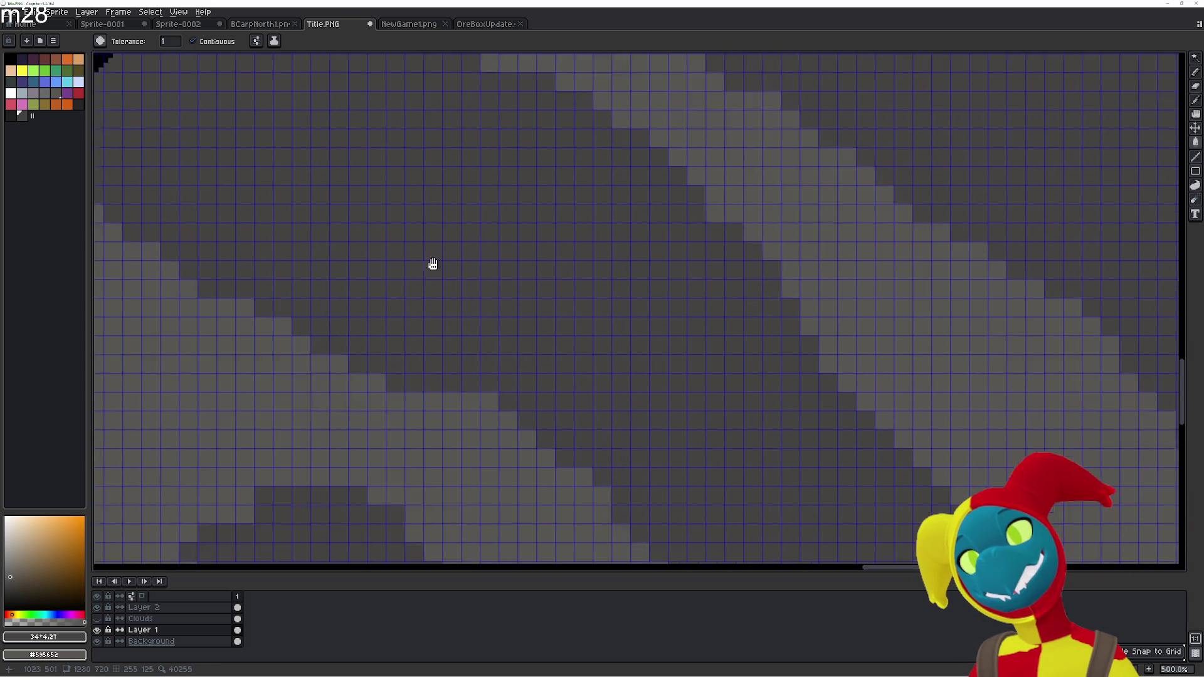
scroll(424, 290, "down", 2)
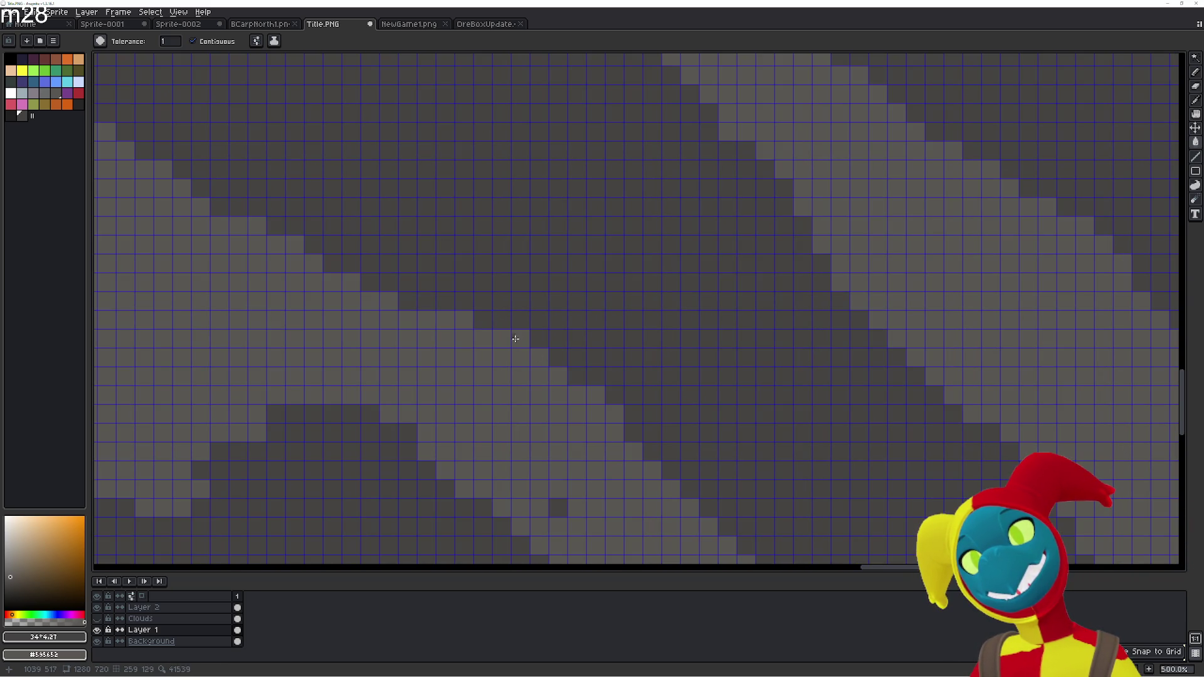
left_click_drag(692, 480, 432, 295)
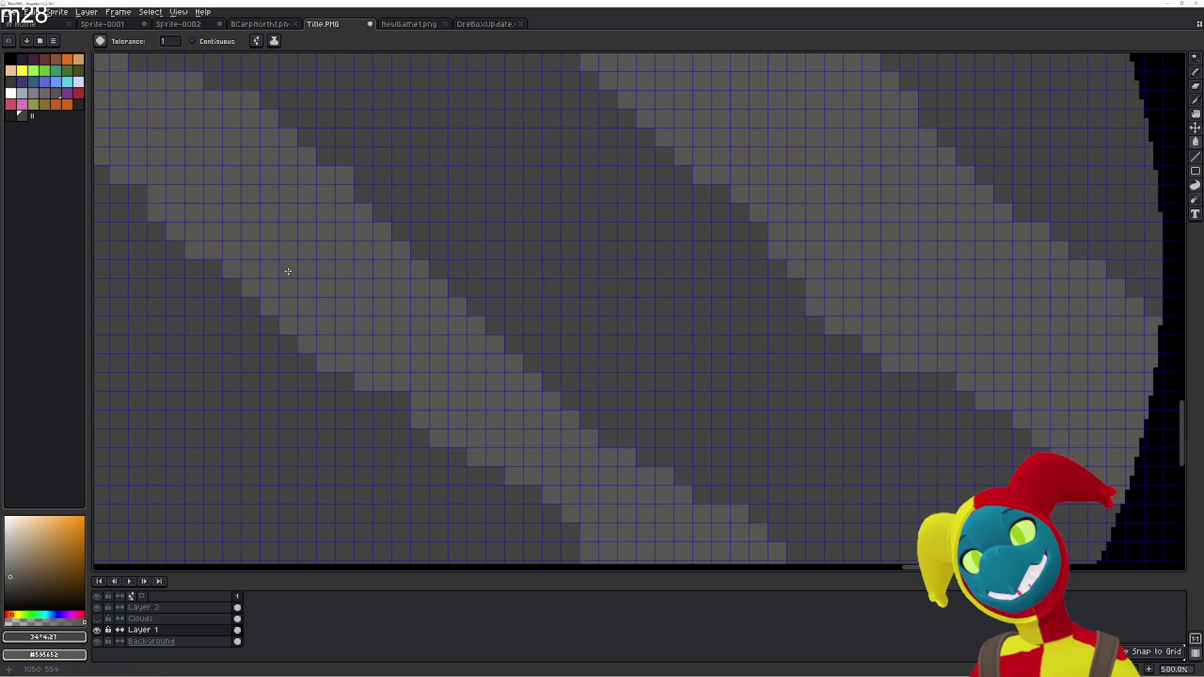
scroll(360, 361, "down", 3)
left_click_drag(443, 355, 484, 378)
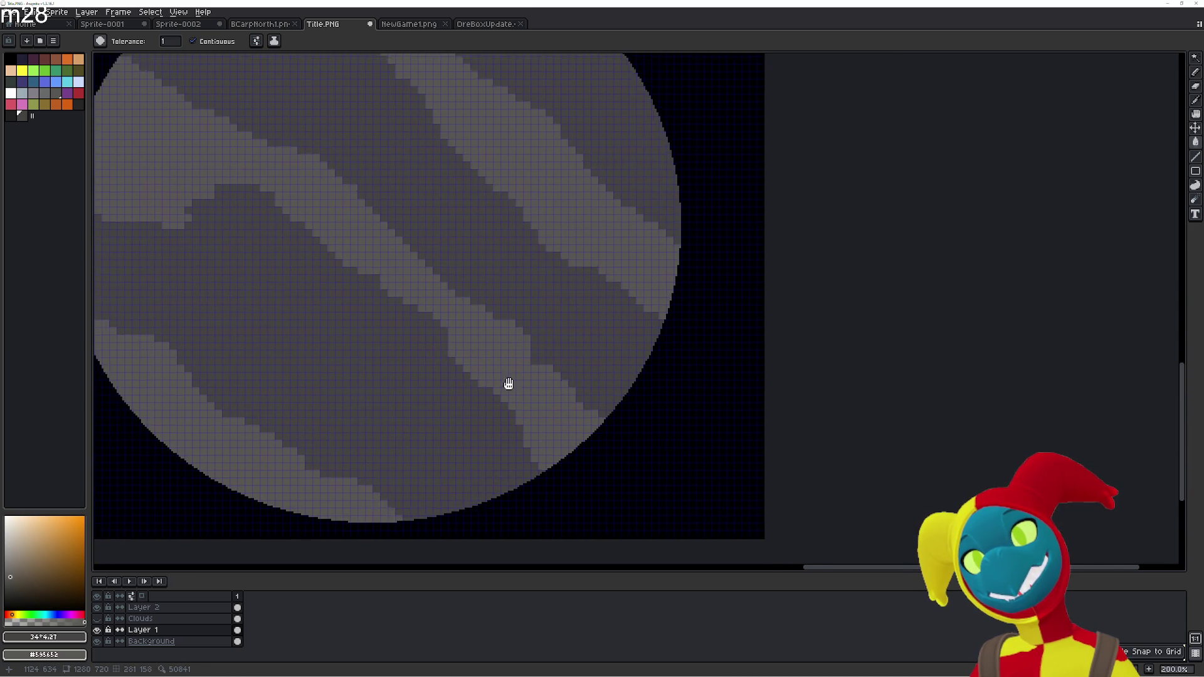
scroll(596, 388, "up", 3)
Paint the two stray light pixels on the planet's rim dark grey
left_click_drag(702, 418, 738, 460)
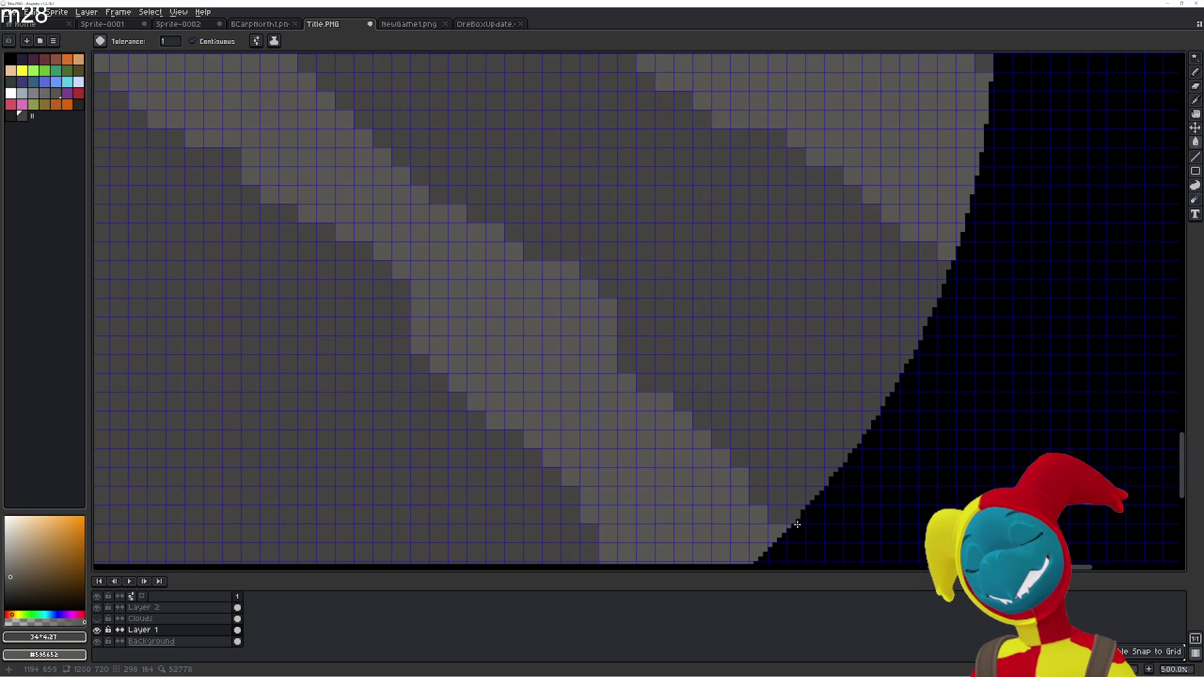
scroll(674, 439, "down", 2)
scroll(621, 425, "down", 3)
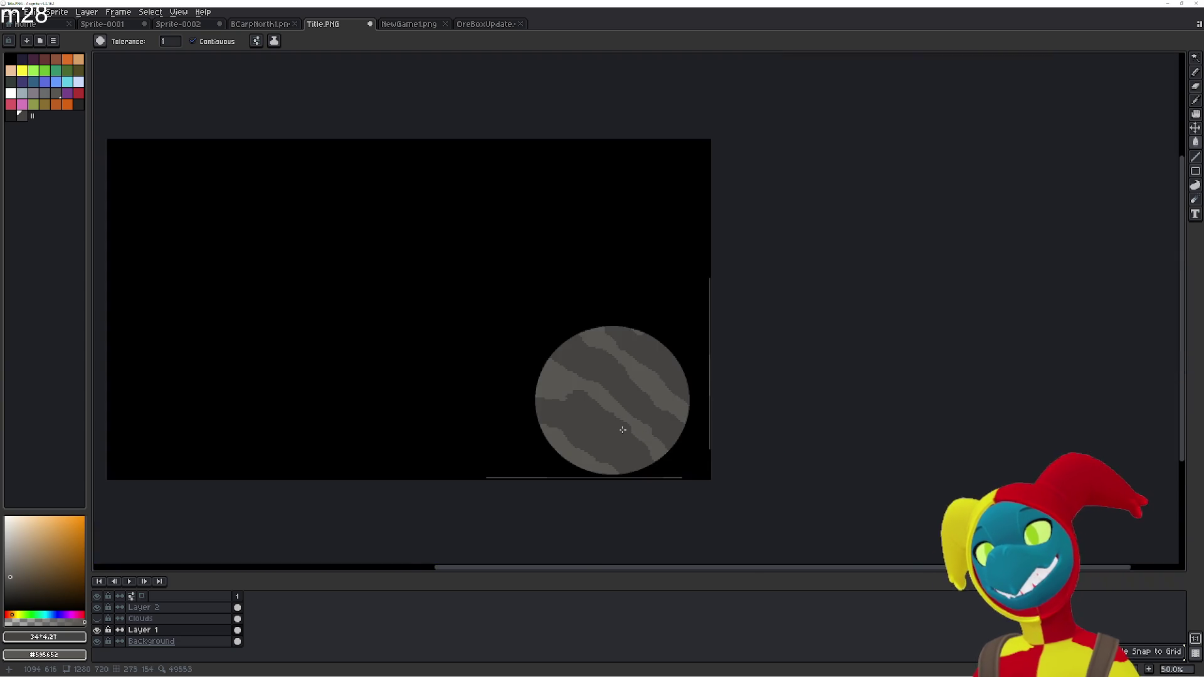
scroll(620, 425, "up", 3)
scroll(452, 416, "down", 1)
scroll(282, 349, "up", 2)
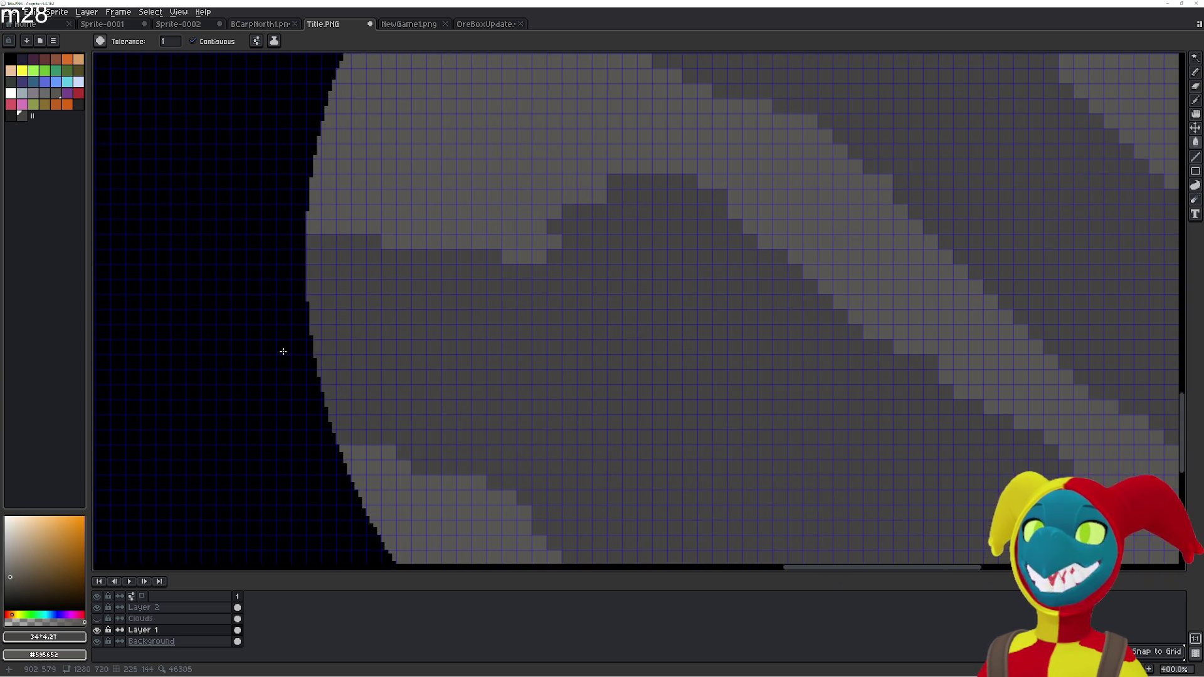
scroll(282, 349, "up", 1)
scroll(287, 348, "up", 1)
scroll(287, 348, "up", 1)
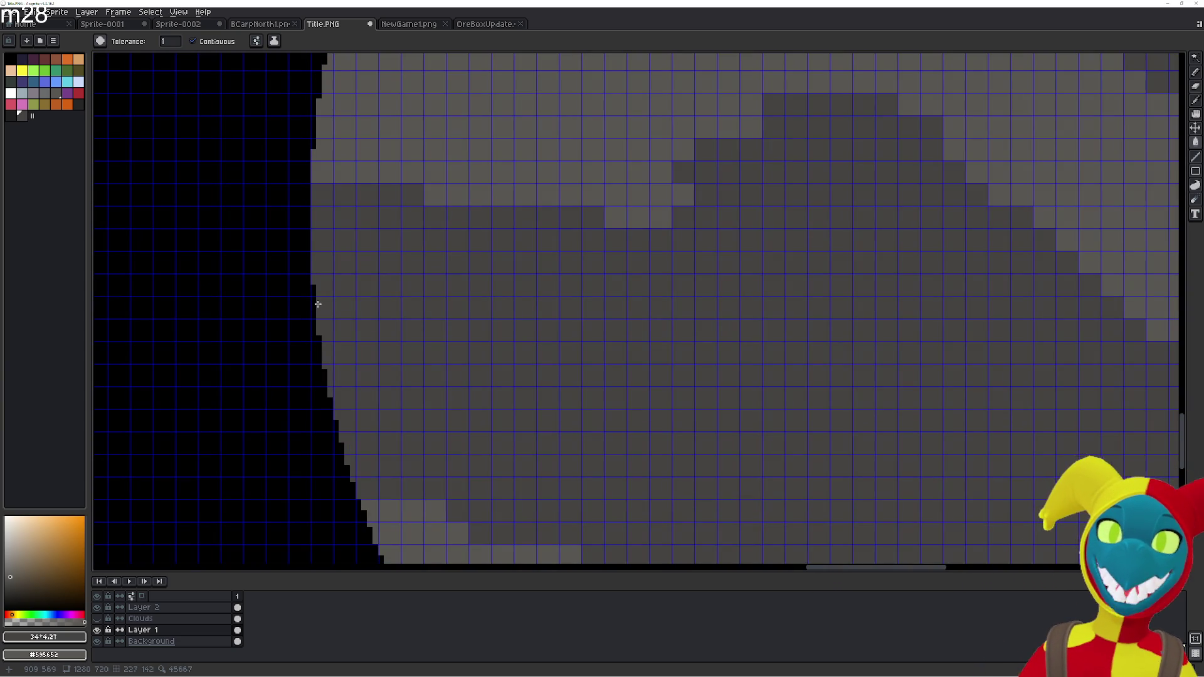
scroll(314, 289, "up", 1)
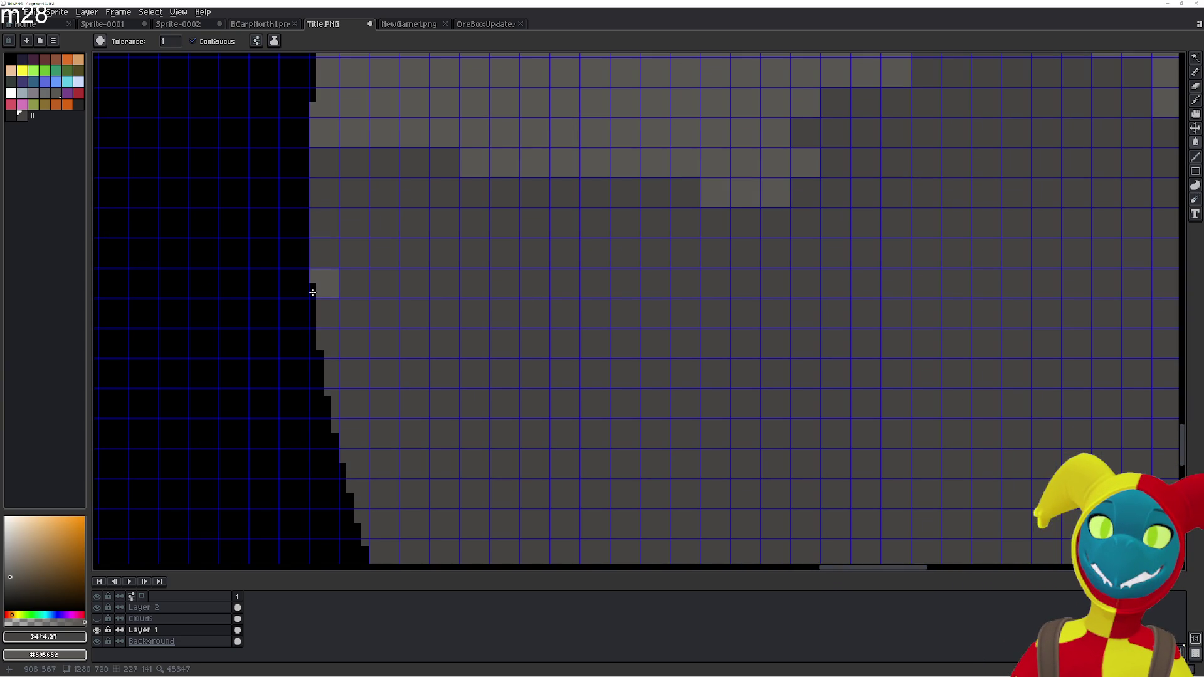
scroll(403, 349, "down", 2)
scroll(478, 403, "down", 2)
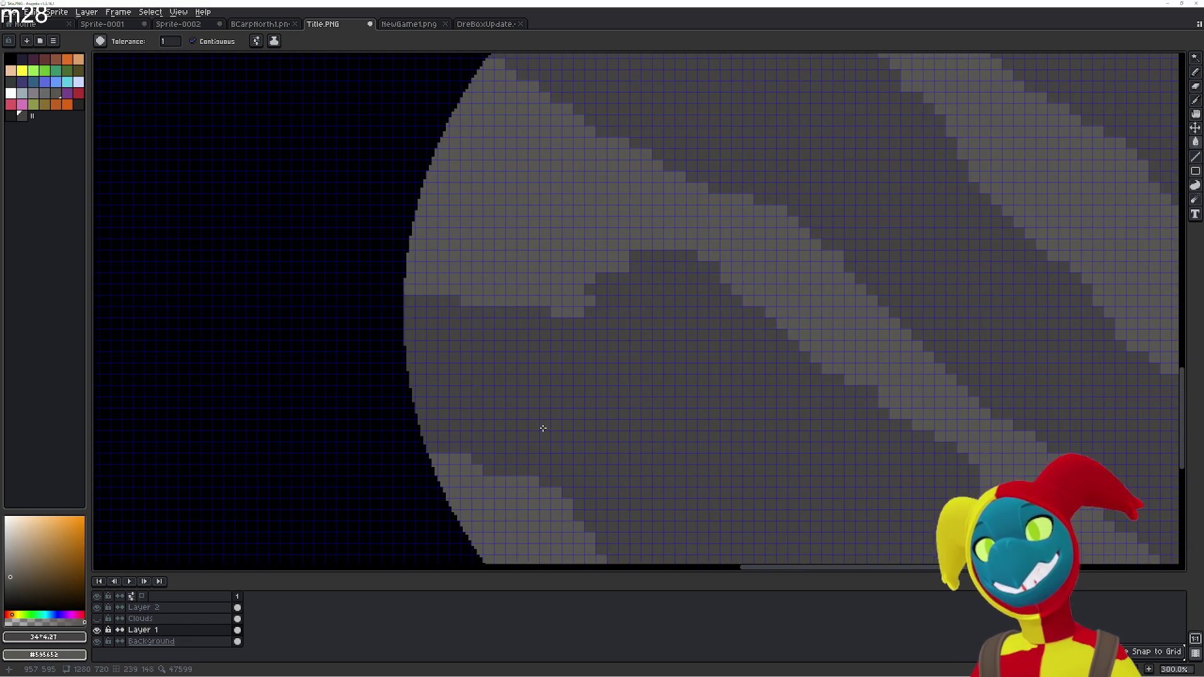
scroll(538, 424, "down", 2)
left_click_drag(546, 432, 384, 416)
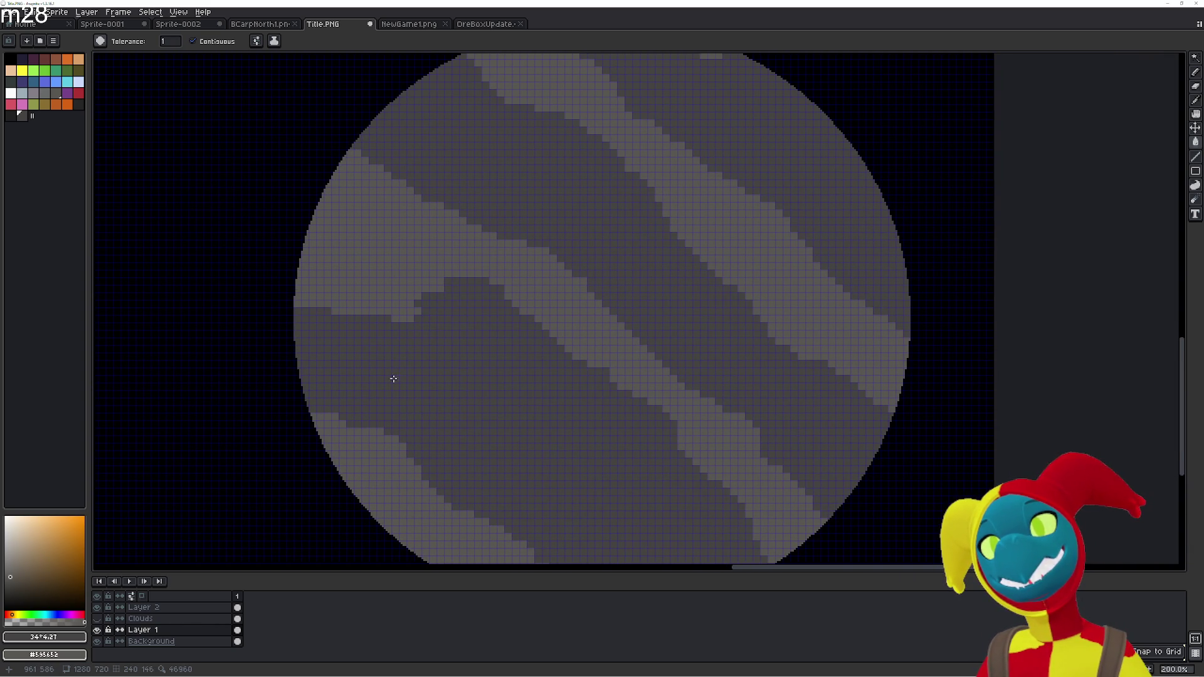
Make the hidden Clouds layer visible over the planet
scroll(398, 363, "down", 2)
scroll(397, 360, "up", 1)
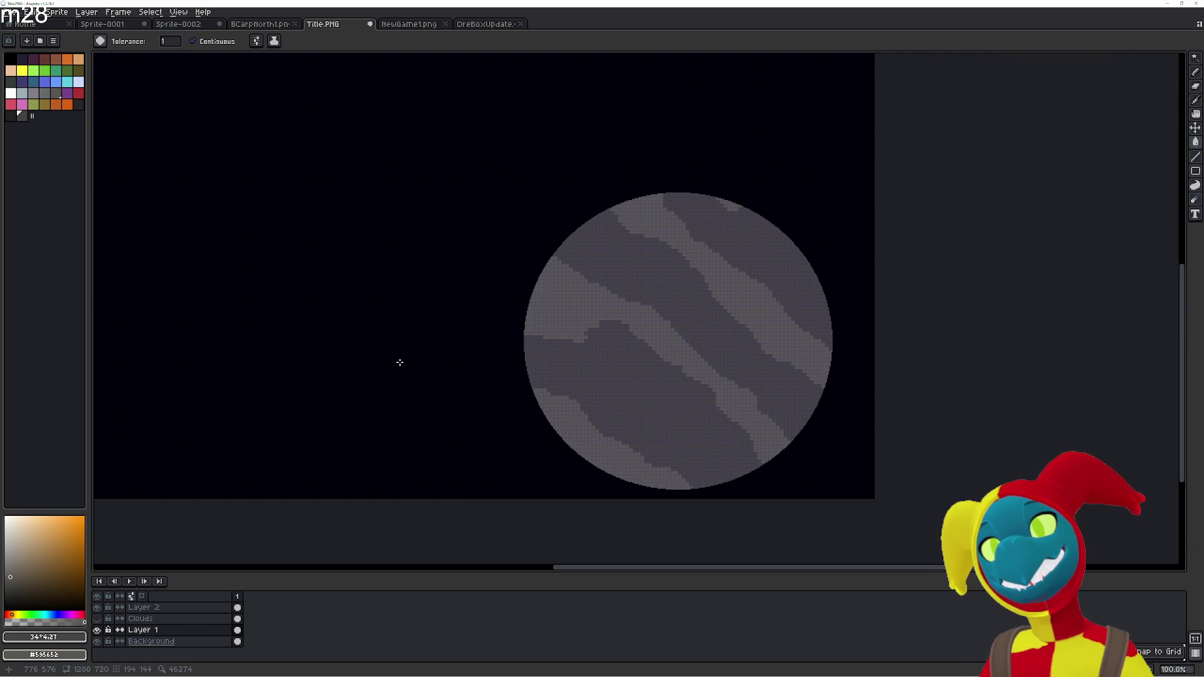
left_click(96, 619)
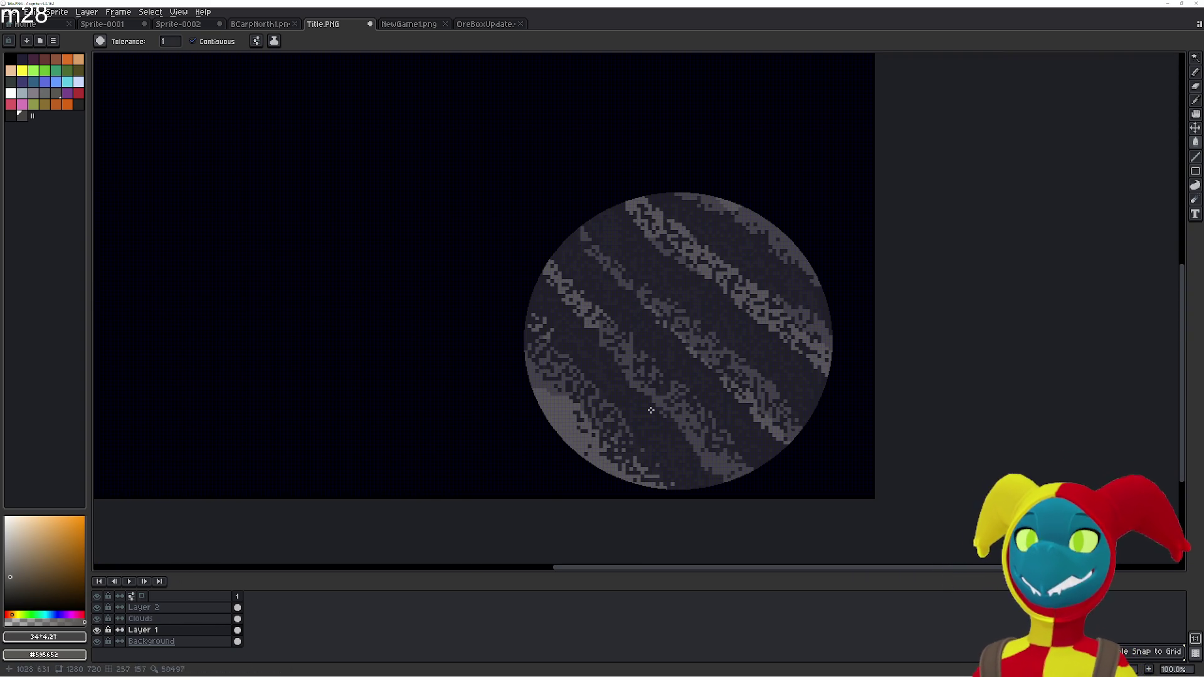
Select the Clouds layer in the layers panel for editing
scroll(679, 394, "up", 1)
scroll(647, 380, "down", 1)
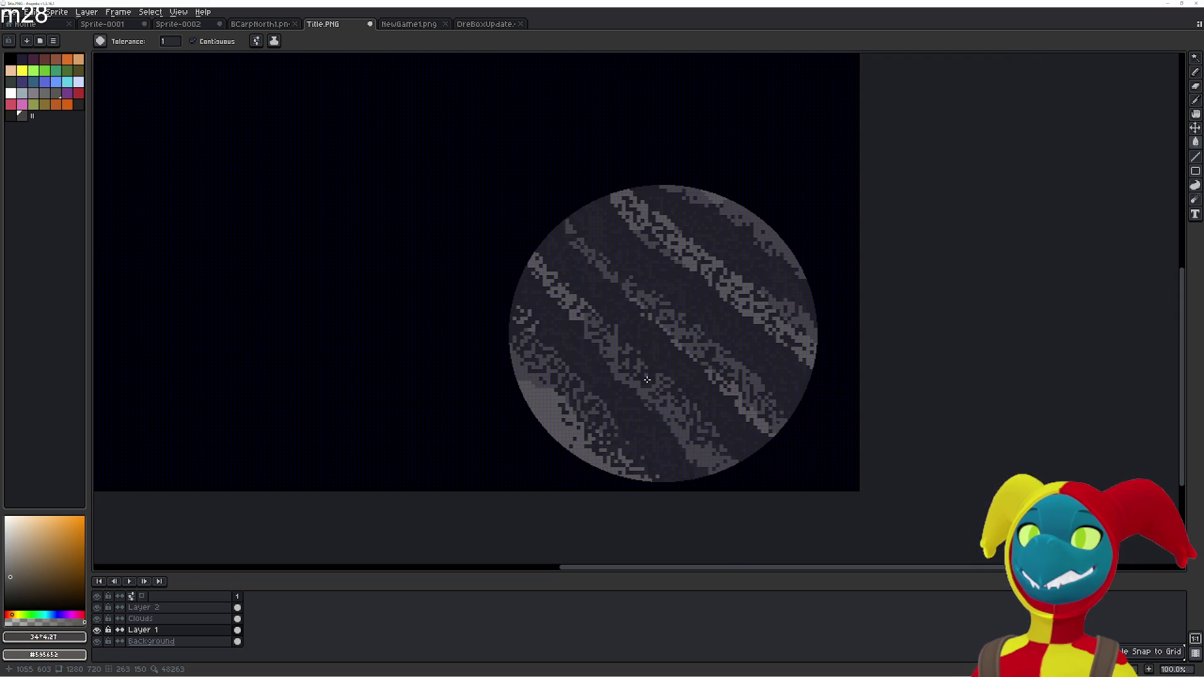
left_click(150, 619)
scroll(678, 420, "up", 1)
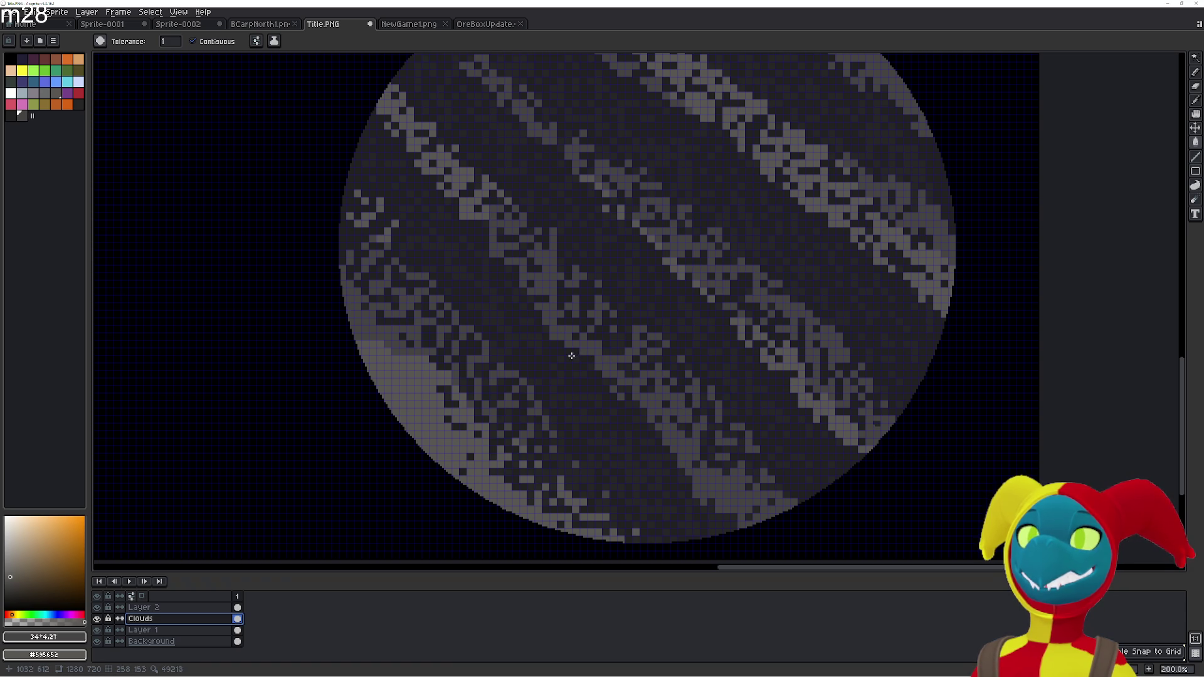
scroll(553, 352, "down", 1)
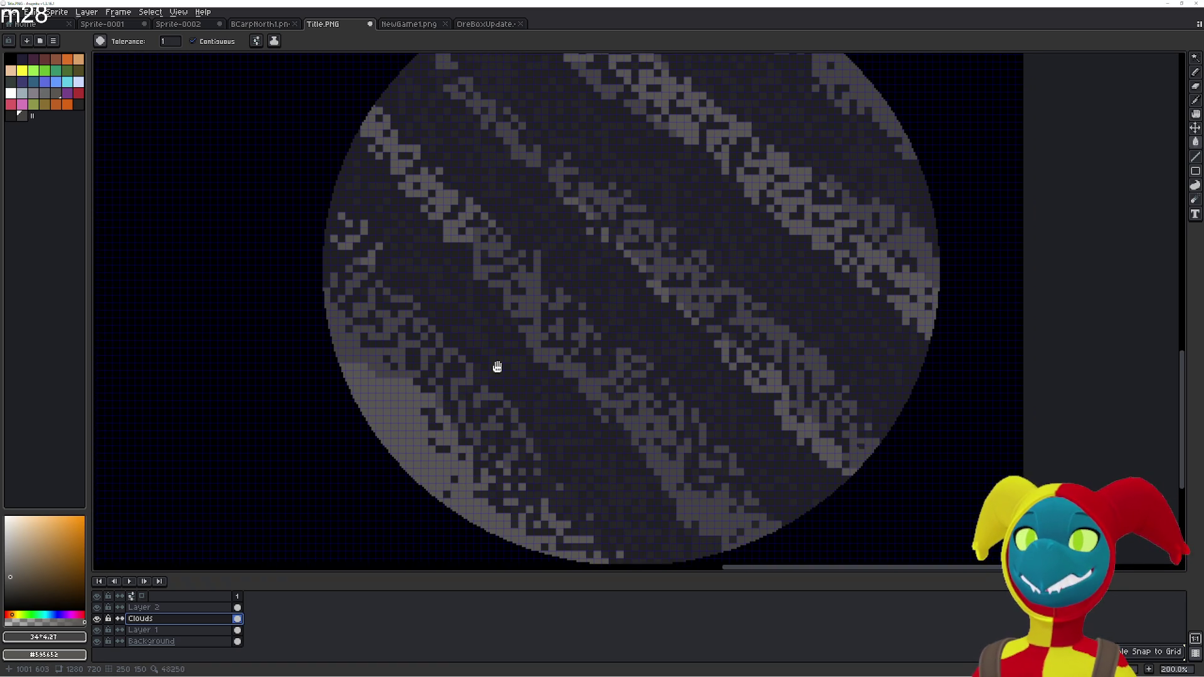
scroll(343, 542, "up", 1)
scroll(343, 543, "down", 1)
Add a new layer with Shift+N, then undo it
key("shift+n")
key("ctrl+z")
scroll(442, 528, "up", 1)
scroll(441, 528, "down", 1)
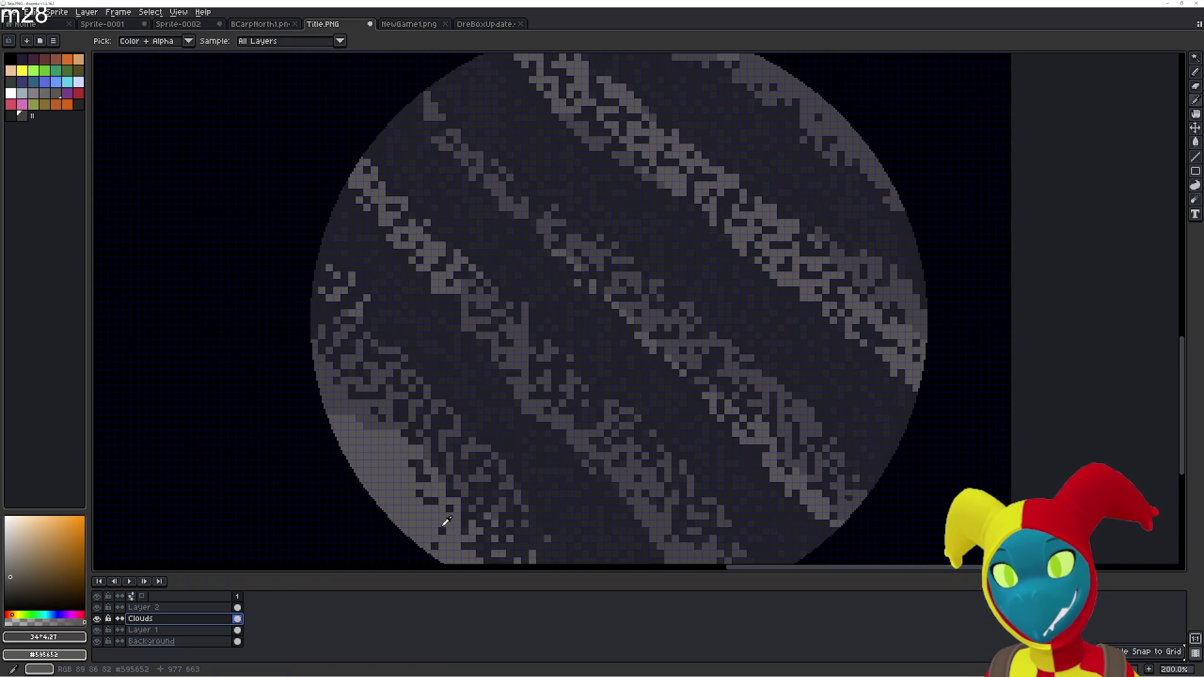
scroll(441, 528, "up", 1)
Save the sprite via Save As under the name TitlePlanet.PNG
left_click(10, 15)
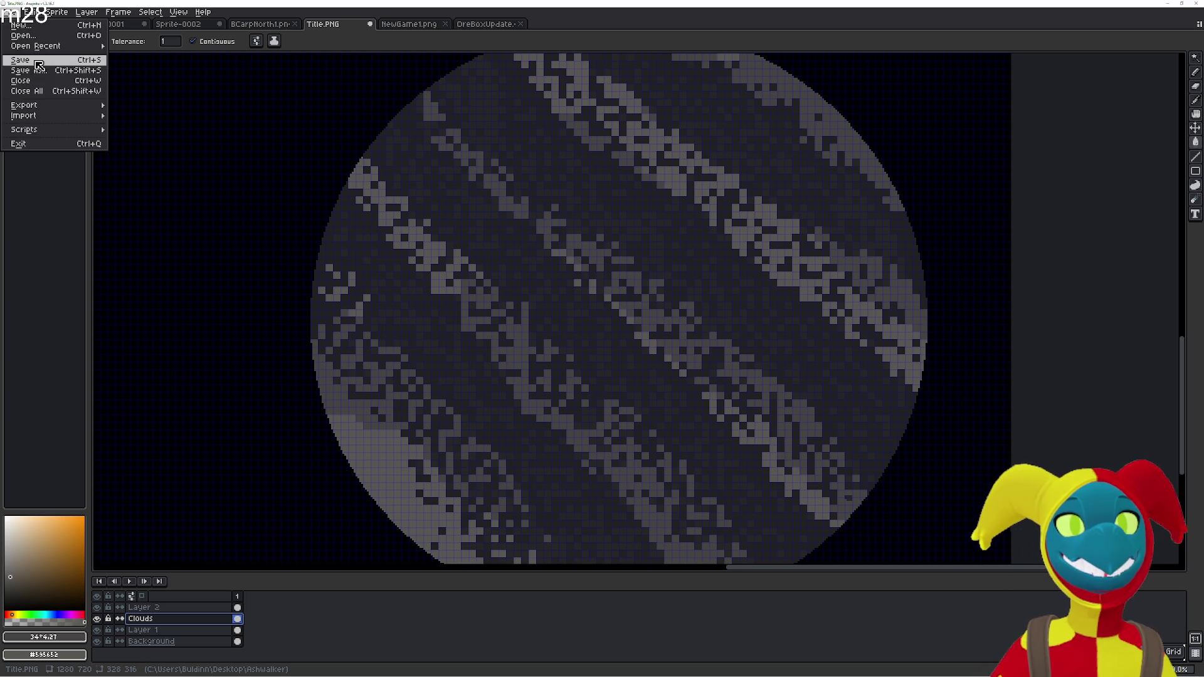
left_click(25, 70)
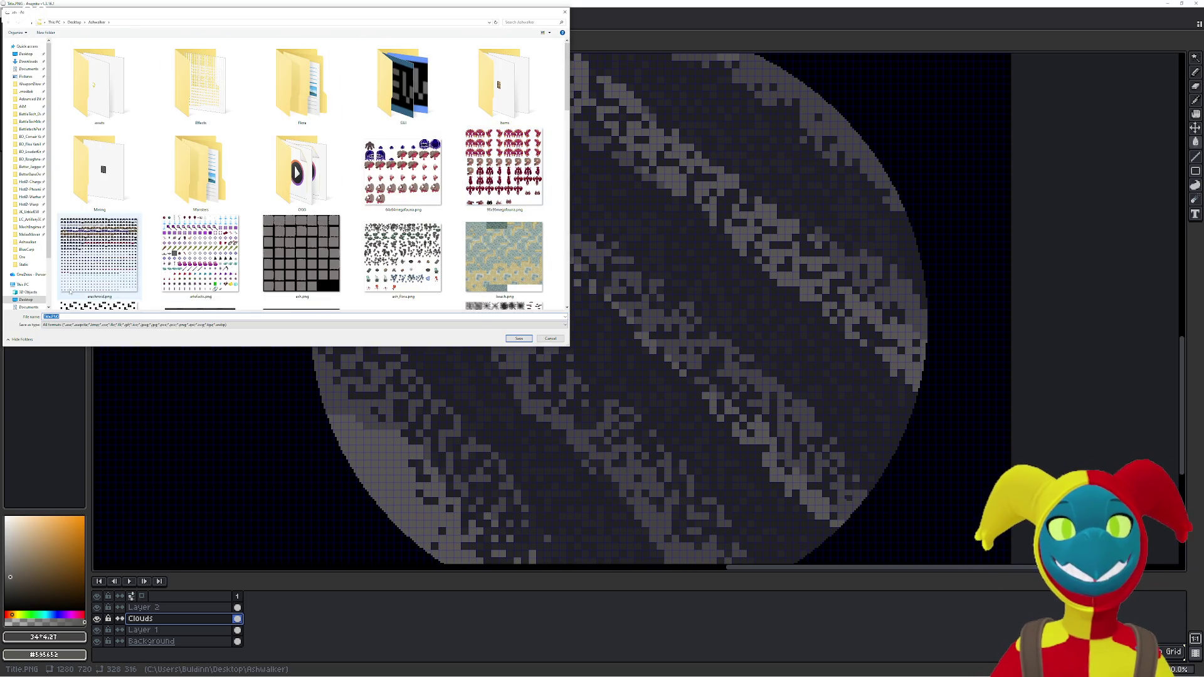
scroll(300, 176, "down", 10)
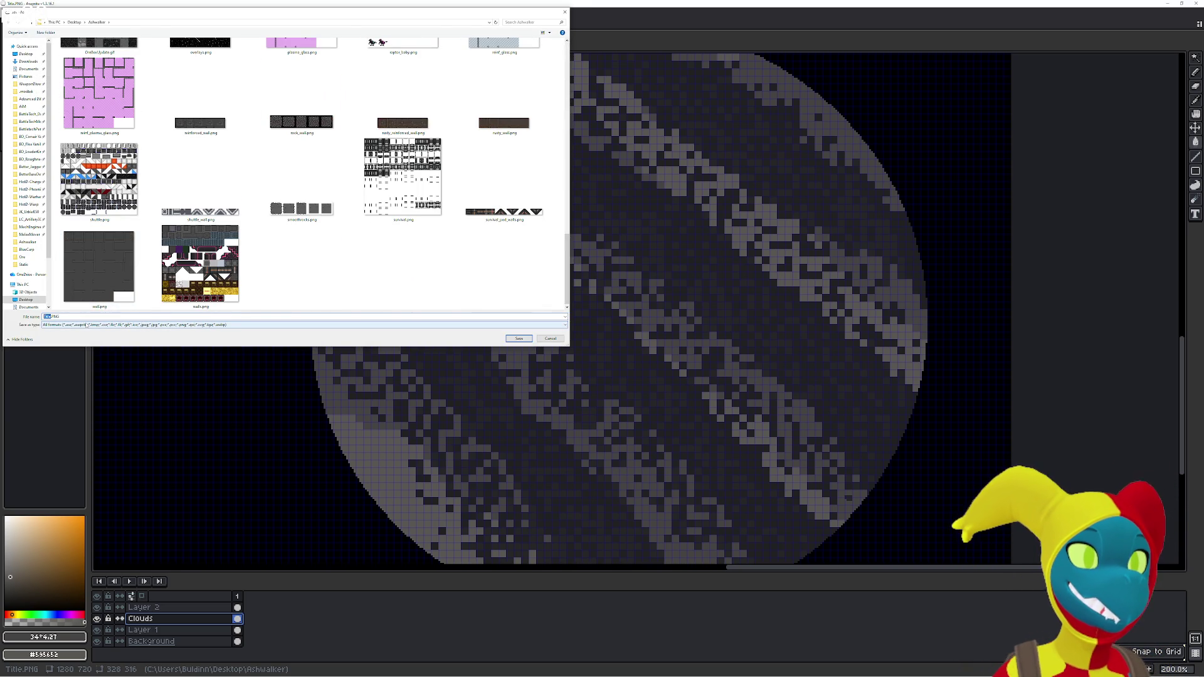
type("Pl")
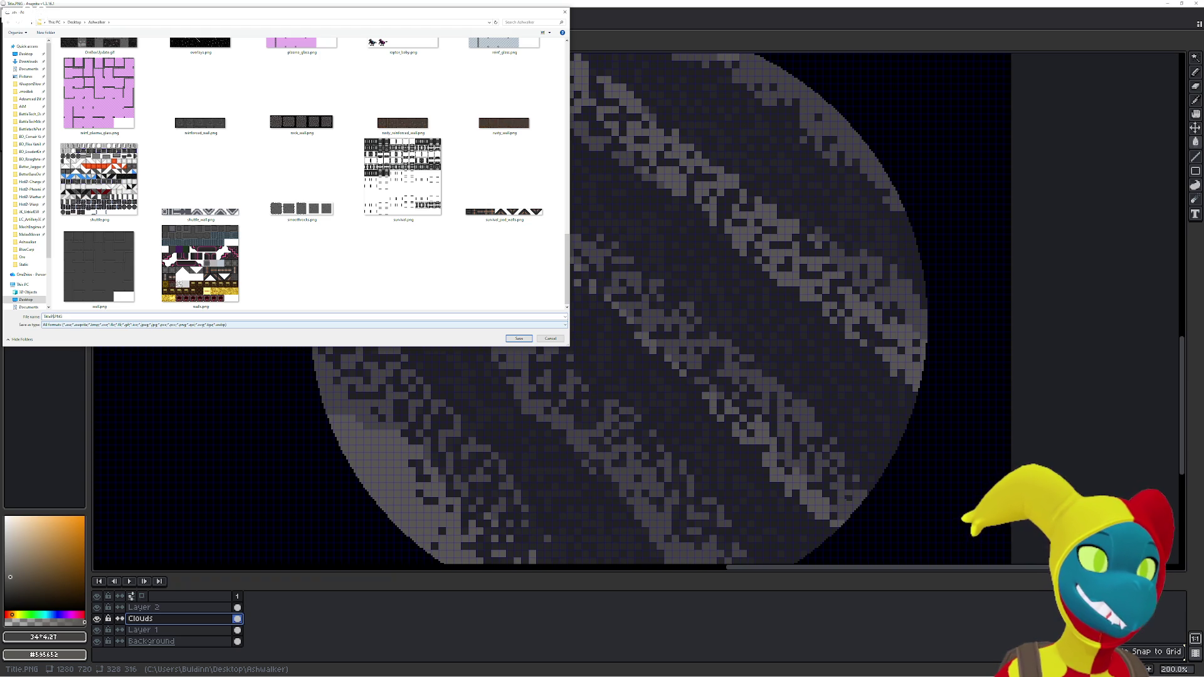
key("Return")
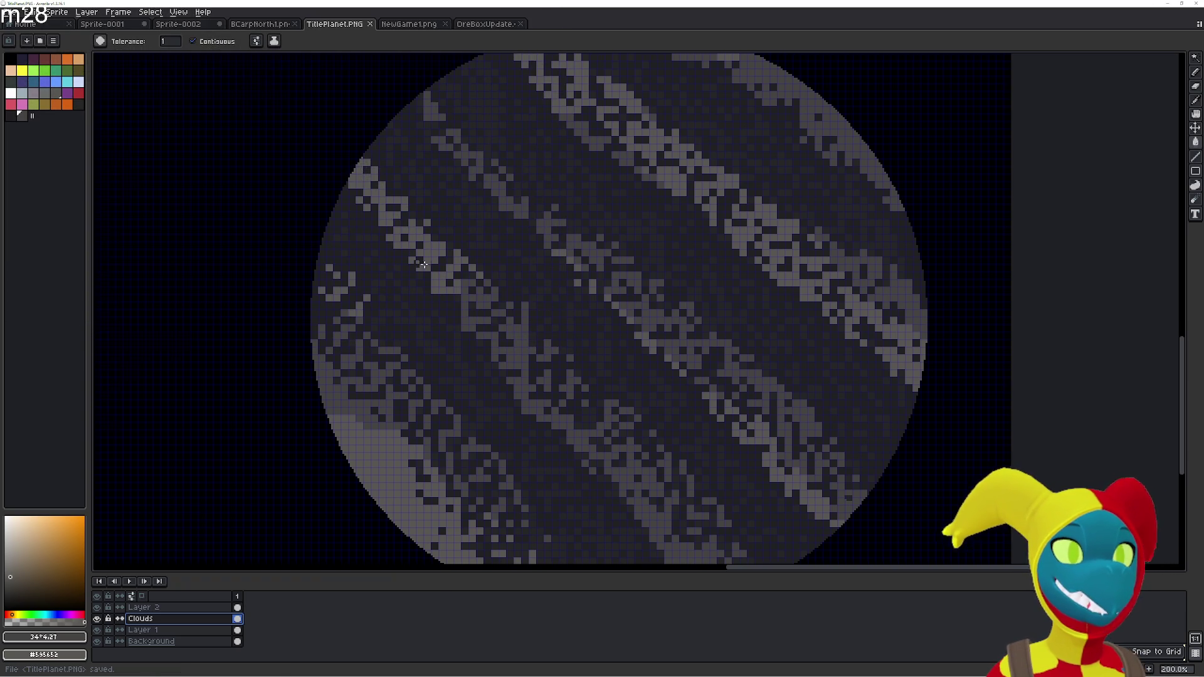
scroll(448, 252, "down", 1)
Draw a rectangular selection enclosing the planet and select the first frame
left_click_drag(449, 252, 543, 312)
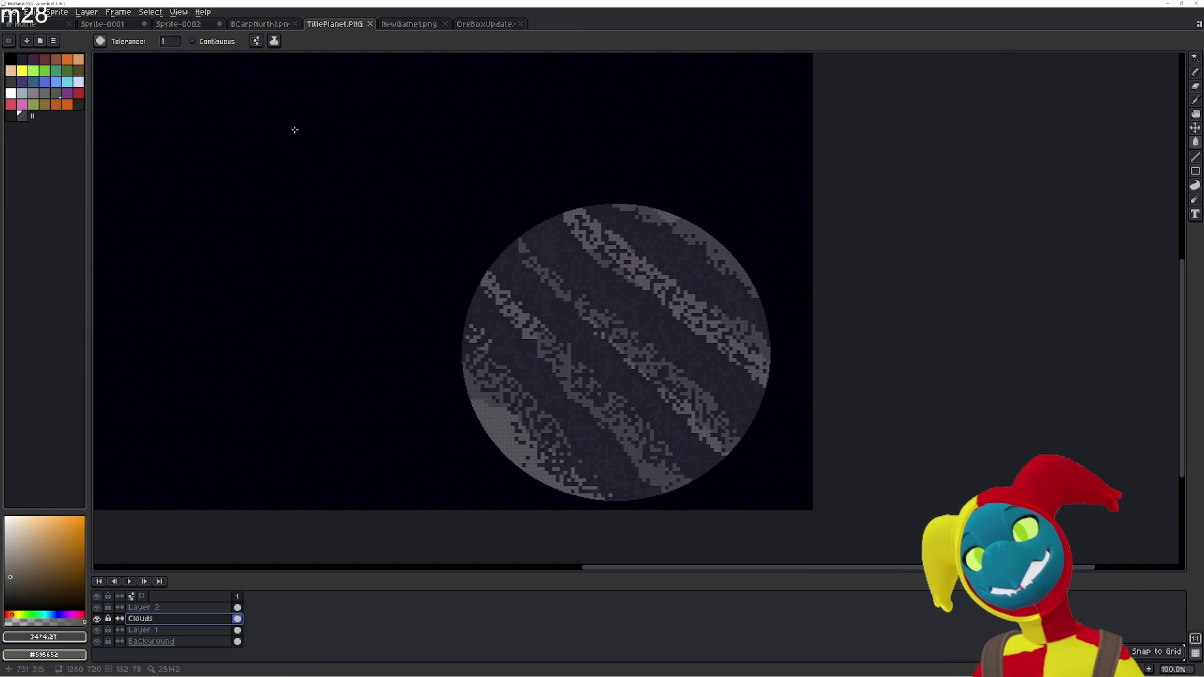
scroll(721, 159, "down", 2)
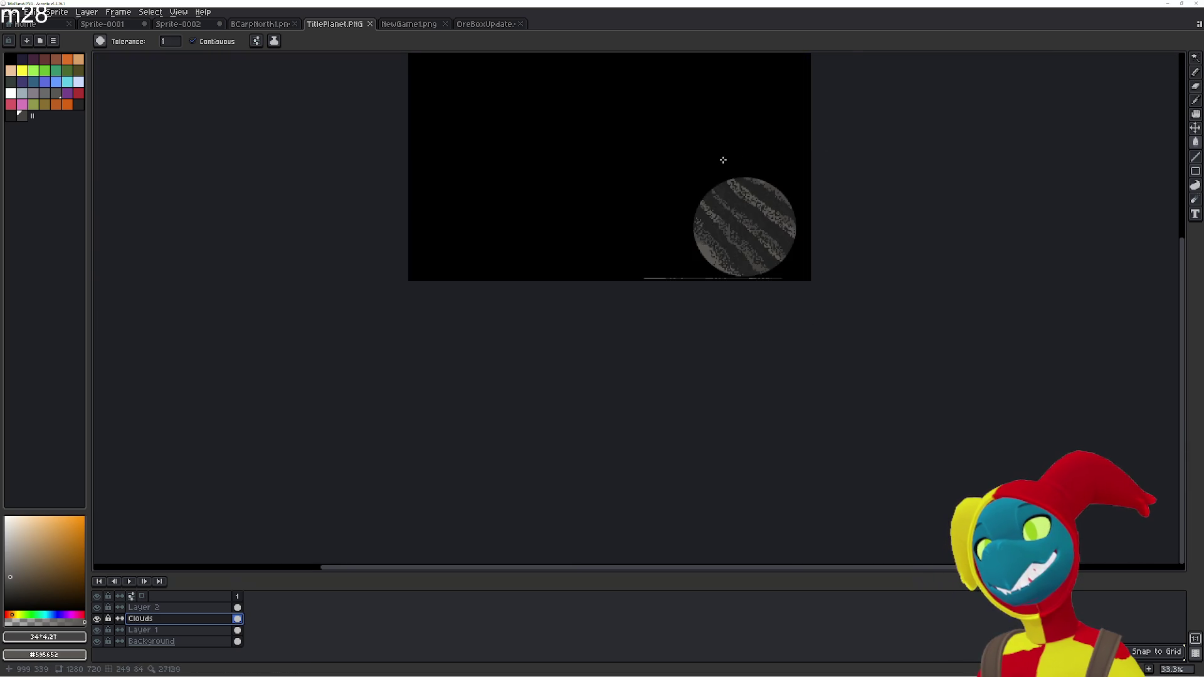
scroll(722, 160, "up", 1)
scroll(723, 160, "up", 1)
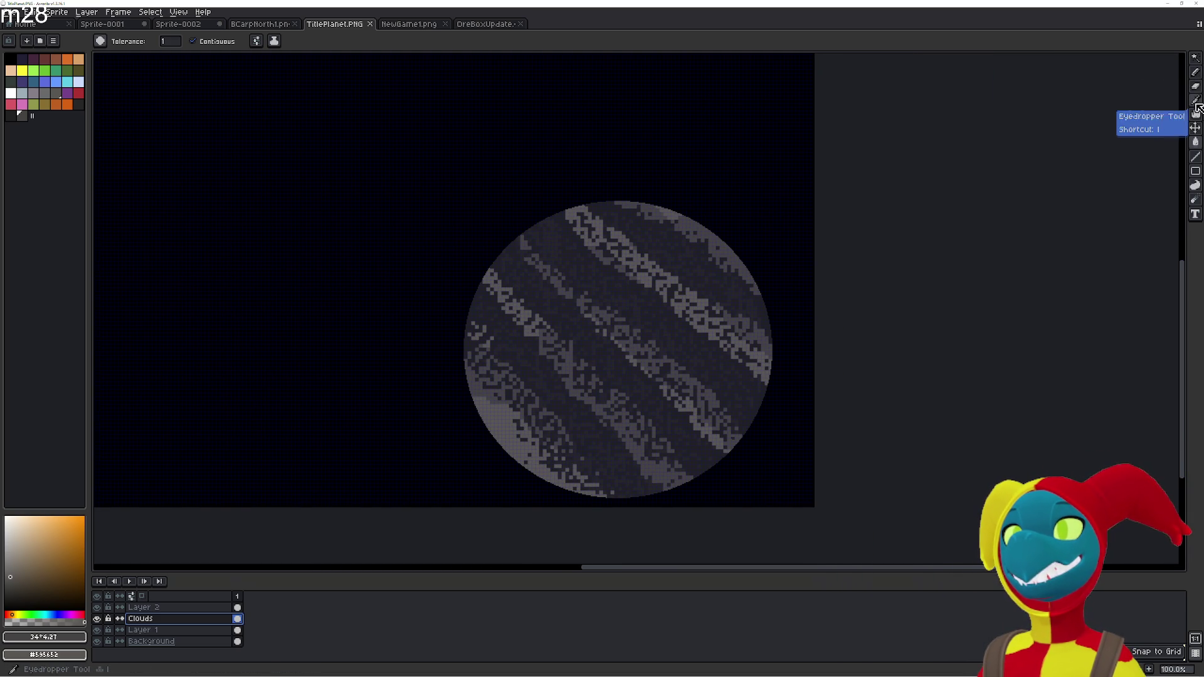
left_click(1195, 57)
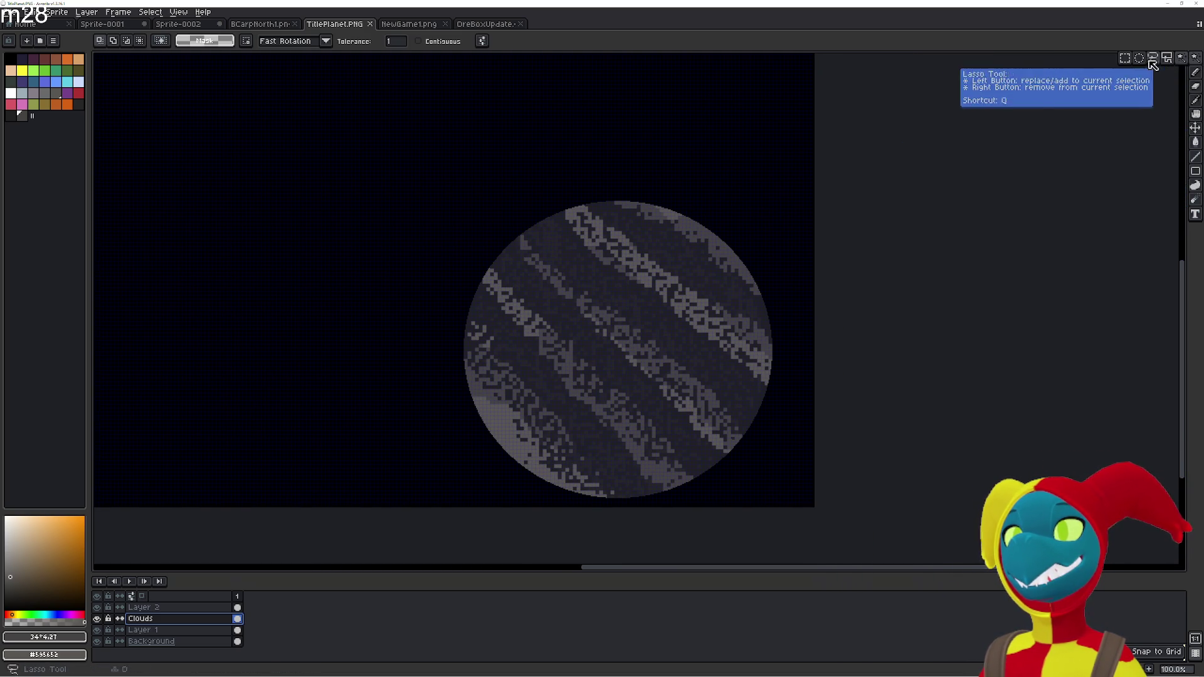
mouse_move(423, 178)
left_mouse_down()
mouse_move(830, 529)
mouse_move(819, 527)
left_mouse_up()
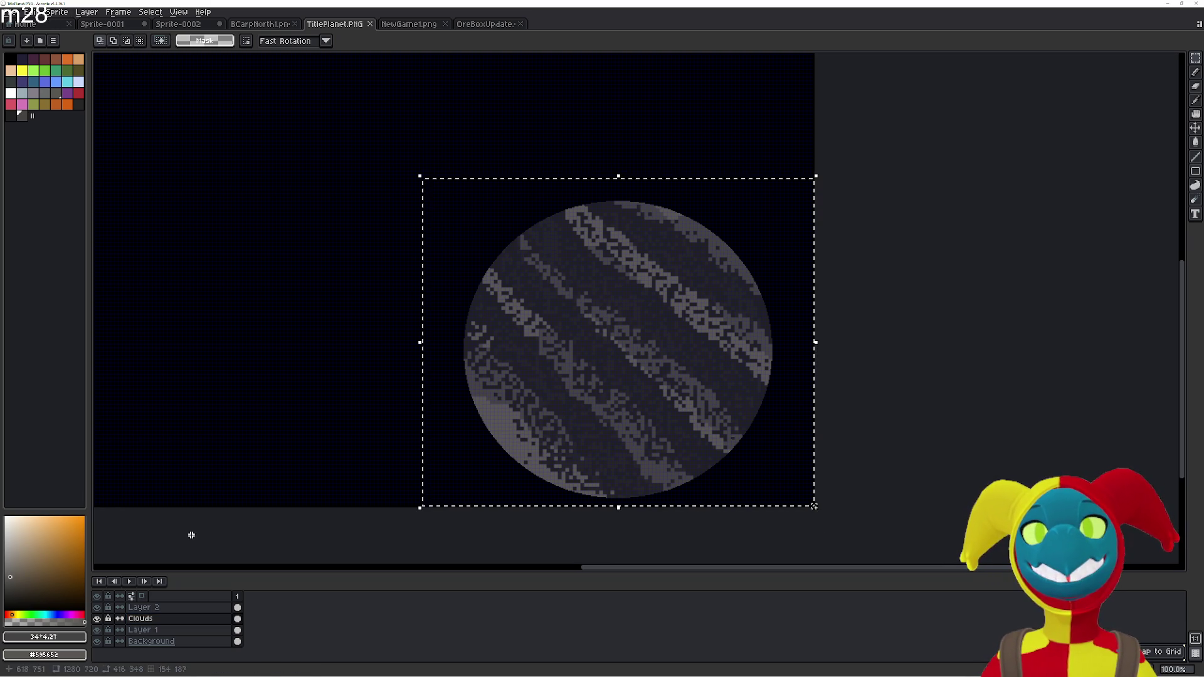
left_click(237, 596)
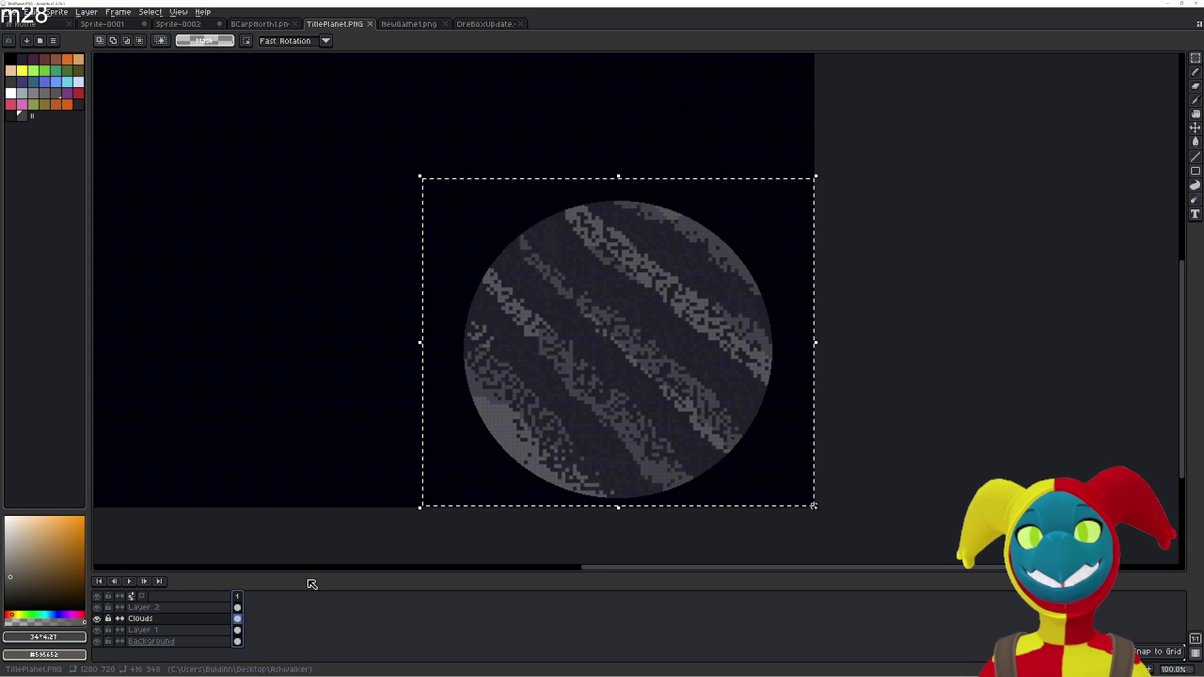
Open and close the Canvas Size and Sprite Size dialogs without changes
left_click(87, 13)
mouse_move(126, 15)
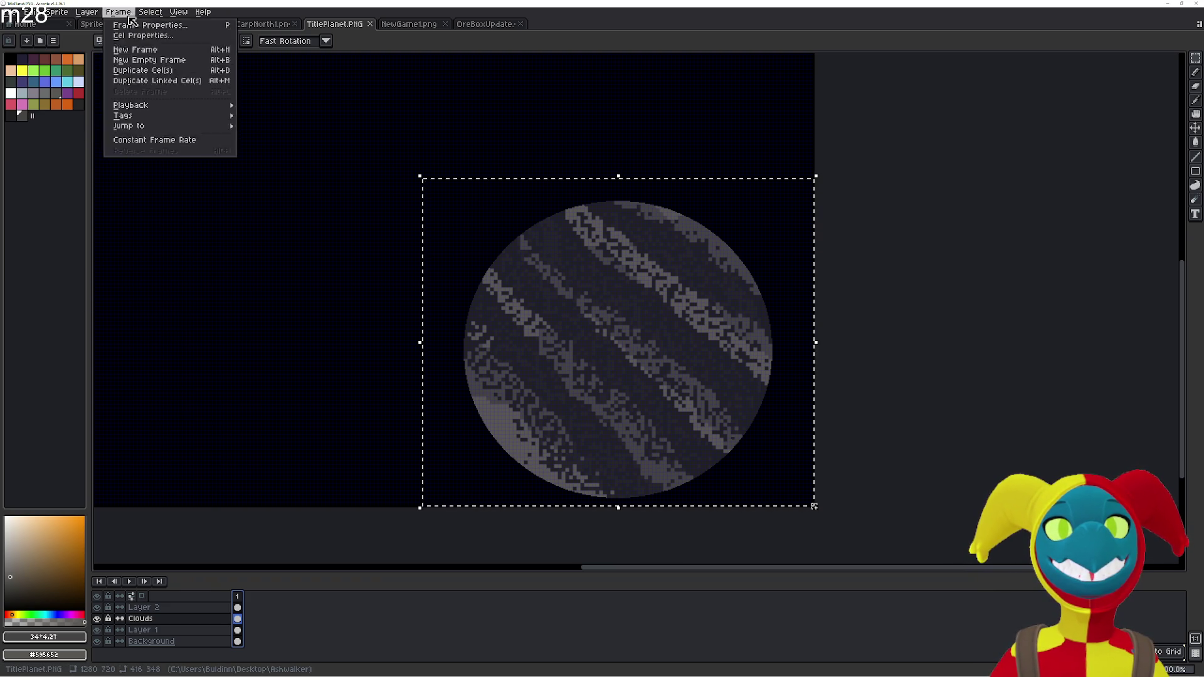
mouse_move(179, 15)
mouse_move(51, 15)
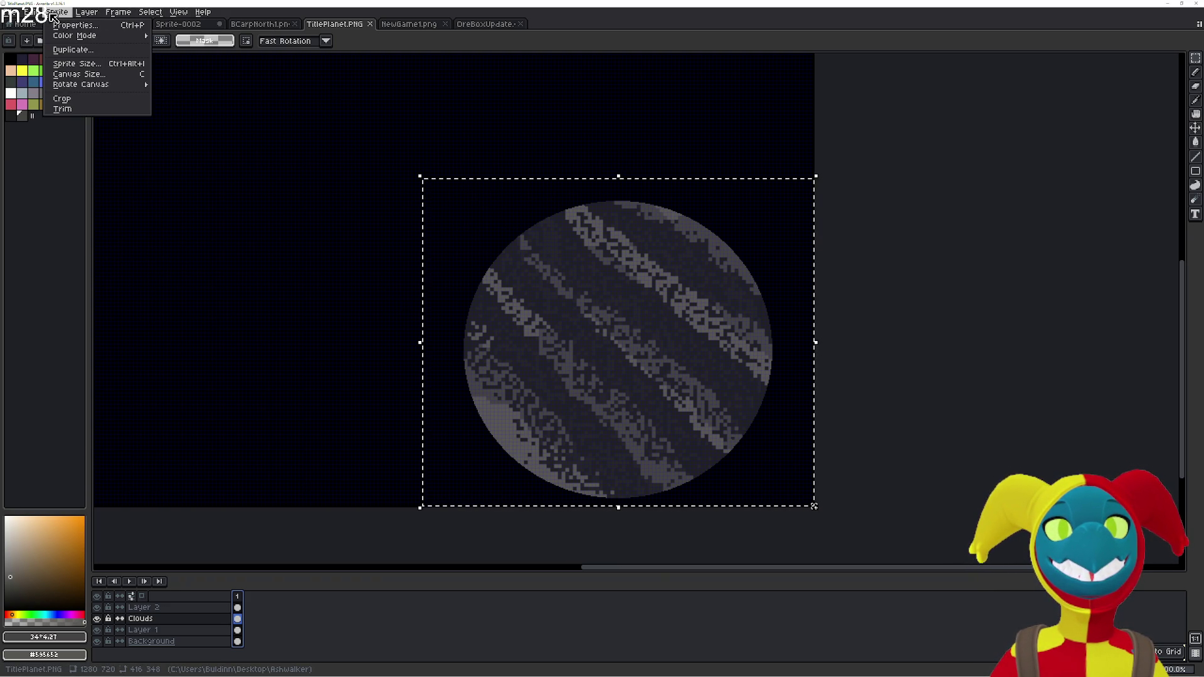
mouse_move(82, 36)
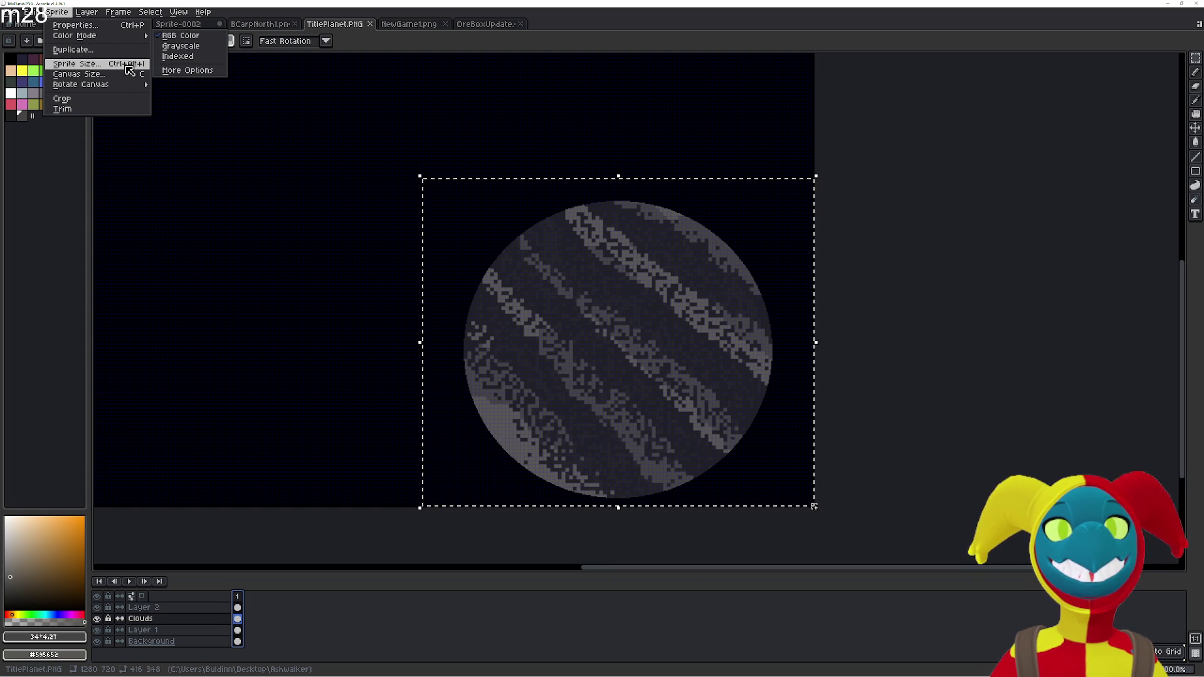
left_click(125, 74)
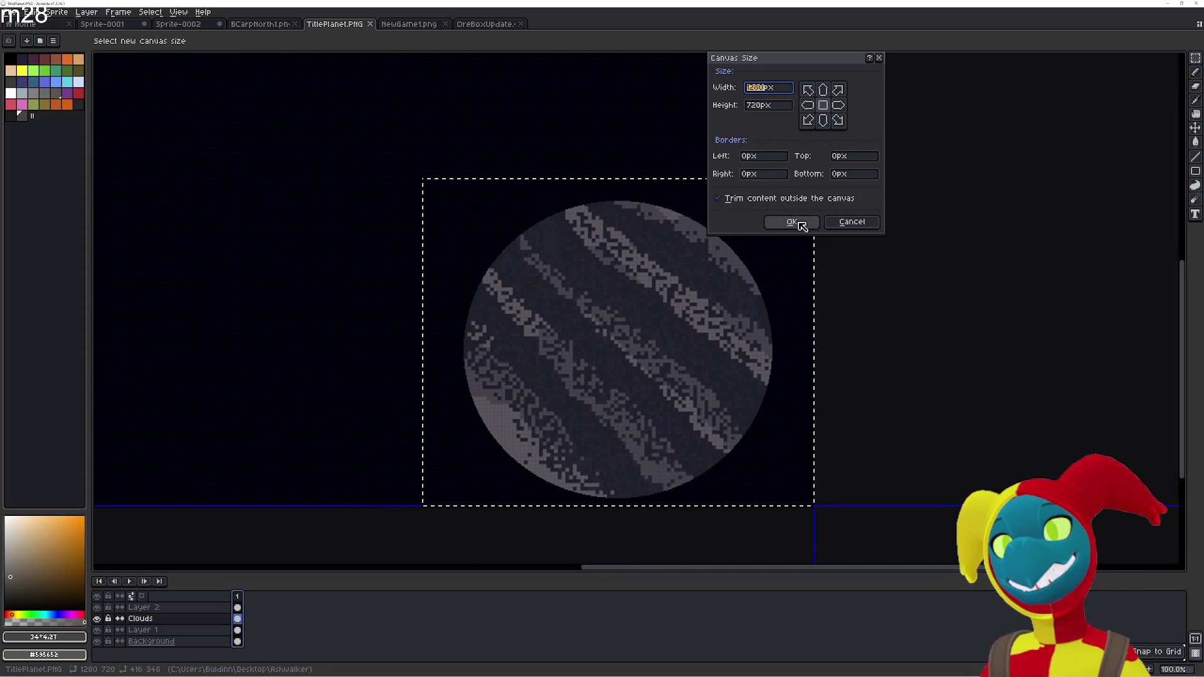
left_click(791, 222)
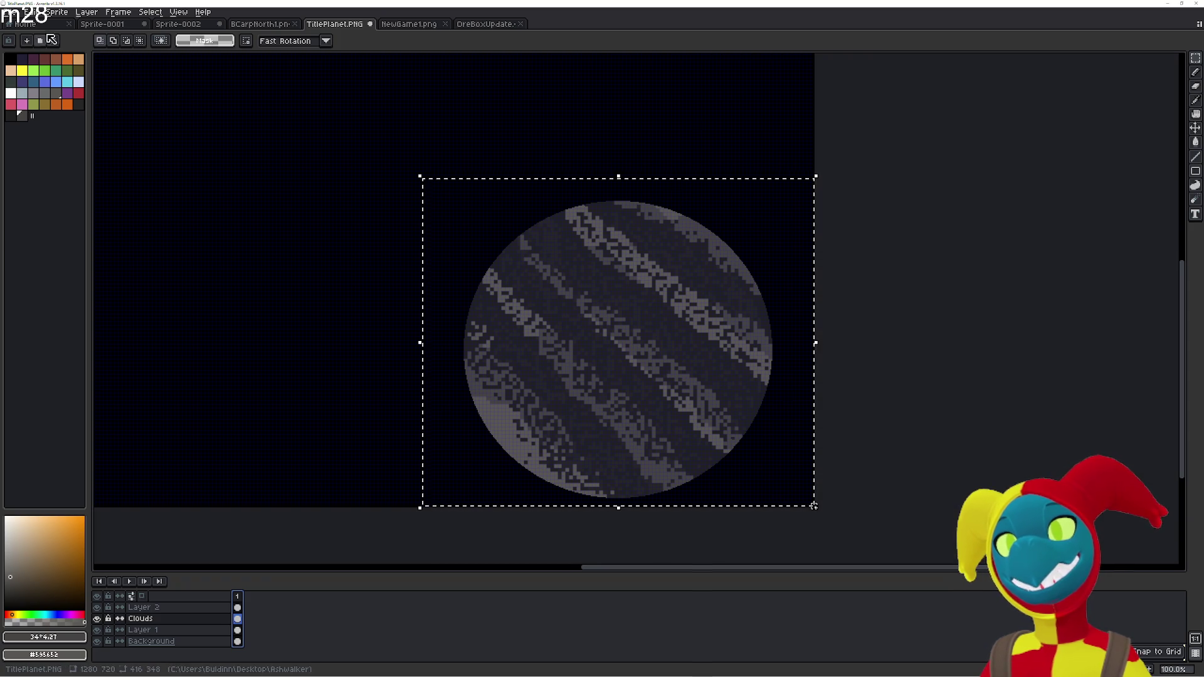
left_click(28, 12)
mouse_move(56, 12)
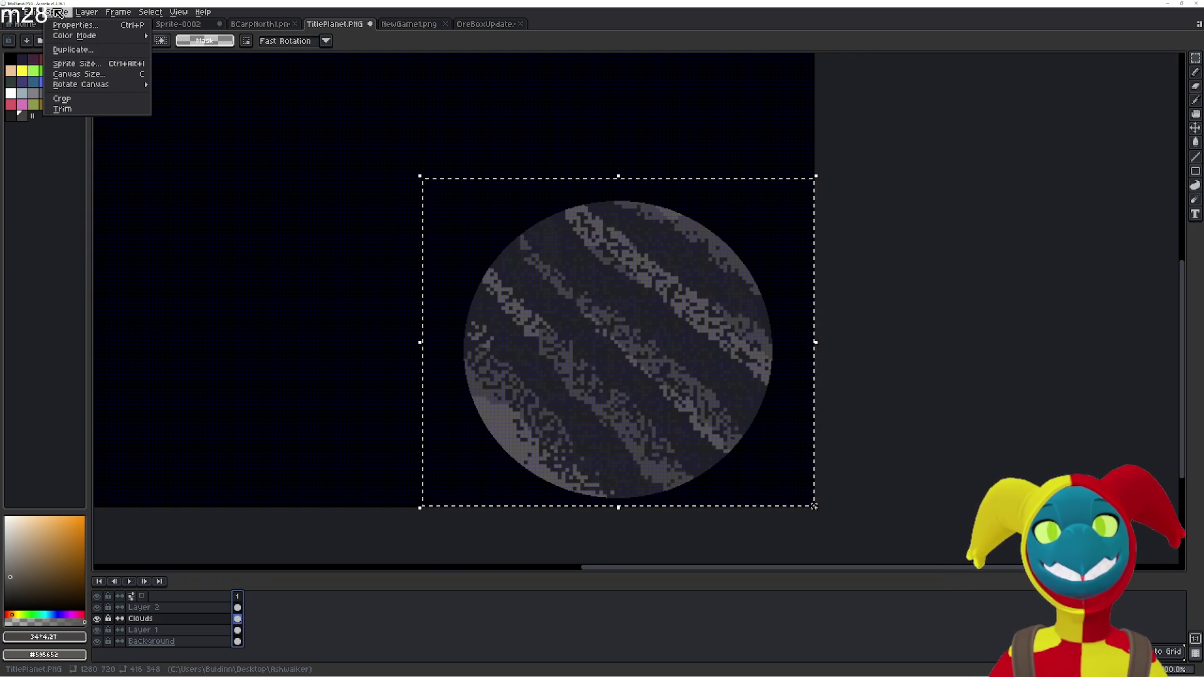
left_click(63, 64)
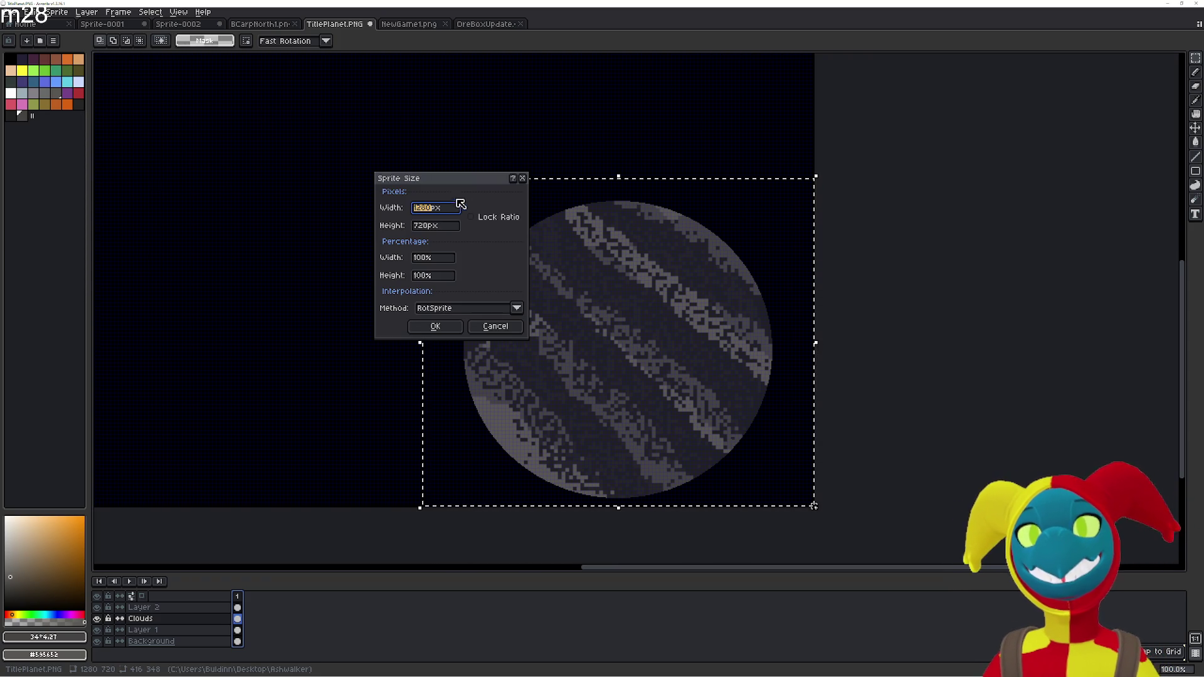
left_click(517, 181)
Reopen Canvas Size and set the resize anchor to the centre
left_click(56, 12)
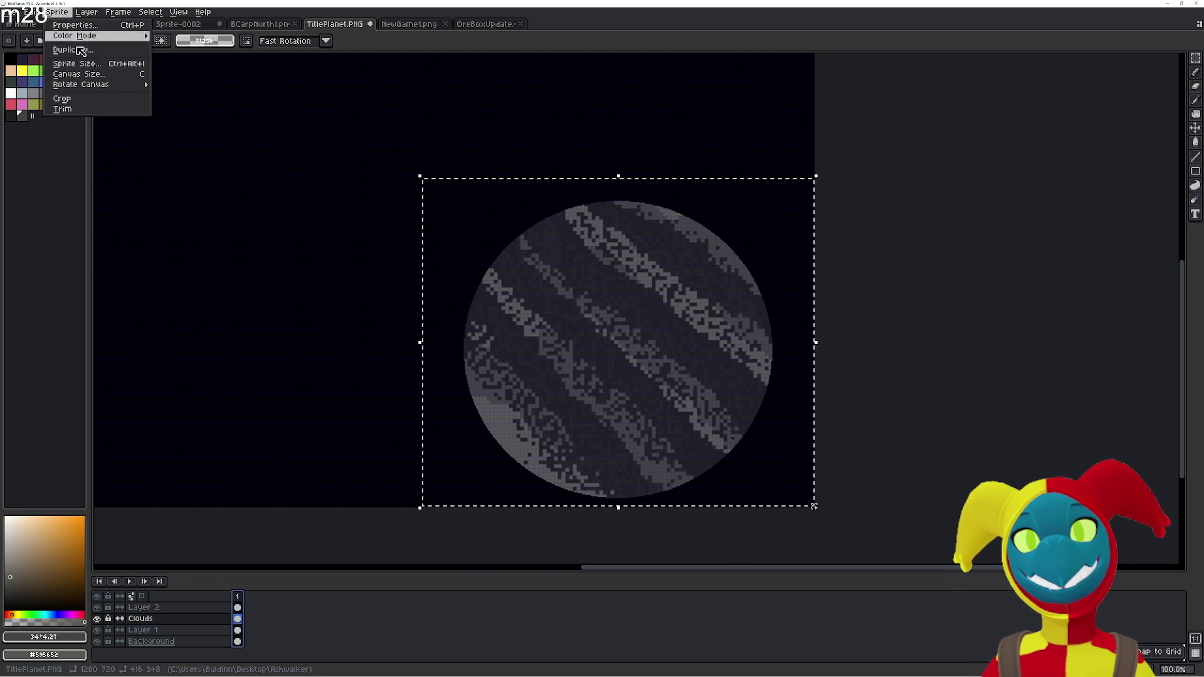
left_click(110, 82)
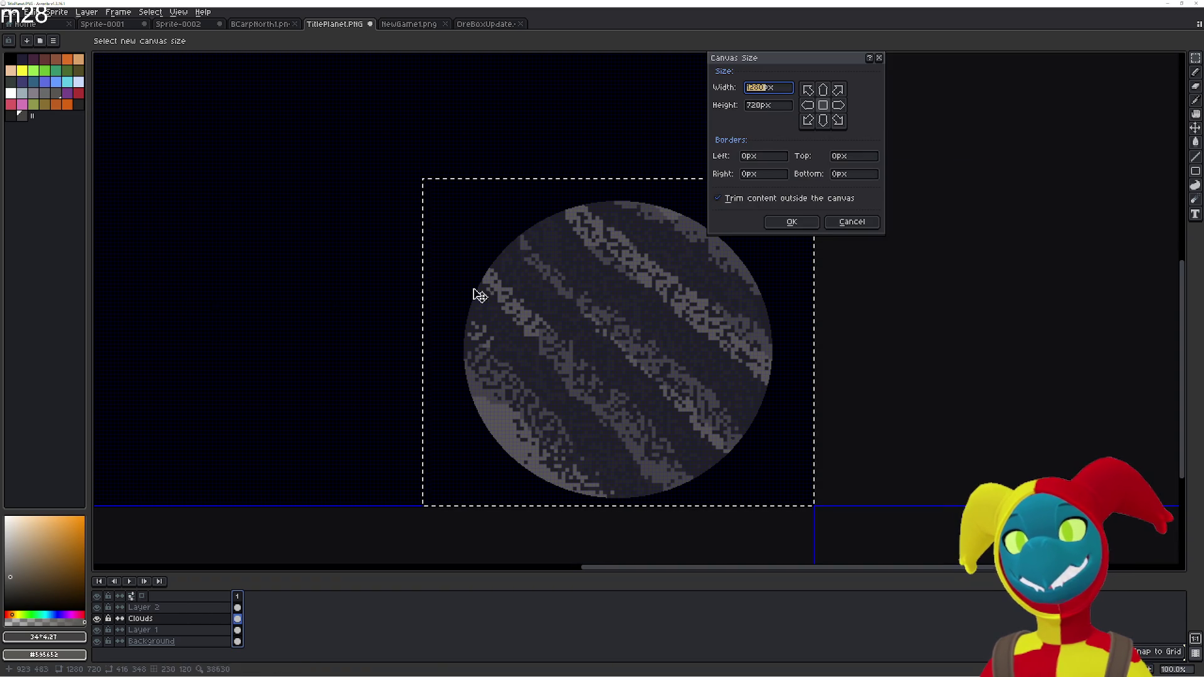
left_click(838, 105)
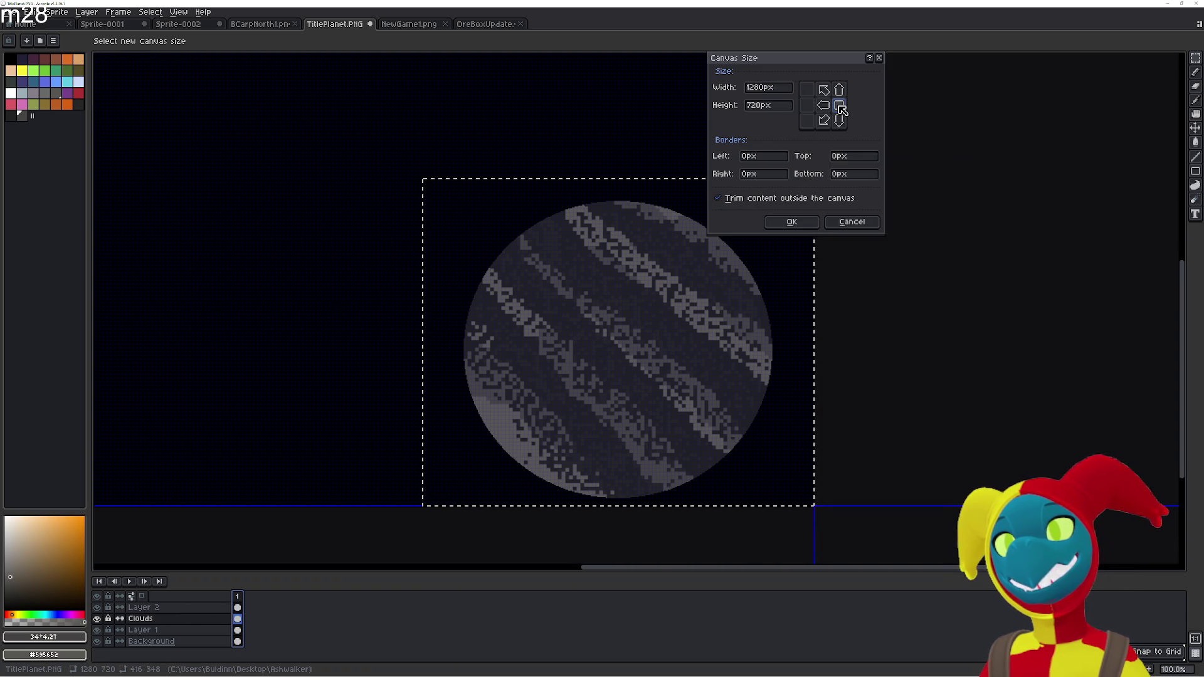
left_click(811, 106)
left_click(823, 106)
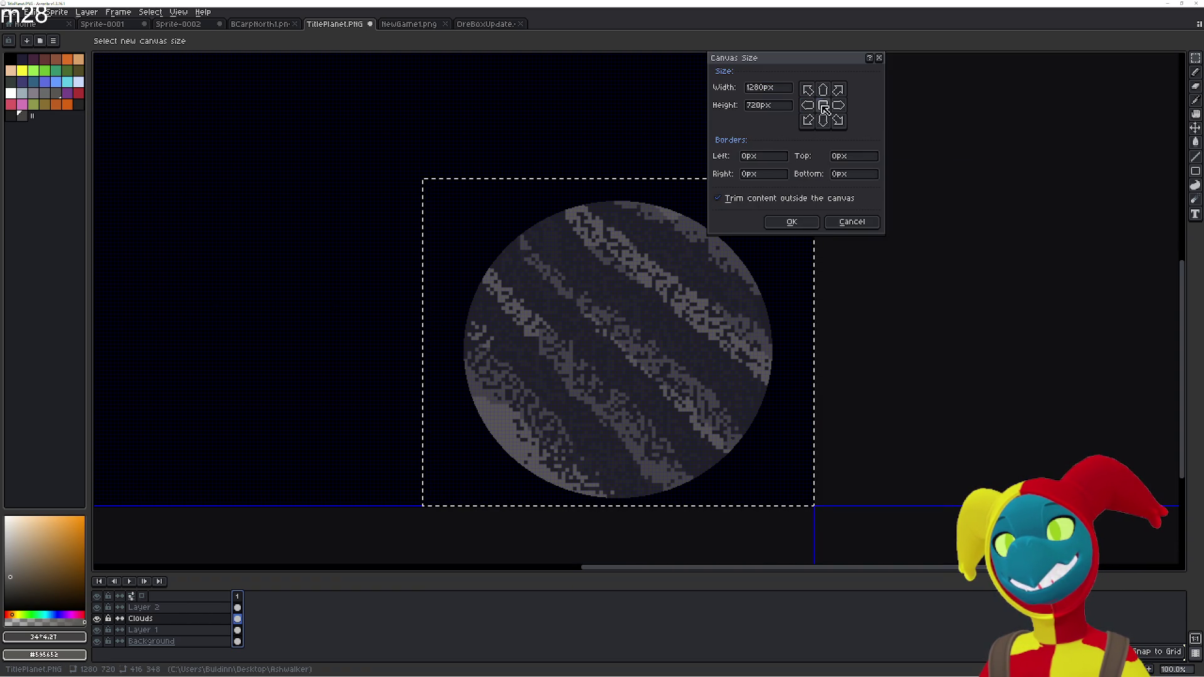
scroll(834, 367, "down", 4)
Drag the canvas's left and top edges in and apply 420×352 px
left_click_drag(570, 339, 742, 341)
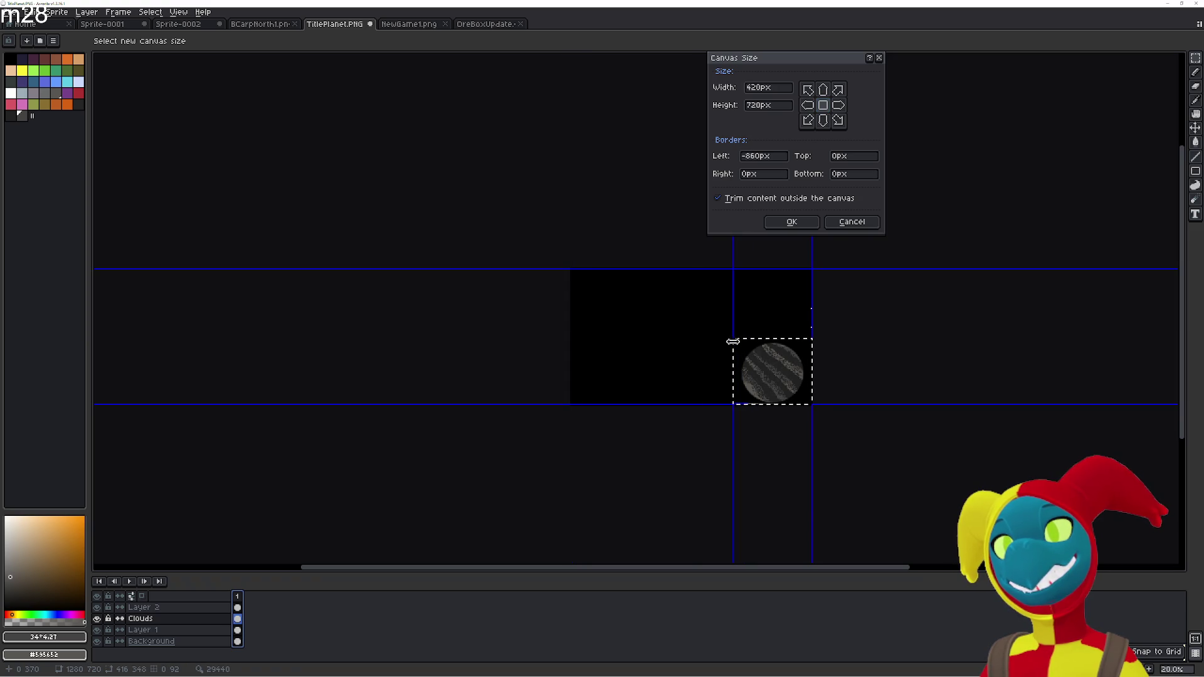
scroll(777, 357, "up", 5)
scroll(788, 350, "down", 4)
mouse_move(771, 279)
left_mouse_down()
mouse_move(654, 285)
mouse_move(636, 345)
left_mouse_up()
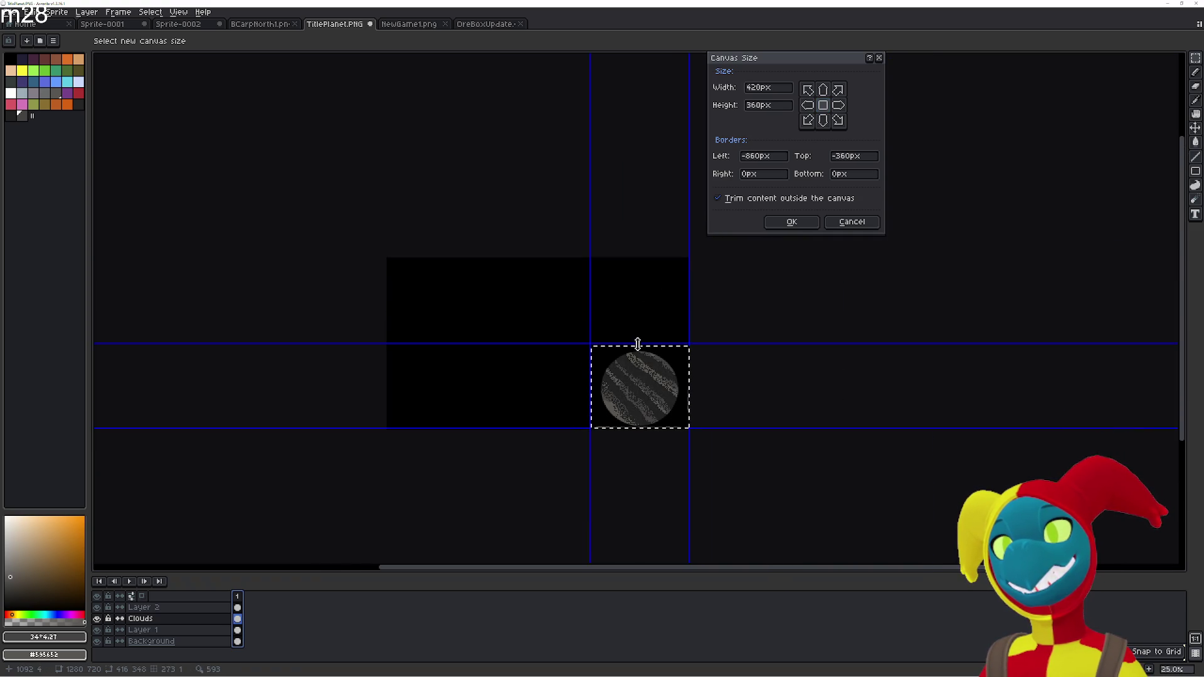
scroll(654, 452, "down", 1)
scroll(655, 451, "up", 3)
scroll(652, 443, "up", 2)
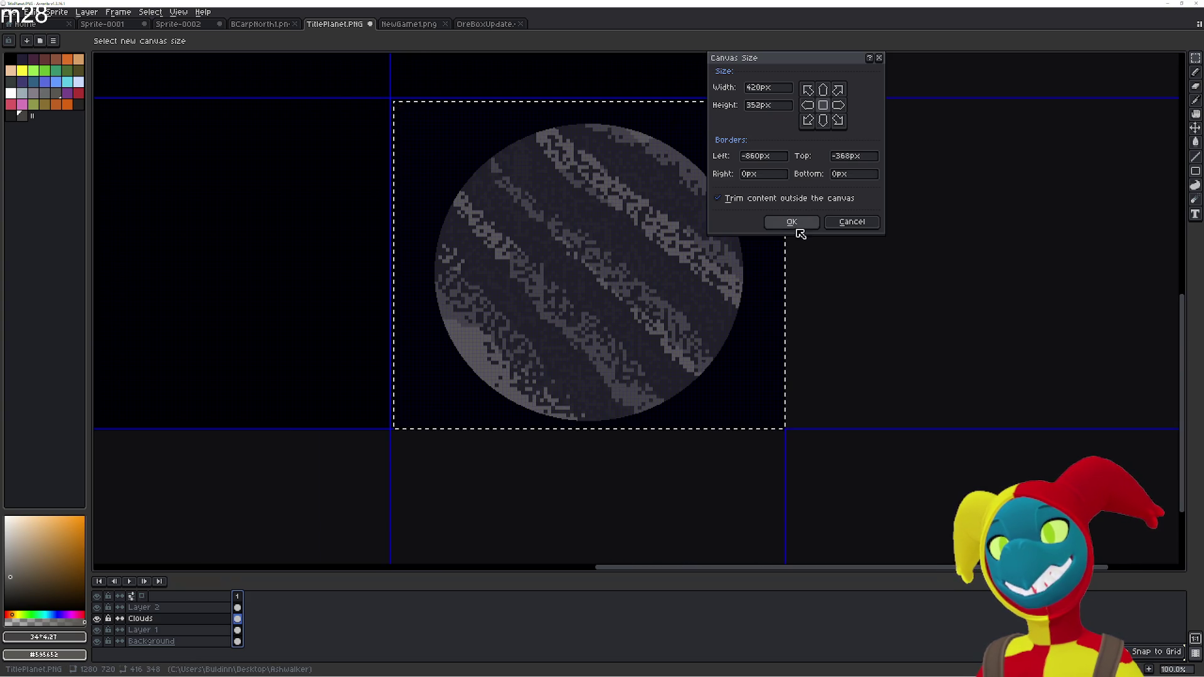
left_click(794, 225)
Clear the selection around the cropped canvas
scroll(652, 435, "down", 1)
scroll(623, 352, "up", 2)
scroll(703, 320, "down", 1)
left_click(852, 324)
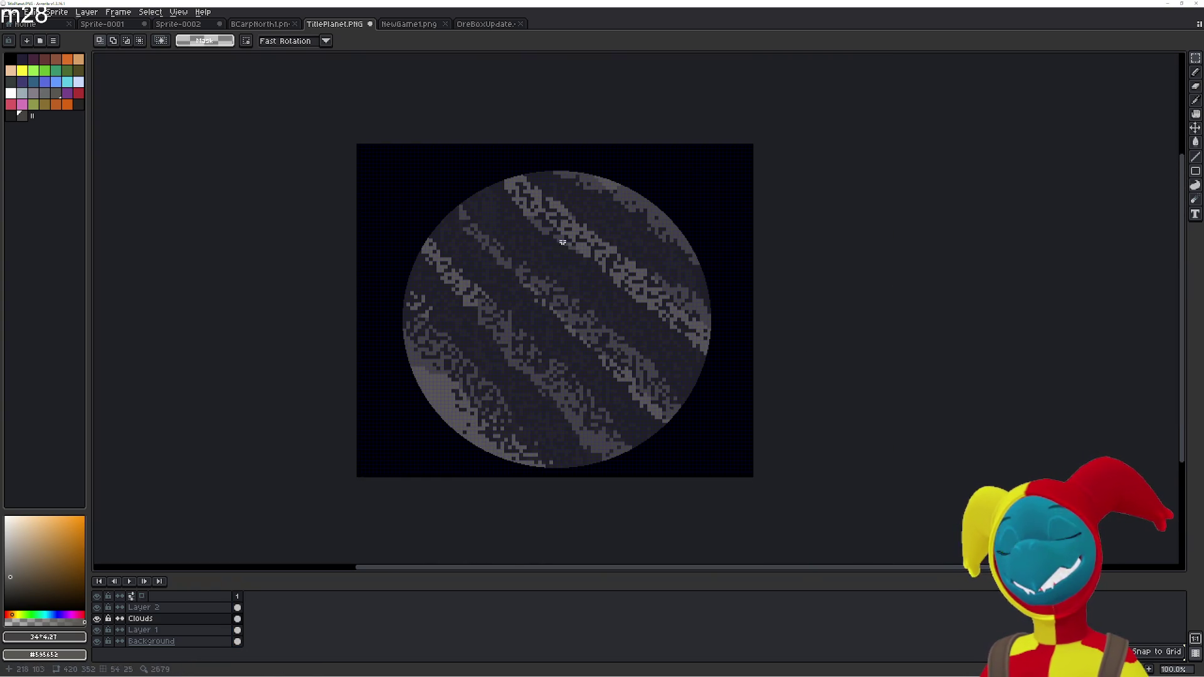
Trim the canvas to the planet's bounds with Sprite > Trim
left_click(63, 12)
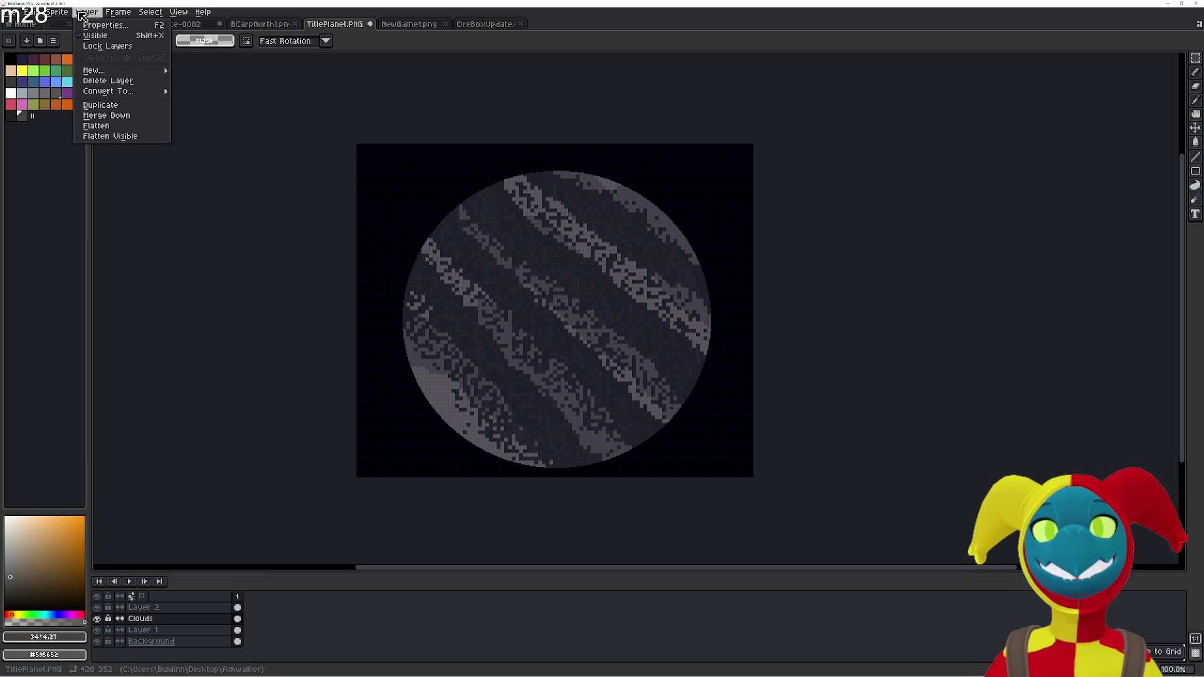
left_click(63, 109)
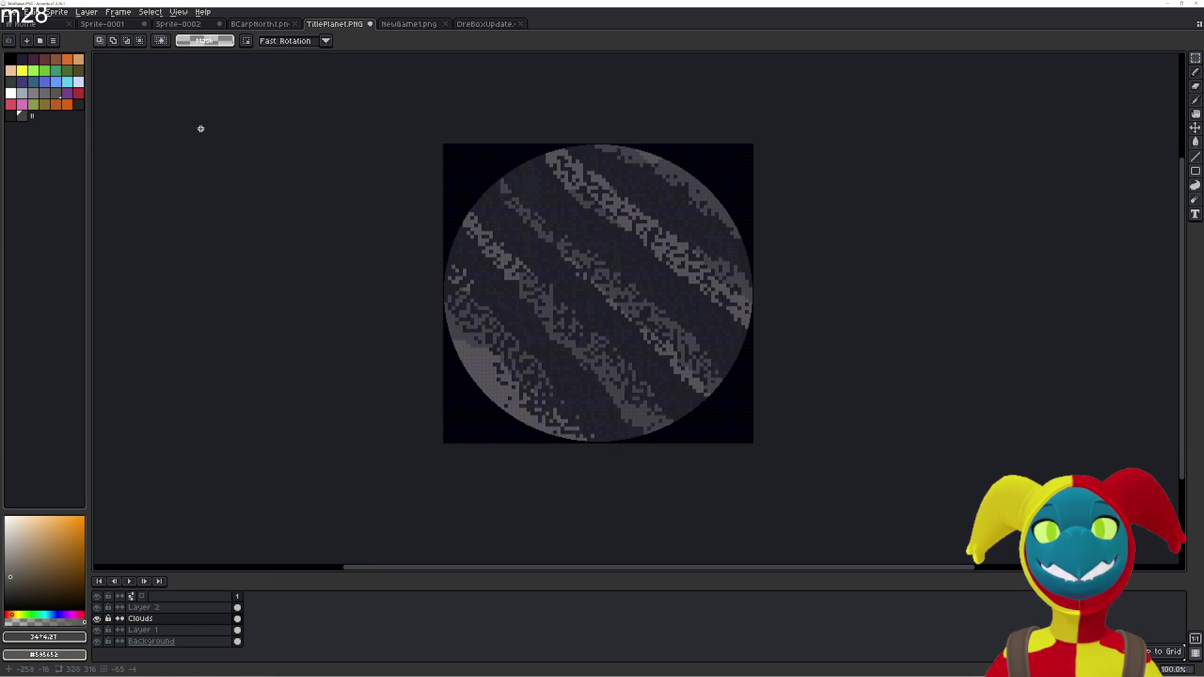
scroll(688, 287, "up", 1)
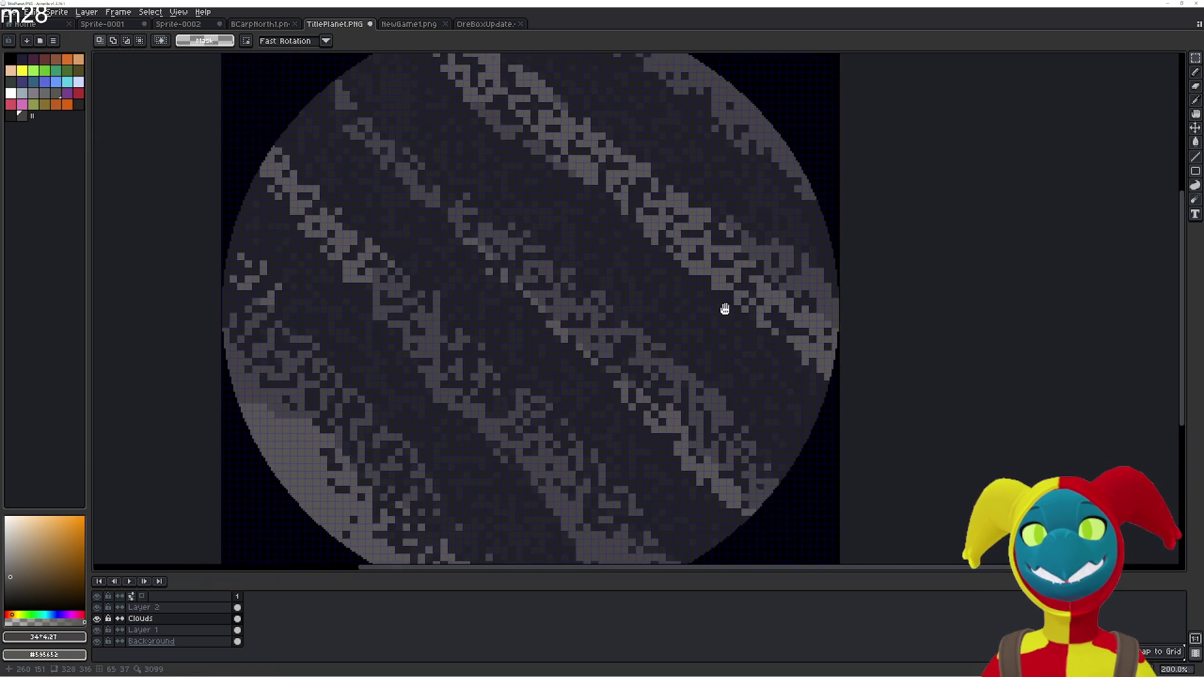
mouse_move(760, 315)
left_mouse_down()
mouse_move(728, 249)
mouse_move(620, 309)
mouse_move(734, 261)
left_mouse_up()
scroll(726, 250, "down", 1)
scroll(667, 292, "up", 1)
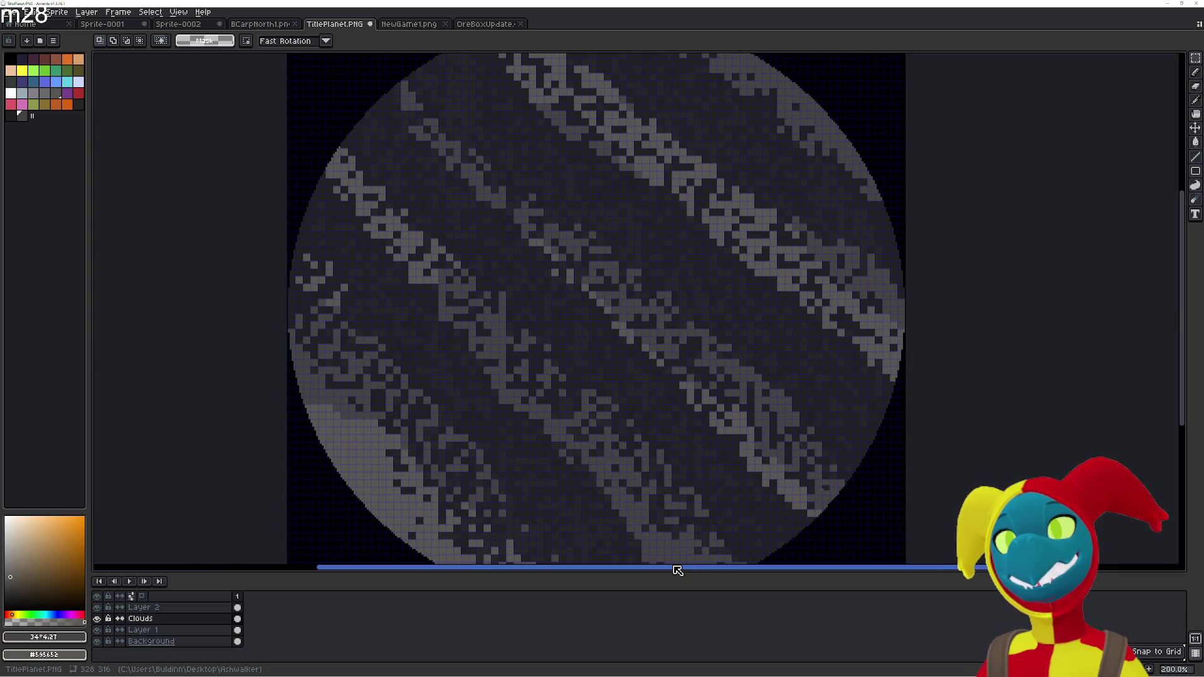
Select the Clouds cel on frame 1 and add a second frame with Alt+N
left_click_drag(674, 572, 671, 589)
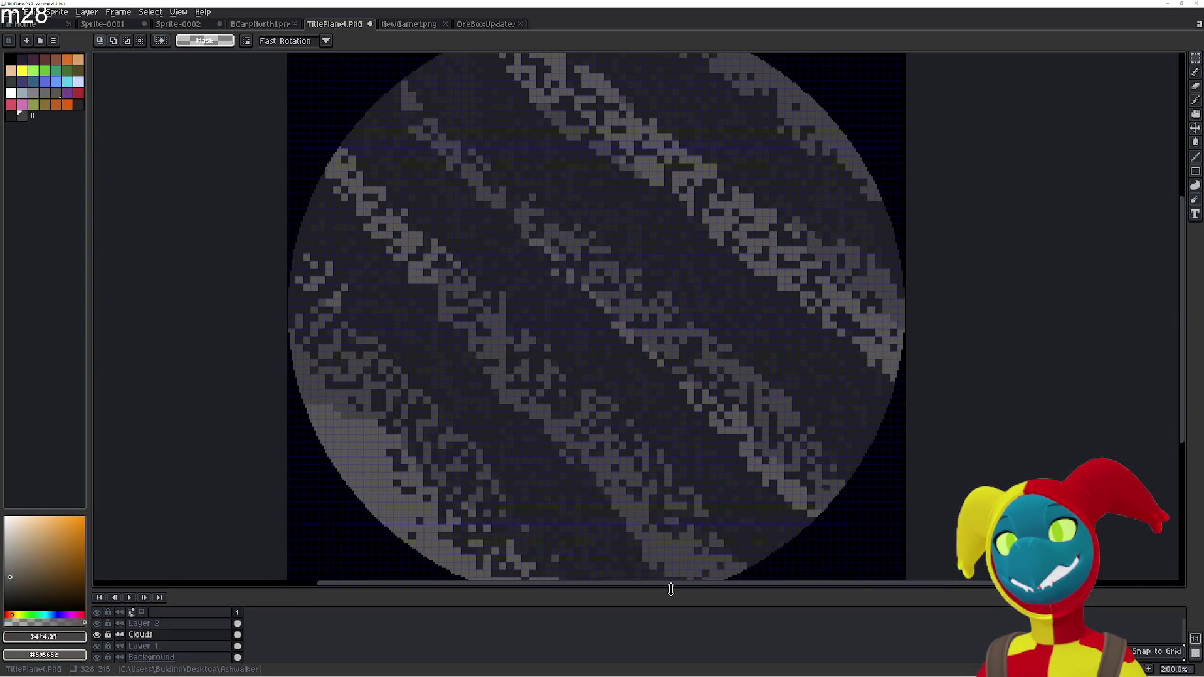
scroll(687, 479, "down", 2)
mouse_move(687, 478)
left_mouse_down()
mouse_move(664, 399)
mouse_move(686, 451)
left_mouse_up()
scroll(664, 399, "up", 1)
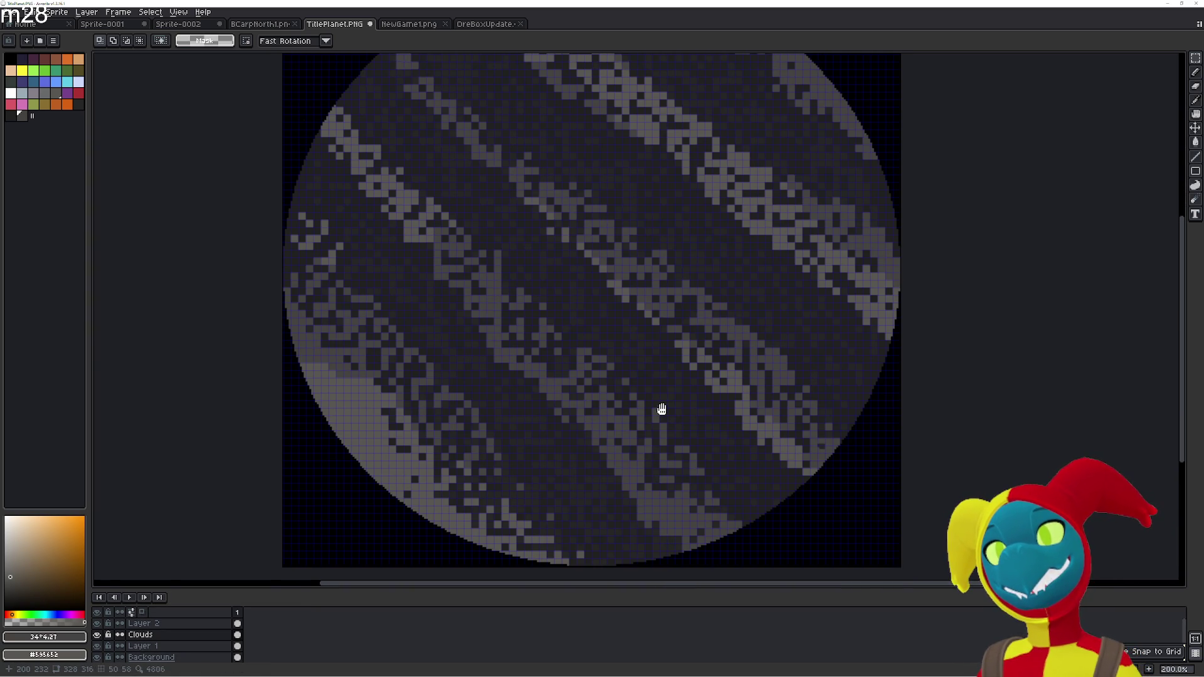
left_click(237, 634)
key("alt+n")
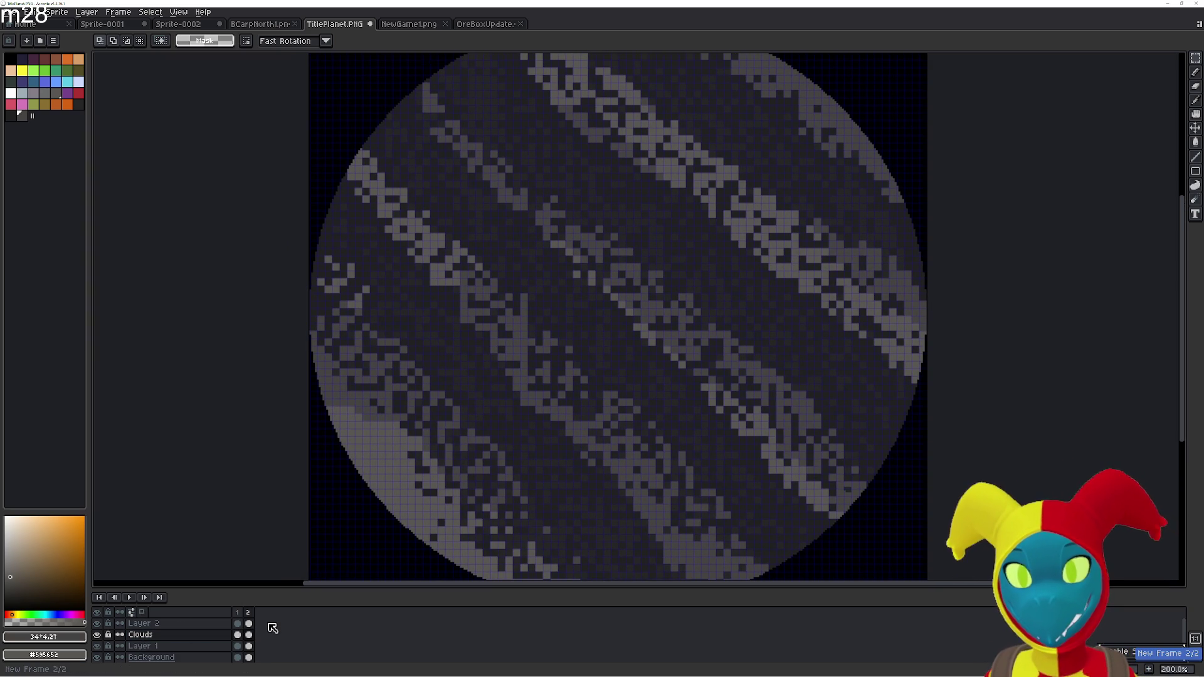
Offset the Clouds layer content 4 px down and right and commit the move
key("ctrl+a")
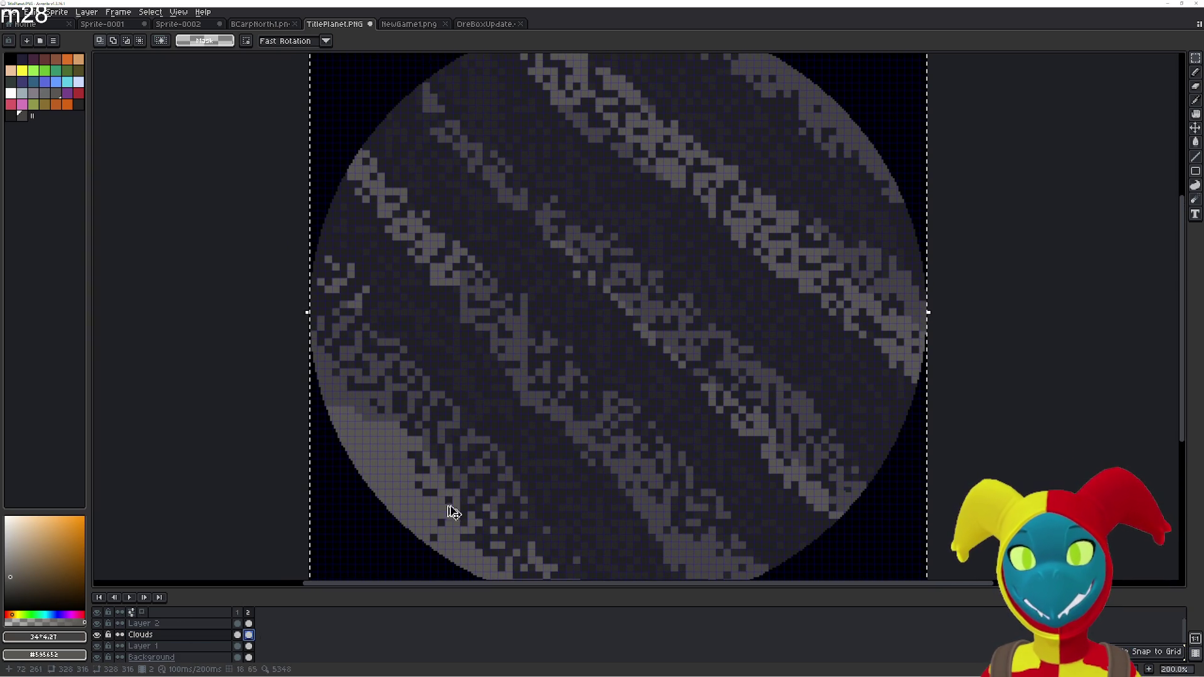
left_click(577, 332)
mouse_move(576, 333)
left_mouse_down()
mouse_move(630, 387)
mouse_move(614, 381)
left_mouse_up()
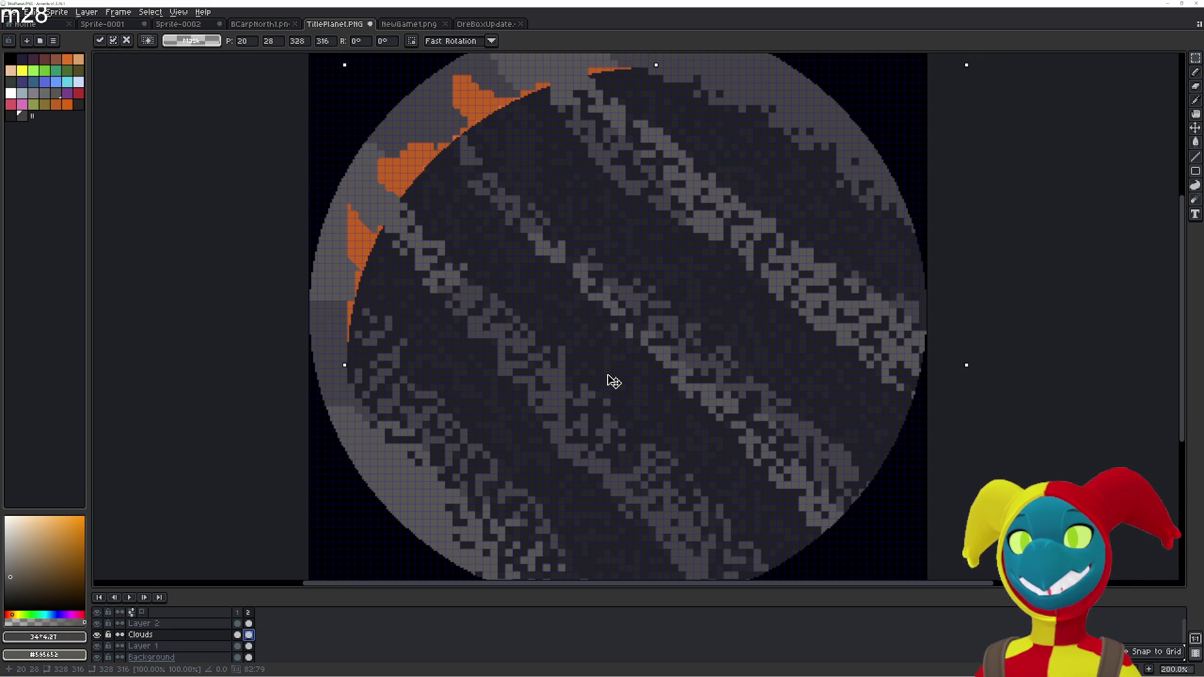
left_click_drag(615, 381, 572, 328)
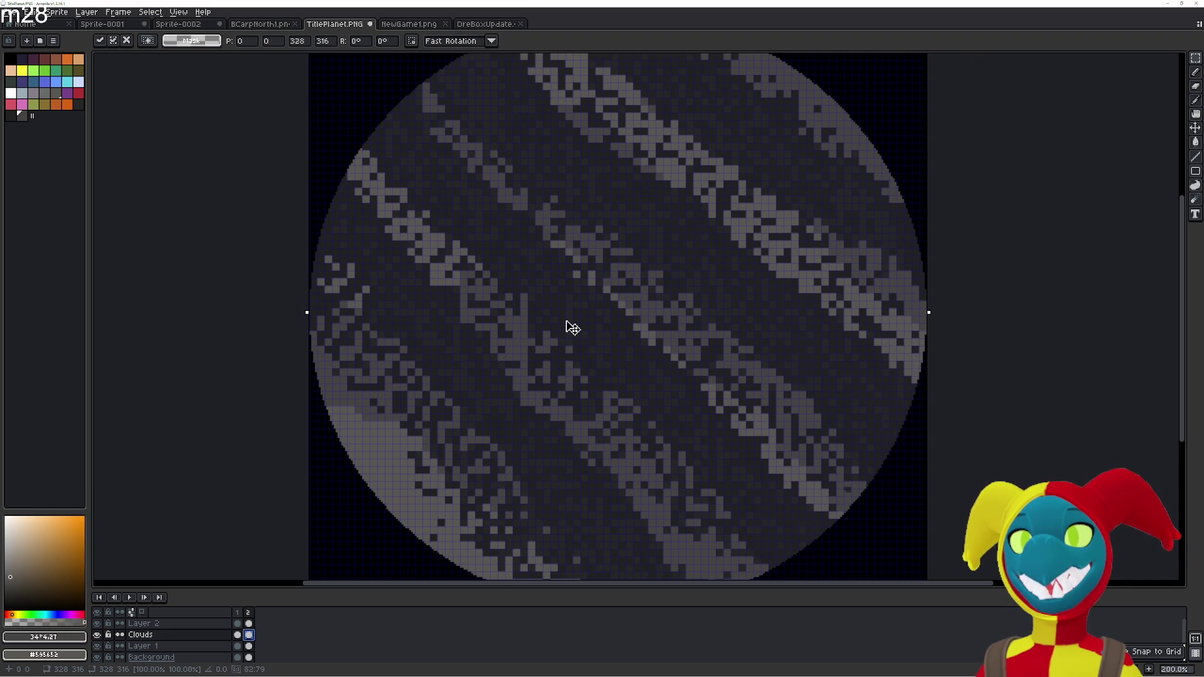
left_click_drag(573, 328, 580, 336)
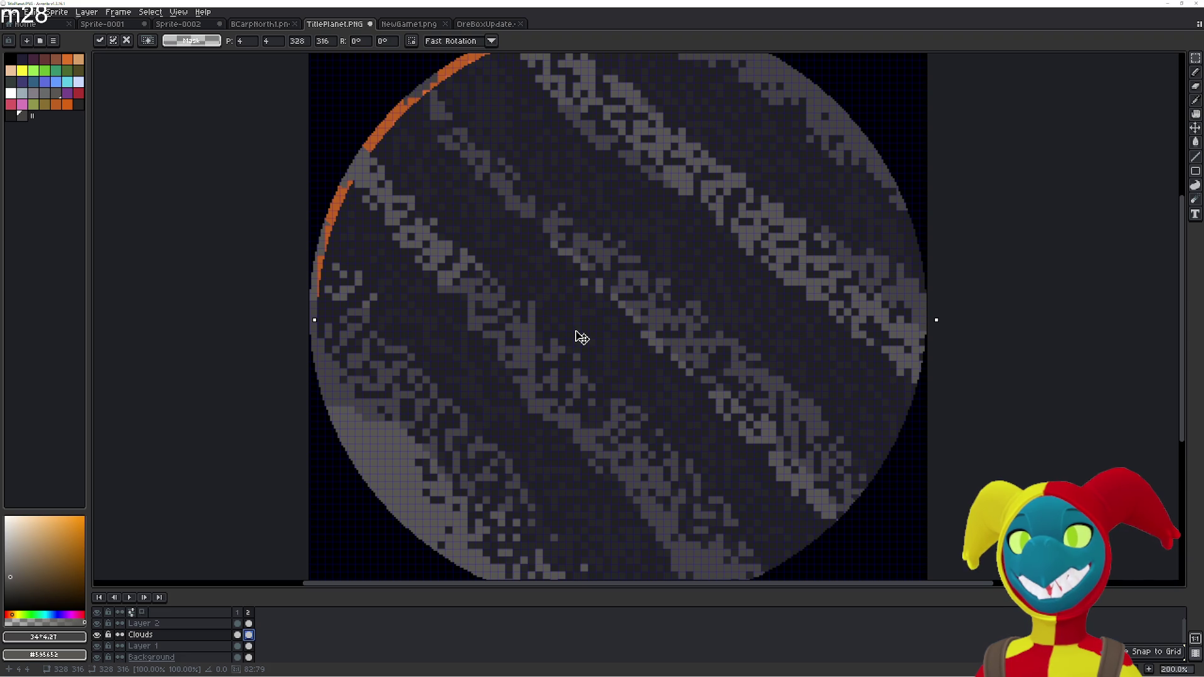
scroll(556, 287, "up", 2)
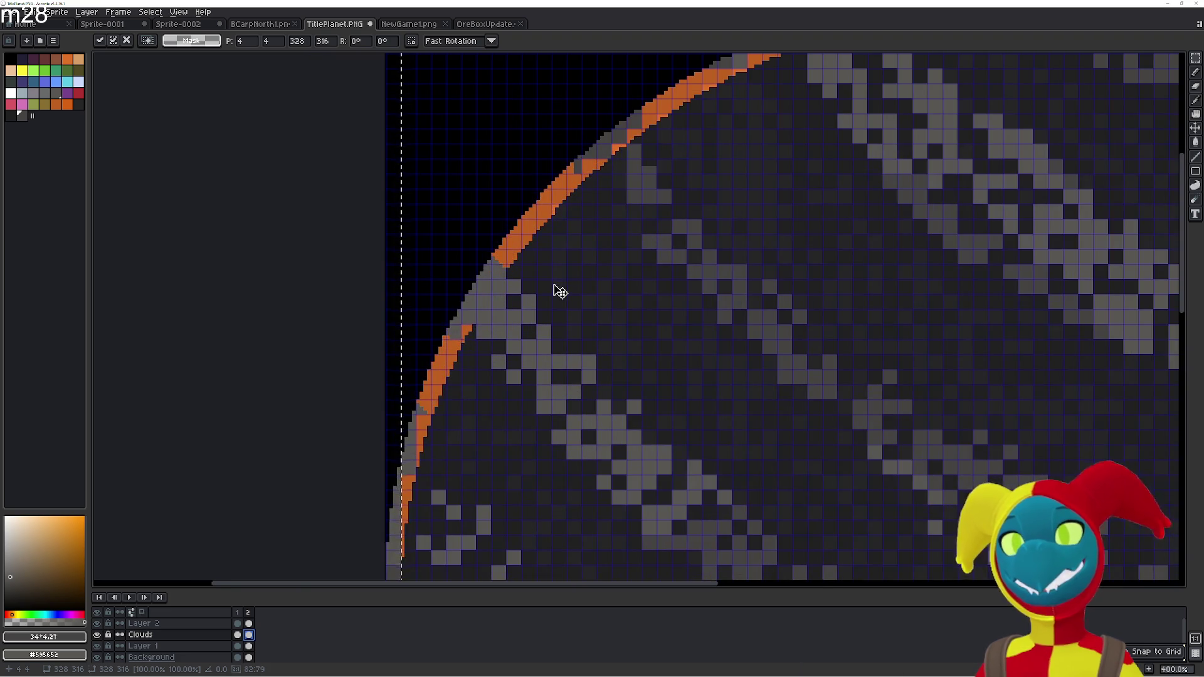
left_click(389, 213)
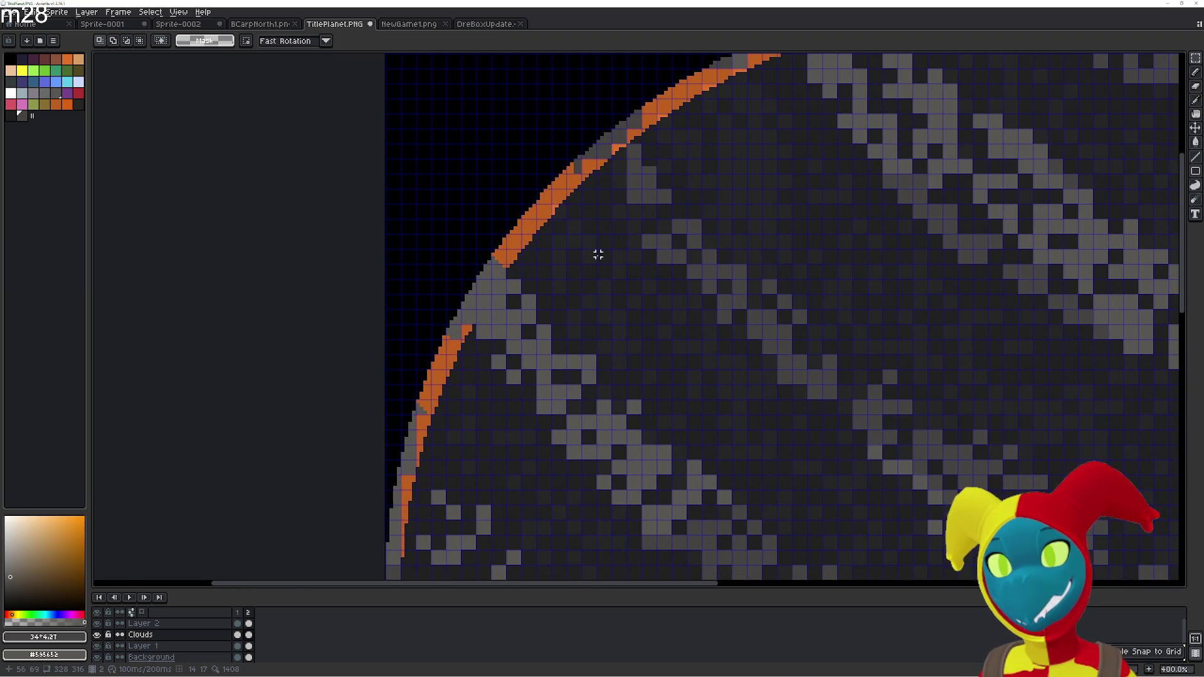
Sample dark #212121 and #252525, then fill stray grey and orange rim pixels dark
key("b")
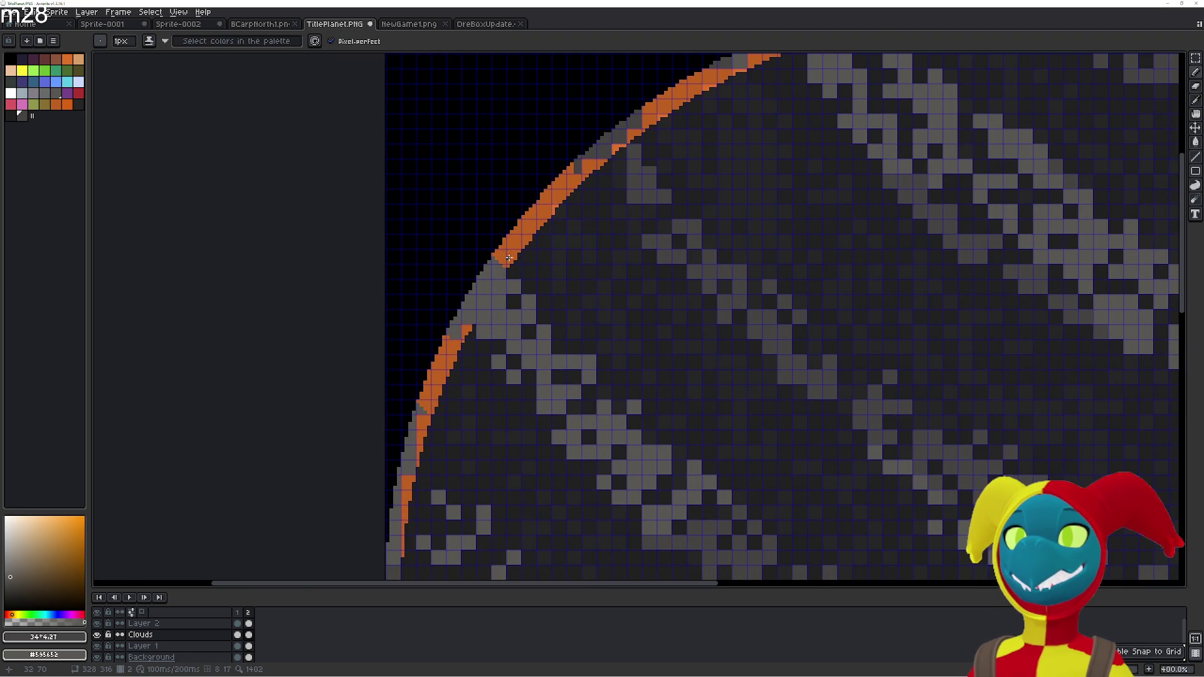
key("e")
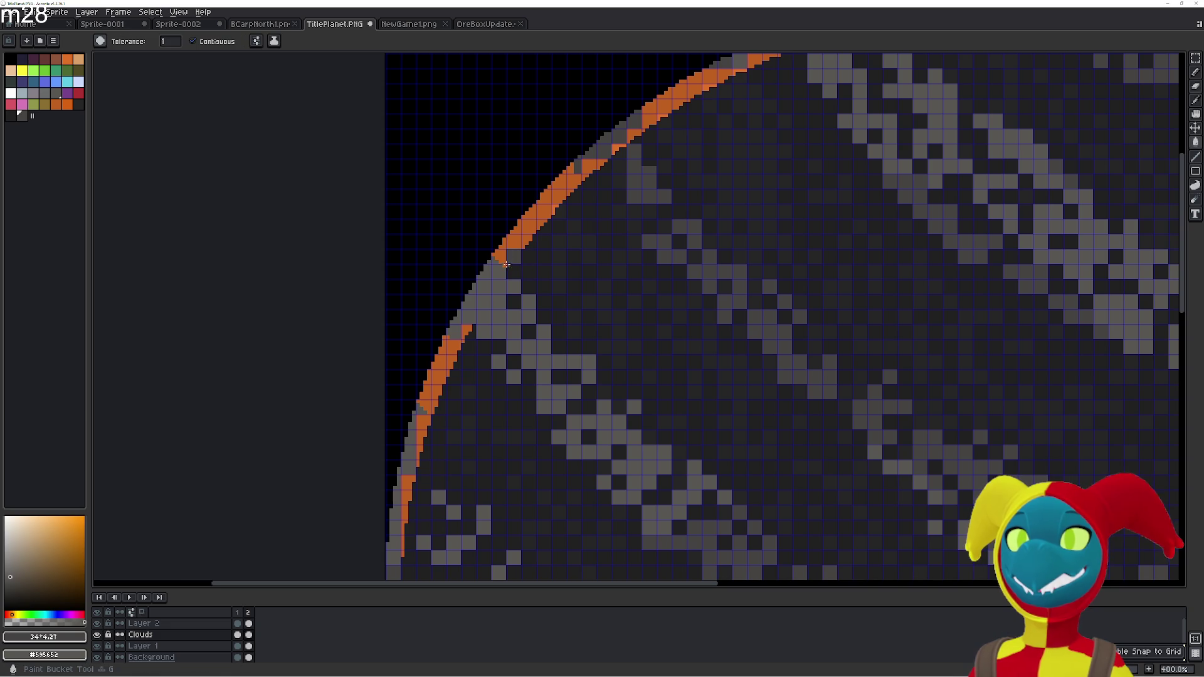
key("i")
left_click(536, 256)
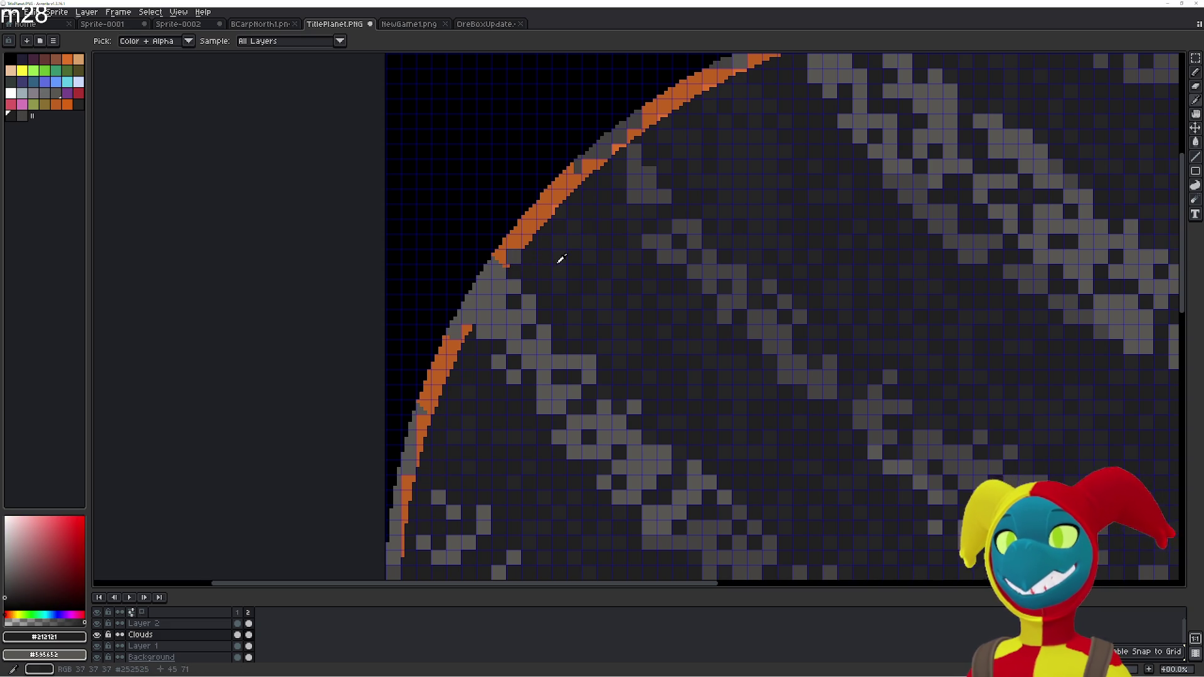
right_click(557, 261)
key("g")
left_click(514, 258)
left_click(496, 257)
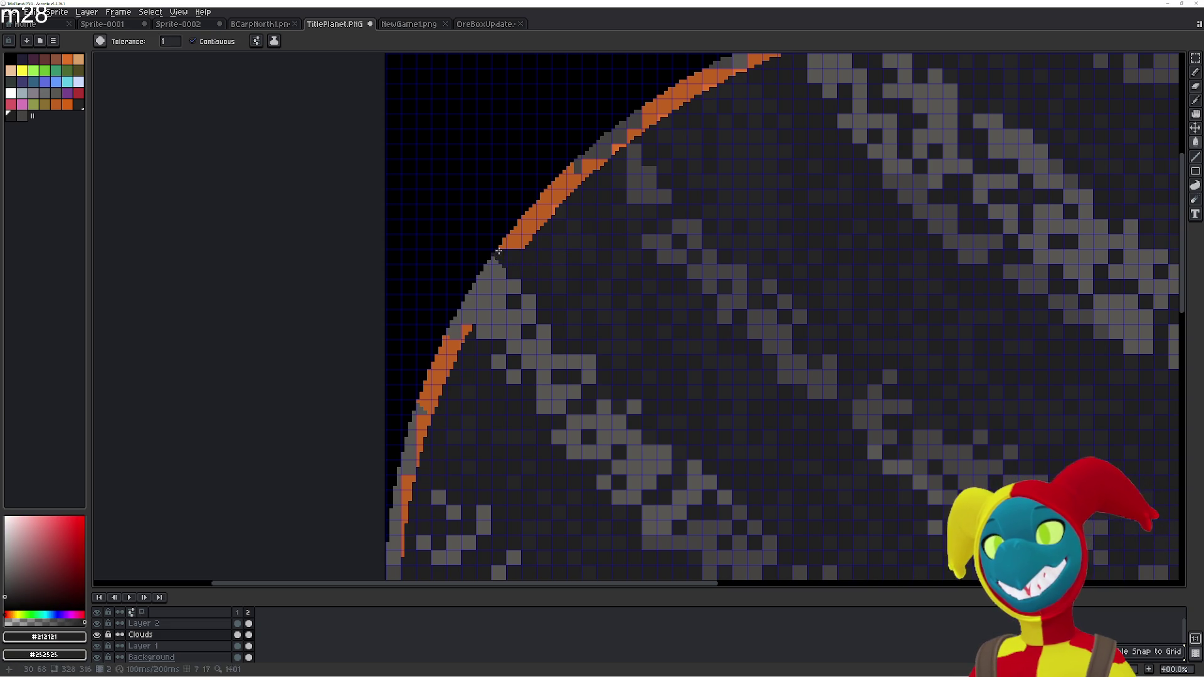
left_click(504, 251)
left_click(509, 241)
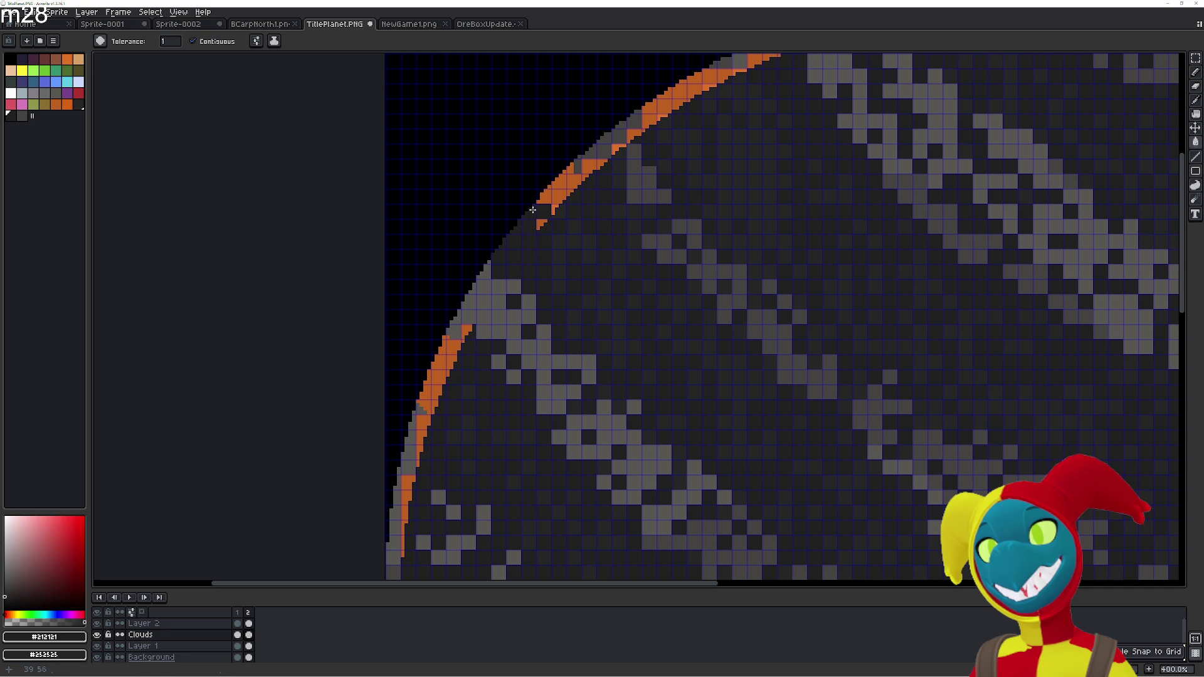
Erase the orange rim pixels along the planet's upper-left and top edges, redoing one stroke
left_click_drag(528, 234, 502, 299)
key("b")
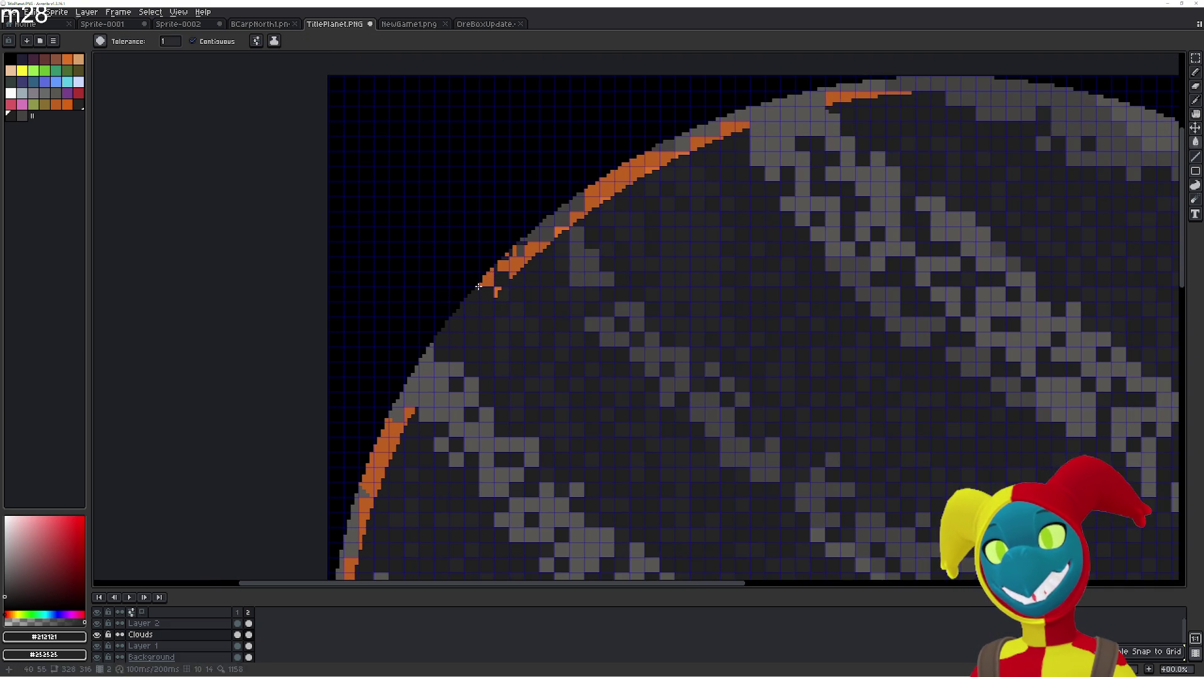
key("e")
mouse_move(486, 291)
left_mouse_down()
mouse_move(656, 130)
mouse_move(704, 102)
left_mouse_up()
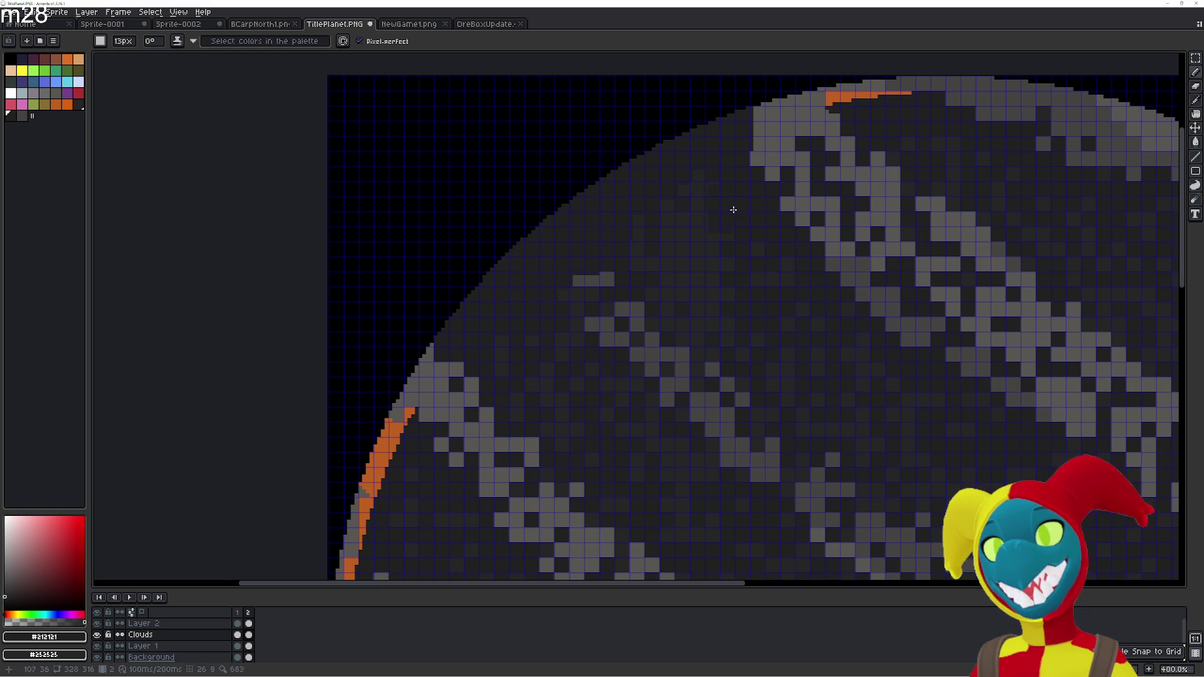
left_click_drag(738, 205, 621, 258)
mouse_move(766, 100)
left_mouse_down()
mouse_move(759, 121)
mouse_move(691, 135)
left_mouse_up()
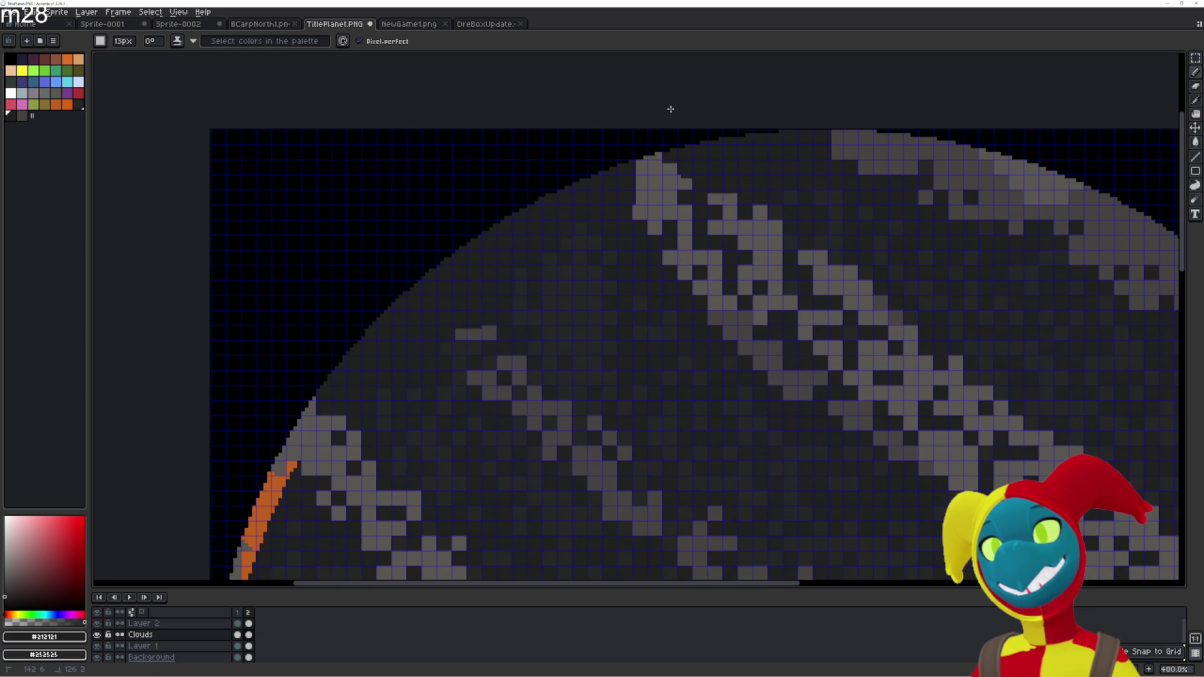
key("ctrl+z")
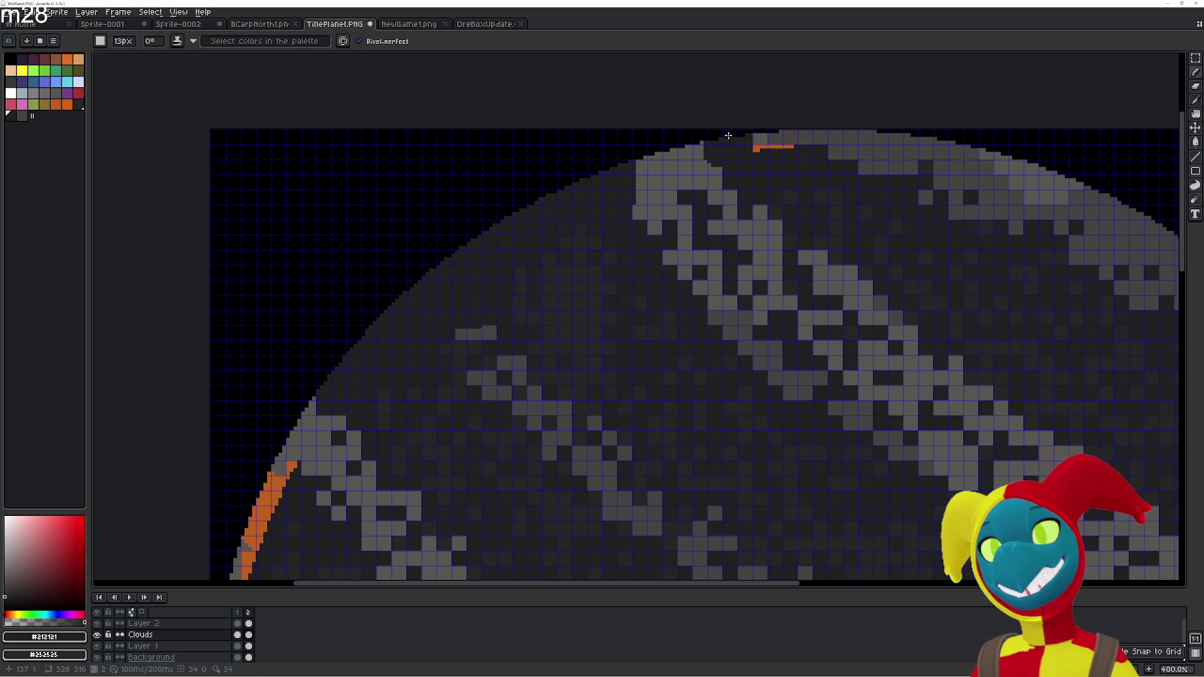
left_click_drag(784, 131, 761, 109)
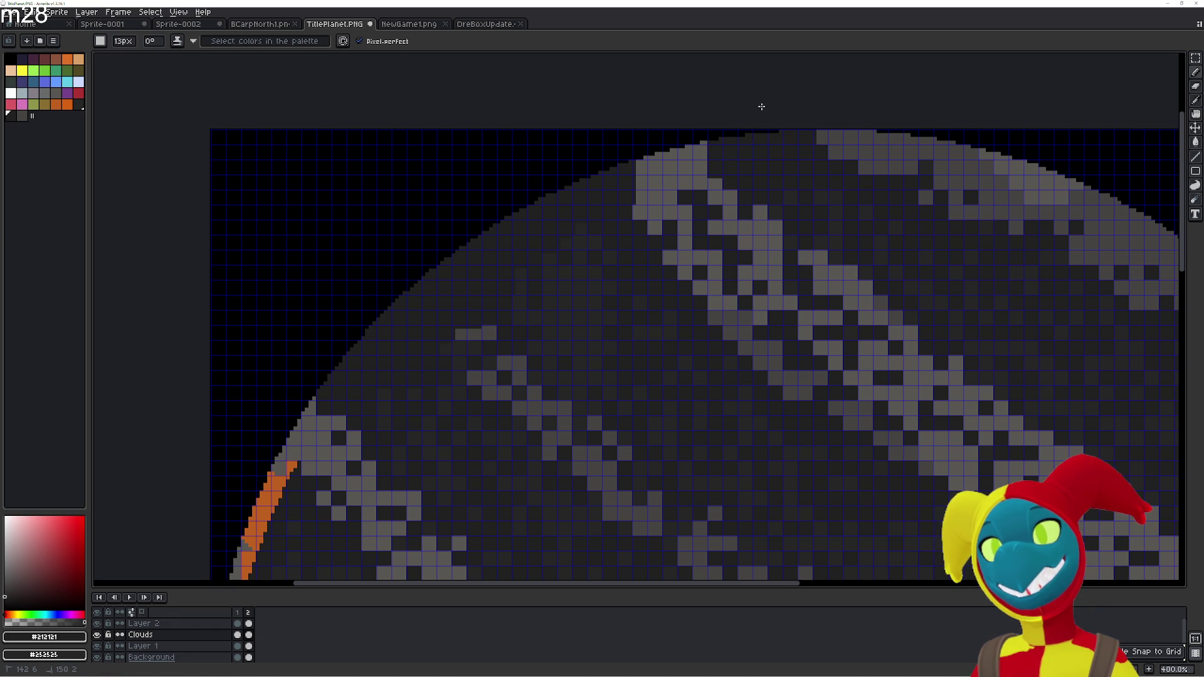
mouse_move(696, 147)
left_mouse_down()
mouse_move(685, 141)
mouse_move(700, 133)
left_mouse_up()
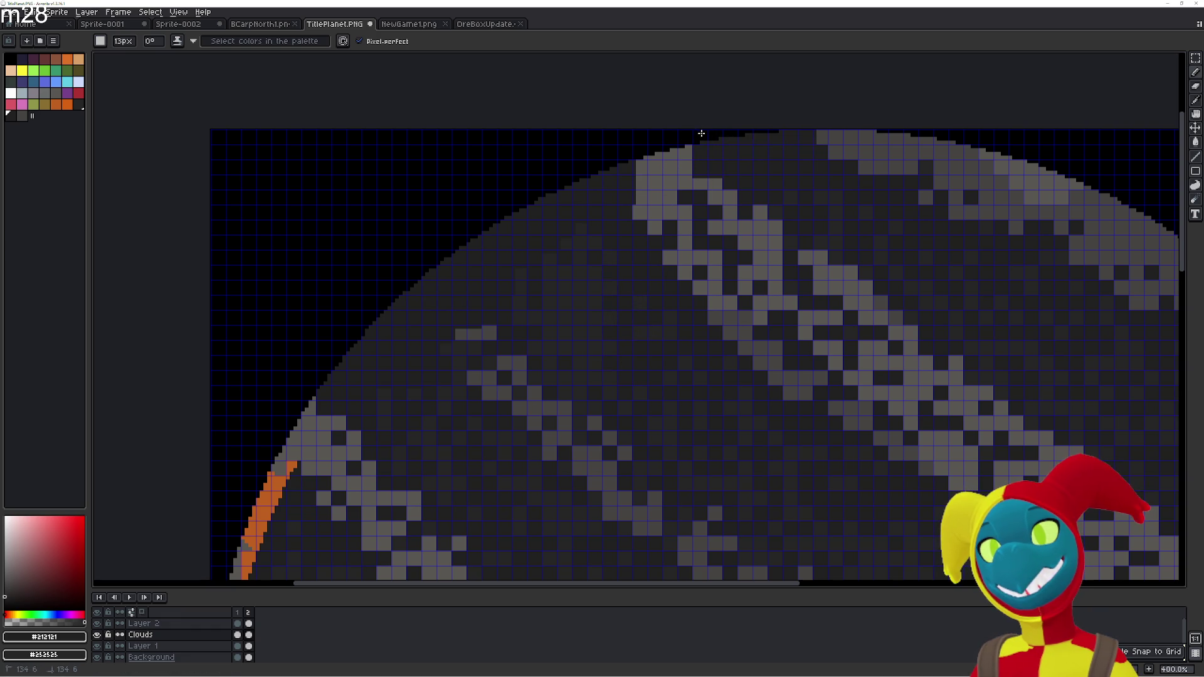
Erase the remaining orange rim pixels on the upper-left edge
scroll(623, 261, "down", 5)
scroll(623, 261, "left", 4)
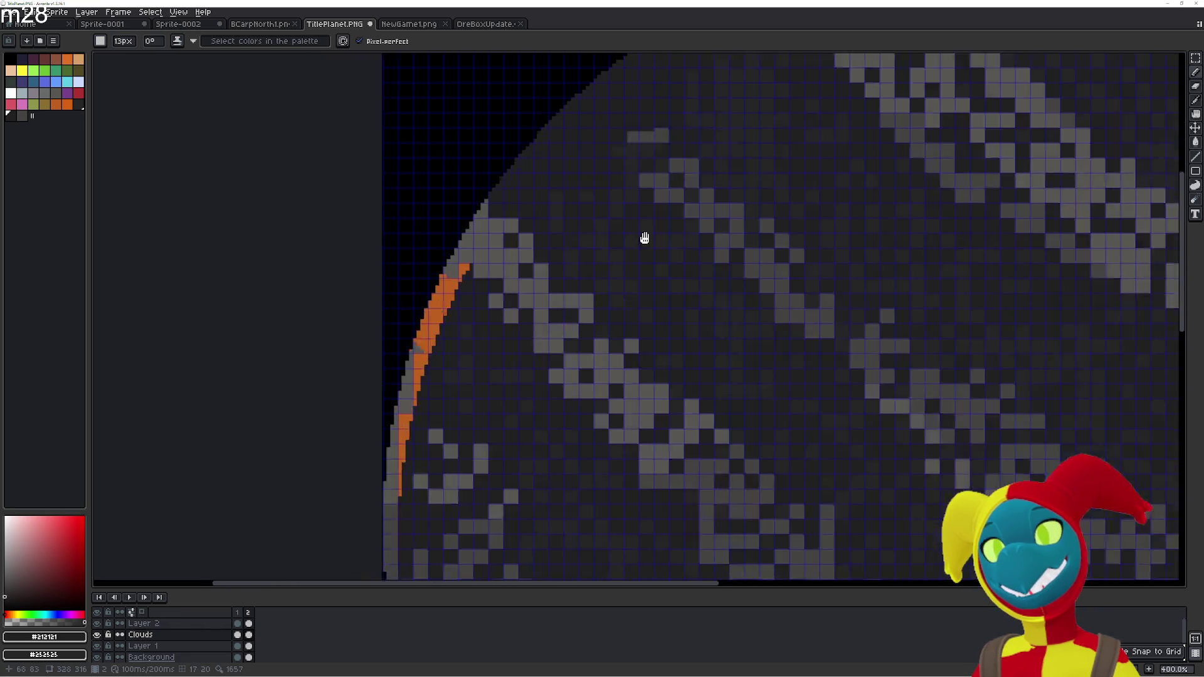
mouse_move(442, 311)
left_mouse_down()
mouse_move(457, 233)
mouse_move(389, 426)
left_mouse_up()
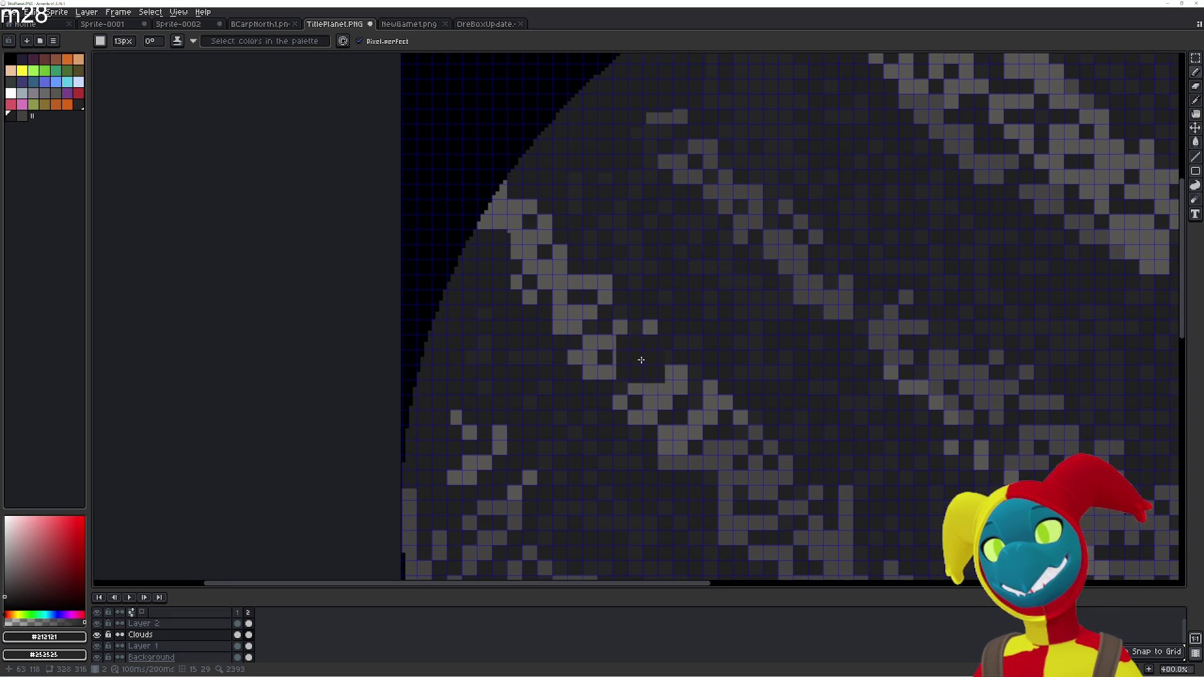
scroll(563, 179, "down", 5)
scroll(470, 142, "down", 2)
scroll(602, 356, "up", 1)
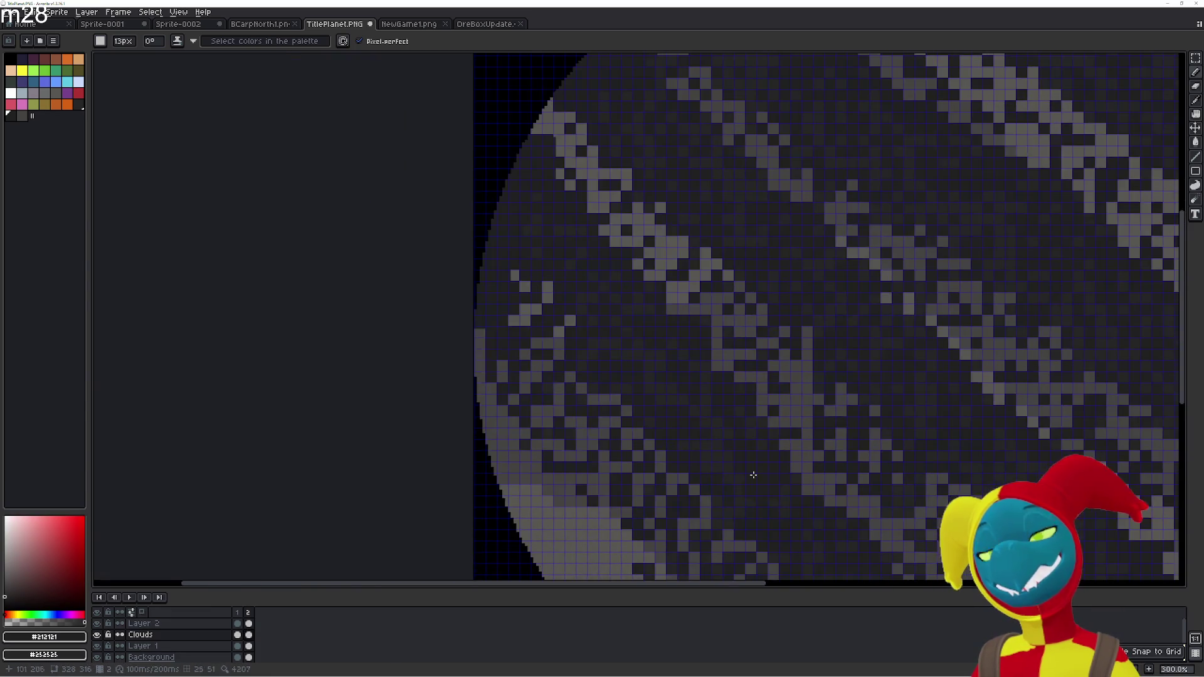
Centre the whole planet in view with the Paint Bucket ready
key("i")
scroll(554, 317, "up", 2)
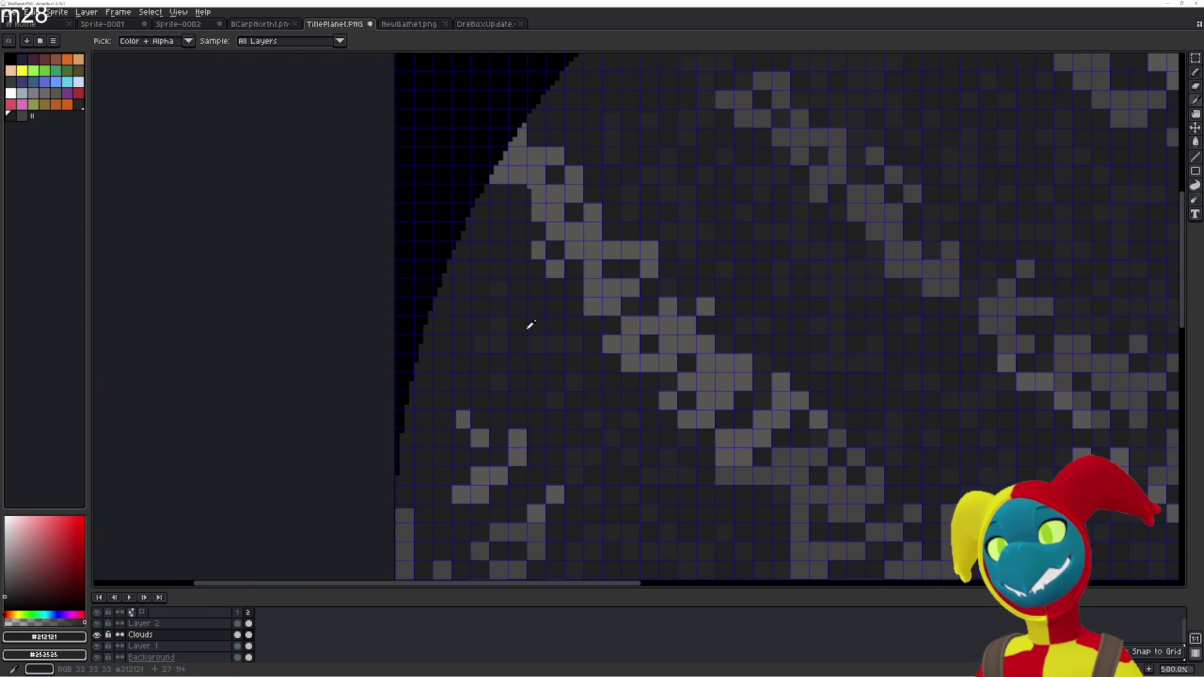
scroll(562, 337, "down", 2)
scroll(546, 339, "up", 2)
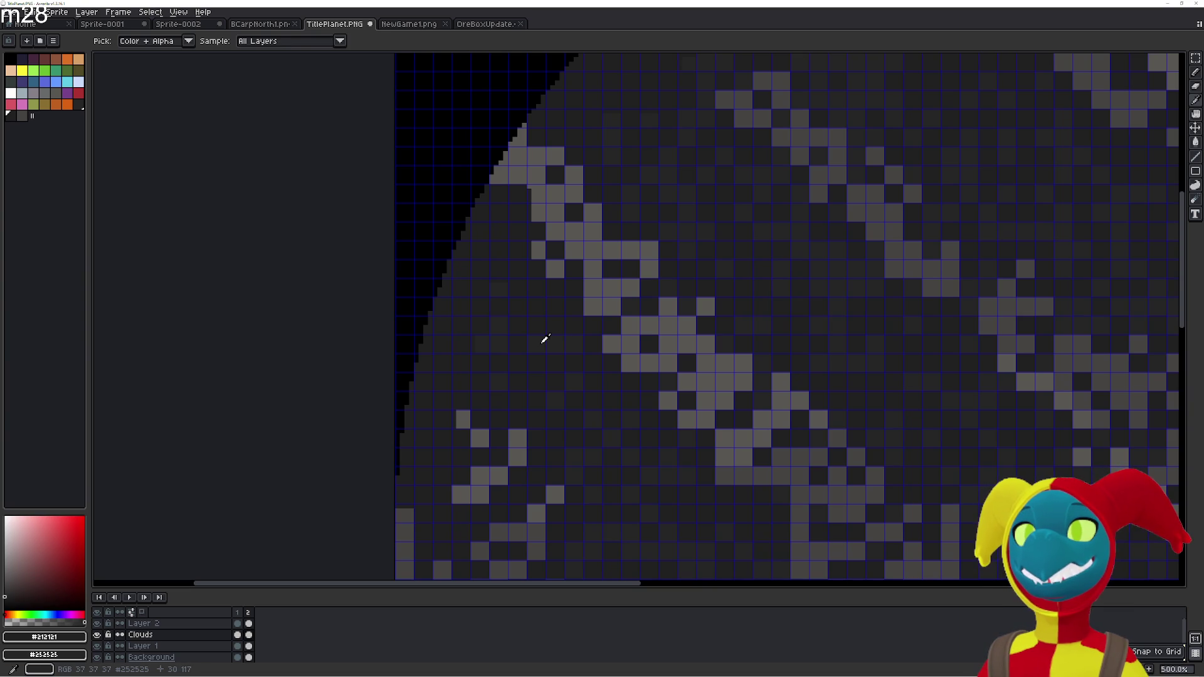
key("b")
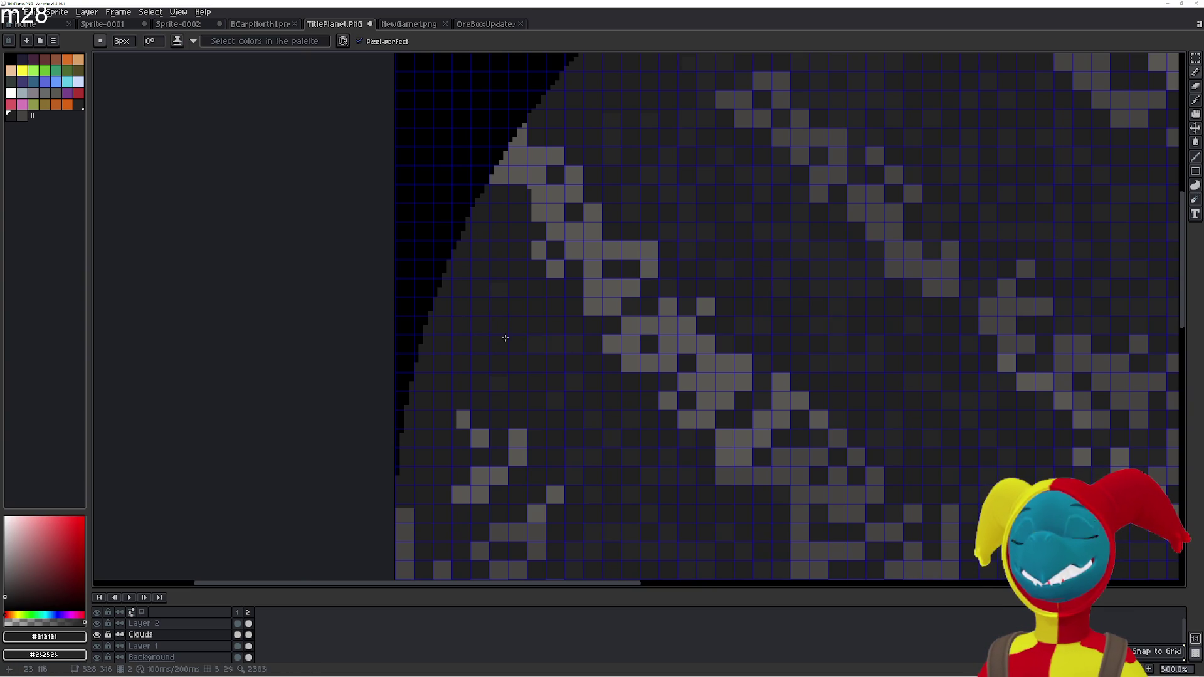
key("g")
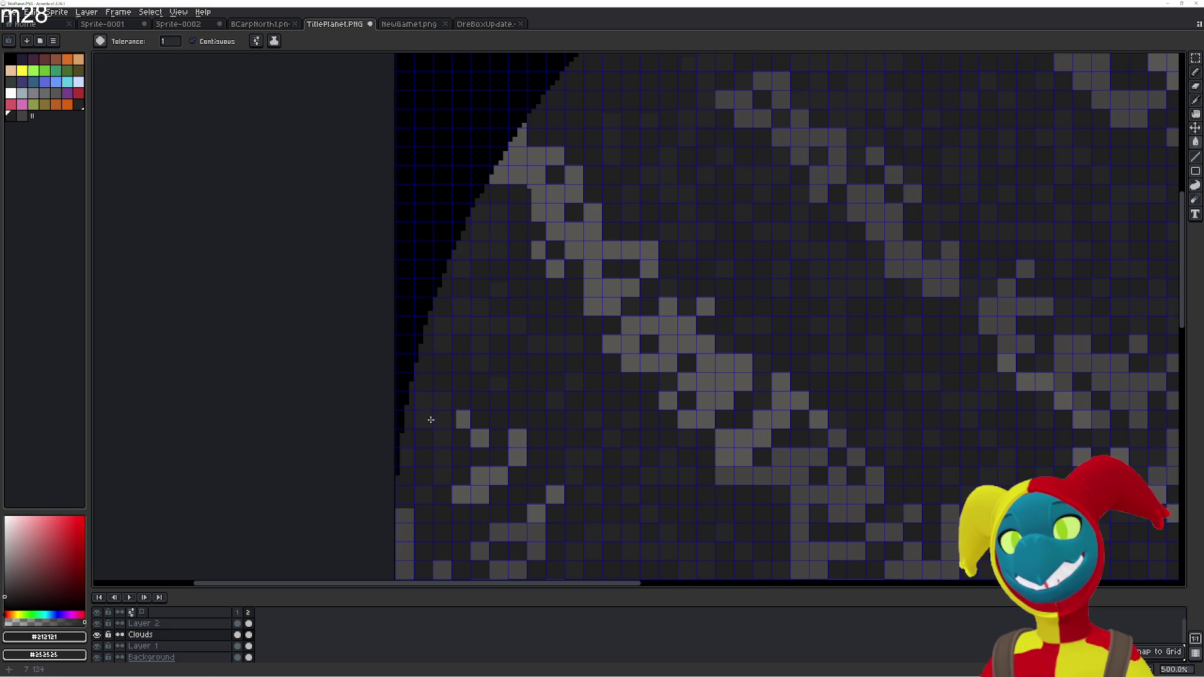
left_click_drag(631, 187, 518, 374)
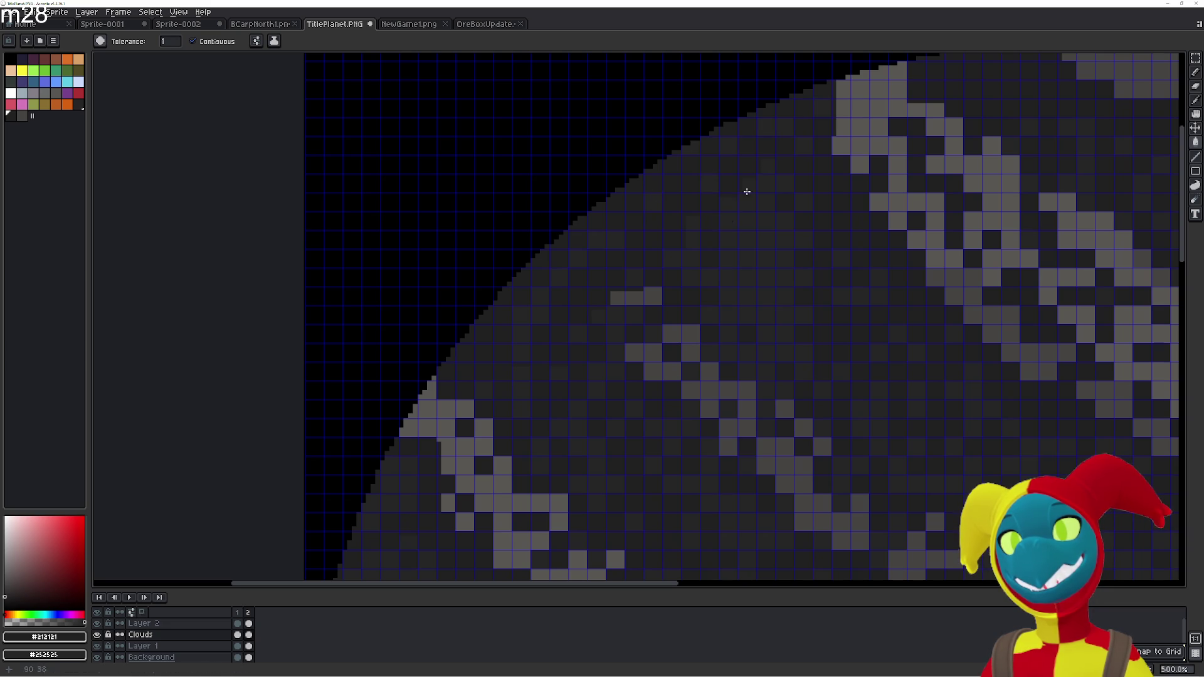
scroll(852, 344, "down", 4)
left_click_drag(852, 344, 640, 250)
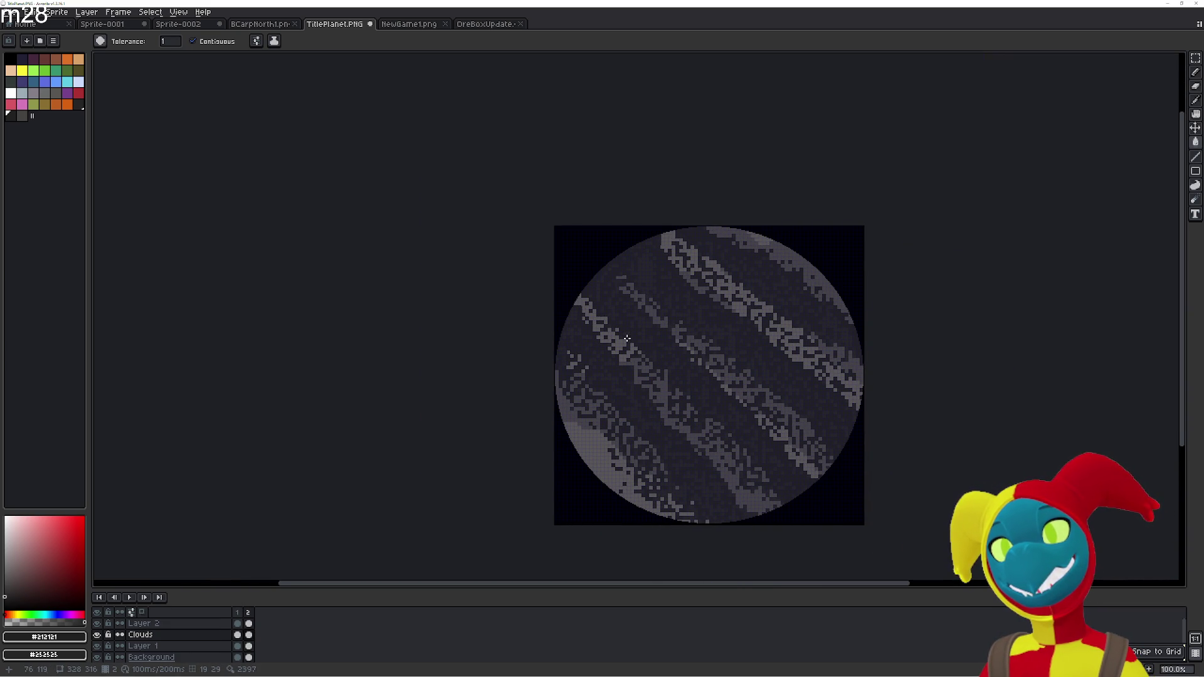
scroll(628, 287, "up", 3)
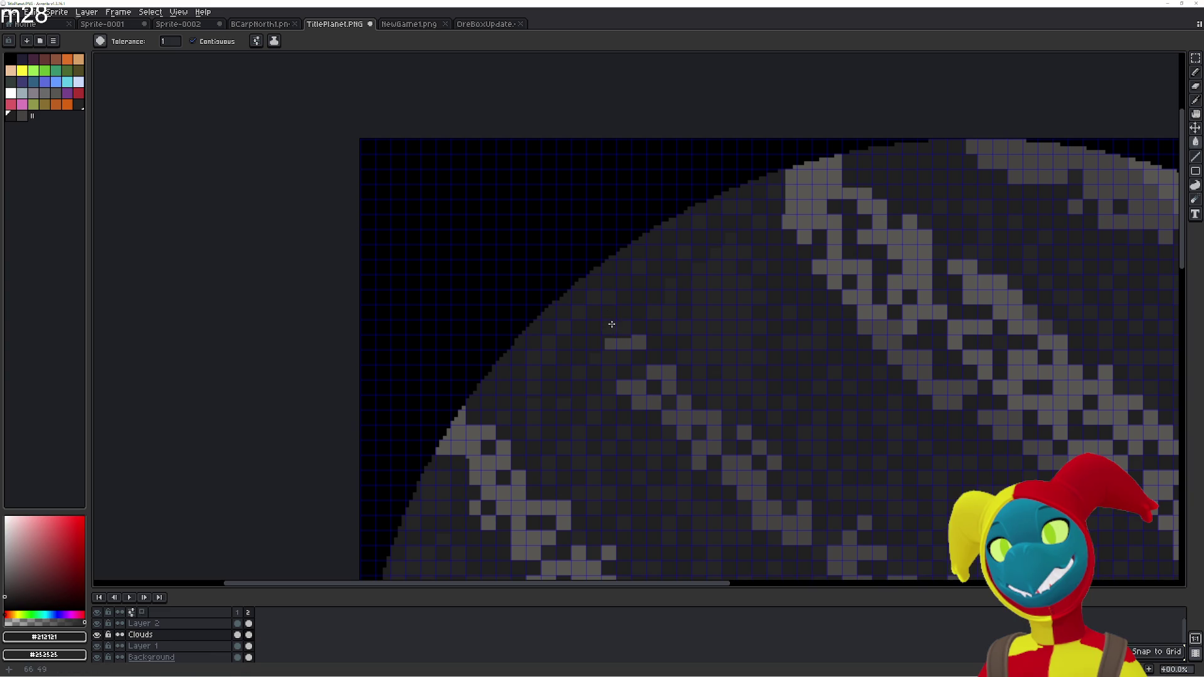
Fill the four isolated light-grey pixels near the upper-left rim with the dark colour
left_click(625, 344)
left_click(609, 343)
left_click(638, 342)
left_click(652, 371)
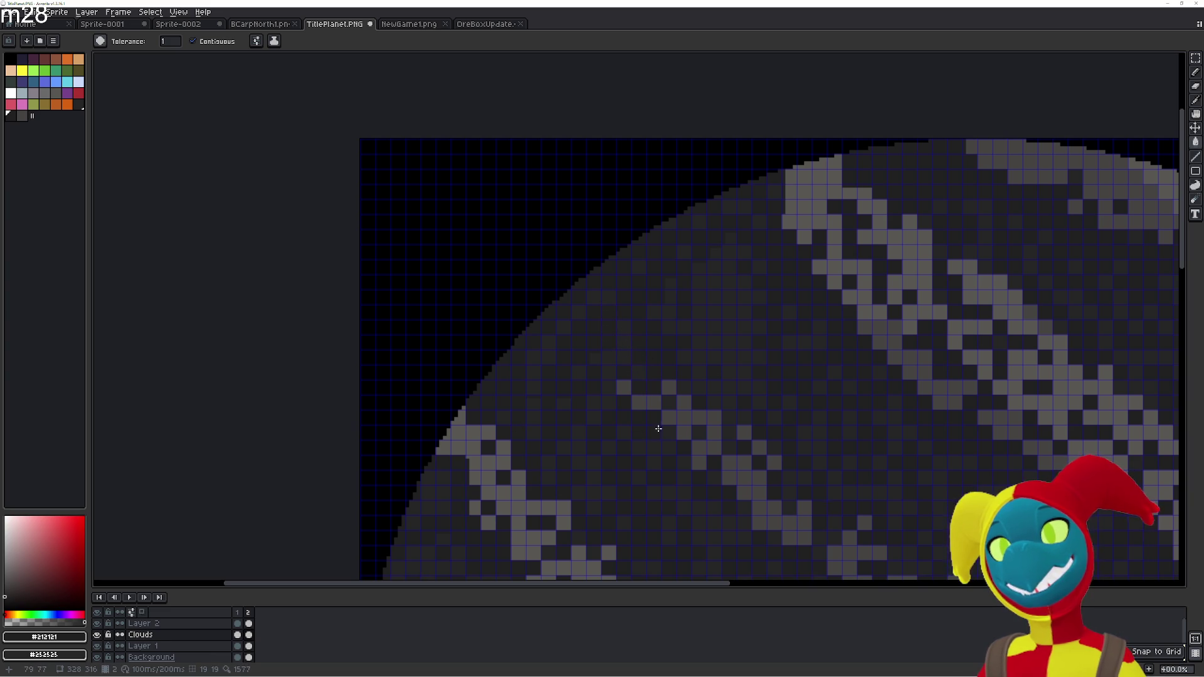
Paint a diagonal light-grey cloud streak across the planet with the pencil
key("b")
mouse_move(653, 372)
left_mouse_down()
mouse_move(619, 294)
mouse_move(586, 261)
mouse_move(596, 276)
mouse_move(607, 261)
mouse_move(615, 315)
left_mouse_up()
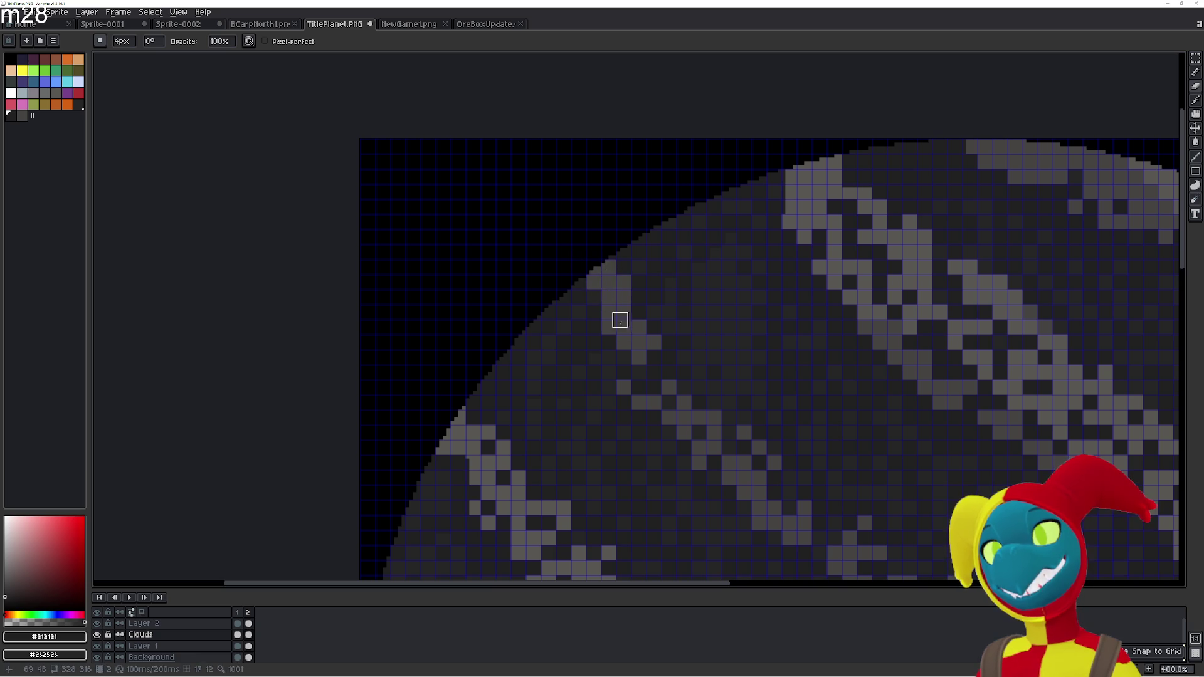
left_click_drag(661, 408, 594, 279)
Flip repeatedly between frame 1's cloud blobs and frame 2's cloud stripes to compare them
key("Left")
mouse_move(636, 368)
left_mouse_down()
mouse_move(567, 363)
mouse_move(543, 406)
mouse_move(529, 317)
left_mouse_up()
key("Right")
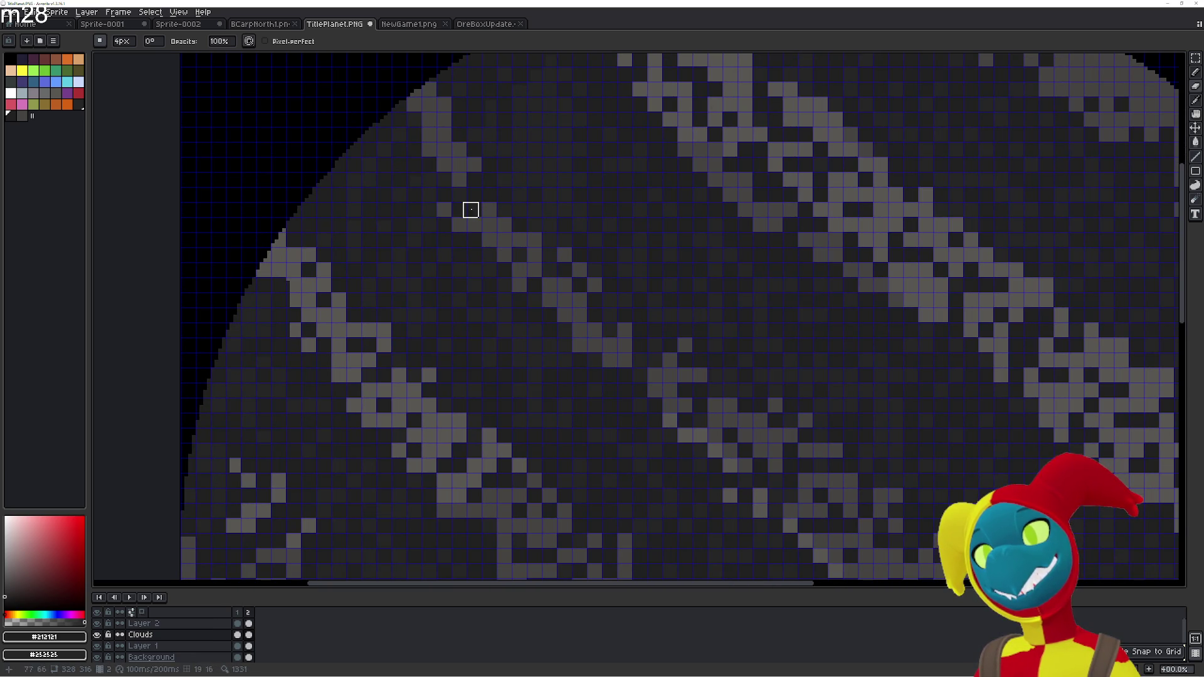
key("Left")
key("Right")
key("Left")
key("Right")
key("Left")
key("Right")
left_click_drag(703, 398, 635, 357)
key("Left")
key("Right")
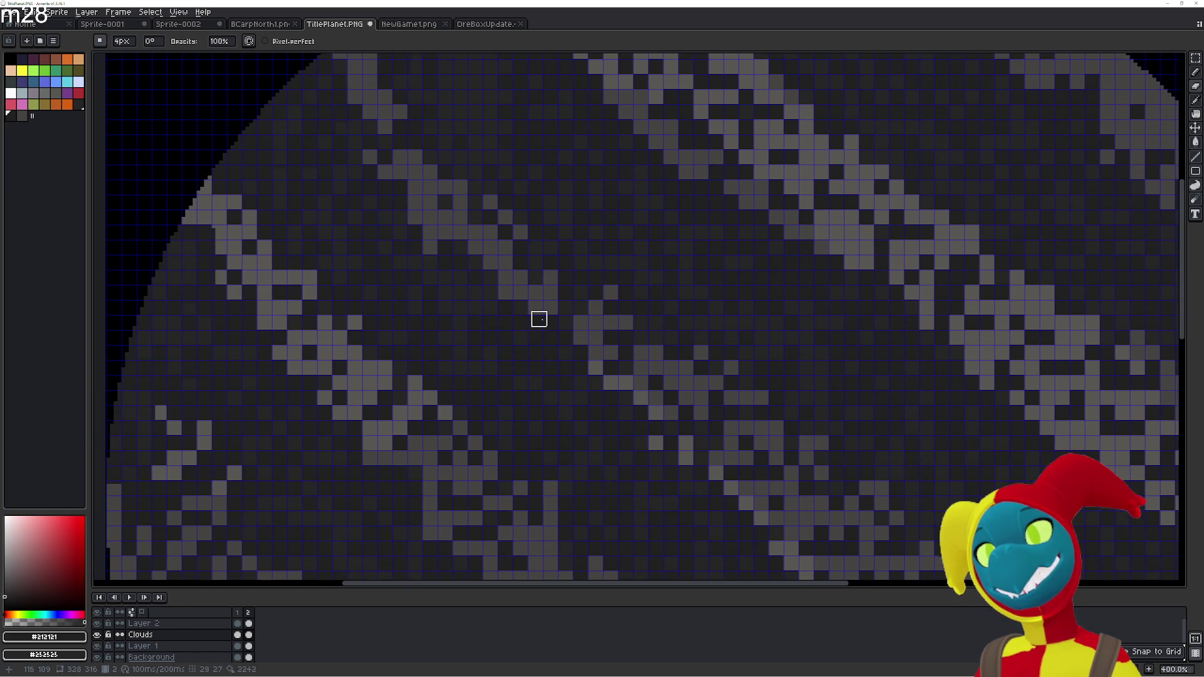
key("Right")
key("Left")
key("Right")
scroll(524, 321, "down", 2)
key("Left")
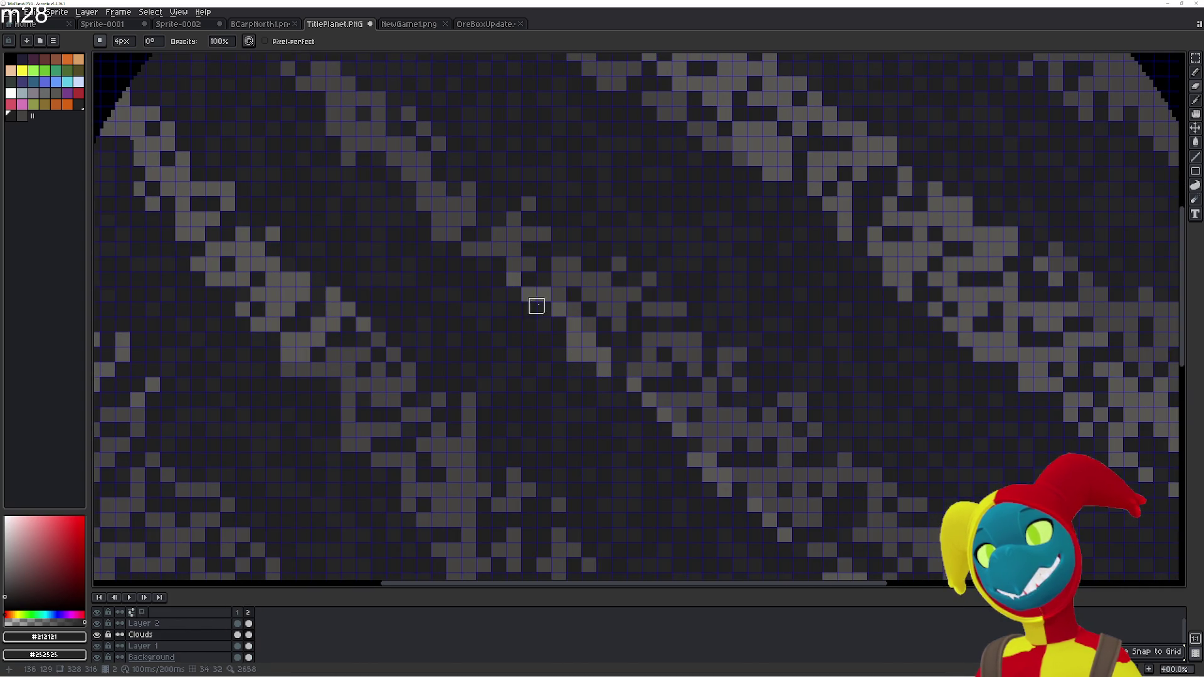
key("Right")
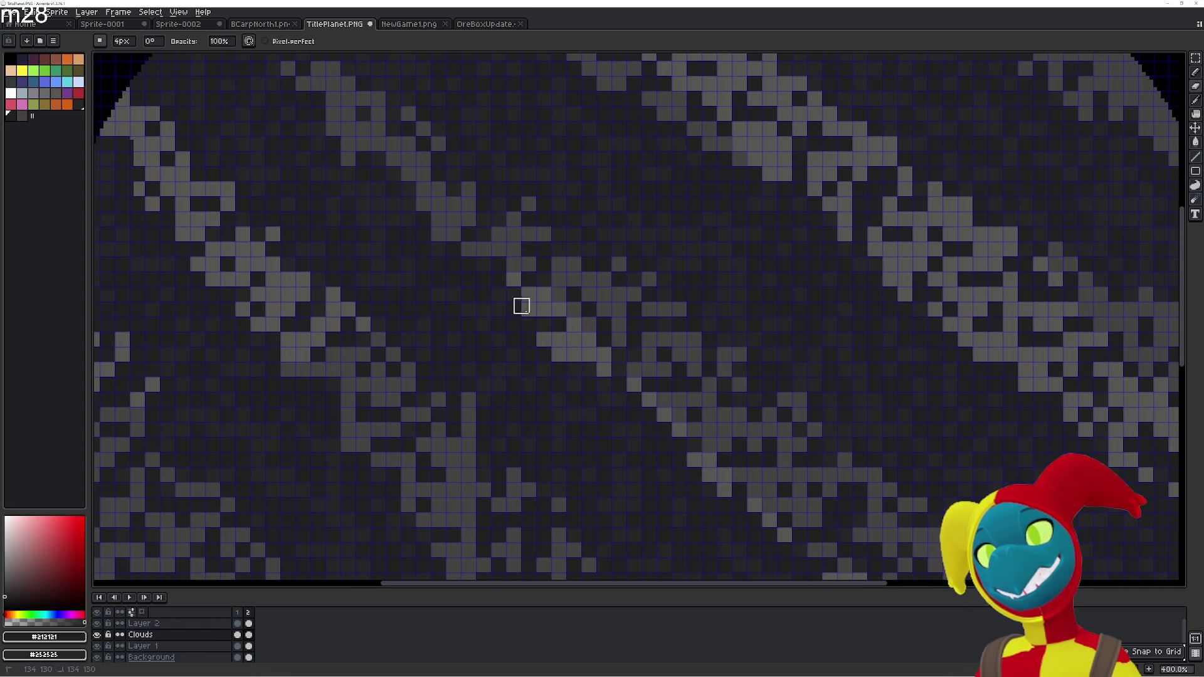
scroll(594, 333, "down", 2)
key("Left")
key("Right")
key("Left")
key("Right")
scroll(549, 343, "down", 2)
key("Left")
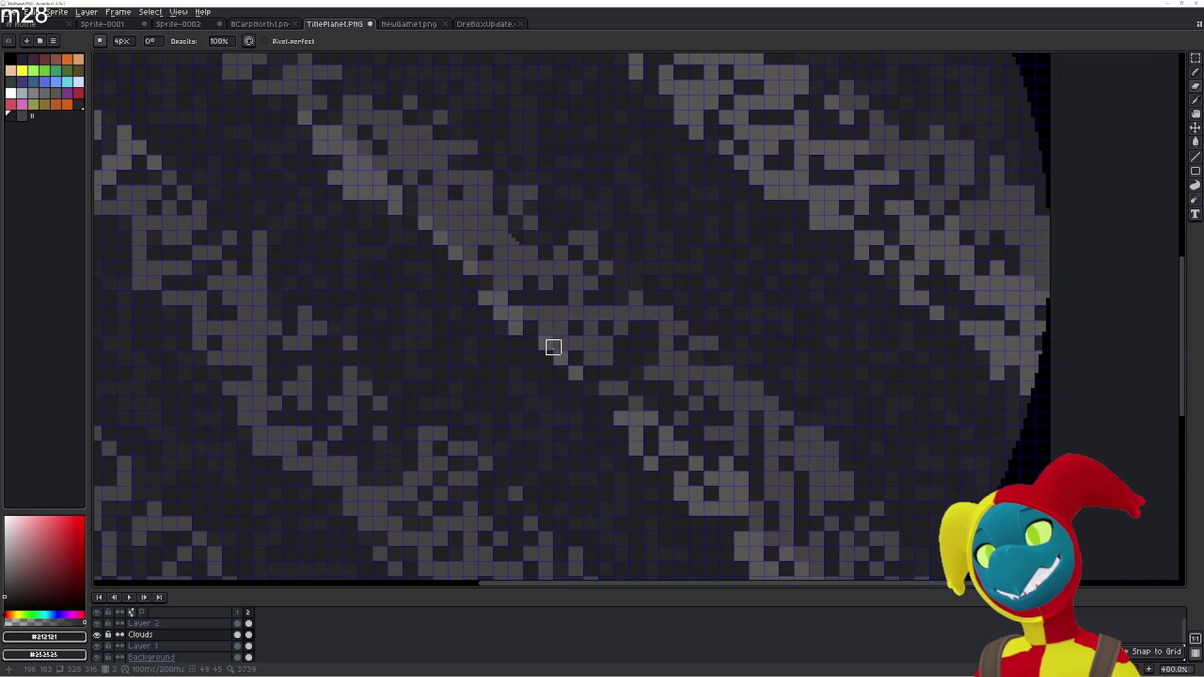
key("Right")
key("Left")
key("Right")
scroll(595, 314, "down", 2)
key("Left")
key("Right")
key("Left")
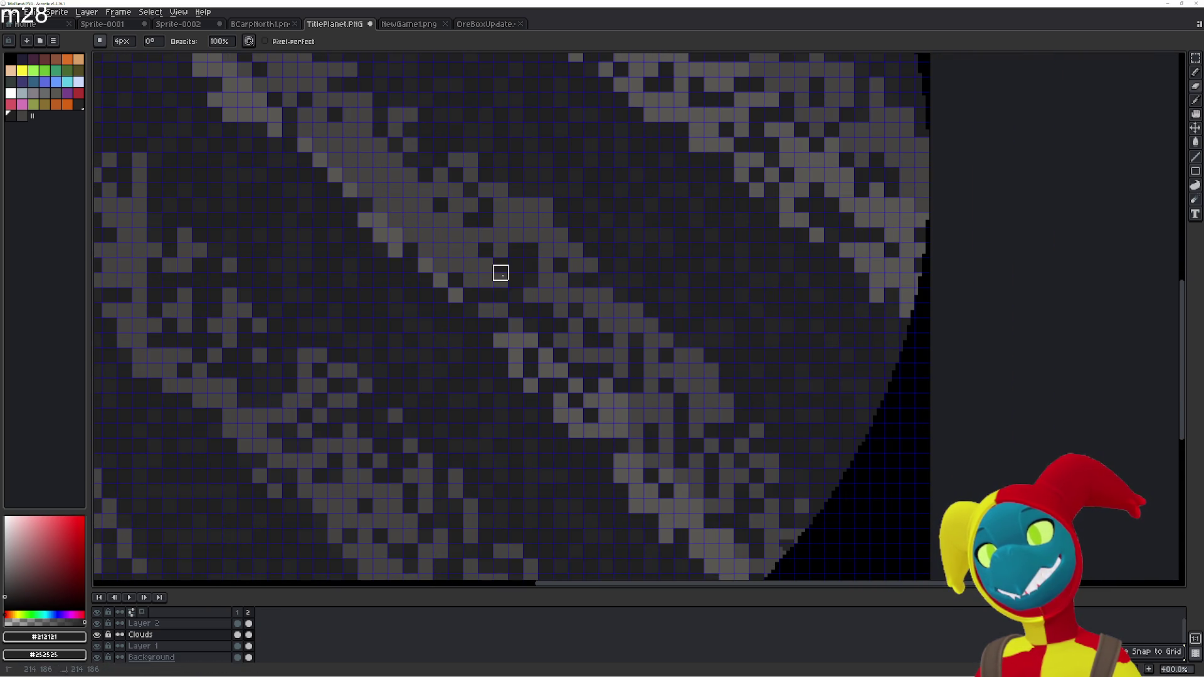
scroll(596, 376, "down", 2)
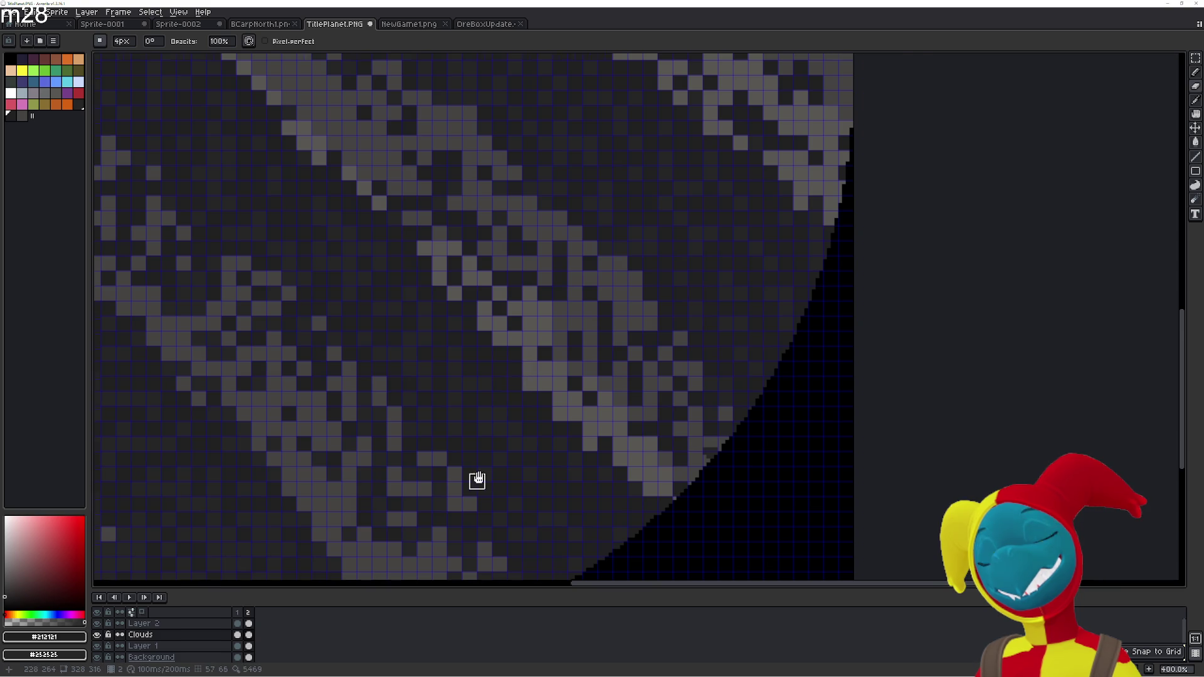
scroll(476, 481, "down", 3)
scroll(477, 482, "left", 2)
key("Right")
scroll(526, 389, "up", 2)
scroll(527, 388, "left", 2)
key("Left")
key("Right")
scroll(414, 300, "up", 2)
scroll(414, 301, "left", 2)
key("Left")
key("Right")
scroll(497, 346, "up", 2)
scroll(497, 347, "left", 2)
key("Left")
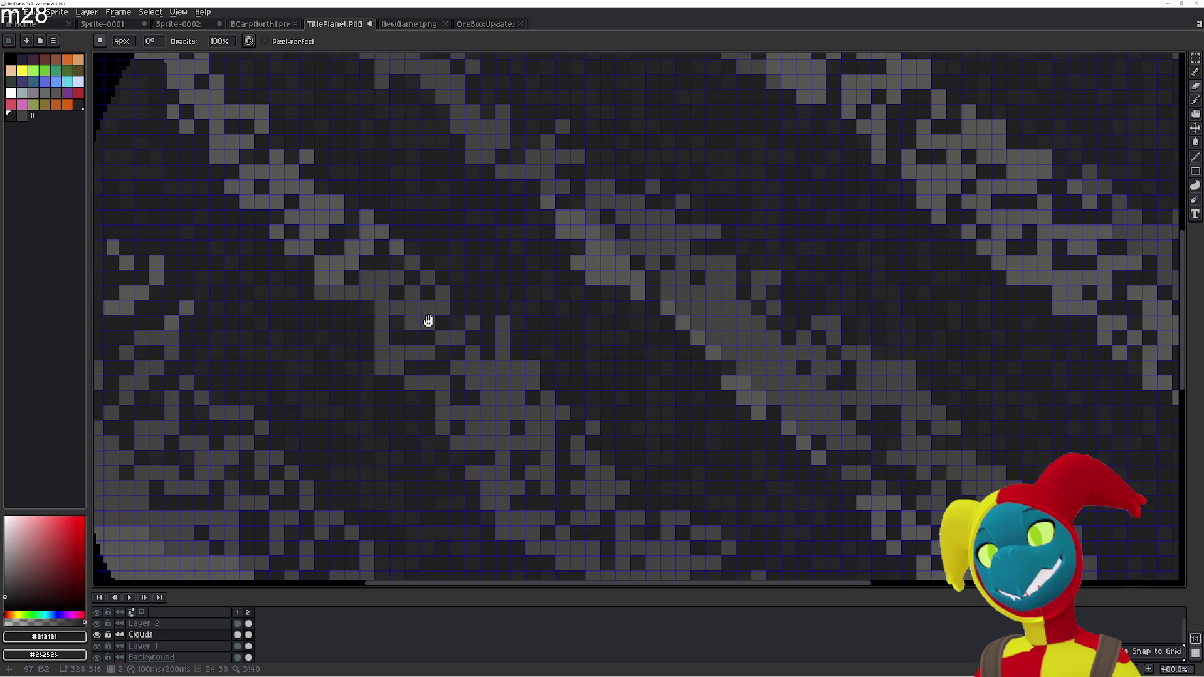
key("Right")
scroll(401, 298, "up", 2)
scroll(402, 298, "left", 2)
key("Left")
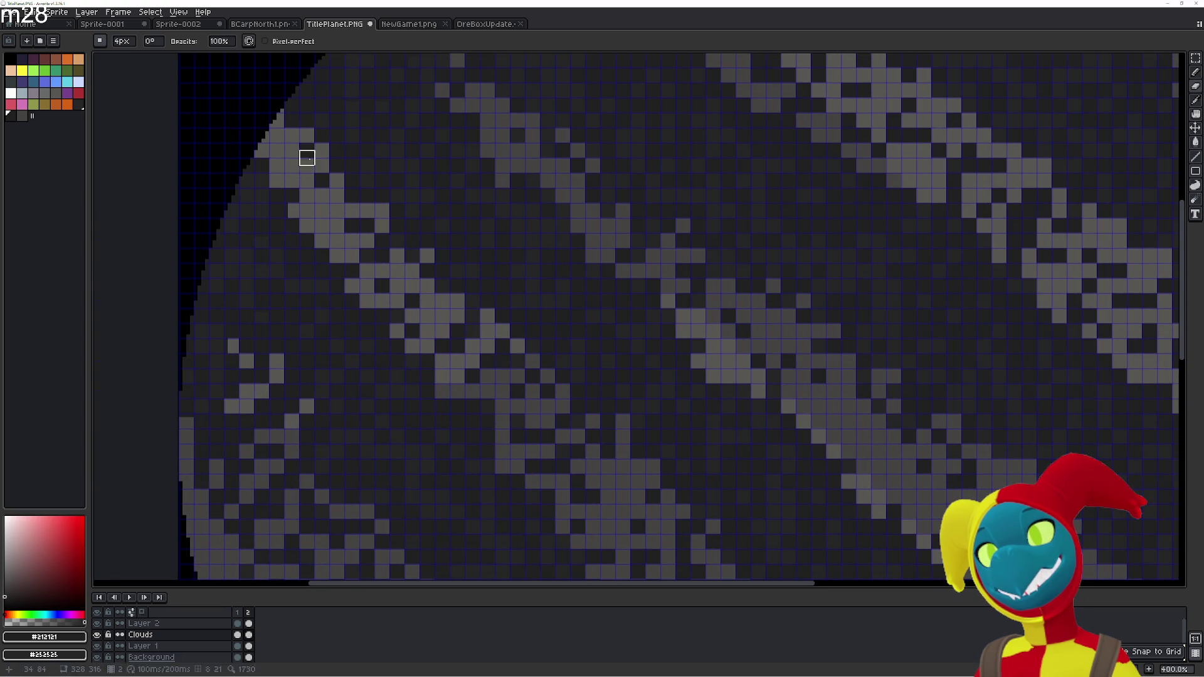
key("Right")
scroll(354, 352, "down", 2)
scroll(354, 351, "left", 2)
key("Left")
key("Right")
Add a few light-grey cloud pixels, then recompare the two frames' cloud patterns
left_click_drag(245, 301, 256, 344)
key("Left")
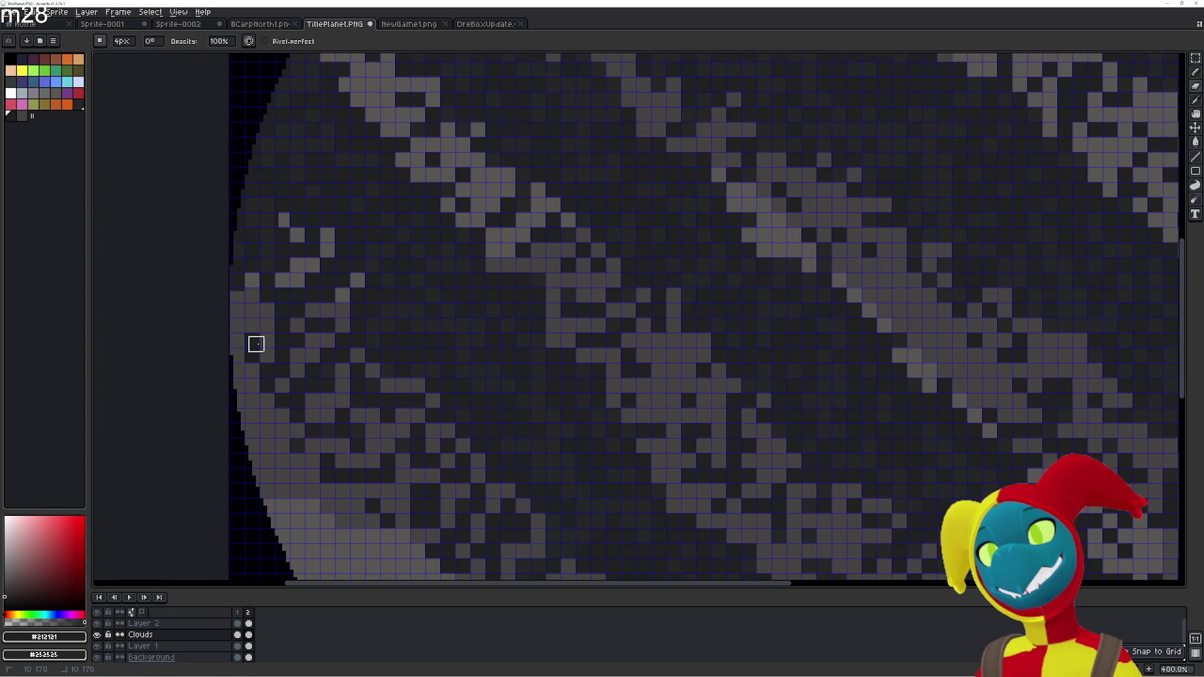
key("Right")
scroll(320, 288, "down", 2)
scroll(321, 287, "right", 1)
key("Left")
key("Right")
scroll(321, 287, "down", 2)
scroll(321, 287, "right", 1)
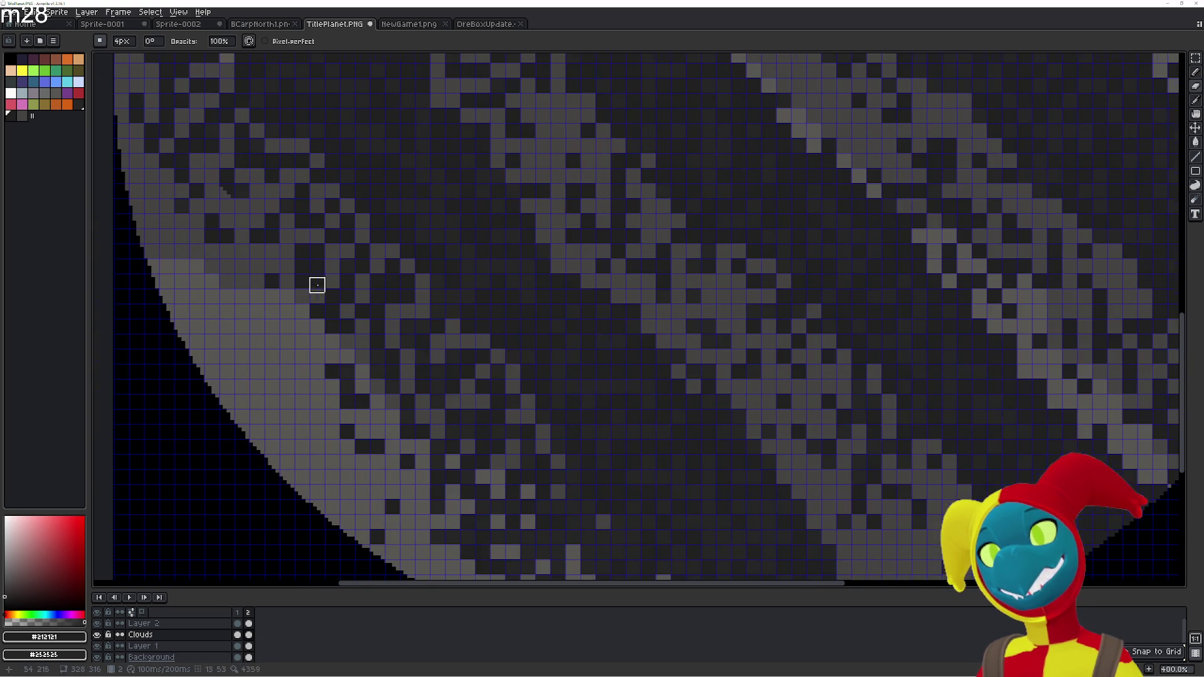
key("Left")
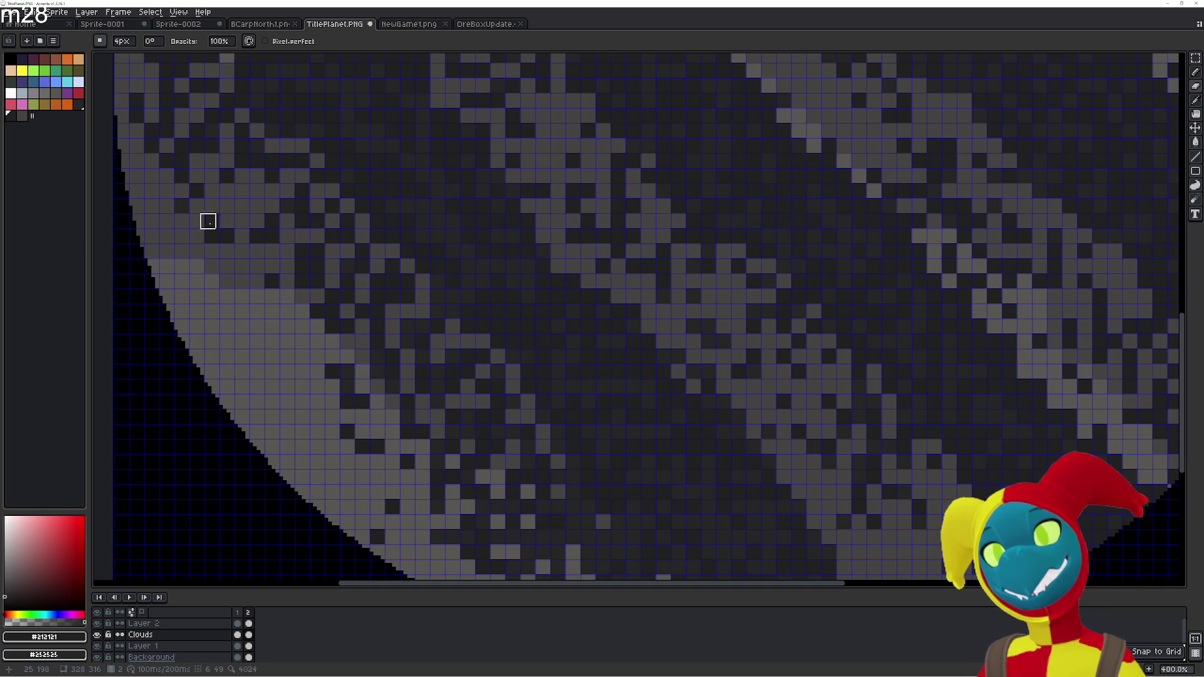
key("Right")
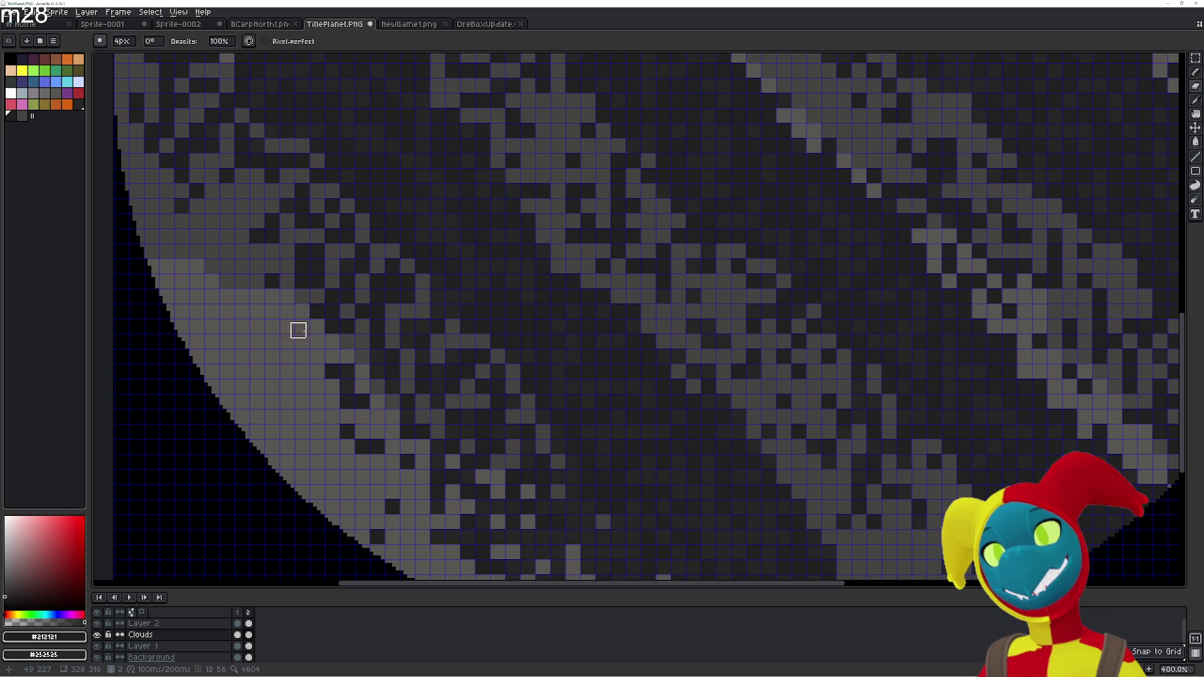
key("Left")
key("Right")
scroll(343, 330, "up", 2)
scroll(343, 331, "left", 1)
key("Left")
Undo the last two eraser touch-ups and compare the frames again
key("Right")
key("ctrl+z")
key("Right")
key("ctrl+z")
key("Right")
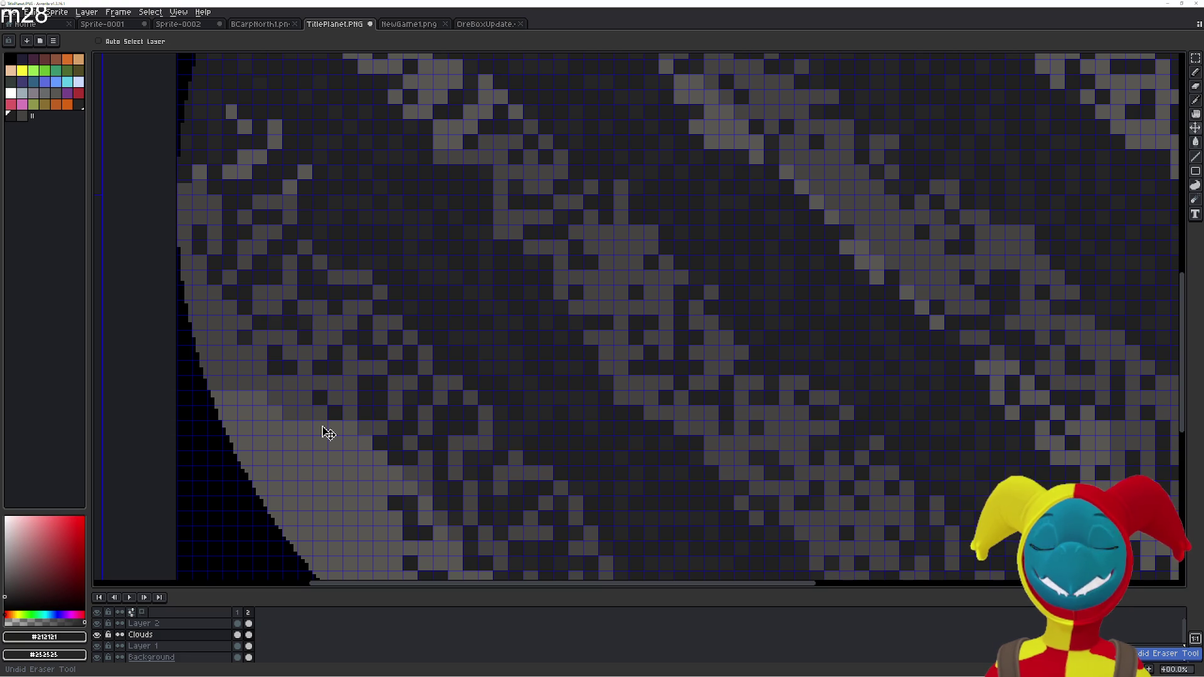
key("Left")
key("Right")
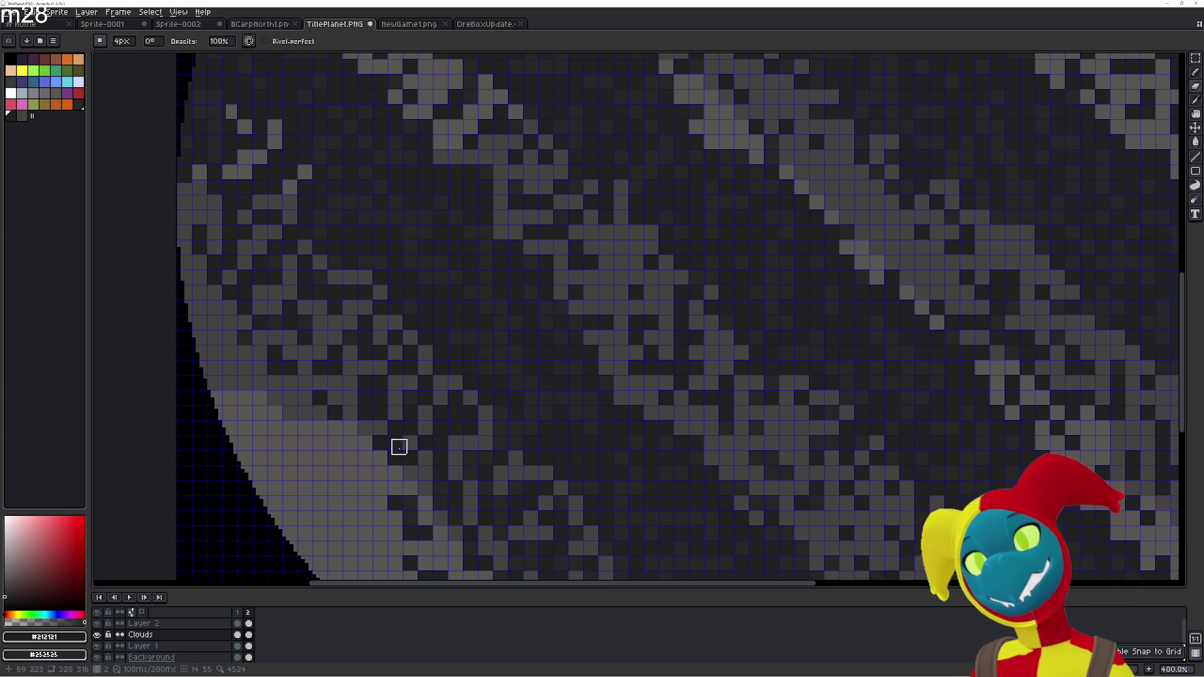
key("Left")
key("Right")
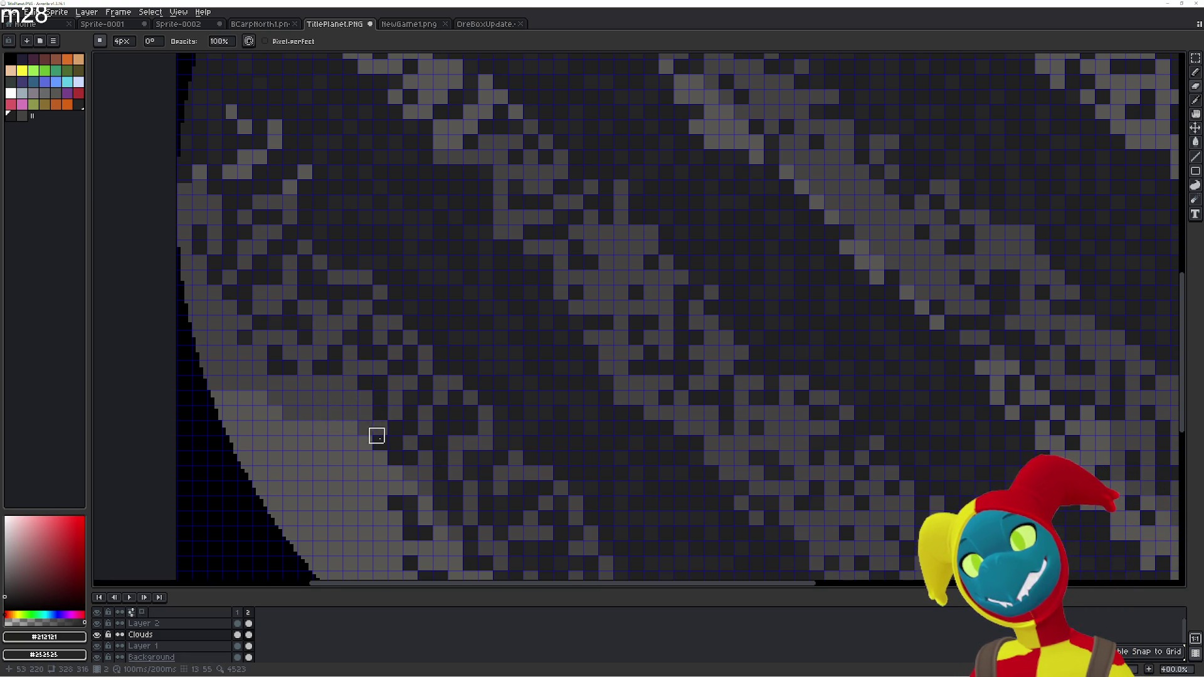
scroll(370, 435, "right", 2)
key("Left")
Make a few strokes on the Clouds layer, recheck both frames, and pan to the planet's top edge
left_click_drag(409, 474, 287, 380)
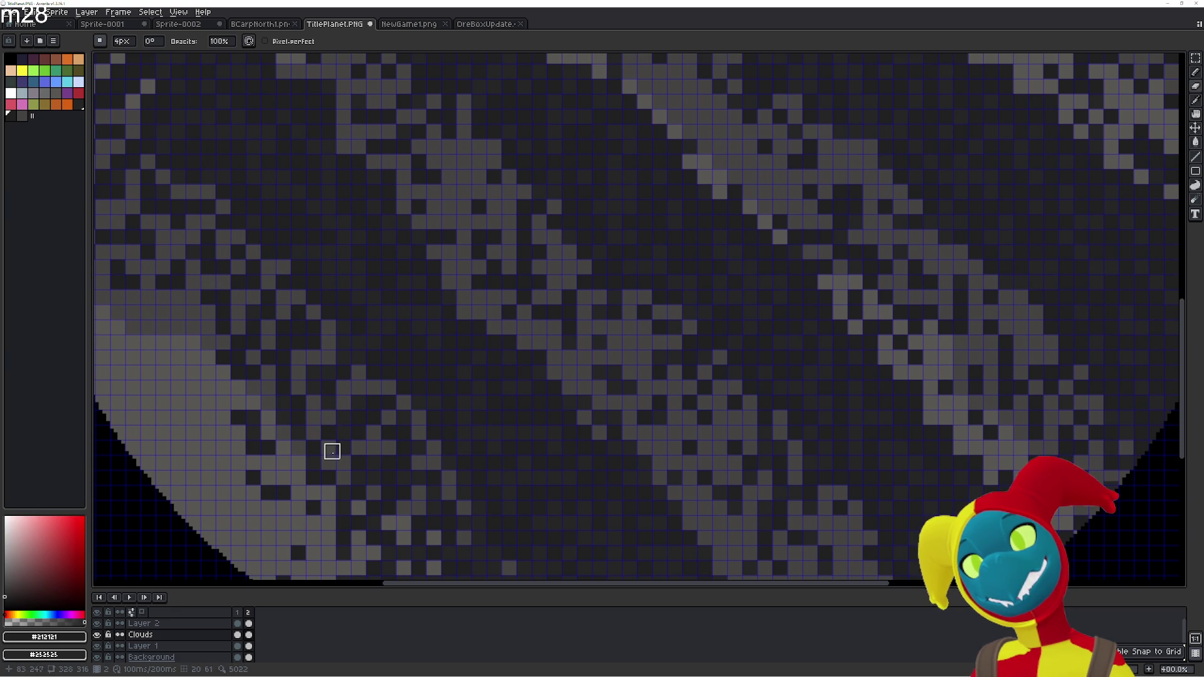
left_click_drag(314, 451, 303, 429)
key("Right")
key("Left")
key("Right")
key("Left")
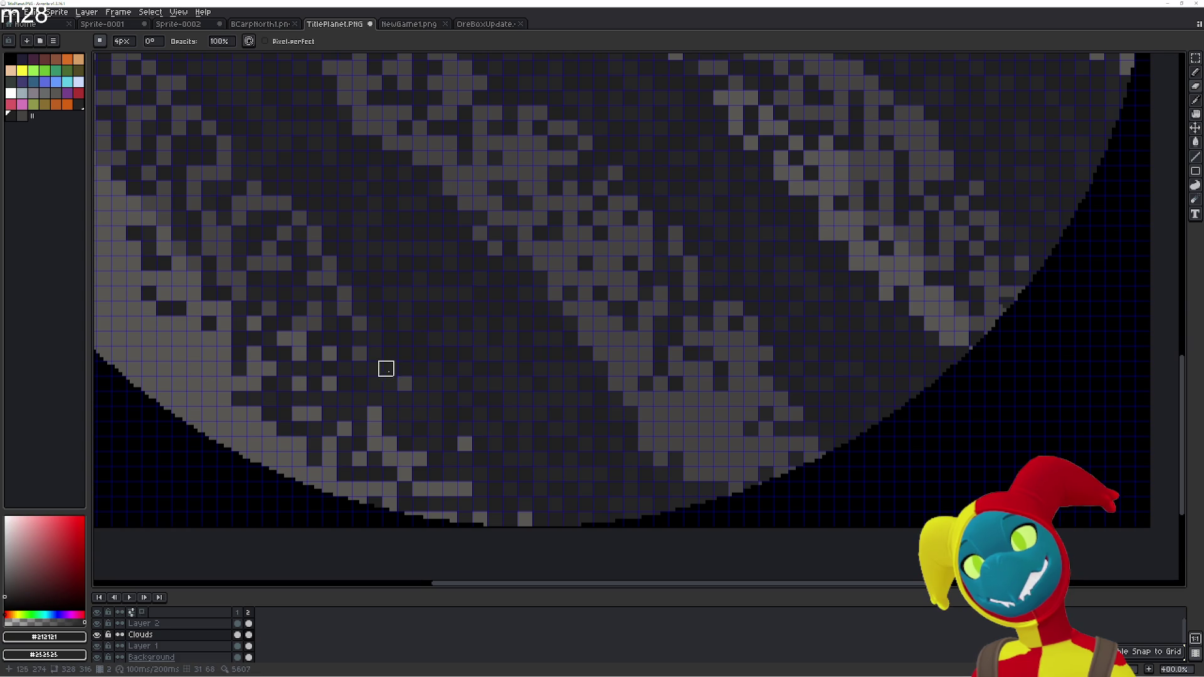
left_click_drag(425, 375, 413, 419)
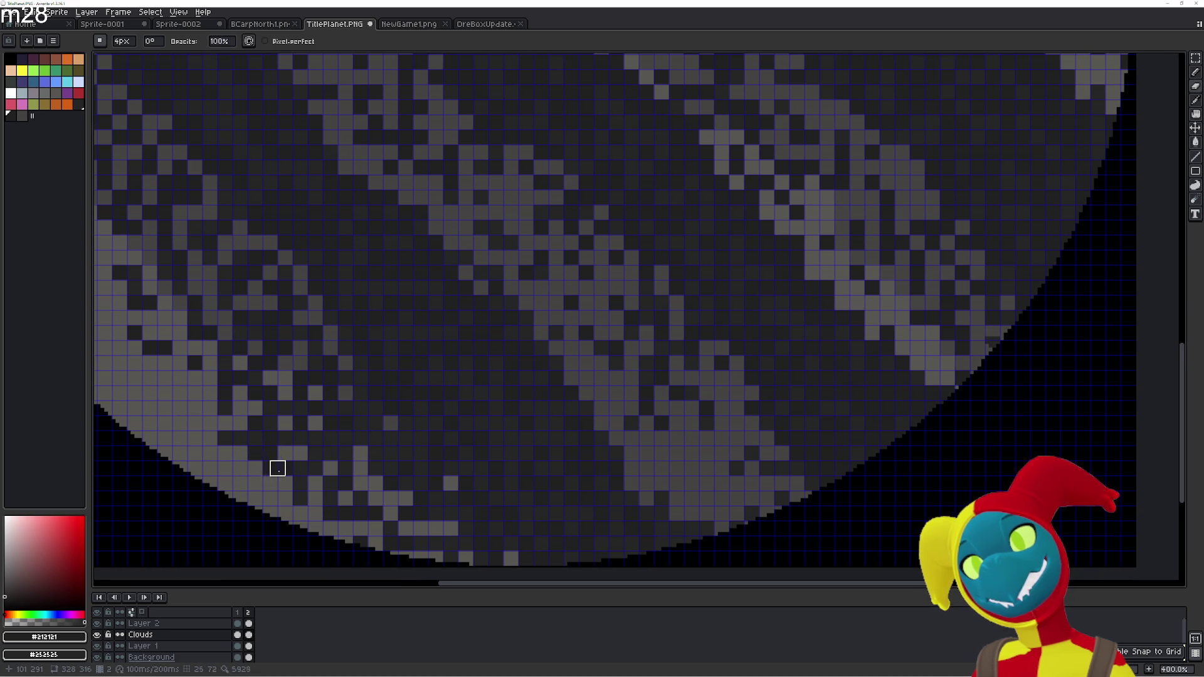
left_click_drag(435, 417, 397, 508)
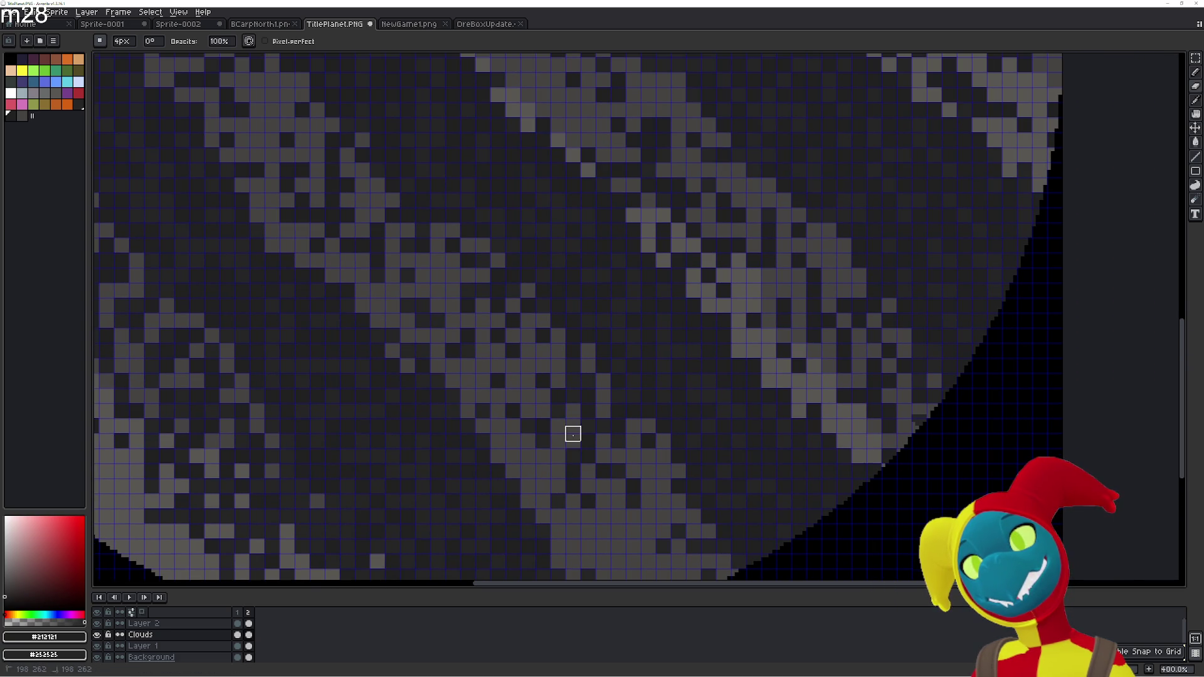
scroll(524, 381, "up", 3)
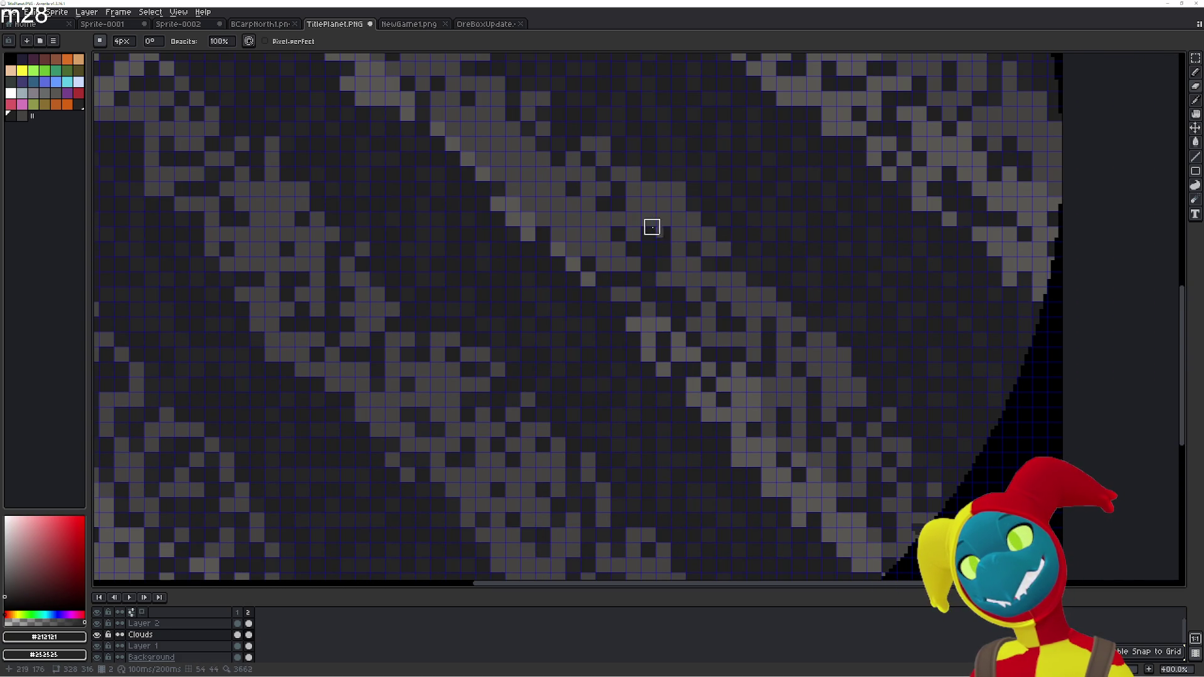
left_click_drag(613, 236, 650, 502)
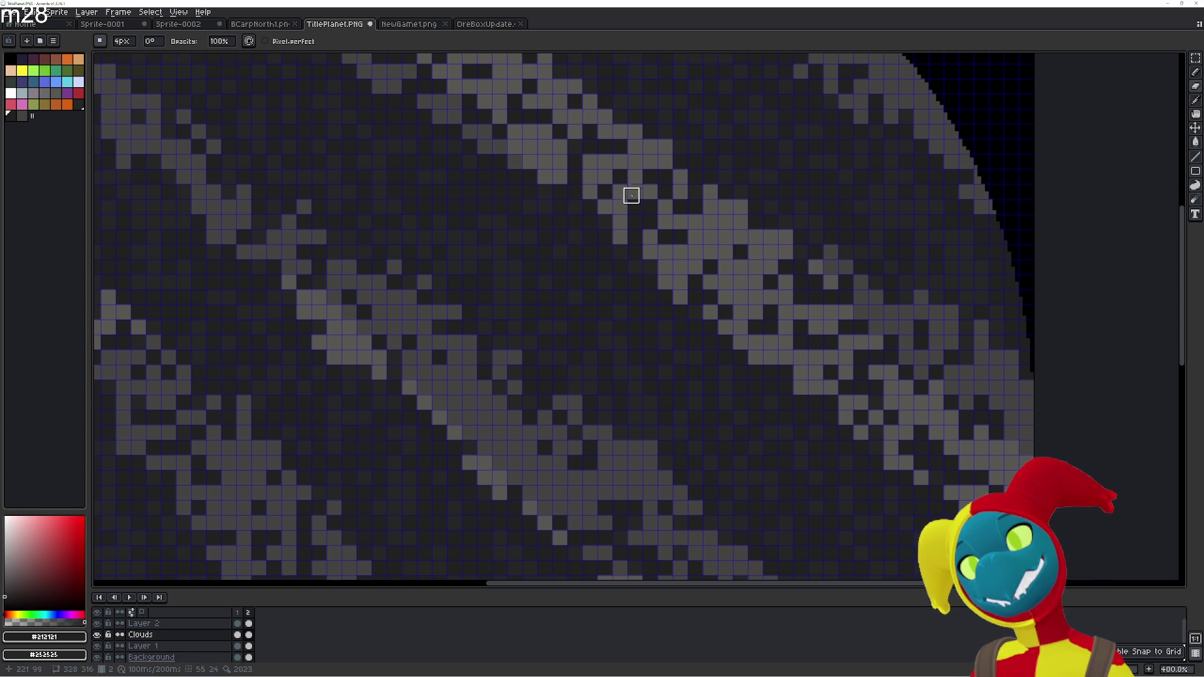
mouse_move(594, 167)
left_mouse_down()
mouse_move(611, 240)
mouse_move(645, 270)
mouse_move(688, 396)
left_mouse_up()
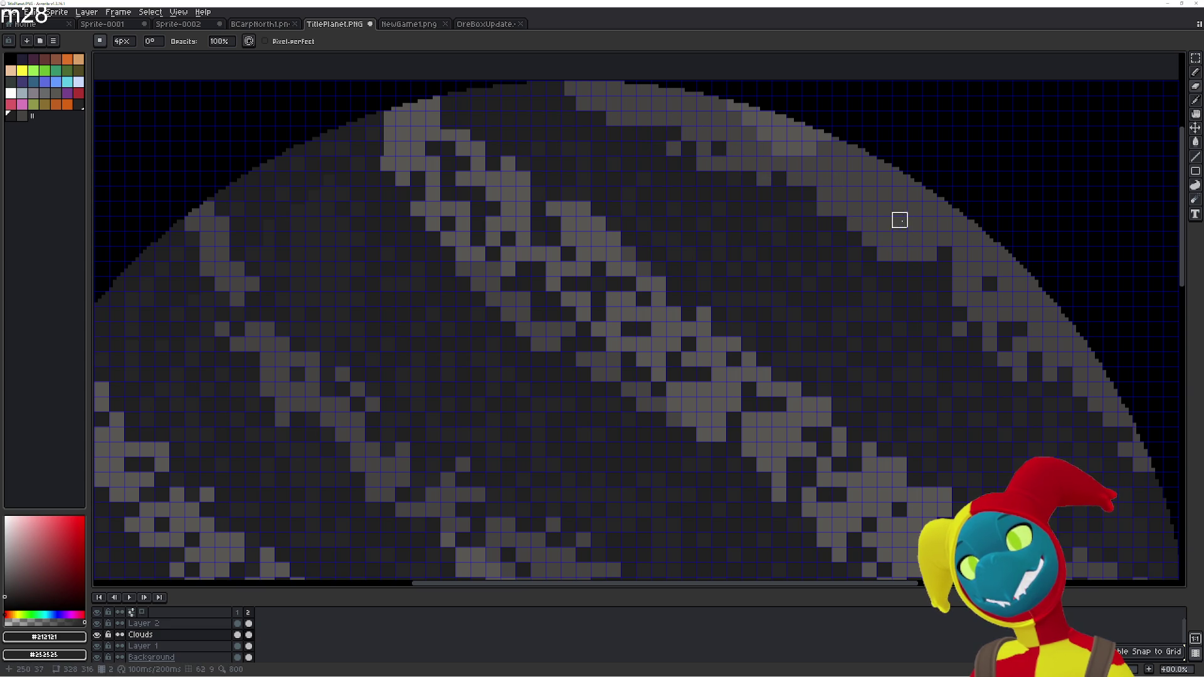
scroll(489, 446, "down", 2)
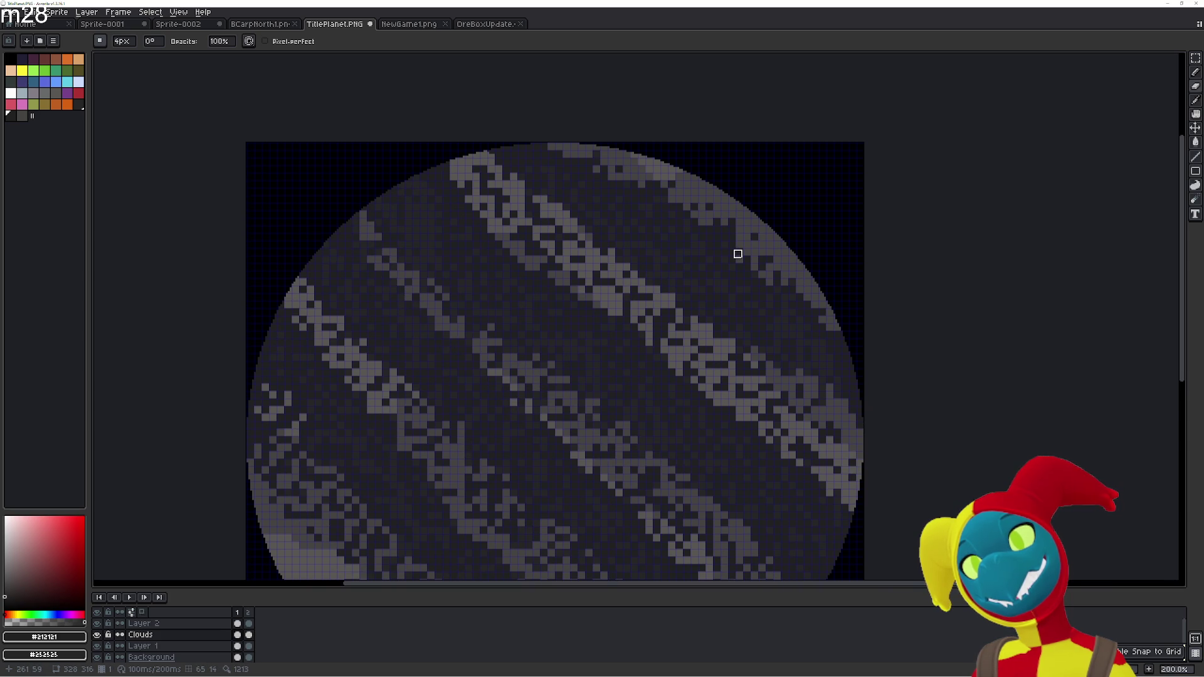
On frame 2, undo three eraser touch-ups and the fill that cleared the orange rim
key("period")
key("ctrl+z")
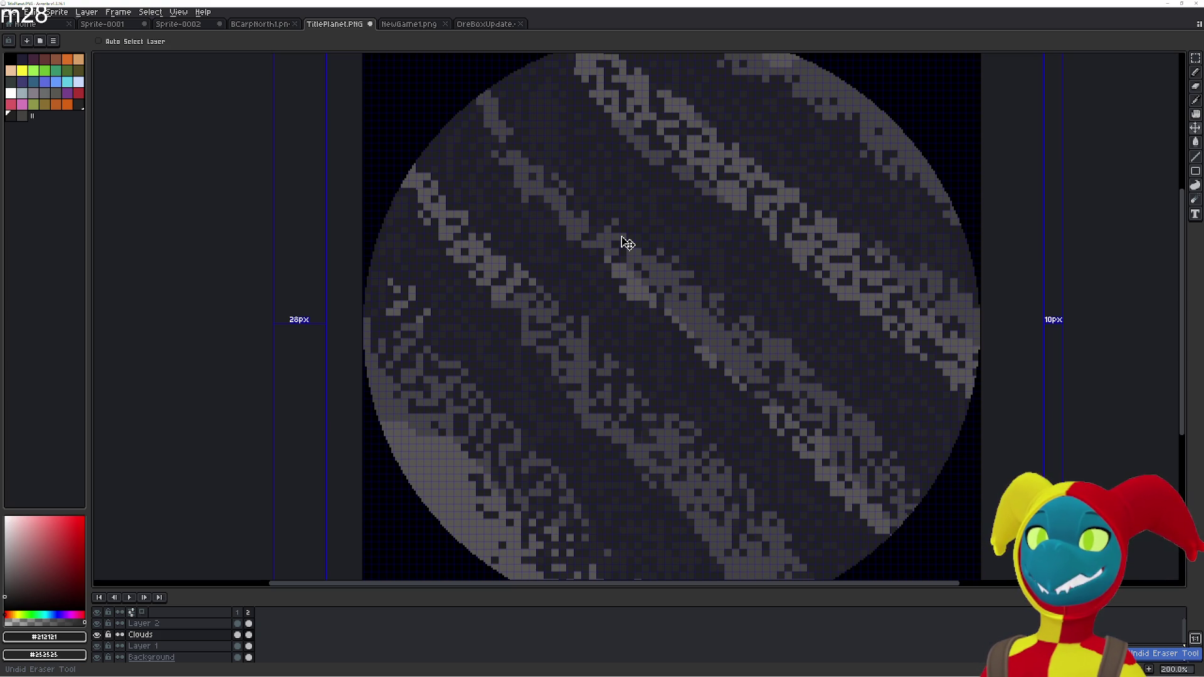
key("ctrl+z")
key("ctrl+z")
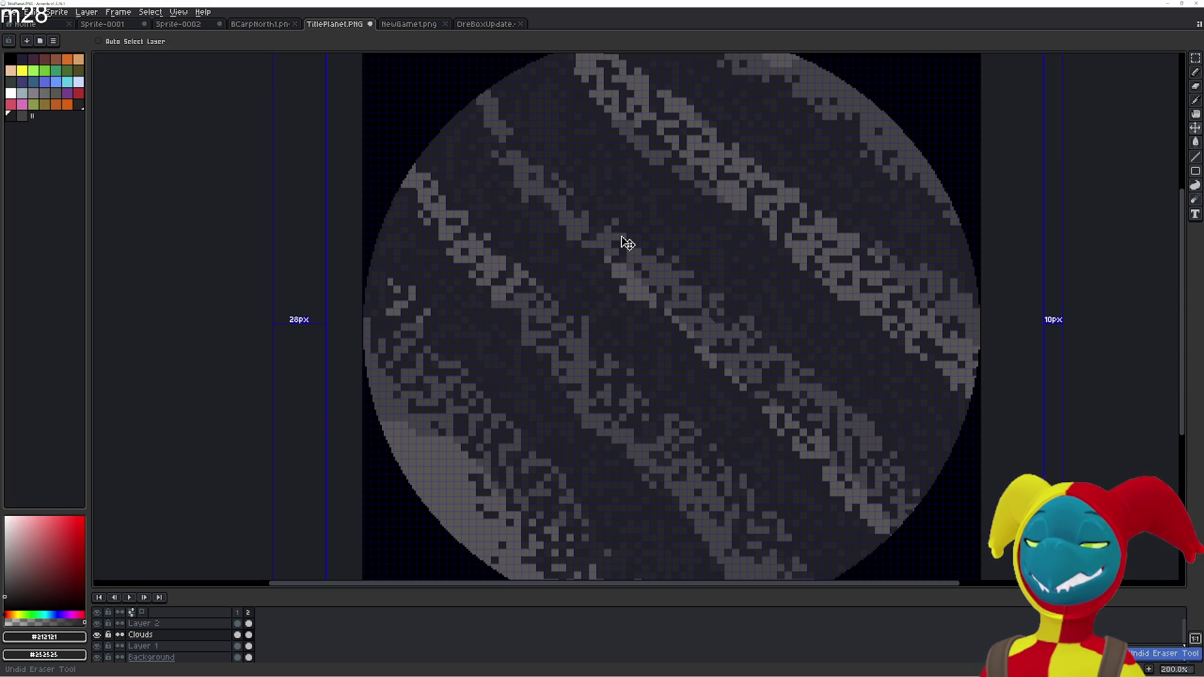
key("ctrl+z")
key("ctrl+z")
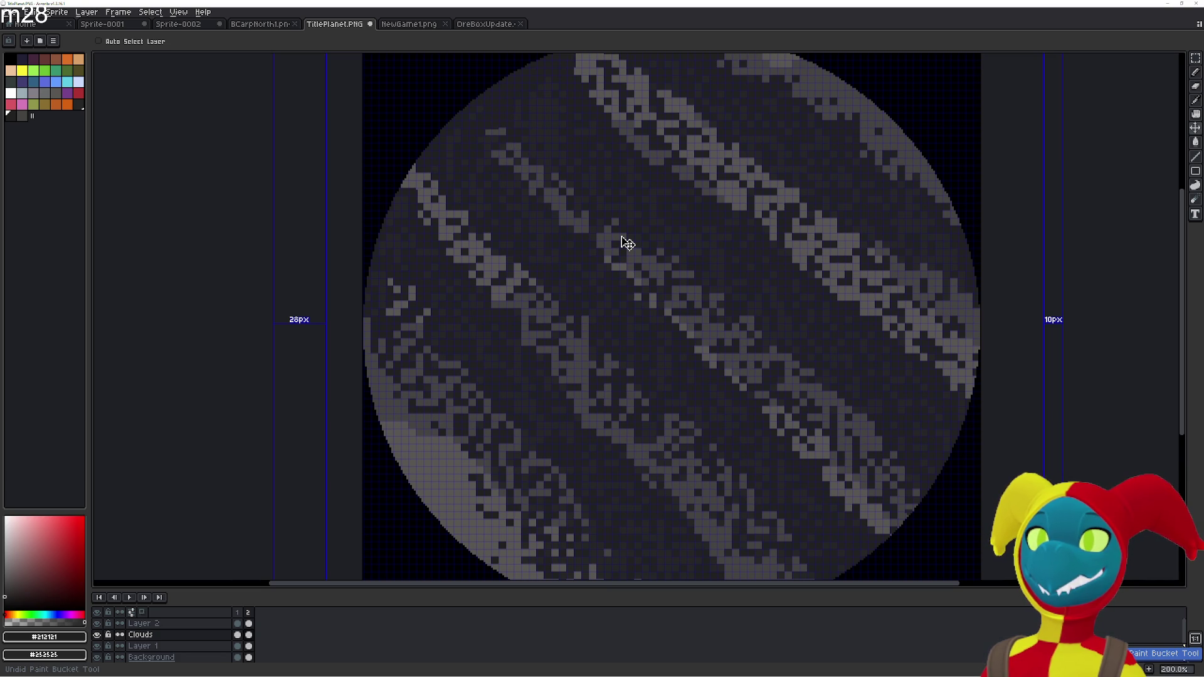
key("ctrl+z")
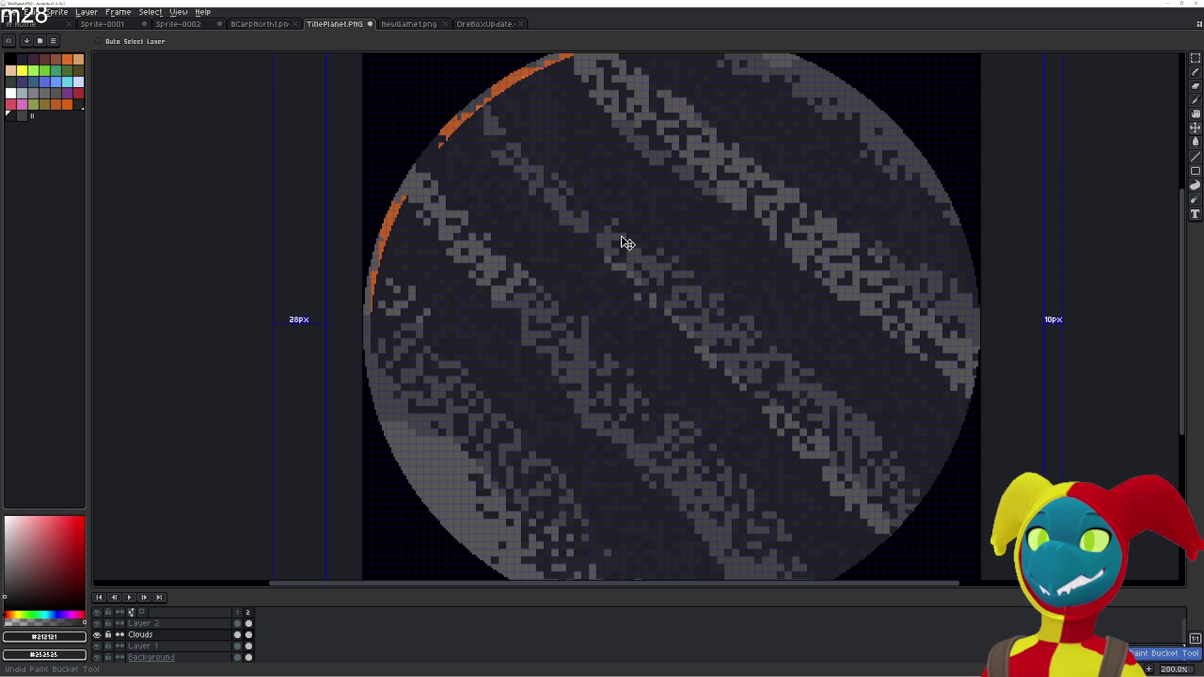
Redo the rim-clearing fill and eraser touch-ups so the orange rim is gone again
key("ctrl+y")
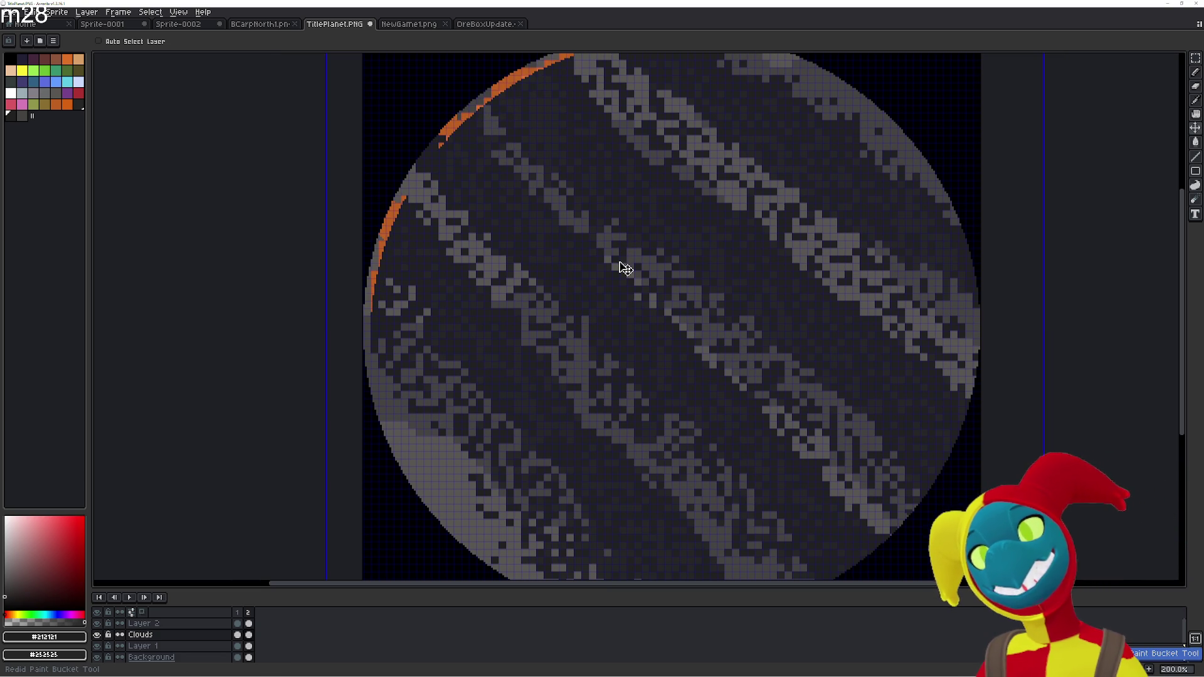
key("ctrl+z")
key("ctrl+z")
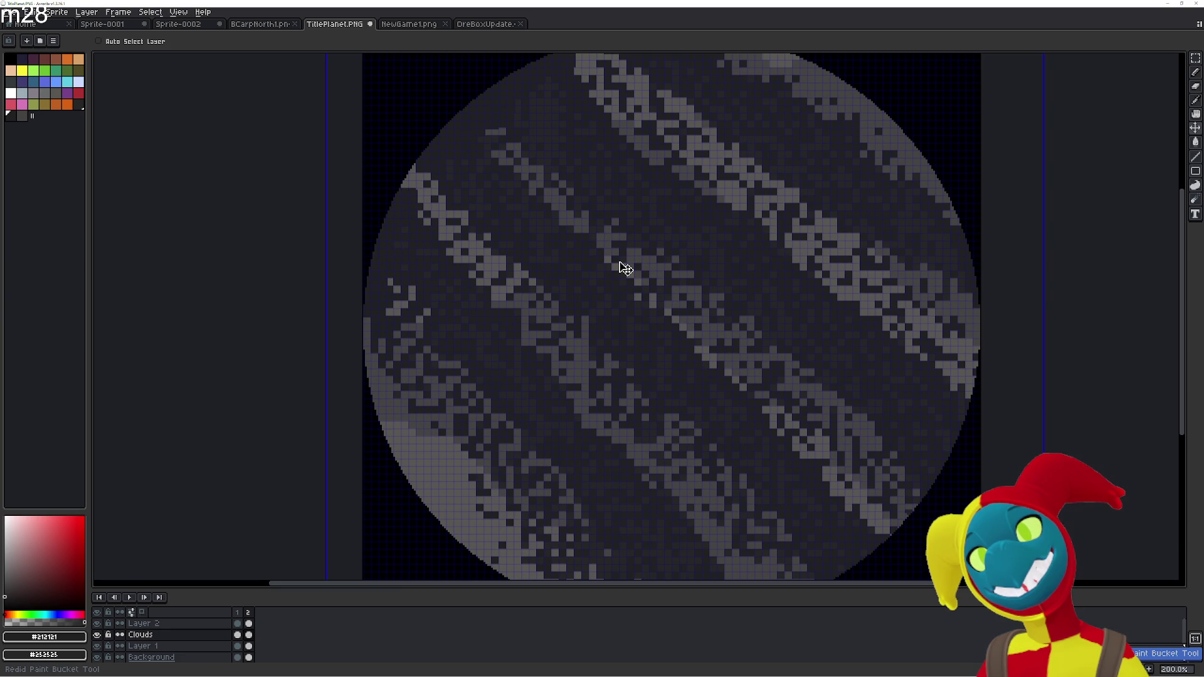
left_click_drag(625, 268, 652, 318)
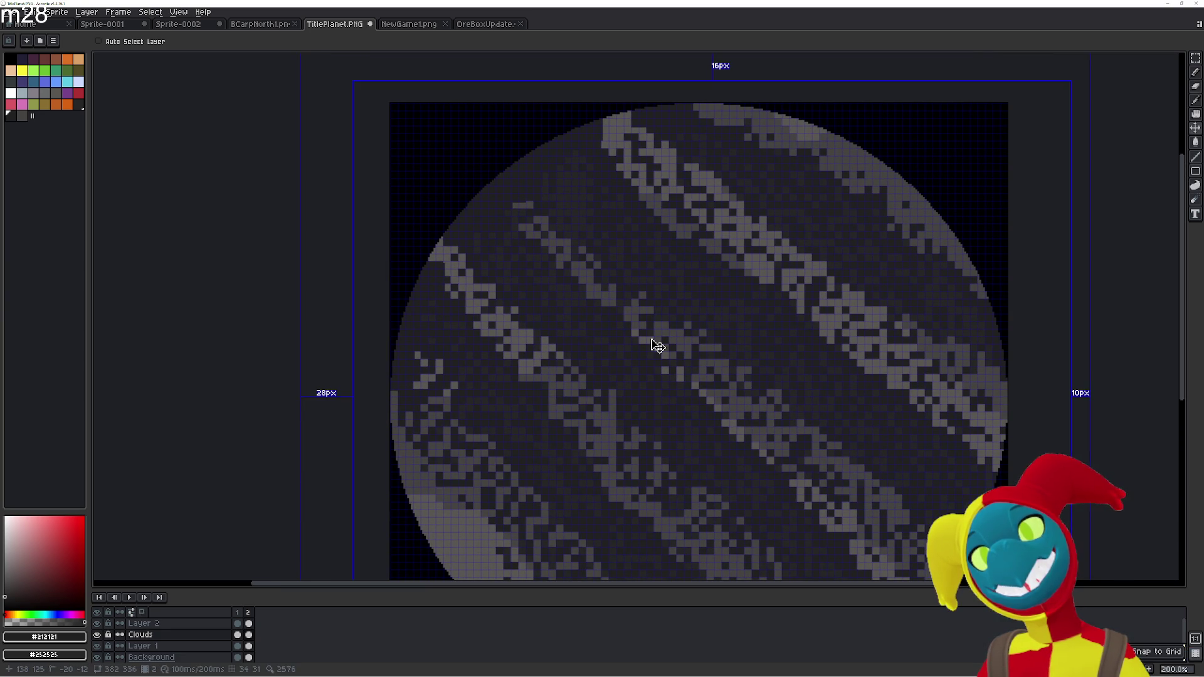
key("ctrl+z")
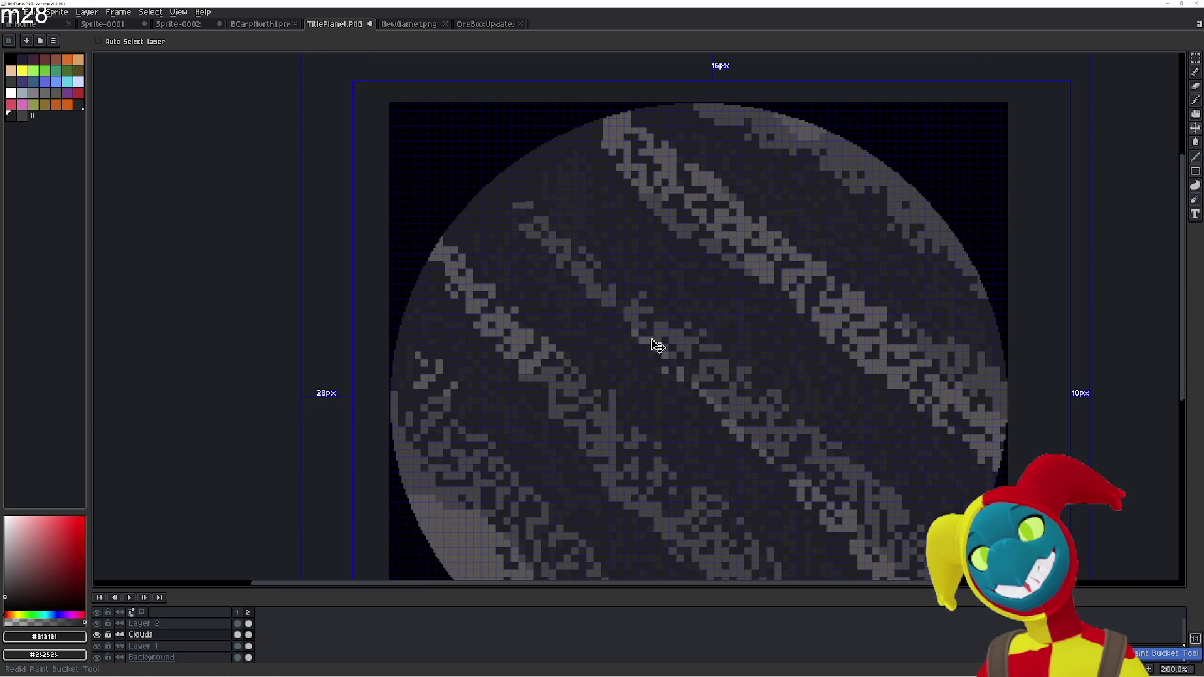
key("ctrl+y")
key("ctrl+y")
key("ctrl+y")
key("ctrl+y")
key("ctrl+y")
key("shift+s")
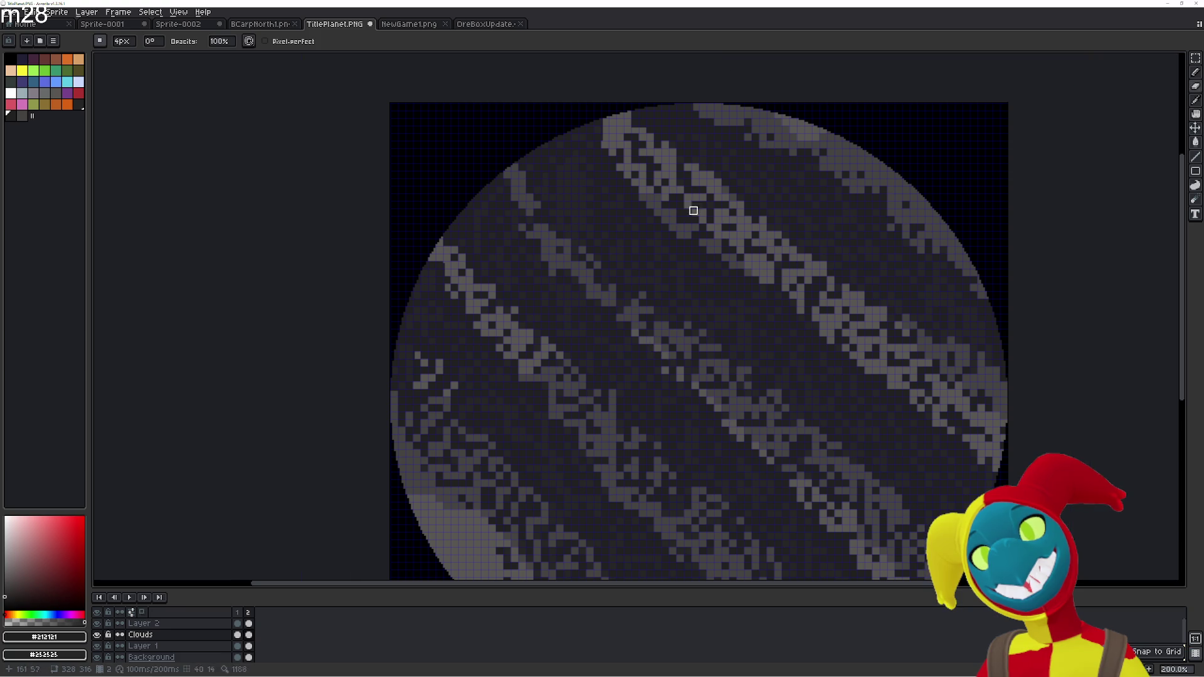
Sample the planet's dark grey #252525, switch to the Paint Bucket, and centre the planet
key("i")
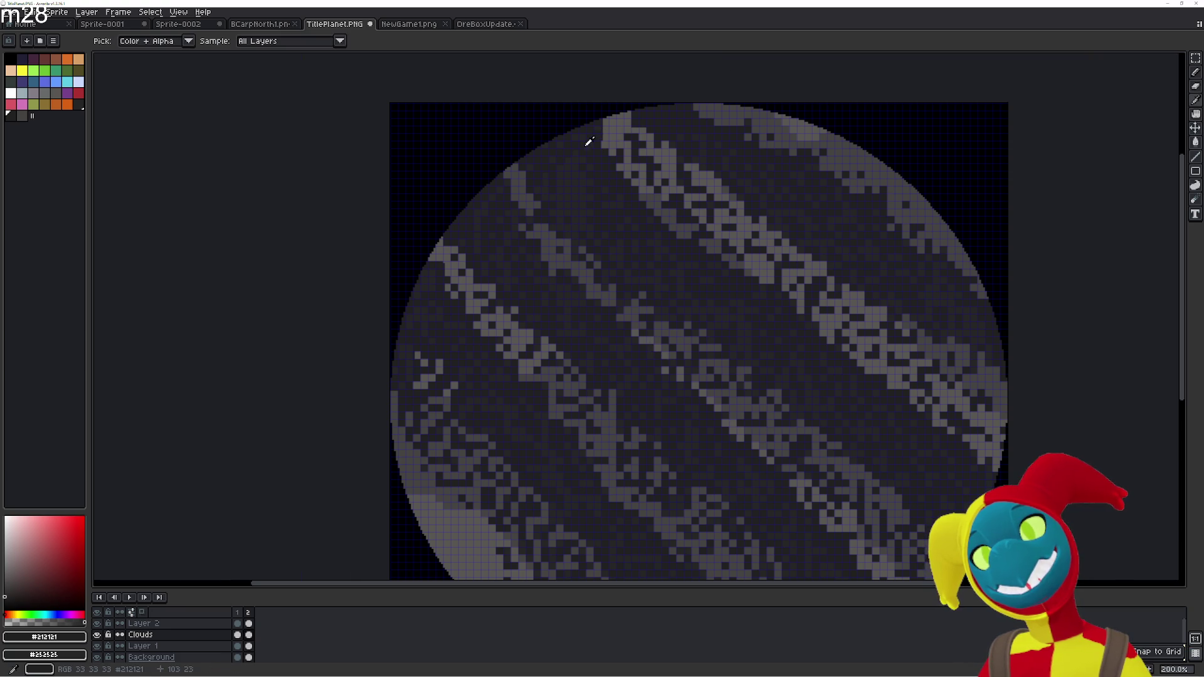
key("b")
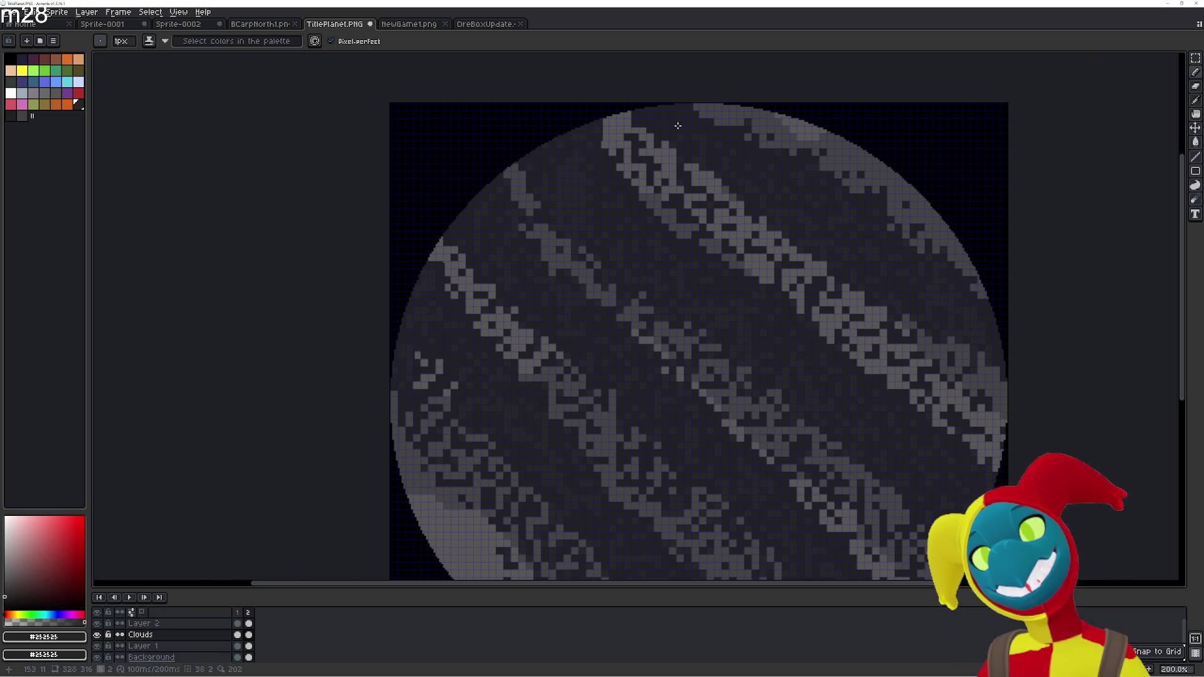
key("g")
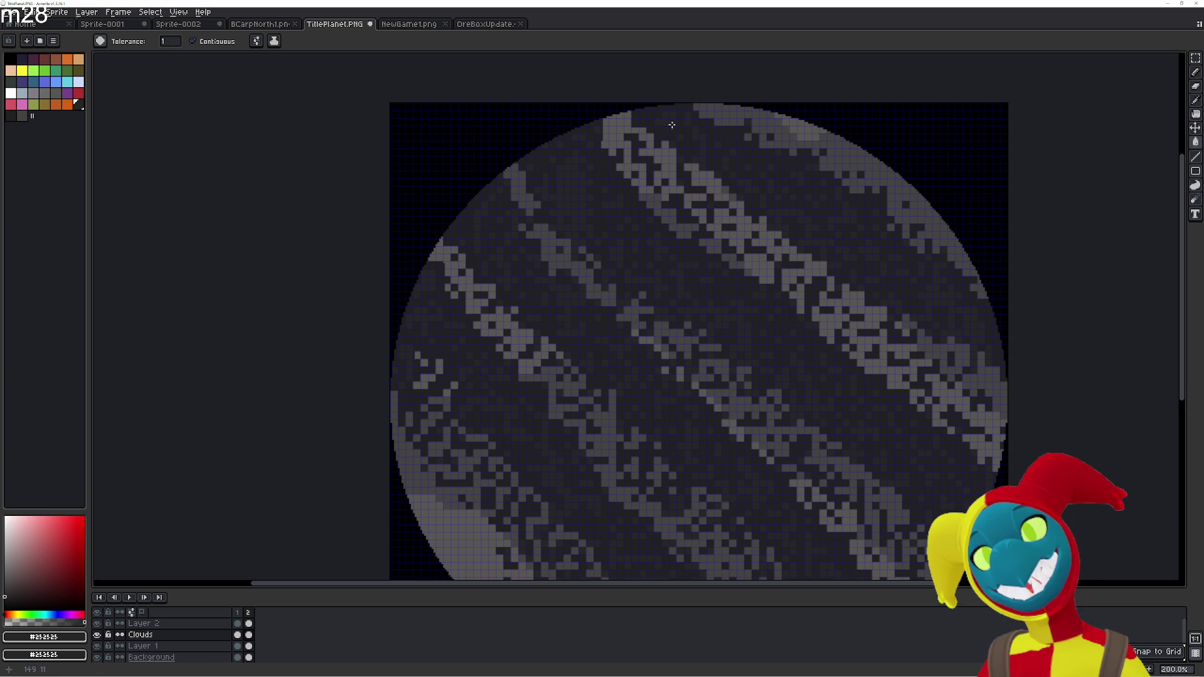
scroll(668, 127, "up", 3)
scroll(668, 126, "up", 2)
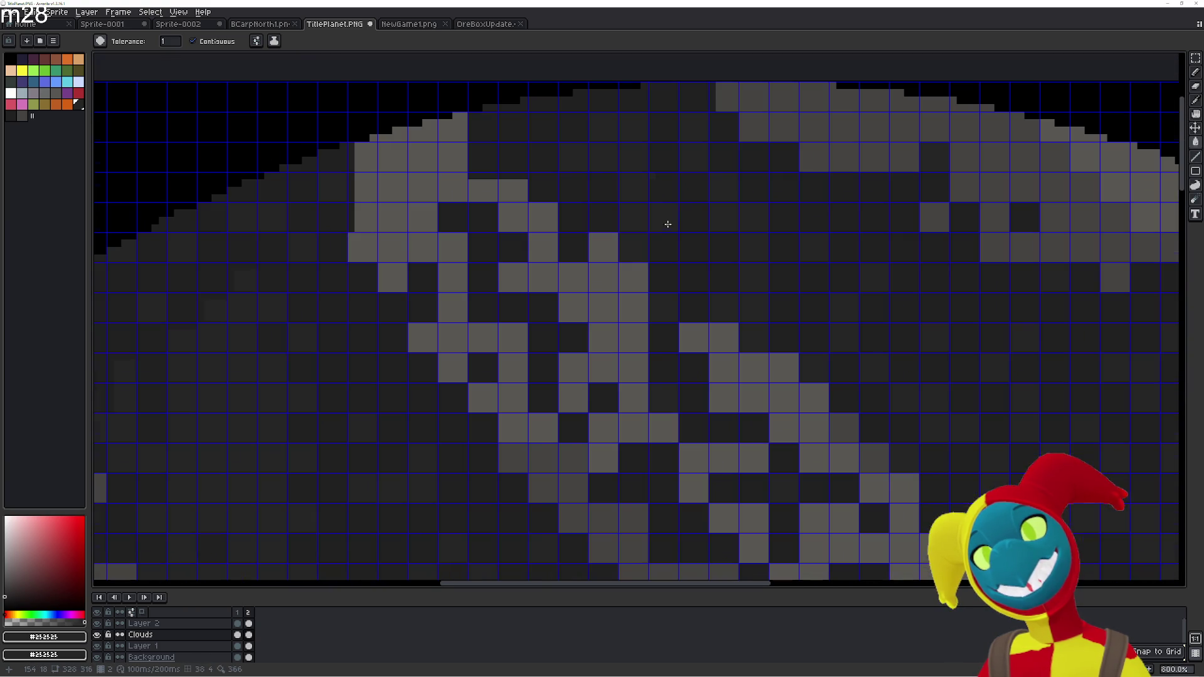
scroll(663, 230, "down", 1)
scroll(670, 301, "down", 2)
scroll(670, 301, "down", 2)
left_click_drag(586, 262, 591, 187)
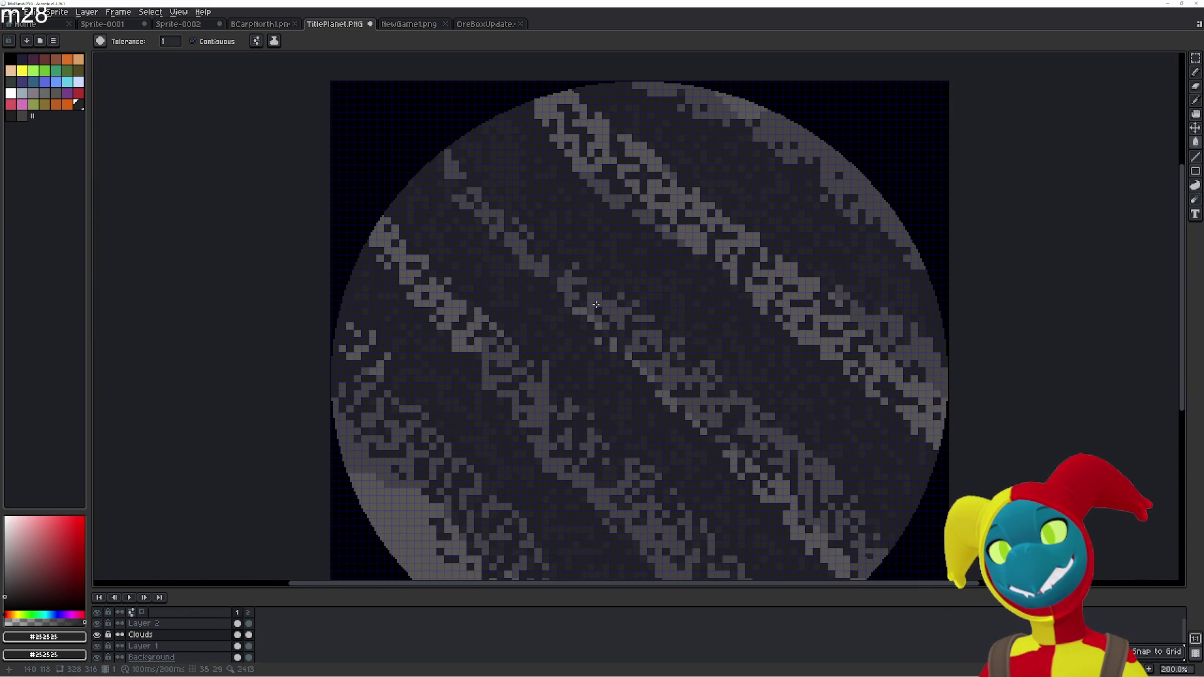
left_click_drag(596, 304, 639, 242)
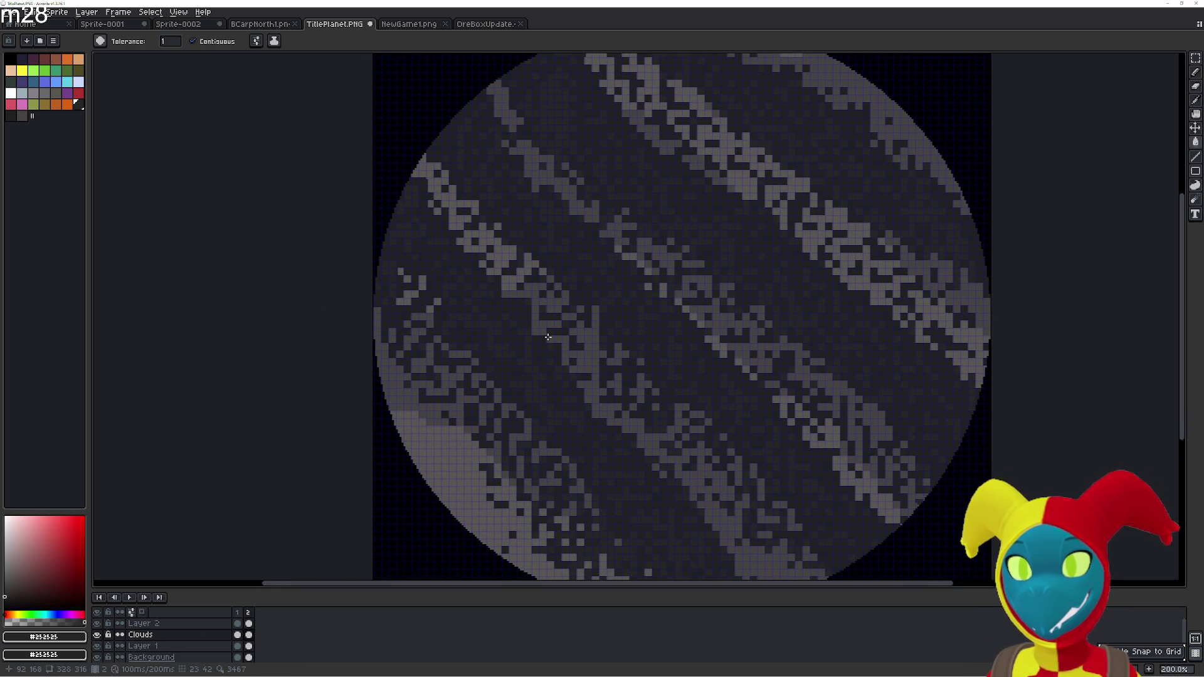
Add new frames, undo the extras to keep three, and select frame 3 of Clouds
key("alt+n")
key("alt+n")
key("alt+n")
key("ctrl+z")
key("ctrl+z")
left_click(260, 634)
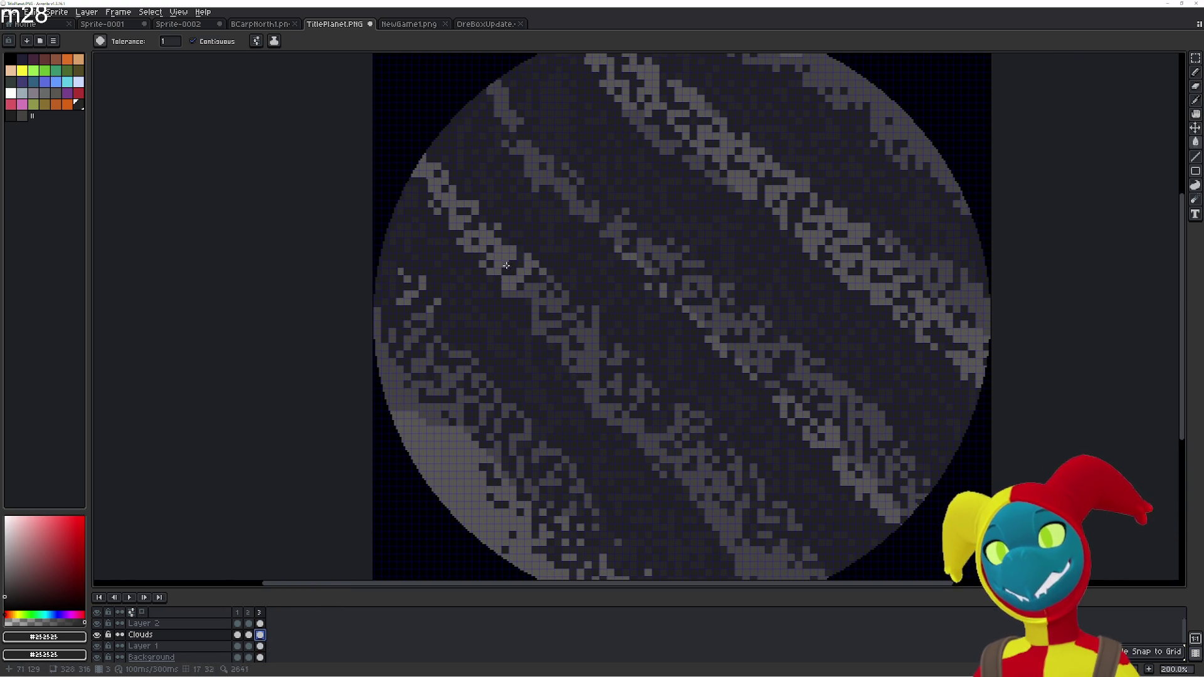
Shift the cloud layer down and right over the planet, then nudge it up one pixel
left_click_drag(645, 209, 670, 245)
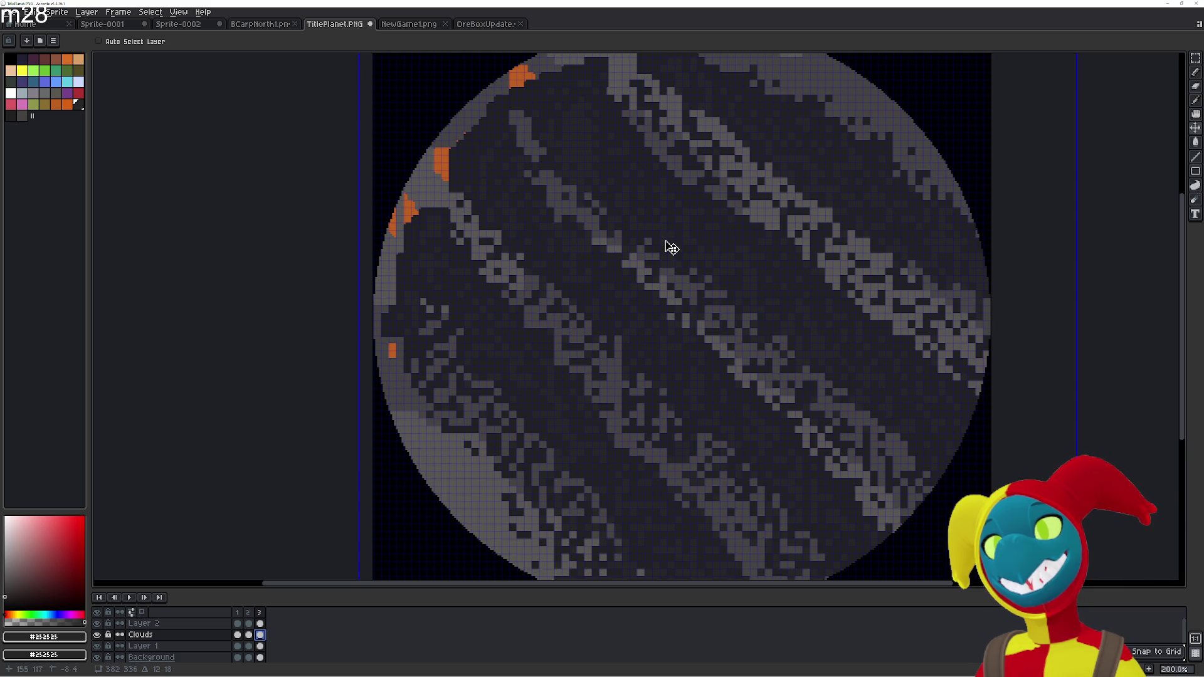
left_click_drag(669, 245, 667, 241)
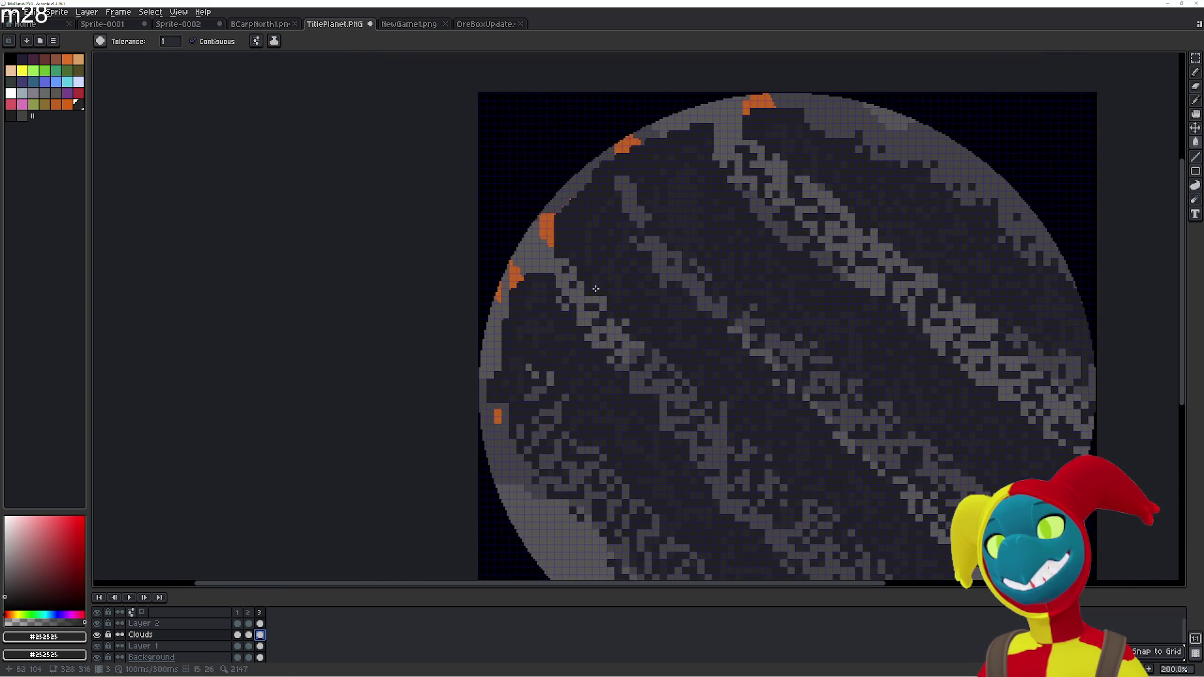
scroll(484, 384, "up", 1)
key("b")
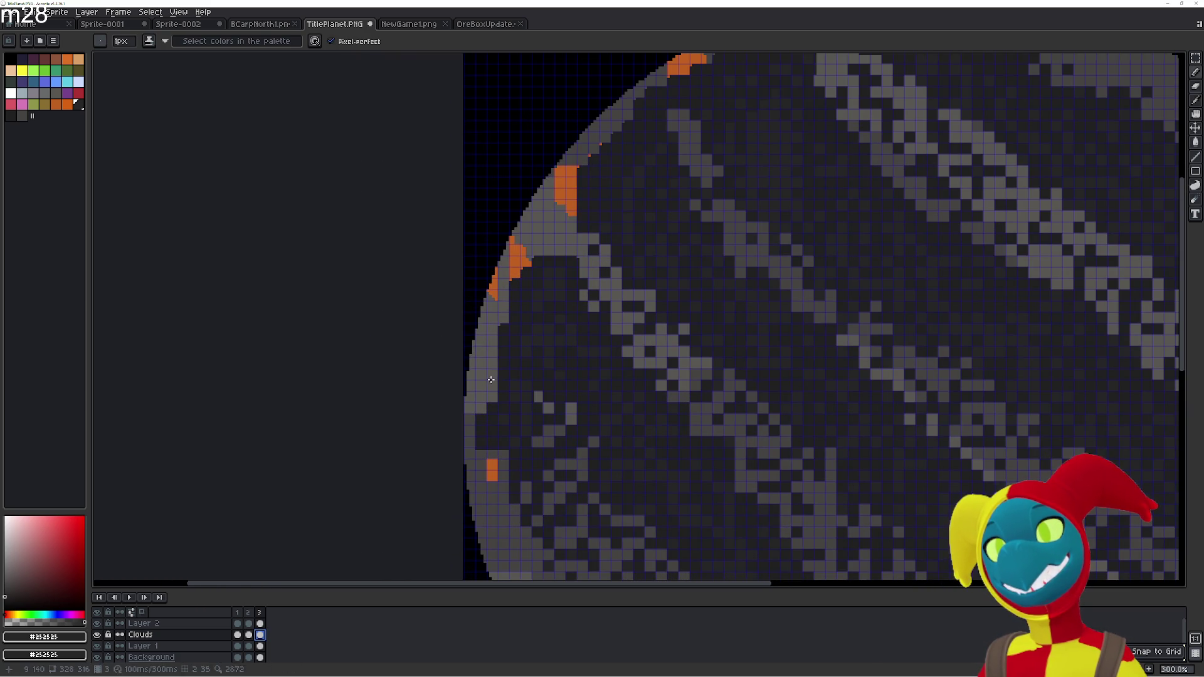
key("g")
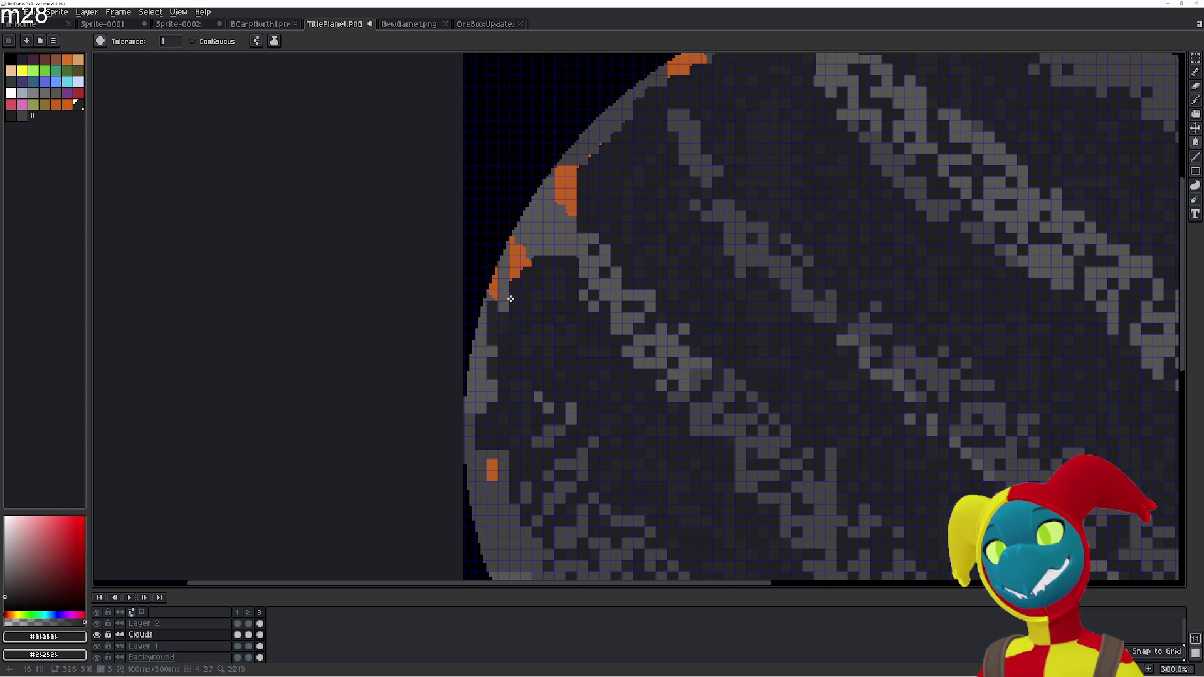
Sample the dark #212121 and pencil over the small orange rim pixels
scroll(521, 298, "up", 3)
key("i")
left_click(558, 333)
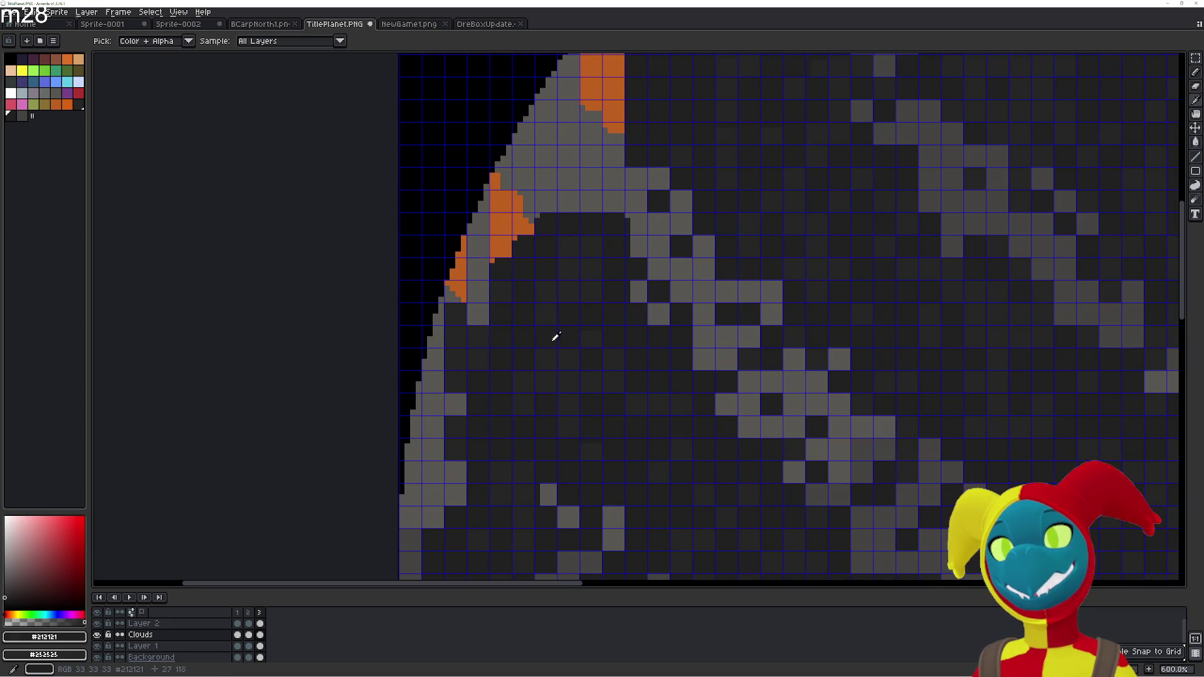
key("b")
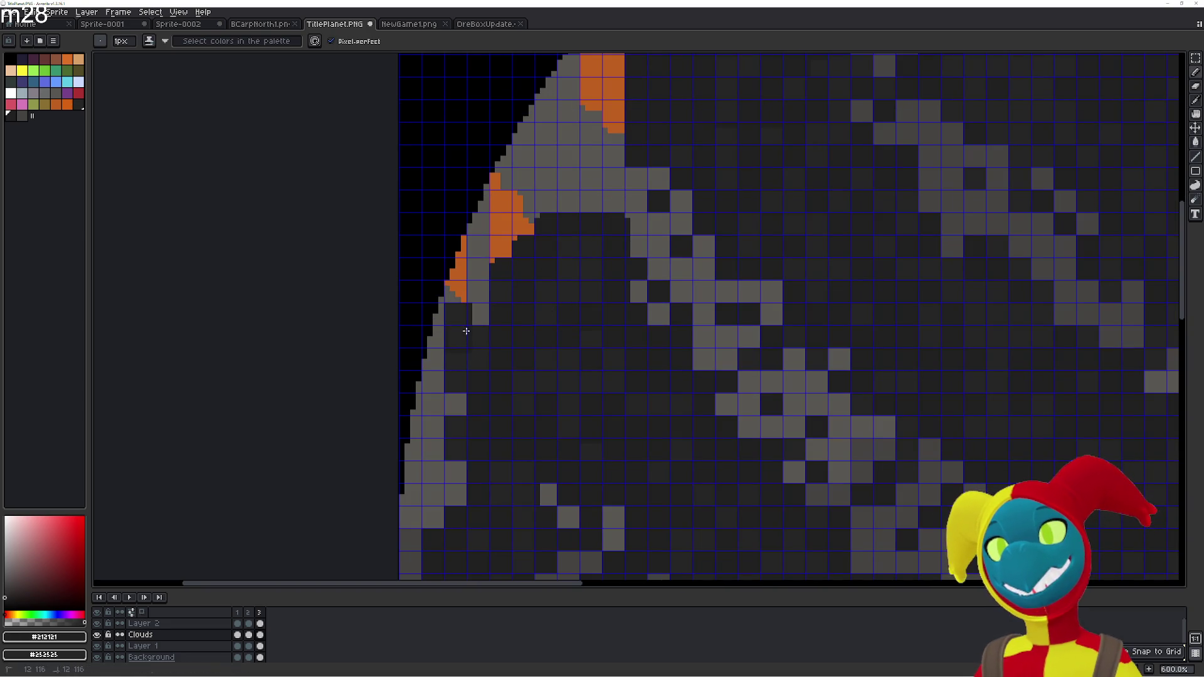
left_click(455, 294)
left_click_drag(463, 285, 476, 301)
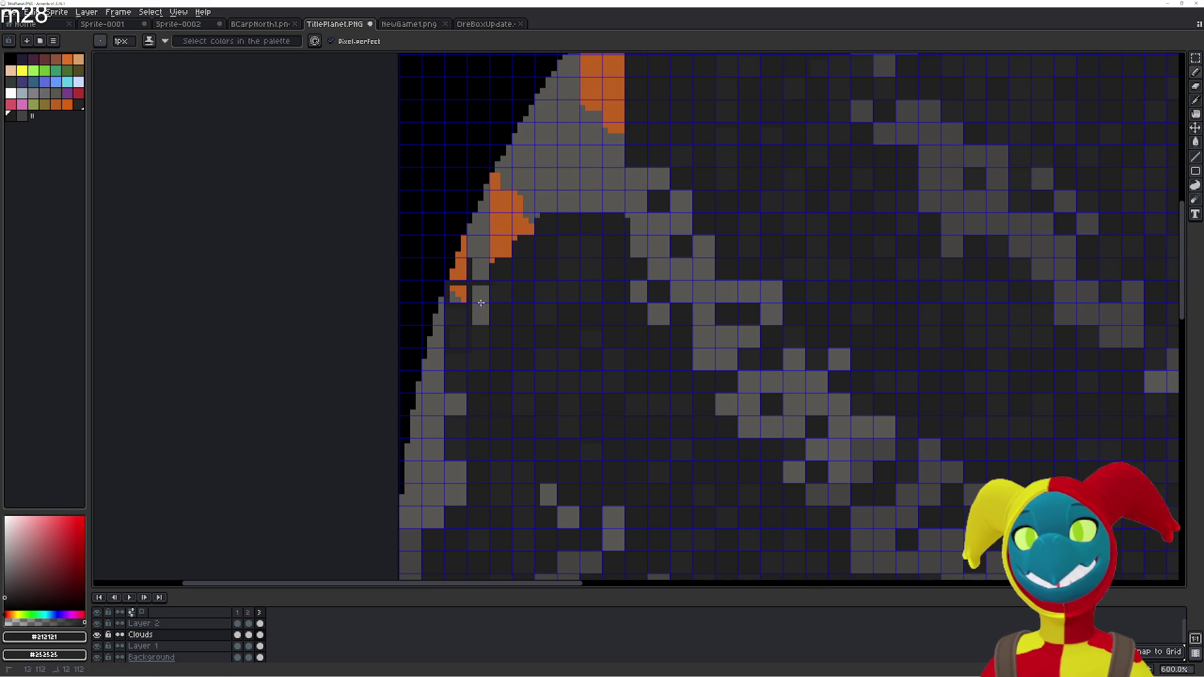
Flood-fill grey cells along the left rim and beside the orange patch with dark grey
key("g")
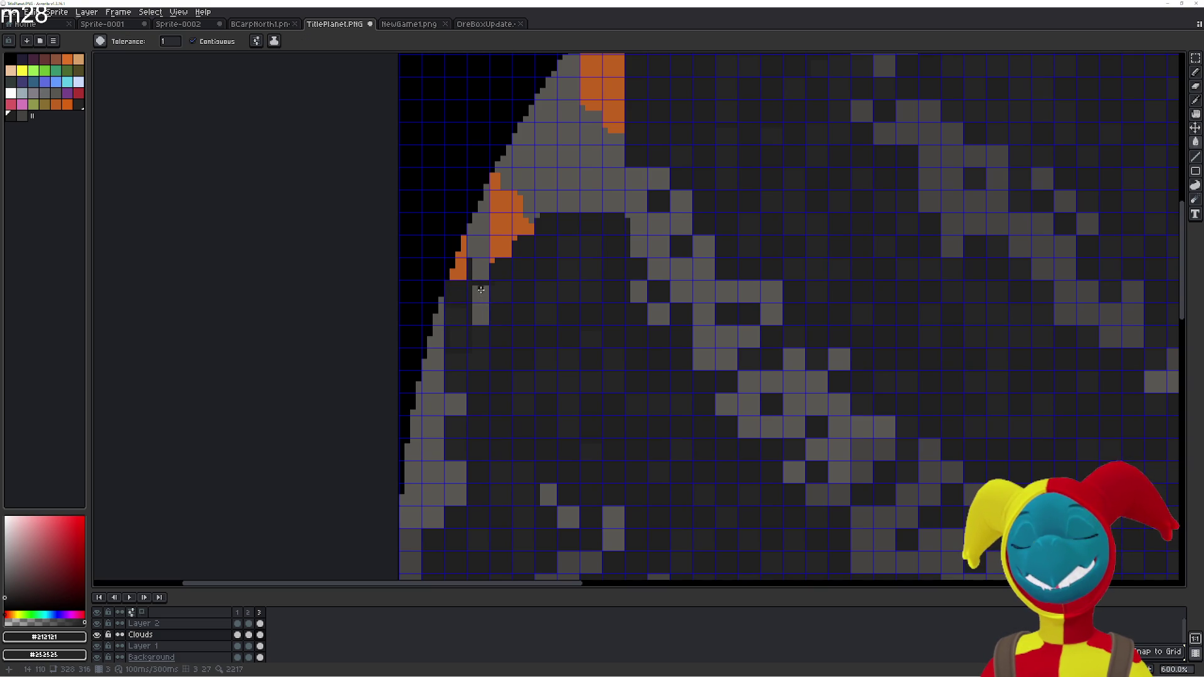
left_click(478, 315)
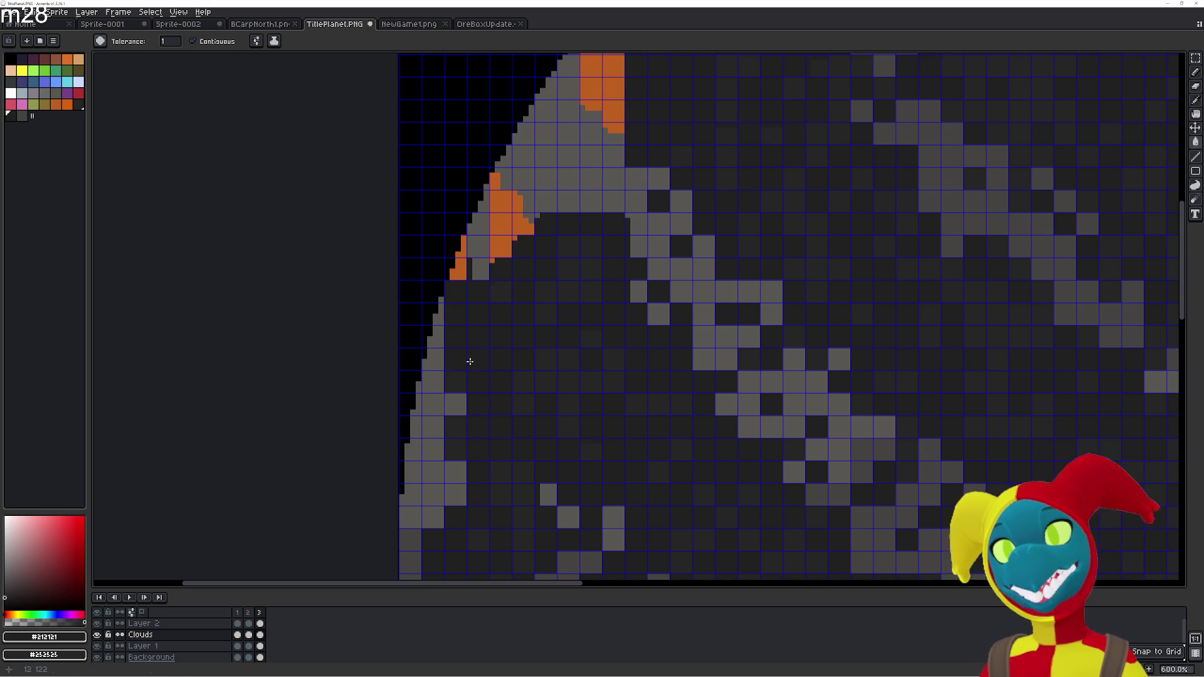
left_click_drag(438, 369, 440, 325)
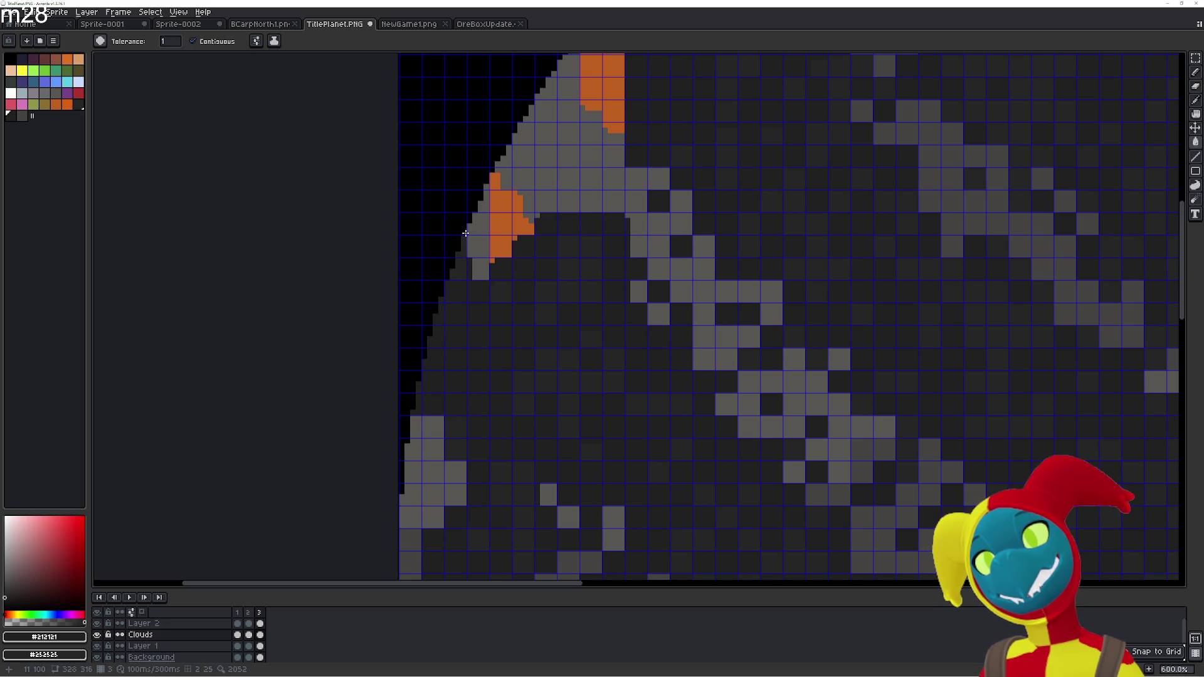
mouse_move(482, 237)
left_mouse_down()
mouse_move(524, 211)
mouse_move(509, 247)
left_mouse_up()
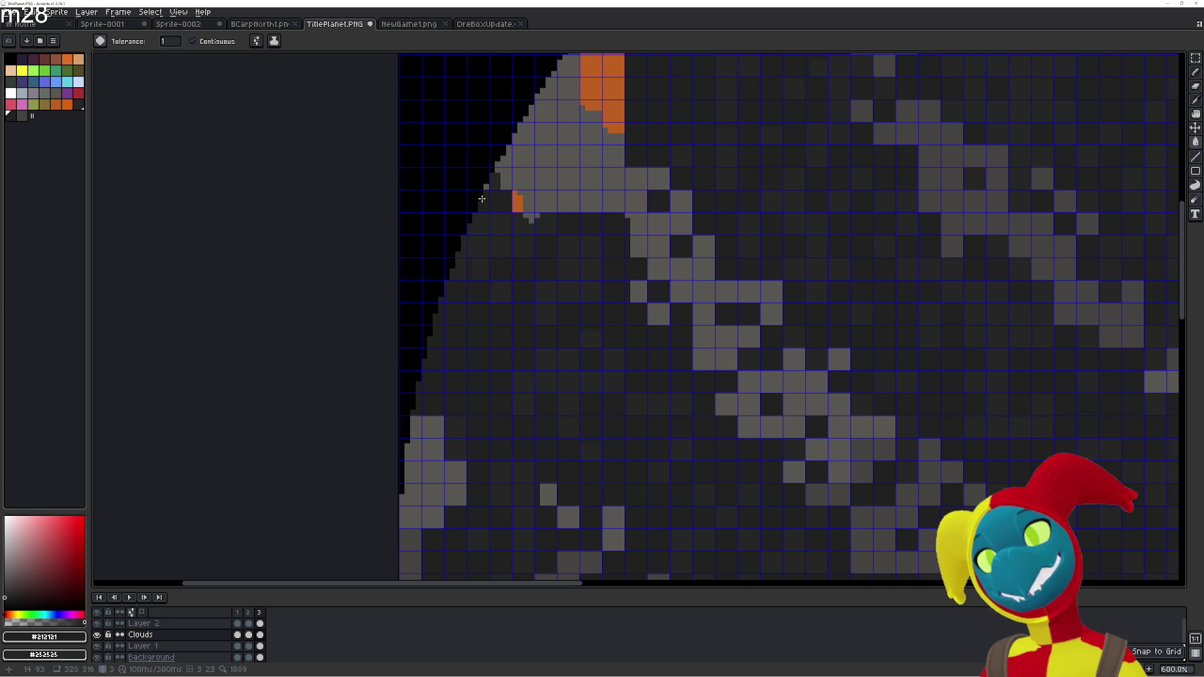
mouse_move(518, 200)
left_mouse_down()
mouse_move(529, 217)
mouse_move(498, 162)
mouse_move(577, 207)
mouse_move(564, 362)
left_mouse_up()
Fill the orange block and surrounding light-grey rim cells dark grey
left_click(587, 278)
left_click(578, 243)
left_click(554, 221)
left_click(577, 221)
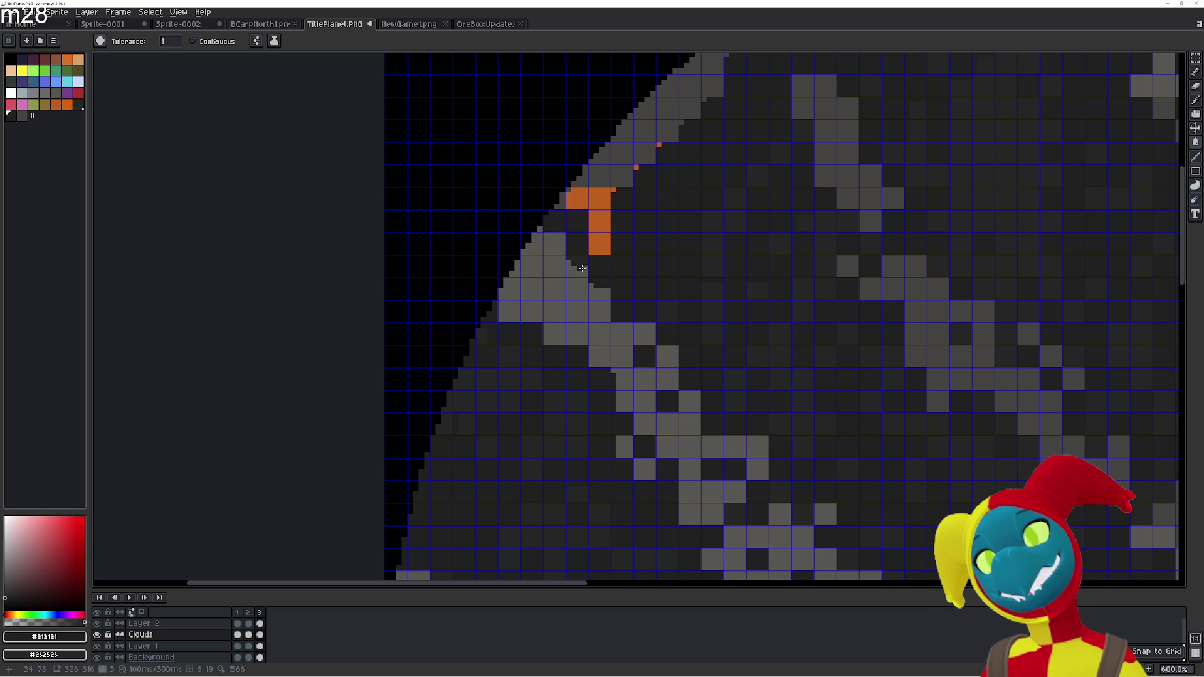
left_click(582, 265)
left_click(607, 301)
left_click(600, 221)
left_click(599, 198)
left_click(574, 200)
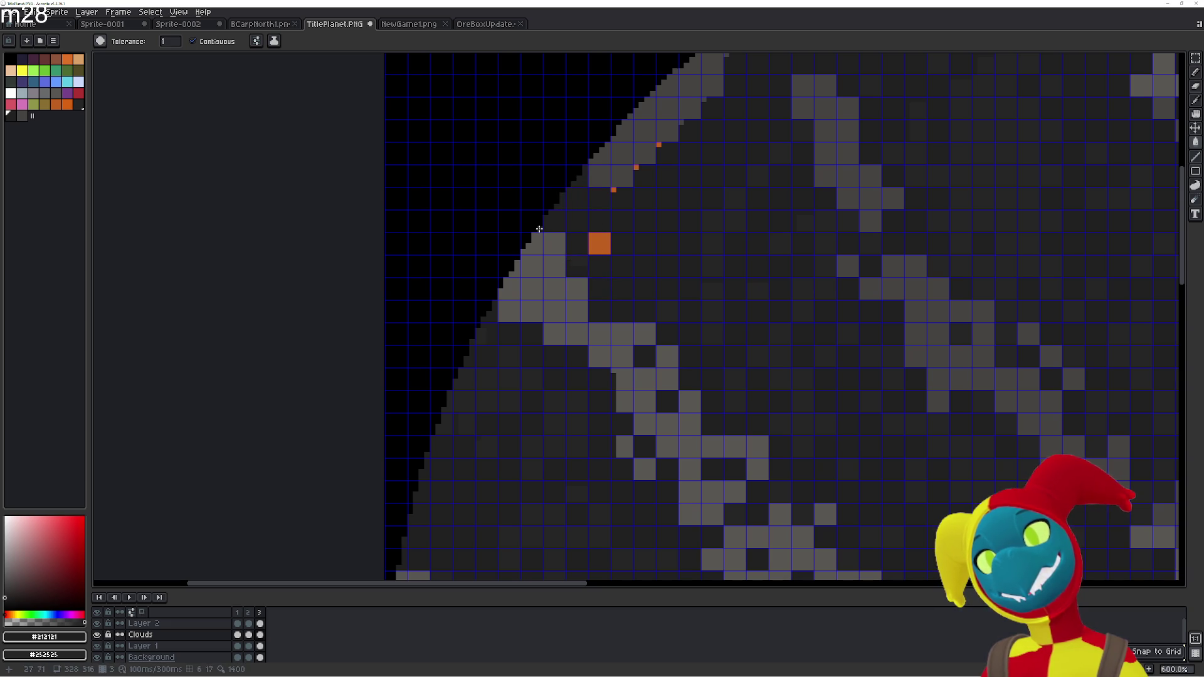
left_click(605, 168)
left_click(593, 163)
left_click(613, 180)
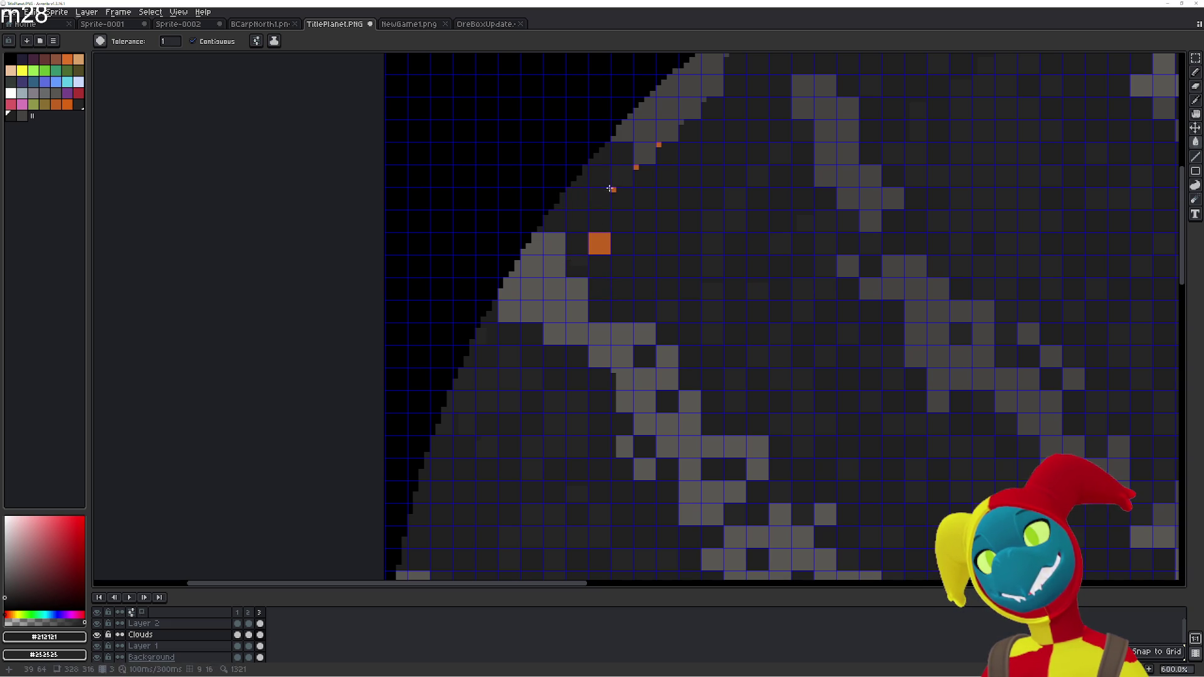
left_click(603, 238)
Fill the remaining orange pixel and light-grey cells along the upper rim dark grey
left_click_drag(630, 200, 575, 329)
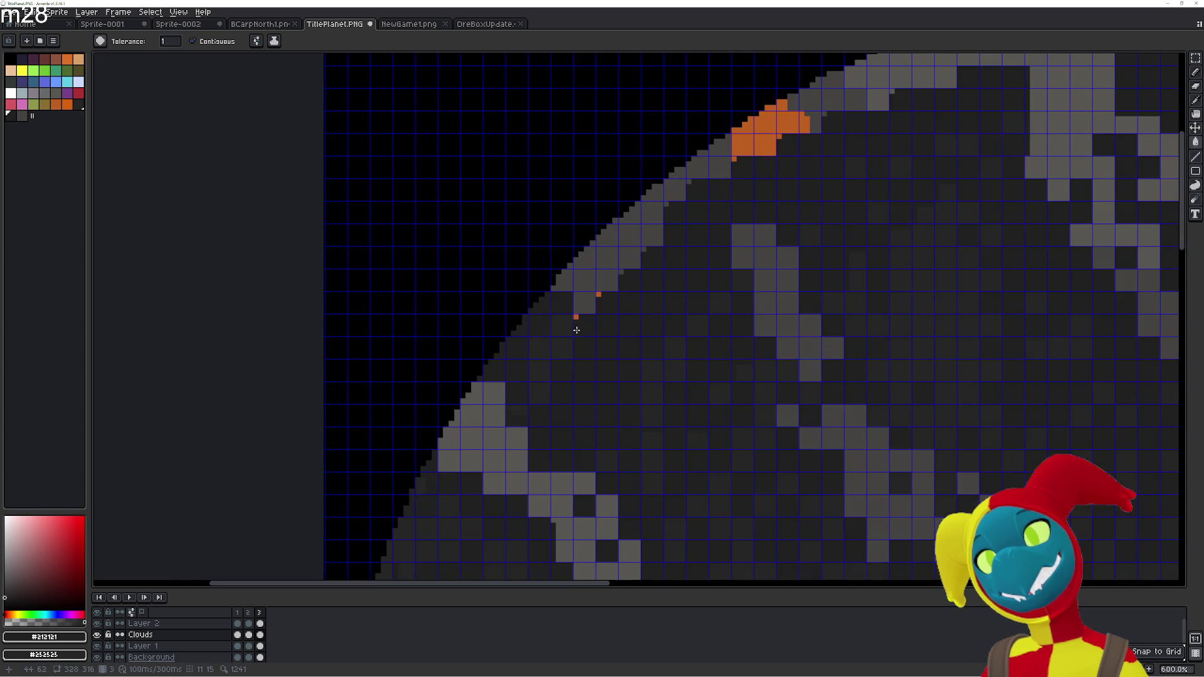
left_click(596, 296)
left_click(605, 279)
left_click(580, 290)
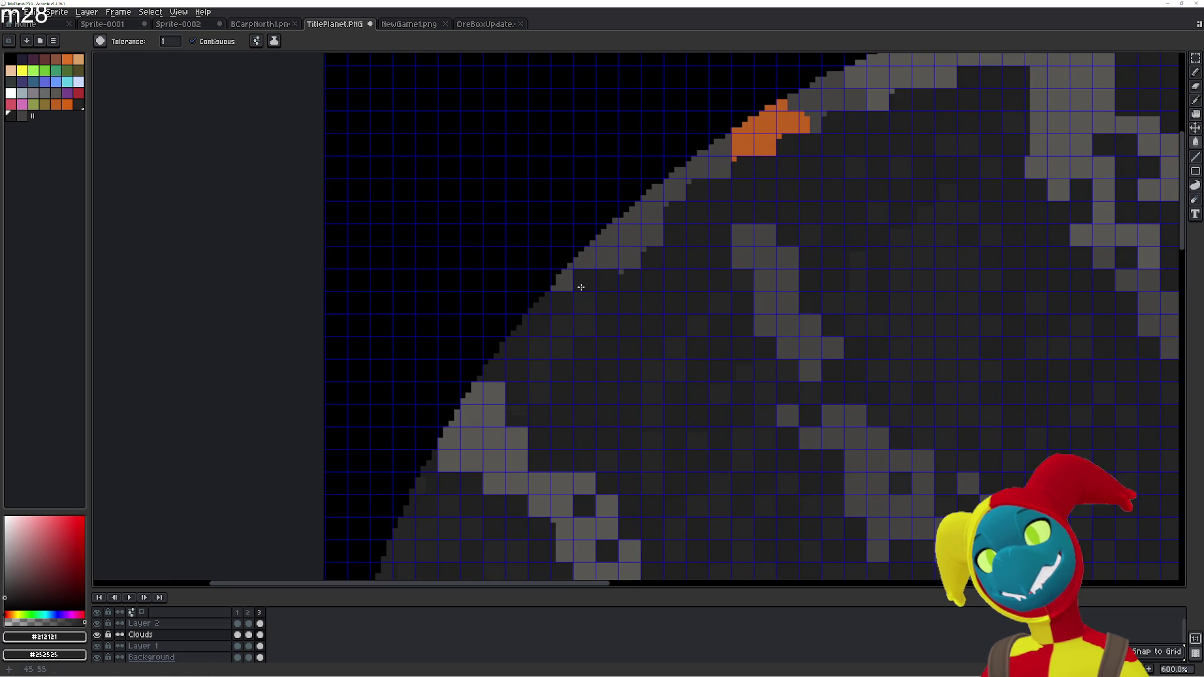
left_click(579, 257)
left_click(602, 245)
left_click(633, 251)
left_click(630, 235)
left_click(652, 236)
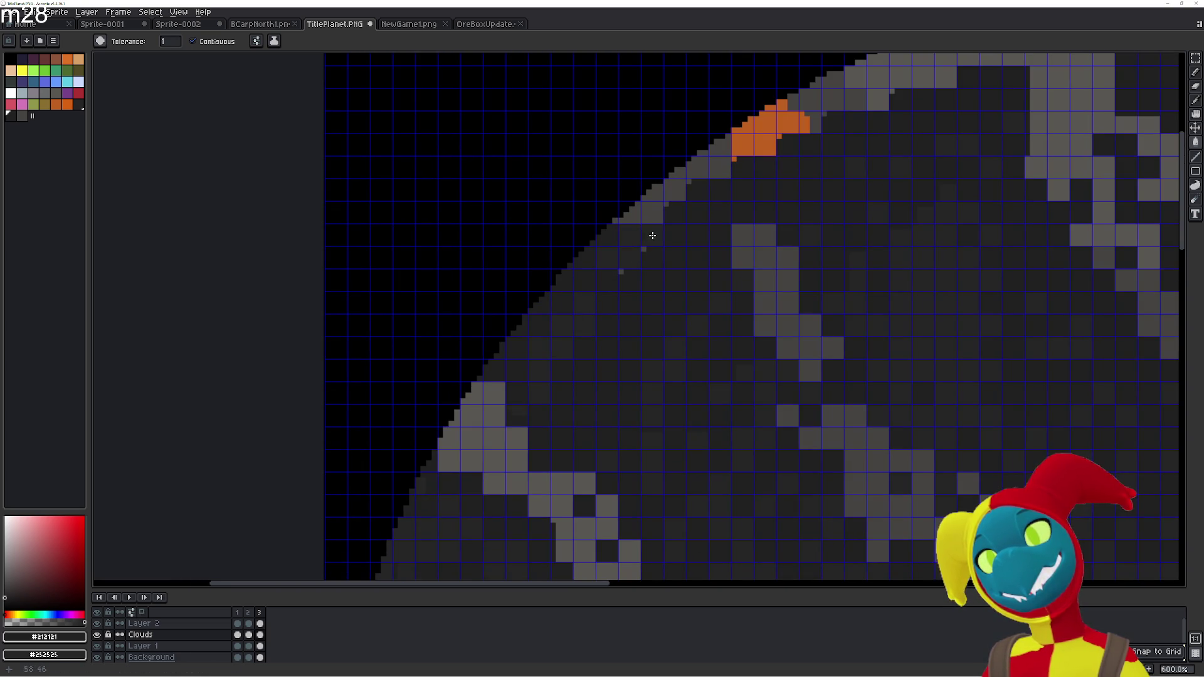
scroll(646, 250, "up", 1)
scroll(645, 250, "right", 1)
left_click(619, 263)
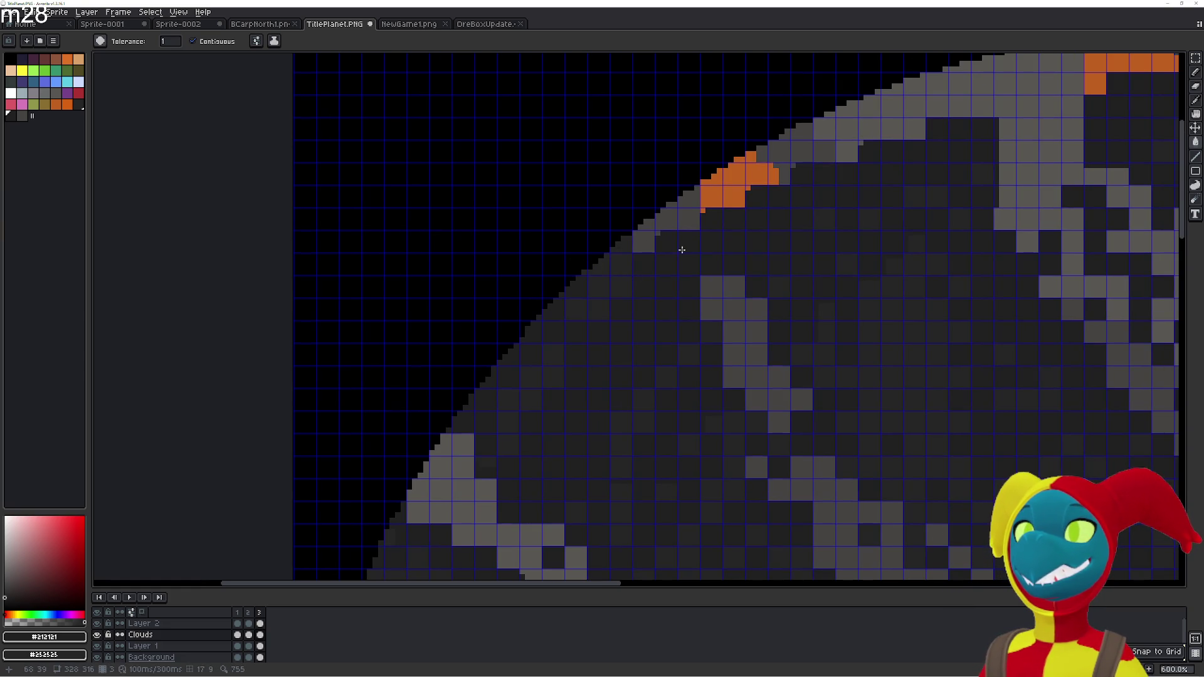
Fill the orange patches along the upper rim dark grey
key("b")
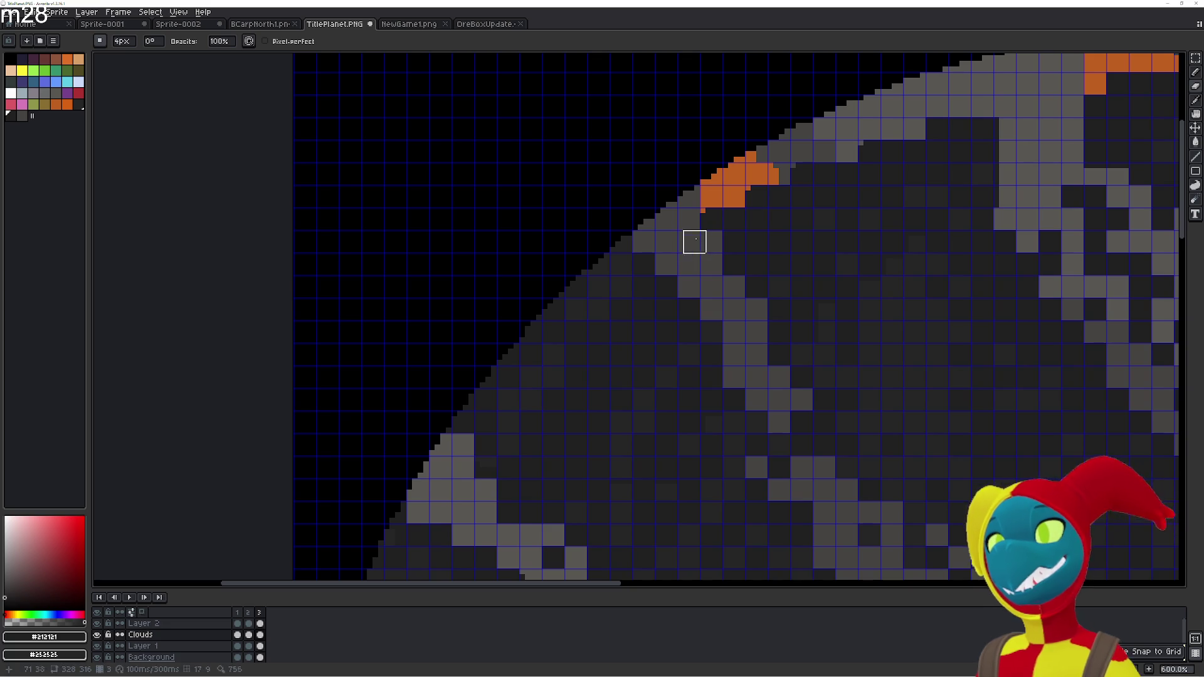
key("m")
left_click_drag(716, 235, 677, 280)
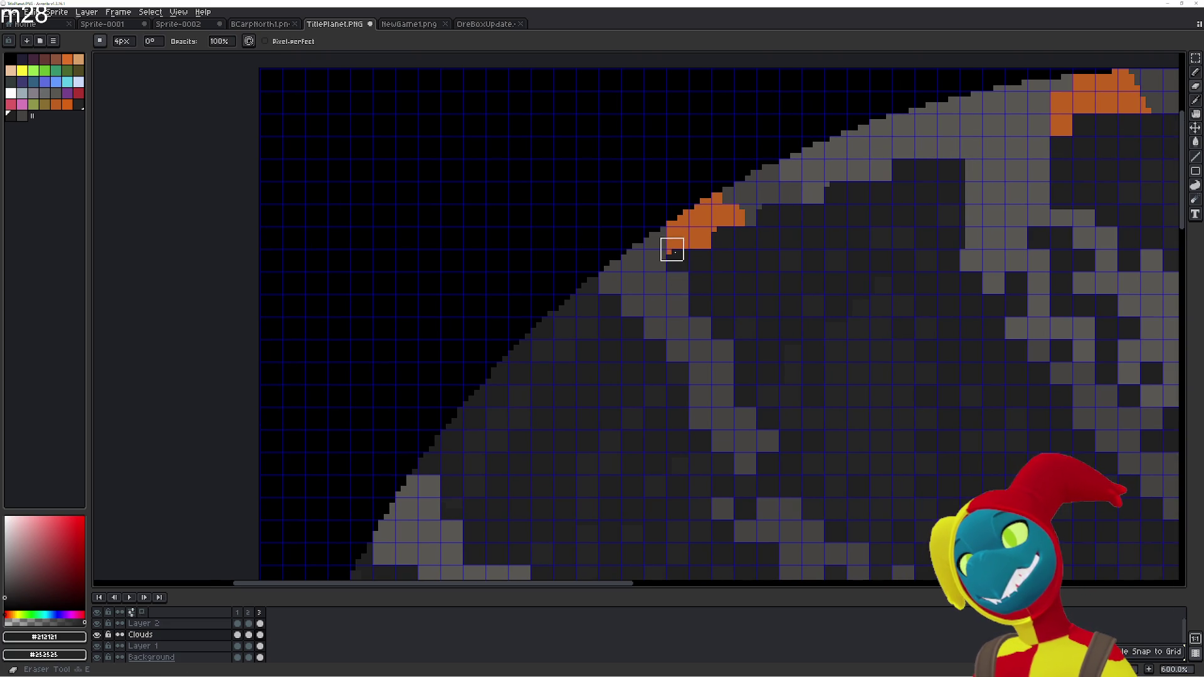
key("b")
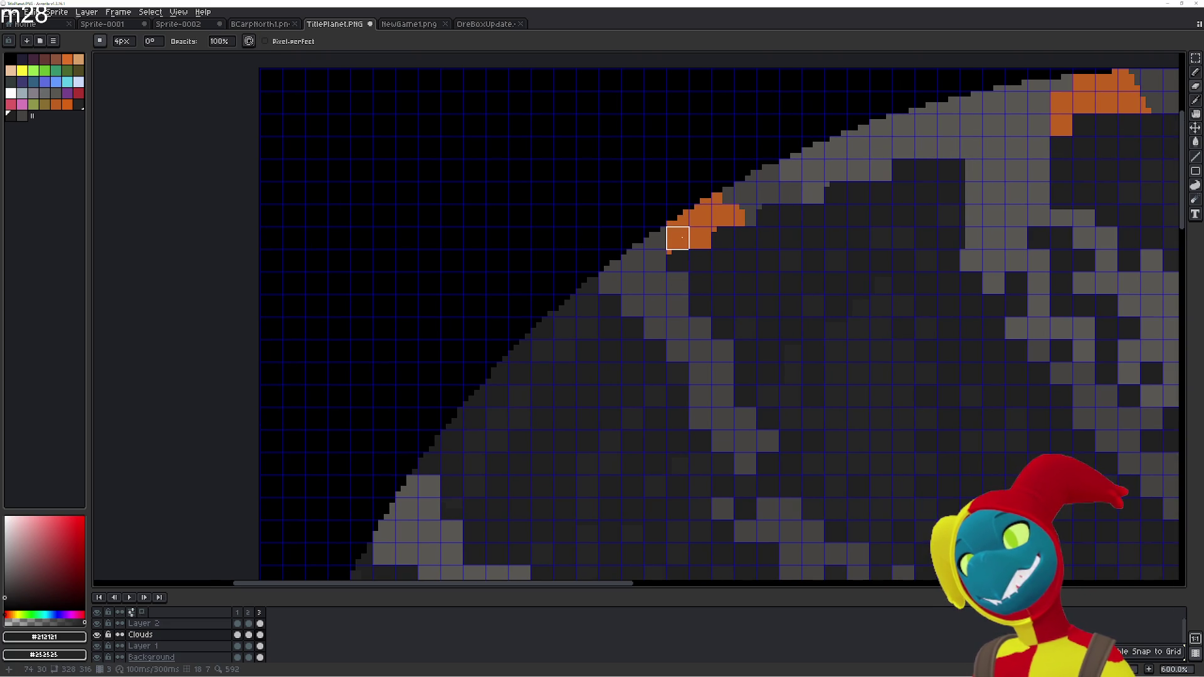
key("g")
left_click(674, 237)
left_click(689, 236)
left_click(699, 217)
left_click(680, 221)
Fill the orange edge pixels and light-grey upper-edge pixels dark grey
key("b")
key("g")
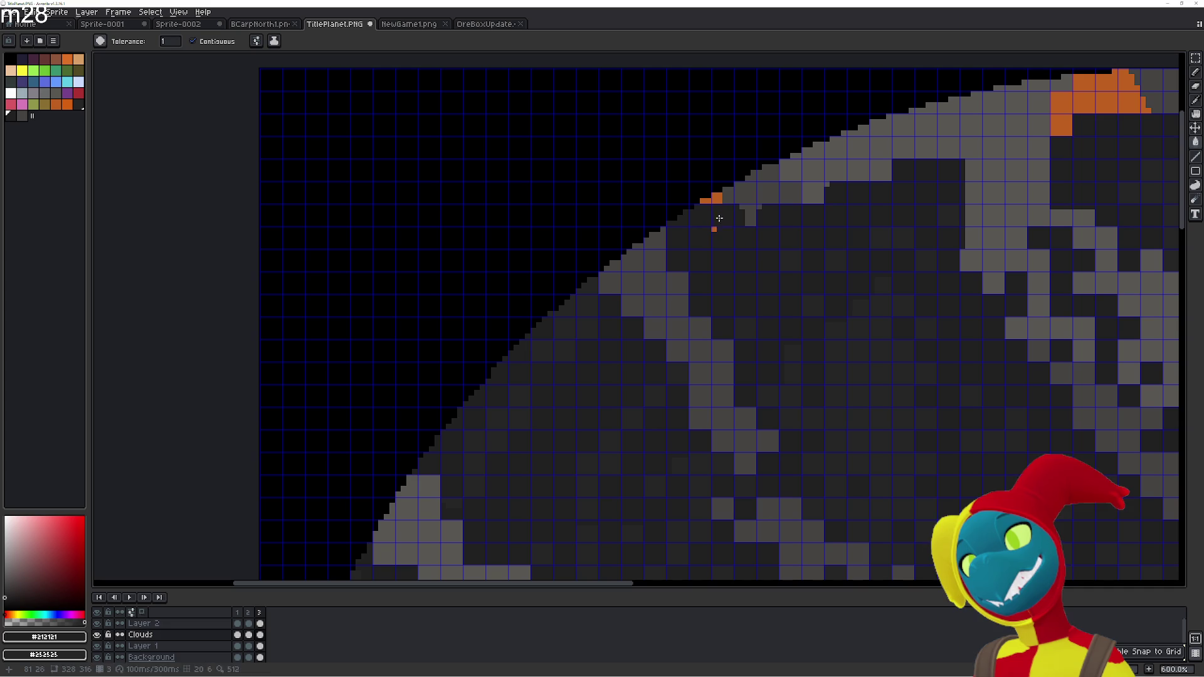
left_click(717, 198)
left_click(706, 202)
left_click(748, 214)
left_click(746, 195)
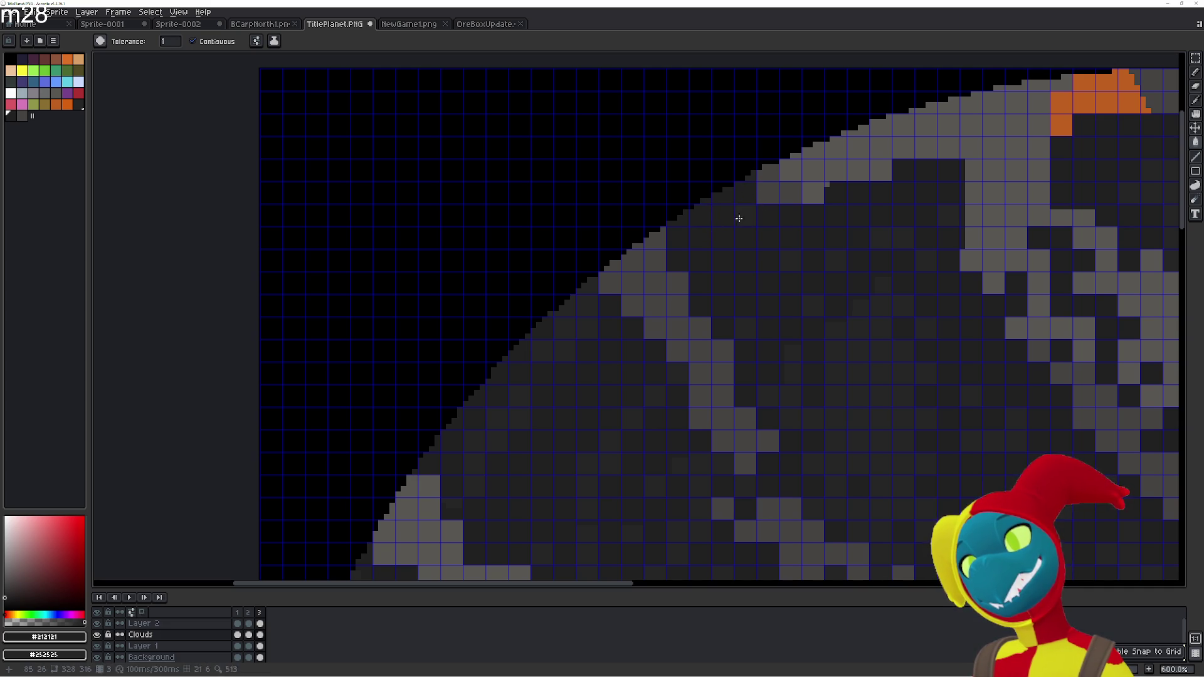
left_click(764, 197)
left_click(767, 170)
left_click(789, 193)
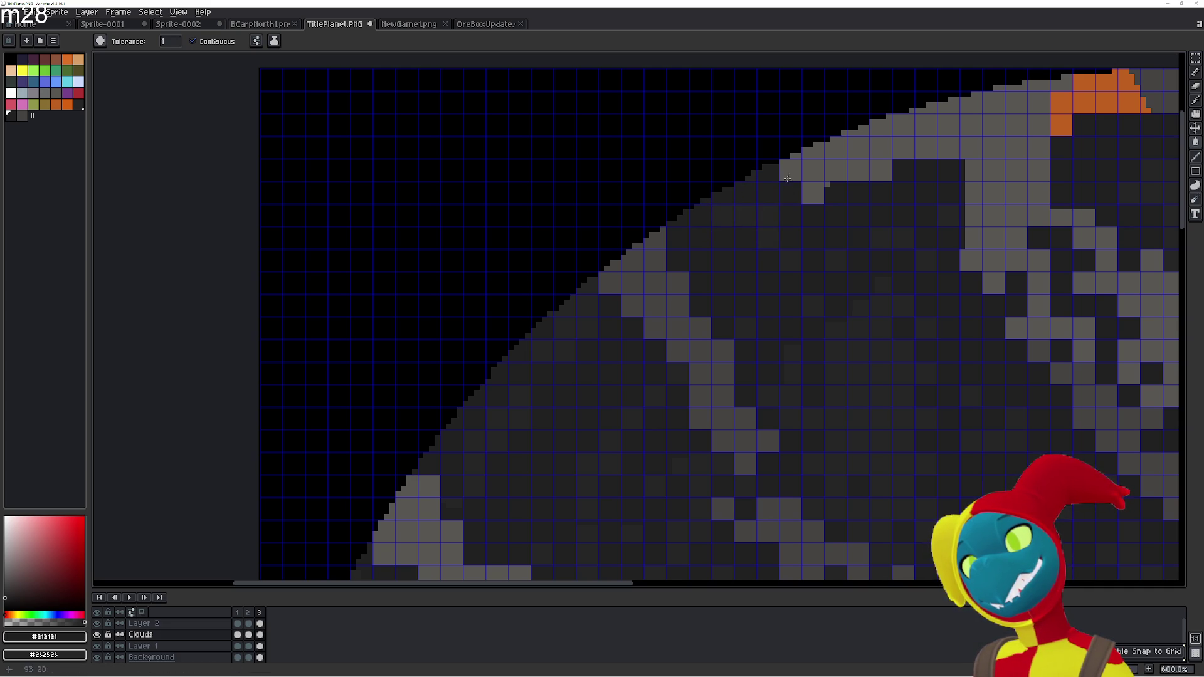
left_click(790, 170)
left_click(810, 195)
left_click_drag(804, 191, 783, 226)
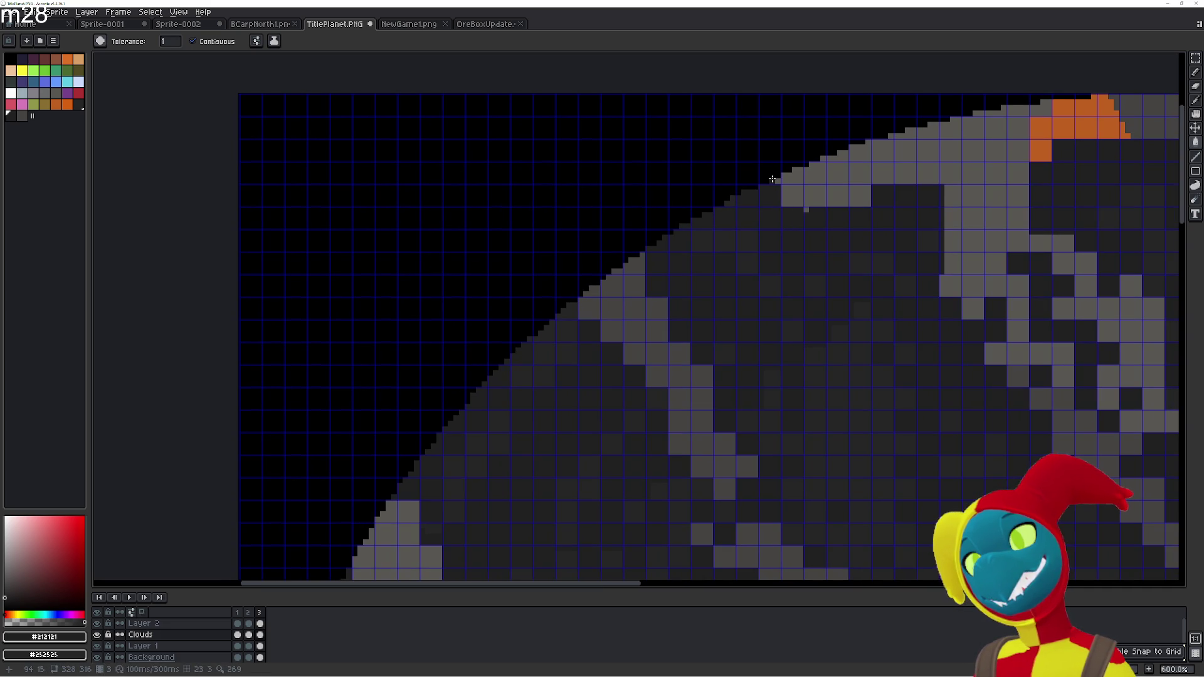
left_click(786, 196)
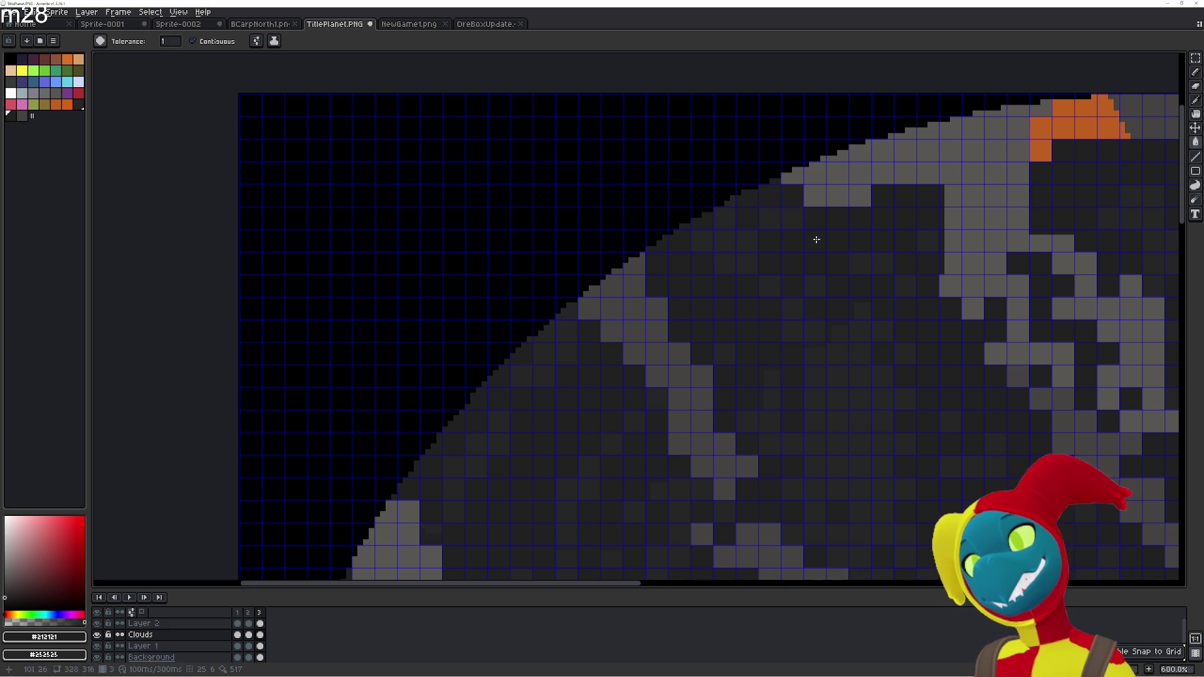
Erase dark pixels to extend the light-grey strip and fill the gap in its column
key("e")
mouse_move(865, 190)
left_mouse_down()
mouse_move(927, 207)
mouse_move(951, 241)
left_mouse_up()
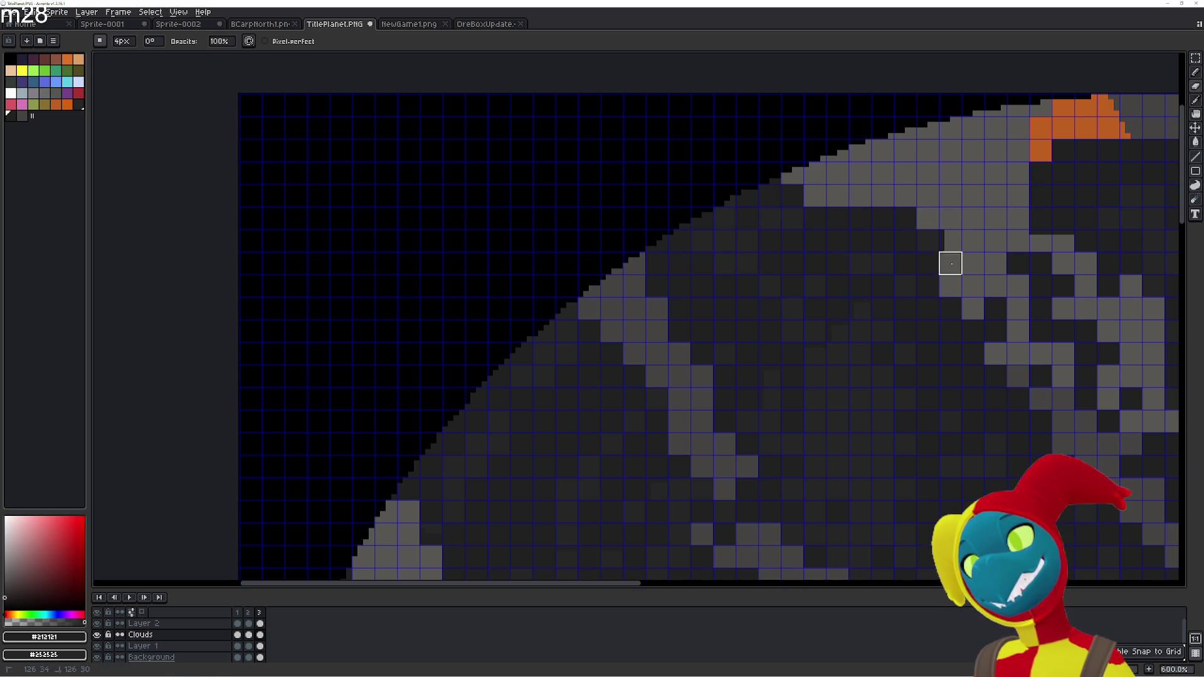
key("comma")
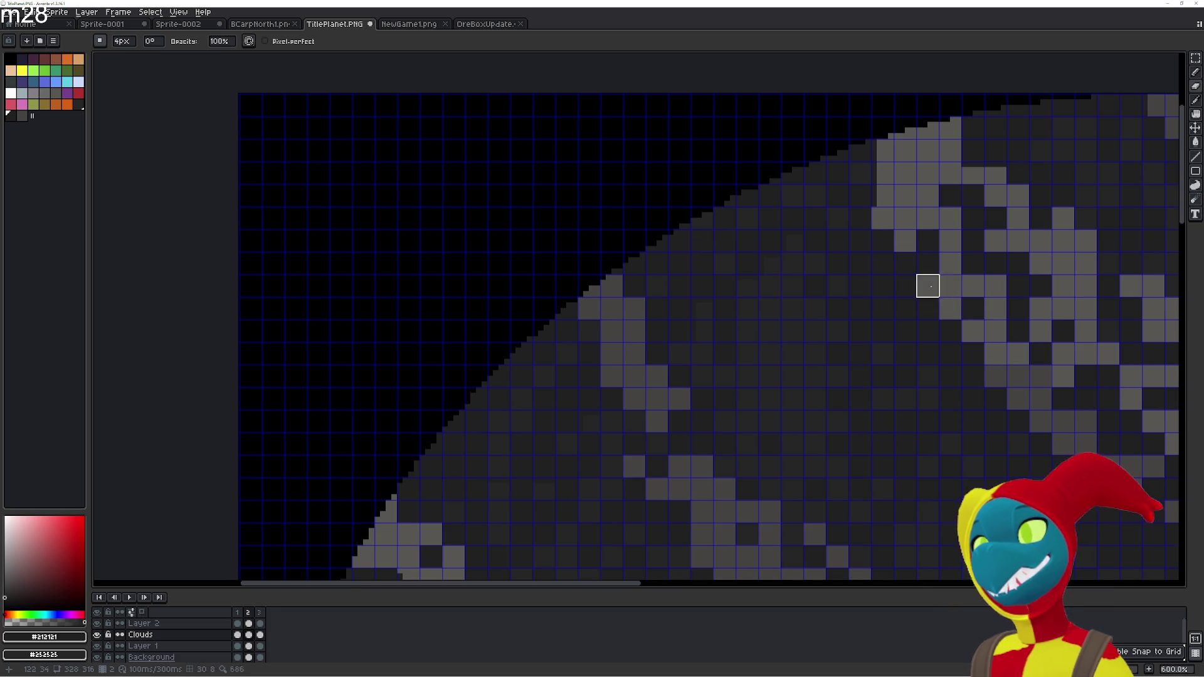
left_click(882, 196)
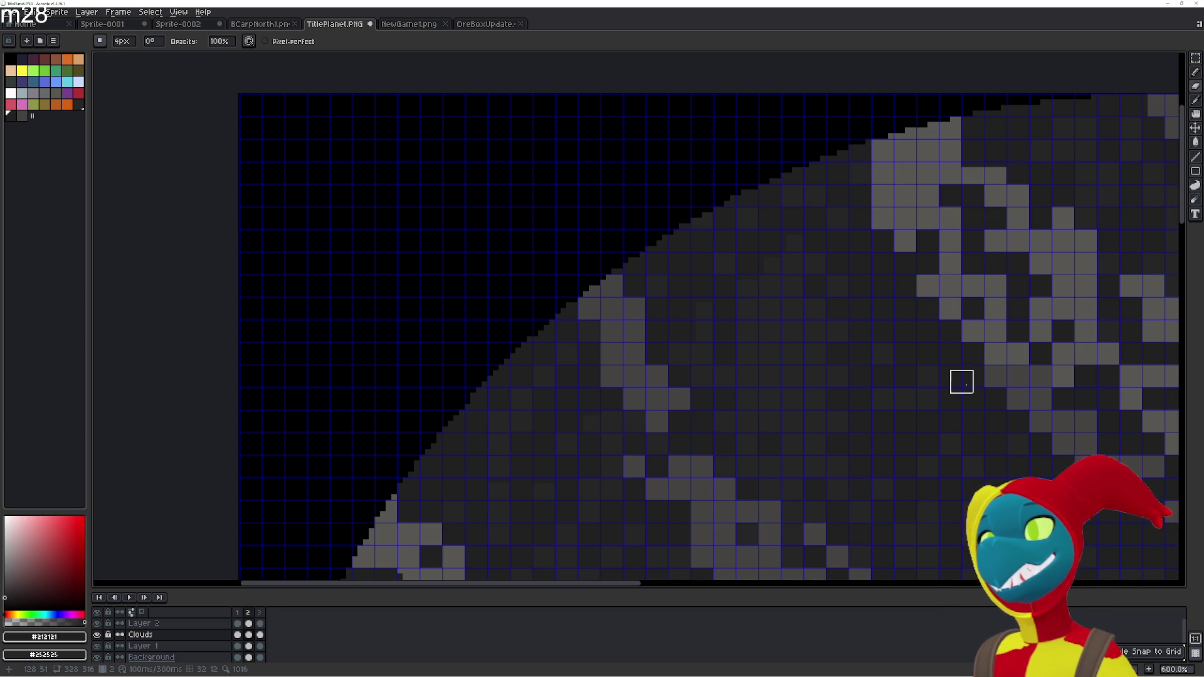
Flip between the animation frames to compare the cloud pattern
key("comma")
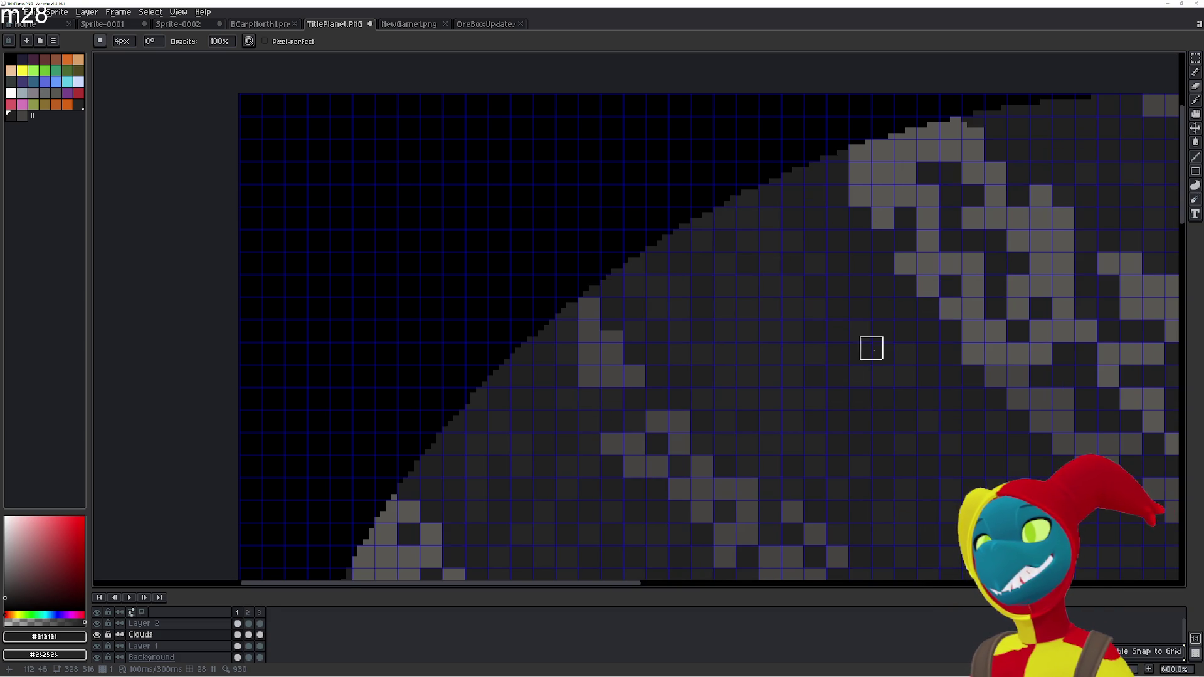
key("period")
key("comma")
key("period")
key("period")
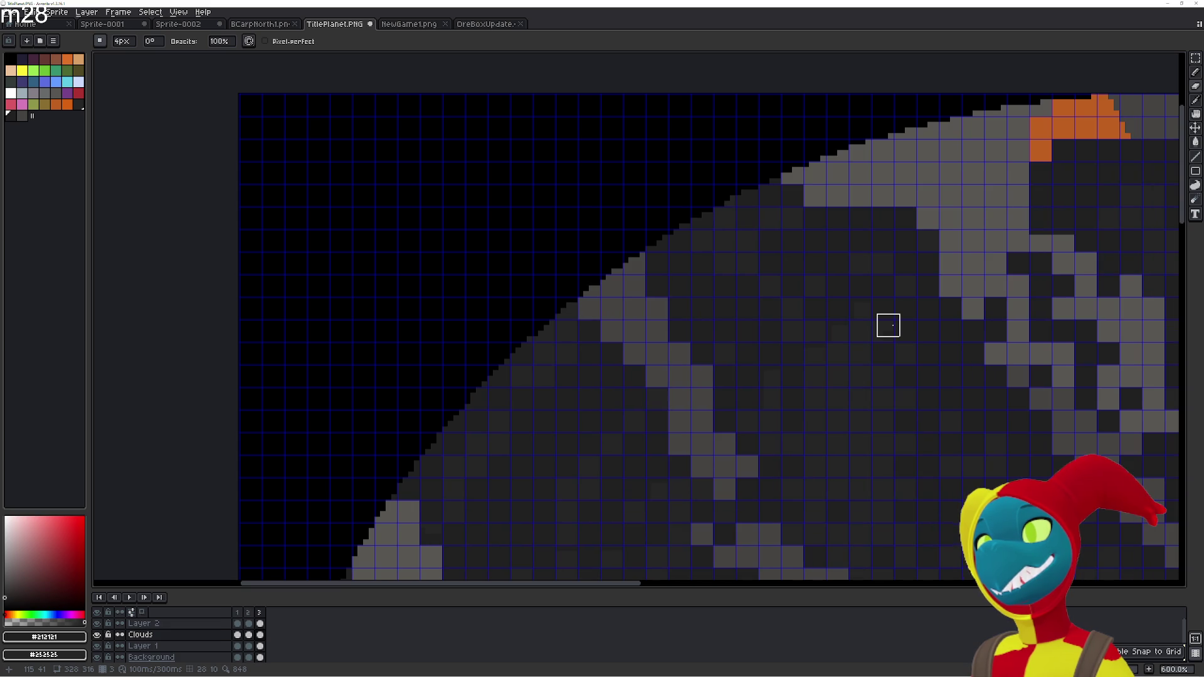
Fill the orange rim pixels and stray light-grey cells along the top rim dark grey
left_click_drag(982, 198, 716, 370)
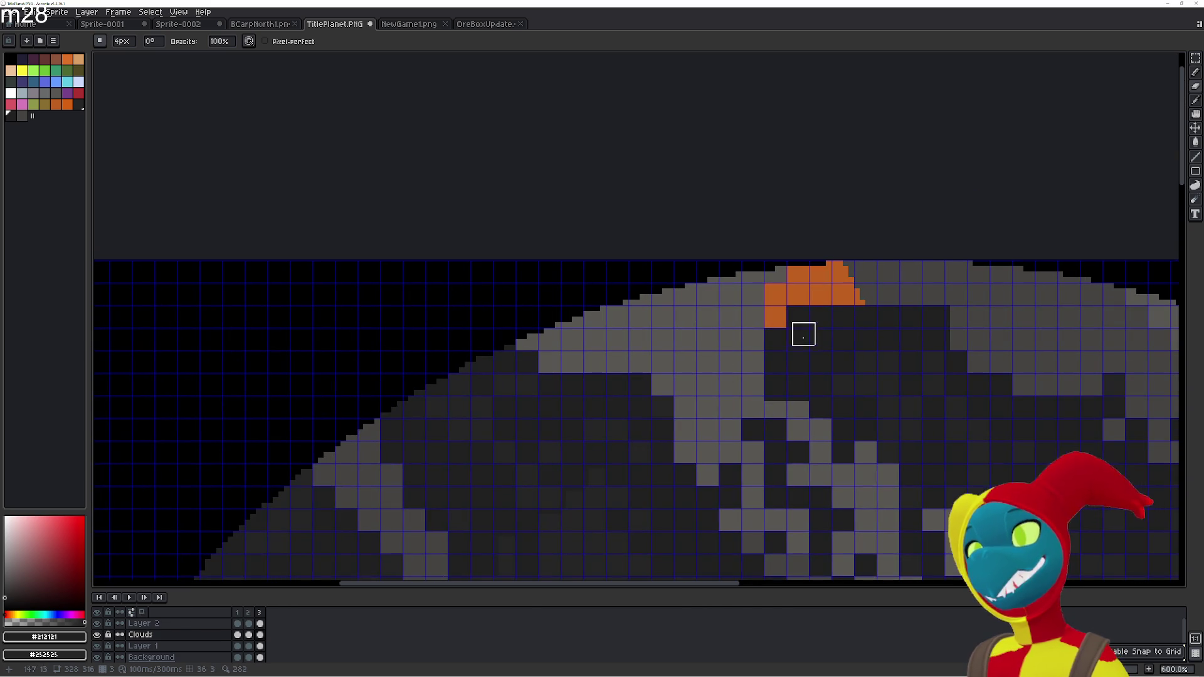
key("i")
key("g")
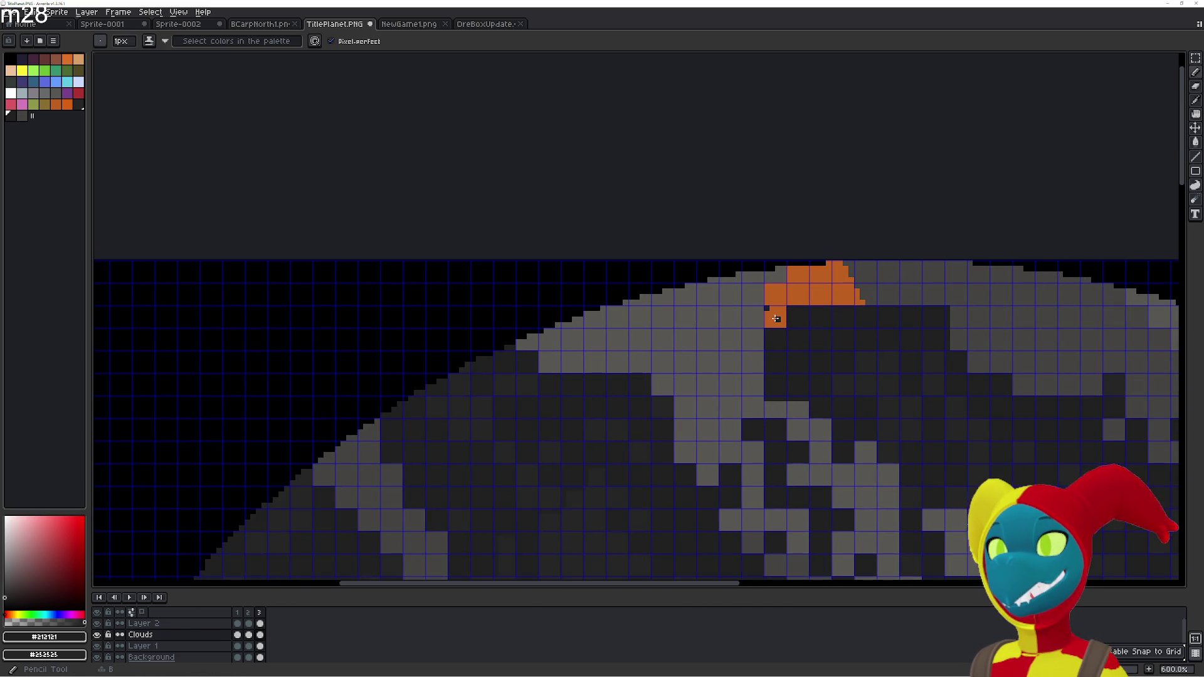
left_click(775, 317)
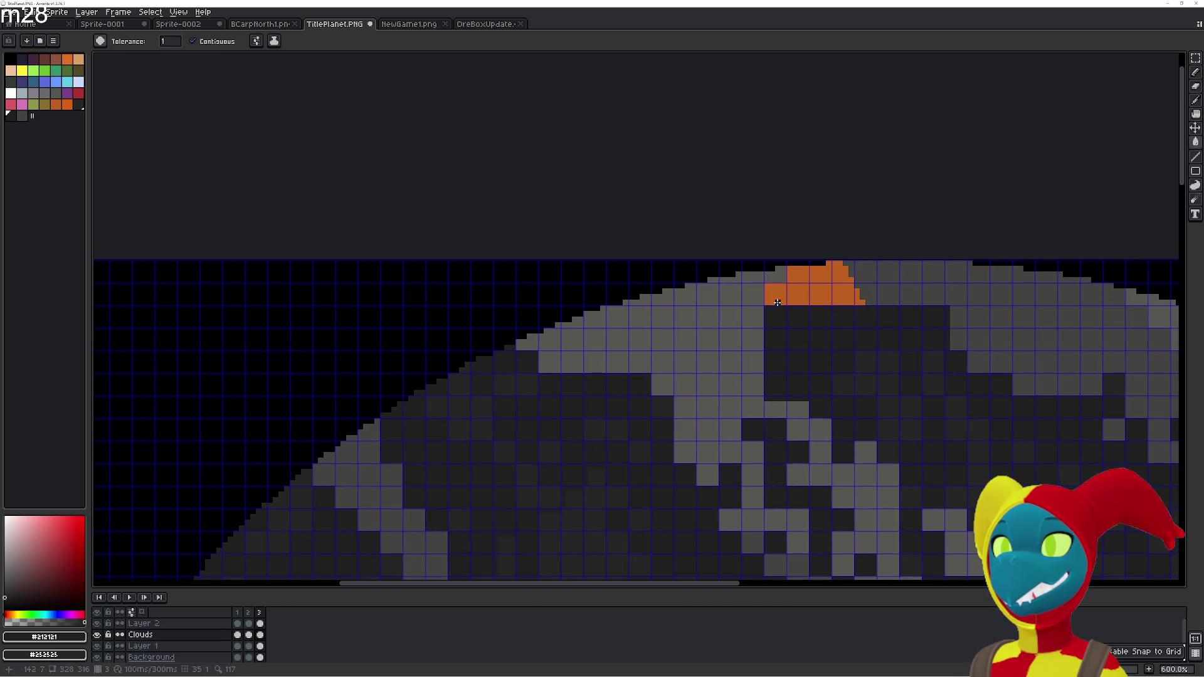
mouse_move(775, 276)
left_mouse_down()
mouse_move(814, 304)
mouse_move(870, 302)
left_mouse_up()
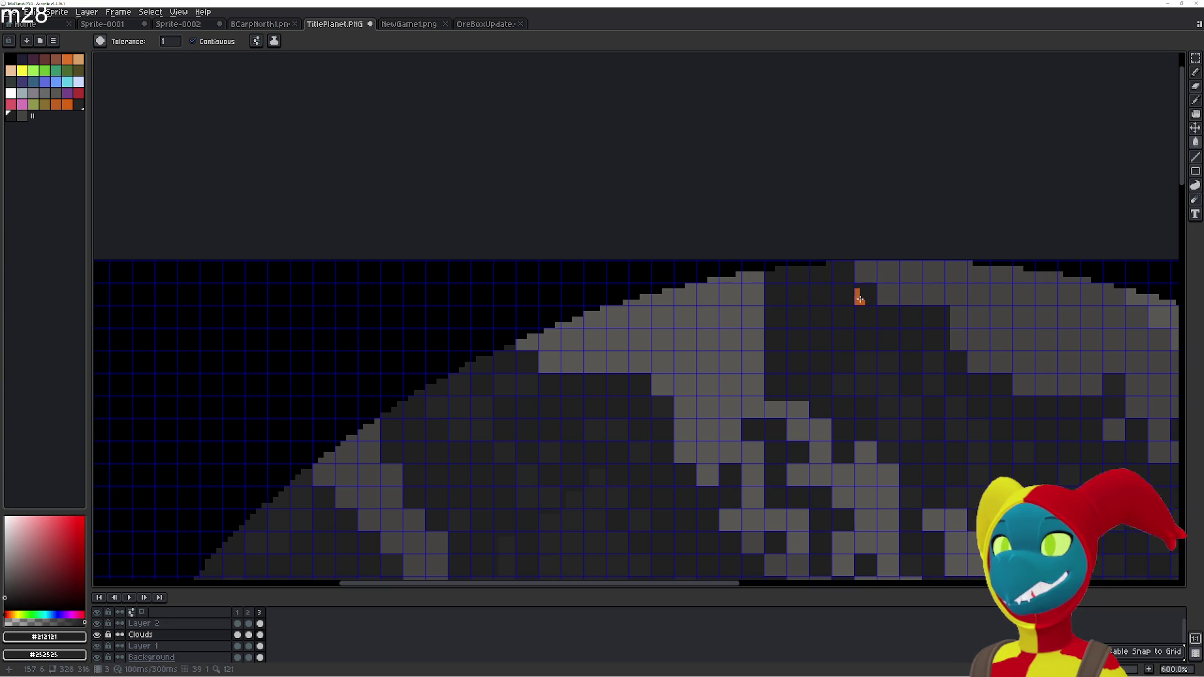
left_click(858, 299)
left_click(882, 303)
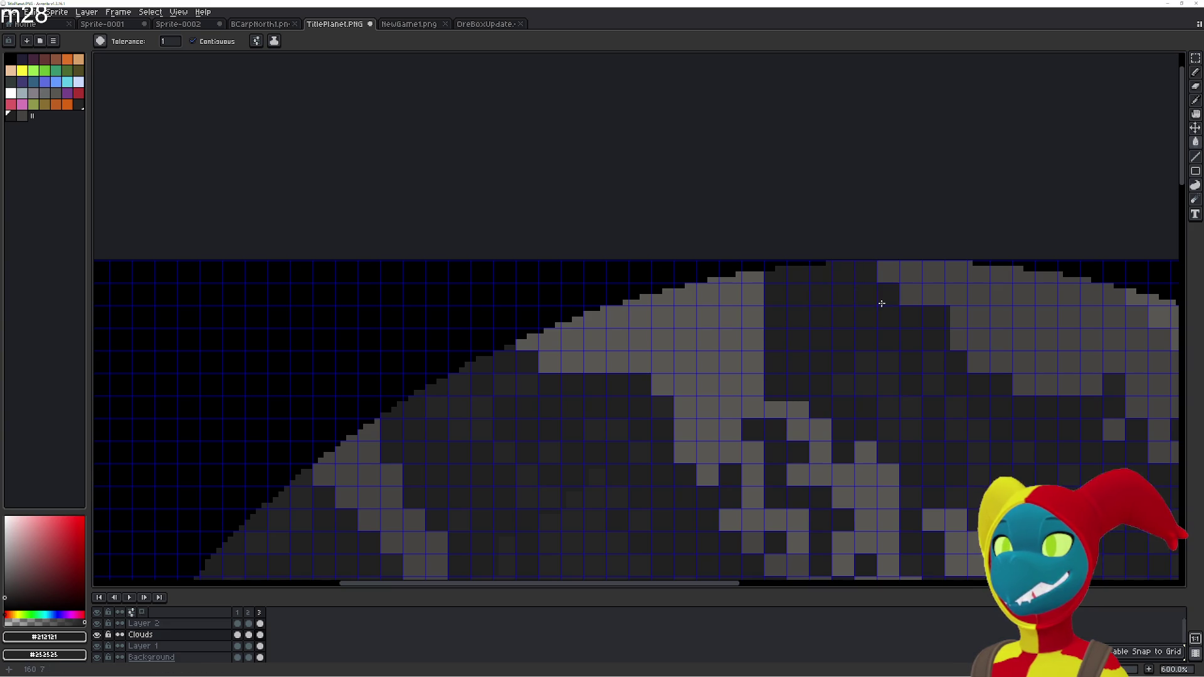
Fill the remaining light-grey cells near the top edge and rim dark grey
left_click(756, 296)
left_click(731, 295)
left_click(730, 279)
left_click(763, 343)
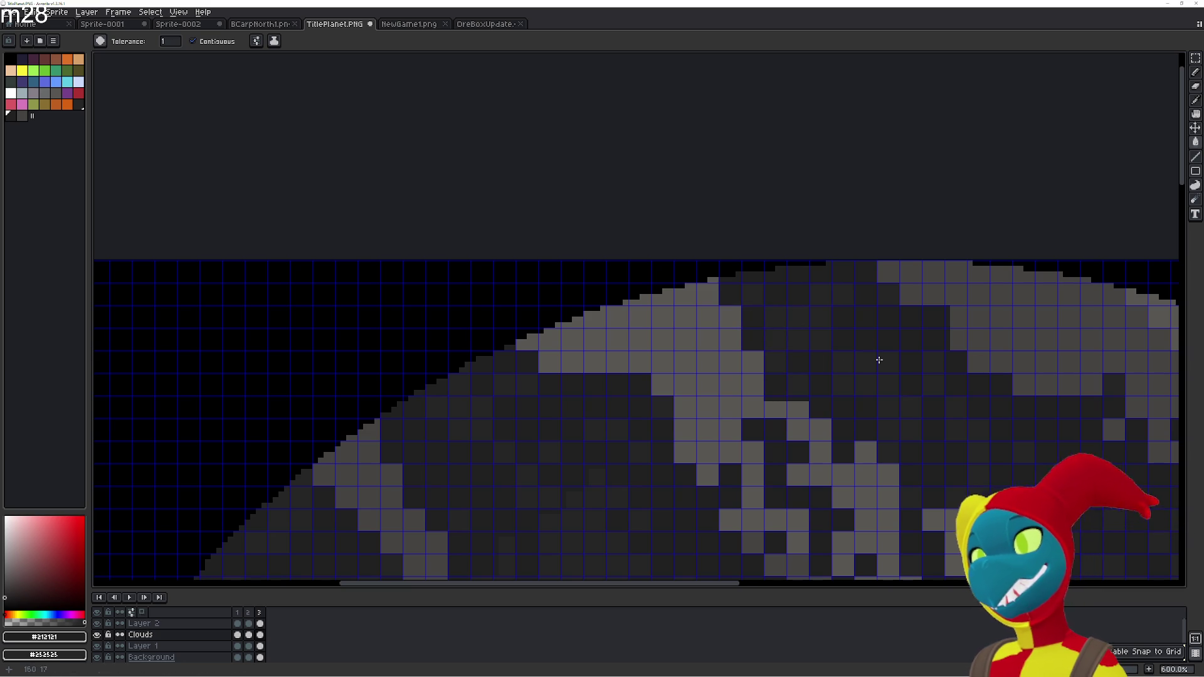
left_click(752, 361)
left_click_drag(878, 400, 730, 321)
left_click(472, 229)
left_click(472, 206)
left_click(495, 184)
scroll(679, 369, "down", 2)
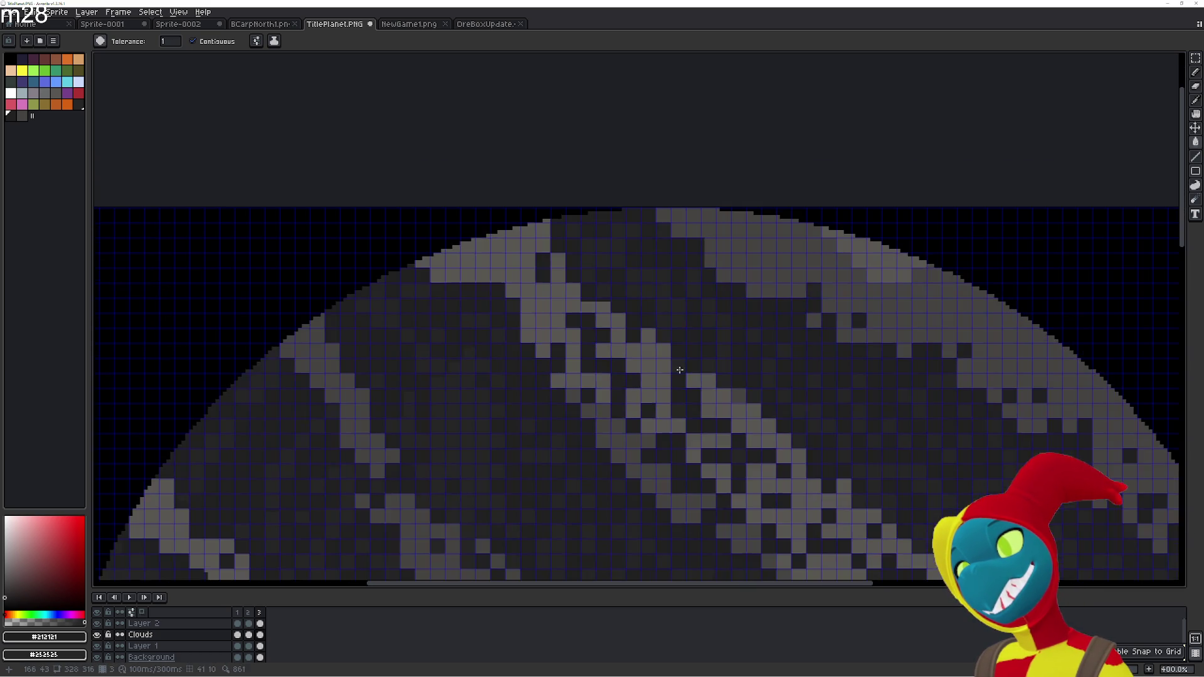
Undo recent cloud fills and erase the stray light-grey pixel, comparing before and after
scroll(613, 408, "up", 2)
left_click(599, 299)
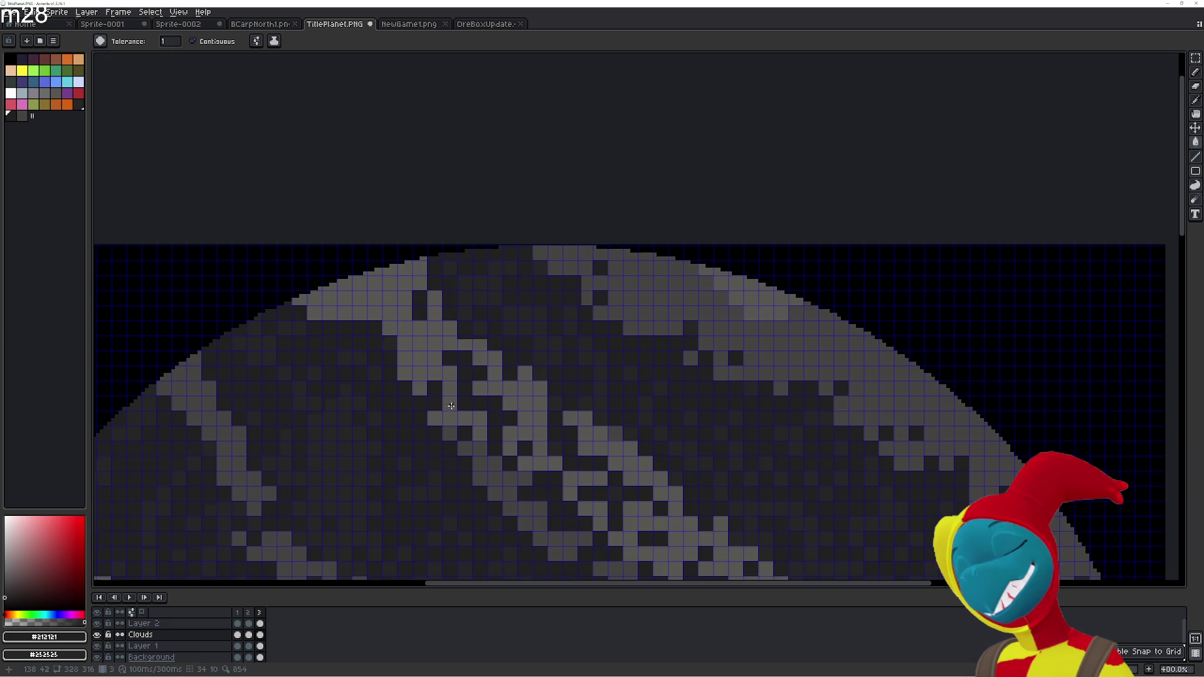
left_click_drag(469, 389, 633, 291)
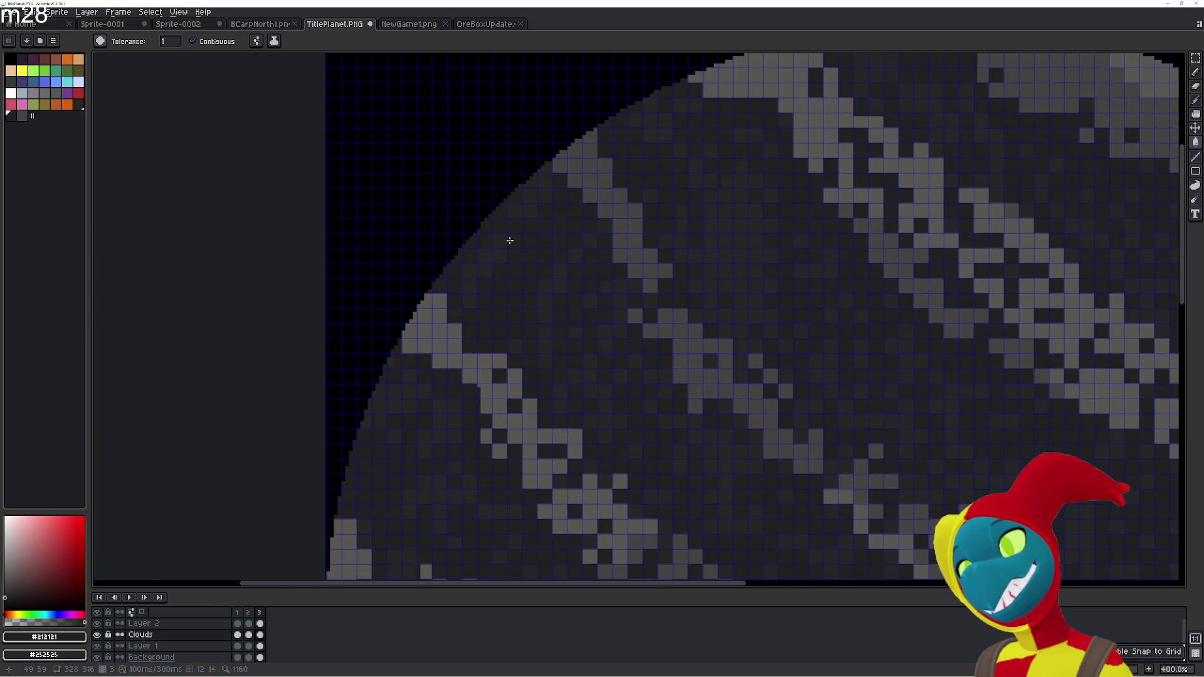
key("b")
key("ctrl+z")
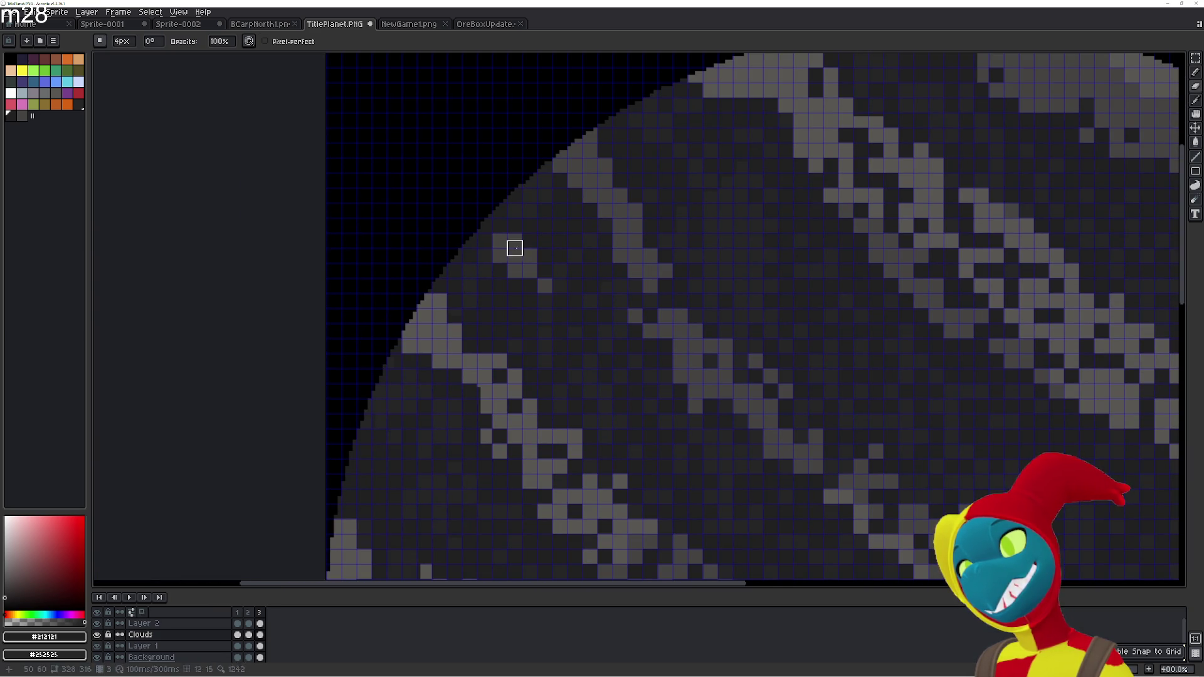
key("ctrl+z")
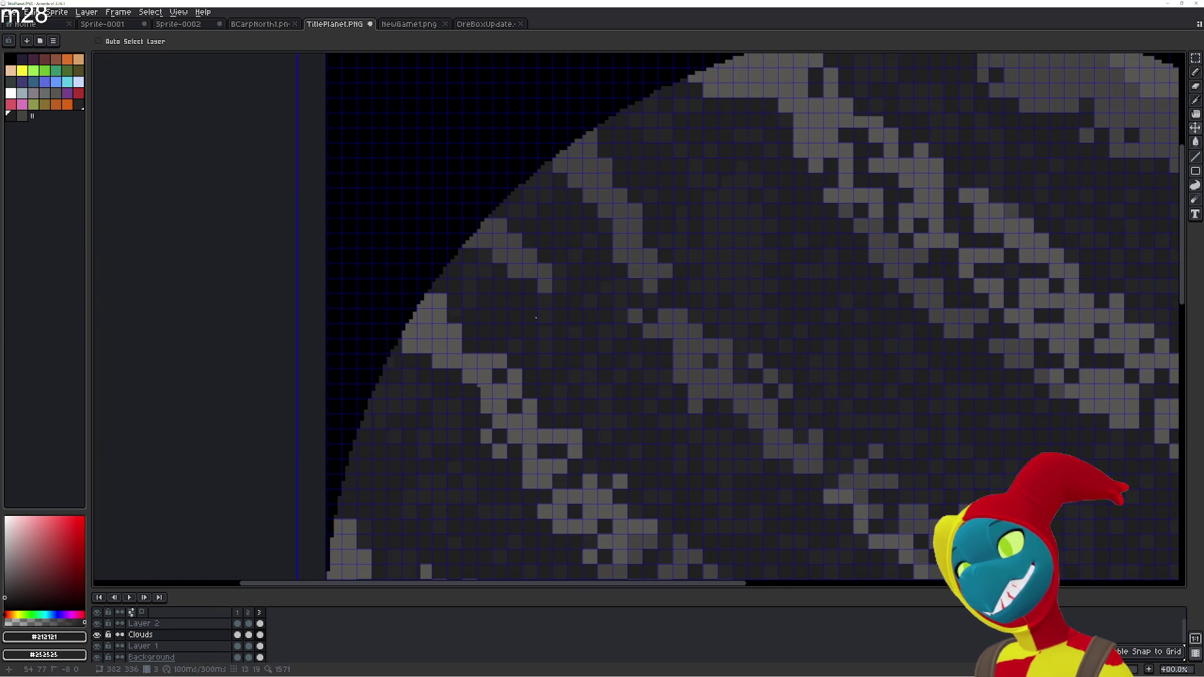
key("ctrl+z")
key("ctrl+z")
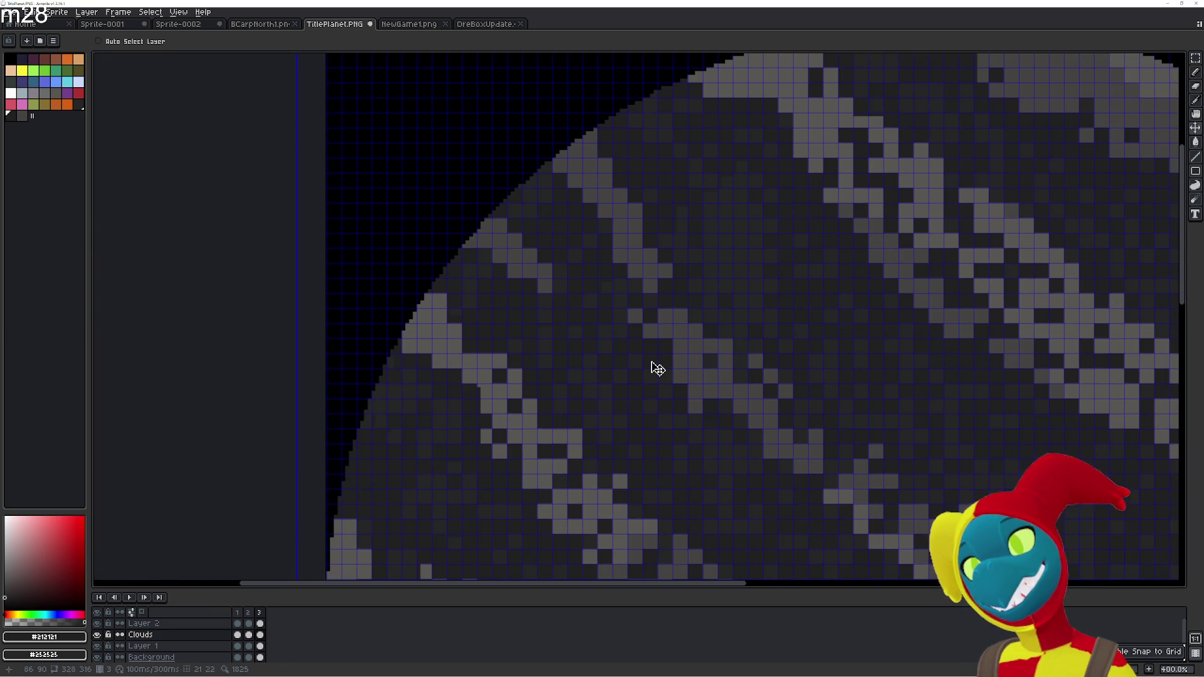
key("v")
key("ctrl+z")
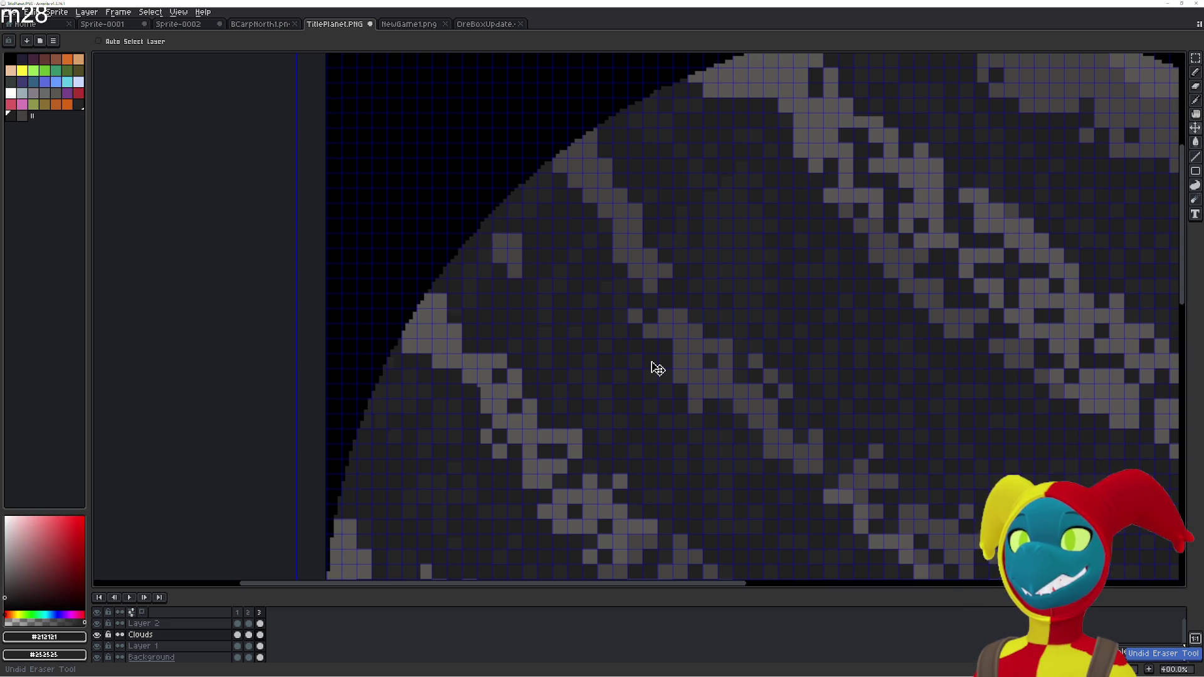
key("ctrl+z")
key("ctrl+z")
key("ctrl+z")
key("e")
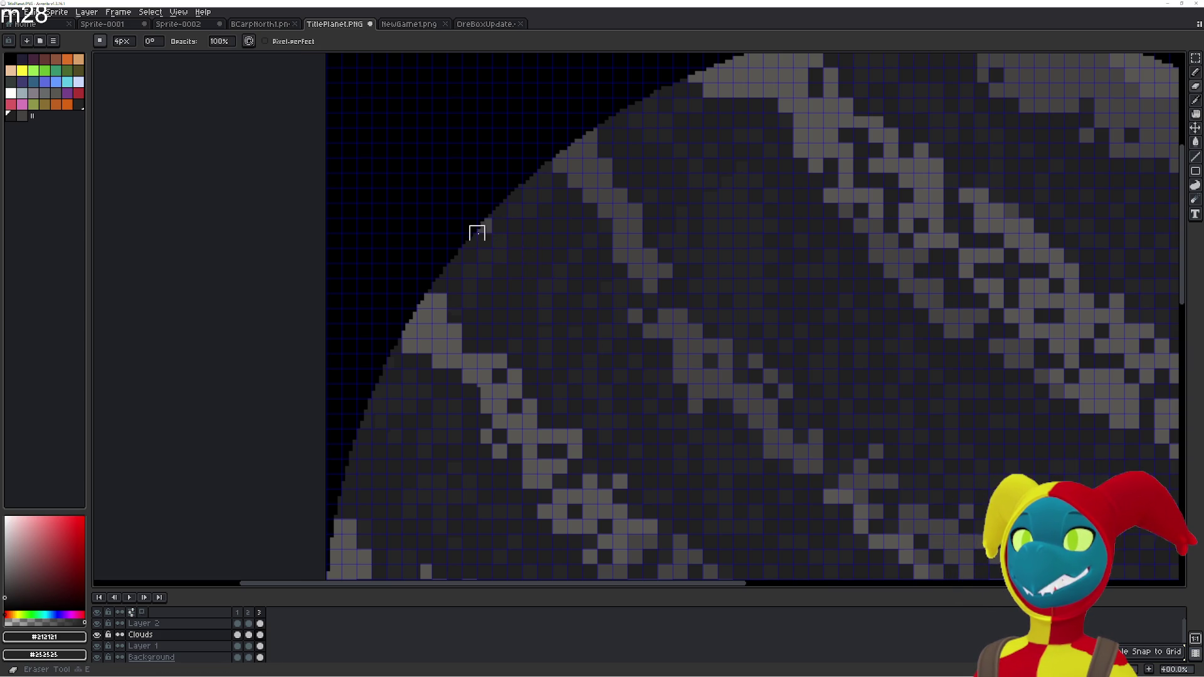
key("ctrl+z")
key("ctrl+y")
key("ctrl+y")
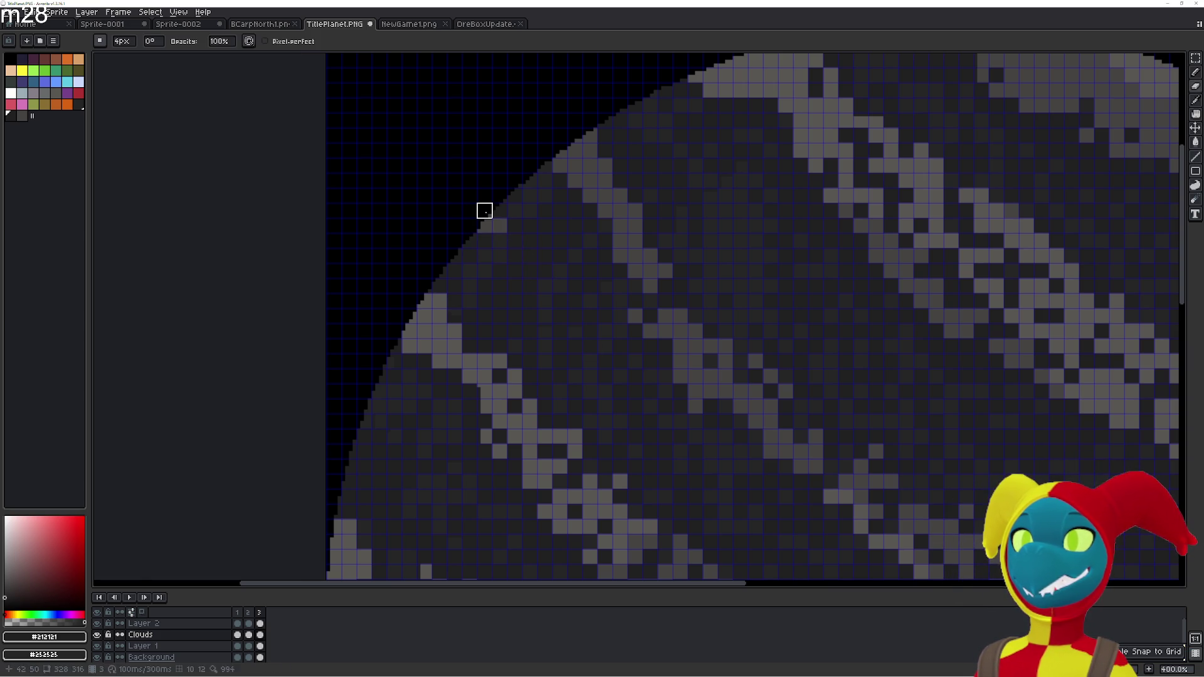
key("ctrl+z")
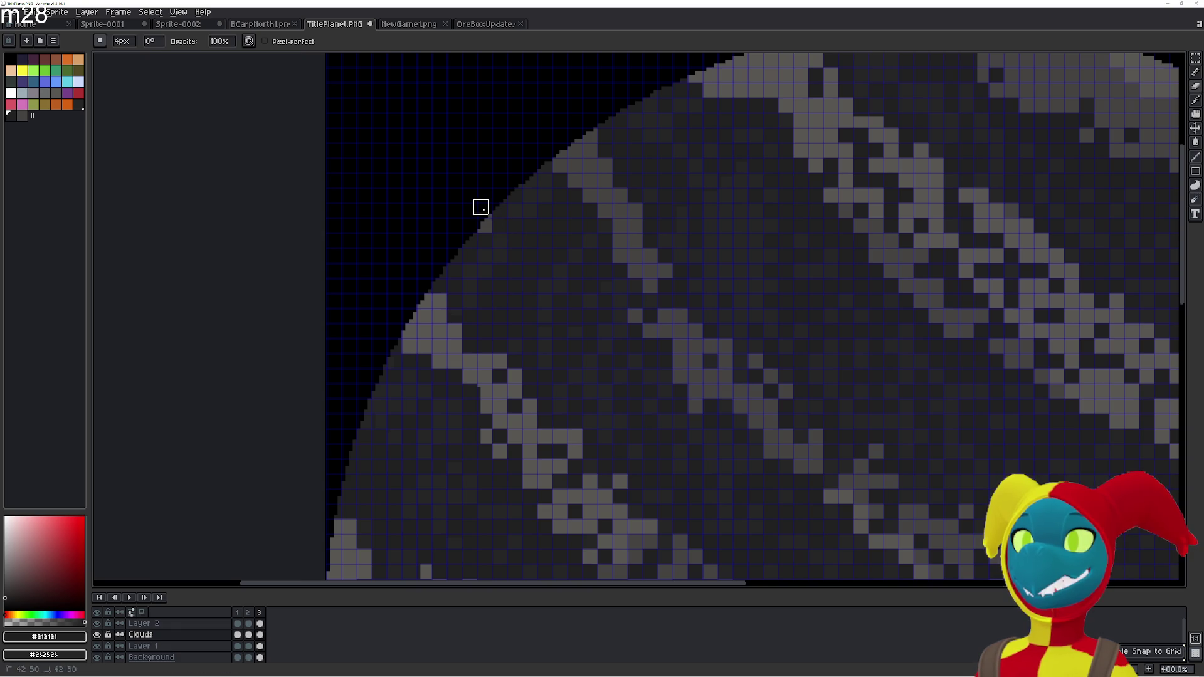
Compare frame 3's clouds against frame 2
scroll(489, 260, "up", 2)
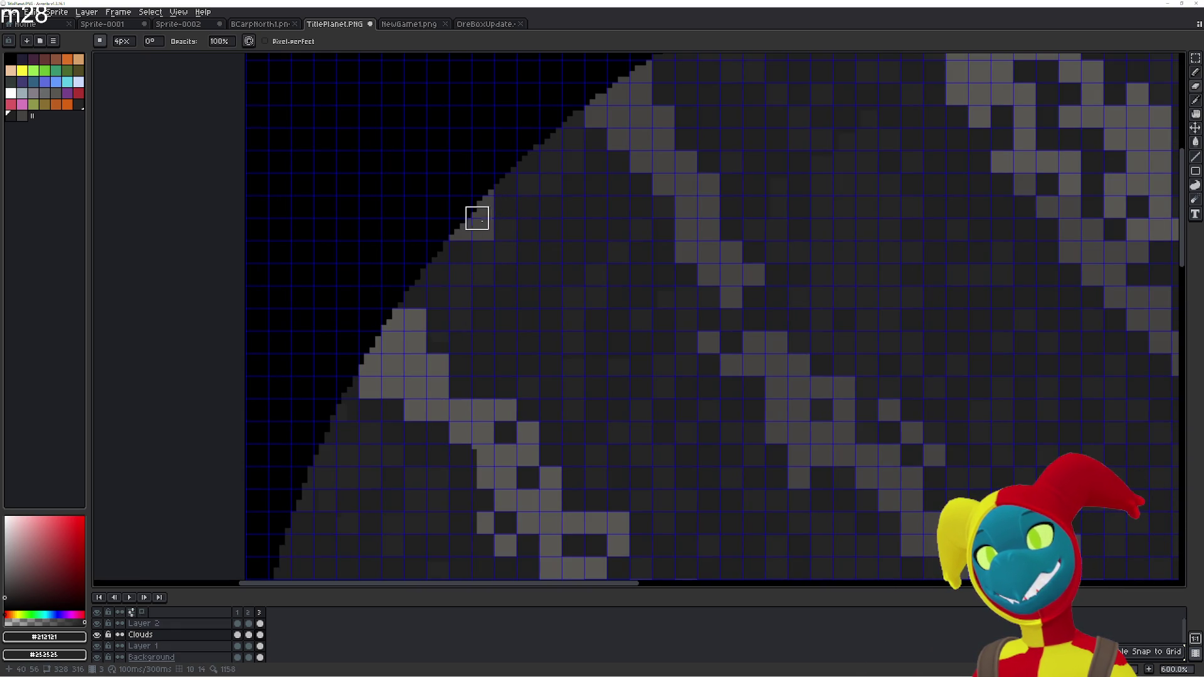
key("Left")
key("Right")
scroll(636, 292, "down", 1)
scroll(637, 301, "down", 1)
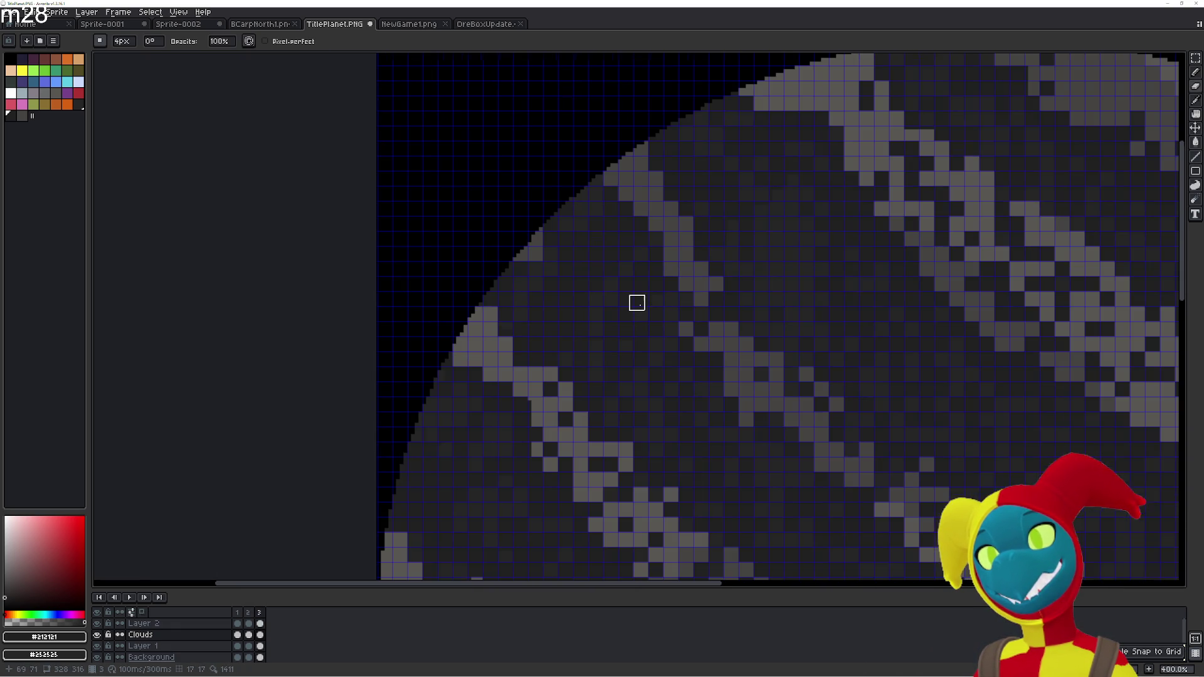
Bring the whole planet into view and compare frames 2 and 3
scroll(633, 321, "down", 2)
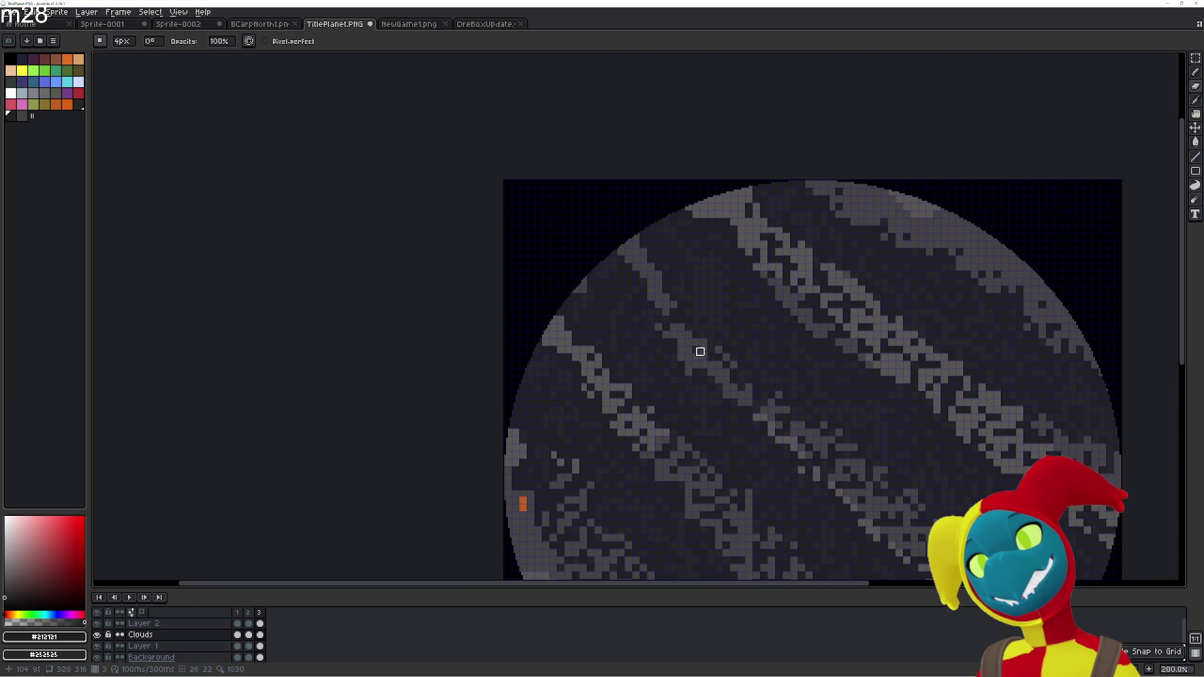
left_click_drag(705, 357, 557, 212)
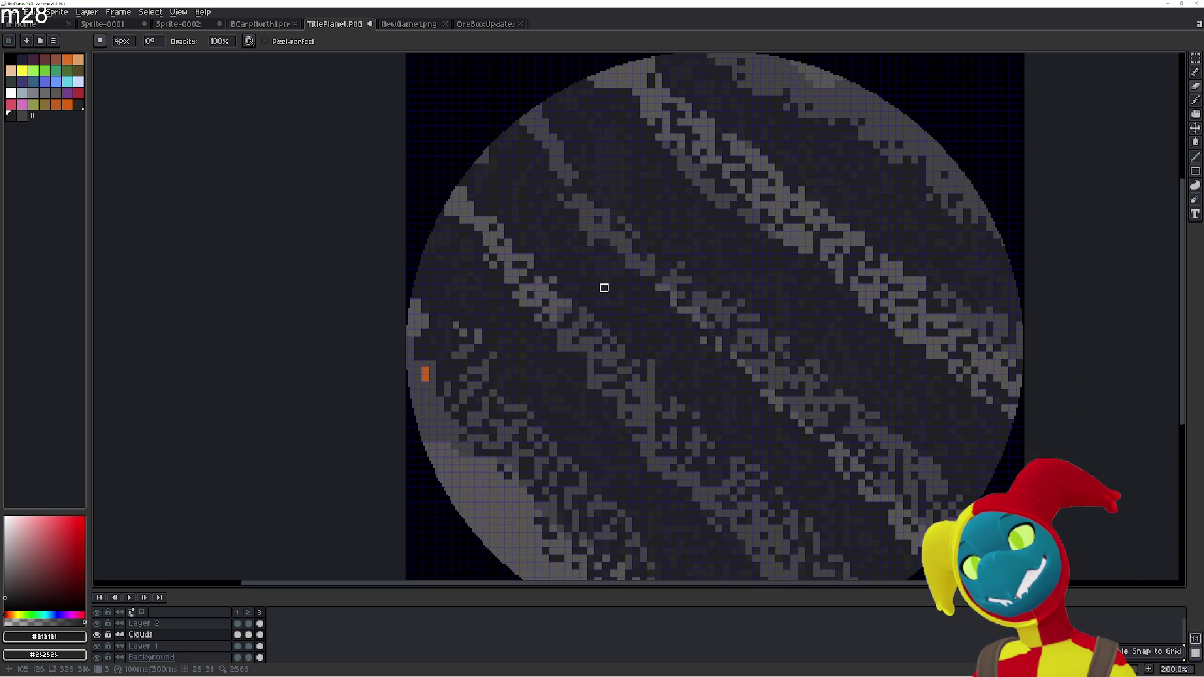
key("Left")
key("Right")
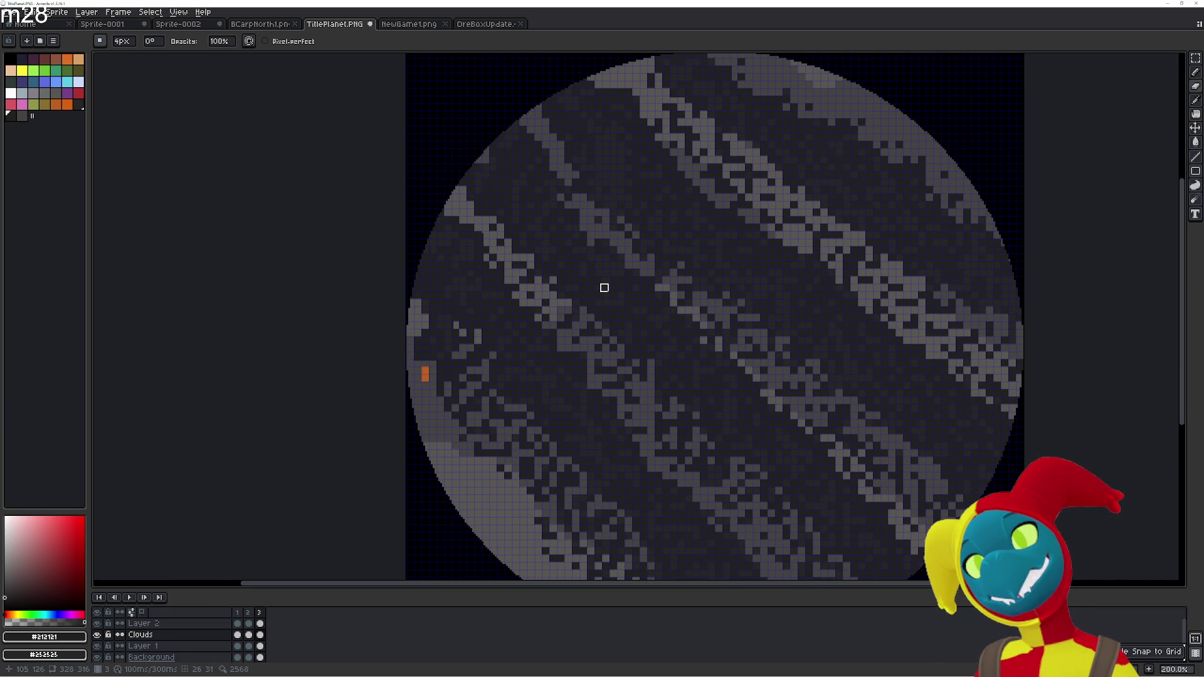
scroll(590, 342, "up", 1)
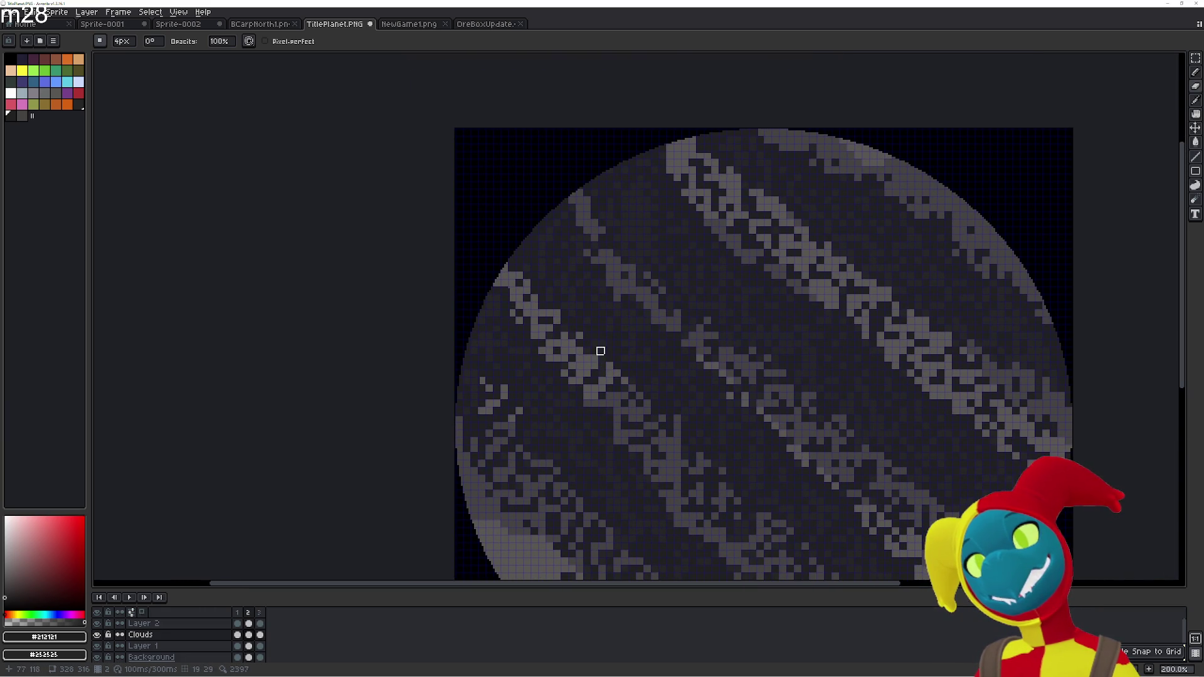
scroll(530, 236, "up", 1)
Fill two stray pixels near the top rim and one on the left rim dark
key("g")
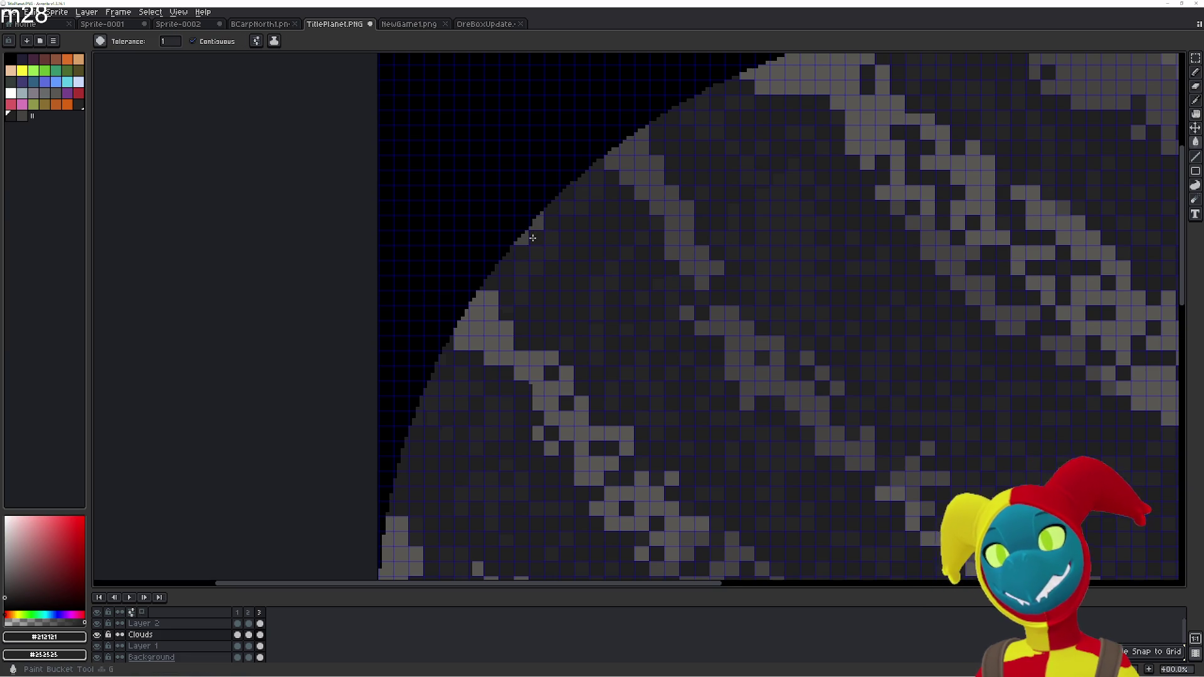
scroll(574, 291, "down", 3)
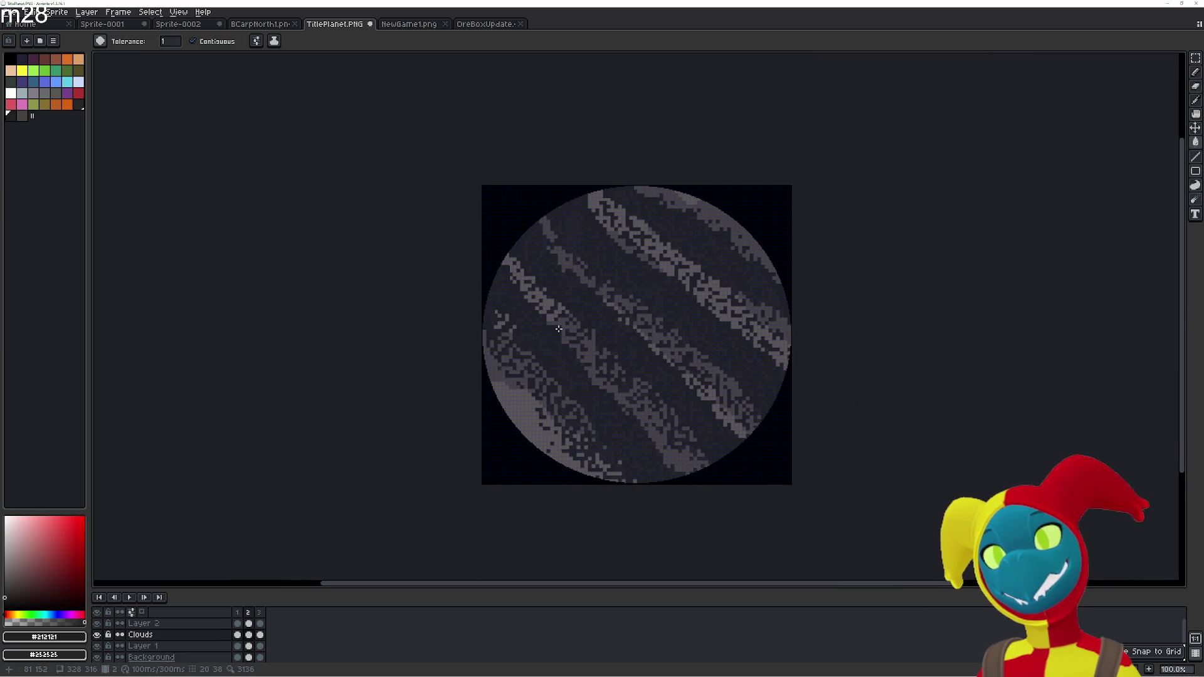
scroll(583, 377, "up", 2)
scroll(582, 377, "down", 1)
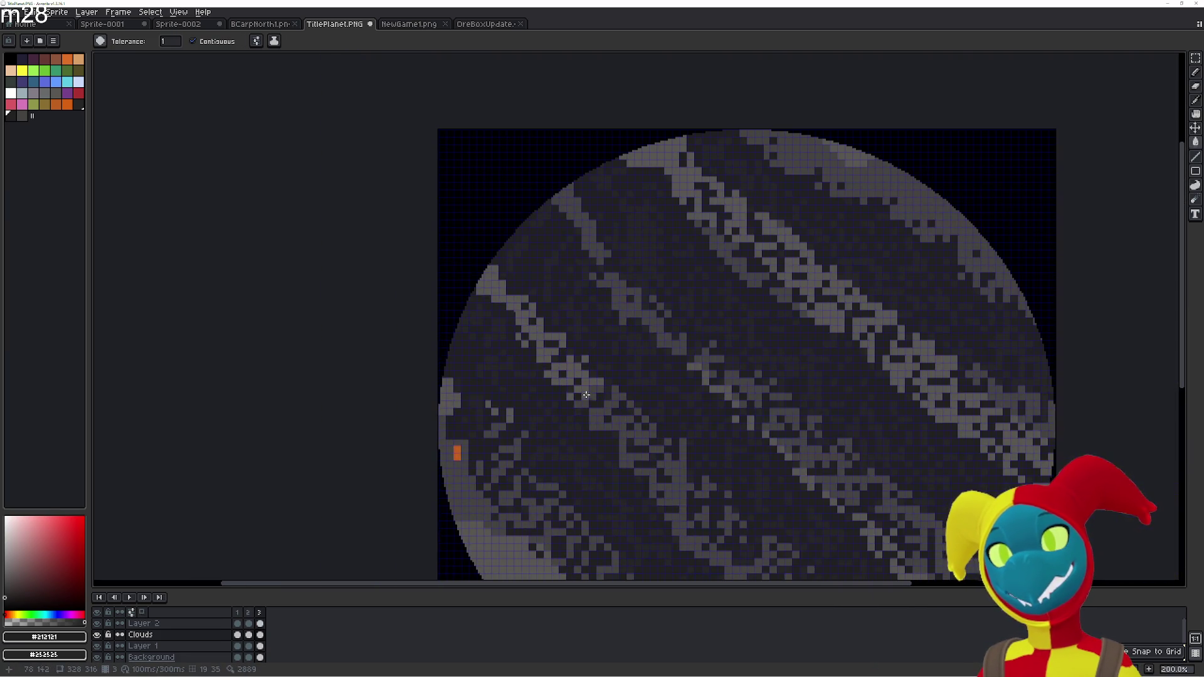
scroll(633, 170, "up", 1)
key("b")
key("g")
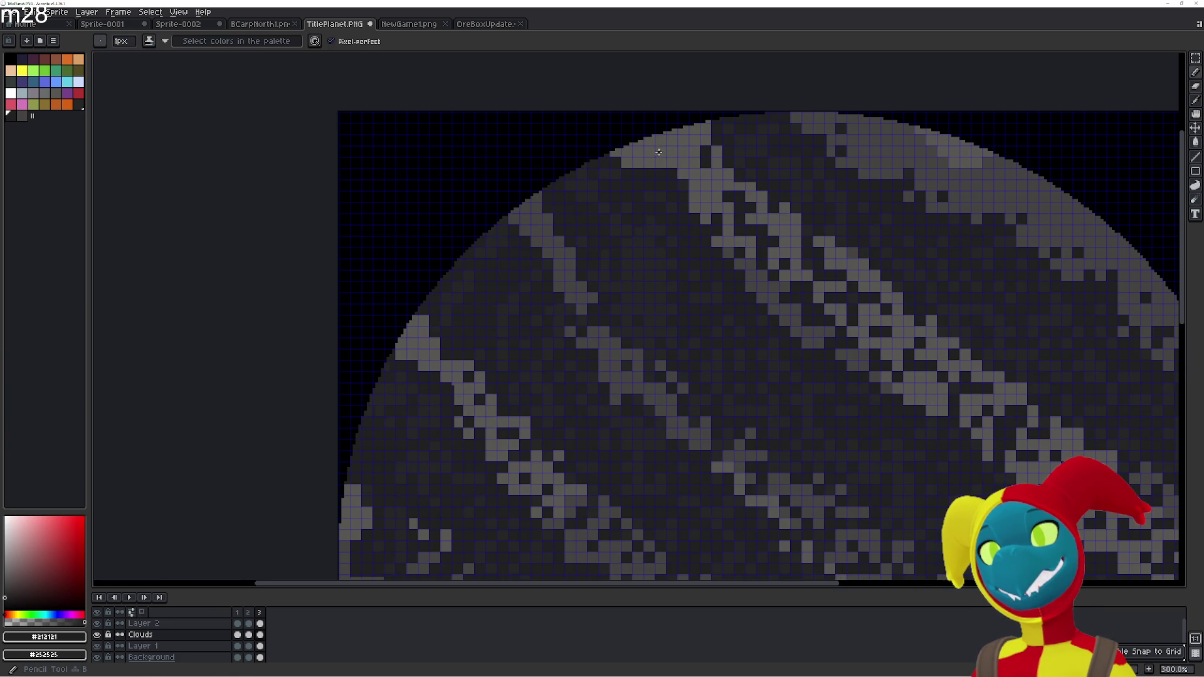
left_click(651, 152)
left_click(671, 141)
left_click(536, 230)
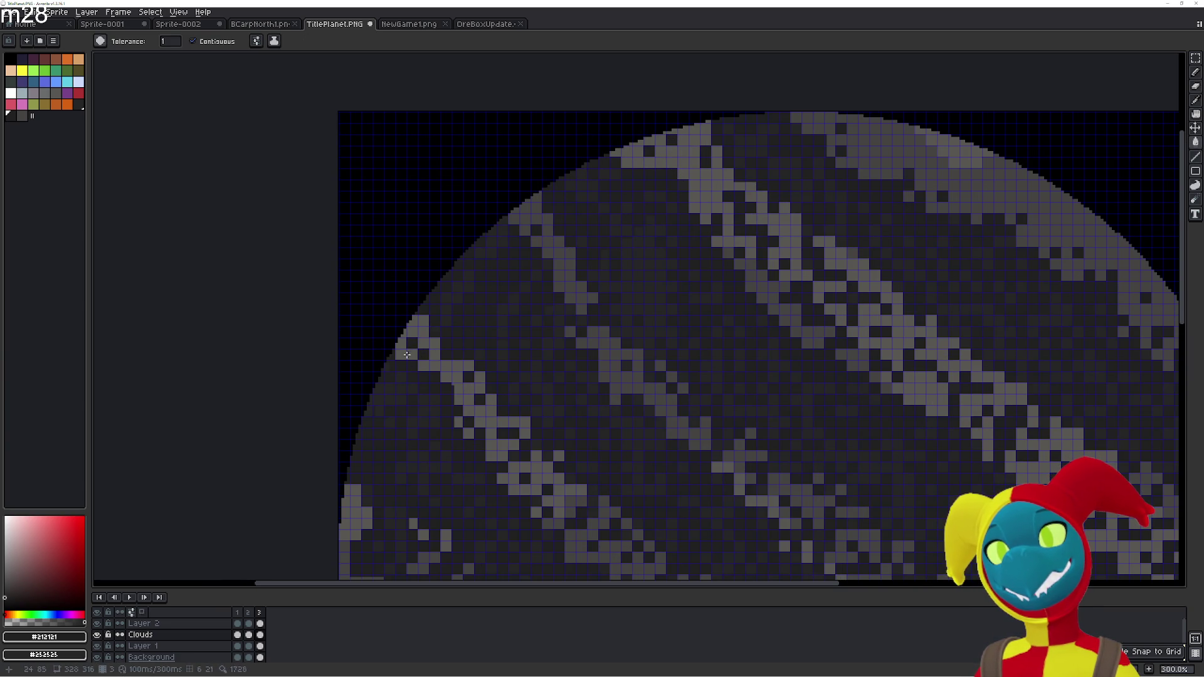
scroll(413, 301, "down", 3)
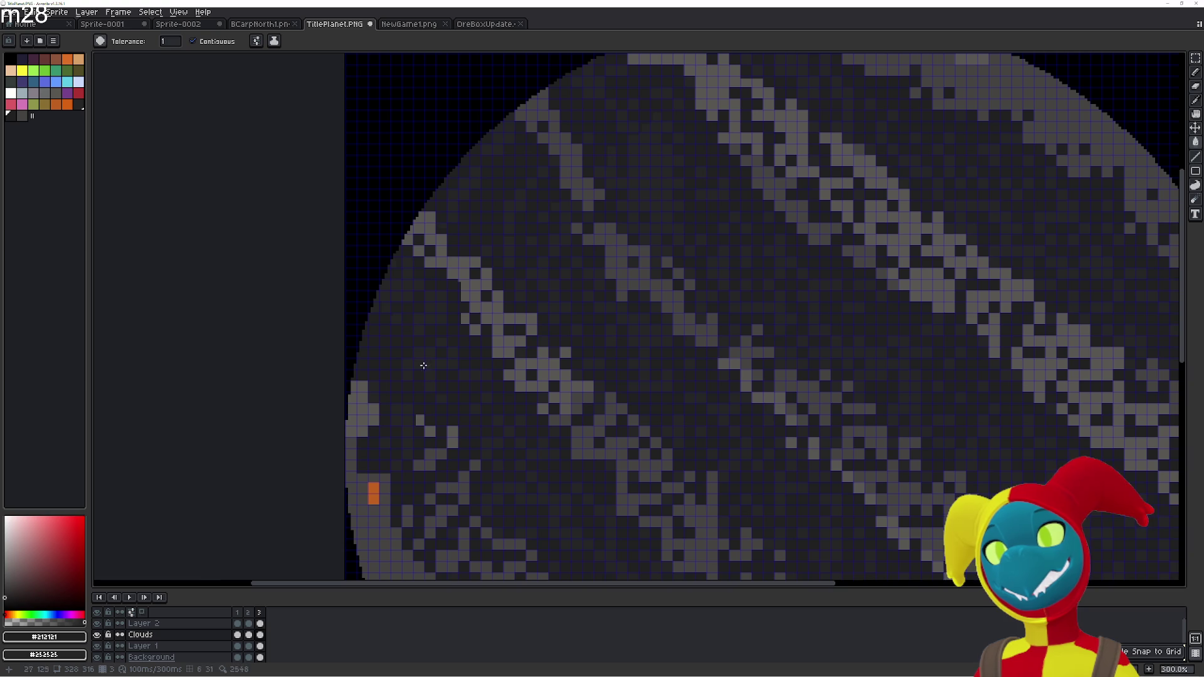
scroll(561, 330, "down", 1)
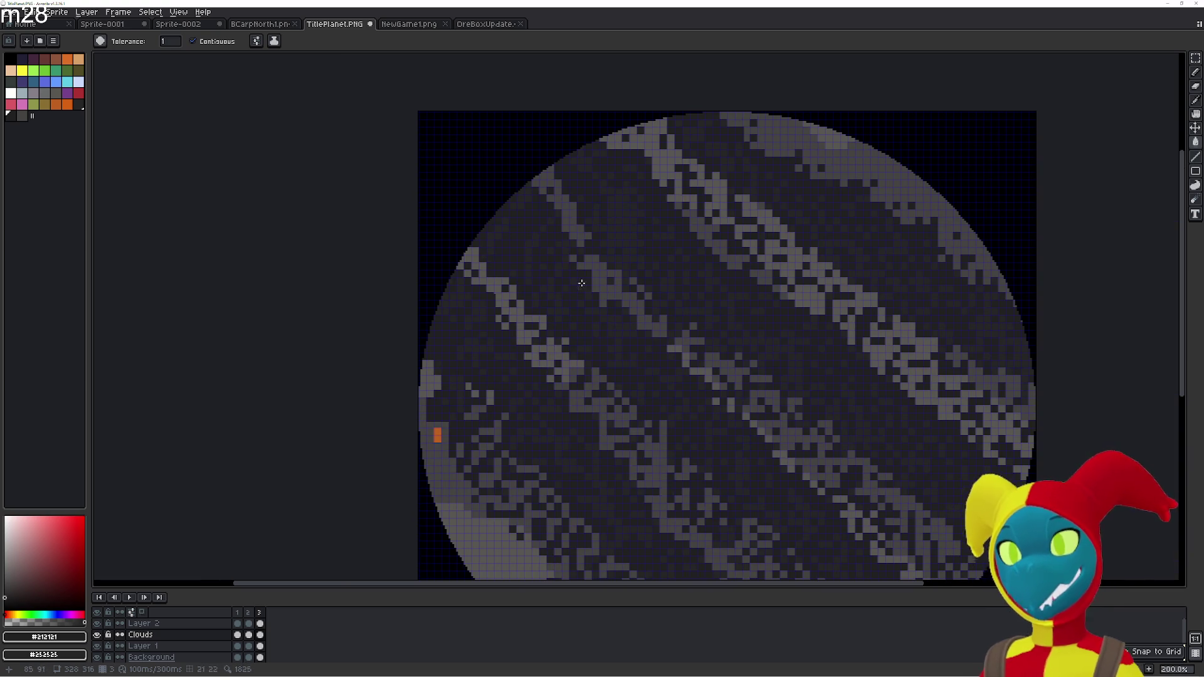
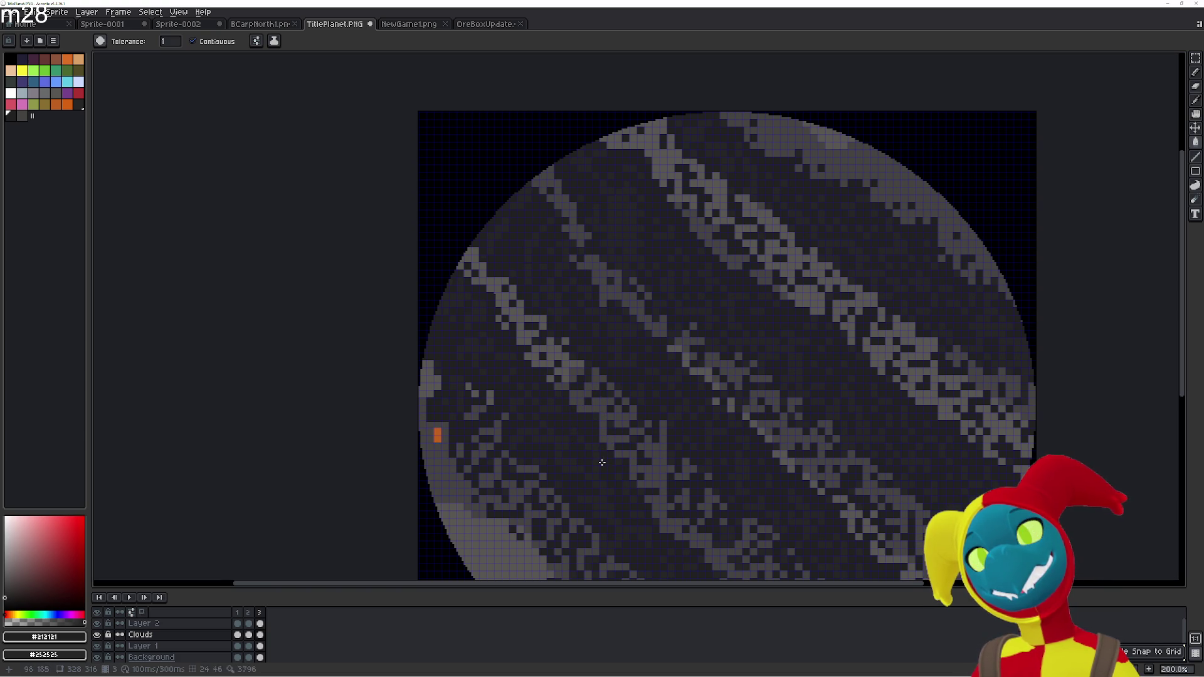
Compare the cloud bands of frames 2, 3 and 1, panning to show the planet's bottom
key("Left")
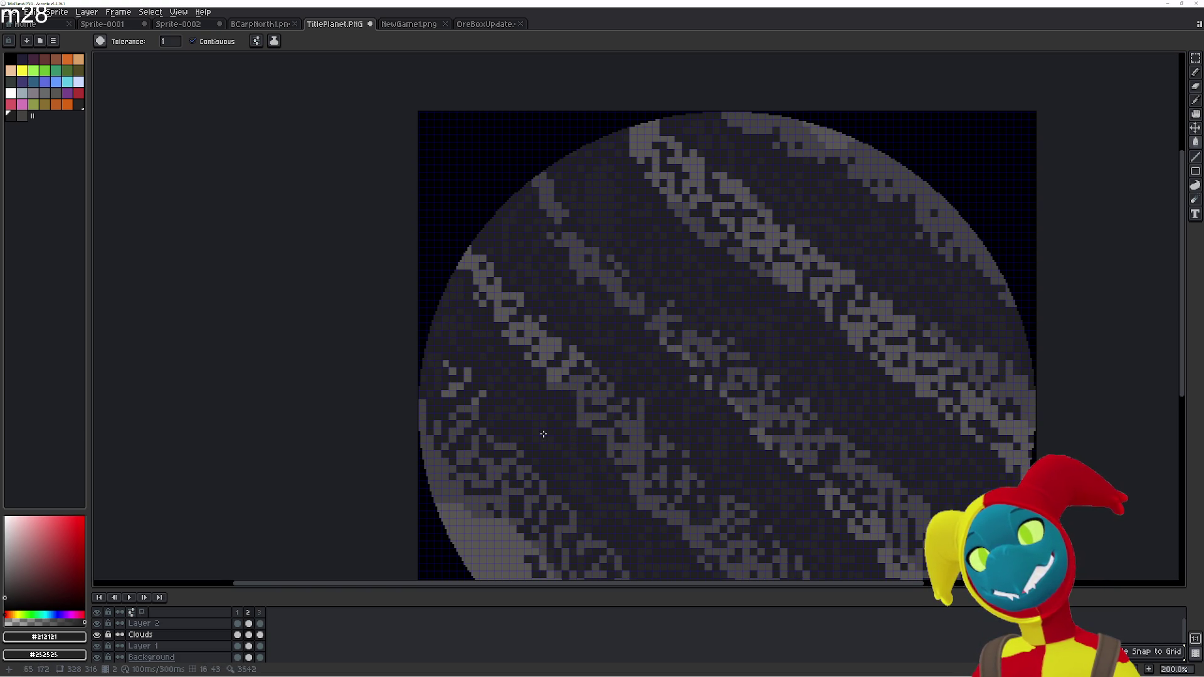
key("Right")
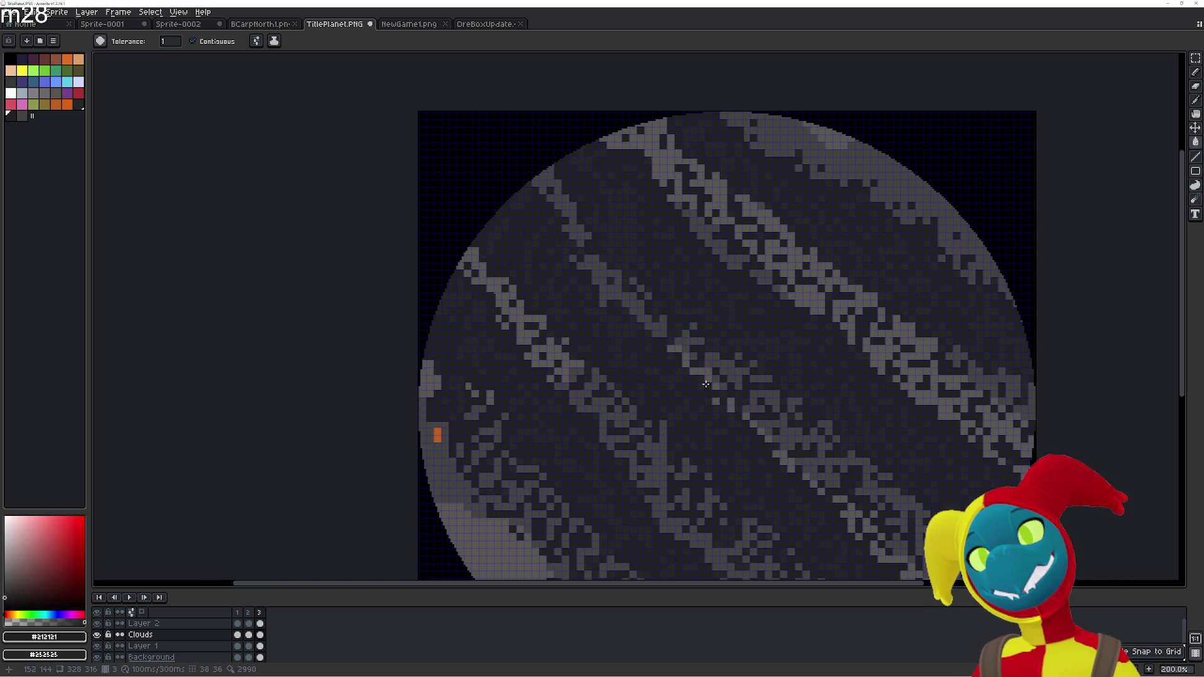
key("Right")
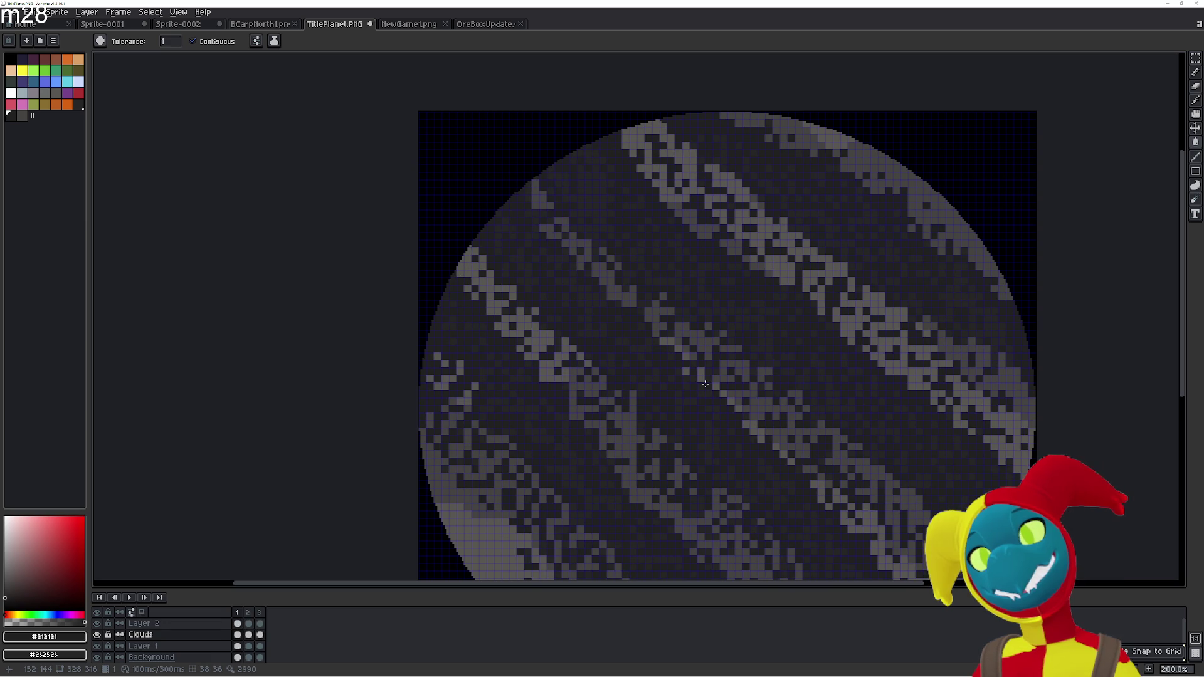
left_click_drag(591, 392, 567, 285)
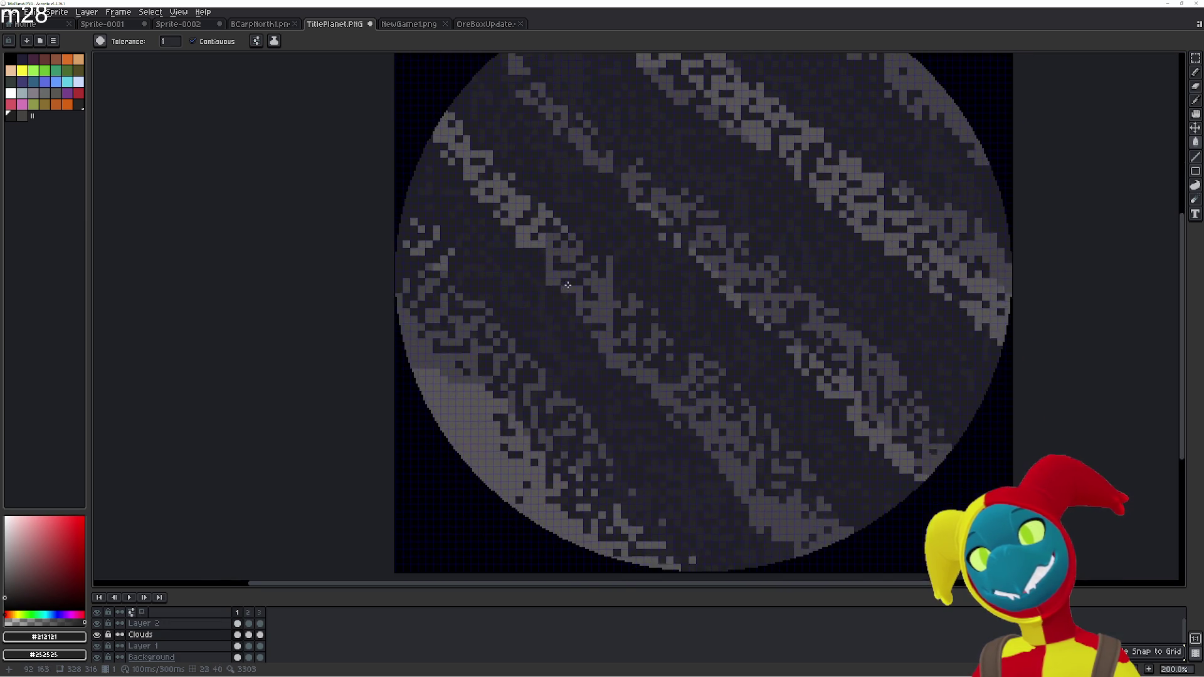
Flick back and forth between frames 1 and 2, settling on frame 2 with the Eraser
key("Right")
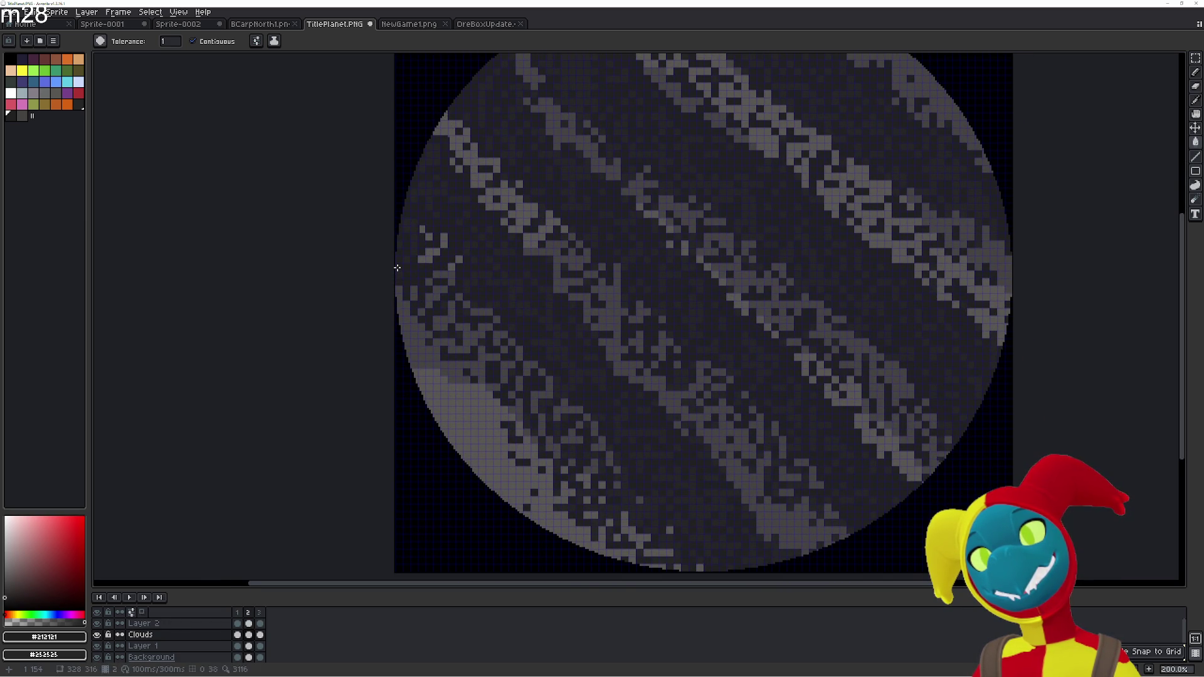
key("Left")
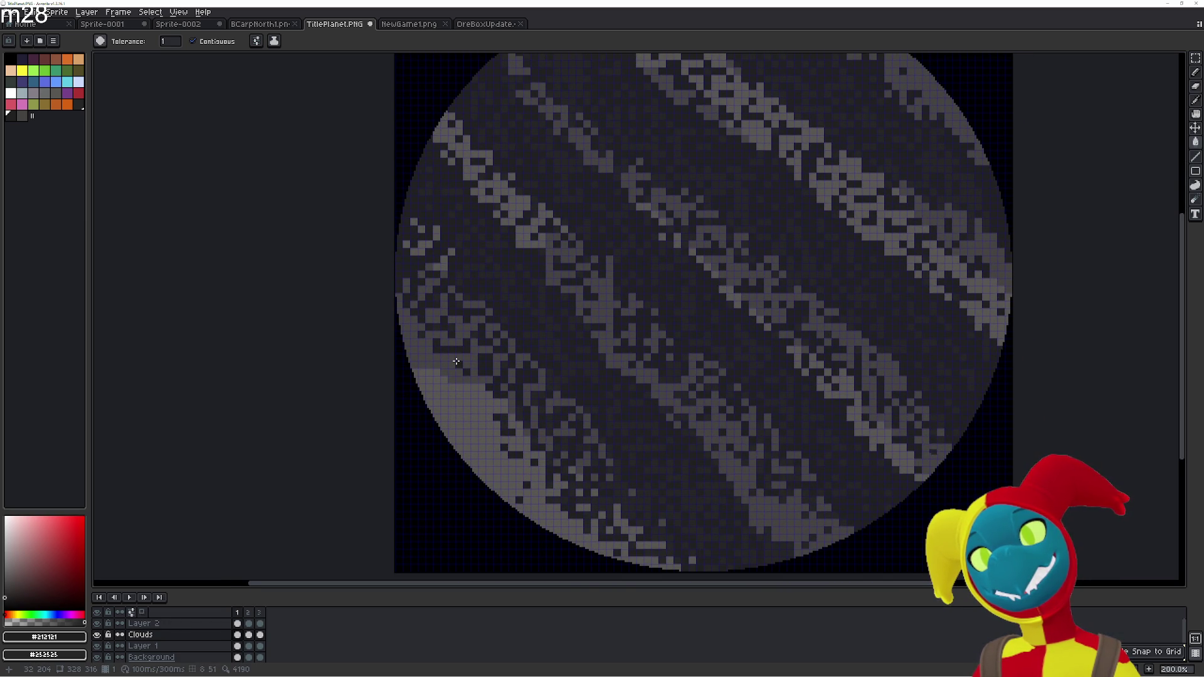
key("Right")
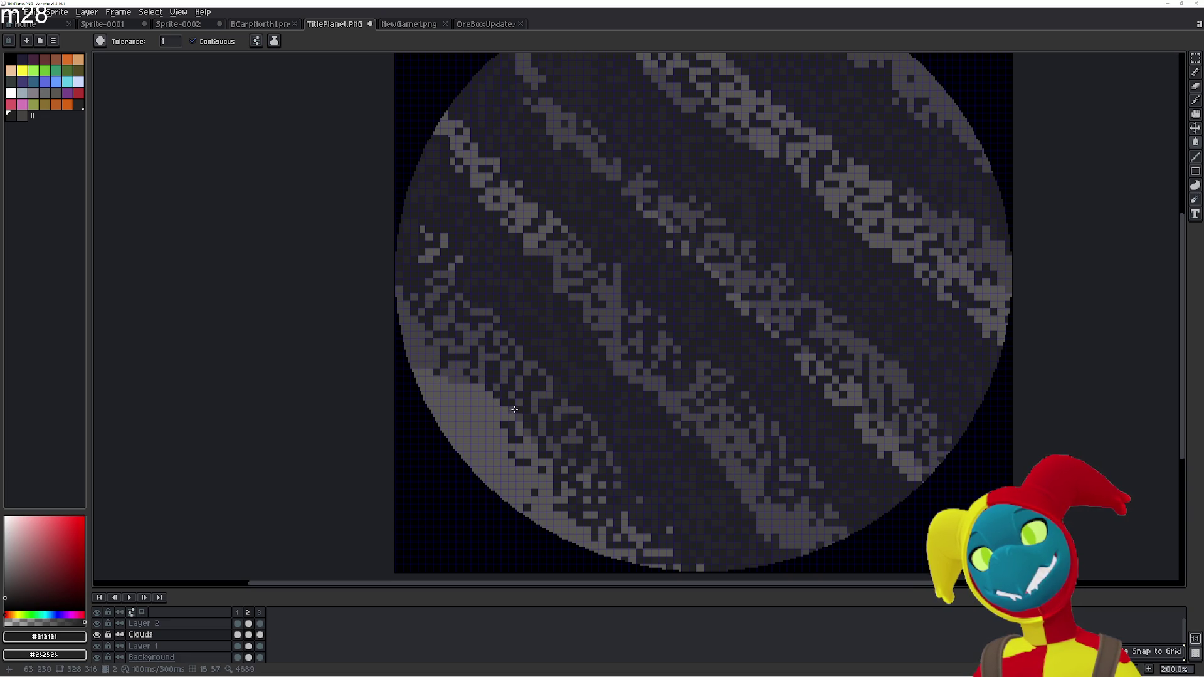
key("Left")
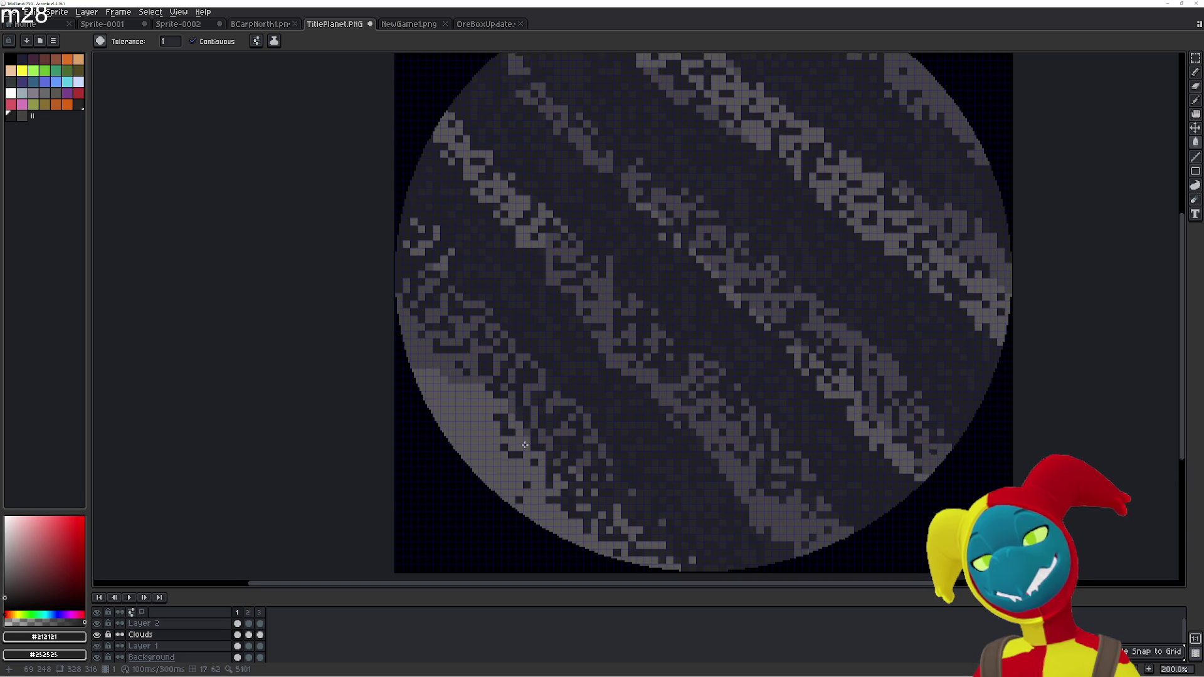
key("Right")
key("Left")
key("Right")
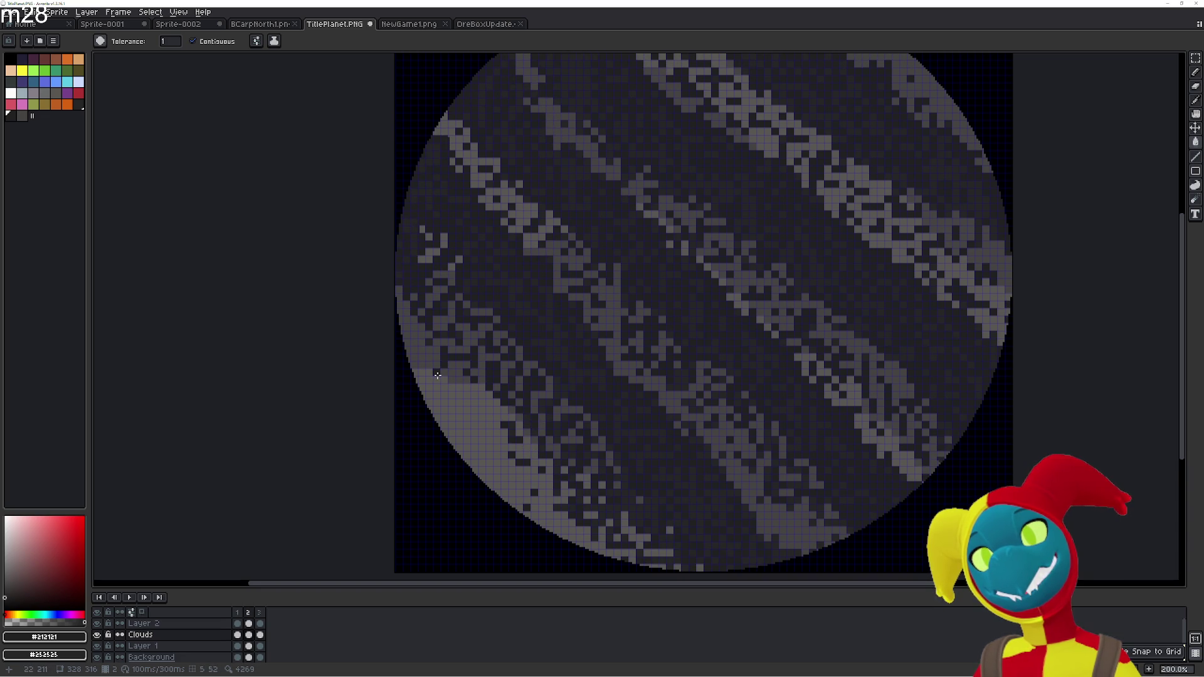
key("e")
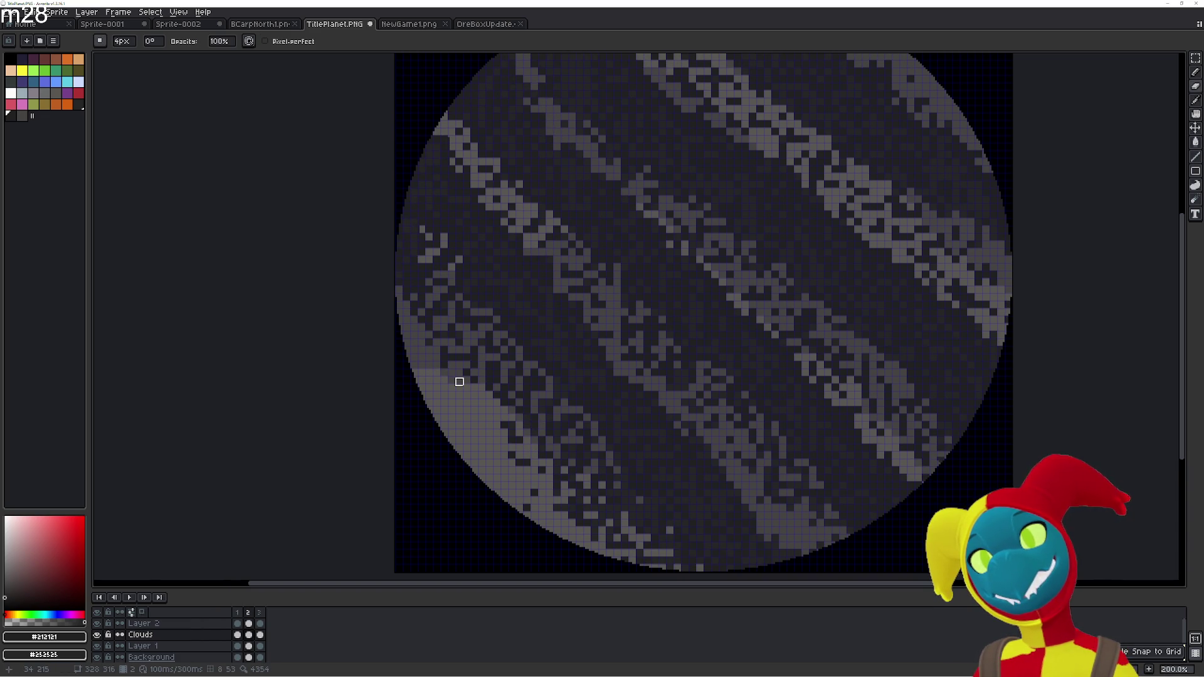
Erase the two stray orange pixels on the planet's left edge in frame 3
key("g")
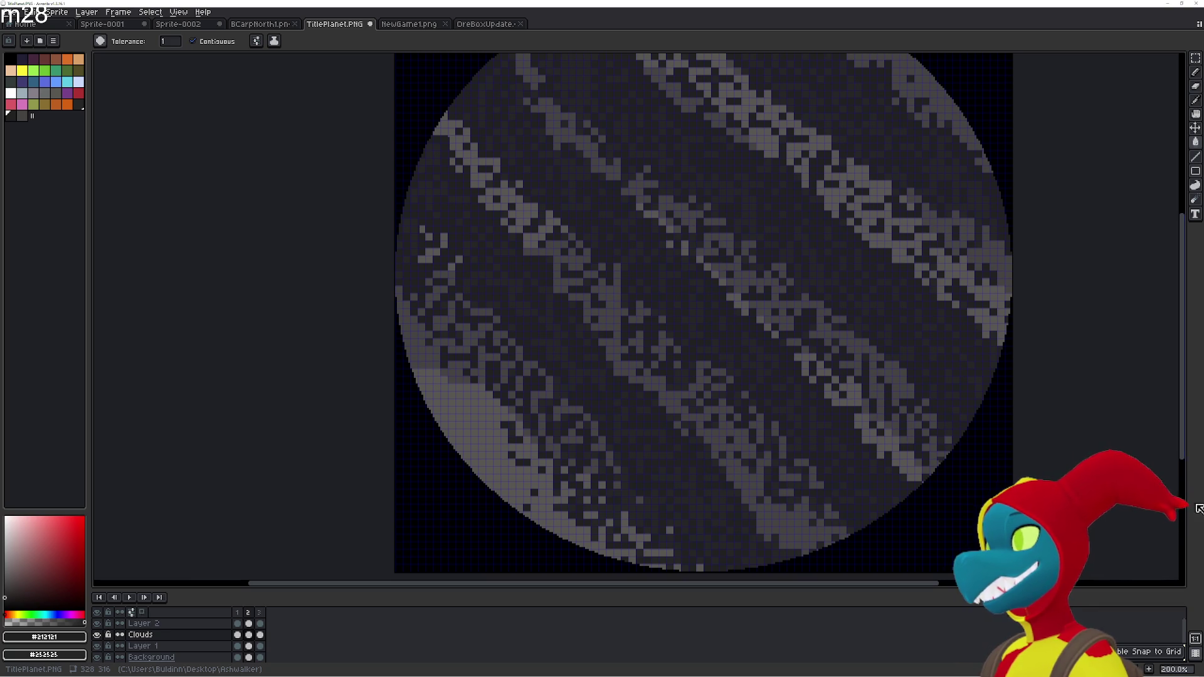
scroll(597, 424, "up", 1)
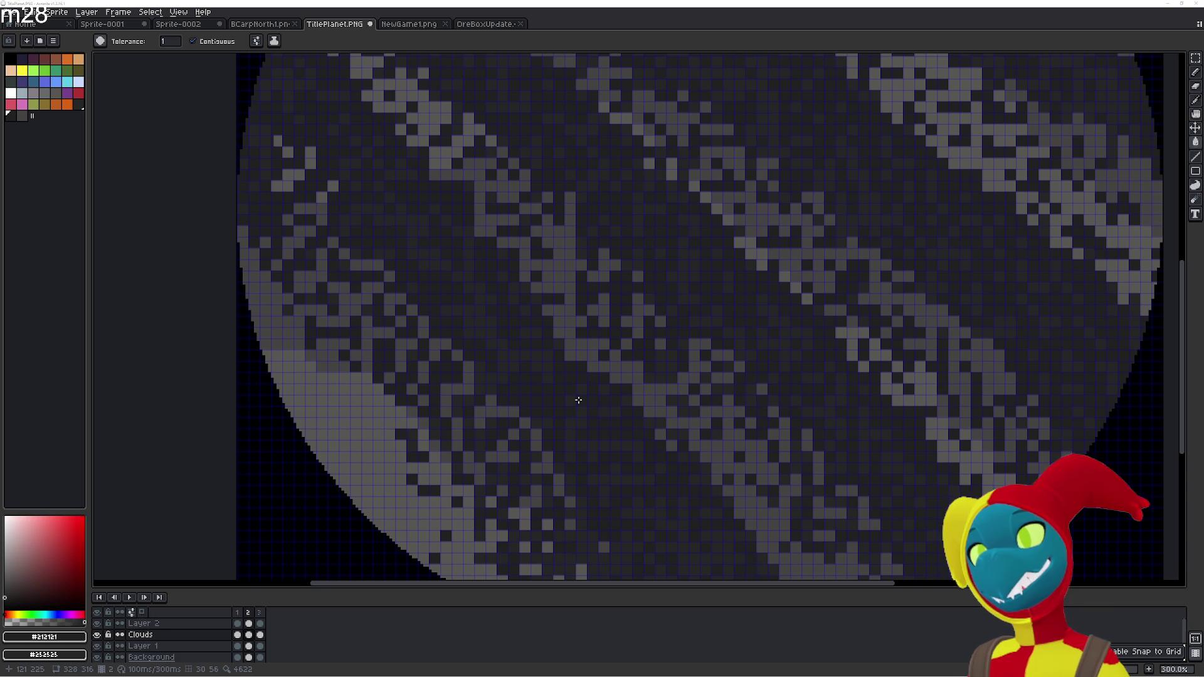
scroll(578, 400, "down", 1)
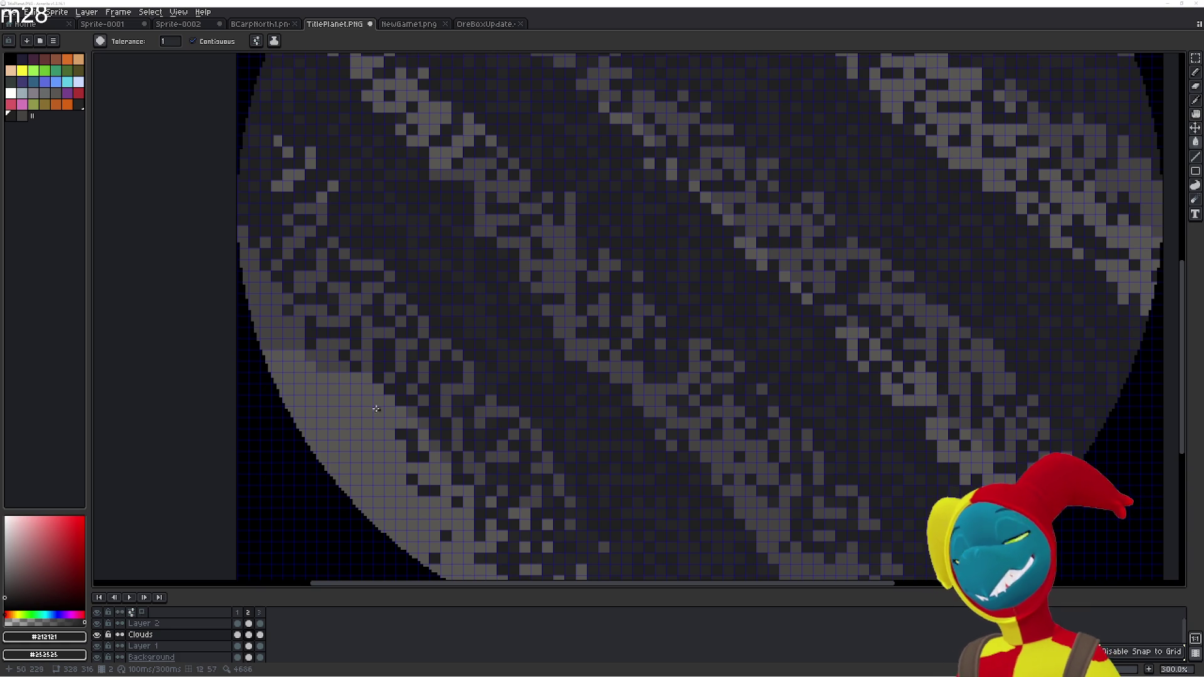
scroll(574, 396, "up", 1)
key("e")
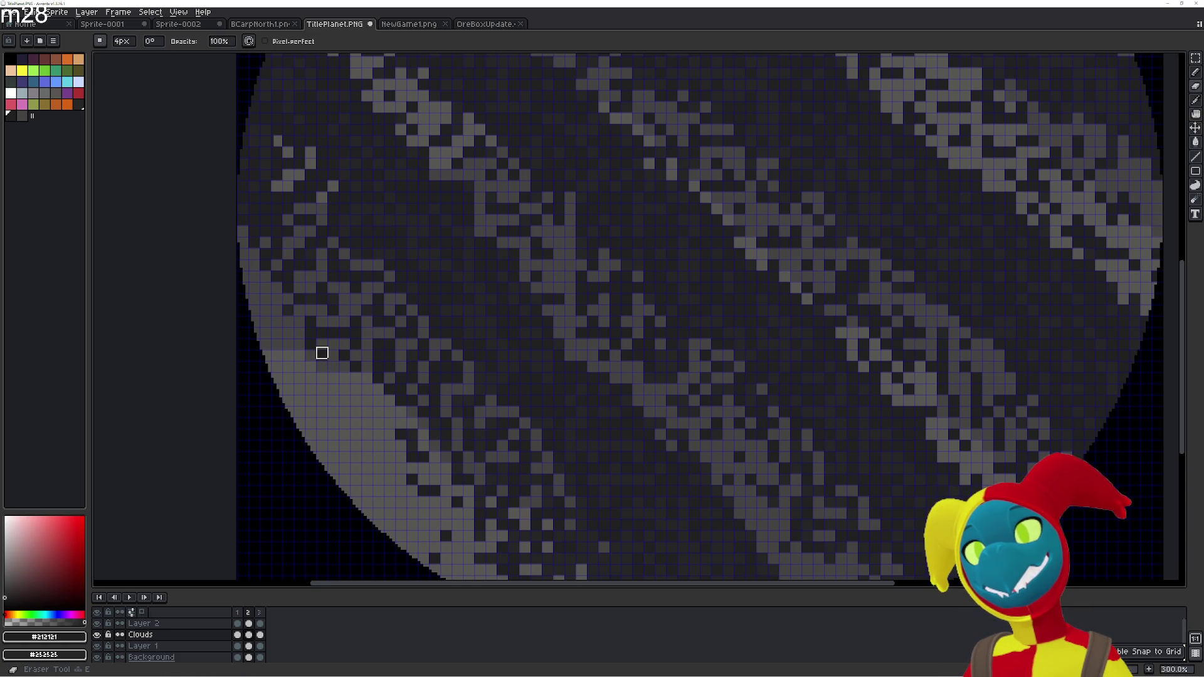
scroll(328, 375, "down", 1)
scroll(448, 417, "up", 1)
key("Right")
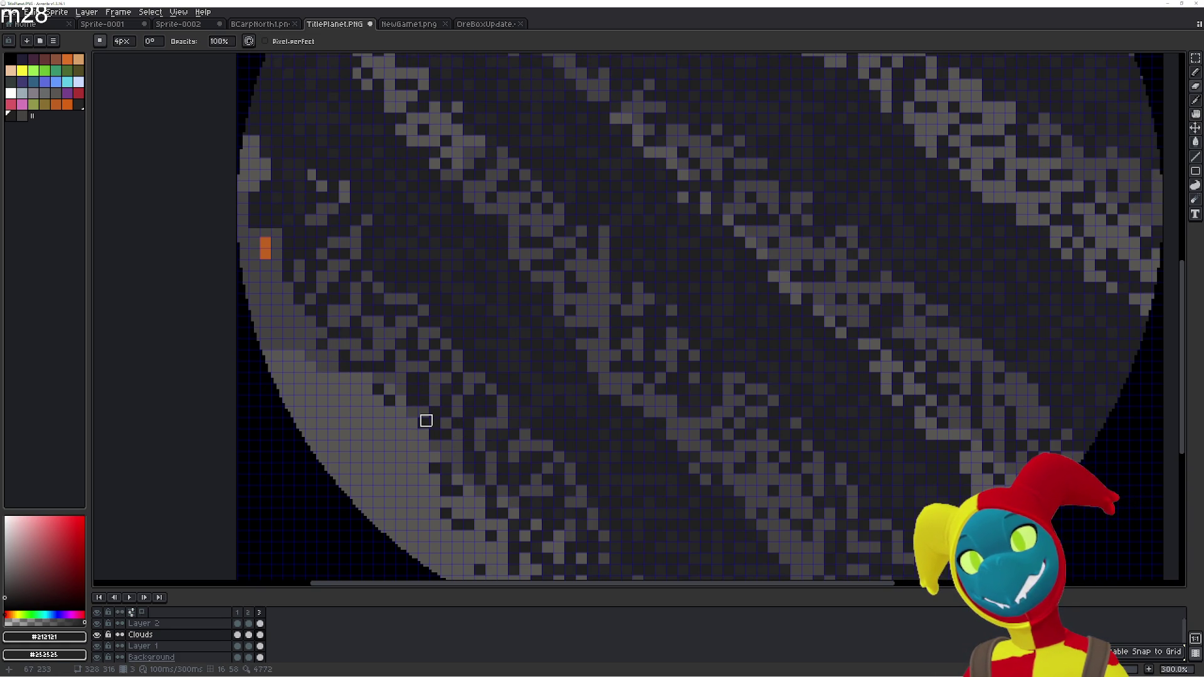
left_click(265, 254)
left_click(265, 242)
Flip between frames 2 and 3, panning across the planet, to compare the cloud bands
key("Left")
mouse_move(282, 161)
left_mouse_down()
mouse_move(476, 350)
mouse_move(492, 457)
left_mouse_up()
key("Right")
key("Left")
key("Right")
key("Left")
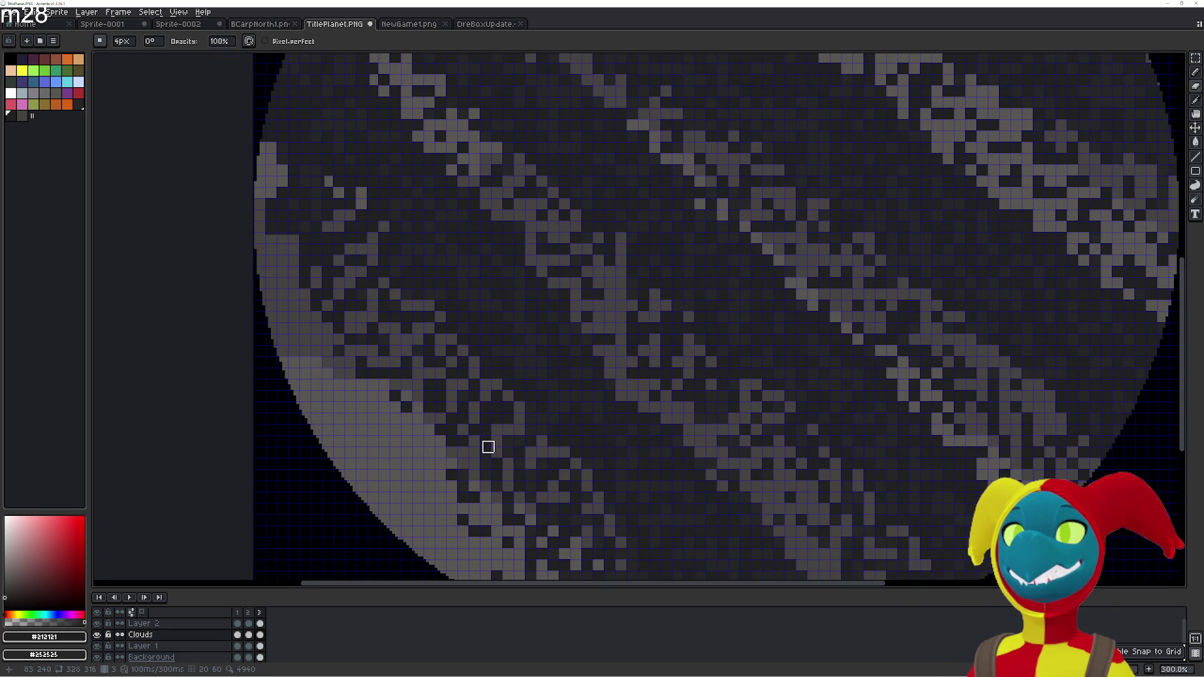
key("Right")
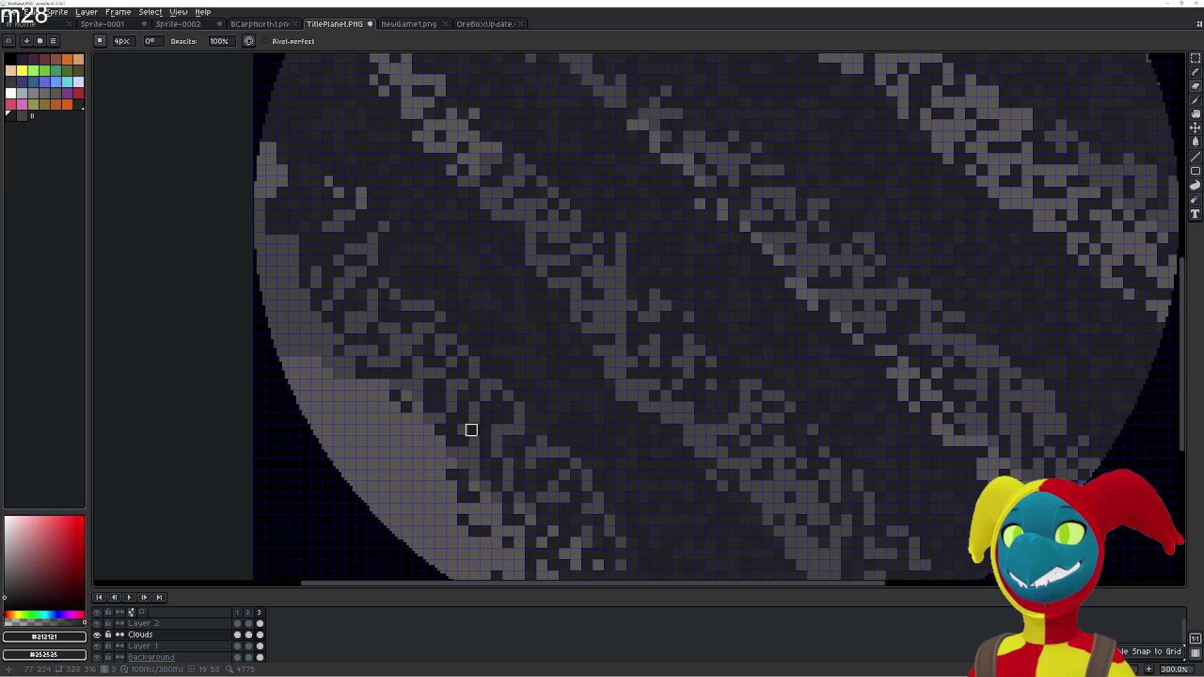
key("Left")
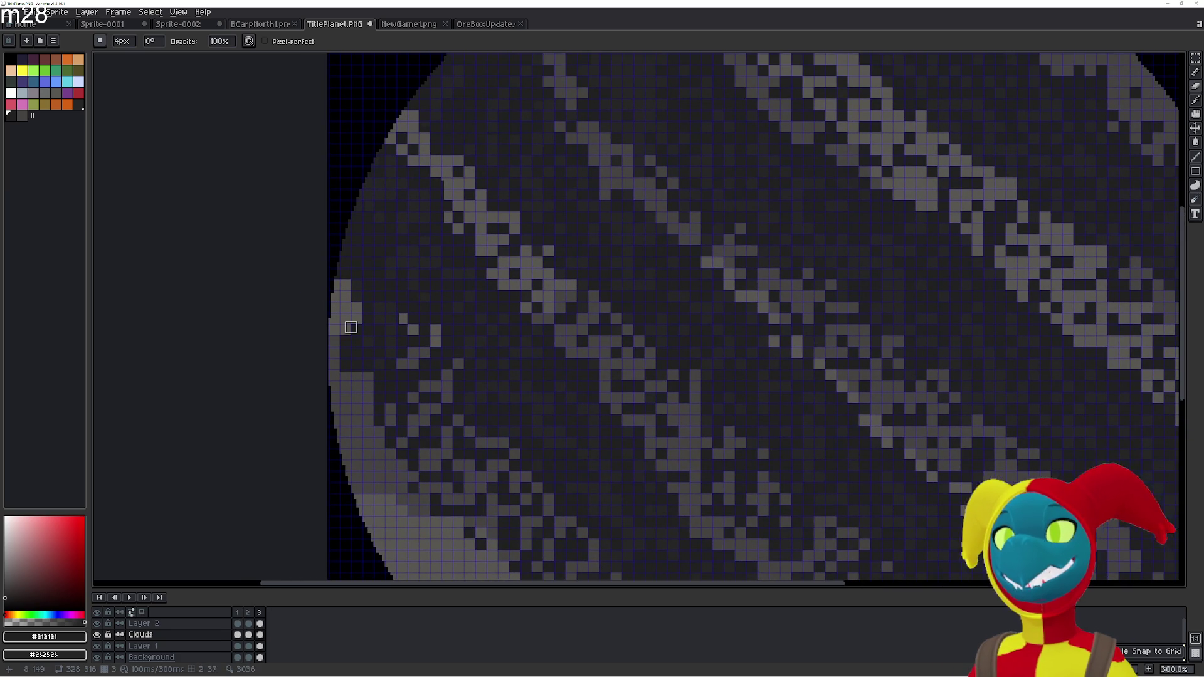
key("Left")
With the Eyedropper active, select the frame 2 cel of the Clouds layer
key("i")
scroll(350, 358, "up", 5)
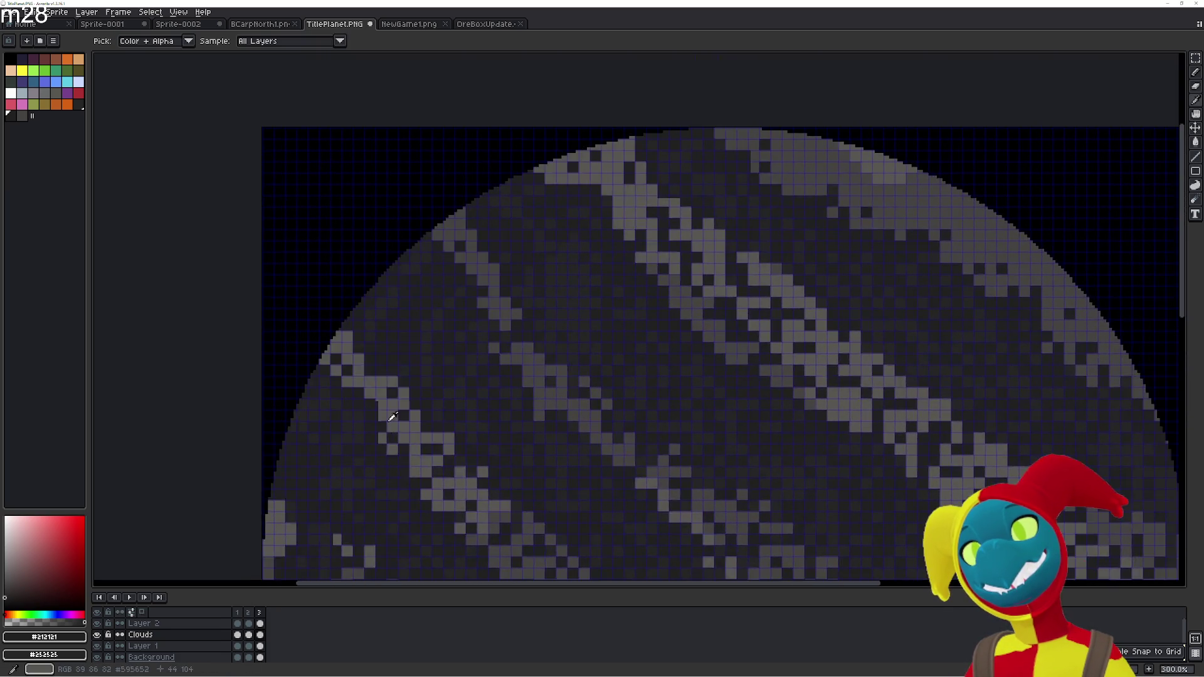
scroll(392, 417, "down", 2)
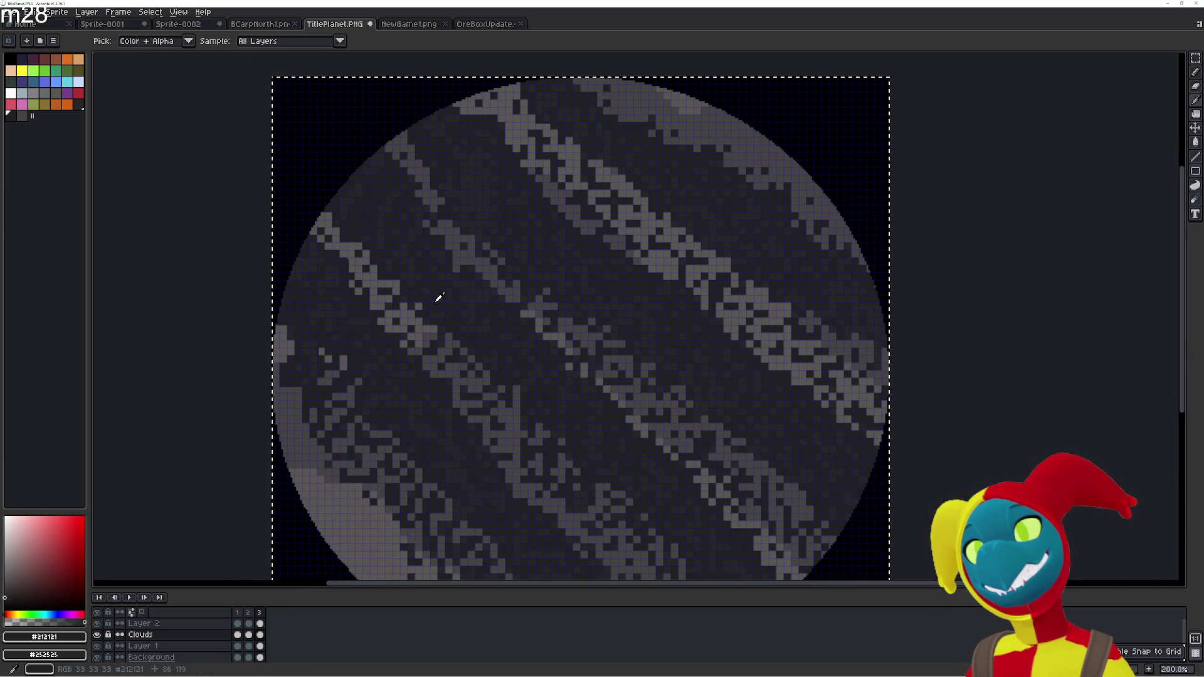
left_click(249, 635)
Preview the animation, add a fourth frame, and shift its Clouds cel down and right
key("Return")
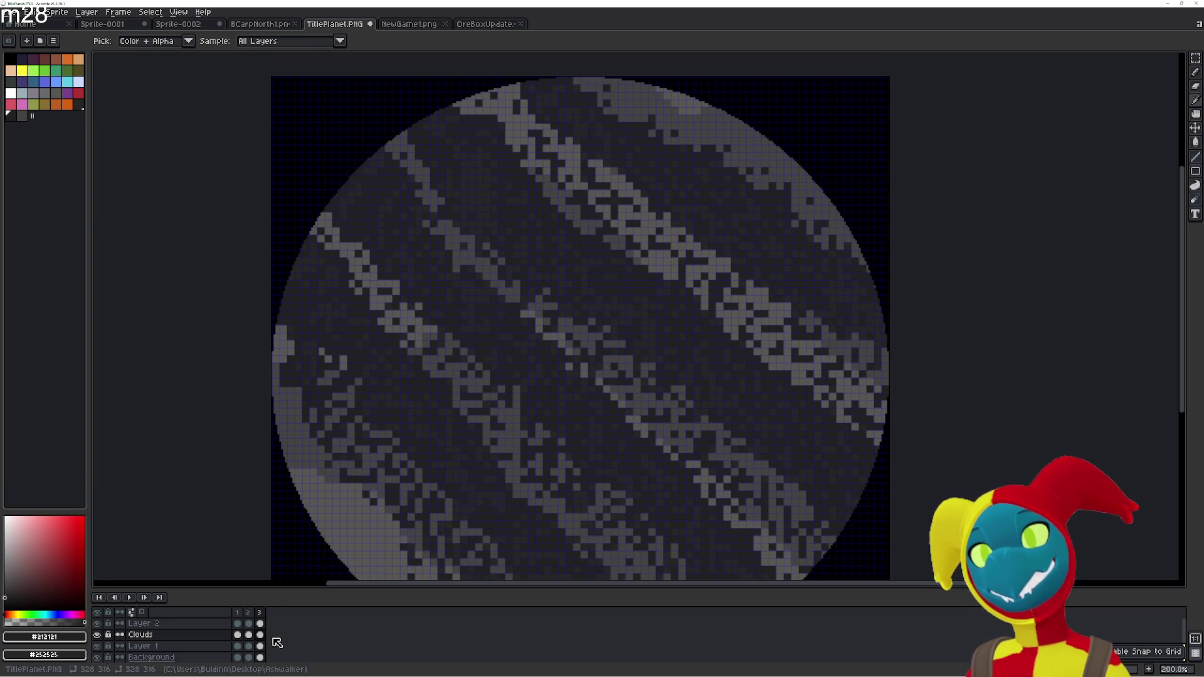
key("alt+n")
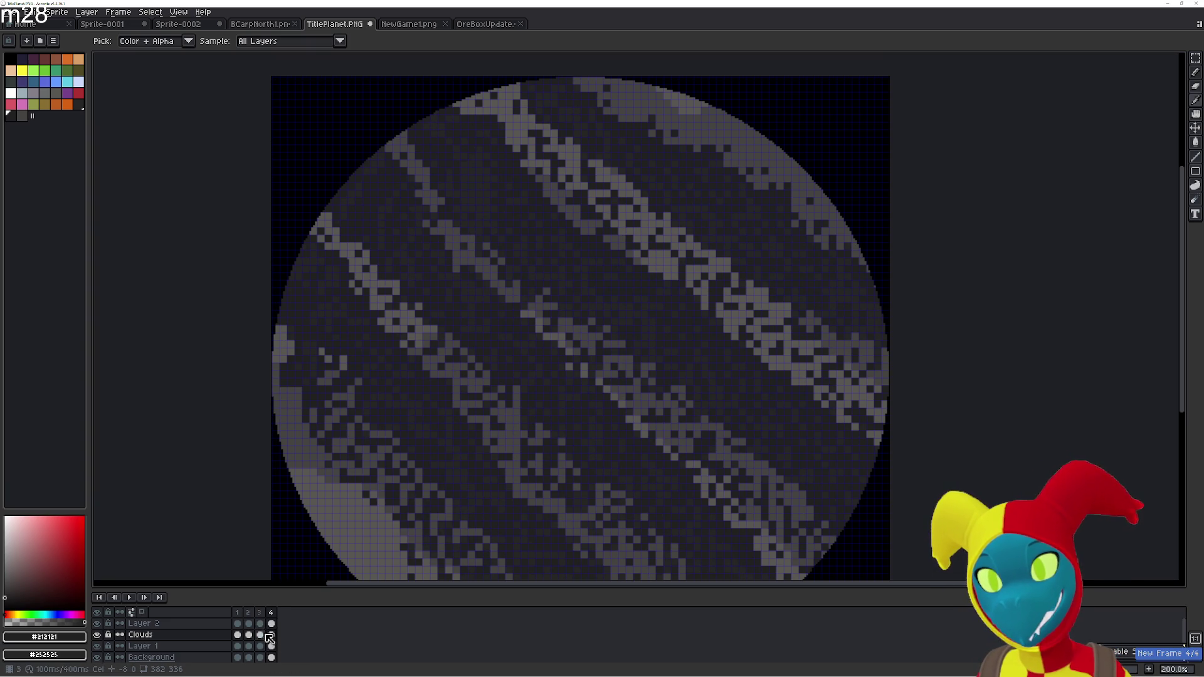
left_click(270, 636)
key("v")
mouse_move(449, 341)
left_mouse_down()
mouse_move(467, 344)
mouse_move(514, 397)
left_mouse_up()
Paint Bucket the orange strip and nearby light grey rim pixels on the left edge dark
key("i")
scroll(416, 344, "up", 1)
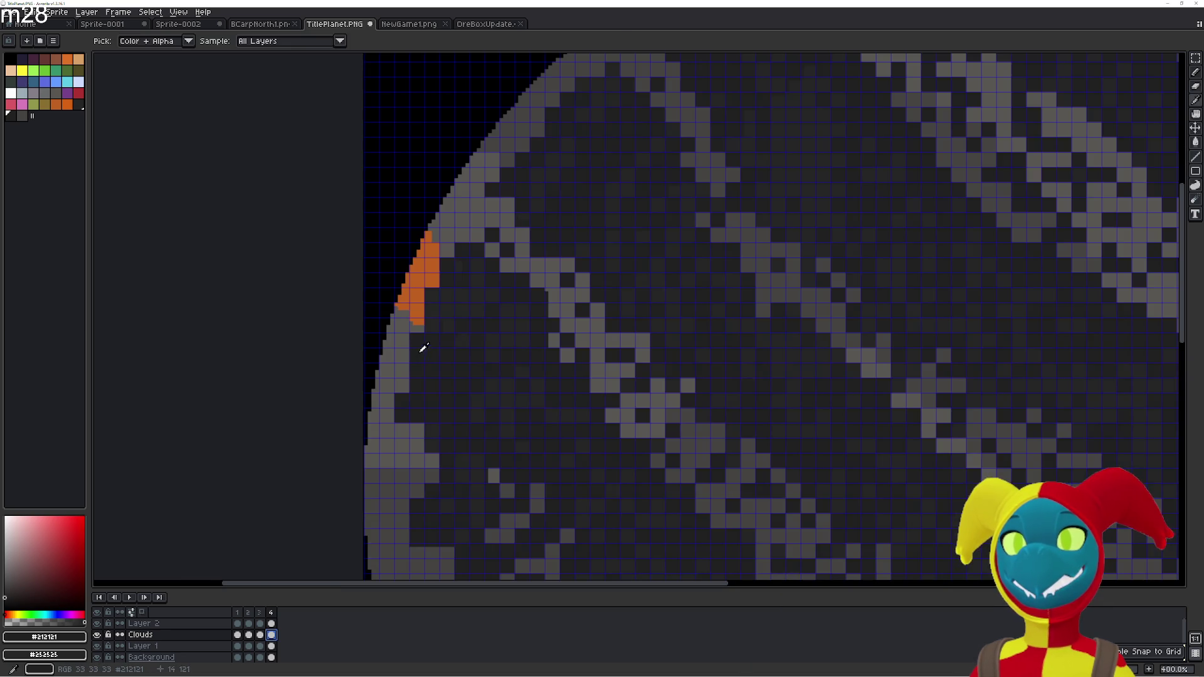
scroll(462, 377, "up", 1)
key("g")
left_click(459, 353)
left_click(443, 349)
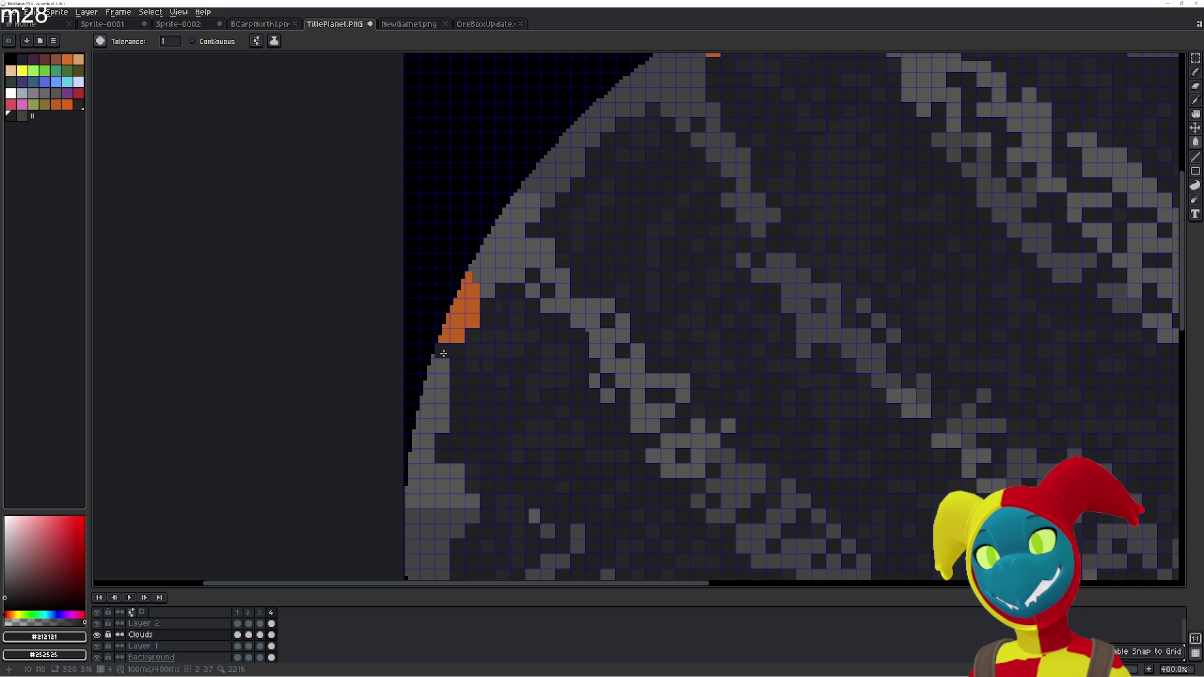
left_click(456, 329)
left_click(461, 304)
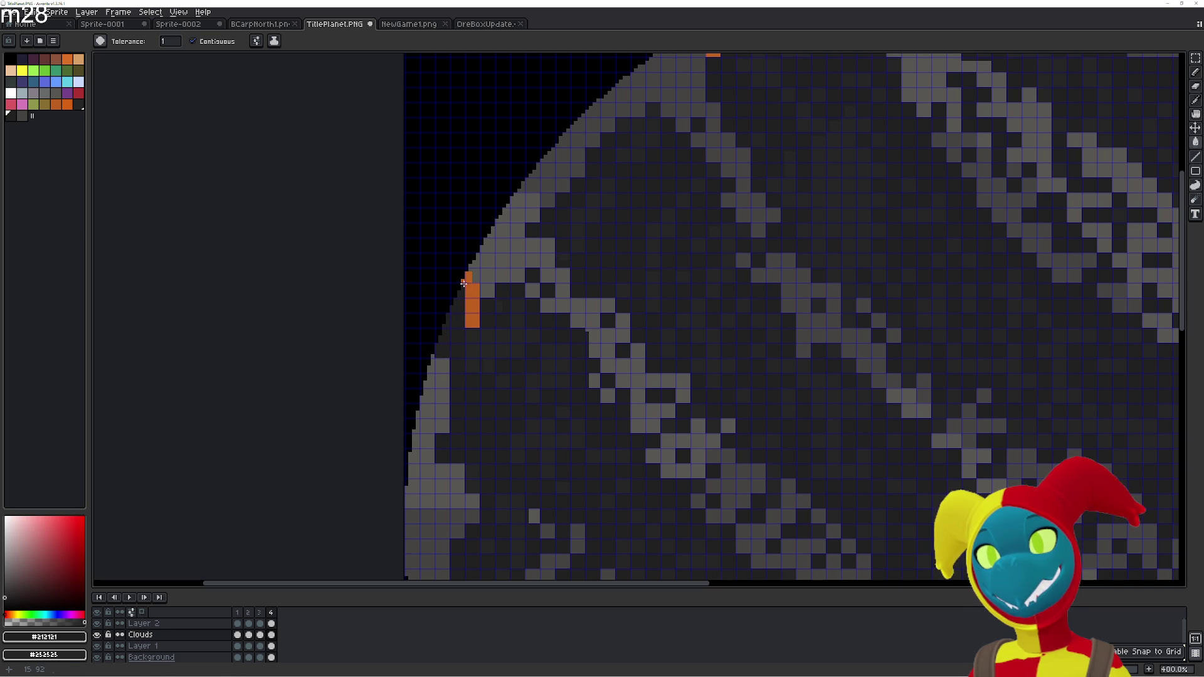
left_click(467, 280)
left_click(472, 306)
left_click(472, 321)
left_click(485, 263)
left_click(486, 248)
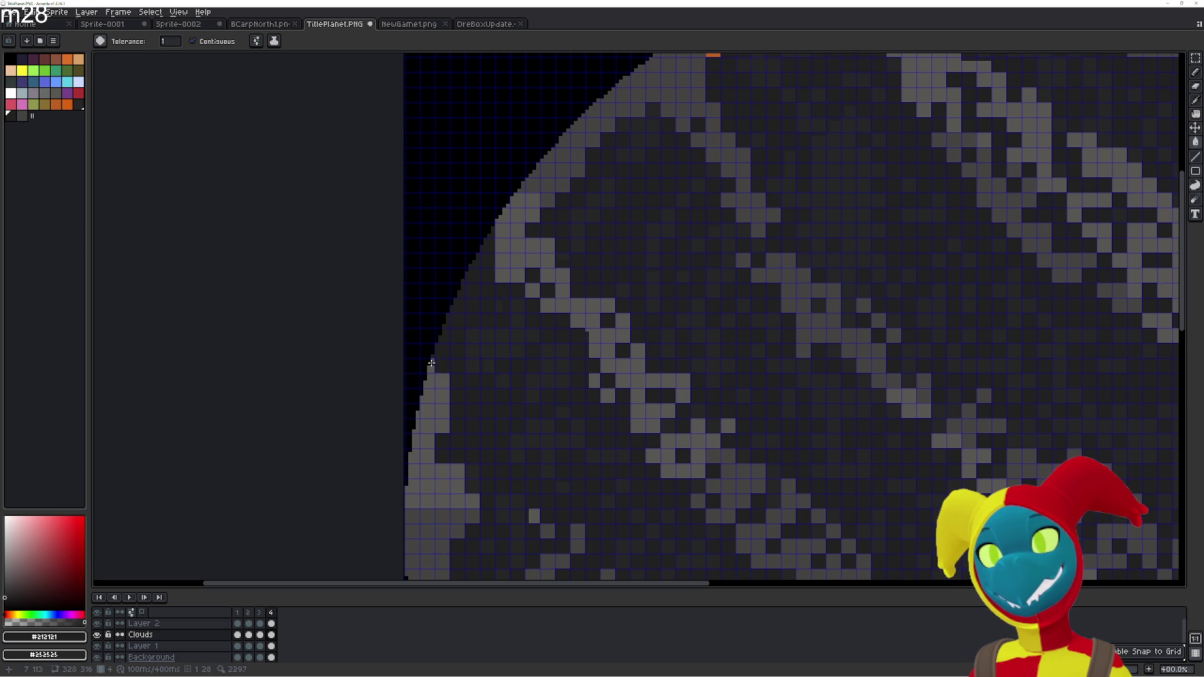
Fill the grey cloud cells along the planet's upper-left rim dark
scroll(473, 334, "down", 3)
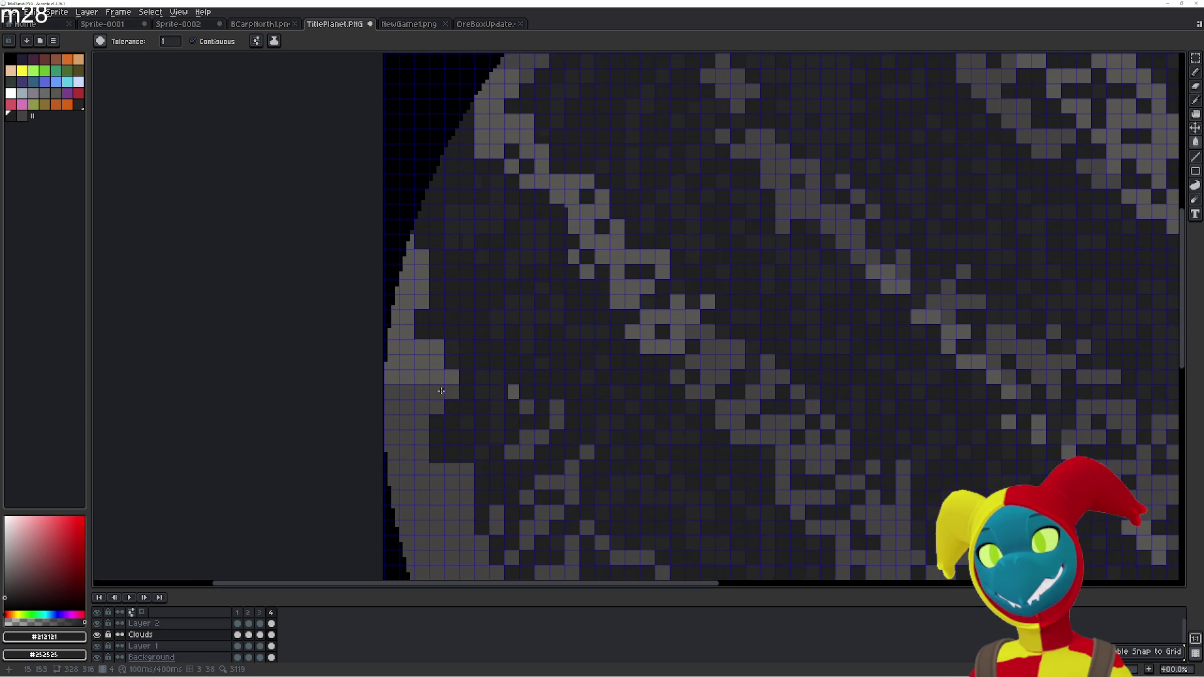
scroll(491, 394, "up", 2)
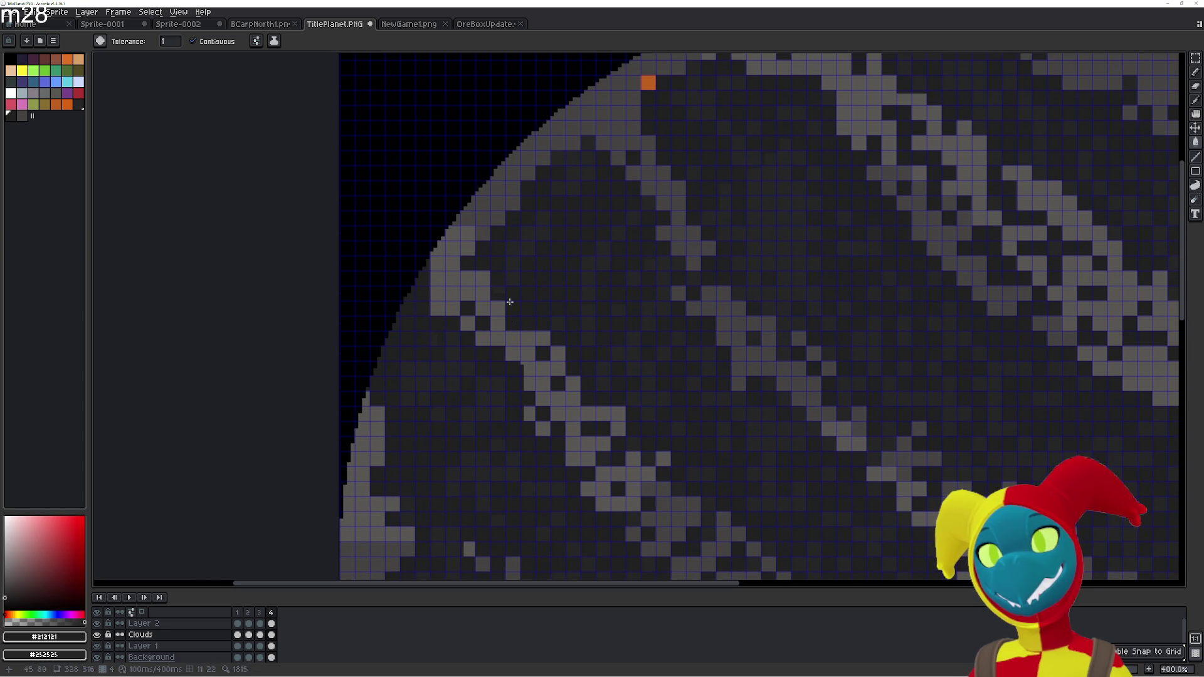
left_click(481, 204)
left_click(494, 214)
left_click(512, 159)
left_click(497, 202)
left_click(500, 172)
left_click(514, 173)
left_click(527, 158)
left_click(528, 145)
left_click(530, 169)
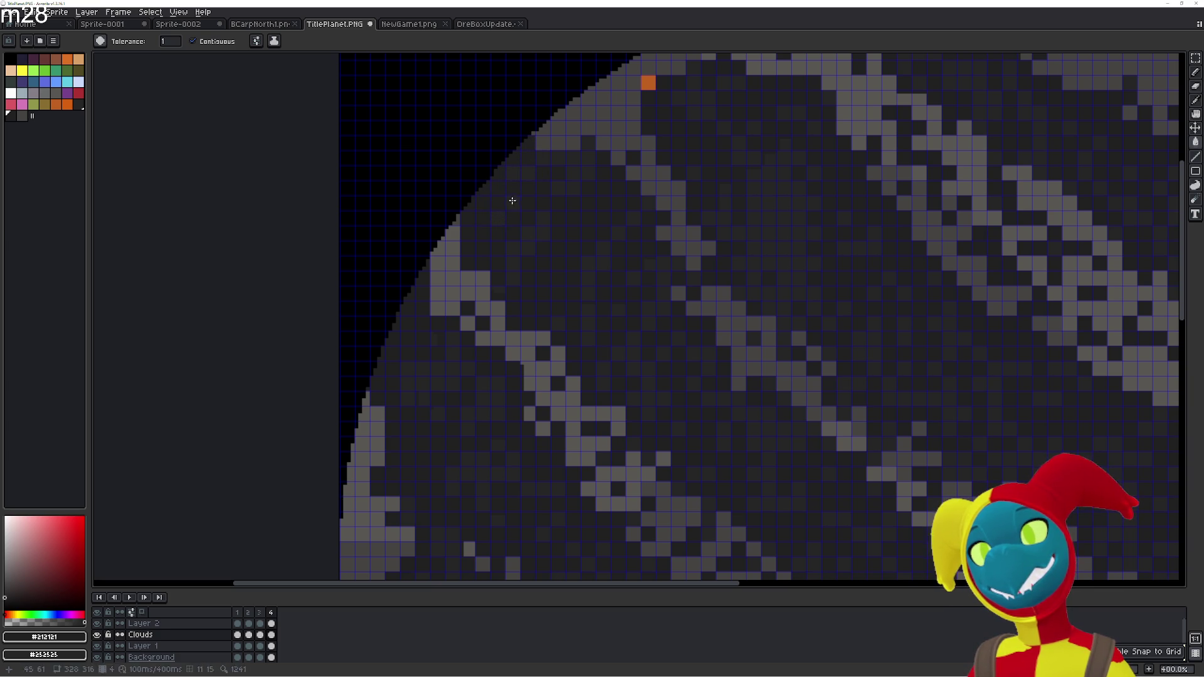
Darken two more rim cells, undo the mistaken fill and re-pencil those cells grey
left_click(458, 273)
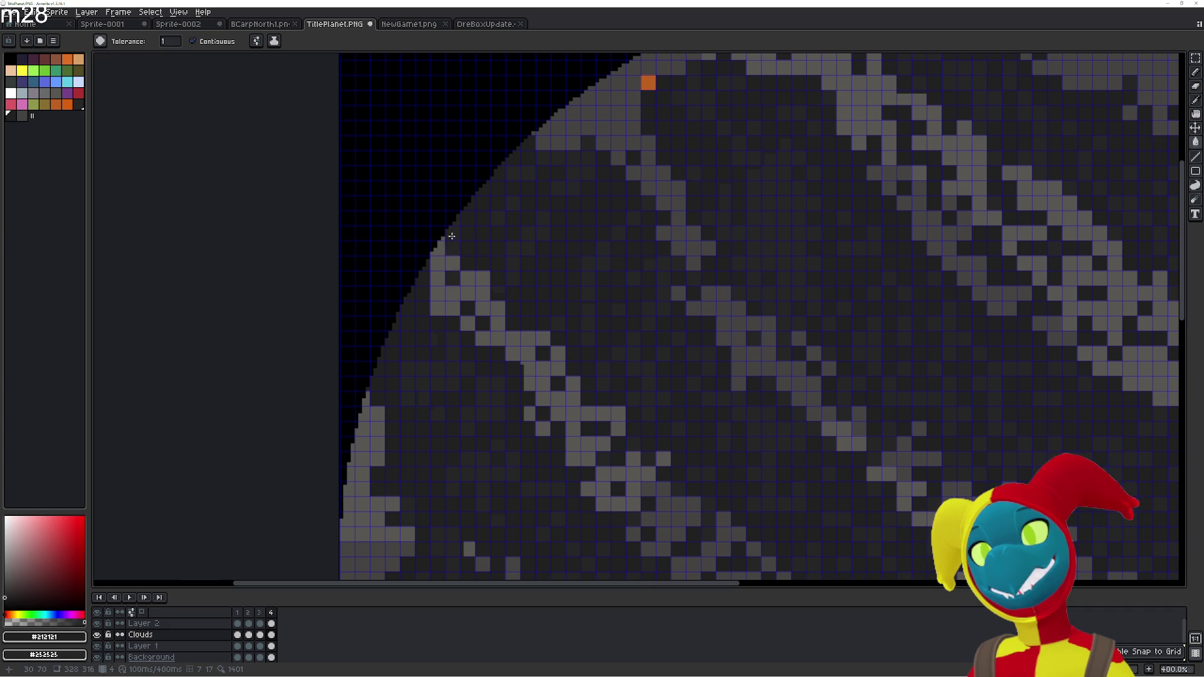
left_click(437, 247)
left_click_drag(519, 256, 495, 283)
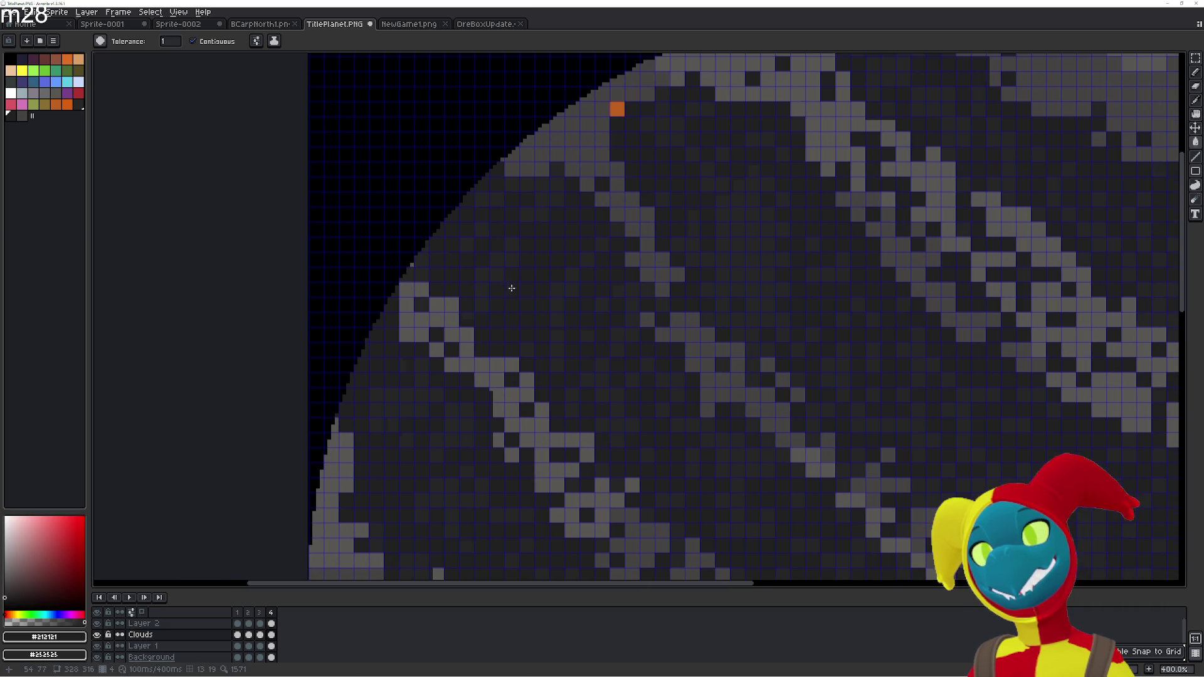
key("ctrl+z")
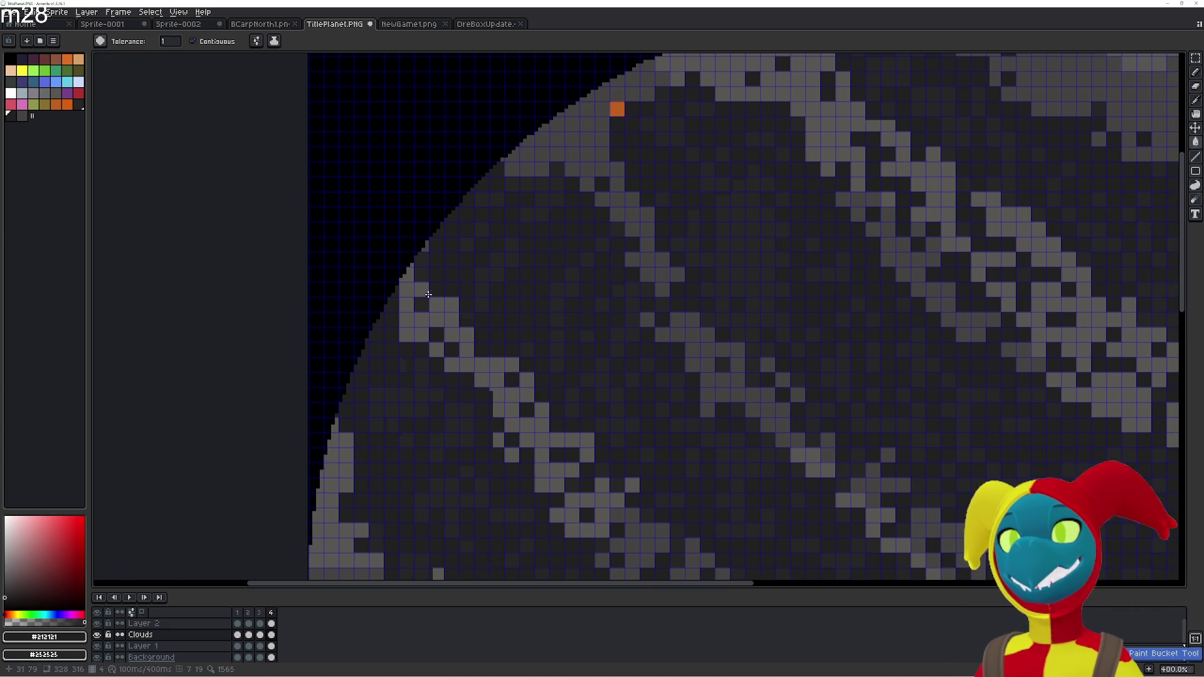
key("b")
left_click(422, 305)
left_click(436, 244)
Compare frames 3 and 4, then bucket-fill the stray light pixels at the left edge dark
key("Left")
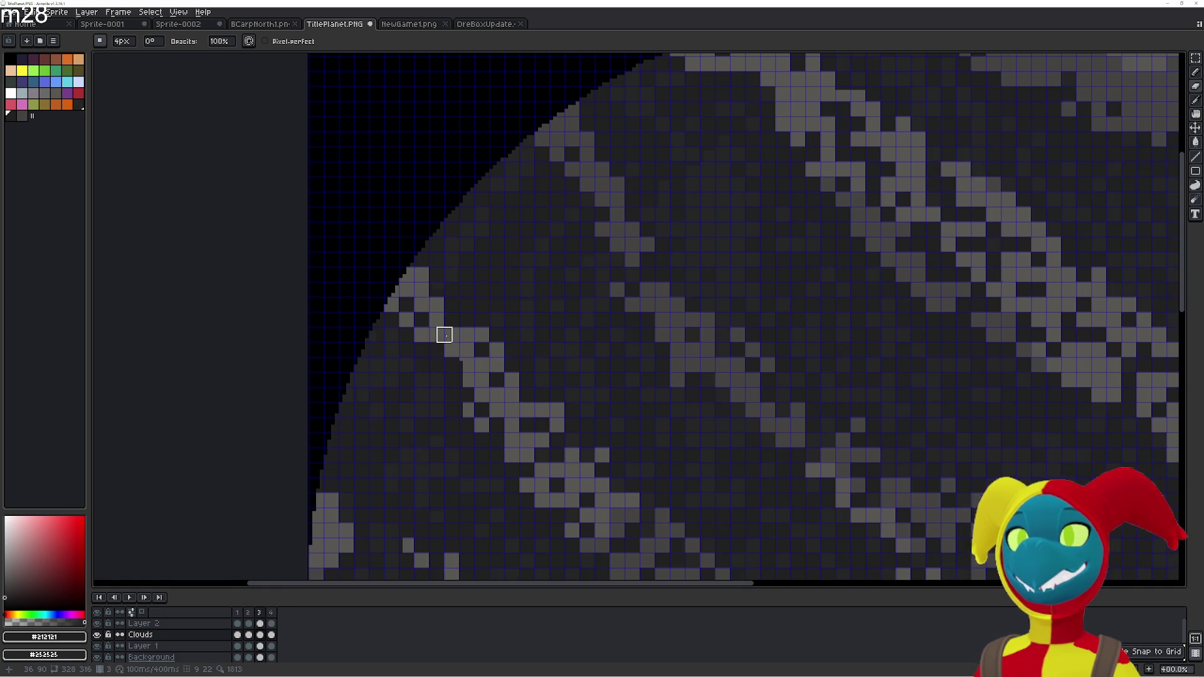
key("Right")
key("Left")
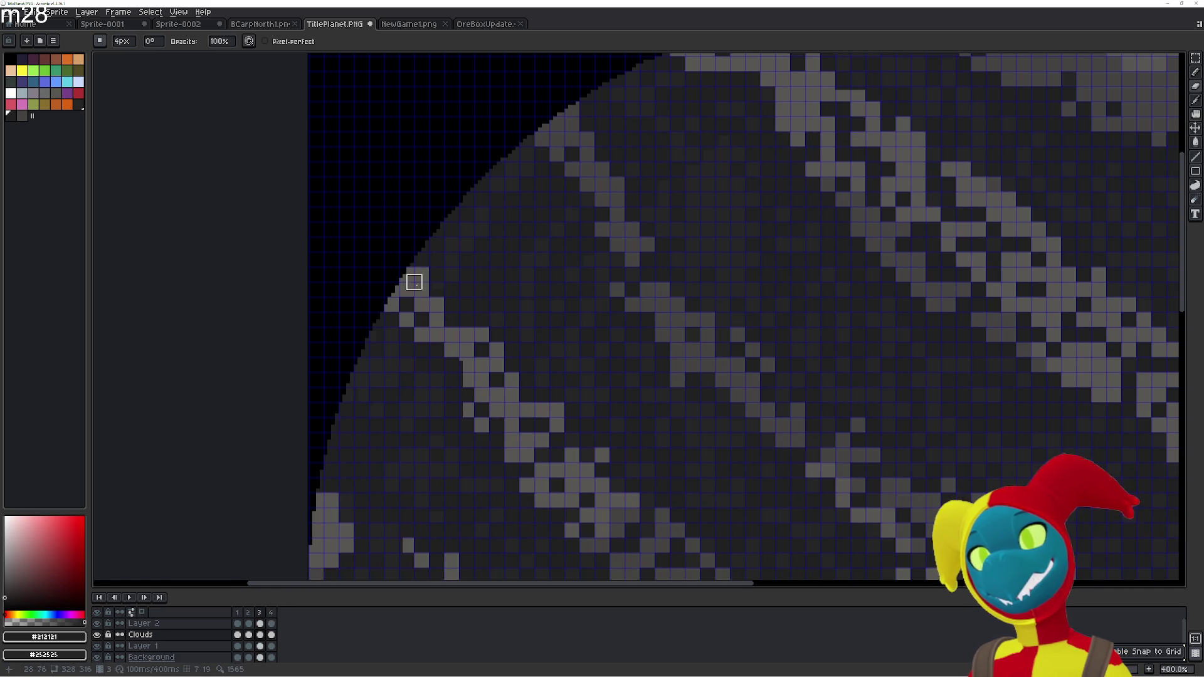
key("Left")
key("Right")
key("Right")
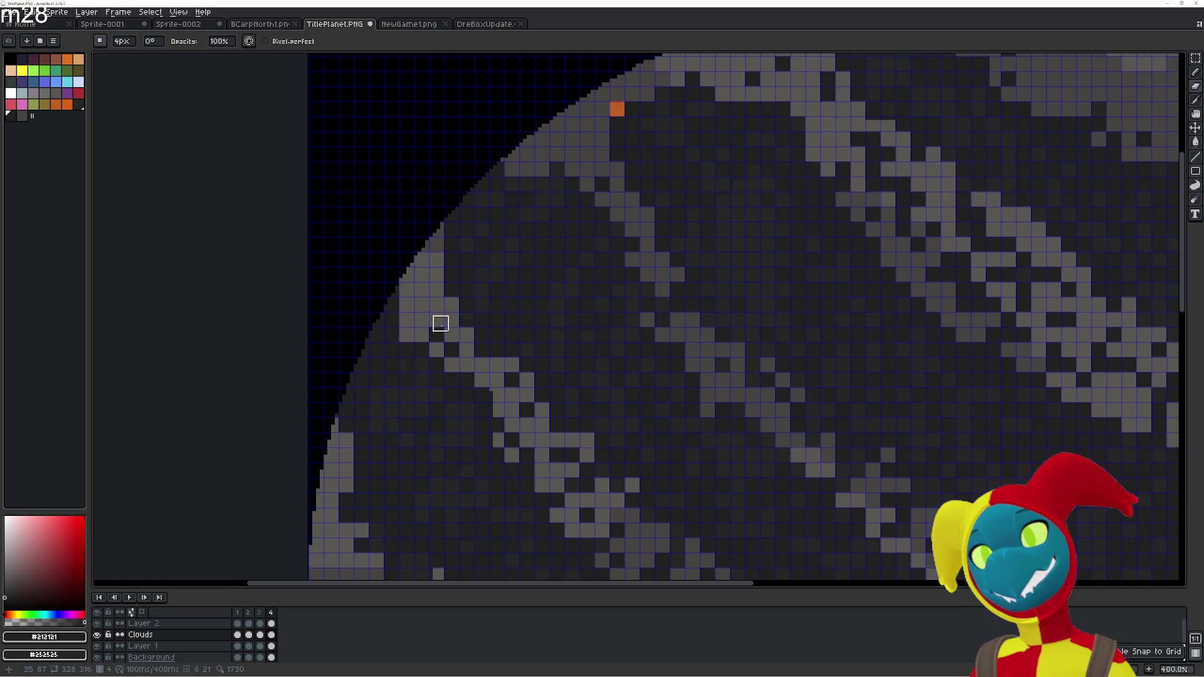
key("b")
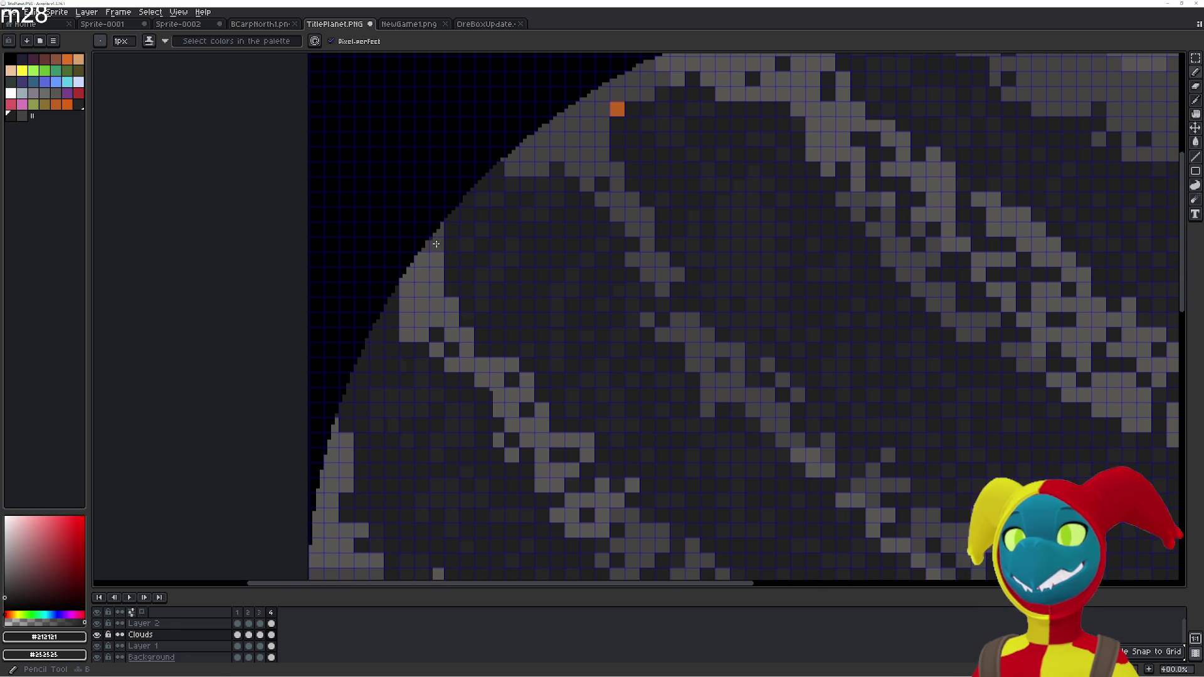
key("e")
key("g")
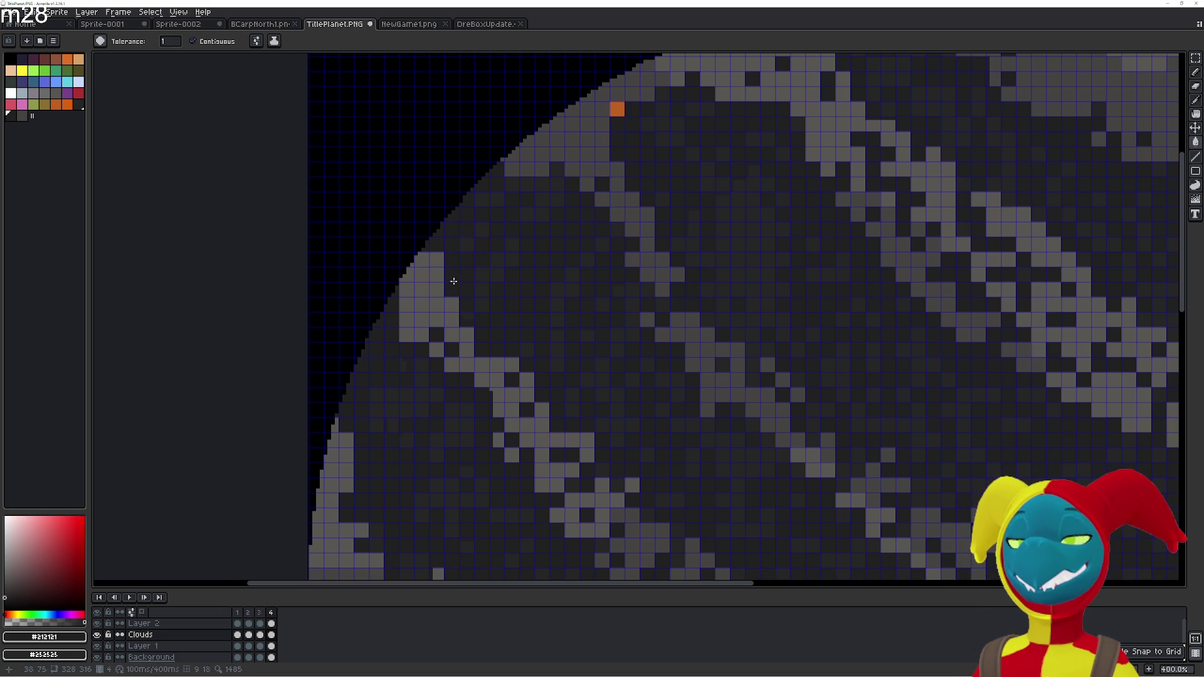
left_click(406, 320)
left_click(408, 335)
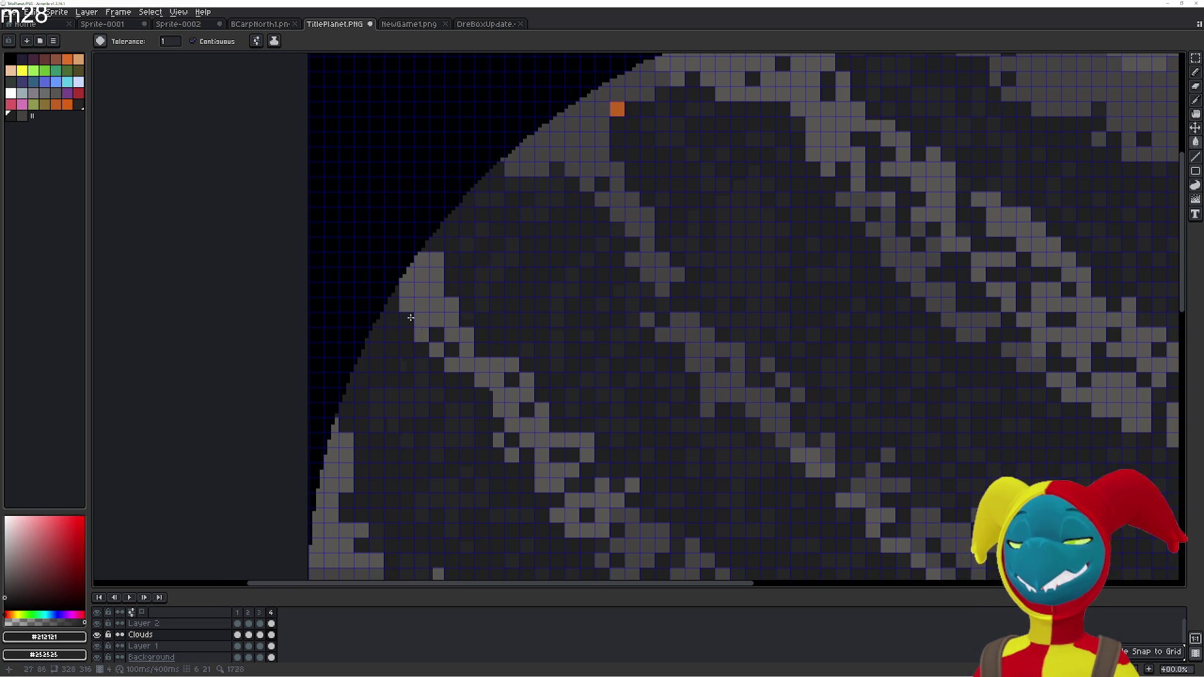
Briefly preview the animation, then paint the light cloud cells near the top rim dark
scroll(407, 312, "up", 5)
scroll(459, 276, "right", 3)
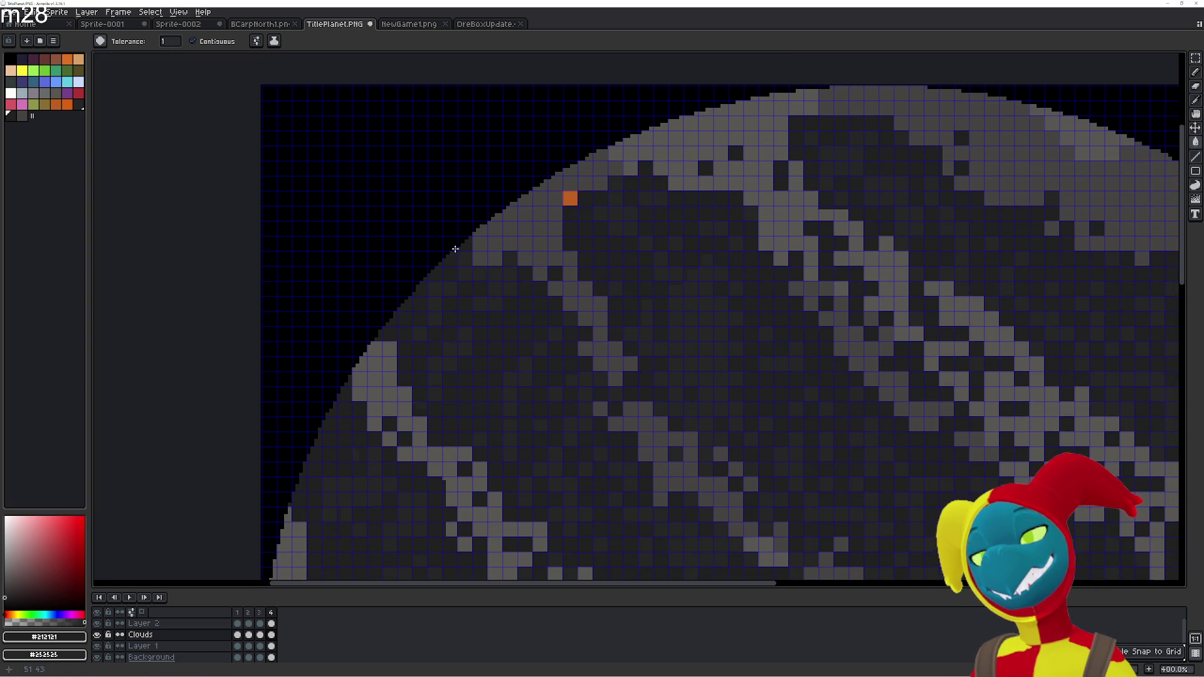
key("Return")
key("Return")
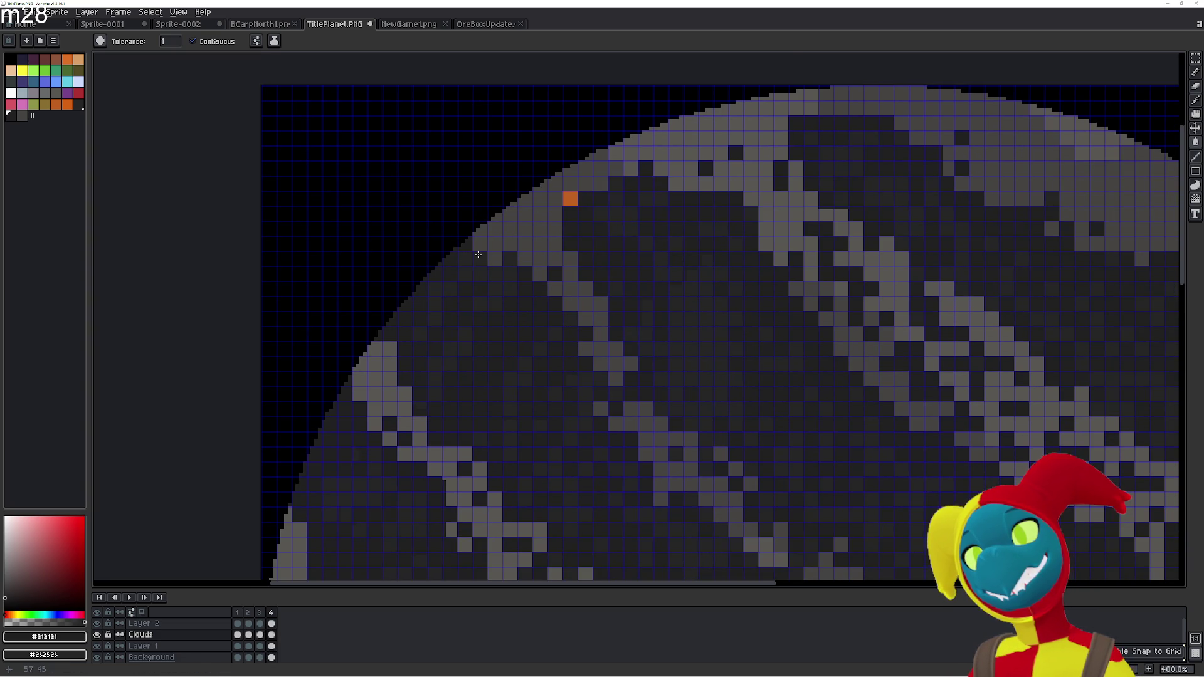
key("Return")
key("Return")
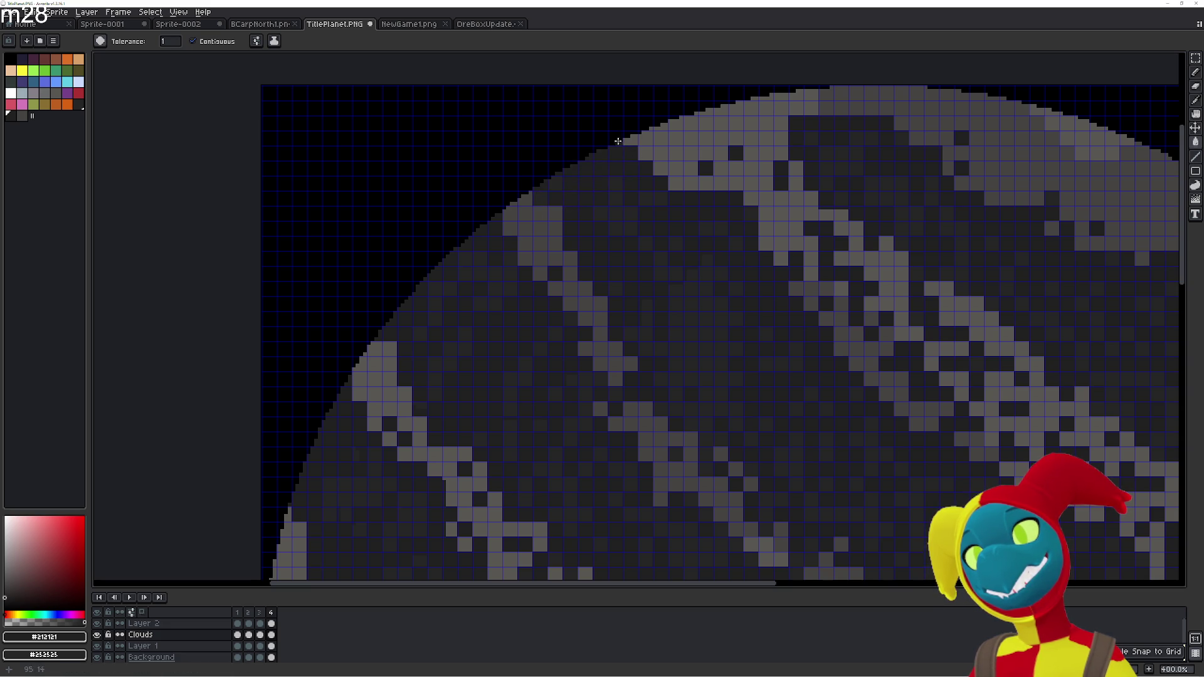
left_click_drag(653, 127, 662, 150)
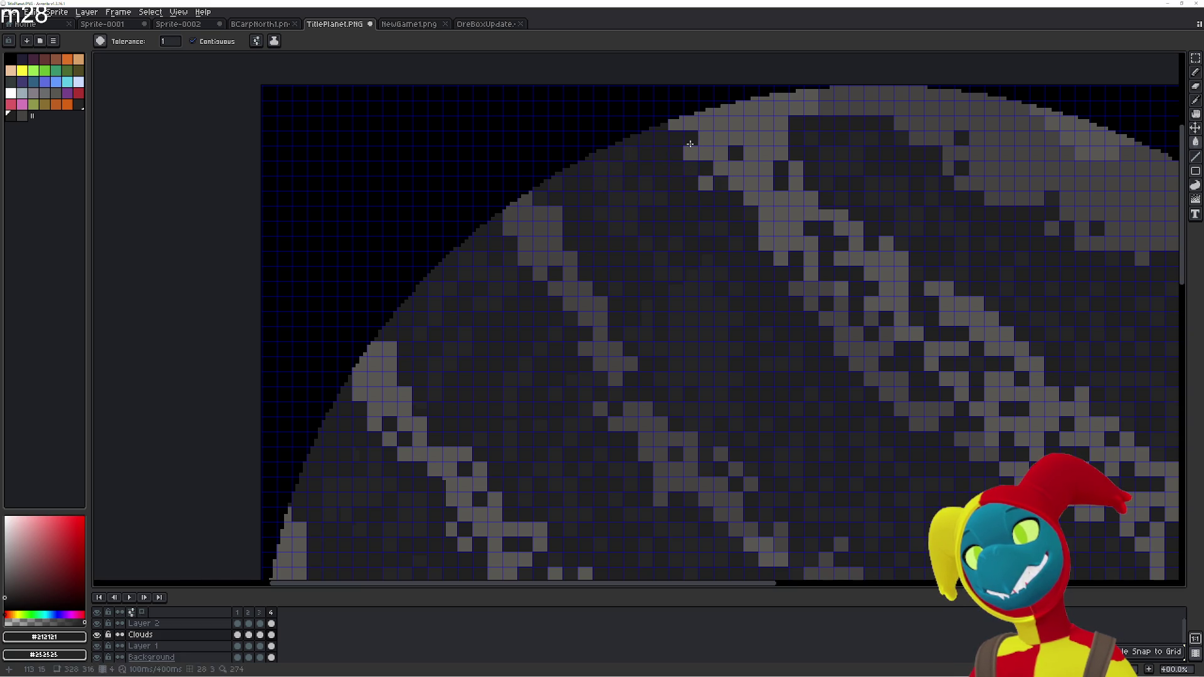
left_click_drag(701, 179, 736, 183)
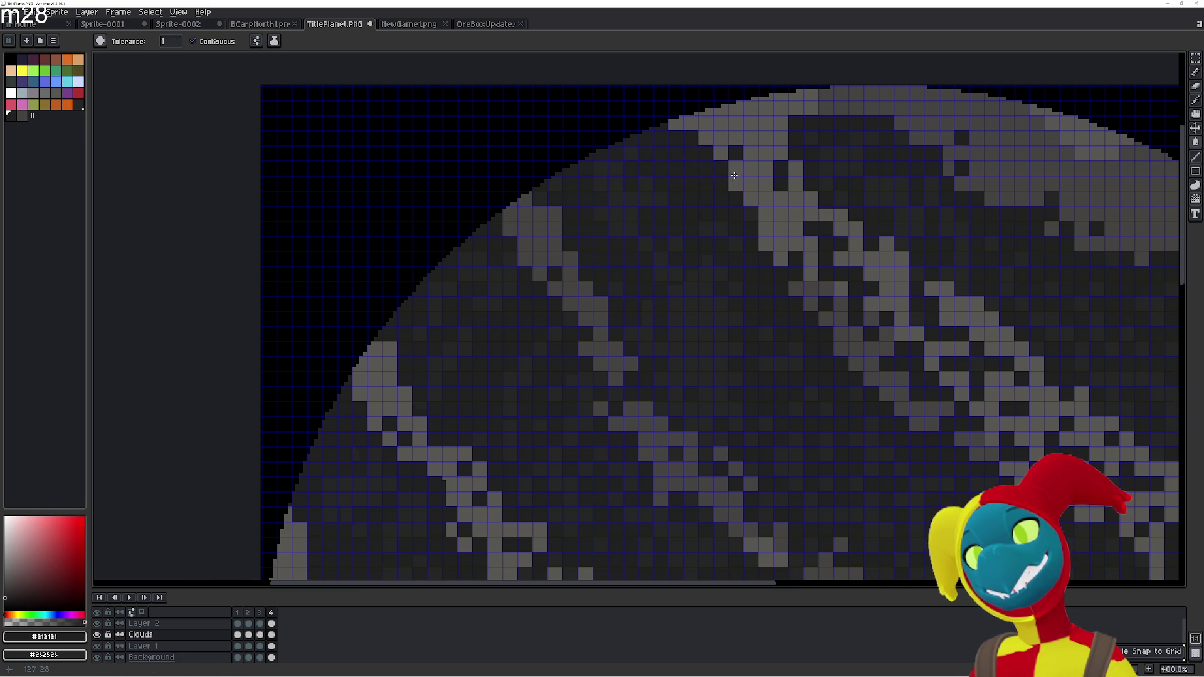
mouse_move(683, 120)
left_mouse_down()
mouse_move(673, 128)
mouse_move(701, 125)
left_mouse_up()
left_click(690, 119)
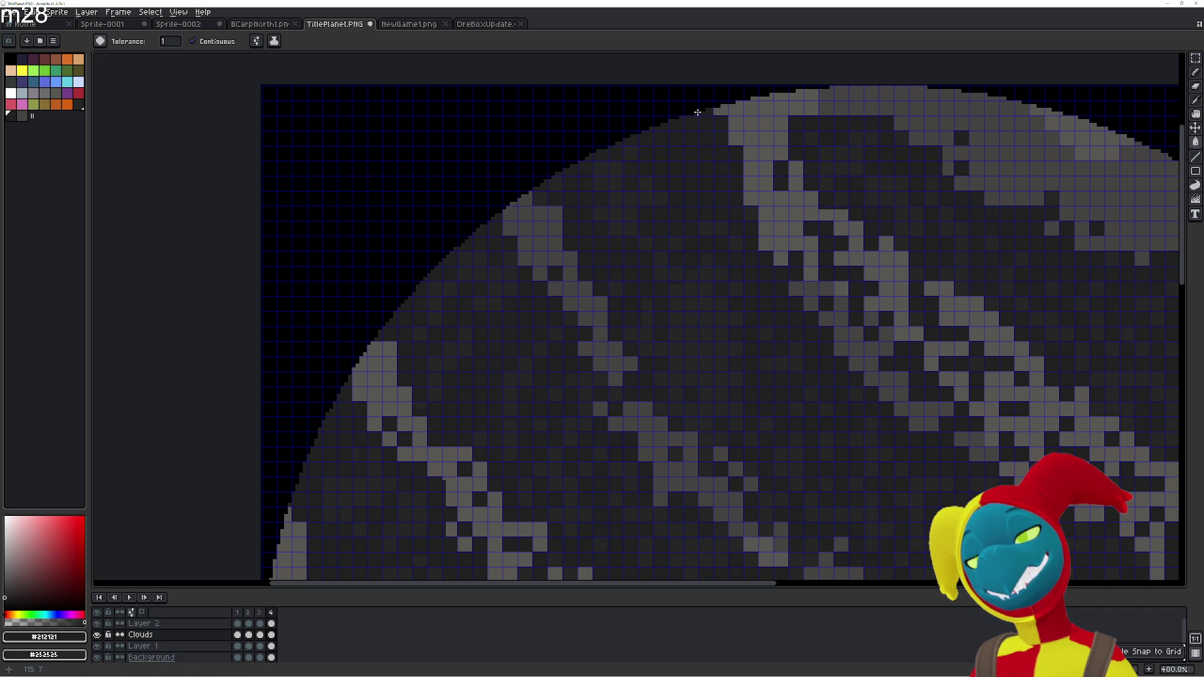
Darken the cloud cells along the planet's top edge and the small light patches beside them
scroll(689, 157, "up", 2)
scroll(690, 157, "right", 3)
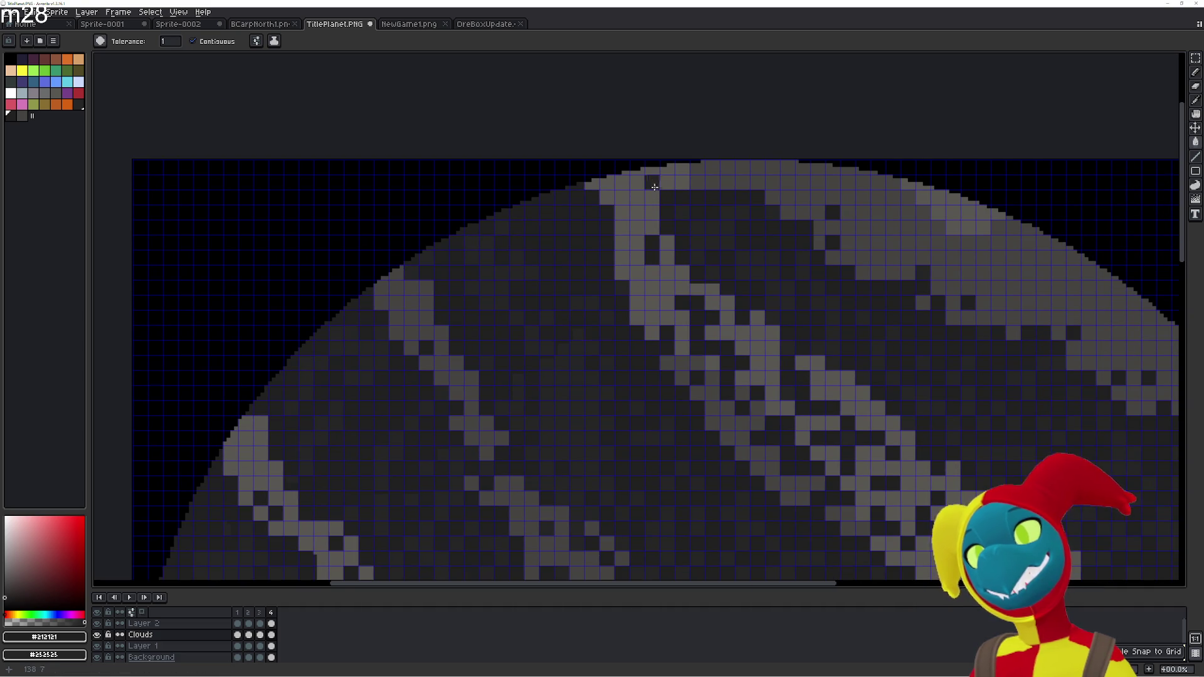
left_click_drag(655, 168, 746, 168)
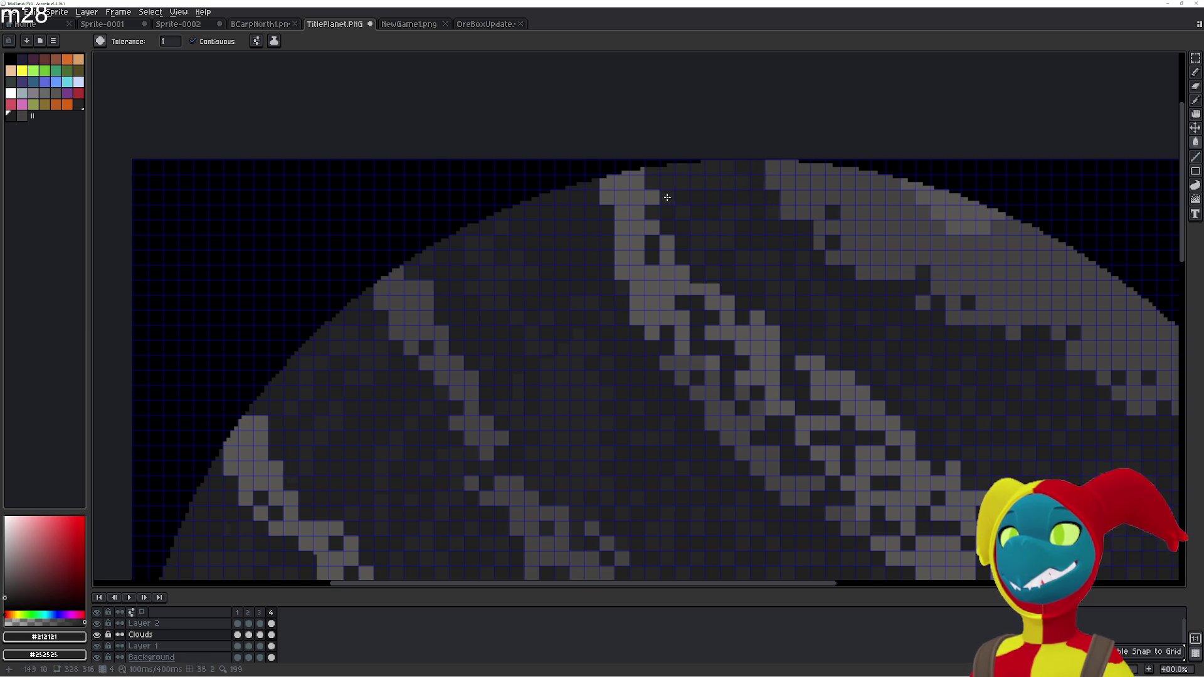
left_click(783, 213)
left_click(818, 243)
left_click(818, 229)
left_click_drag(816, 266, 743, 235)
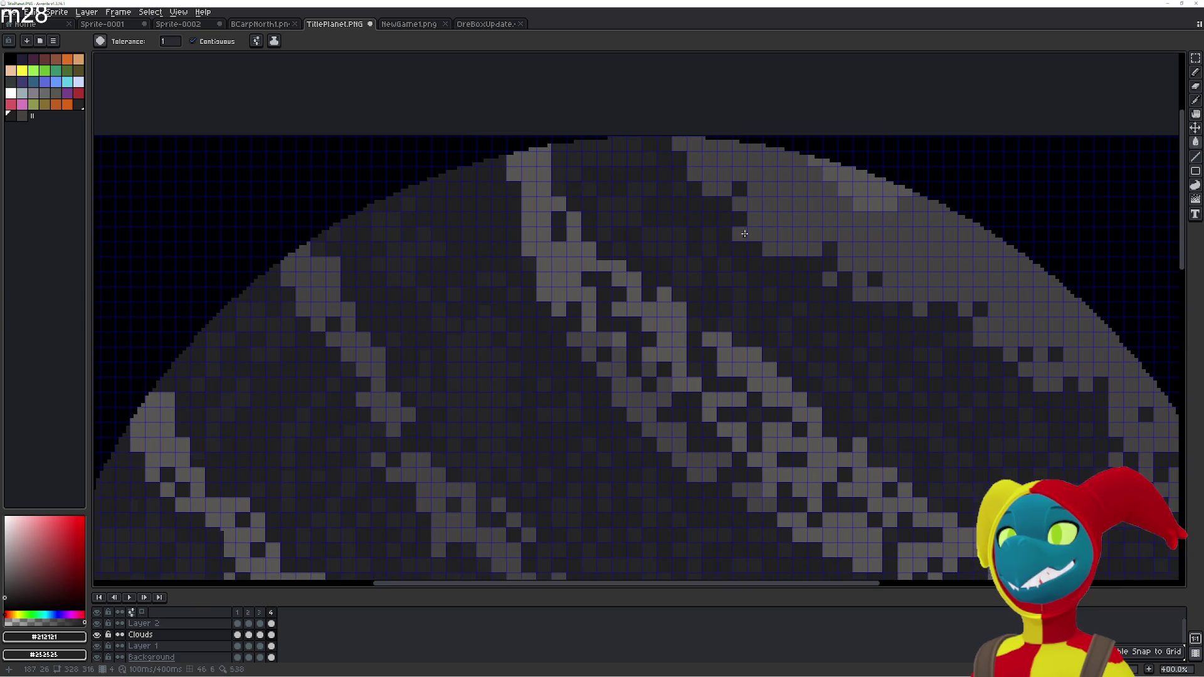
left_click(829, 279)
mouse_move(869, 309)
left_mouse_down()
mouse_move(737, 277)
mouse_move(644, 225)
left_mouse_up()
left_click(727, 246)
Fill the remaining light cells along the top rim dark and pan toward the right side
left_click(610, 190)
left_click(588, 182)
left_click(543, 144)
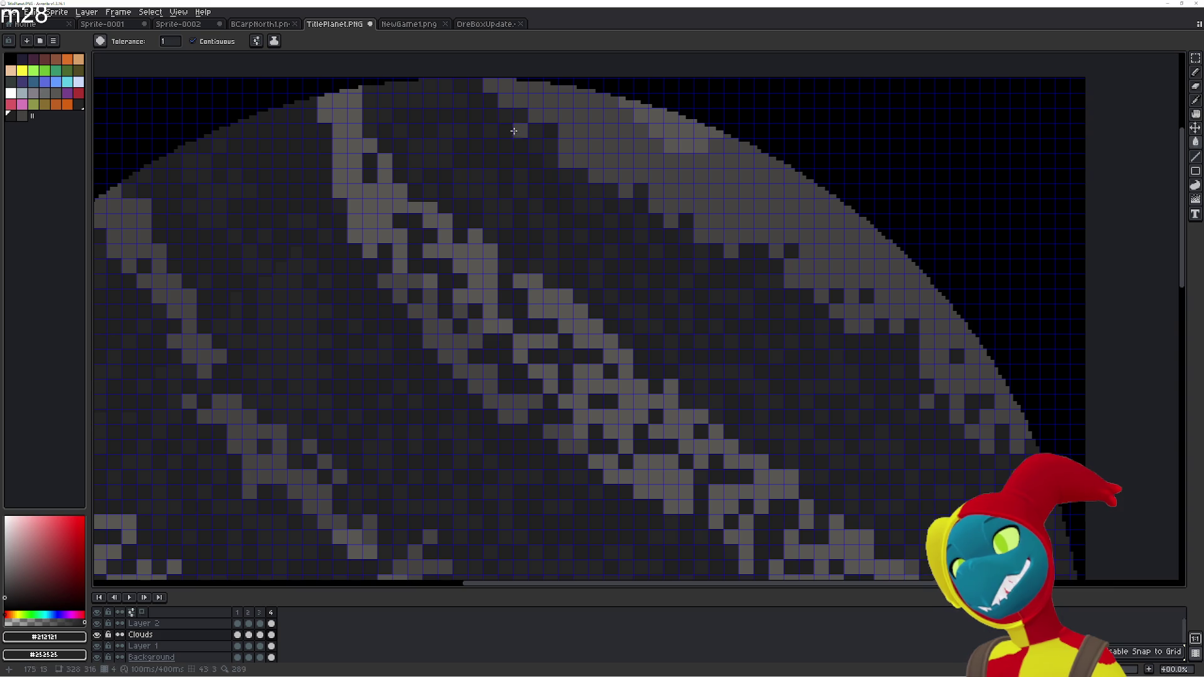
left_click(516, 121)
left_click(506, 102)
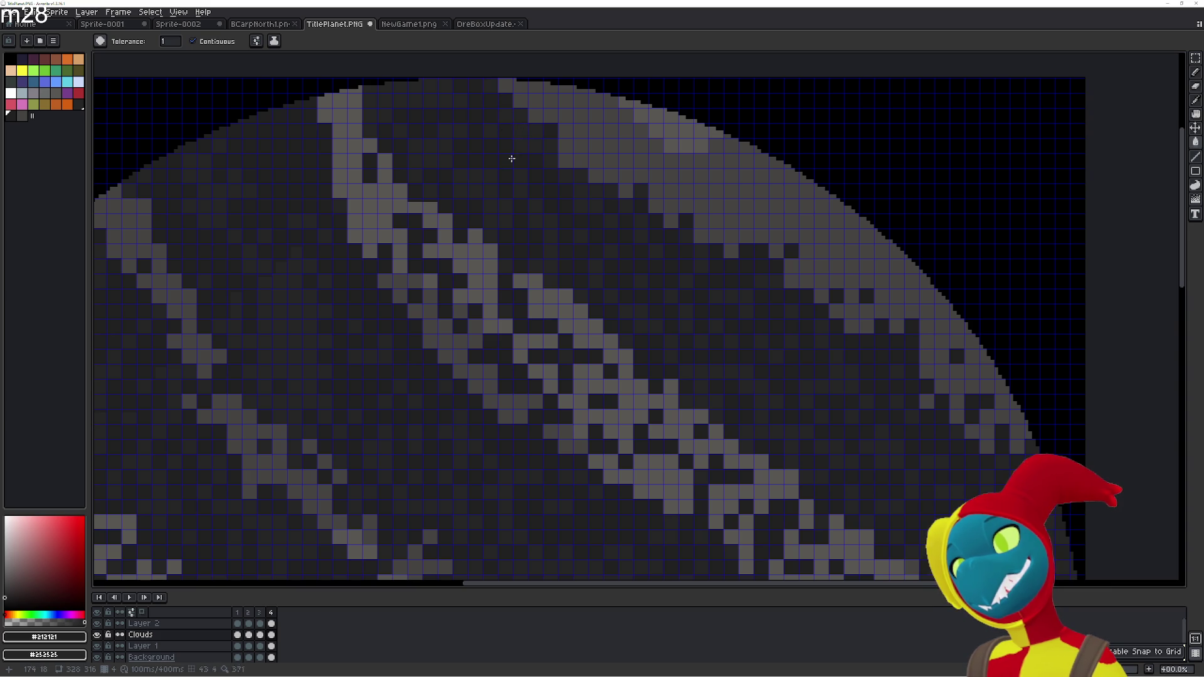
left_click_drag(565, 314, 643, 267)
scroll(610, 304, "down", 1)
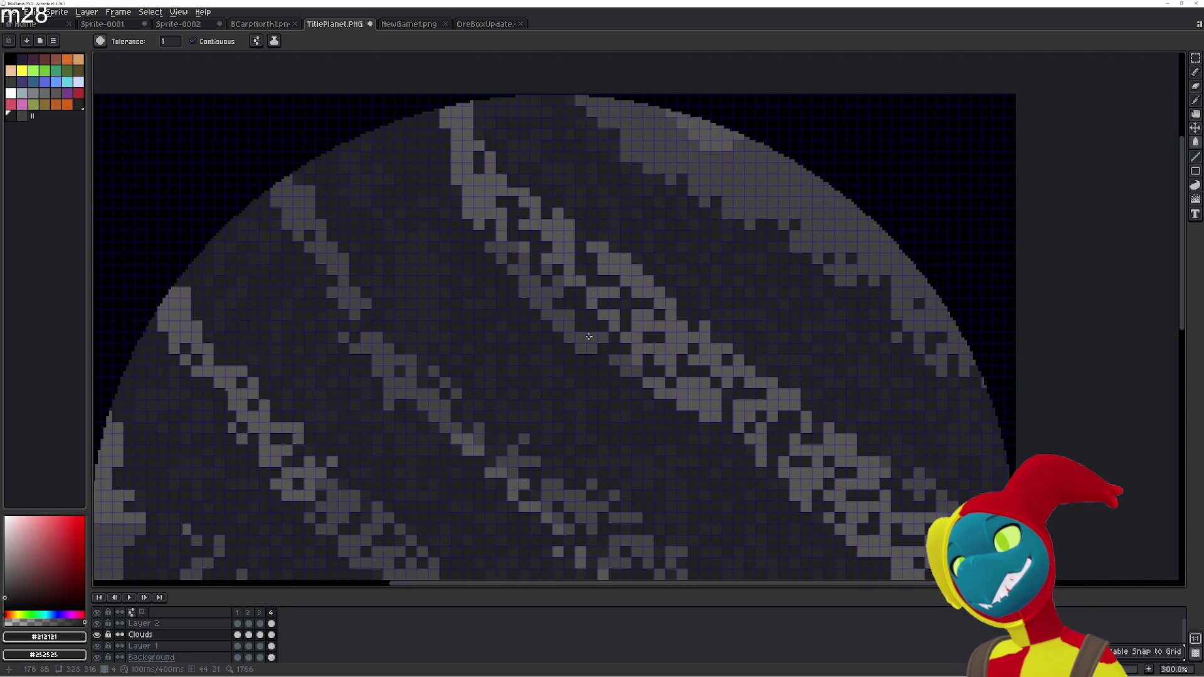
Step back and forth between frames 2, 3 and 4 to review the cloud bands
scroll(604, 357, "up", 3)
key("comma")
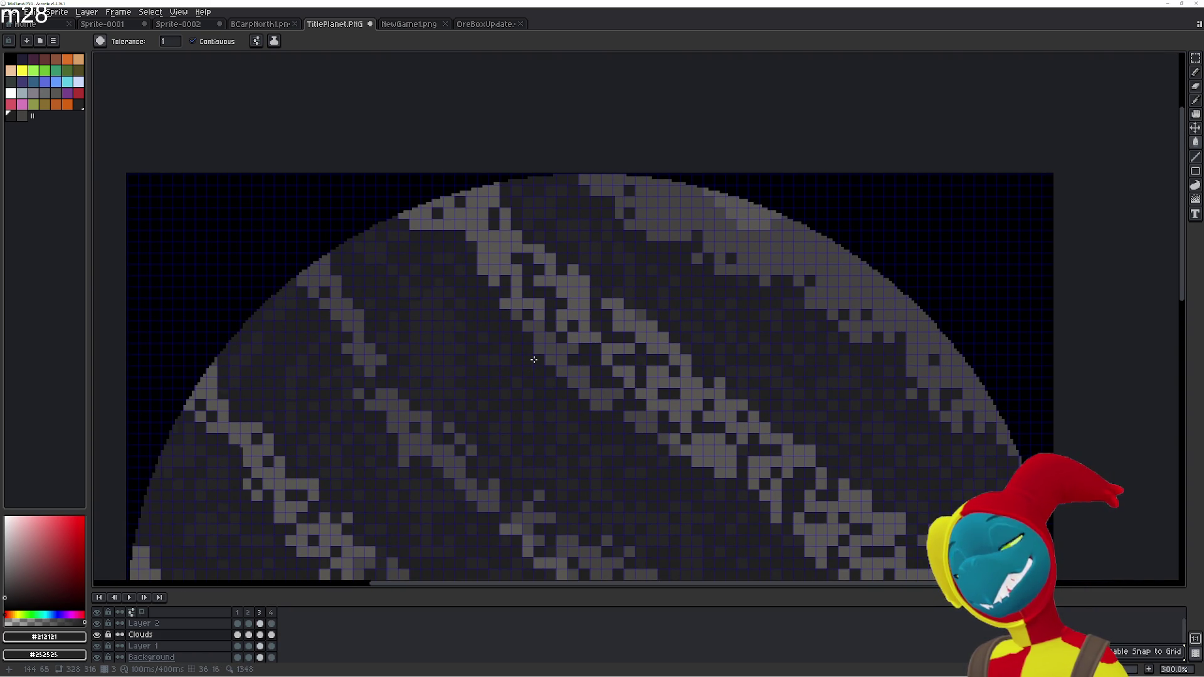
key("period")
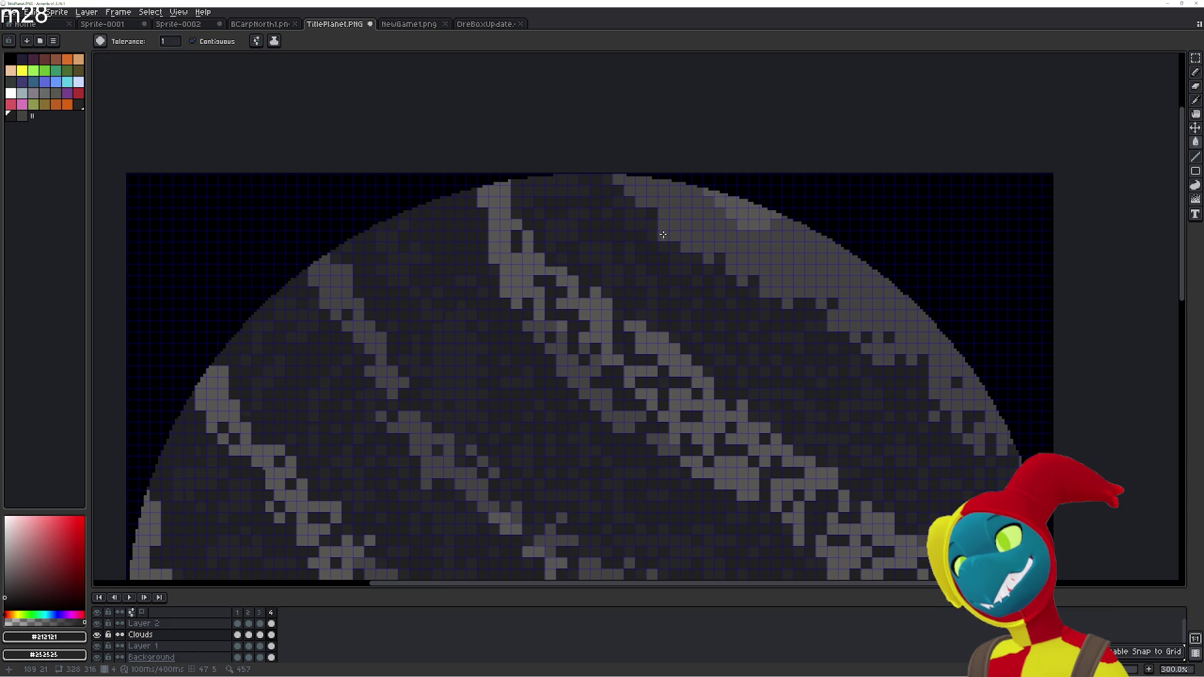
key("comma")
key("period")
key("comma")
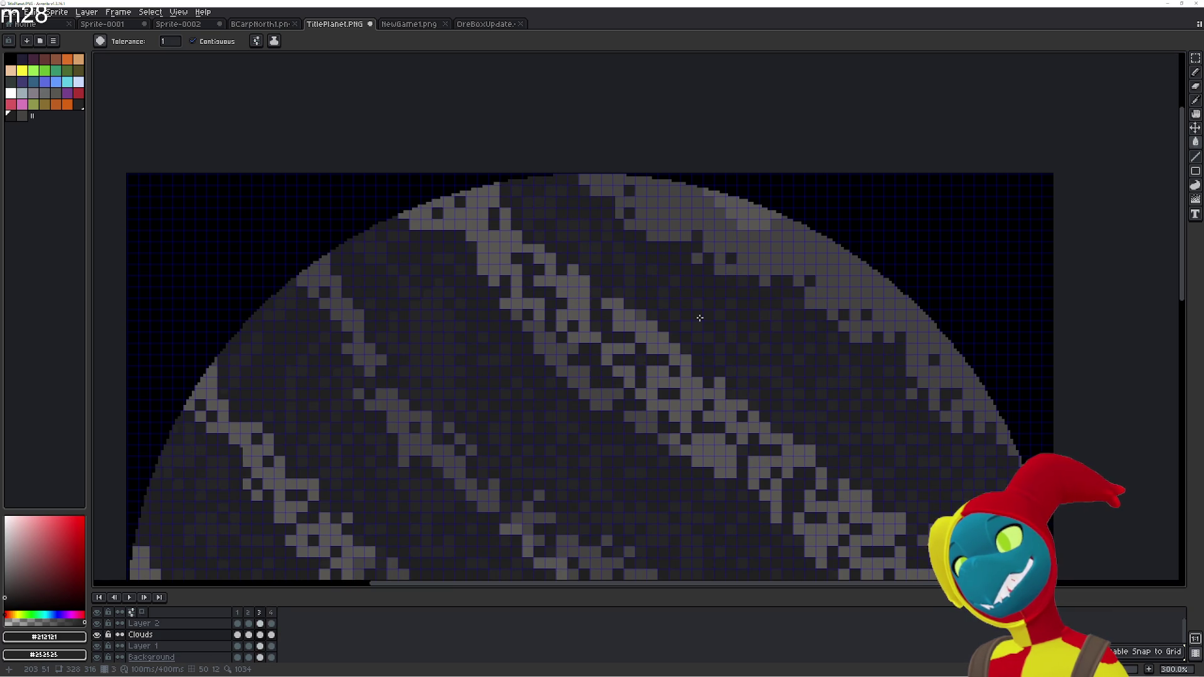
key("comma")
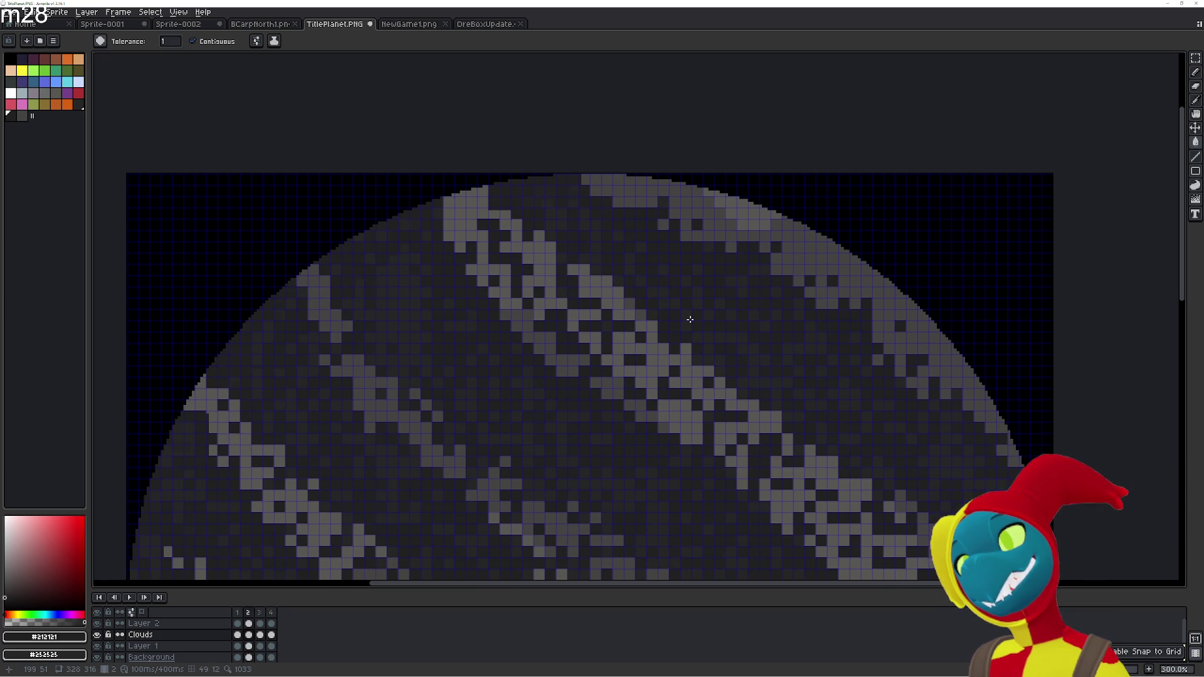
key("period")
key("period")
key("comma")
key("period")
key("comma")
key("period")
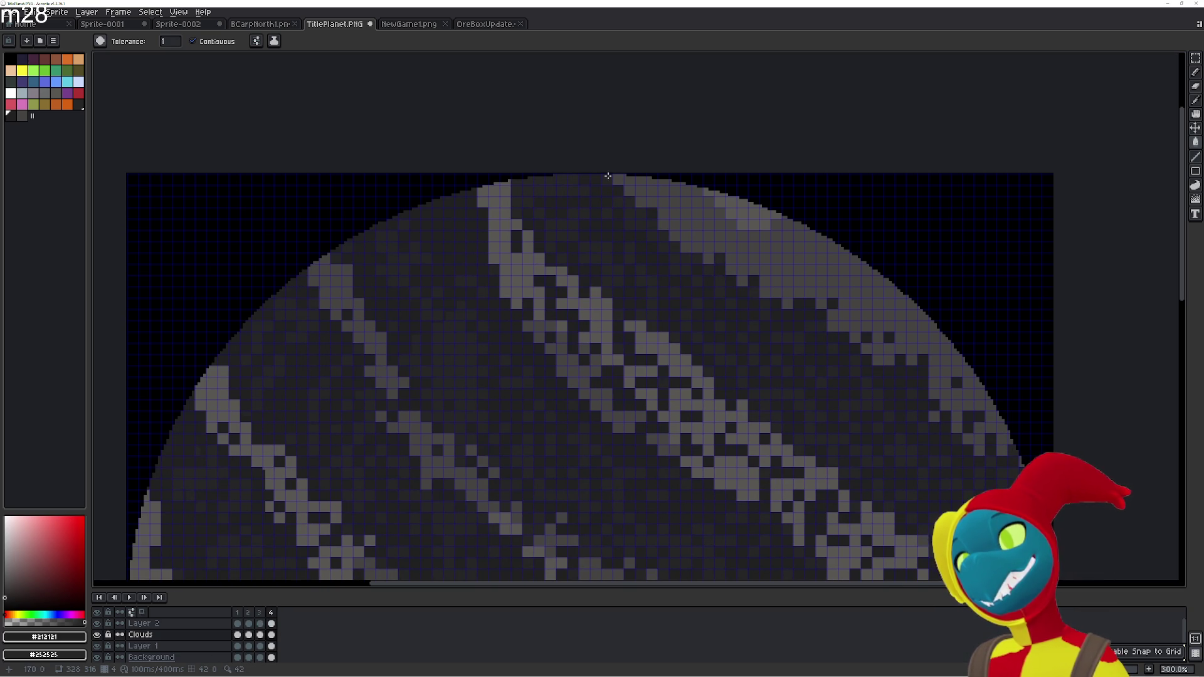
With the Pencil ready, flip through frames 2–4 comparing the rim, then pan up over the planet
key("b")
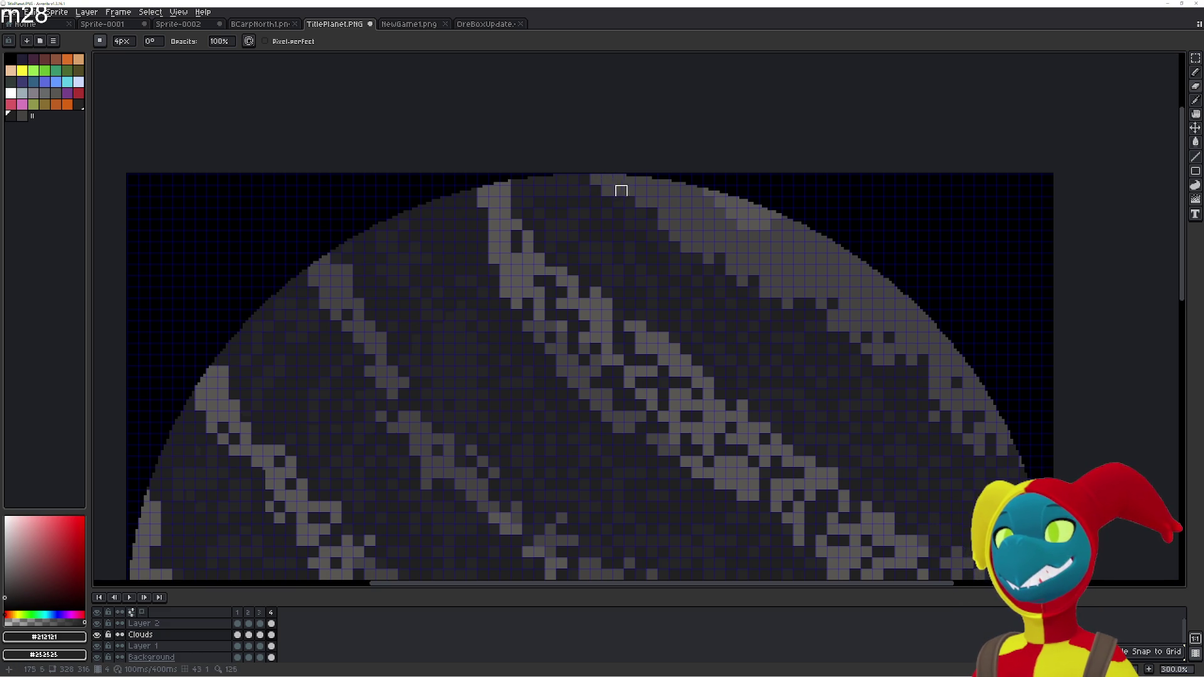
key("comma")
key("period")
scroll(666, 242, "left", 3)
scroll(666, 242, "down", 1)
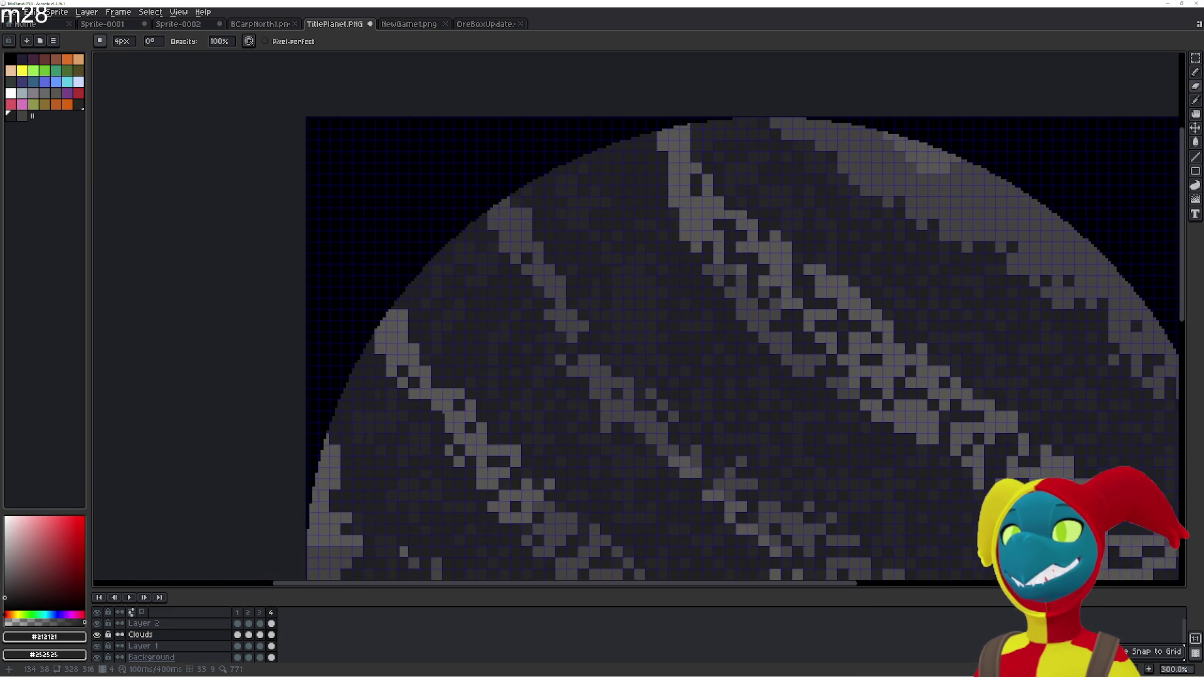
key("comma")
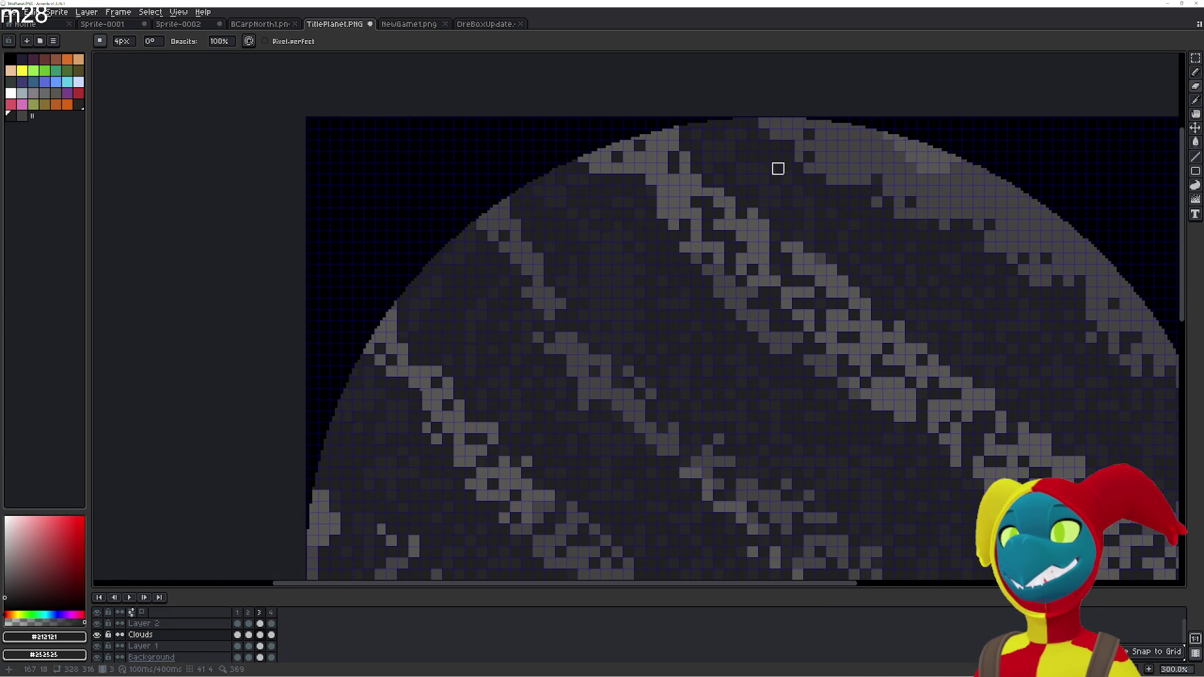
key("comma")
key("period")
key("period")
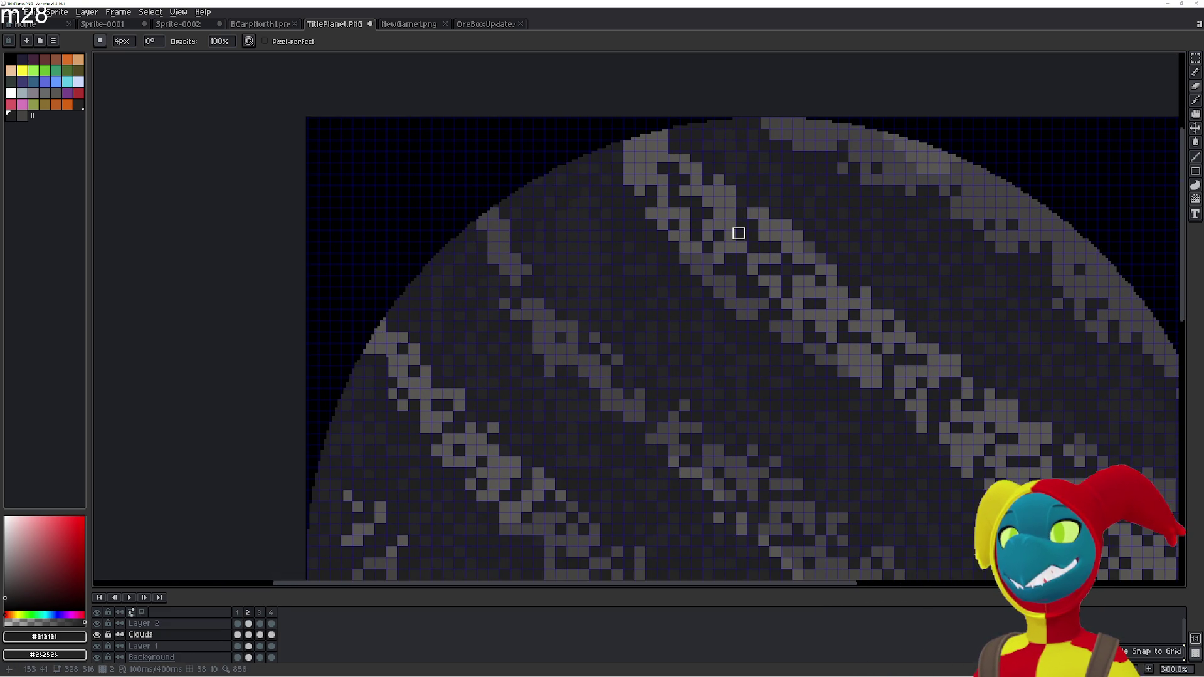
key("comma")
key("period")
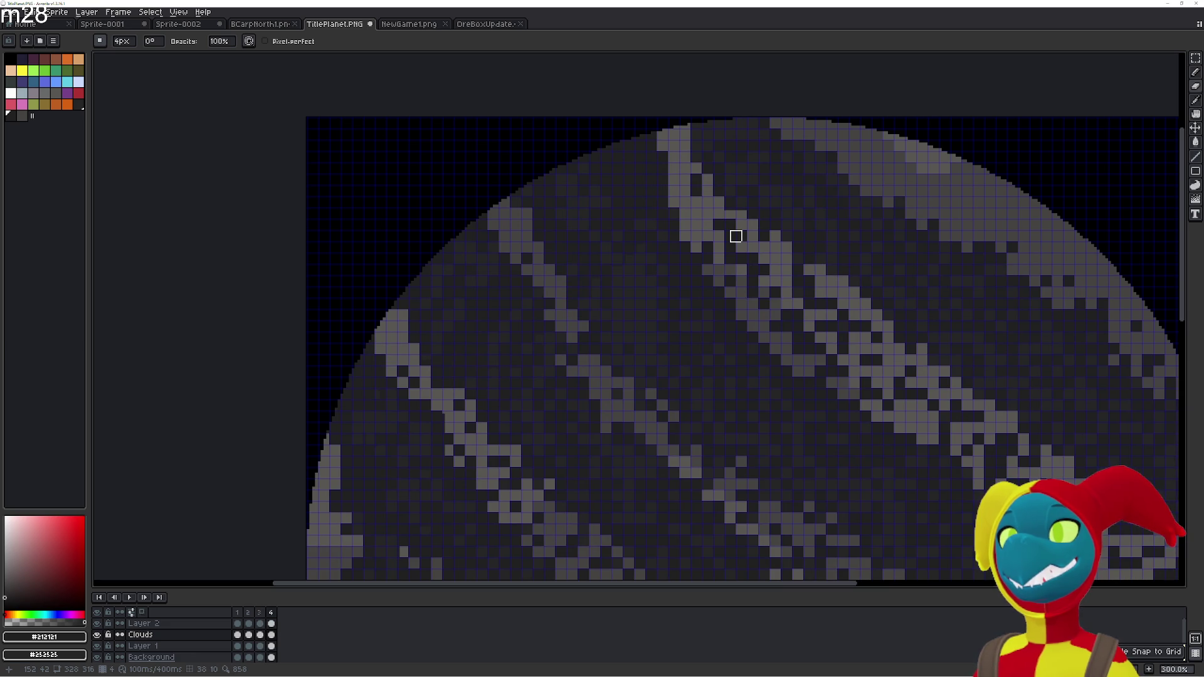
mouse_move(505, 352)
left_mouse_down()
mouse_move(499, 144)
mouse_move(495, 188)
left_mouse_up()
Add a fifth animation frame, zoom out, and select the entire canvas with Magic Wand active
key("alt+n")
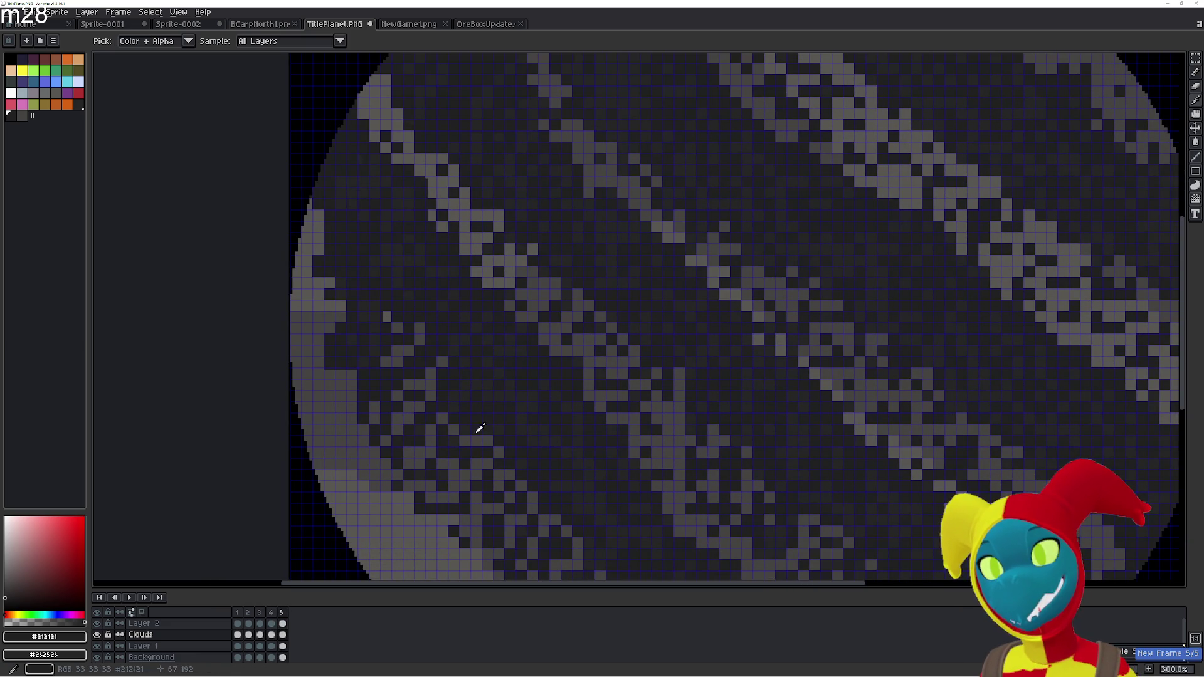
scroll(457, 444, "down", 1)
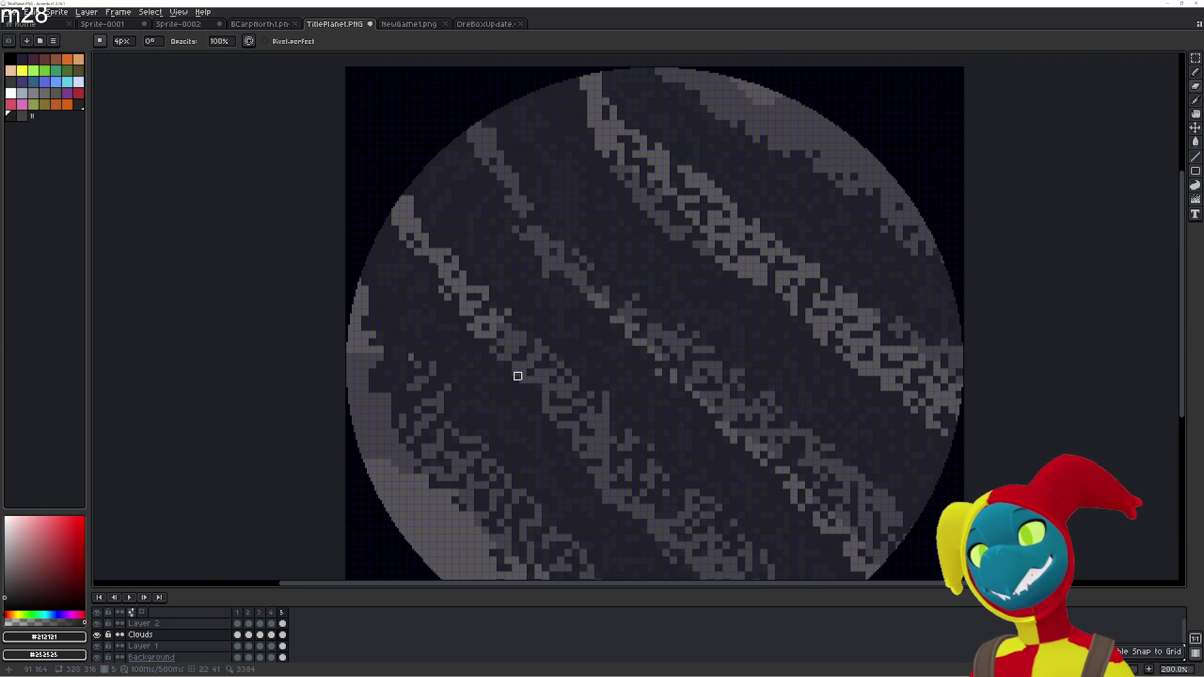
key("w")
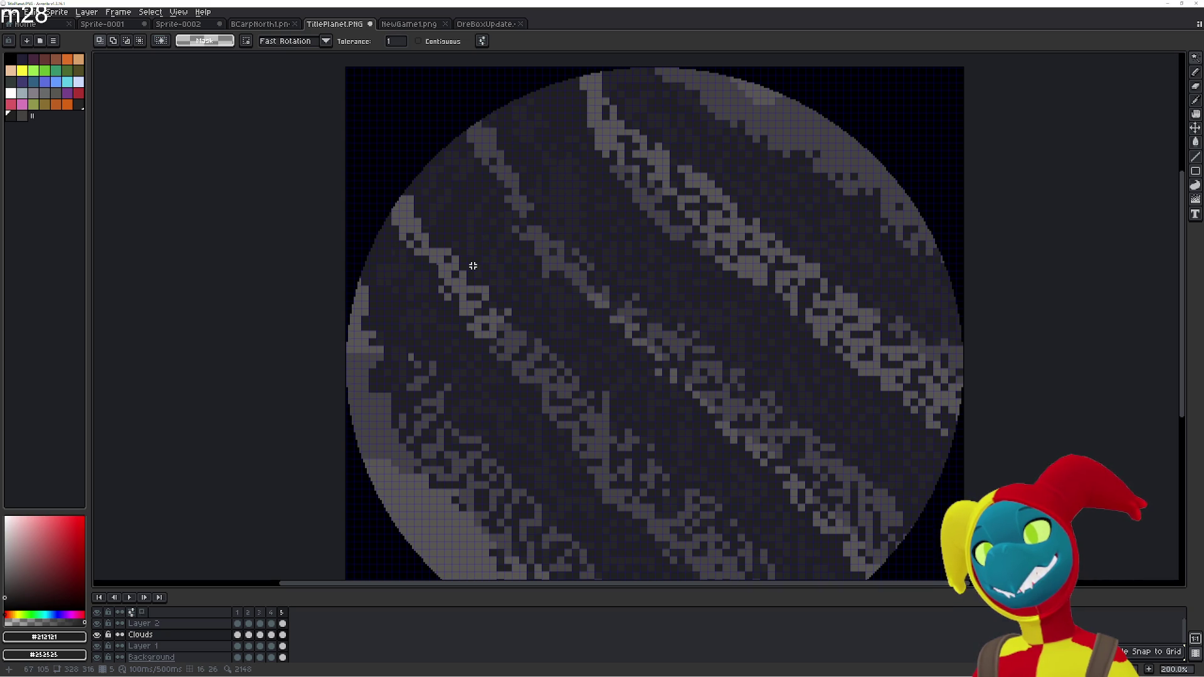
key("ctrl+a")
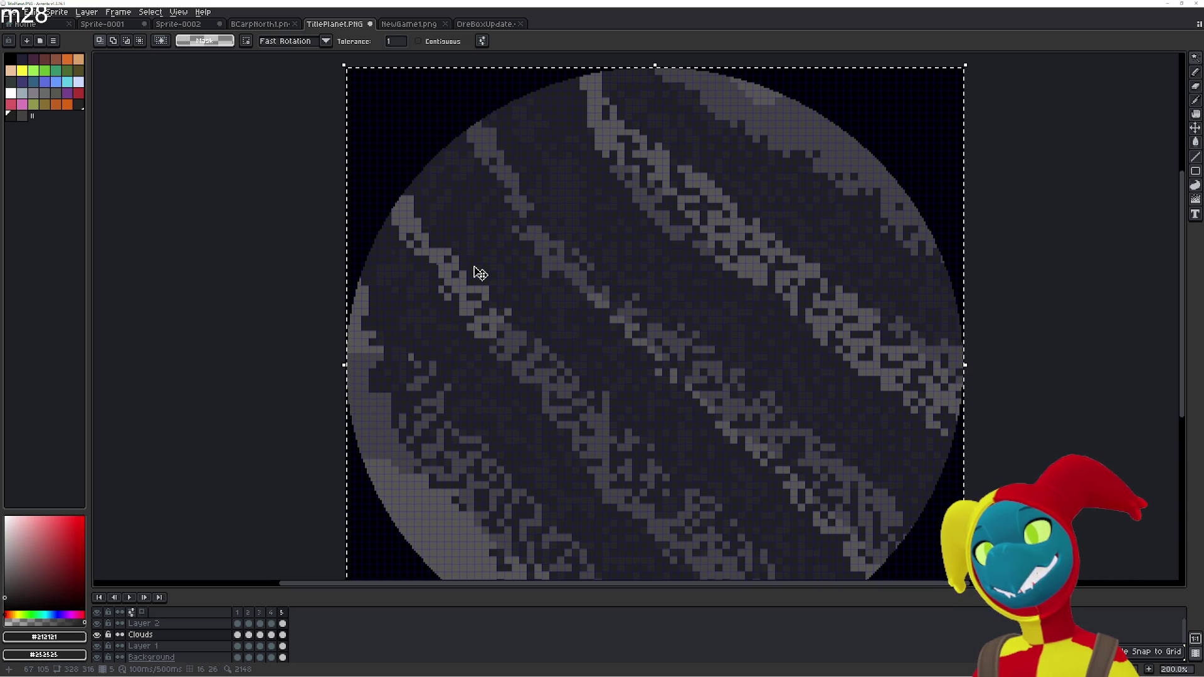
Select the frame 5 Clouds cel, sample the dark #252525 surface colour and return to Magic Wand
left_click(282, 635)
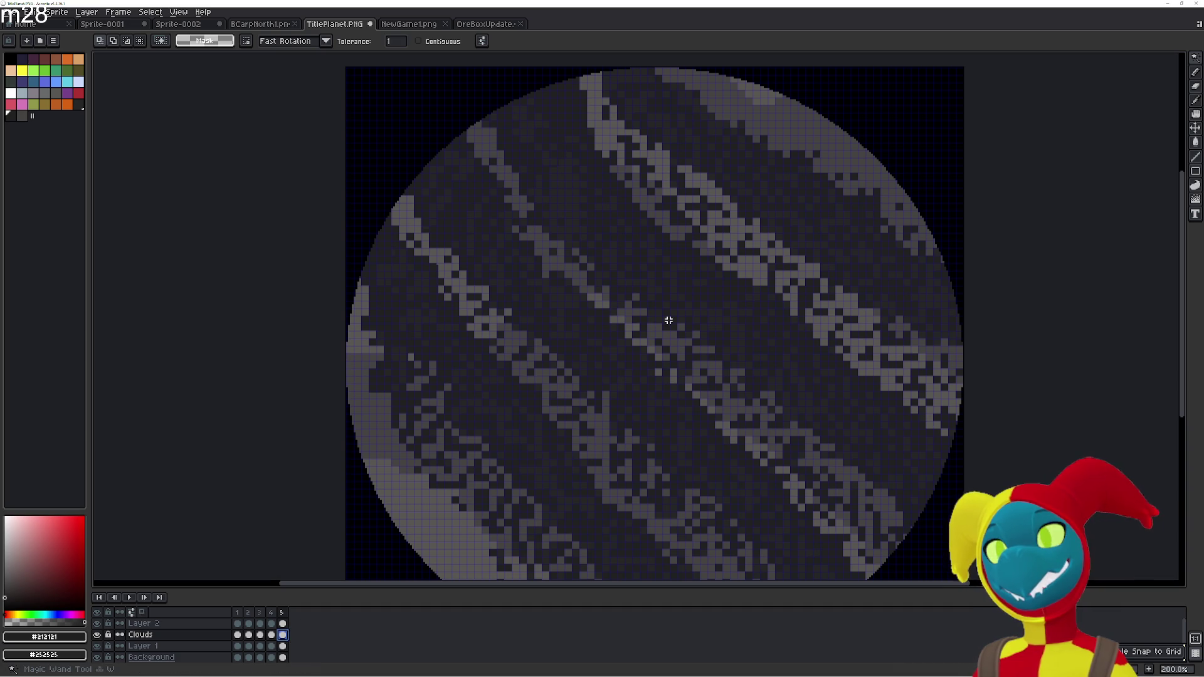
mouse_move(1195, 62)
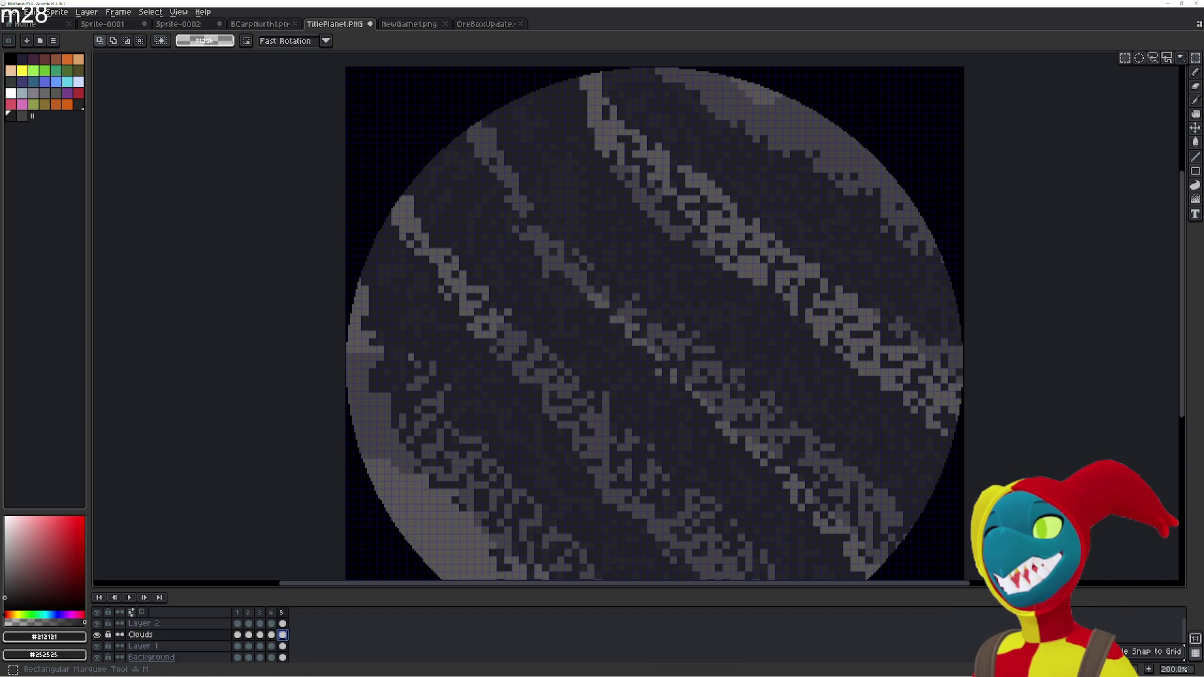
key("i")
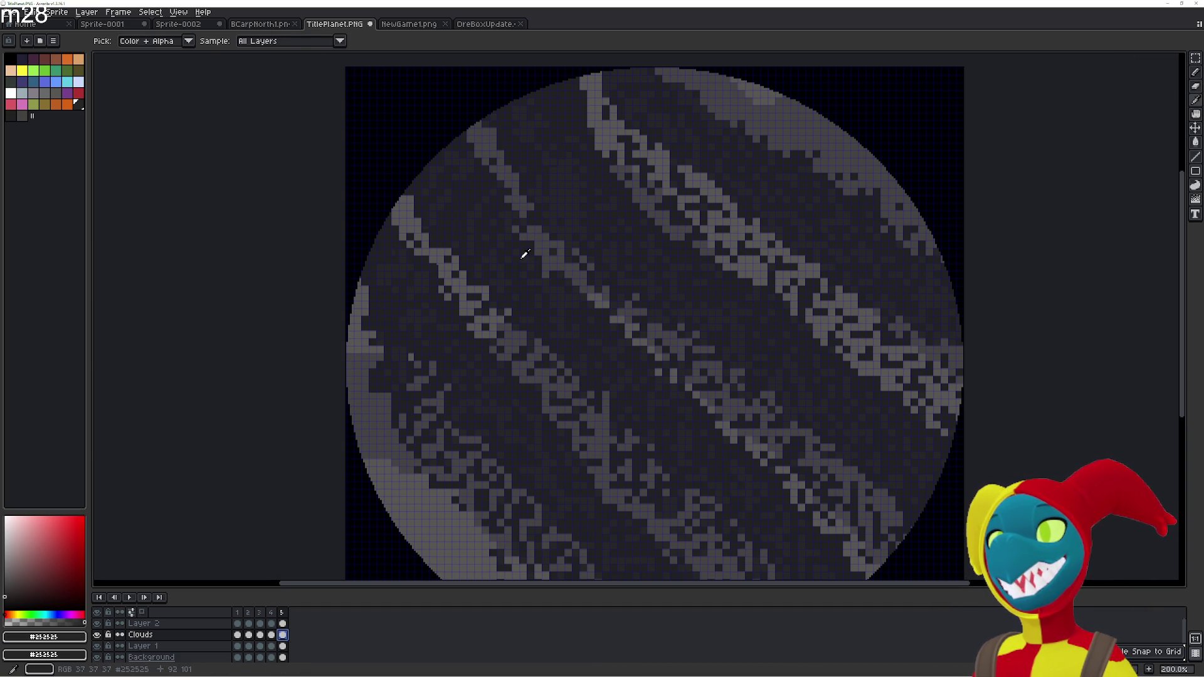
key("w")
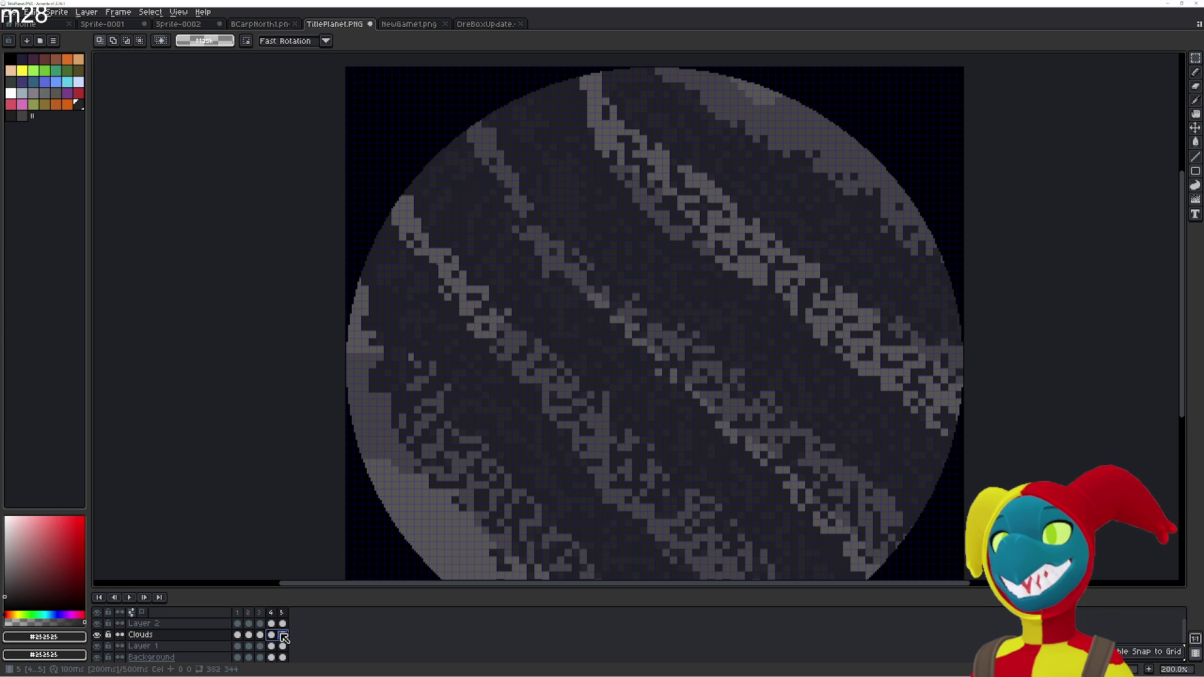
Shift all of frame 5's cloud content 8 px right and 12 px down, redoing an oversized first move
key("ctrl+a")
left_click_drag(506, 355, 532, 385)
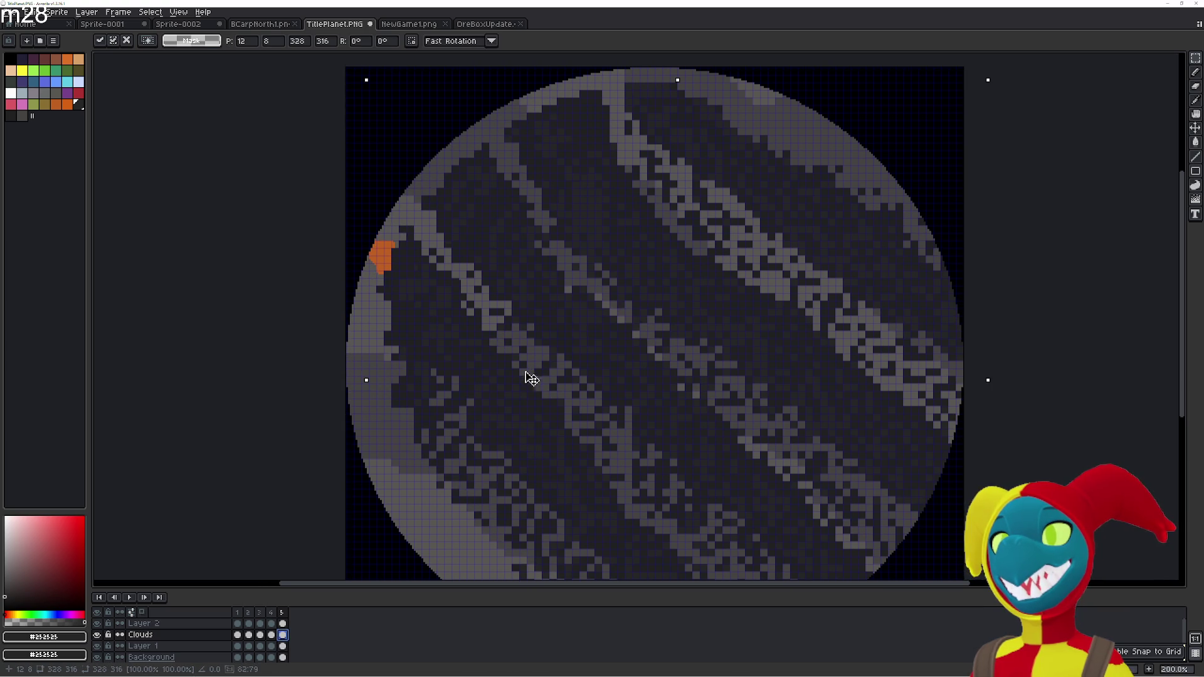
key("ctrl+z")
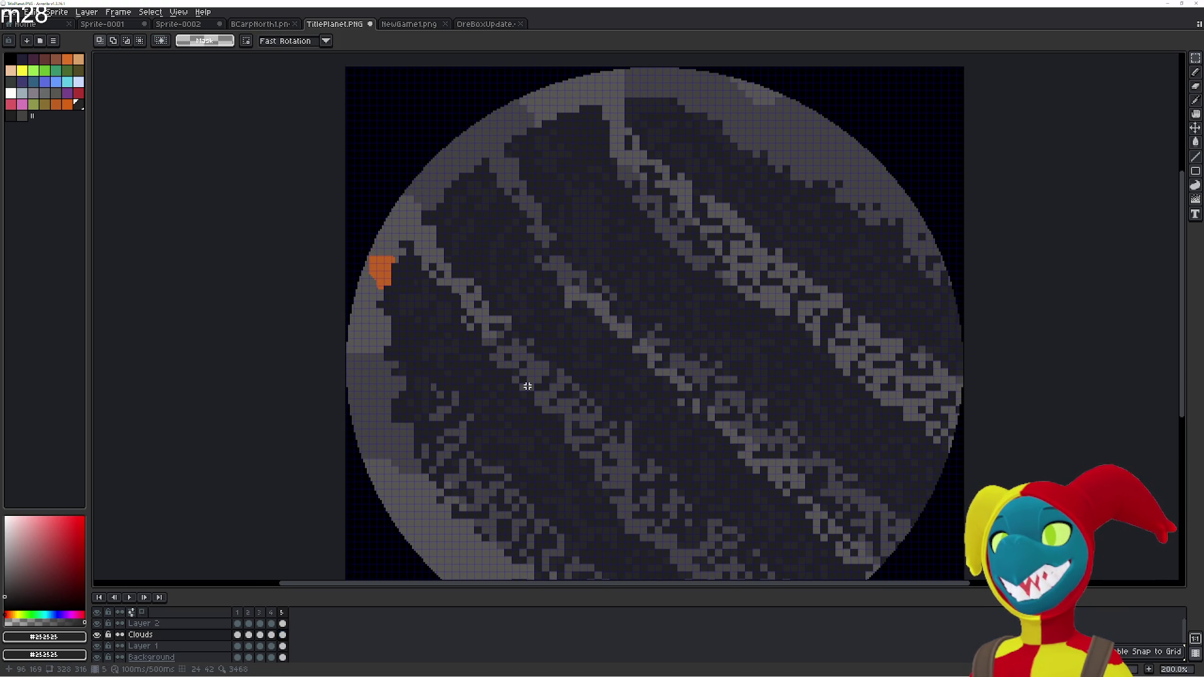
key("ctrl+z")
left_click_drag(533, 392, 555, 418)
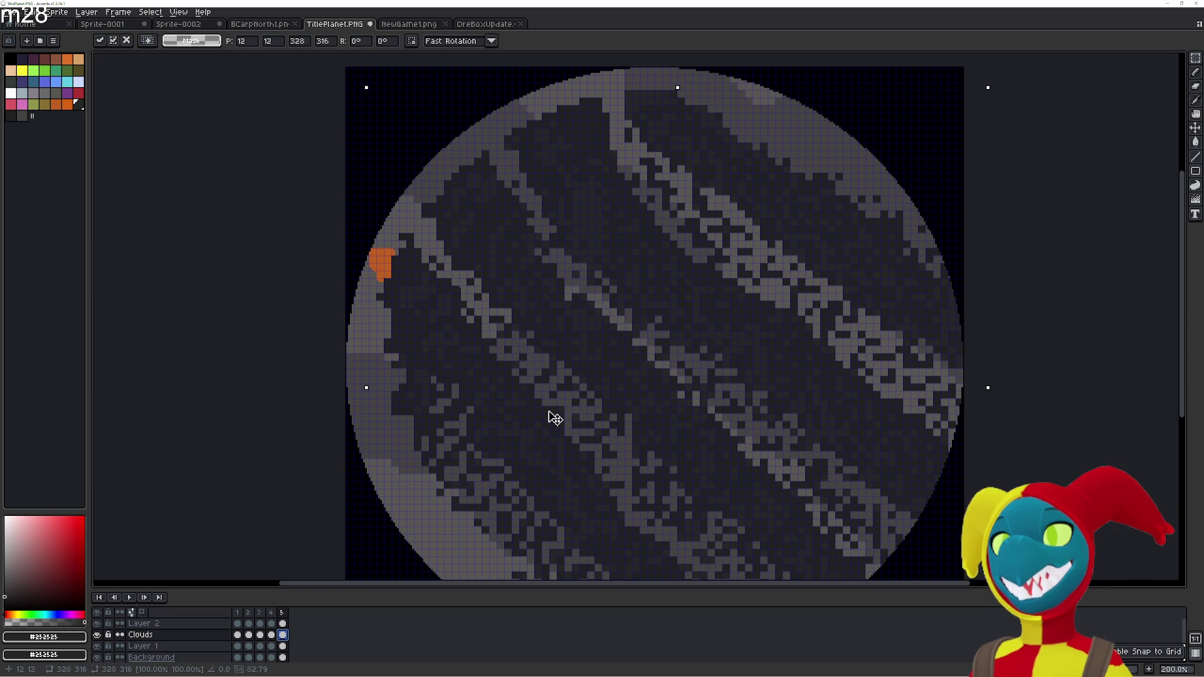
mouse_move(487, 363)
left_mouse_down()
mouse_move(480, 355)
mouse_move(558, 430)
mouse_move(527, 461)
left_mouse_up()
scroll(558, 430, "up", 2)
Commit the cloud move, then flood-fill grey cells and stray orange pixels around the orange blob in dark grey
key("ctrl+d")
key("b")
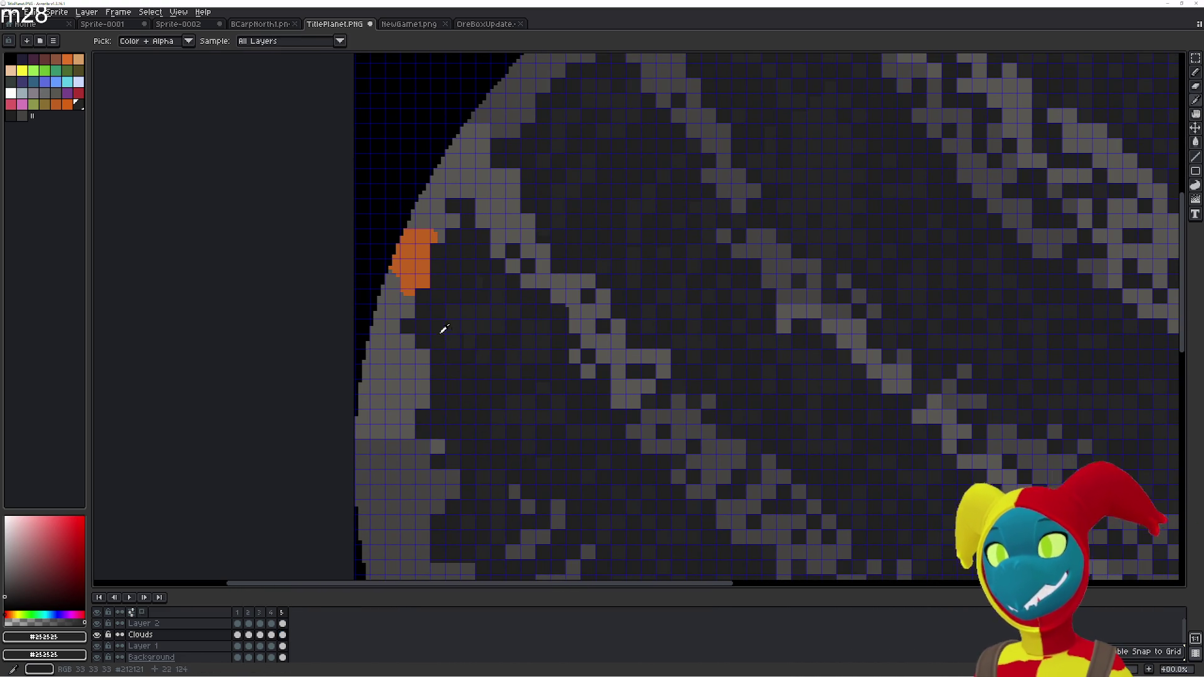
key("g")
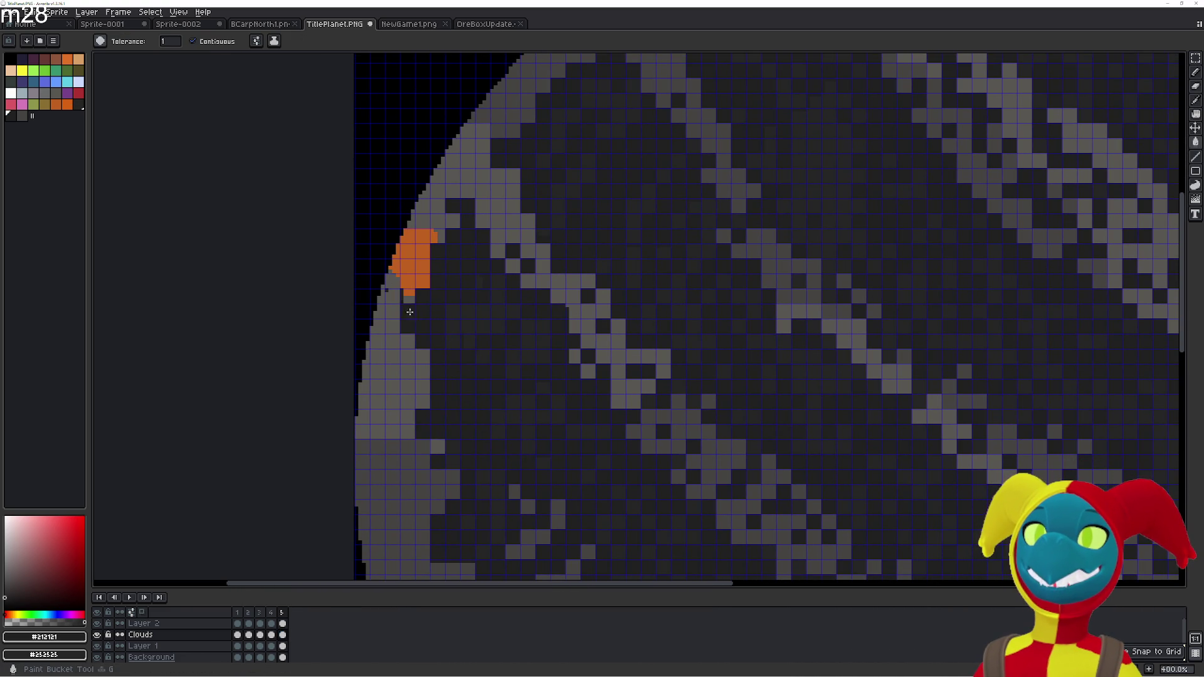
left_click(383, 296)
left_click(392, 281)
left_click(407, 297)
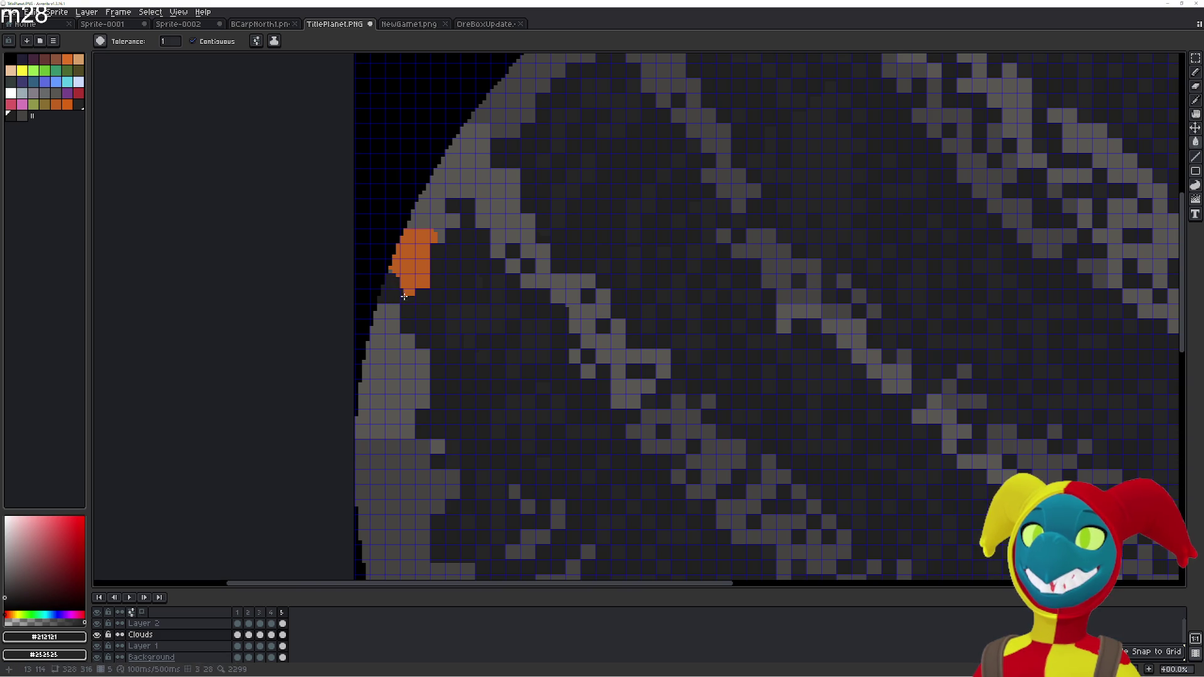
left_click(407, 293)
left_click(393, 272)
Fill the orange blob's stem, left part and remaining block dark, plus the grey cells above it
left_click(424, 271)
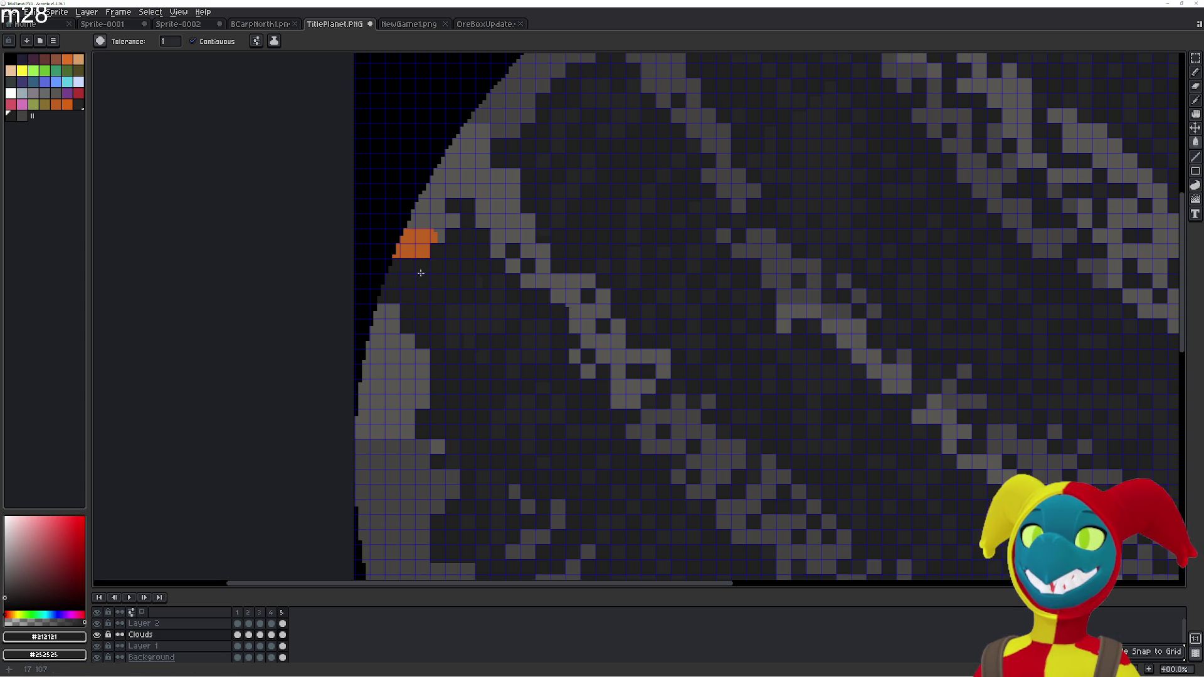
left_click(409, 251)
left_click(398, 251)
left_click(407, 236)
left_click(423, 250)
left_click(421, 236)
left_click(436, 236)
left_click(411, 226)
Darken the stray grey cells on the planet's upper-left rim
left_click(415, 211)
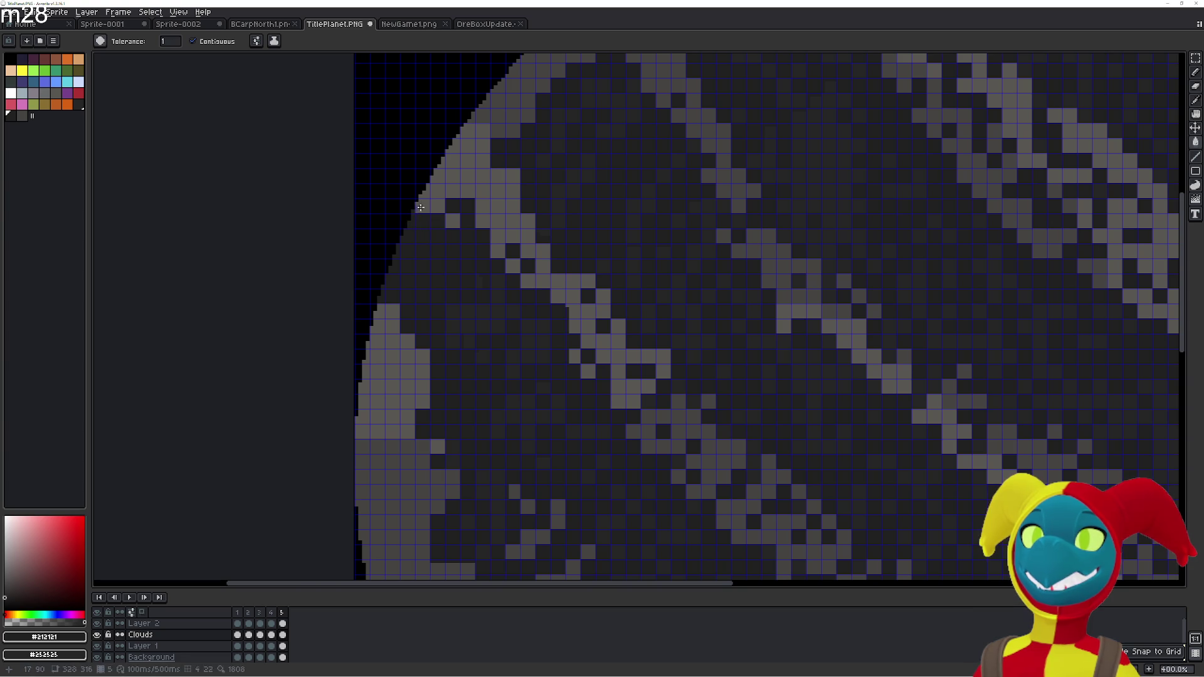
left_click(430, 205)
left_click(452, 220)
left_click(436, 191)
left_click(436, 178)
left_click(452, 192)
scroll(511, 276, "up", 3)
Darken the grey cells along the planet's left edge
left_click(420, 276)
left_click(435, 285)
left_click(435, 271)
left_click(420, 263)
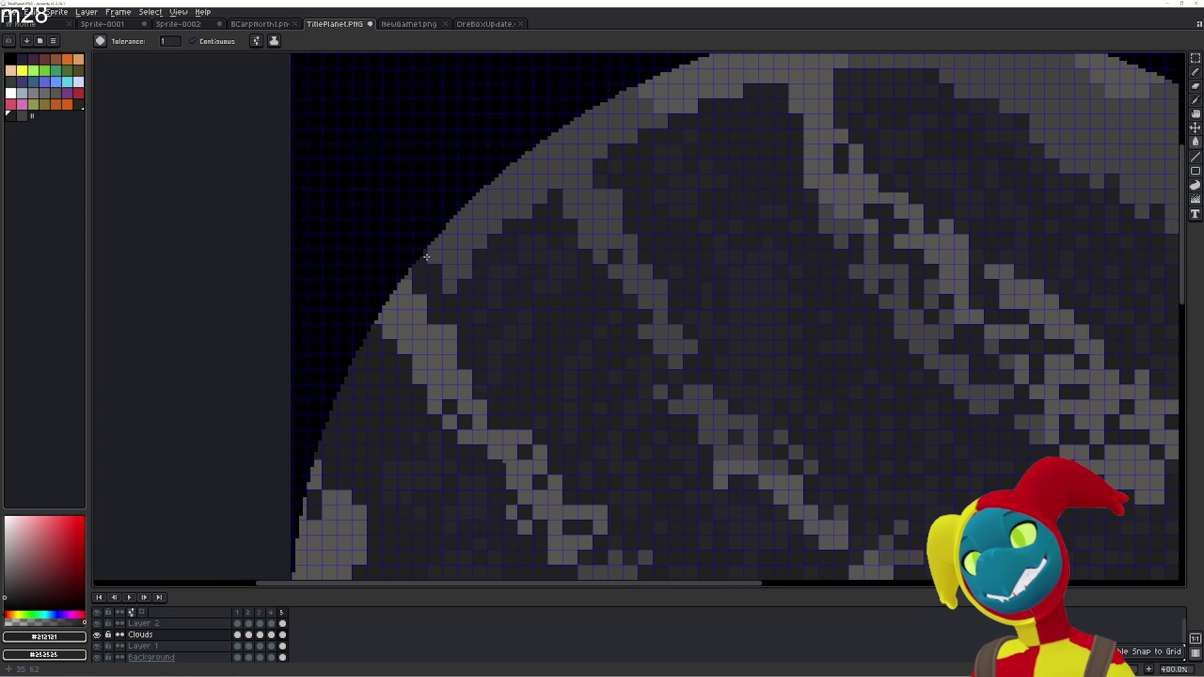
Darken the grey rim cells running up the upper-left edge
left_click(414, 274)
left_click(450, 270)
left_click(450, 255)
left_click(465, 271)
left_click(449, 242)
left_click(461, 242)
left_click(463, 227)
left_click(450, 227)
left_click(461, 213)
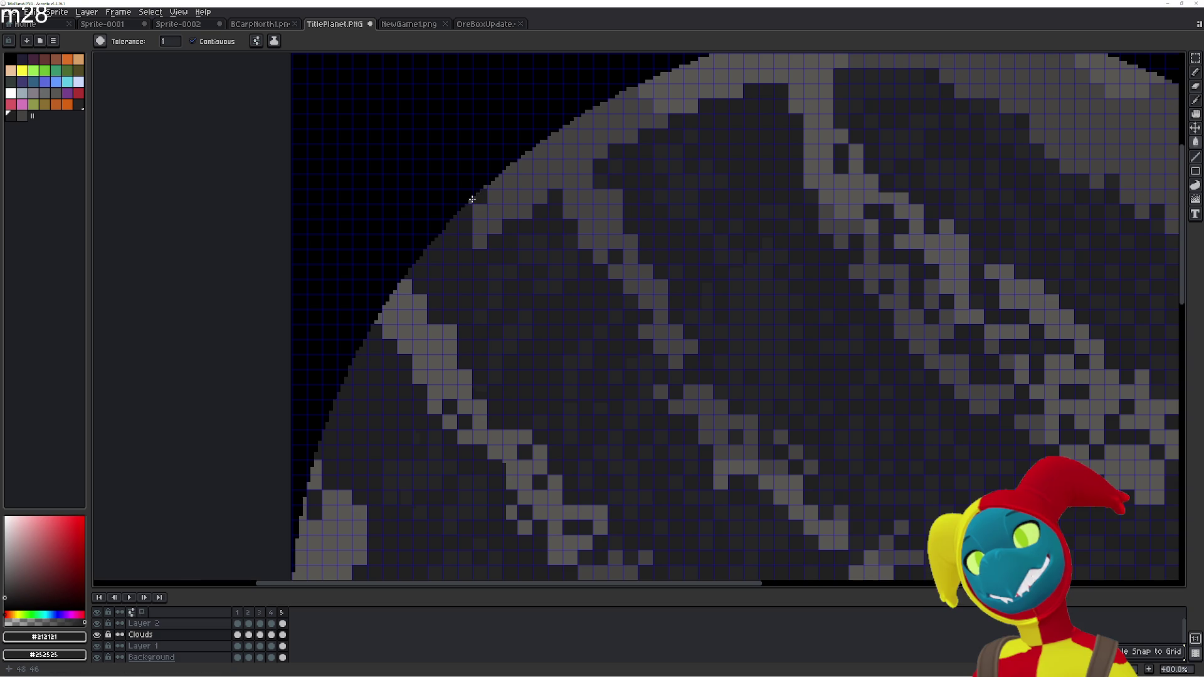
Fill the remaining grey edge cells near the top-left and along the planet's edge dark
left_click(495, 181)
left_click(510, 182)
left_click(487, 233)
left_click(486, 207)
left_click(480, 241)
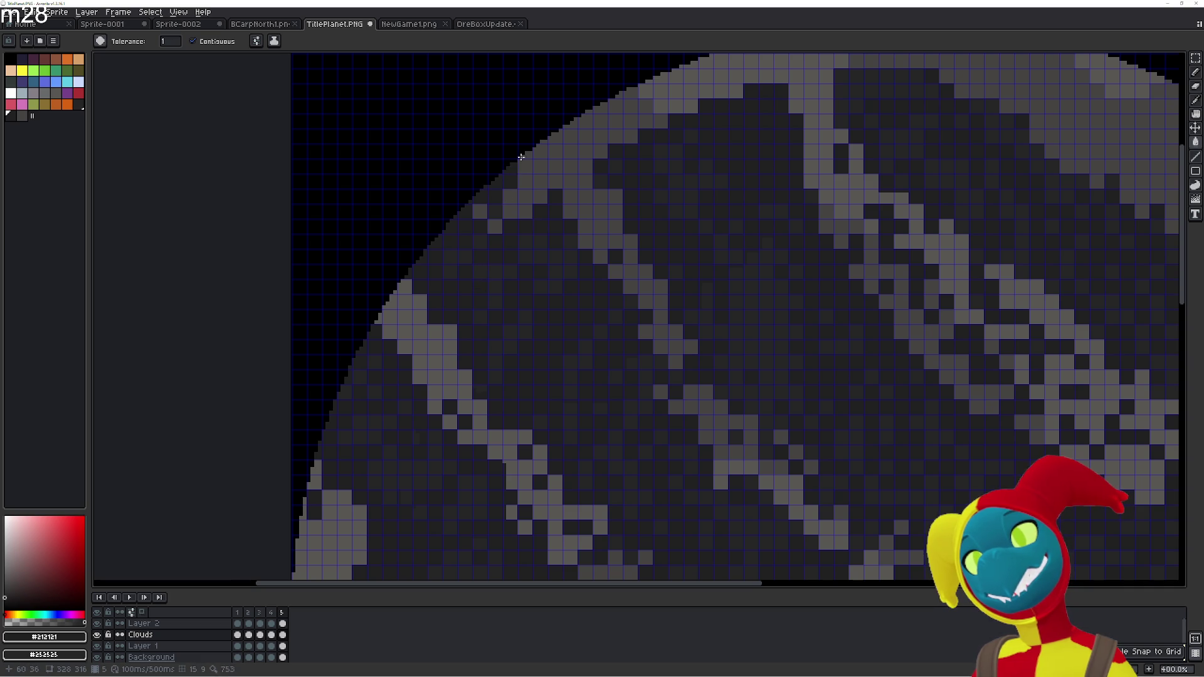
left_click(518, 182)
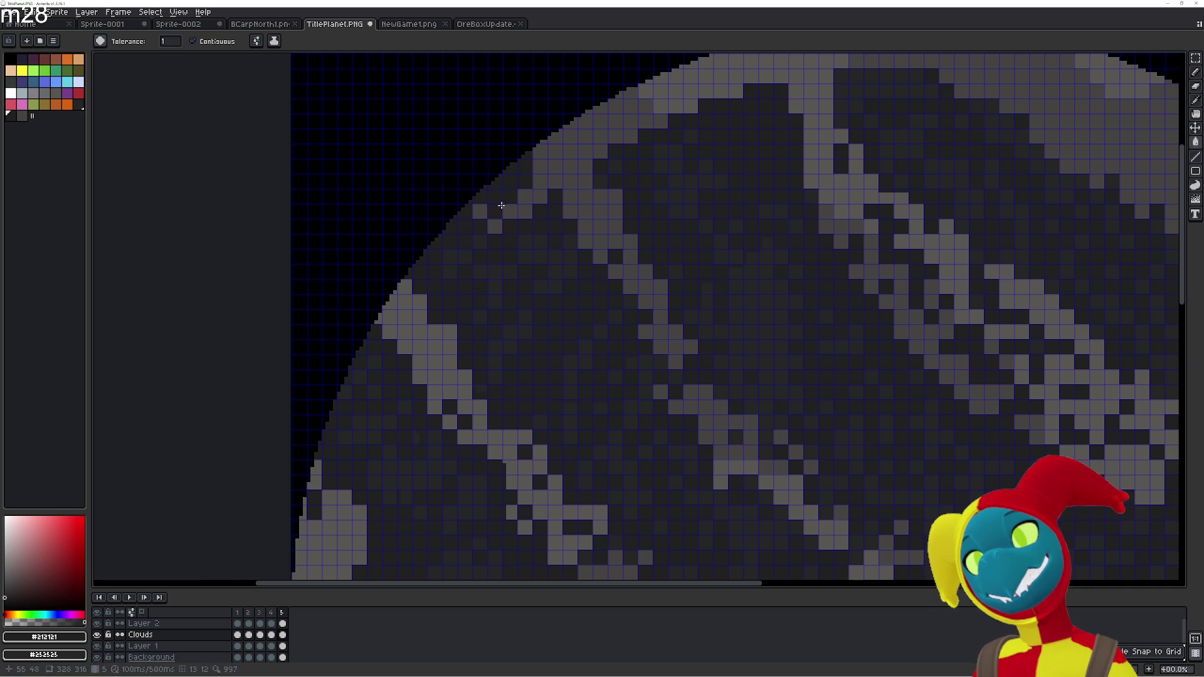
scroll(477, 226, "up", 3)
left_click(476, 302)
left_click(495, 298)
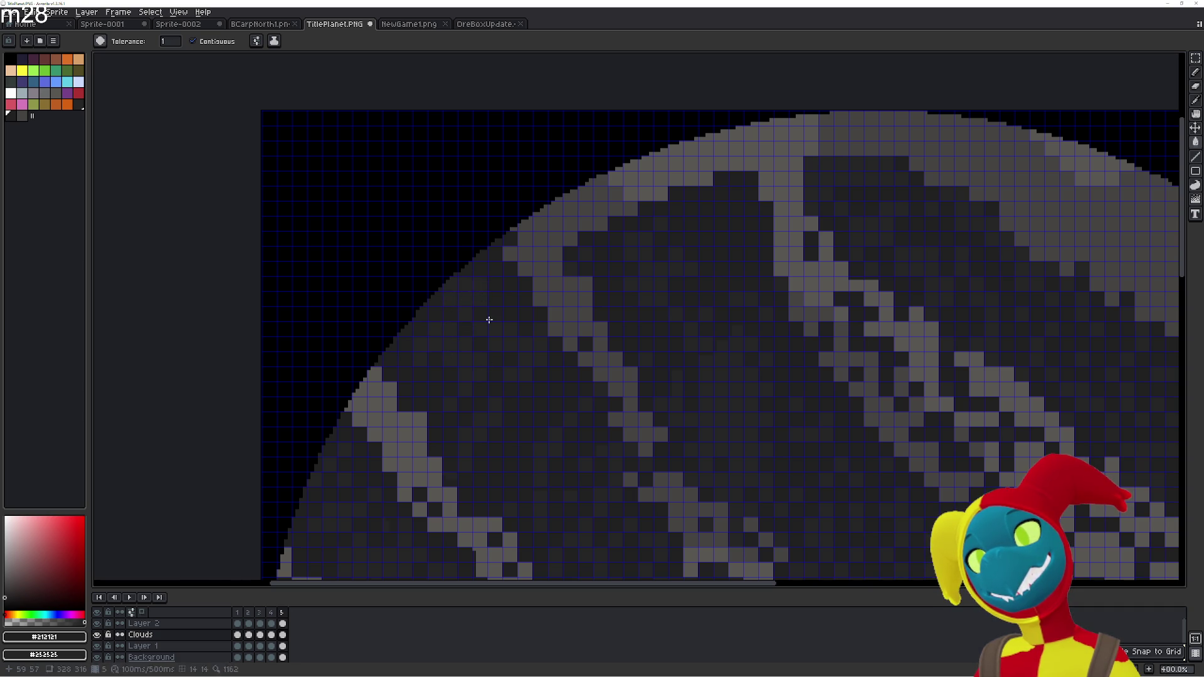
scroll(502, 301, "up", 3)
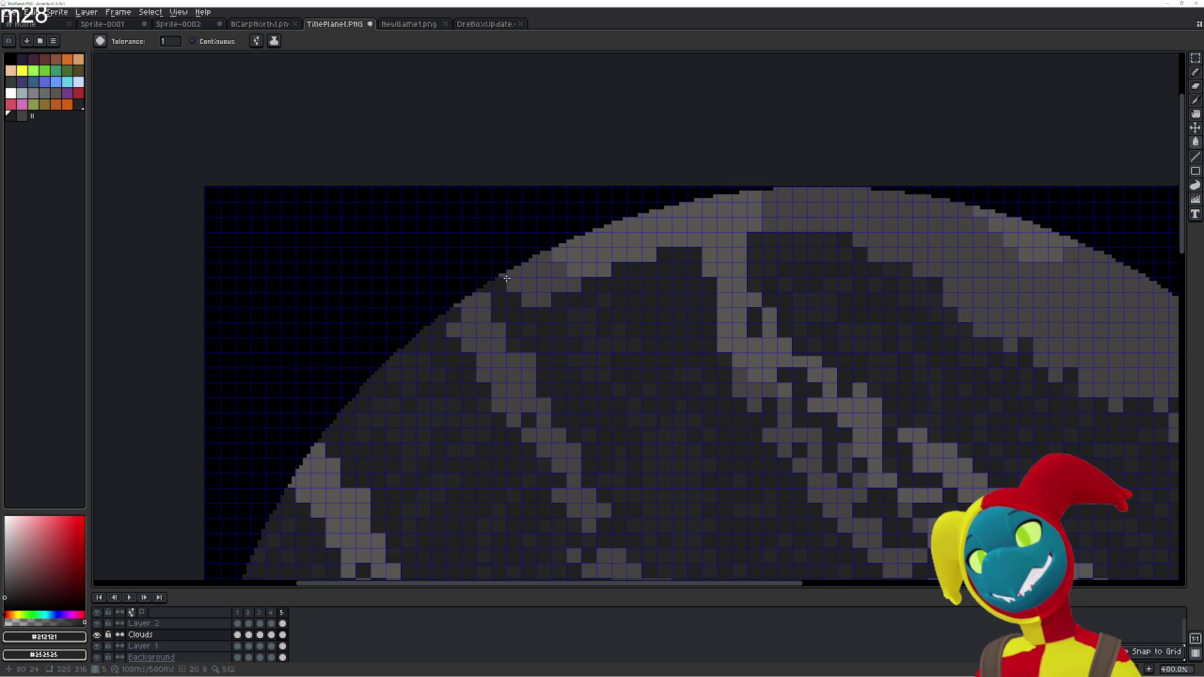
Darken the light cloud pixels along the planet's upper-left rim
left_click(534, 292)
left_click(529, 262)
left_click(542, 292)
left_click(559, 285)
left_click(571, 270)
left_click(558, 254)
left_click(543, 269)
Darken the cloud cells at the planet's upper edge and the remaining ones near the rim
left_click(591, 240)
left_click(604, 255)
left_click(619, 255)
left_click(559, 269)
left_click(604, 239)
left_click(604, 270)
left_click(588, 254)
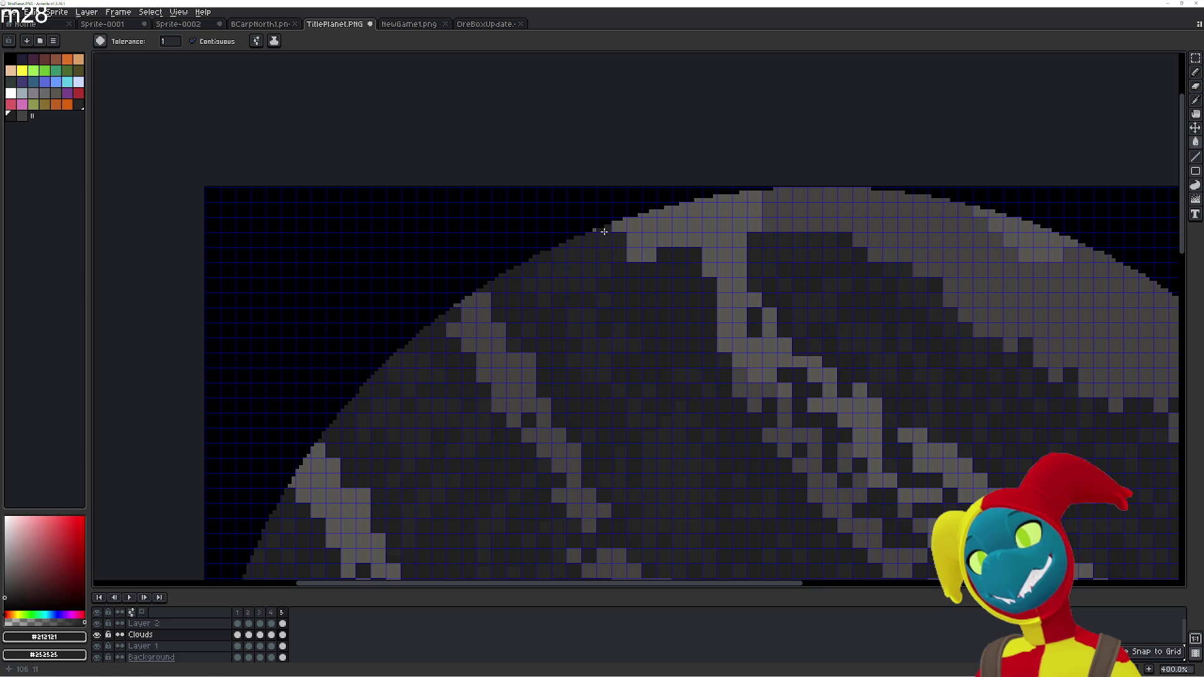
Step back one animation frame and forward again
key("Left")
key("Right")
key("Right")
key("Right")
key("Right")
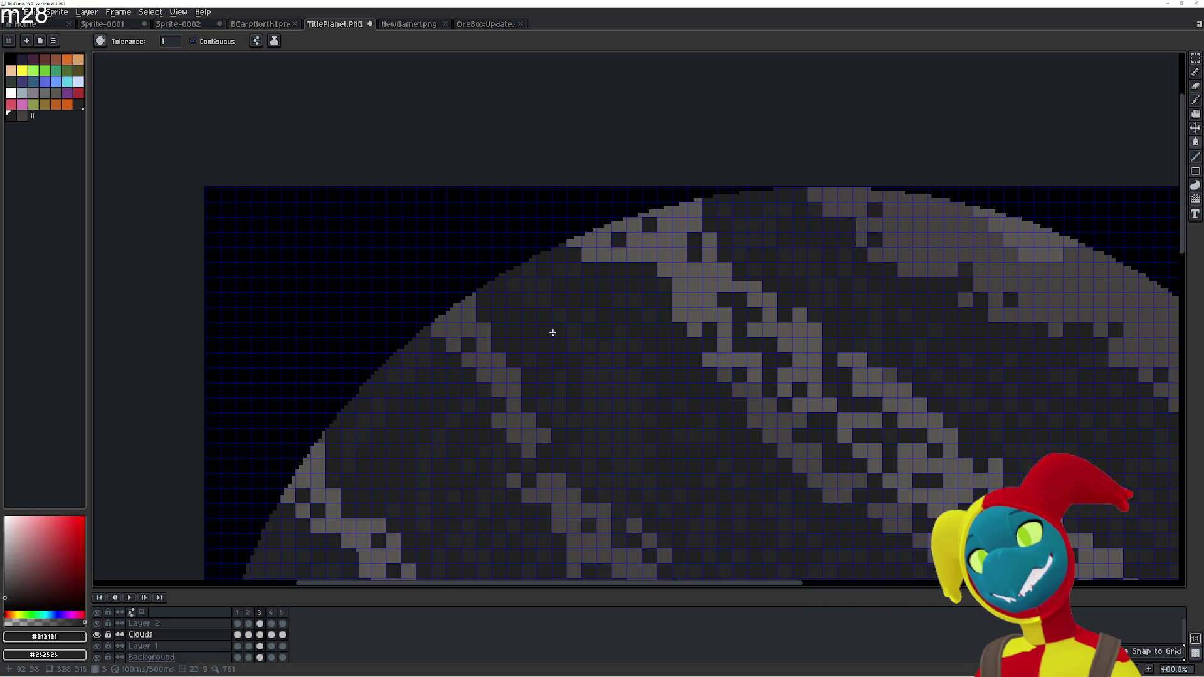
key("Right")
key("Right")
key("Right")
key("Right")
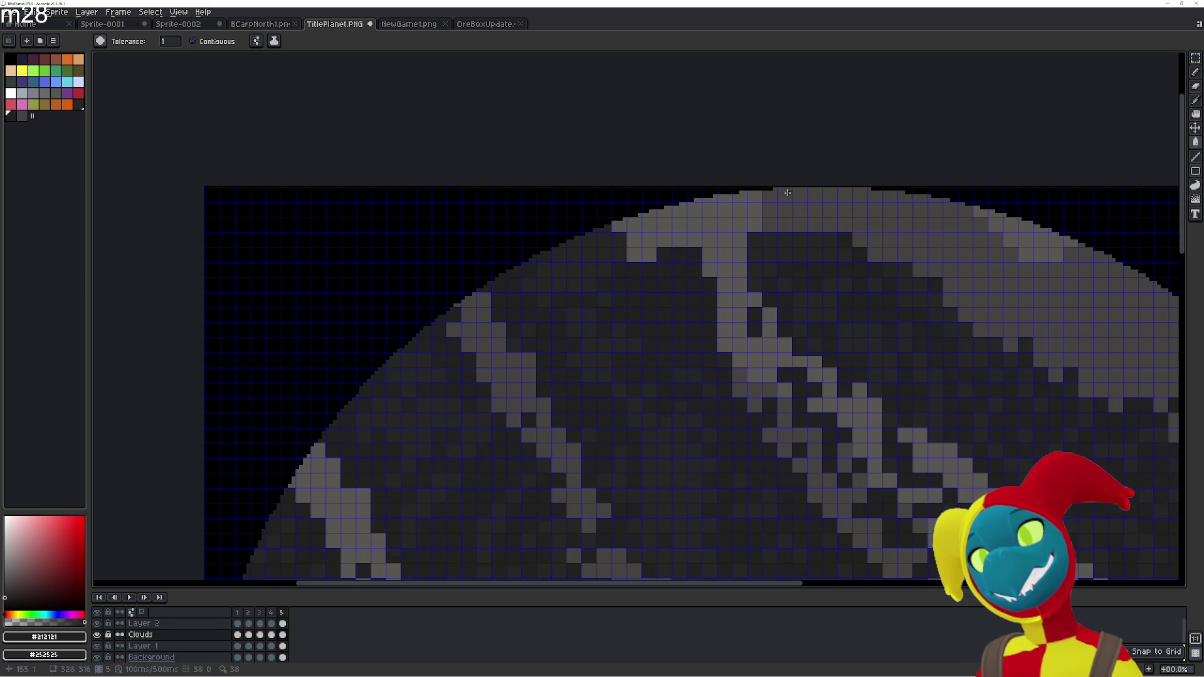
Fill the light cloud cells along the planet's top edge with dark grey
left_click(758, 213)
left_click(769, 209)
left_click(783, 224)
left_click(781, 215)
left_click(796, 222)
left_click(786, 209)
left_click(795, 209)
left_click(829, 225)
left_click(798, 193)
left_click(815, 224)
left_click(815, 209)
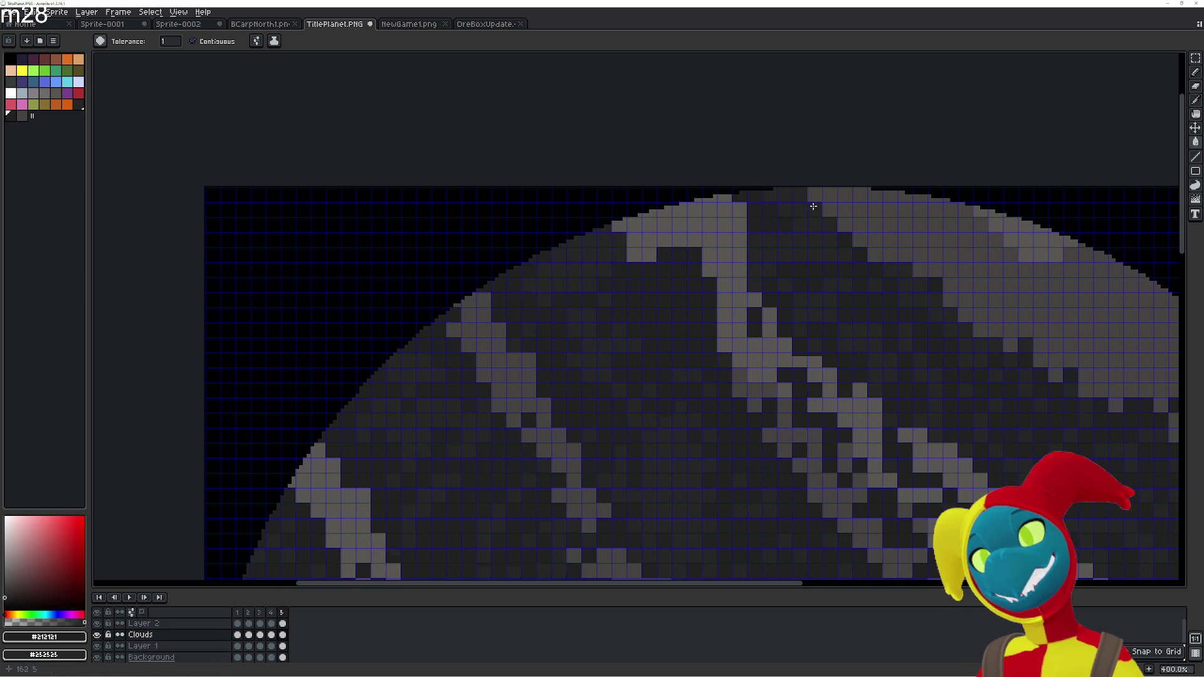
Darken the last light cells on the upper edge and top rim
left_click(740, 208)
left_click(740, 223)
left_click(709, 198)
left_click(724, 239)
left_click(724, 224)
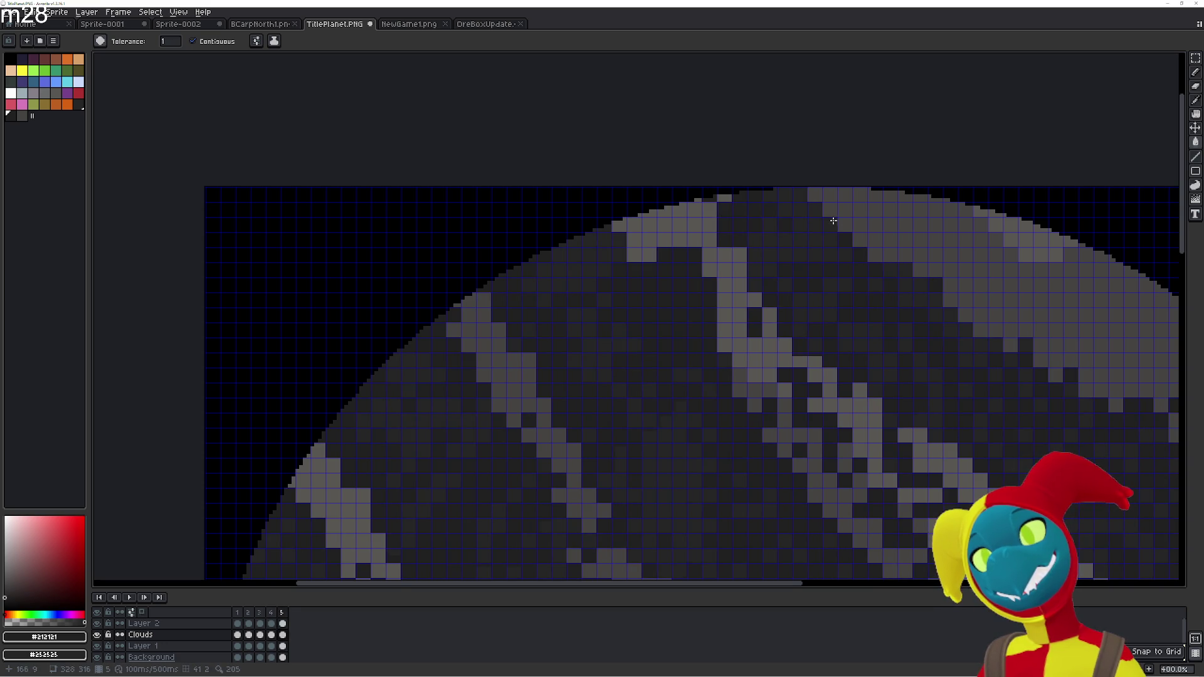
left_click(875, 255)
left_click(843, 210)
left_click(815, 194)
left_click(830, 210)
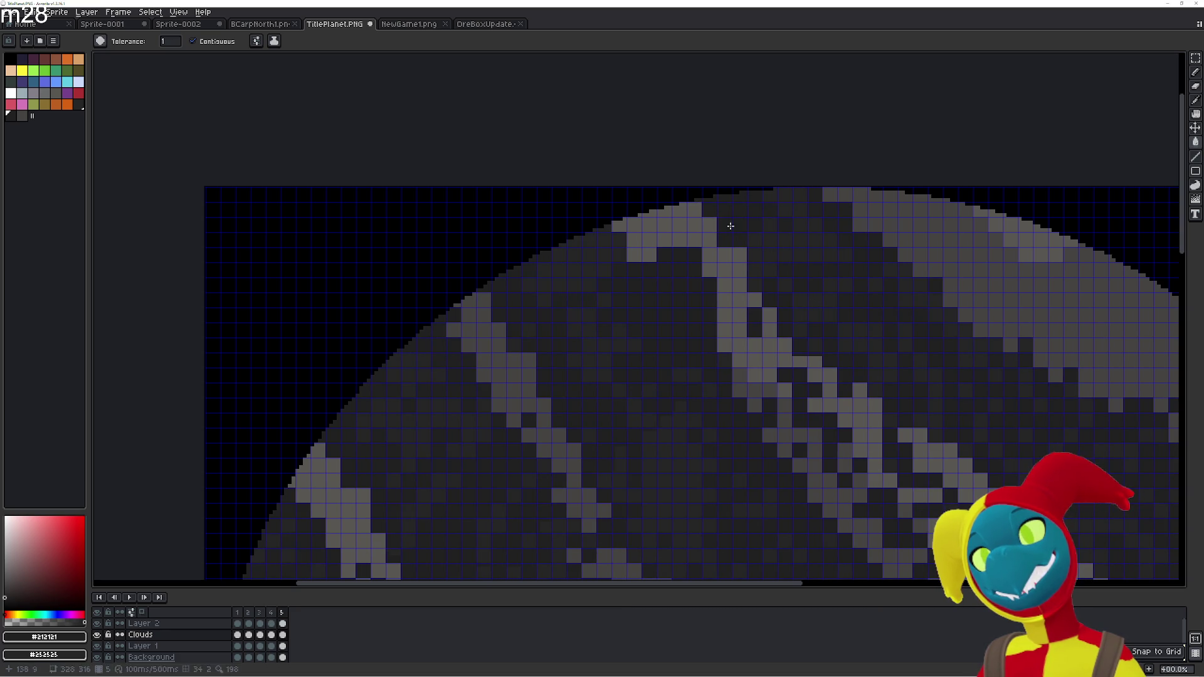
Flip between frames 3, 4 and 5 to compare the cloud pattern, ending on frame 5
key("comma")
key("period")
key("comma")
key("period")
key("comma")
key("comma")
key("period")
key("period")
key("period")
key("period")
key("period")
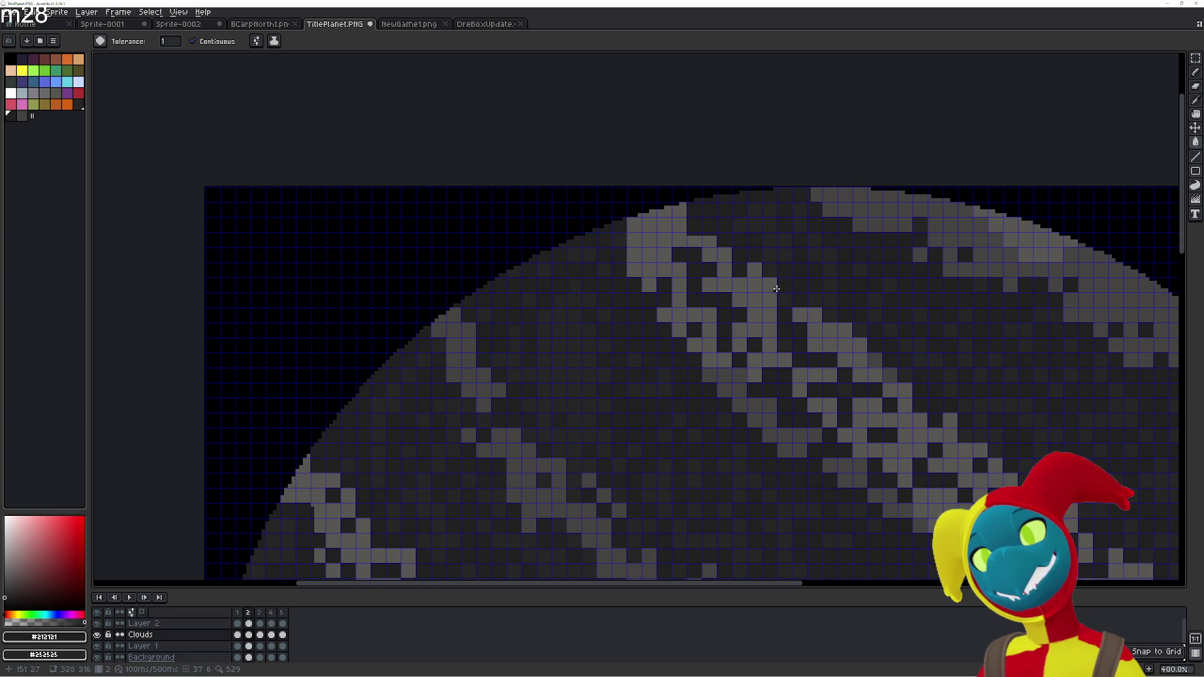
key("period")
key("period")
key("period")
key("period")
key("period")
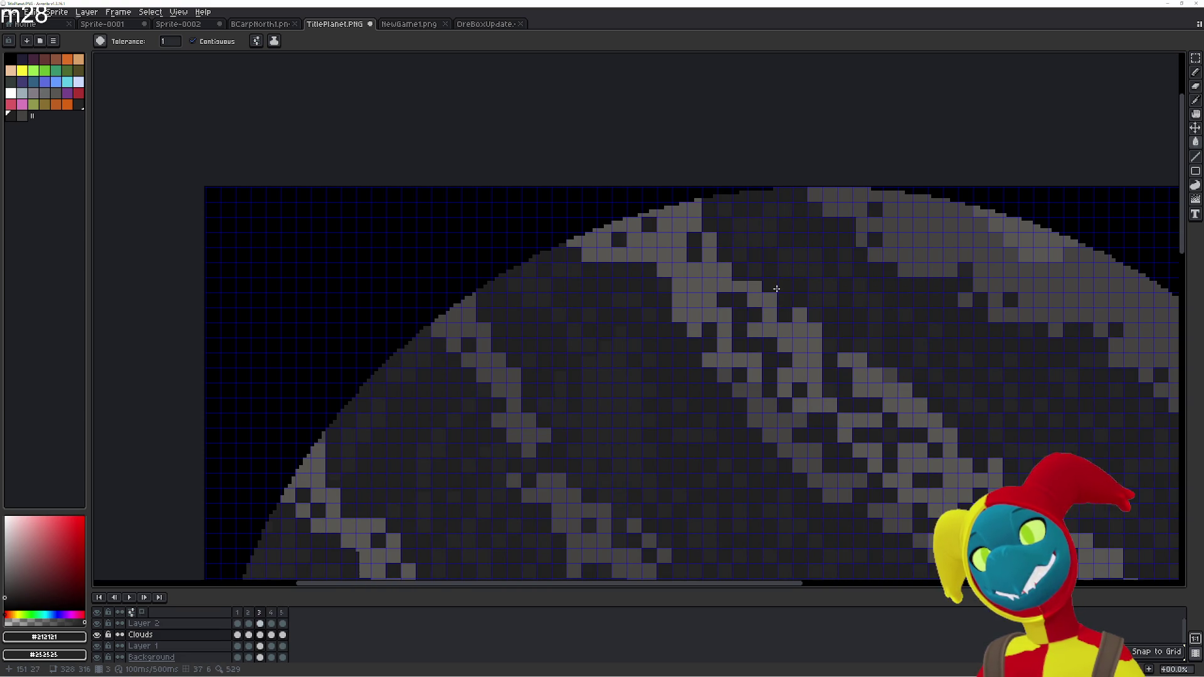
key("period")
key("period")
key("period")
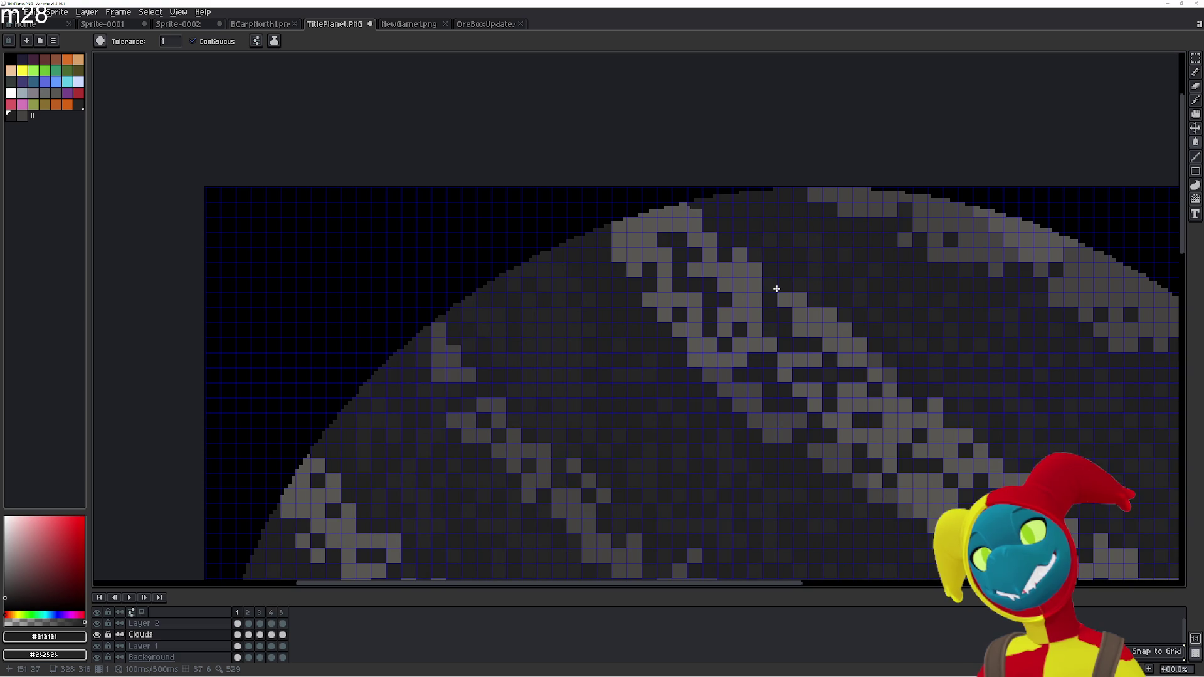
key("comma")
scroll(771, 295, "down", 3)
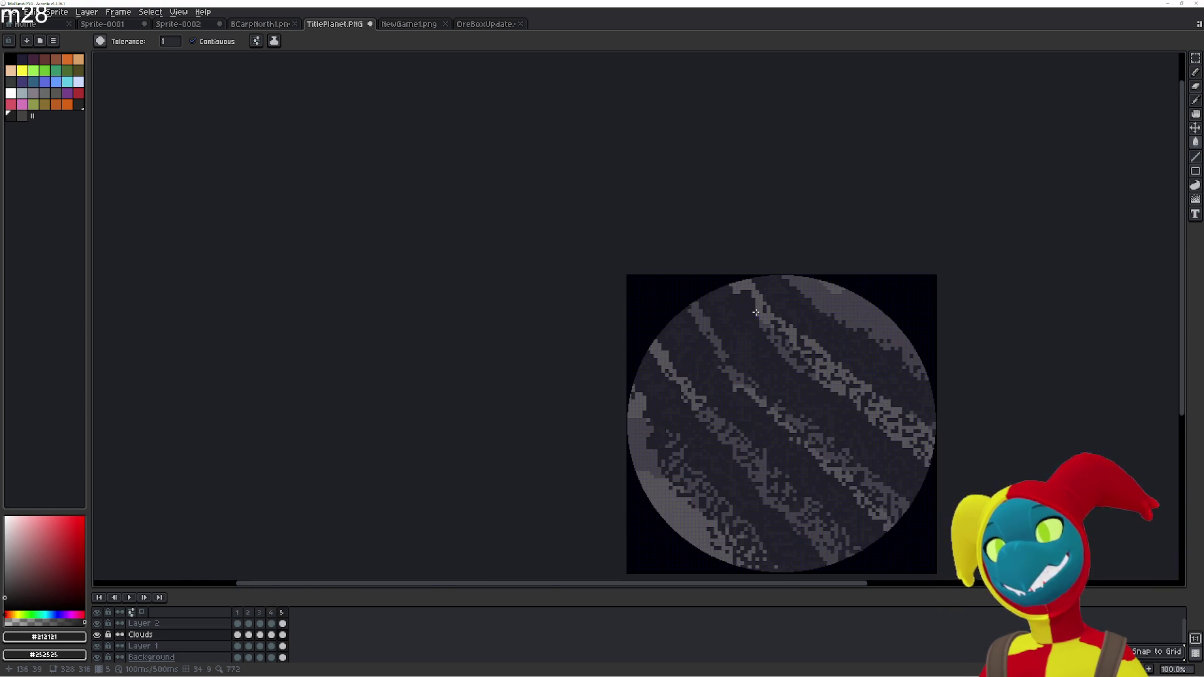
left_click_drag(720, 301, 636, 278)
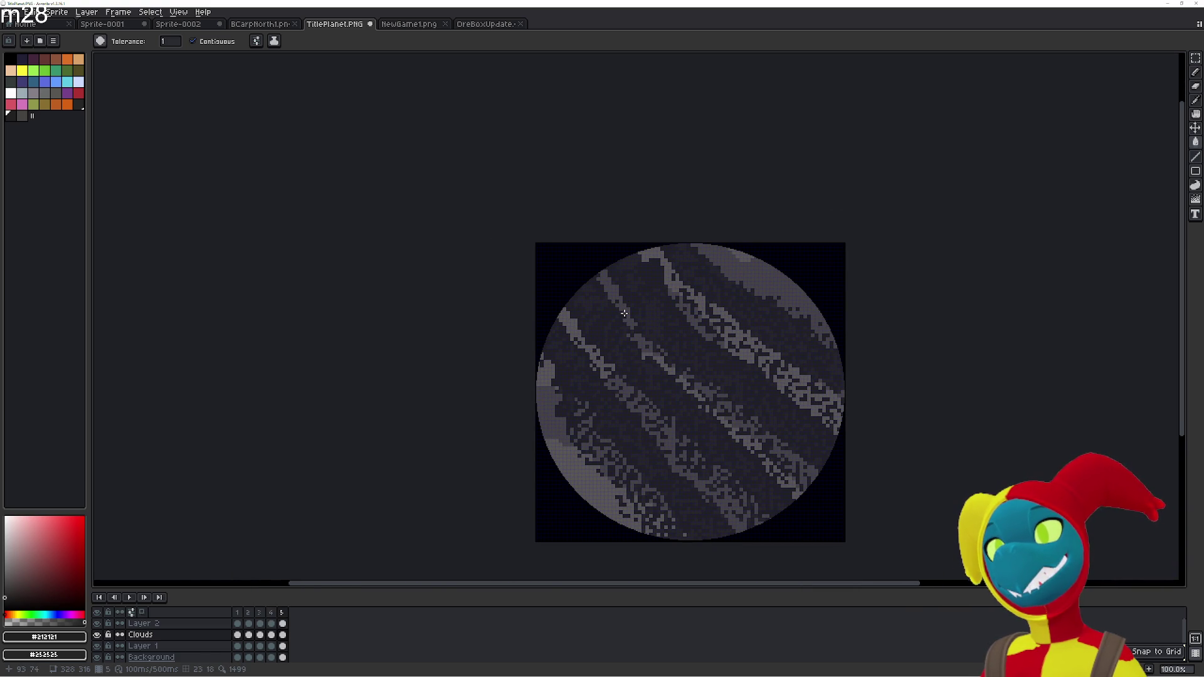
scroll(624, 312, "up", 2)
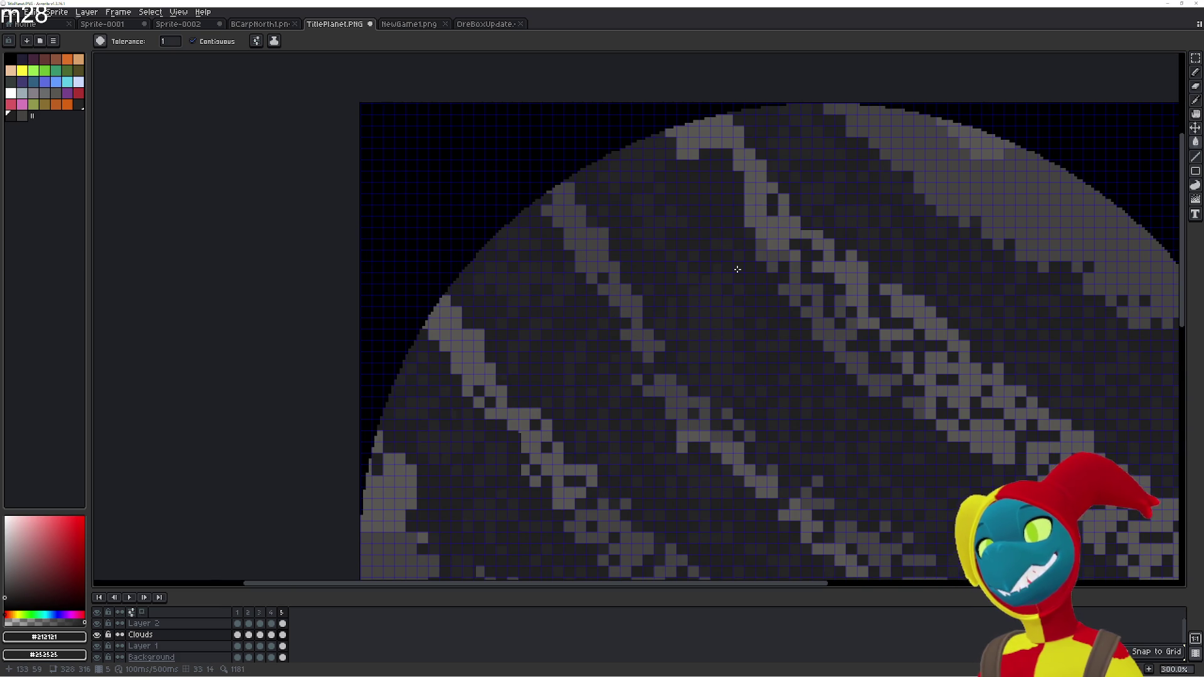
left_click(282, 634)
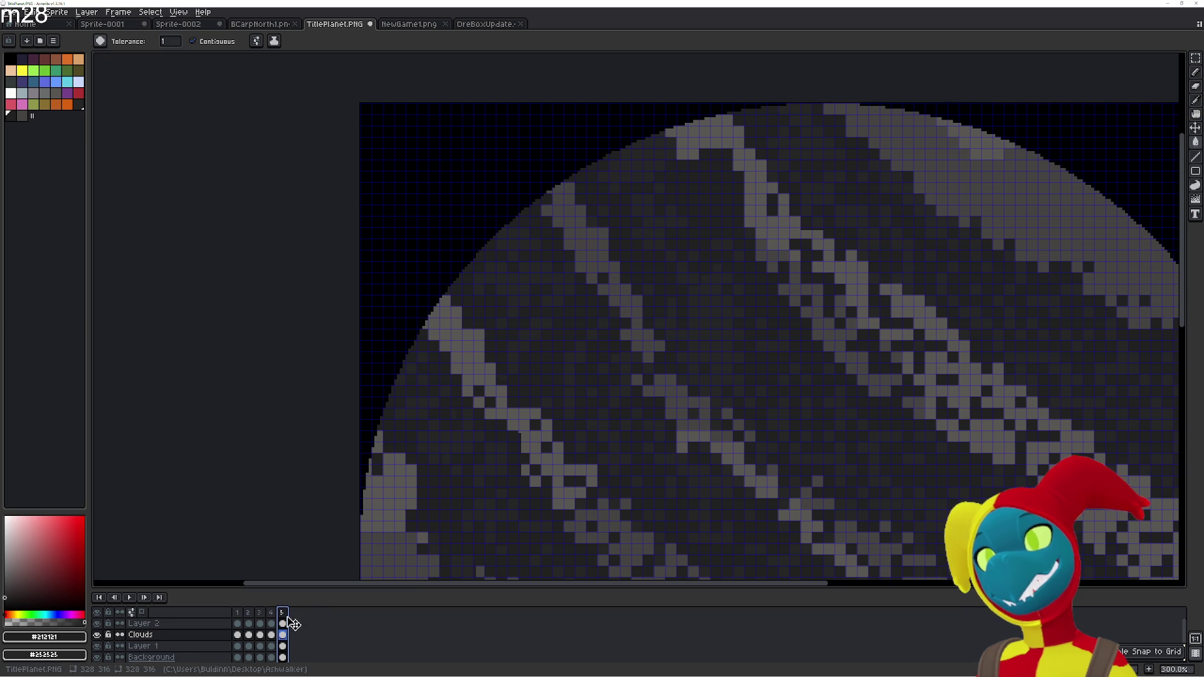
left_click_drag(464, 546, 487, 444)
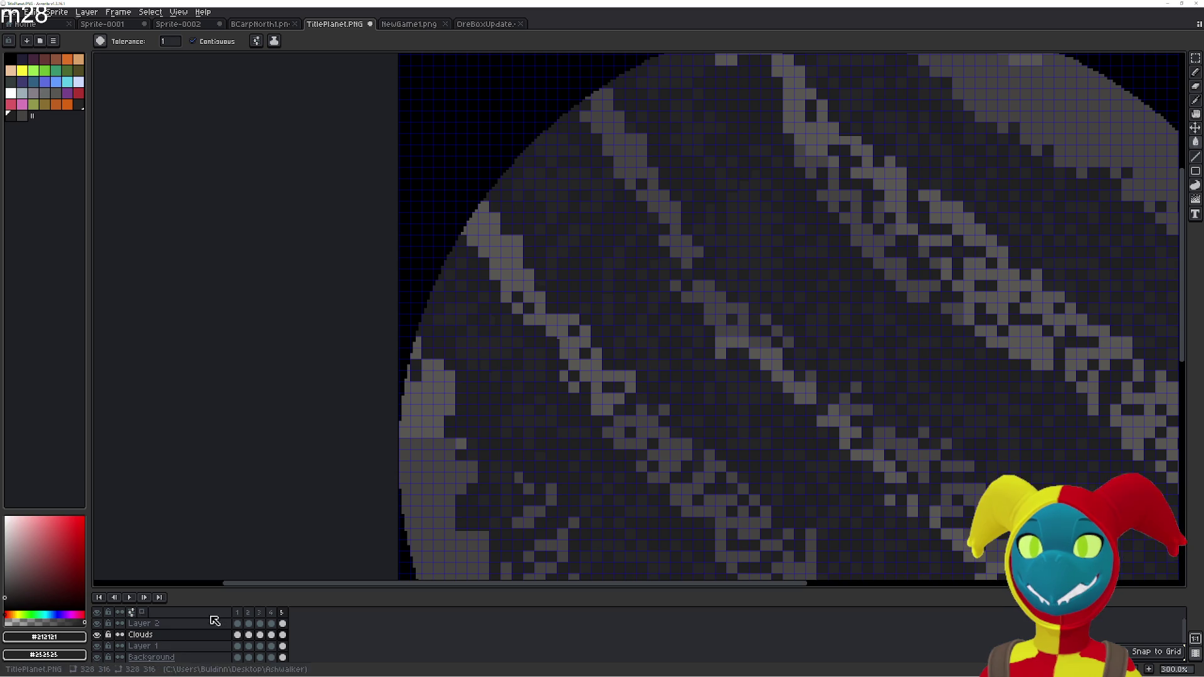
left_click(283, 613)
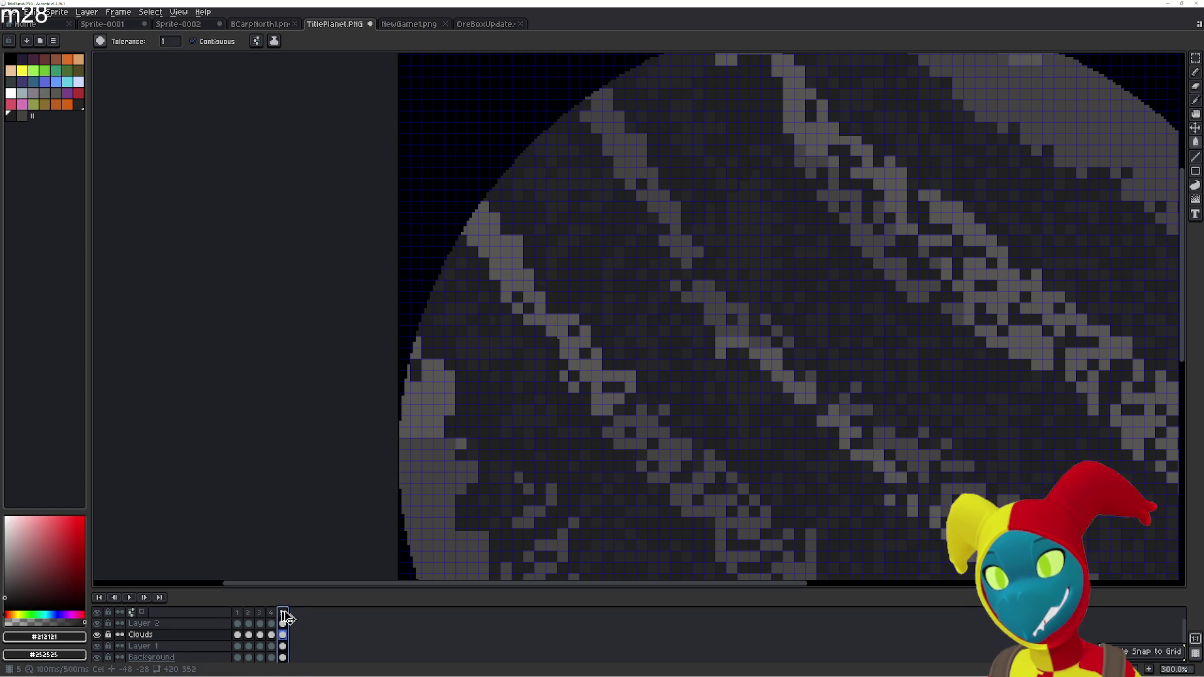
Undo an accidental new layer and add frame 6 after frame 5
key("shift+n")
key("ctrl+z")
key("alt+n")
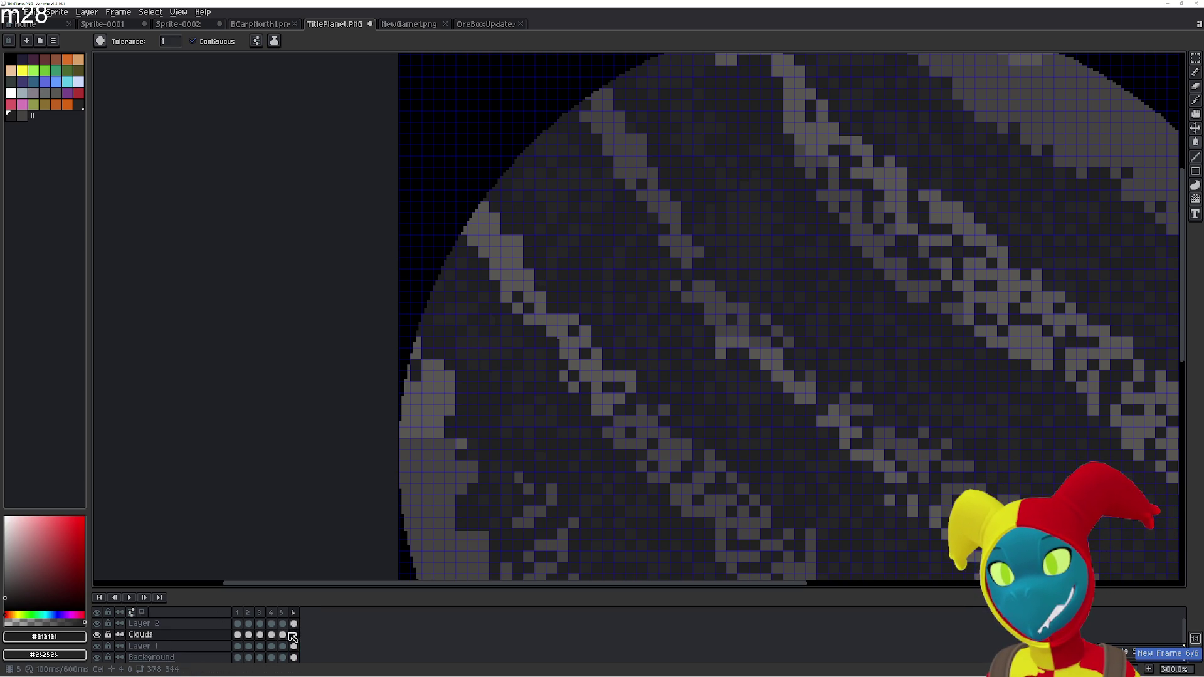
scroll(405, 572, "down", 2)
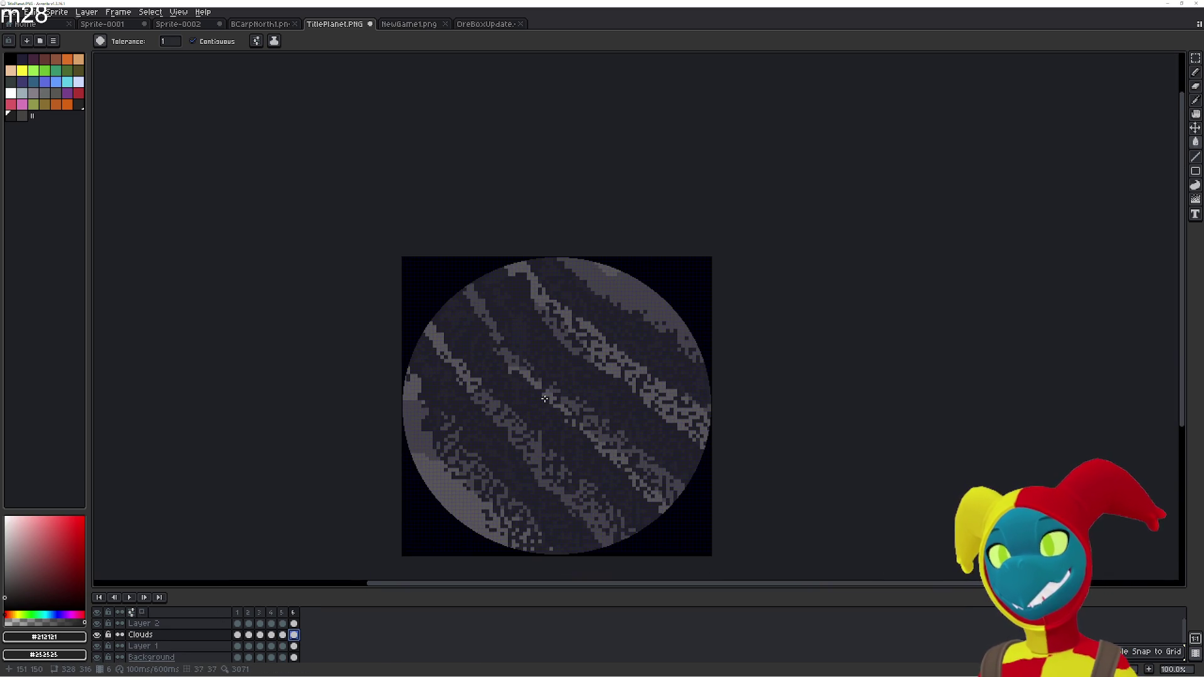
Select all of frame 6 and nudge its clouds a few pixels down-right, then deselect
key("ctrl+a")
key("v")
key("g")
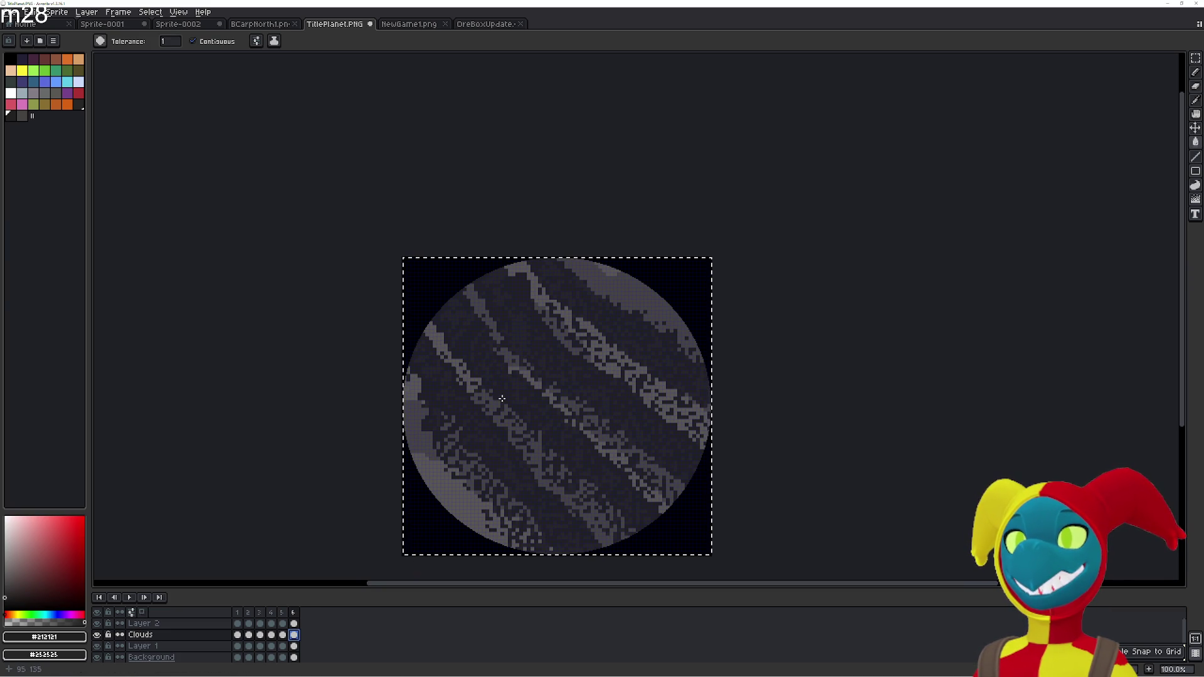
left_click_drag(506, 391, 513, 399)
scroll(451, 392, "up", 1)
scroll(462, 397, "up", 1)
scroll(455, 421, "up", 1)
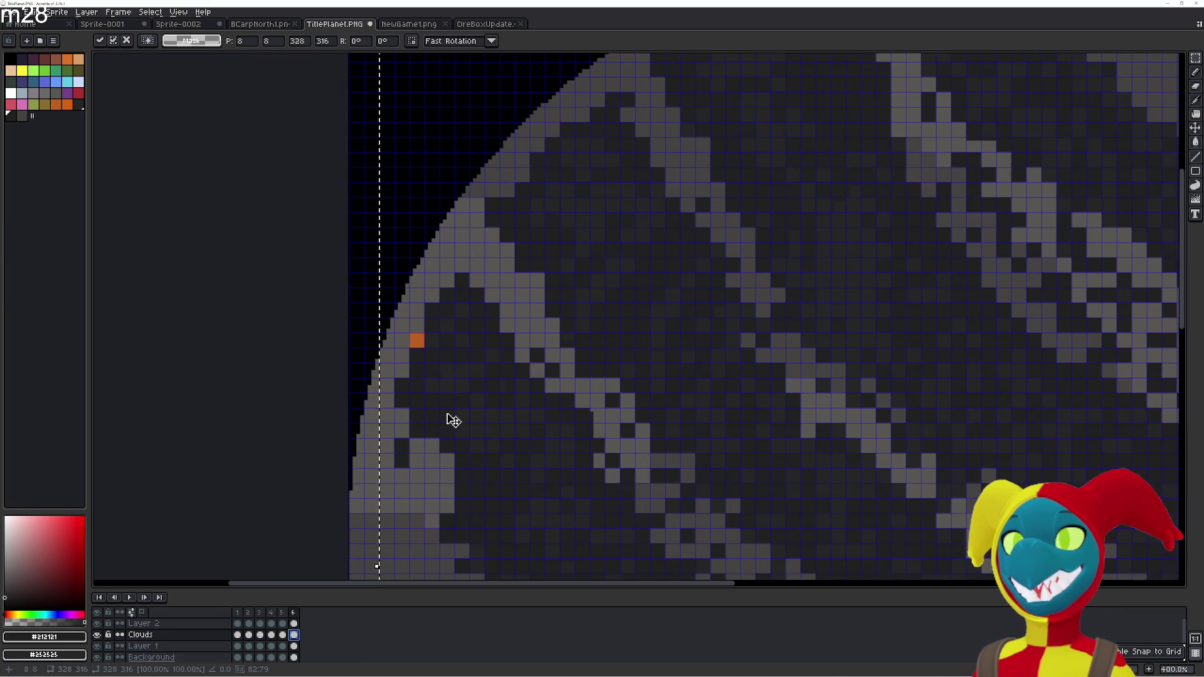
key("ctrl+d")
With the Paint Bucket, fill the orange marker pixel and light left-rim pixels dark
key("w")
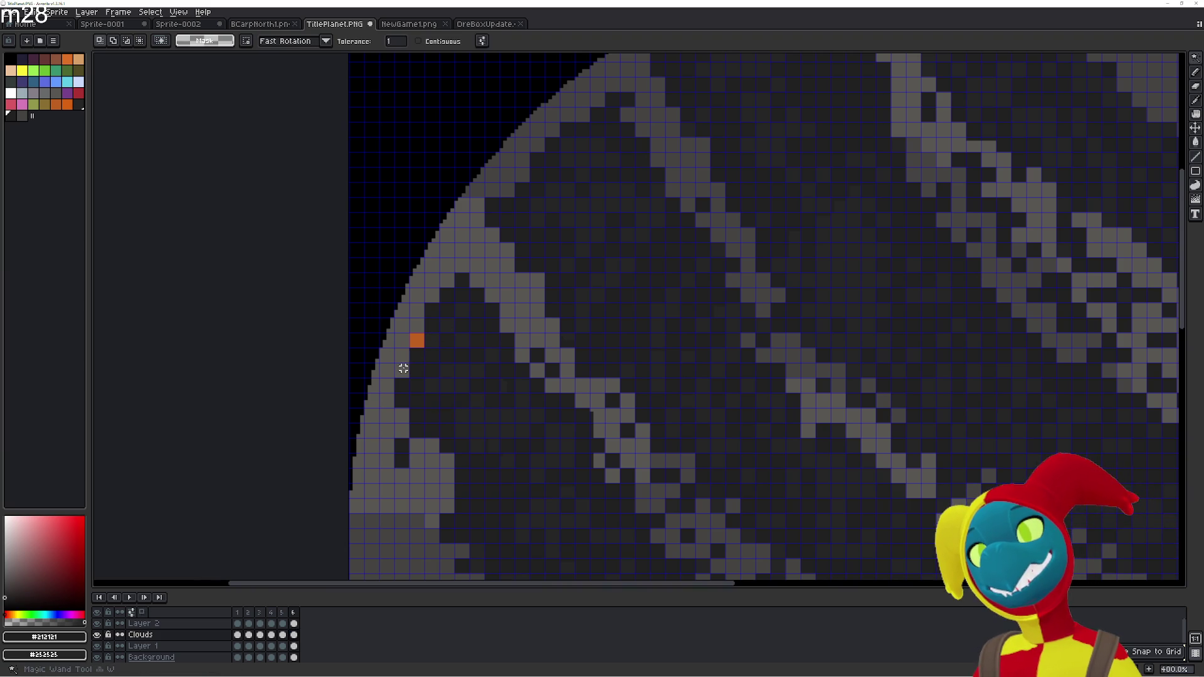
key("g")
left_click(416, 341)
left_click(395, 328)
left_click(389, 346)
left_click(404, 313)
left_click(417, 282)
left_click(406, 296)
left_click(418, 310)
left_click(418, 325)
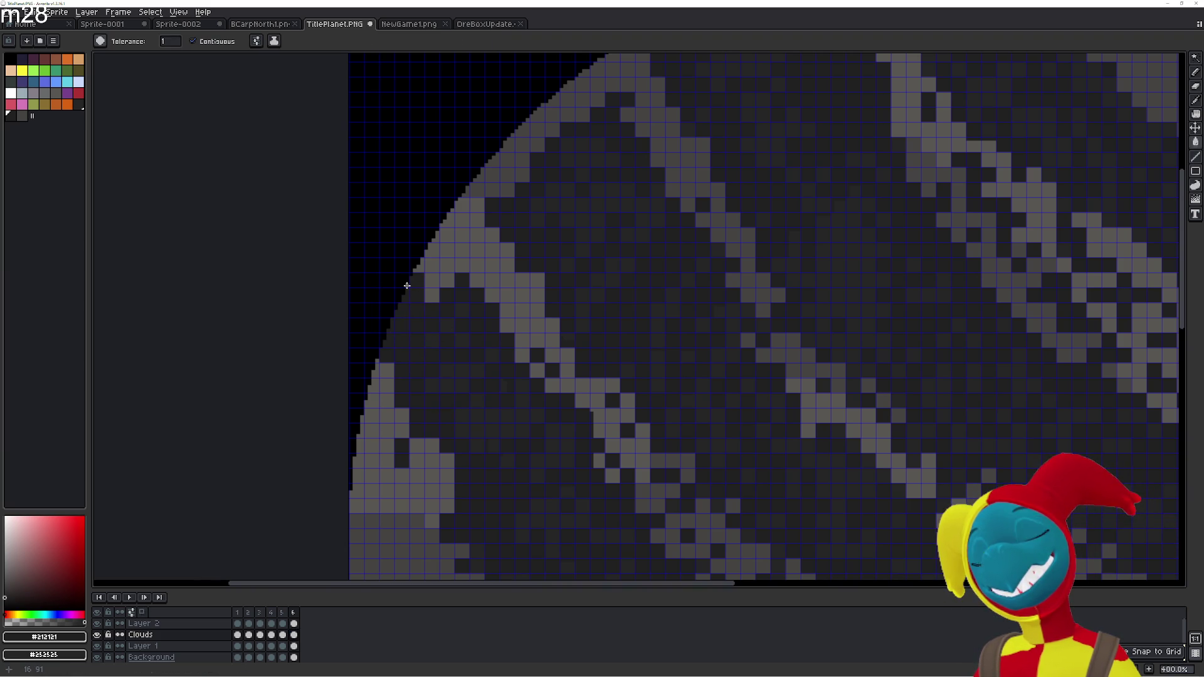
left_click(431, 294)
left_click(446, 281)
left_click(446, 266)
left_click(417, 263)
left_click(432, 249)
left_click(443, 236)
left_click(447, 247)
left_click(455, 265)
left_click(446, 224)
left_click(463, 261)
Fill the light cloud pixels along the planet's upper-left rim dark
scroll(467, 270, "up", 3)
left_click(480, 292)
left_click(495, 277)
left_click(510, 277)
left_click(522, 243)
left_click(504, 238)
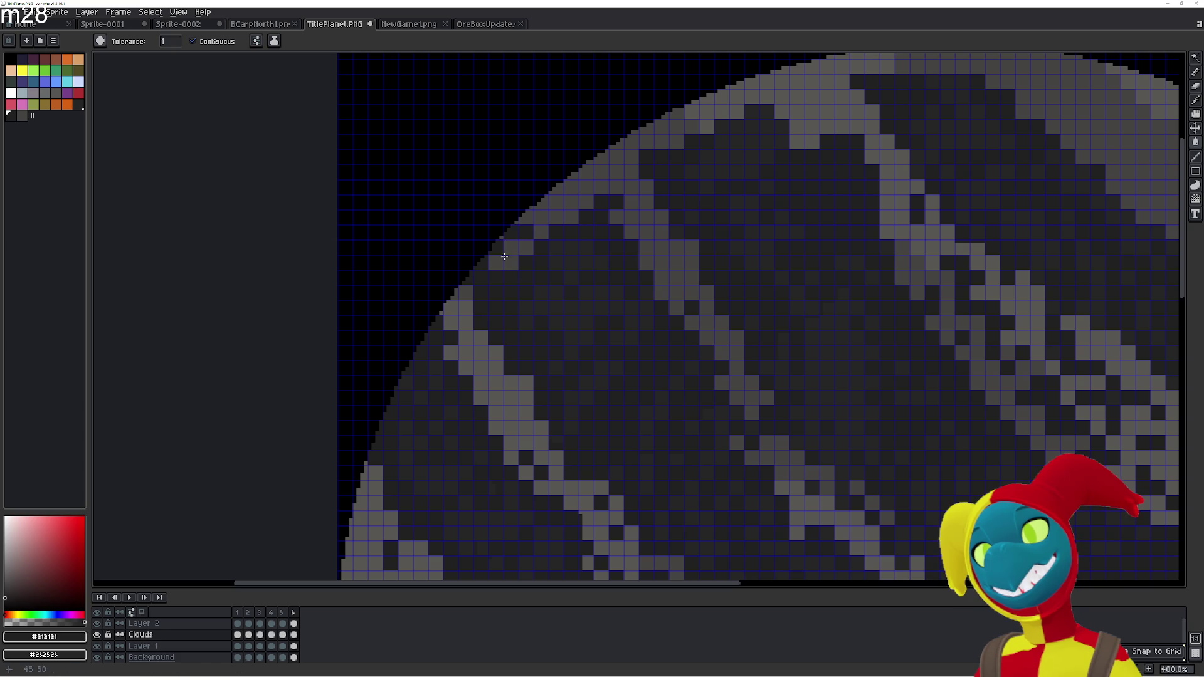
left_click(495, 262)
left_click(520, 240)
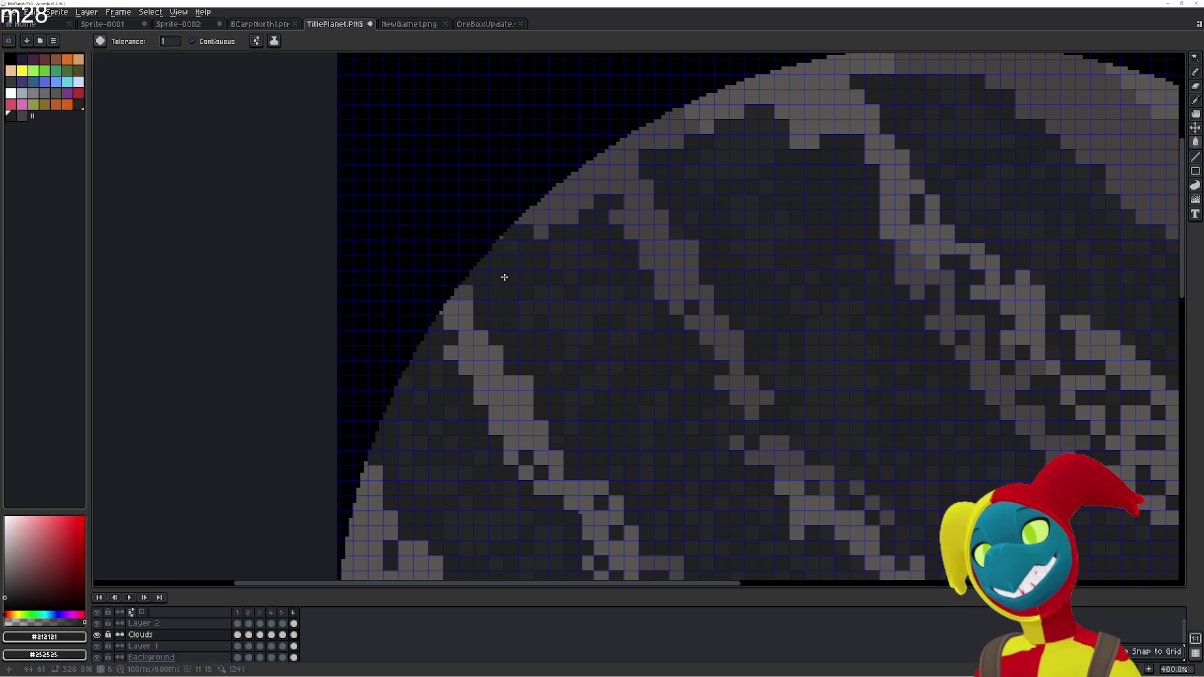
left_click(551, 218)
left_click(552, 196)
left_click(569, 187)
left_click(585, 189)
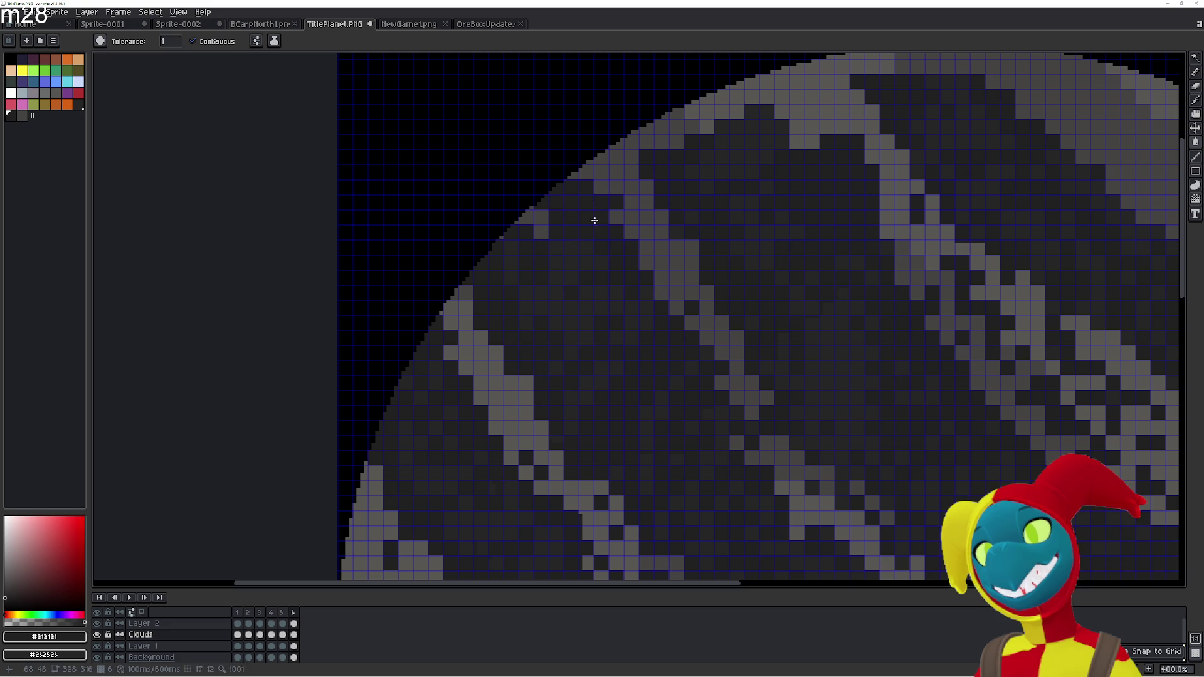
scroll(619, 285, "down", 2)
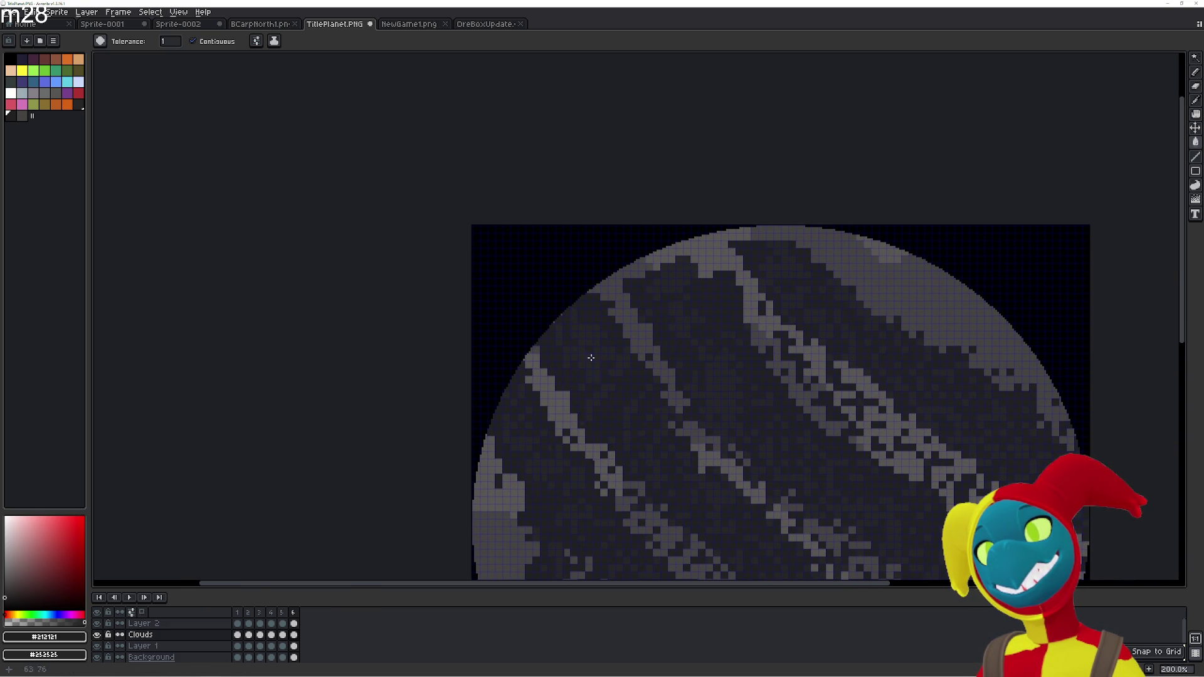
Darken the first stretch of light cloud pixels along the planet's top rim
scroll(575, 325, "up", 2)
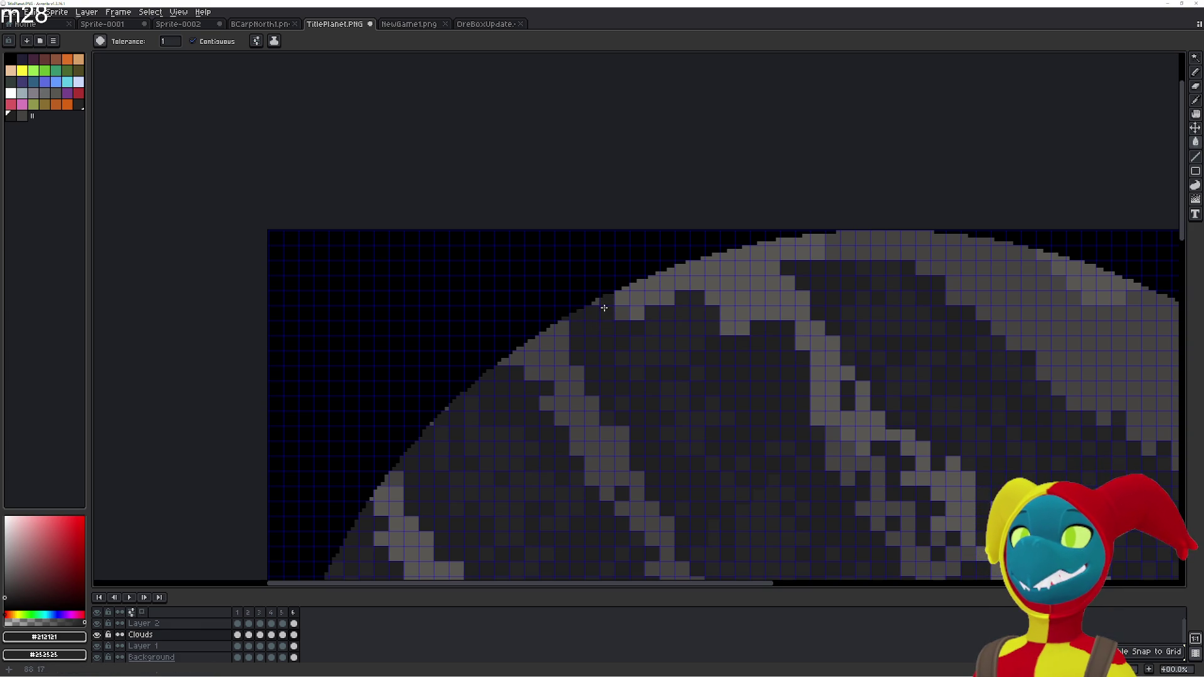
left_click(637, 313)
left_click(636, 295)
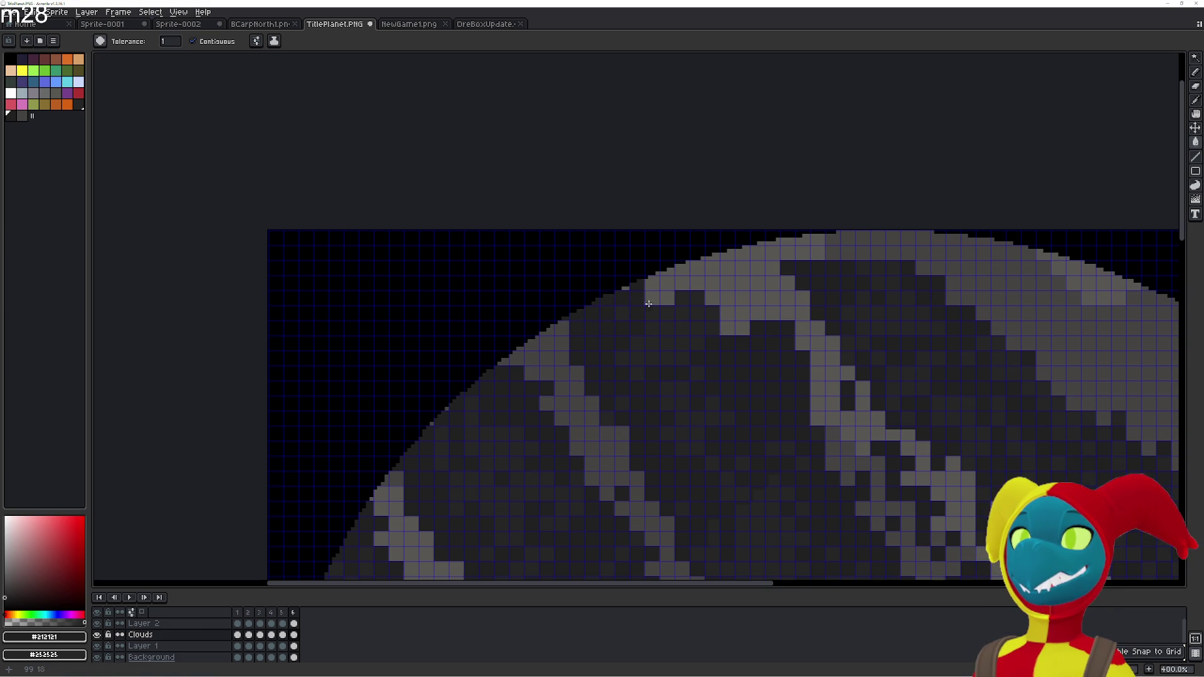
left_click(652, 289)
left_click(667, 282)
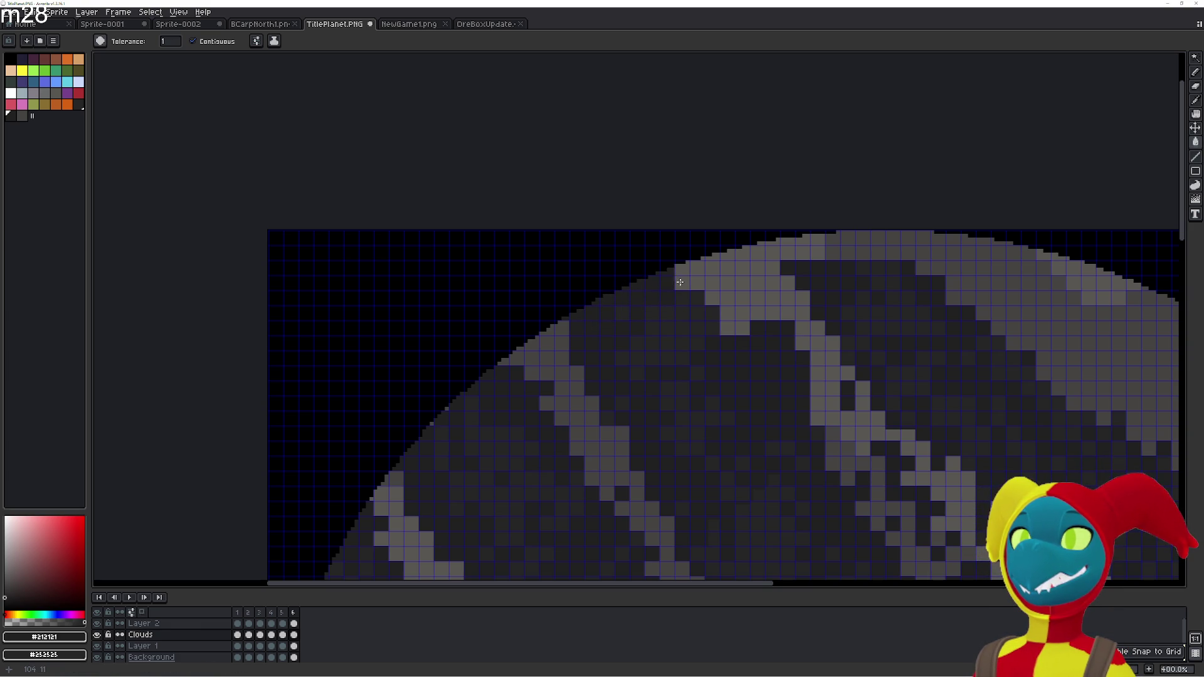
left_click(682, 269)
left_click(742, 312)
left_click(712, 283)
left_click(725, 298)
left_click(697, 269)
left_click(697, 284)
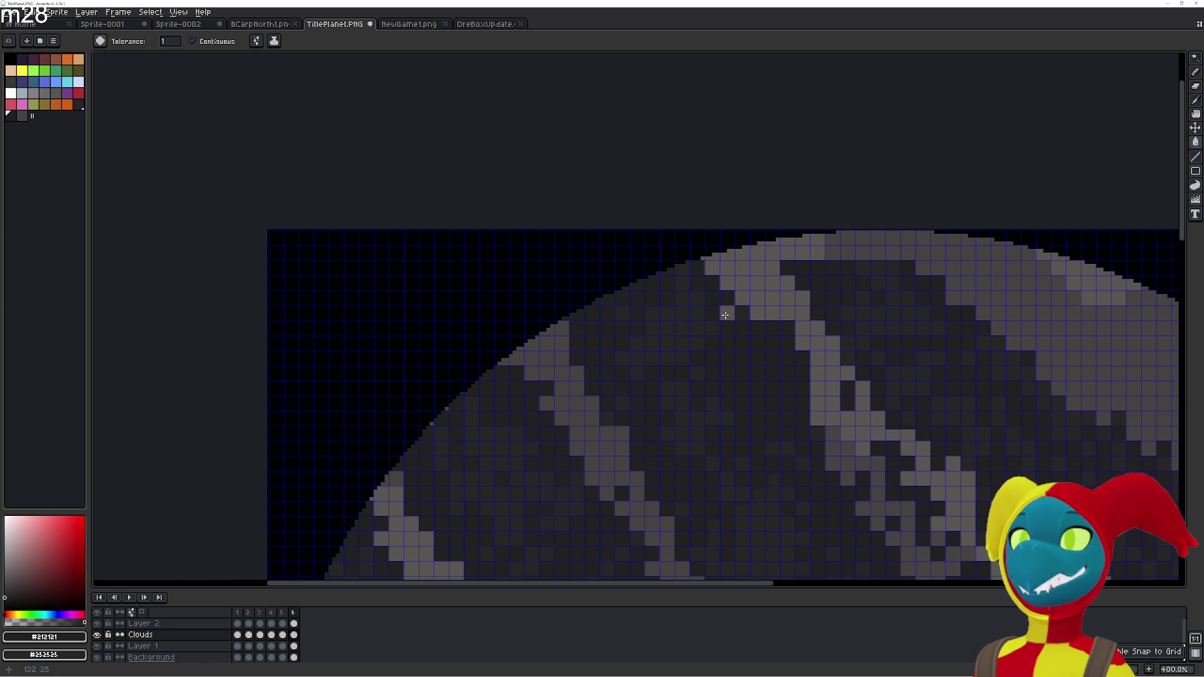
left_click(726, 284)
left_click(755, 315)
left_click(742, 298)
left_click(771, 314)
left_click(725, 314)
left_click(710, 267)
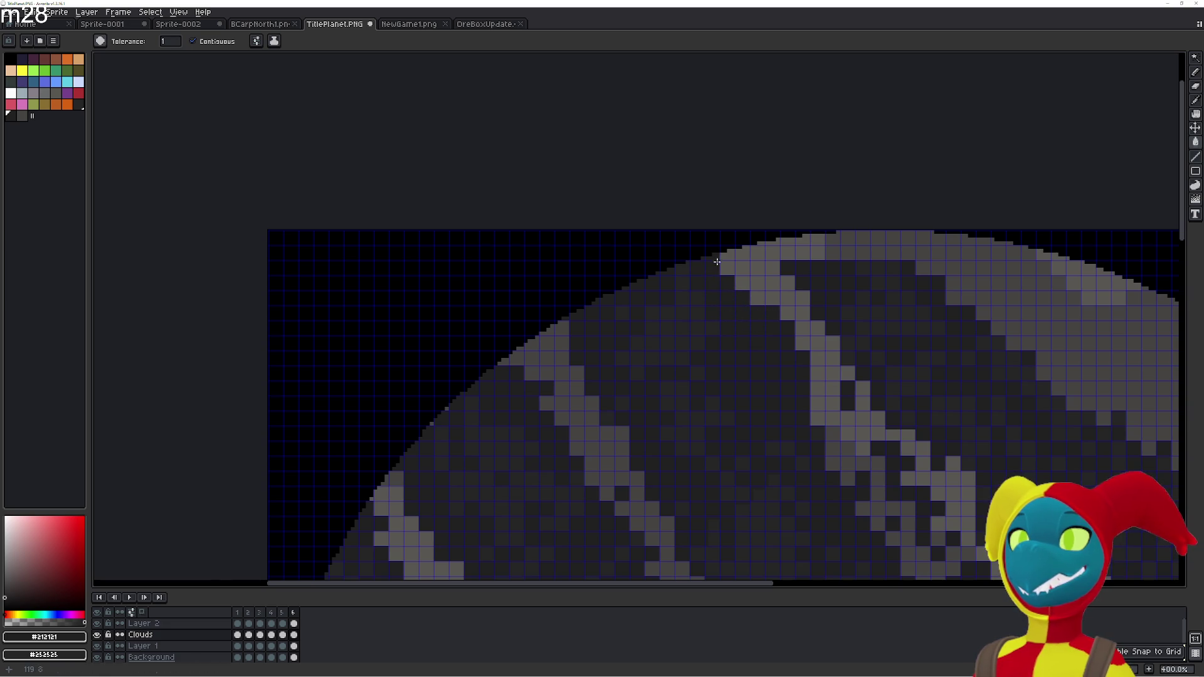
left_click(757, 297)
left_click(728, 268)
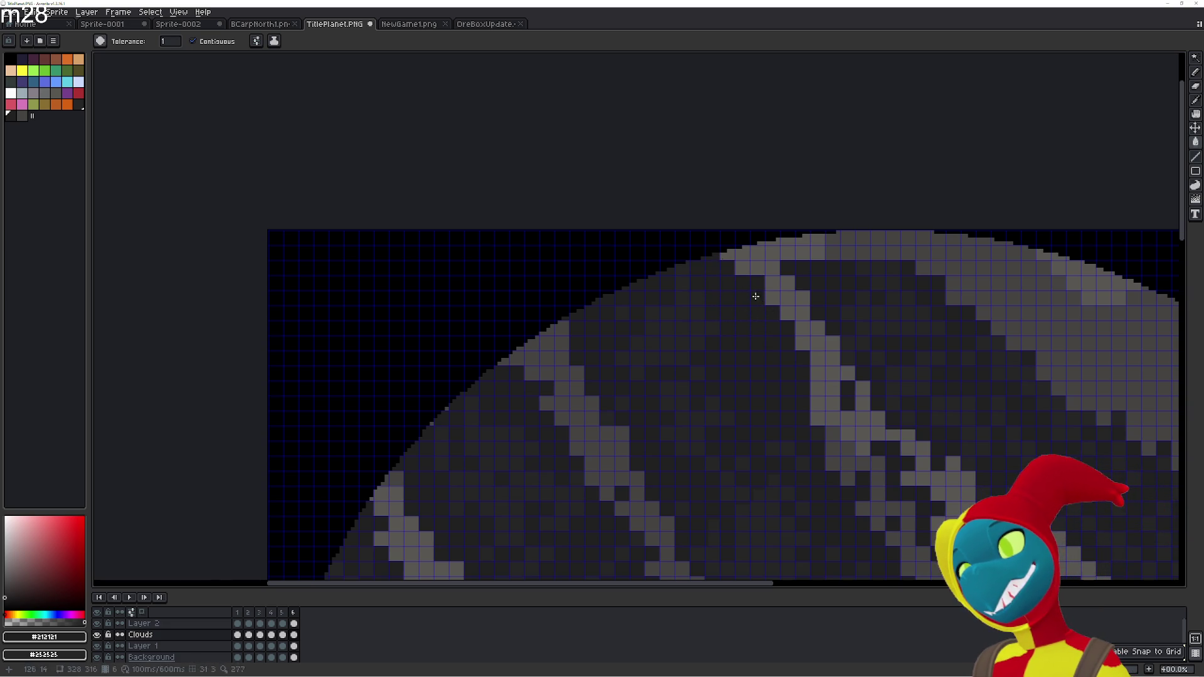
left_click(815, 371)
Darken the remaining light pixels further right along the top rim
left_click_drag(795, 392, 730, 400)
left_click(736, 261)
left_click(723, 248)
left_click(737, 246)
left_click(752, 262)
left_click(752, 247)
left_click(767, 253)
left_click(782, 262)
left_click(775, 246)
left_click(797, 248)
left_click(812, 263)
left_click(796, 262)
left_click(828, 257)
left_click(812, 246)
left_click(826, 251)
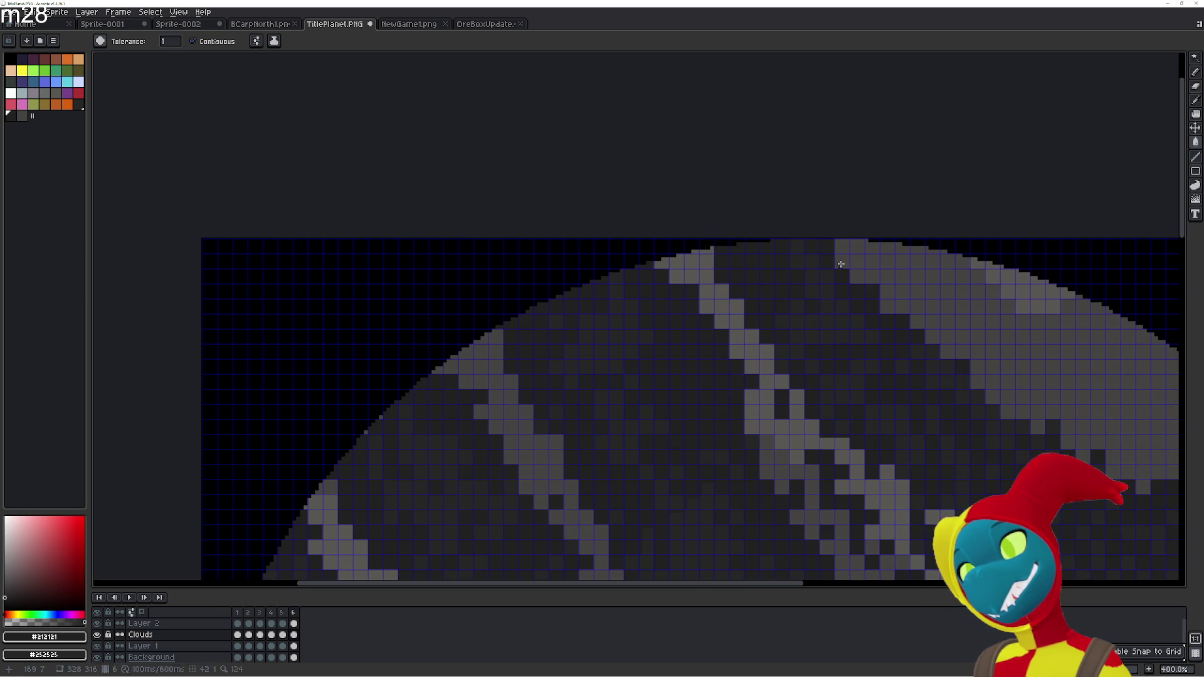
scroll(808, 301, "down", 1)
scroll(674, 231, "down", 2)
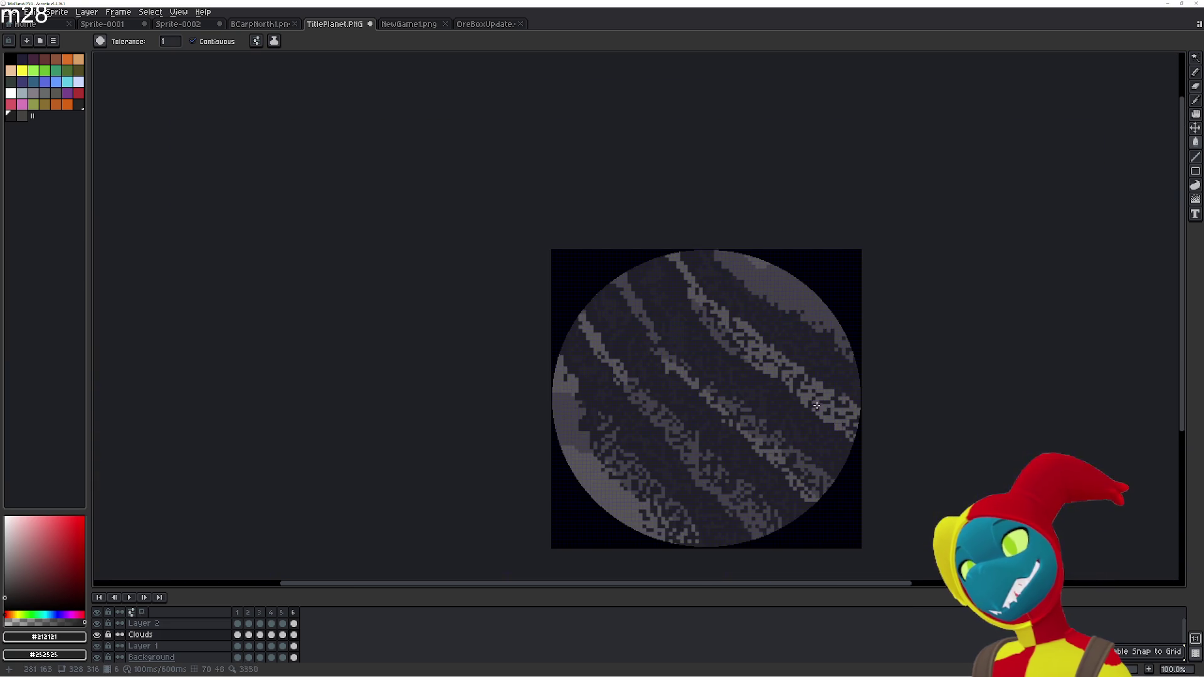
scroll(826, 389, "up", 2)
scroll(806, 438, "down", 1)
mouse_move(729, 183)
left_mouse_down()
mouse_move(786, 259)
mouse_move(756, 366)
left_mouse_up()
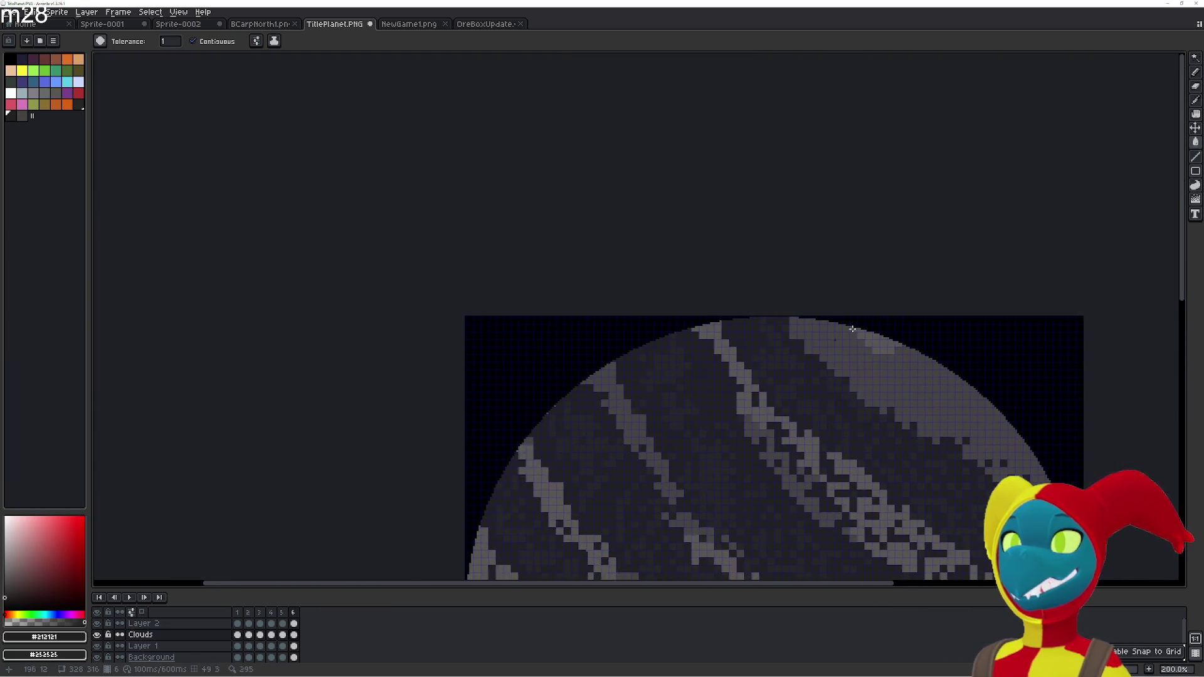
scroll(739, 351, "up", 1)
key("e")
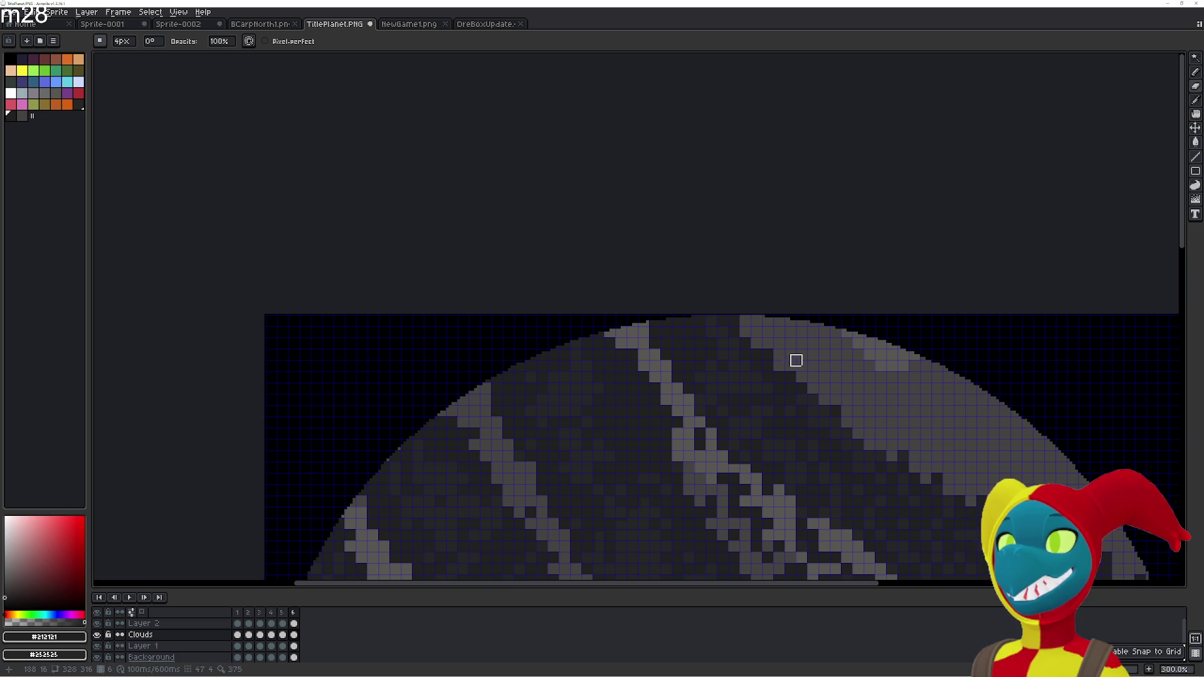
key("comma")
key("period")
left_click_drag(696, 411, 800, 236)
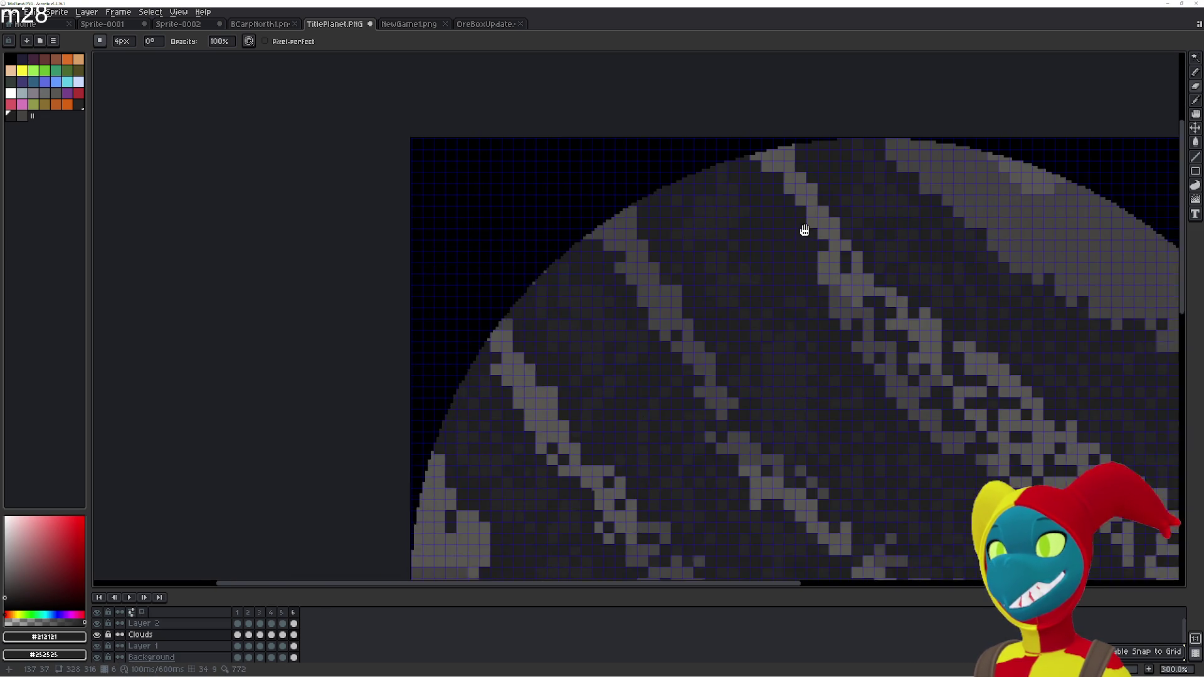
scroll(778, 301, "down", 1)
scroll(785, 251, "up", 3)
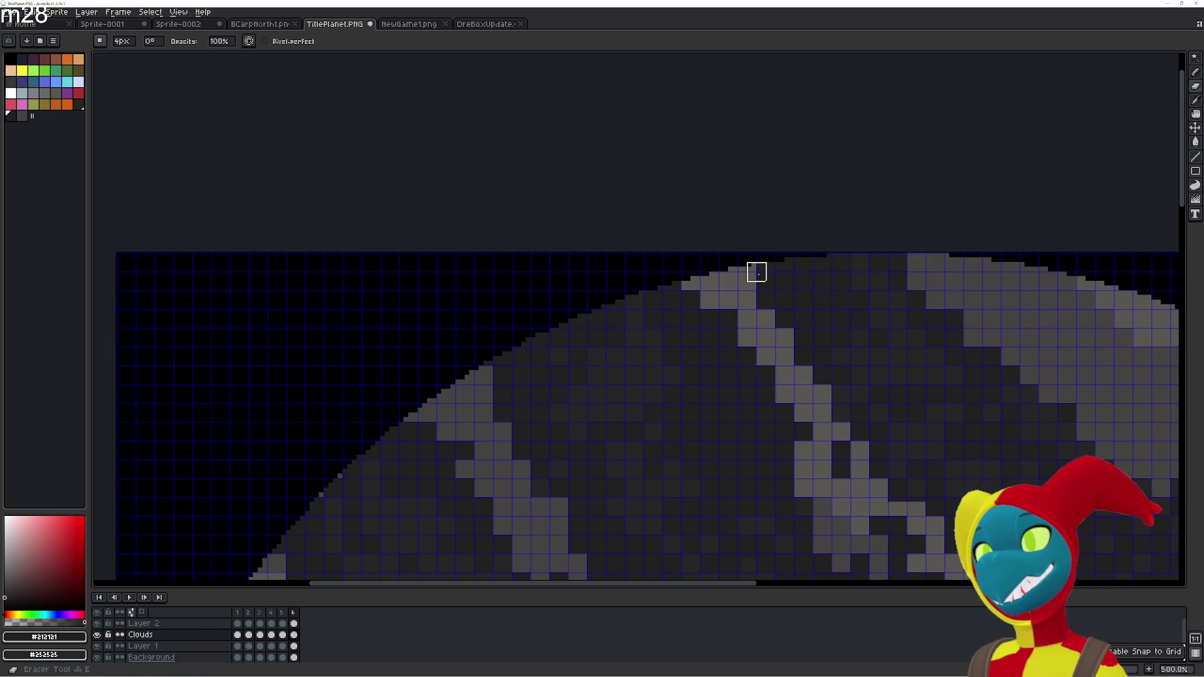
key("b")
key("g")
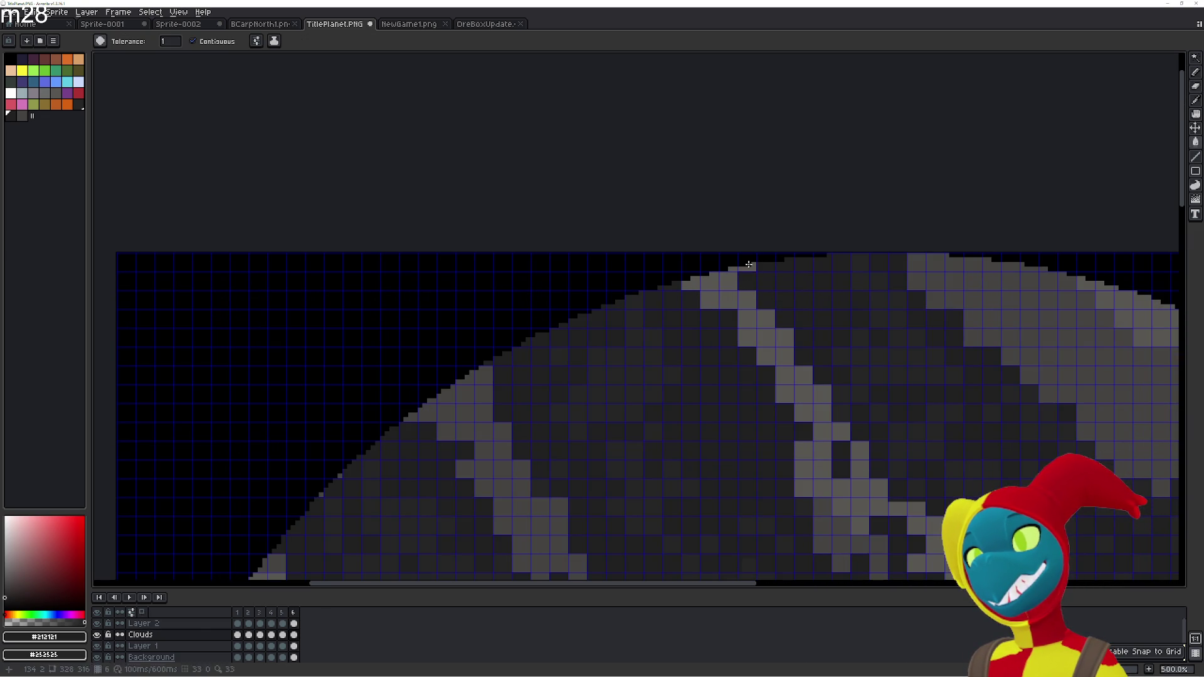
scroll(784, 345, "down", 3)
scroll(819, 416, "up", 1)
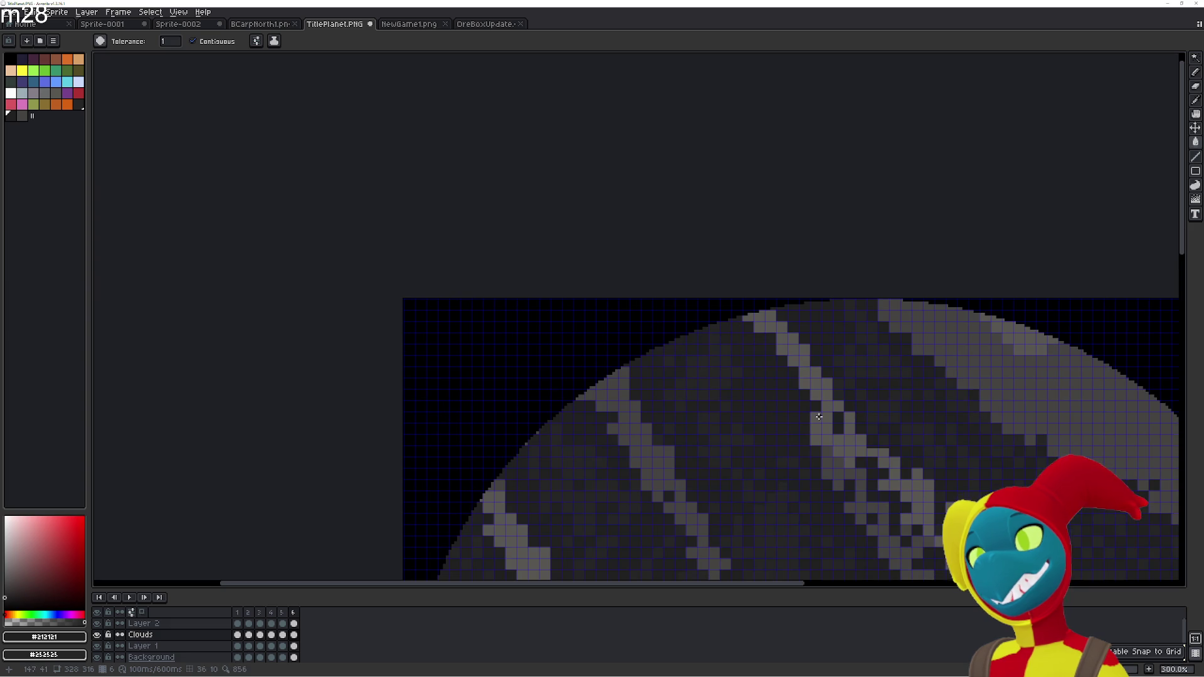
key("b")
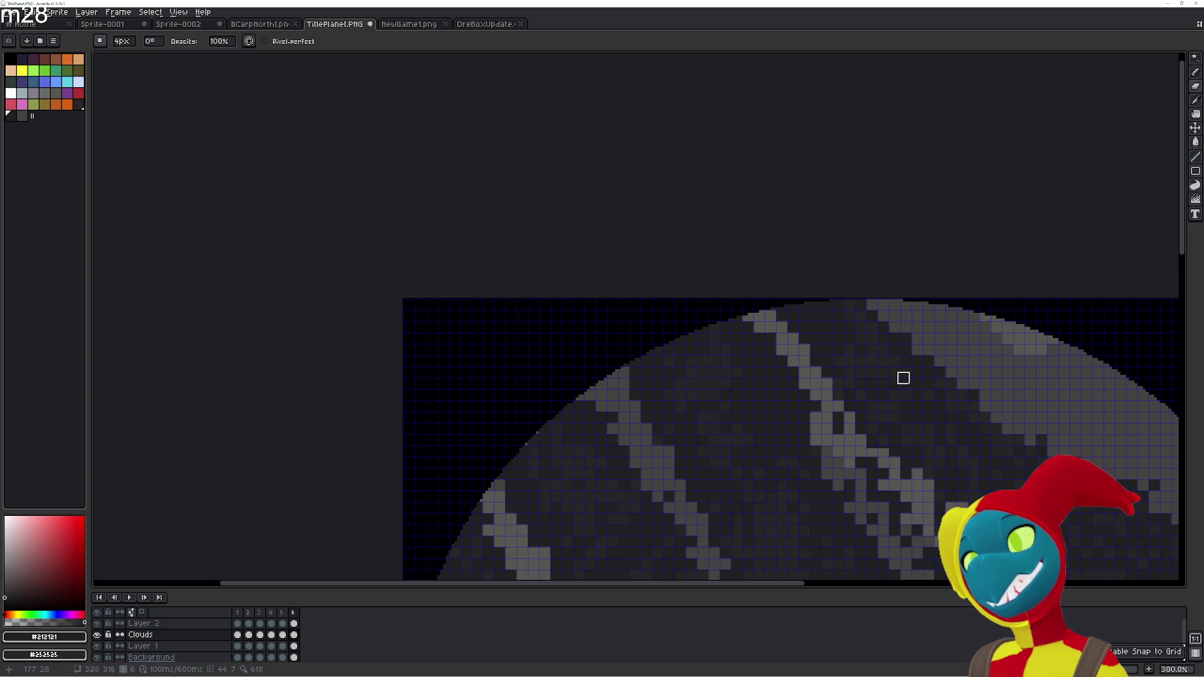
scroll(779, 351, "down", 1)
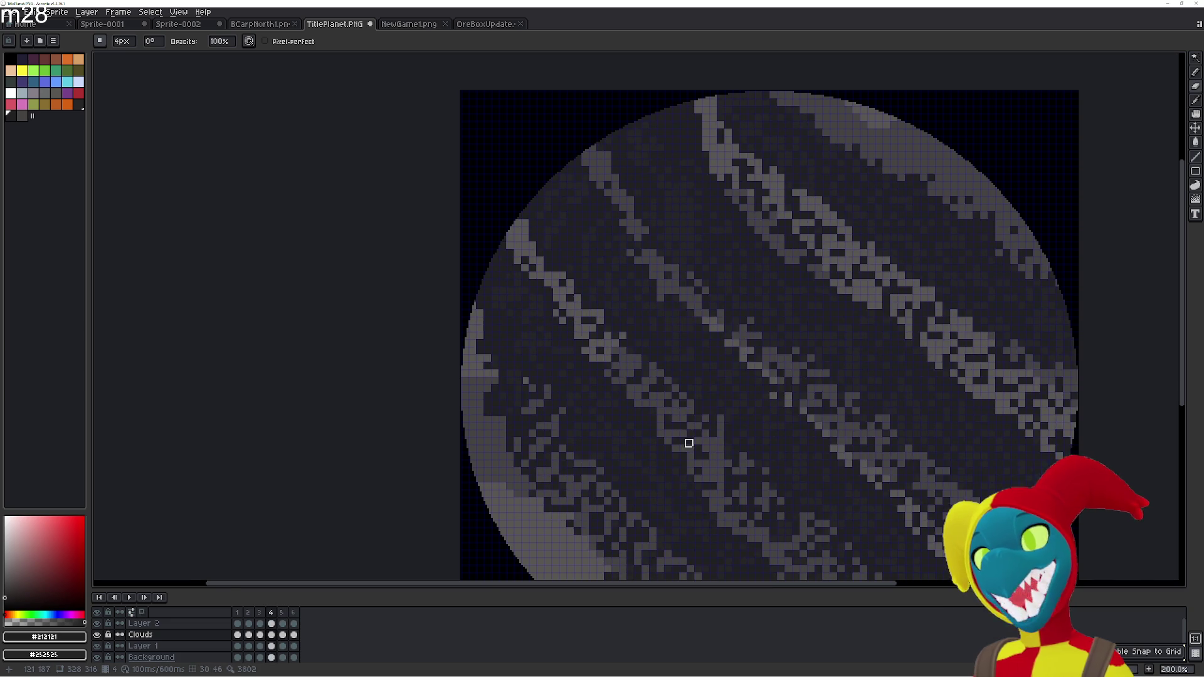
scroll(687, 438, "down", 5)
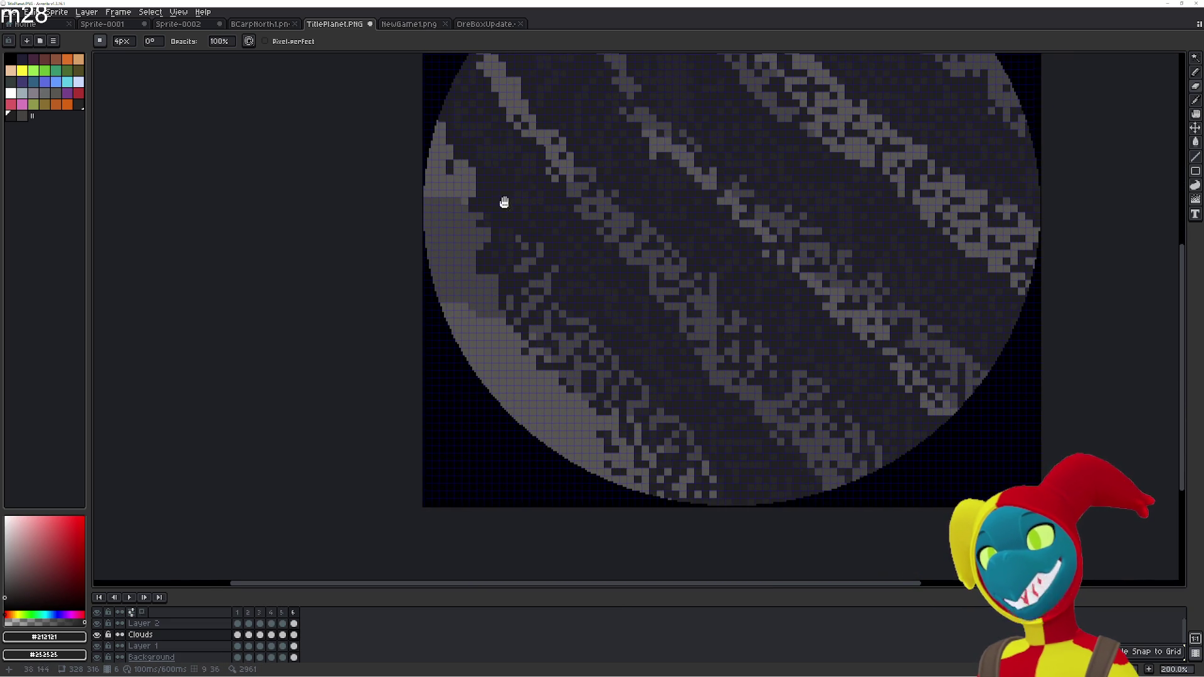
left_click_drag(497, 187, 502, 316)
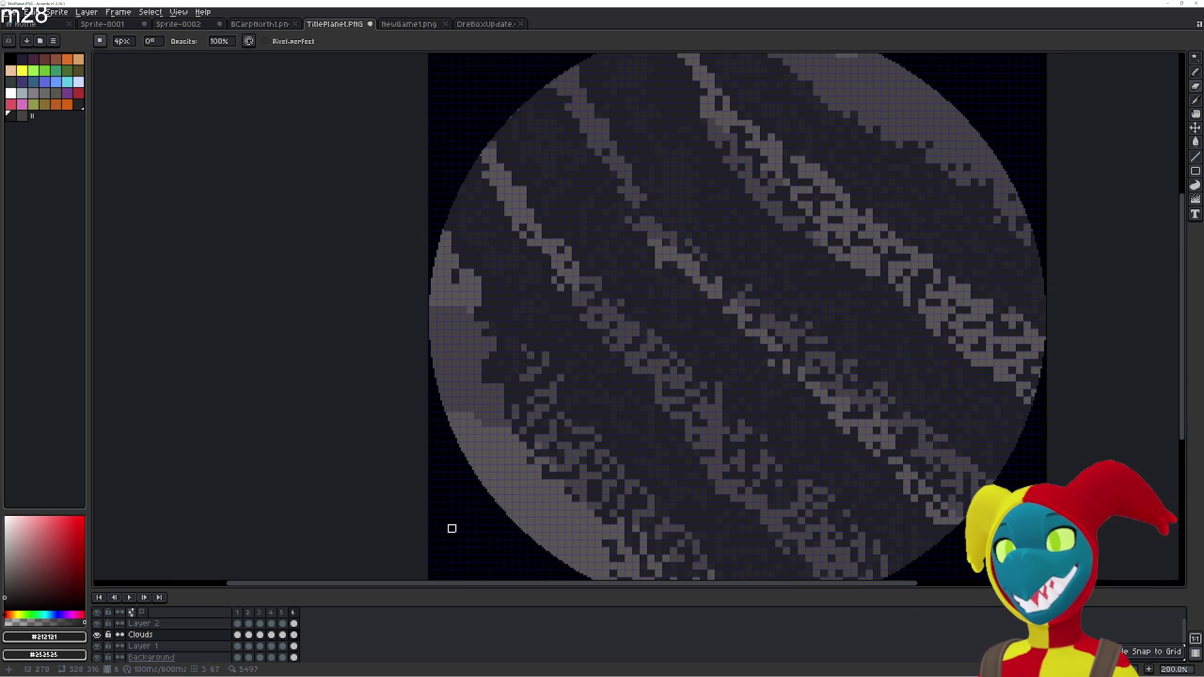
left_click(293, 634)
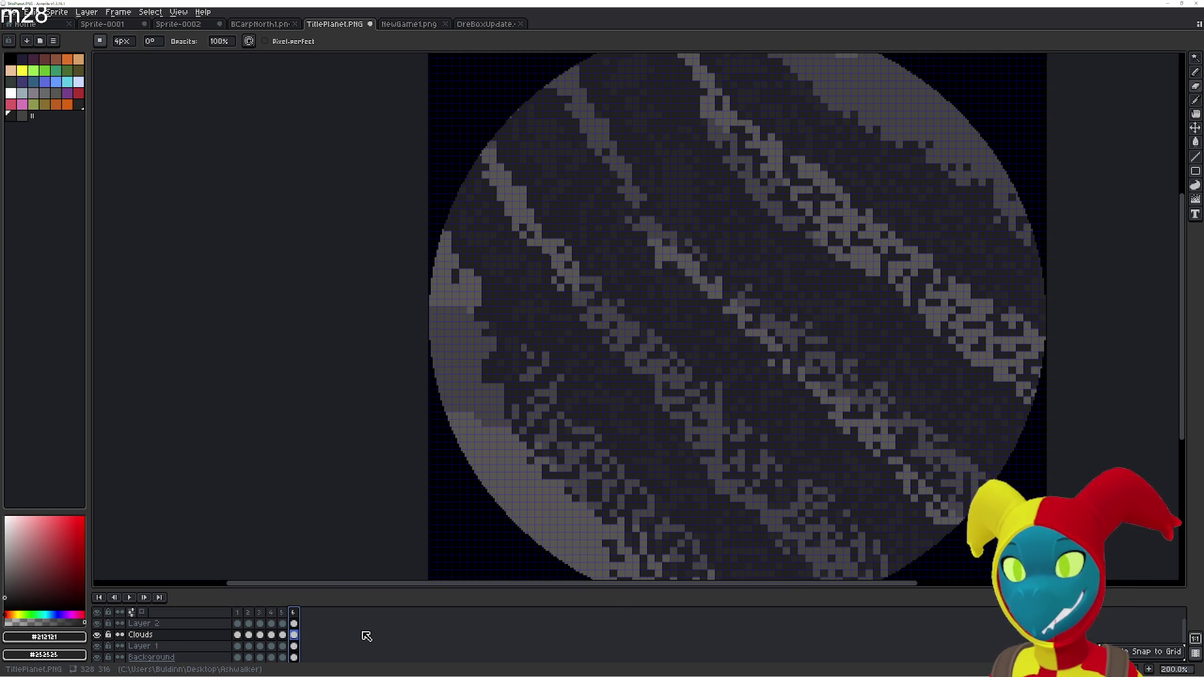
Undo the accidental new layer, add frame 7, and select its Clouds cel
key("ctrl+z")
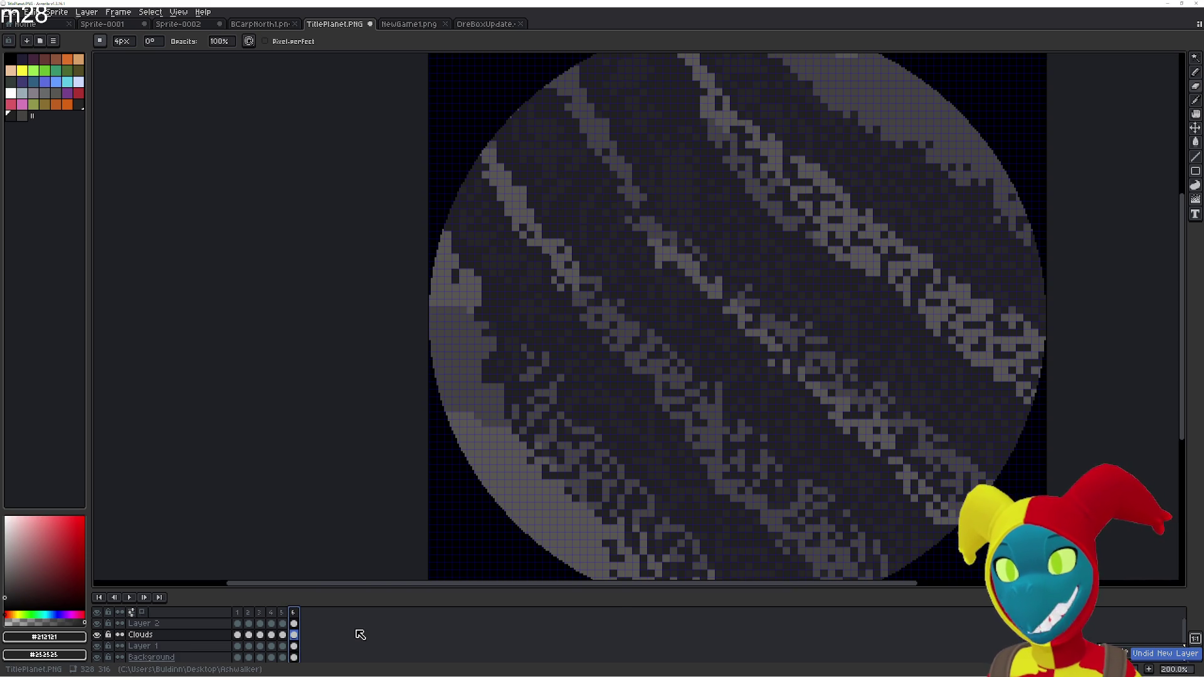
key("alt+n")
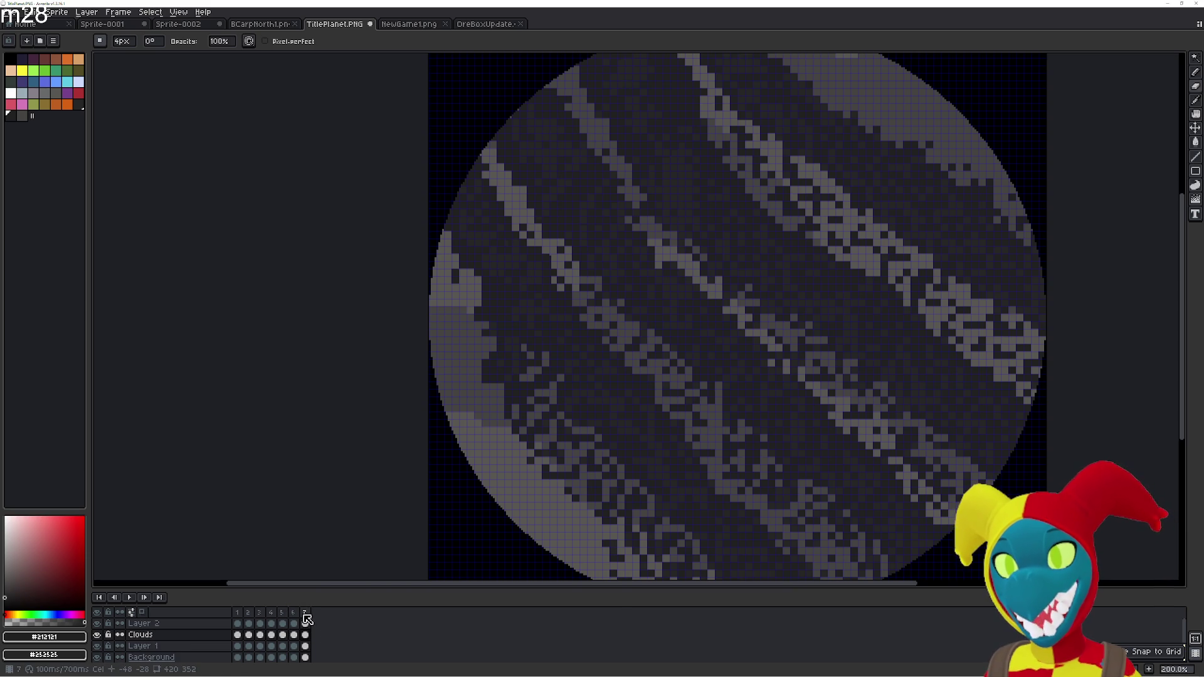
left_click(302, 614)
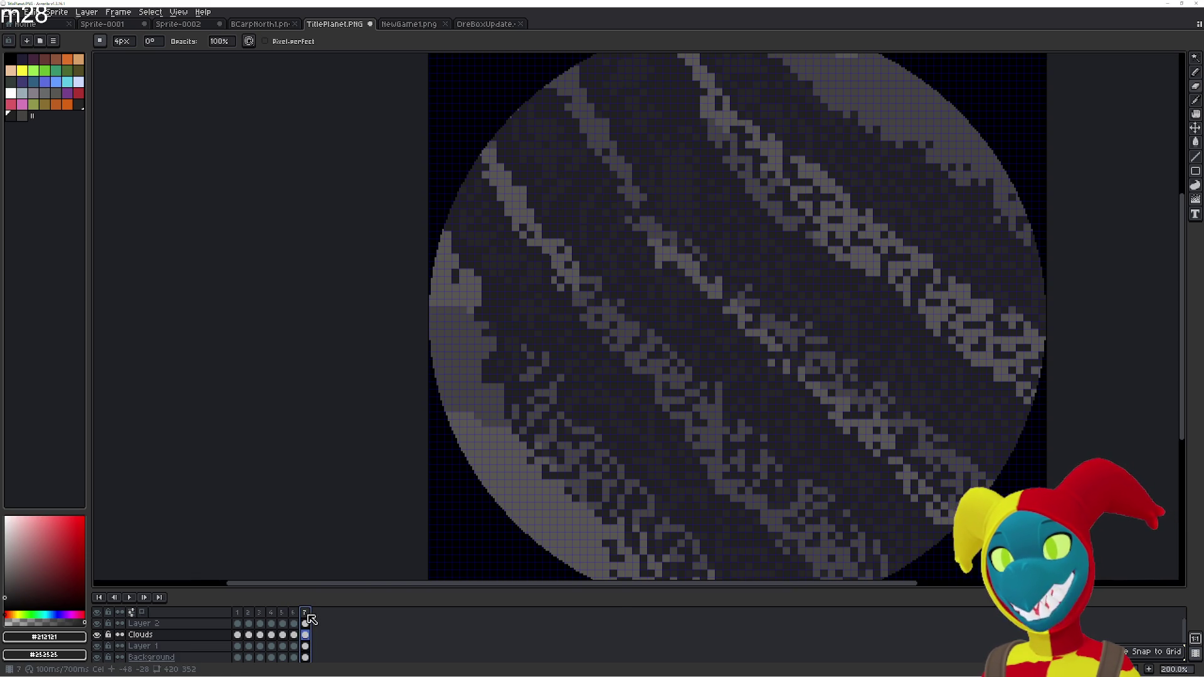
left_click(294, 634)
left_click(305, 634)
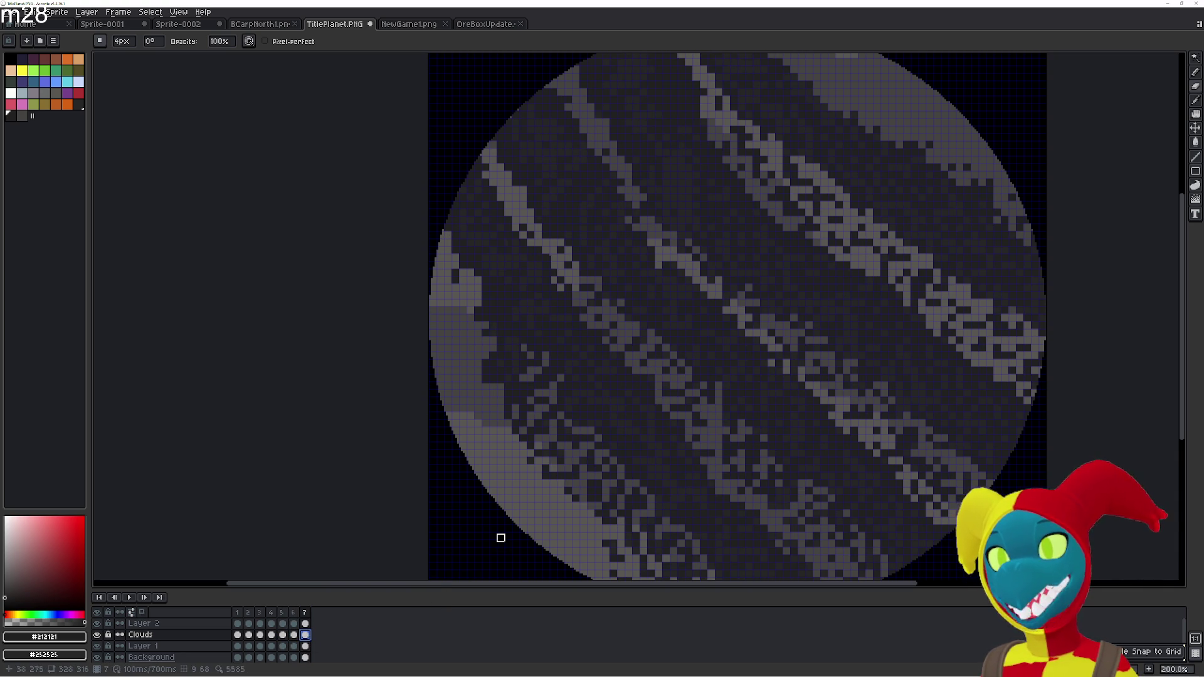
Shift frame 7's cloud bands to a new position with the Move tool
key("v")
left_click_drag(637, 294, 657, 315)
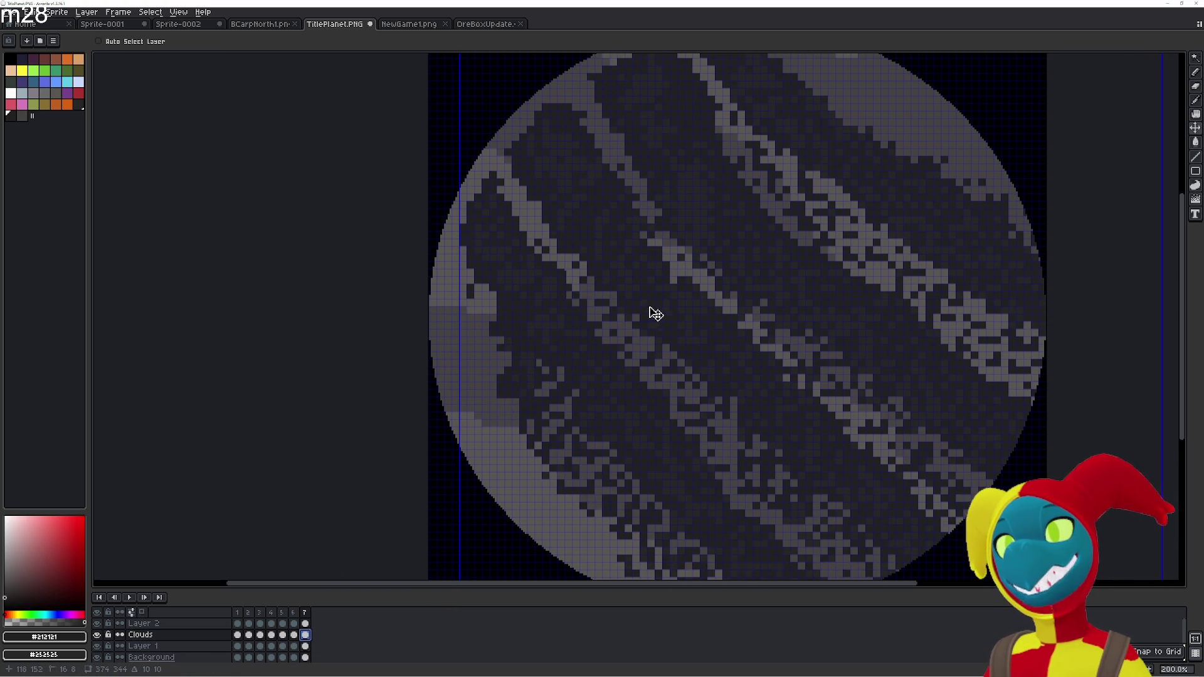
mouse_move(654, 313)
left_mouse_down()
mouse_move(645, 302)
mouse_move(652, 314)
left_mouse_up()
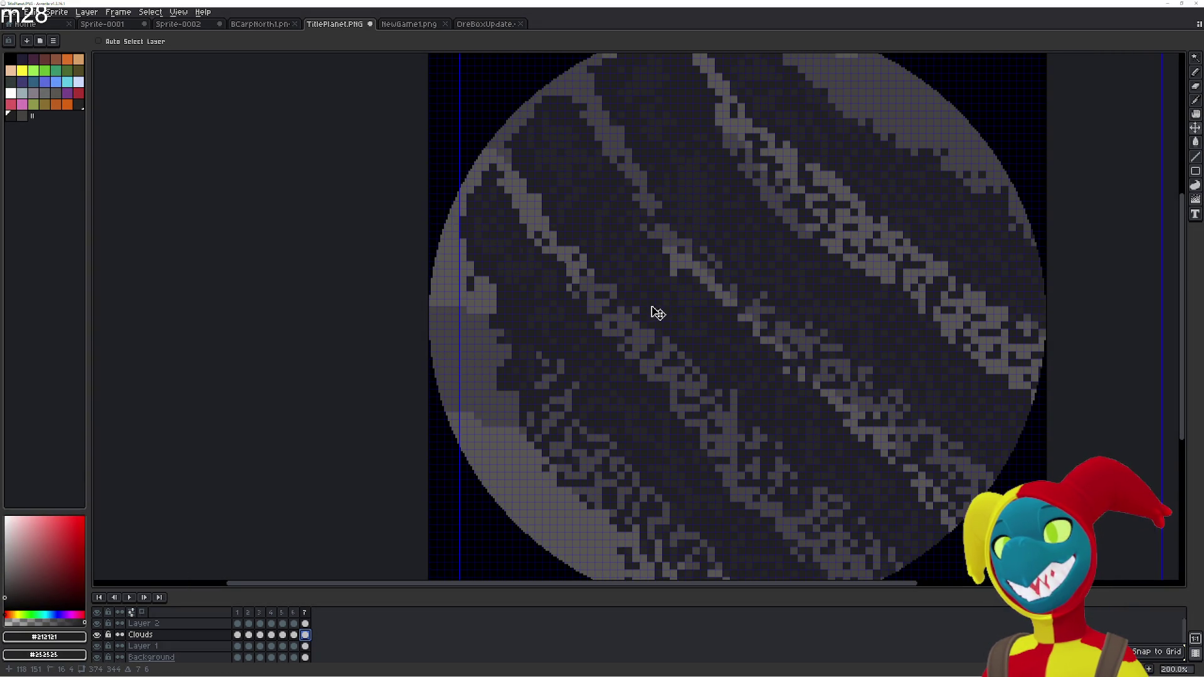
Fill the light grey pixels on frame 7's left rim dark with the Paint Bucket
key("b")
left_click_drag(577, 269, 661, 369)
scroll(596, 370, "up", 3)
key("g")
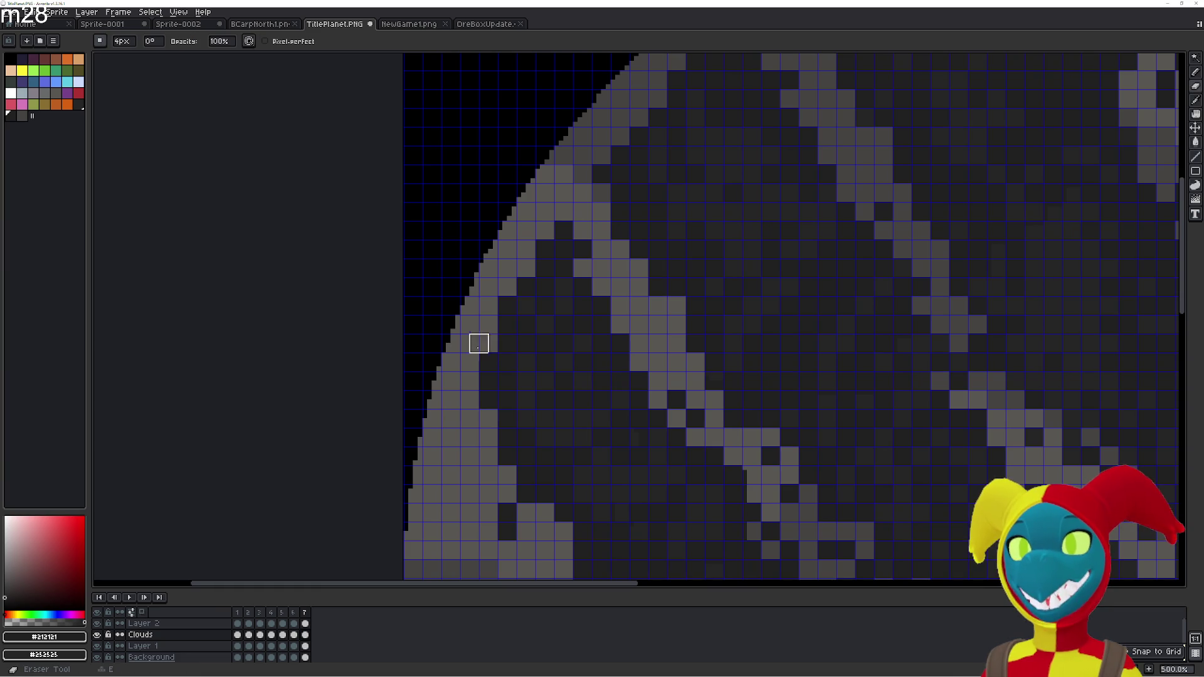
mouse_move(486, 325)
left_mouse_down()
mouse_move(437, 369)
mouse_move(478, 406)
left_mouse_up()
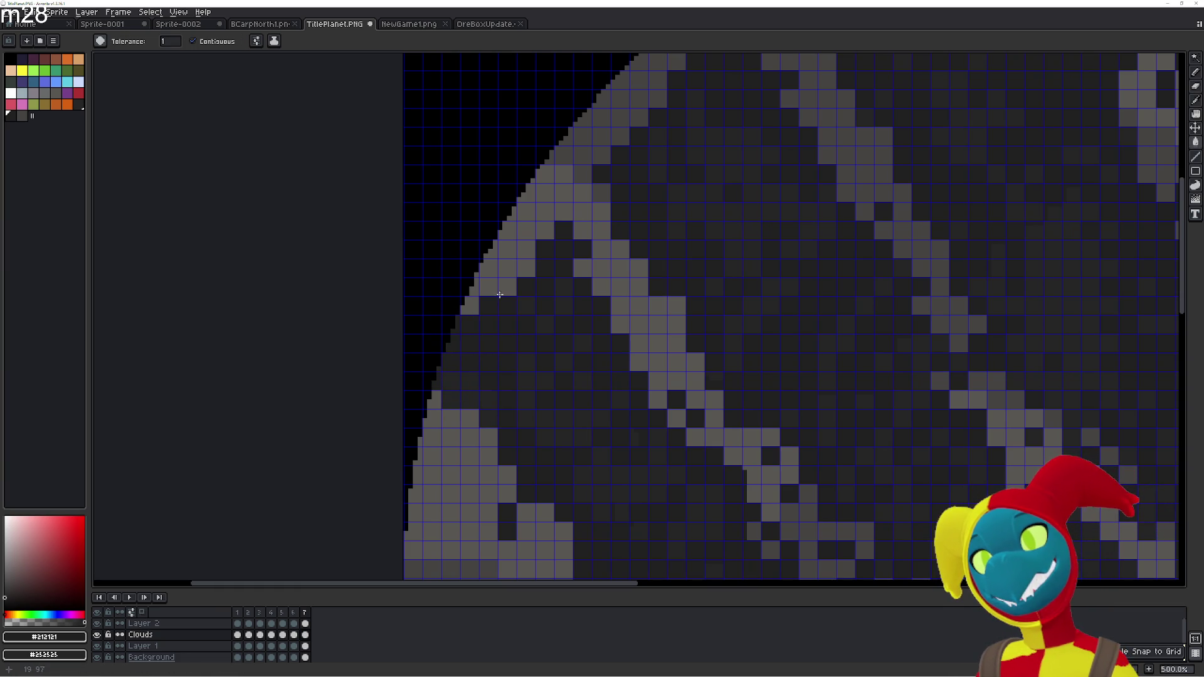
left_click_drag(489, 267, 473, 302)
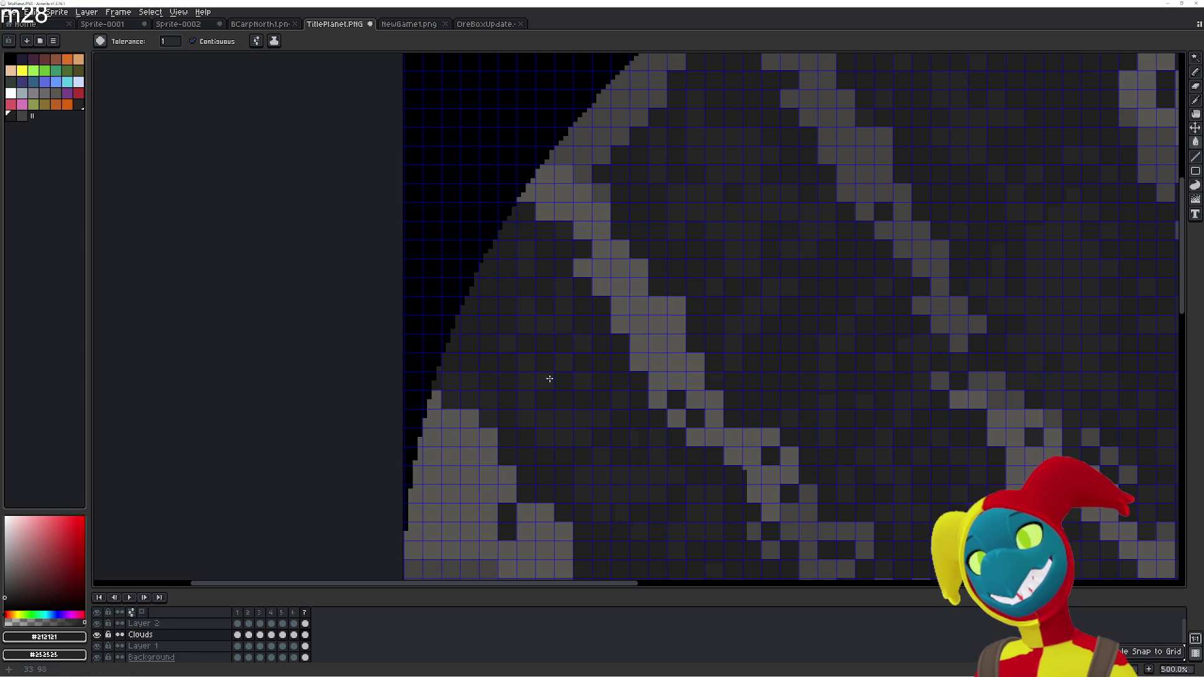
Darken the light grey pixels along the planet's upper-left rim
scroll(511, 332, "up", 5)
scroll(510, 333, "right", 2)
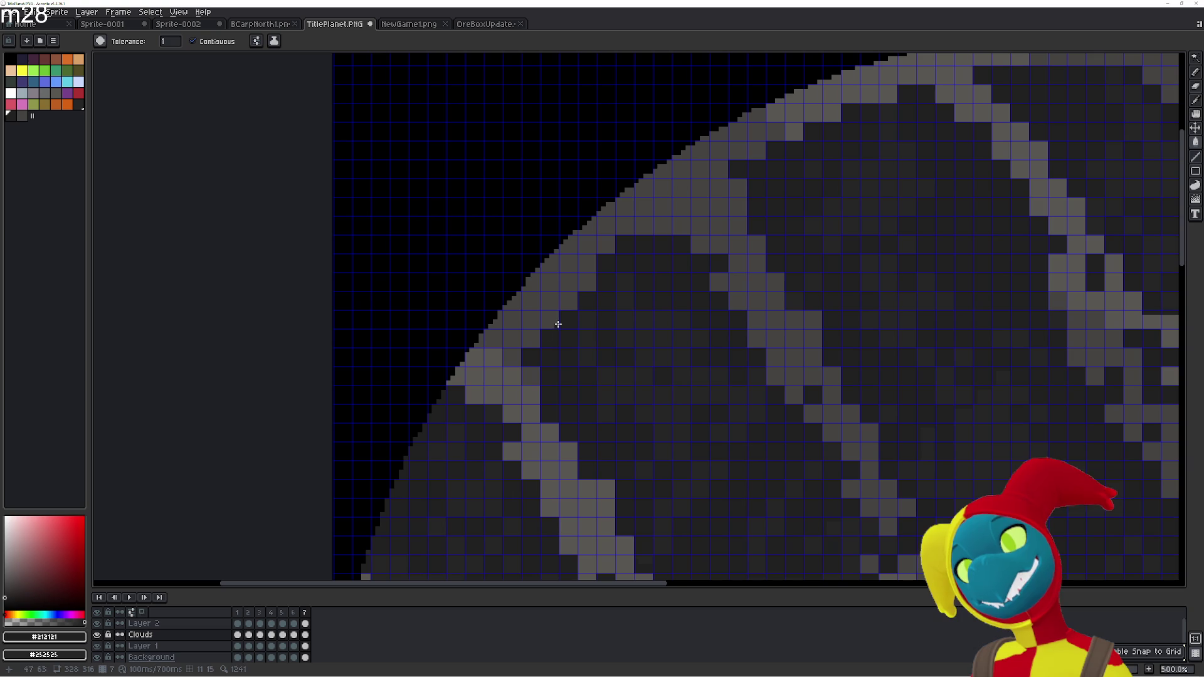
left_click(566, 279)
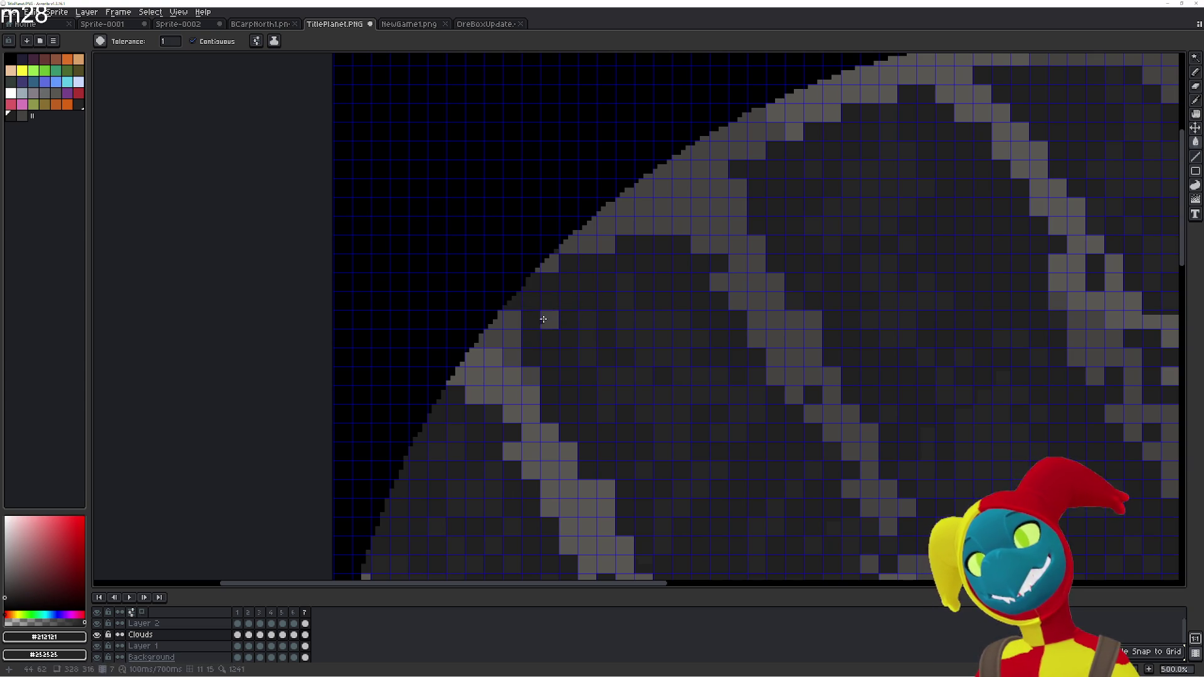
left_click(549, 319)
left_click(517, 323)
left_click(566, 246)
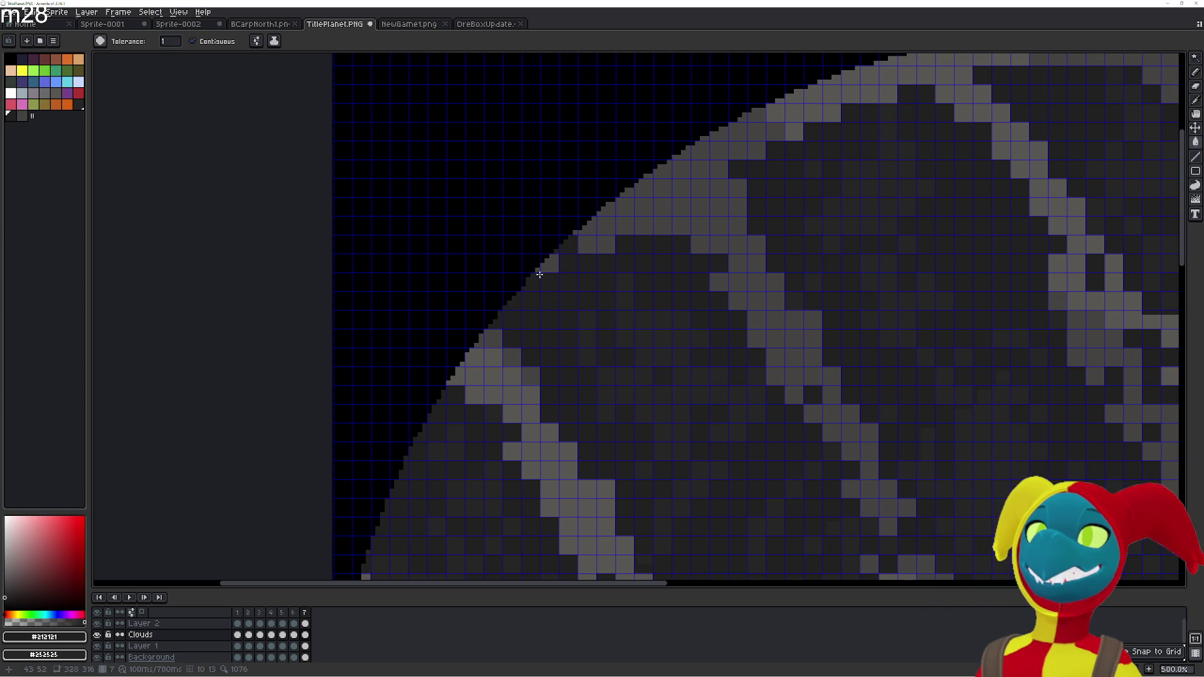
left_click(606, 224)
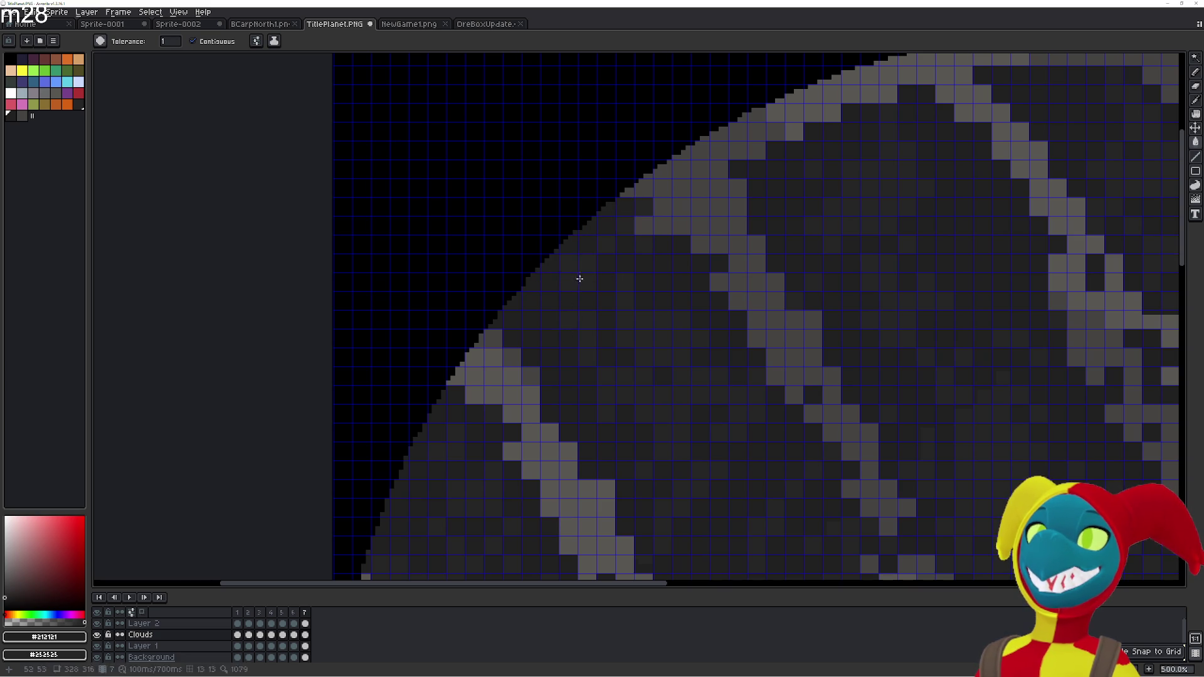
left_click(638, 218)
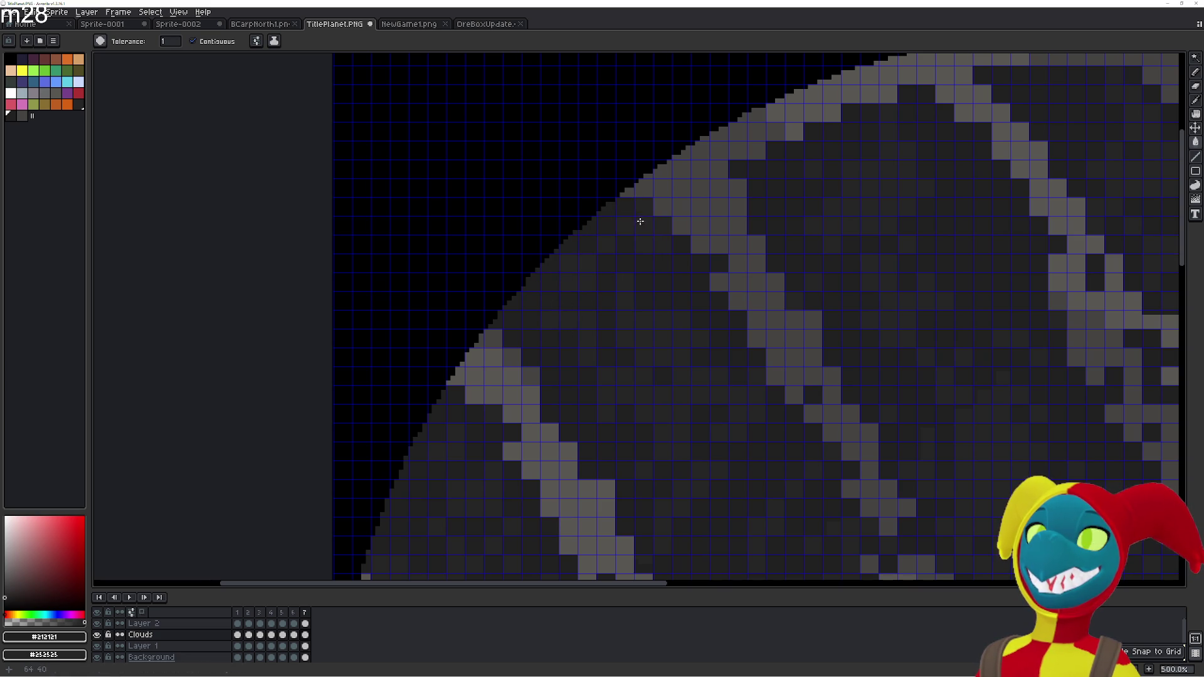
Darken the light grey cells along the middle of the top rim
left_click_drag(640, 195, 522, 274)
left_click(616, 263)
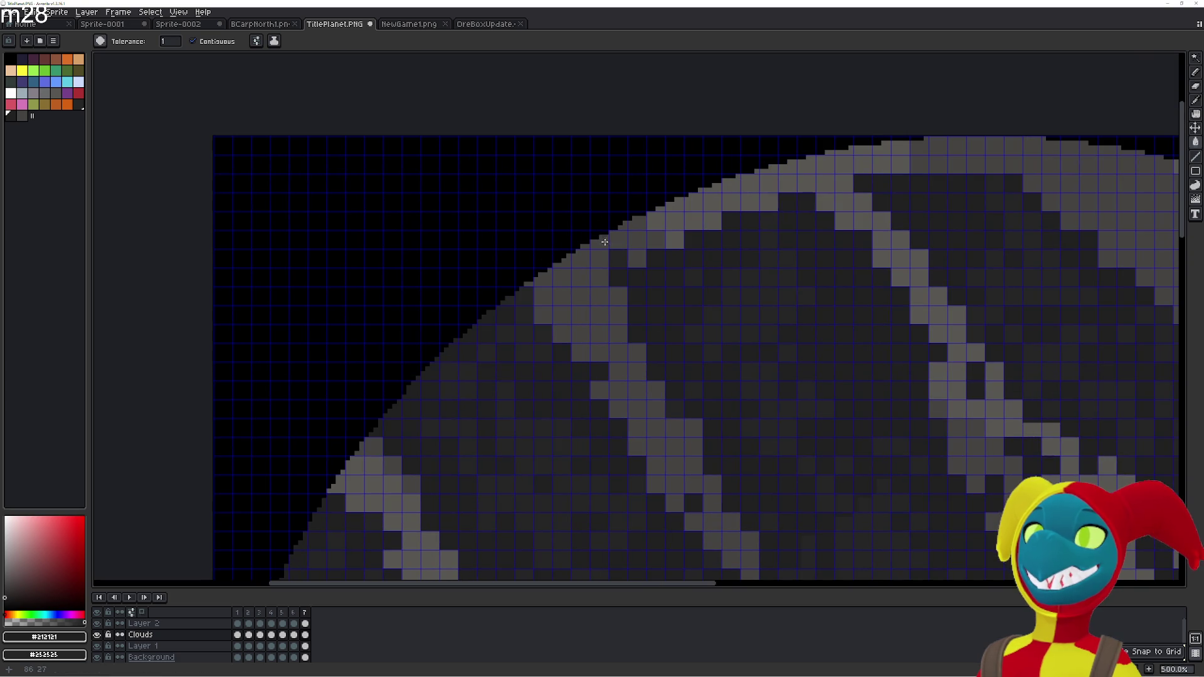
left_click(637, 258)
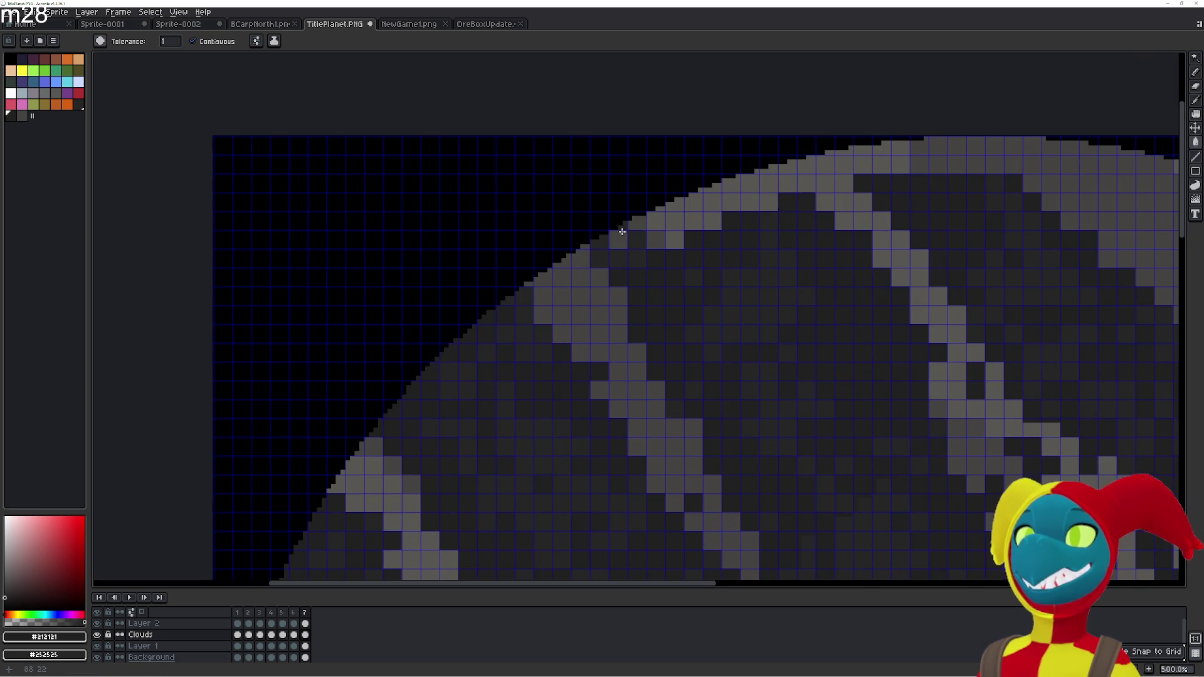
left_click(660, 216)
left_click(693, 221)
left_click(674, 239)
left_click(692, 201)
left_click(655, 239)
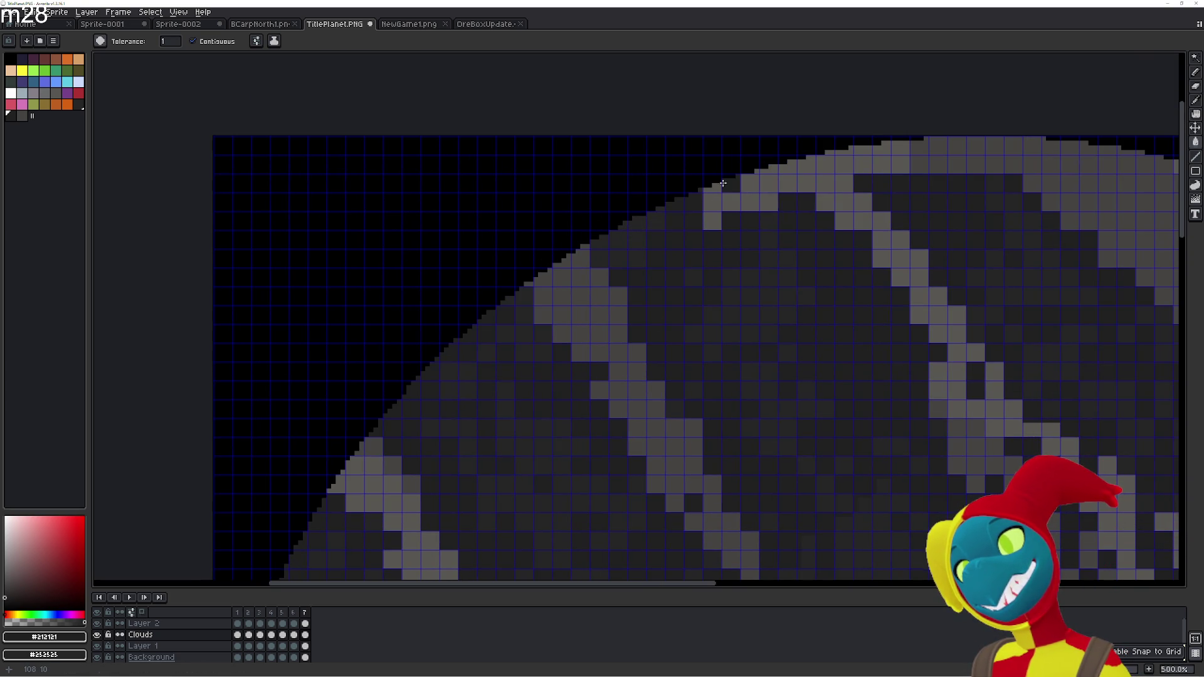
left_click(713, 200)
left_click(732, 200)
left_click(750, 198)
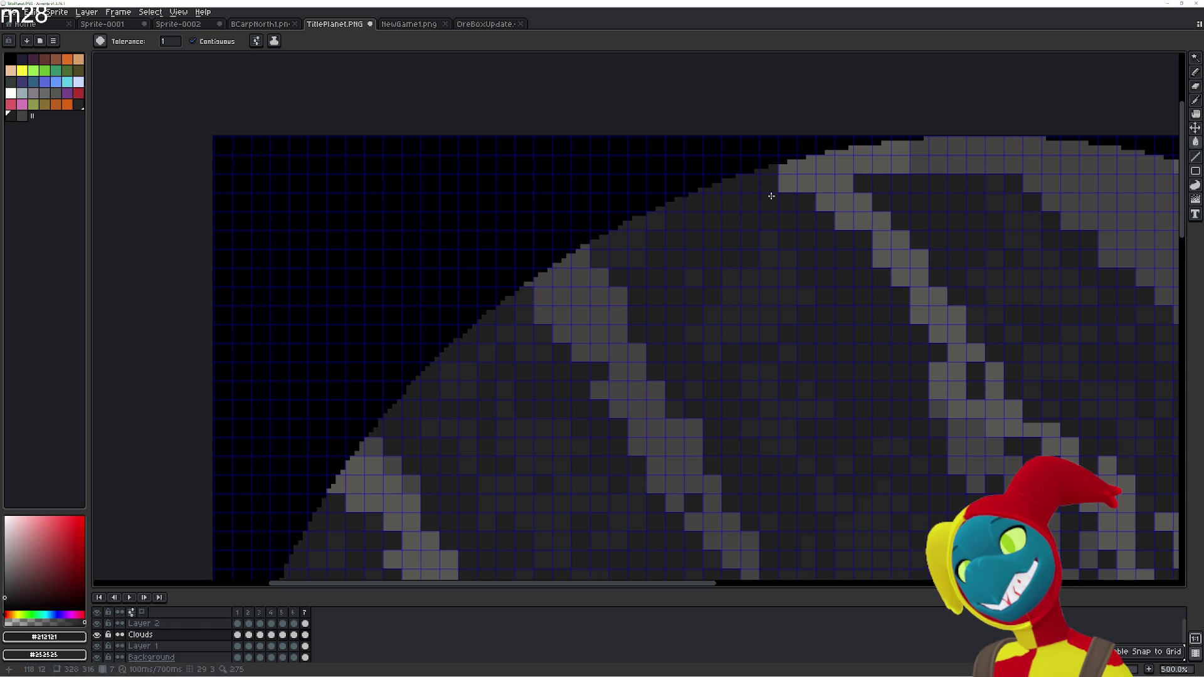
left_click(791, 176)
left_click(803, 169)
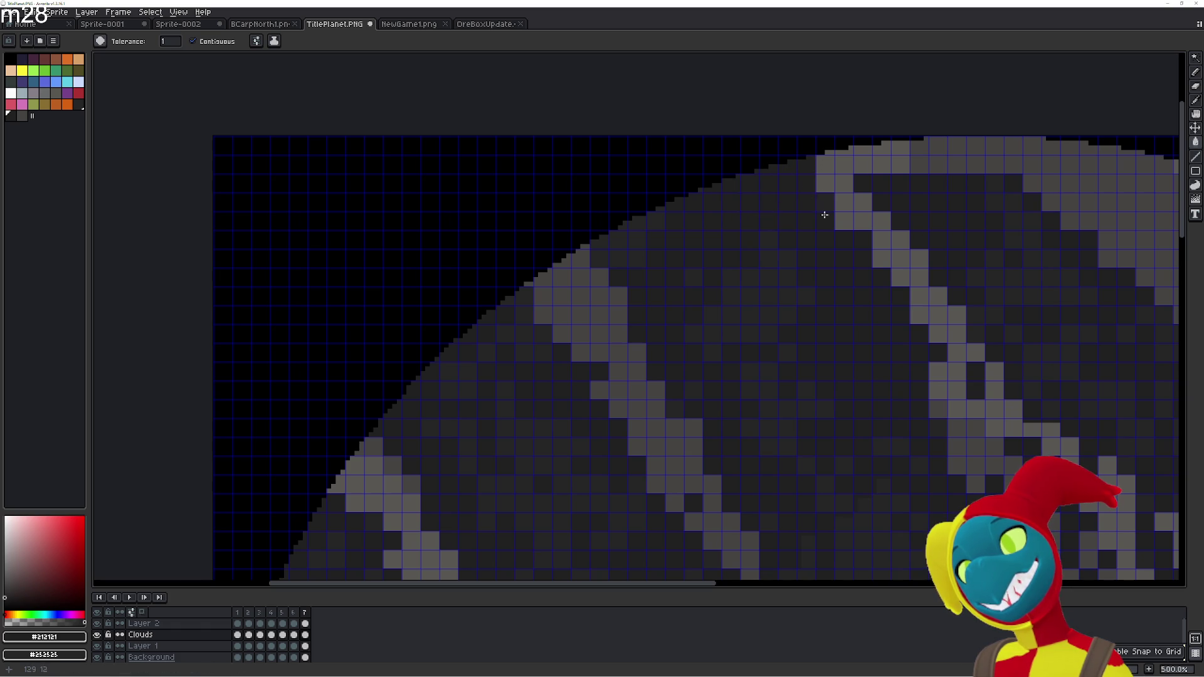
Darken the last stray light pixels along the right end of the top edge
scroll(859, 221, "right", 5)
scroll(859, 221, "up", 2)
left_click(728, 209)
left_click(748, 200)
left_click(766, 198)
left_click(804, 213)
left_click(822, 213)
left_click(804, 195)
left_click(843, 213)
left_click(842, 194)
left_click(766, 214)
left_click(784, 196)
left_click(865, 216)
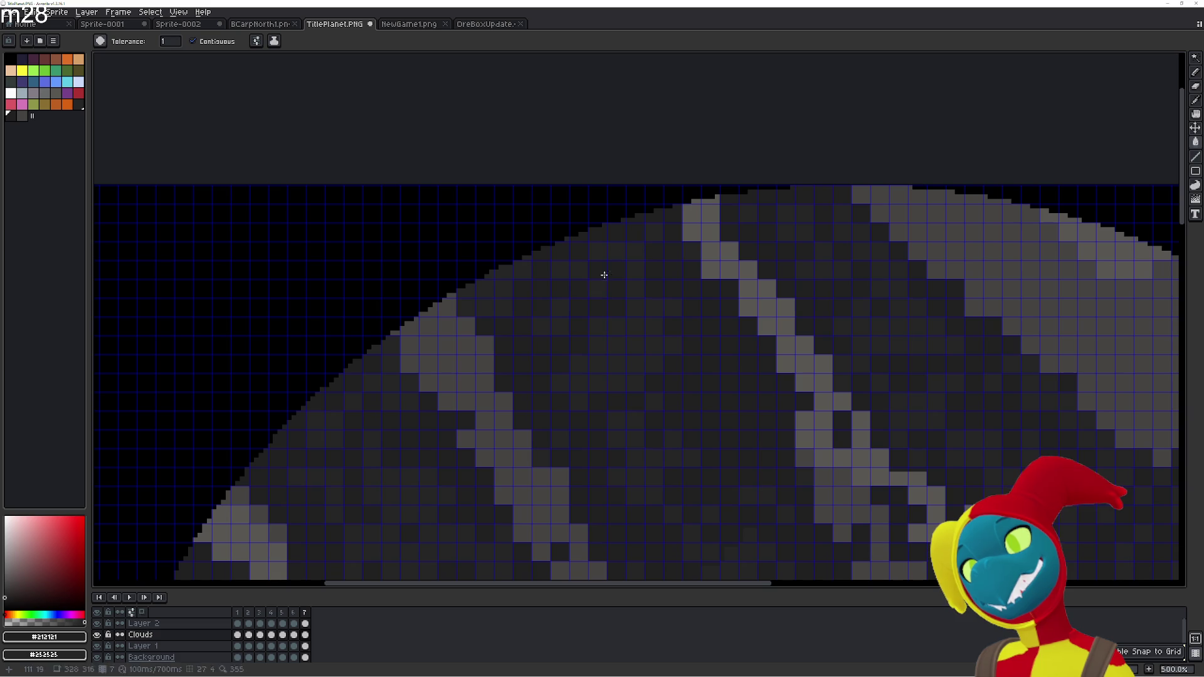
Zoom out, return to frame 1, and play then stop the planet animation
scroll(565, 326, "down", 1)
scroll(602, 332, "down", 1)
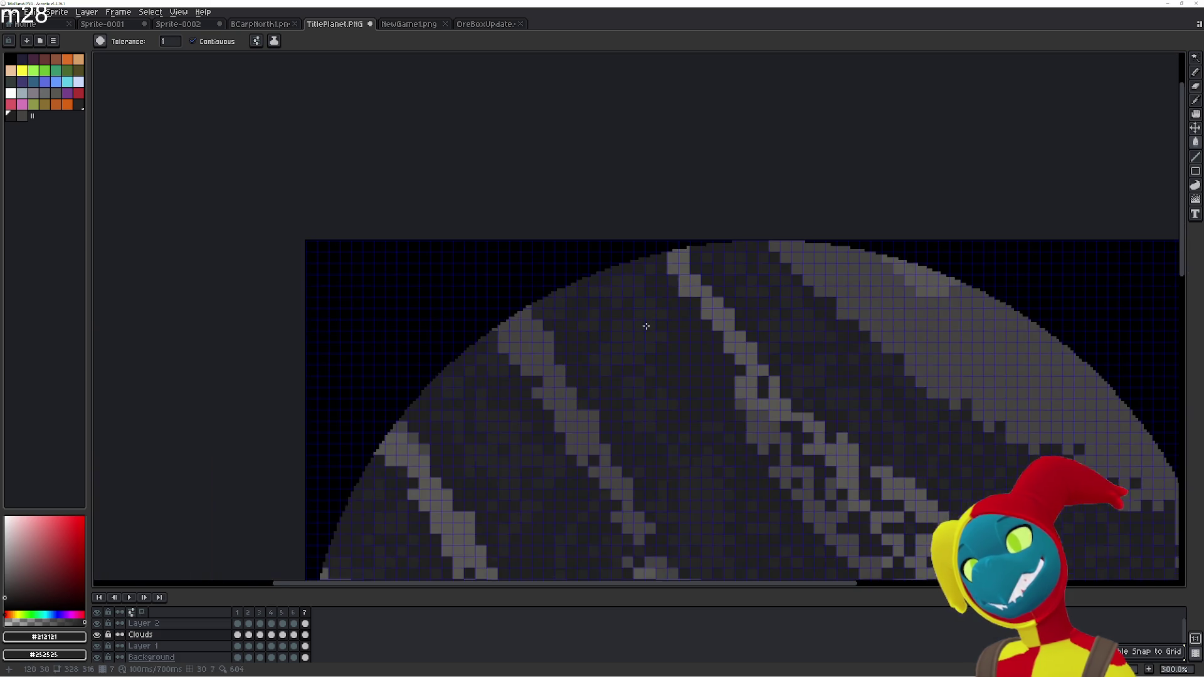
scroll(645, 317, "down", 1)
scroll(709, 287, "down", 1)
left_click_drag(709, 287, 711, 279)
key("Home")
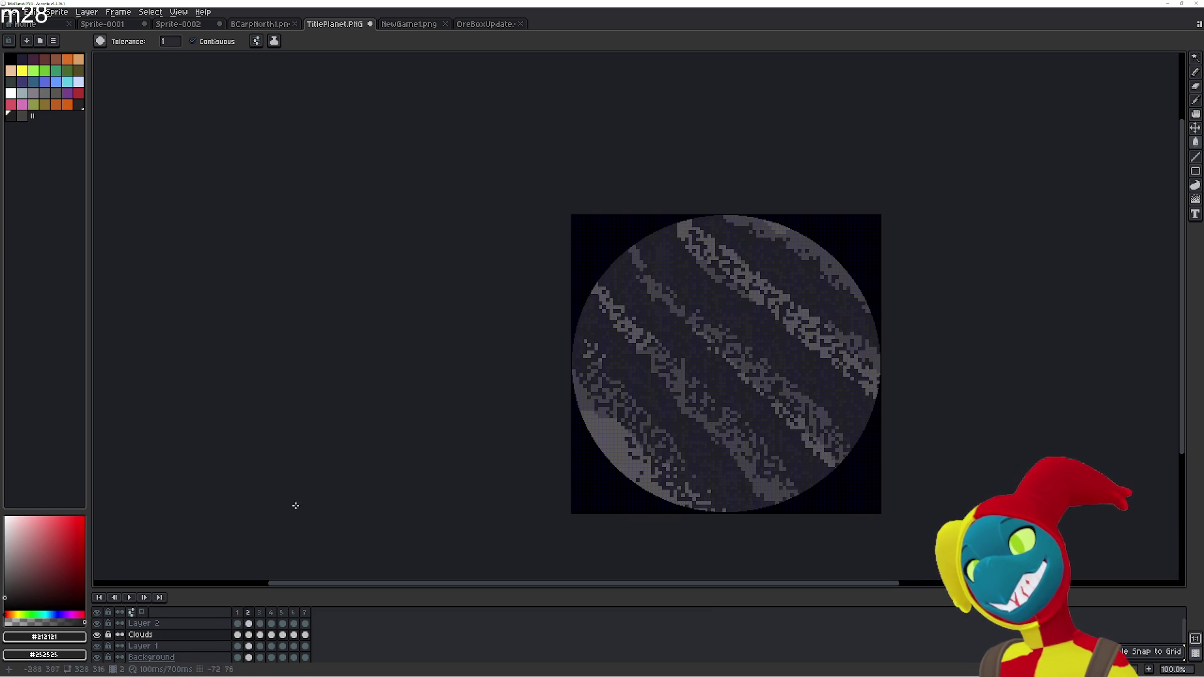
left_click(130, 598)
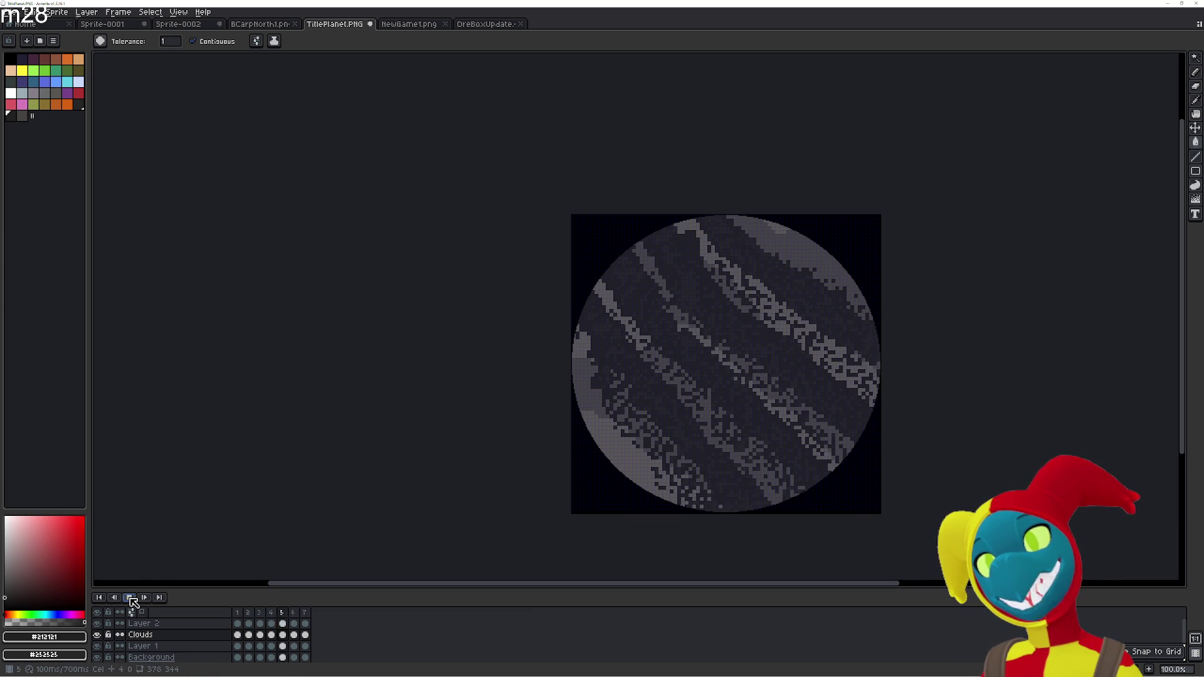
left_click(706, 282)
Step to frame 3 and zoom in on its top rim
key("comma")
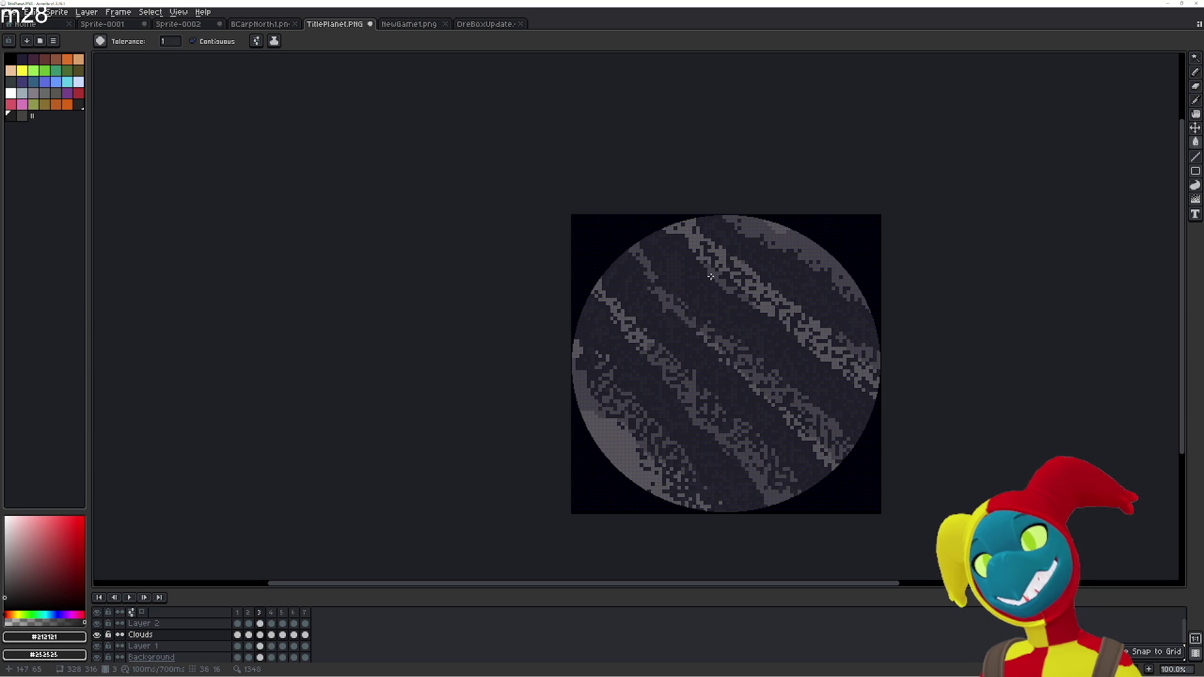
key("comma")
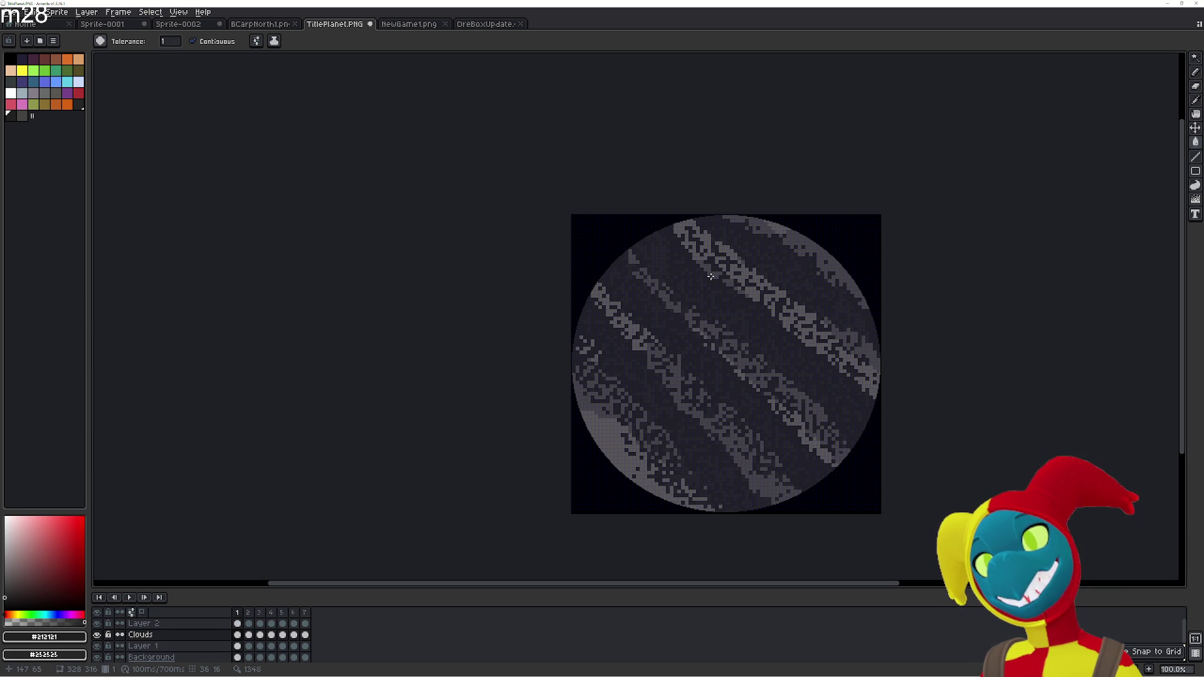
key("period")
scroll(674, 305, "up", 2)
scroll(675, 305, "up", 1)
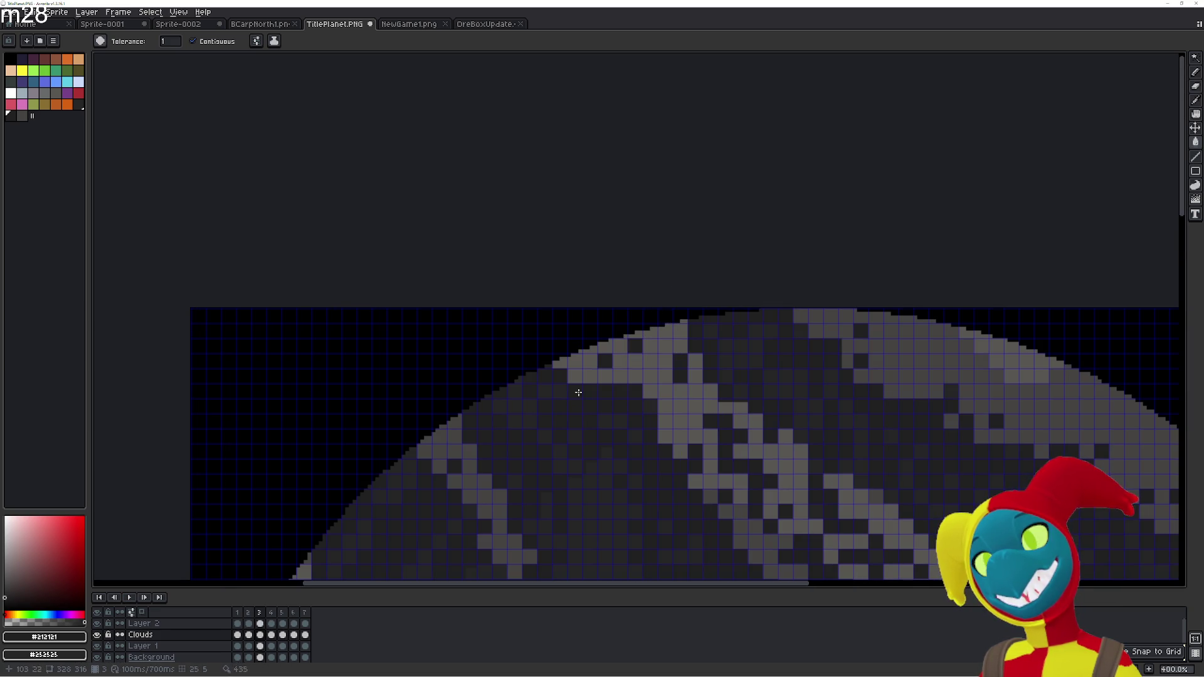
Fill the stray light rim pixels on frame 3 dark, then play the animation from frame 1
left_click(594, 368)
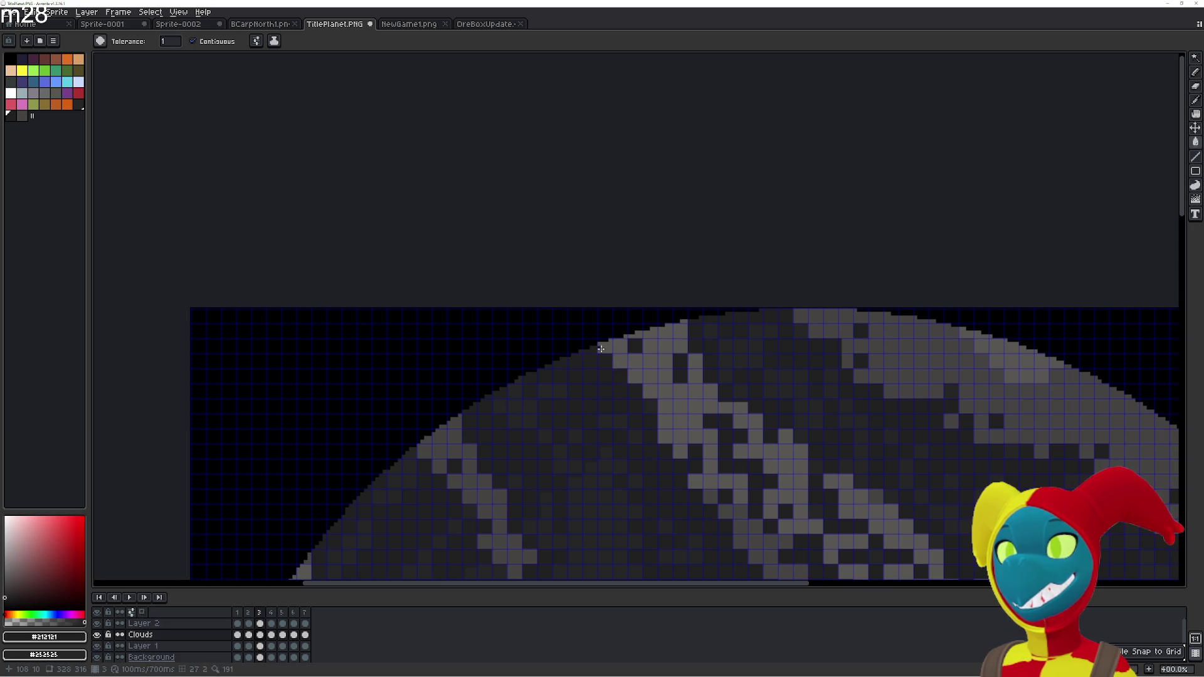
scroll(620, 382, "down", 2)
key("Home")
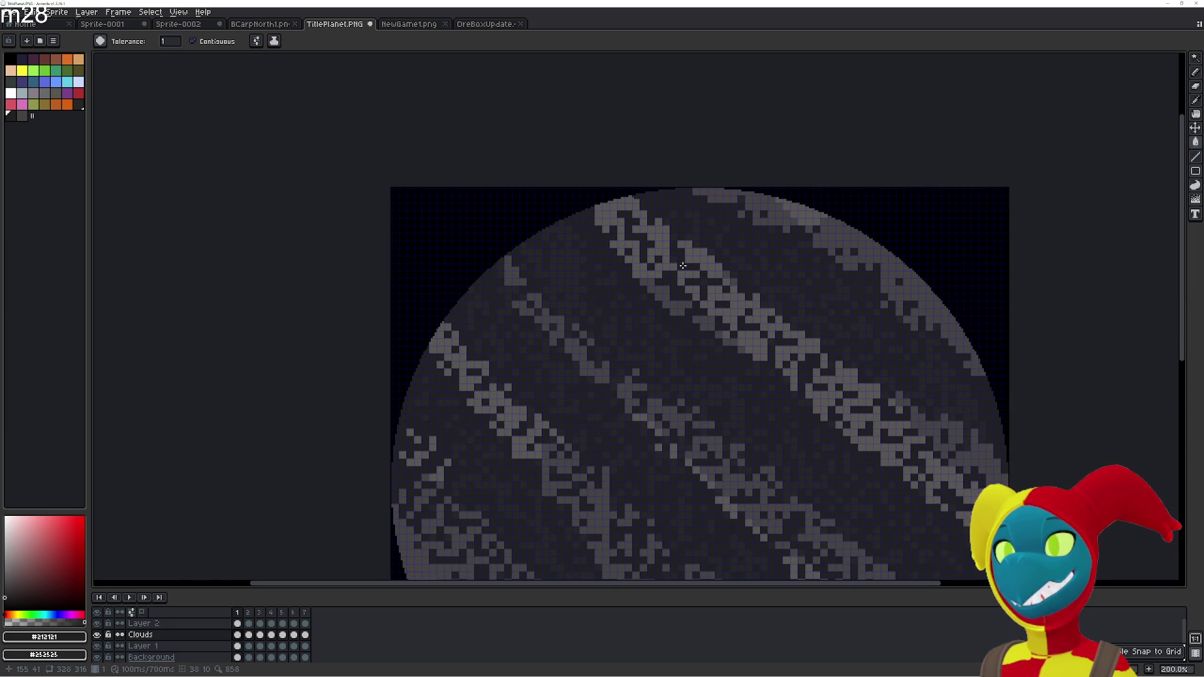
key("Return")
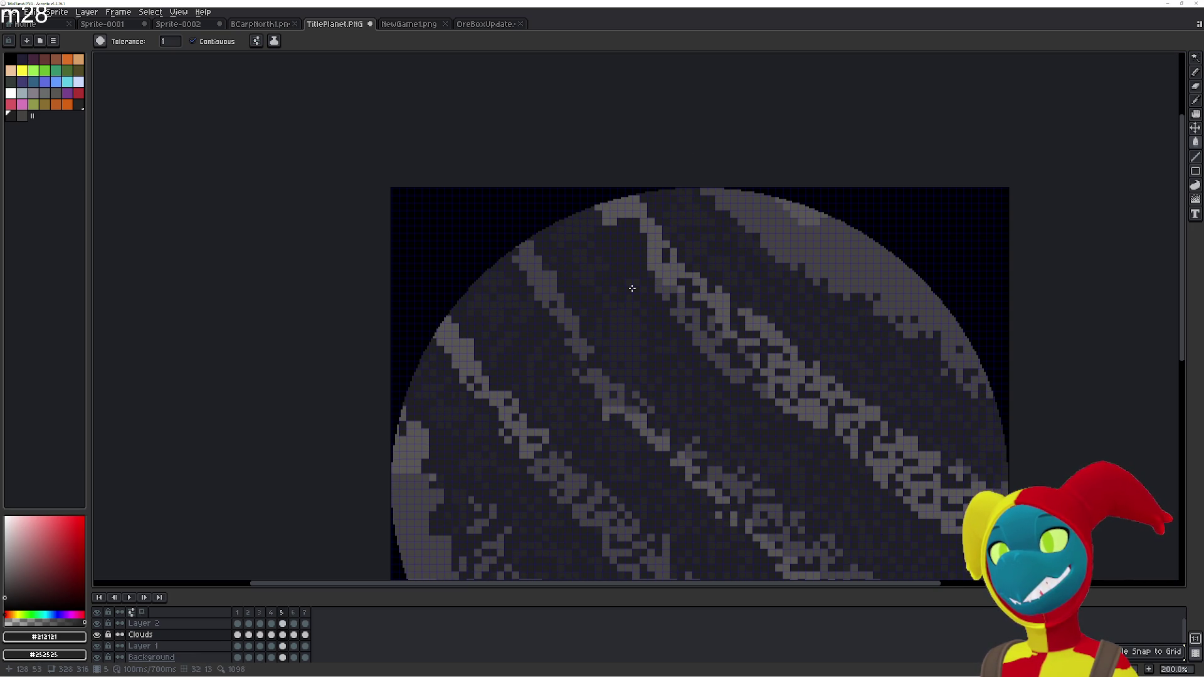
With the Pencil active, flip back and forth around frame 2 to compare the cloud bands
key("b")
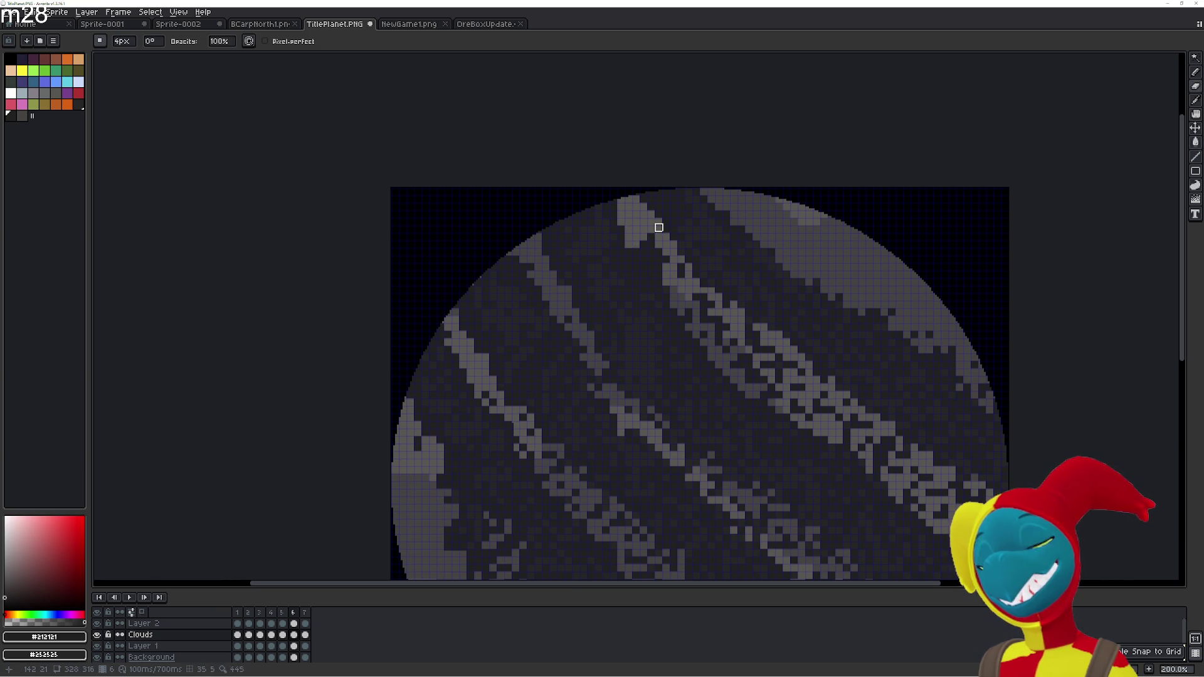
key("Left")
key("Right")
key("Right")
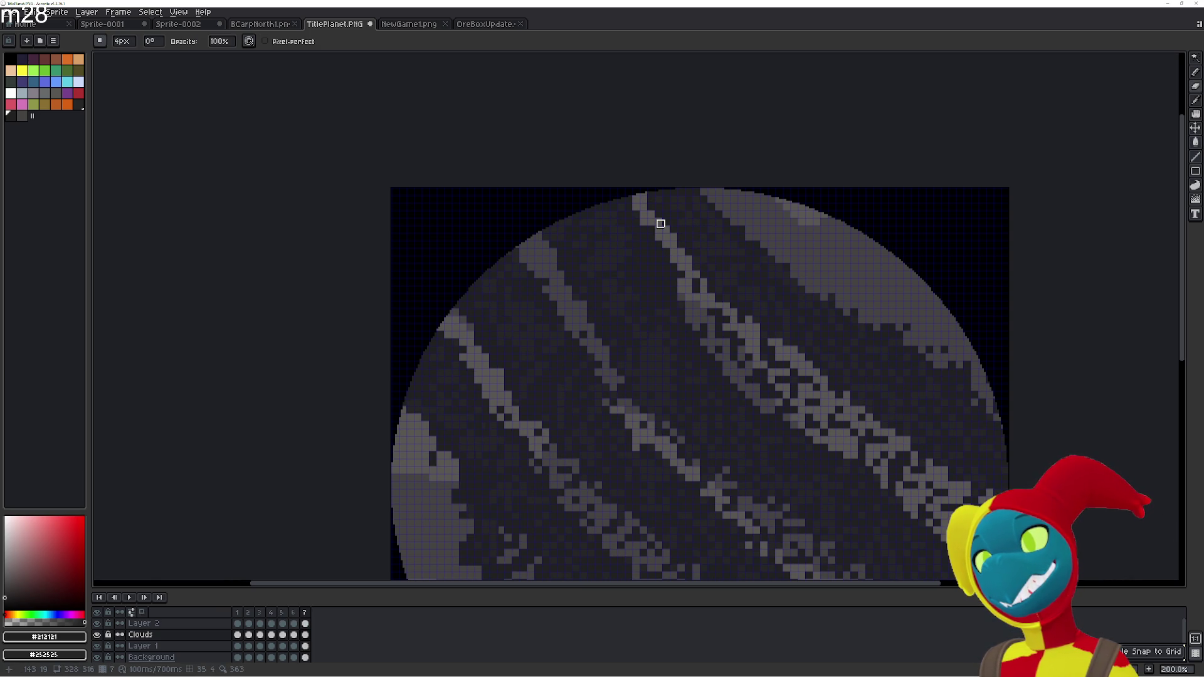
key("Right")
key("Right")
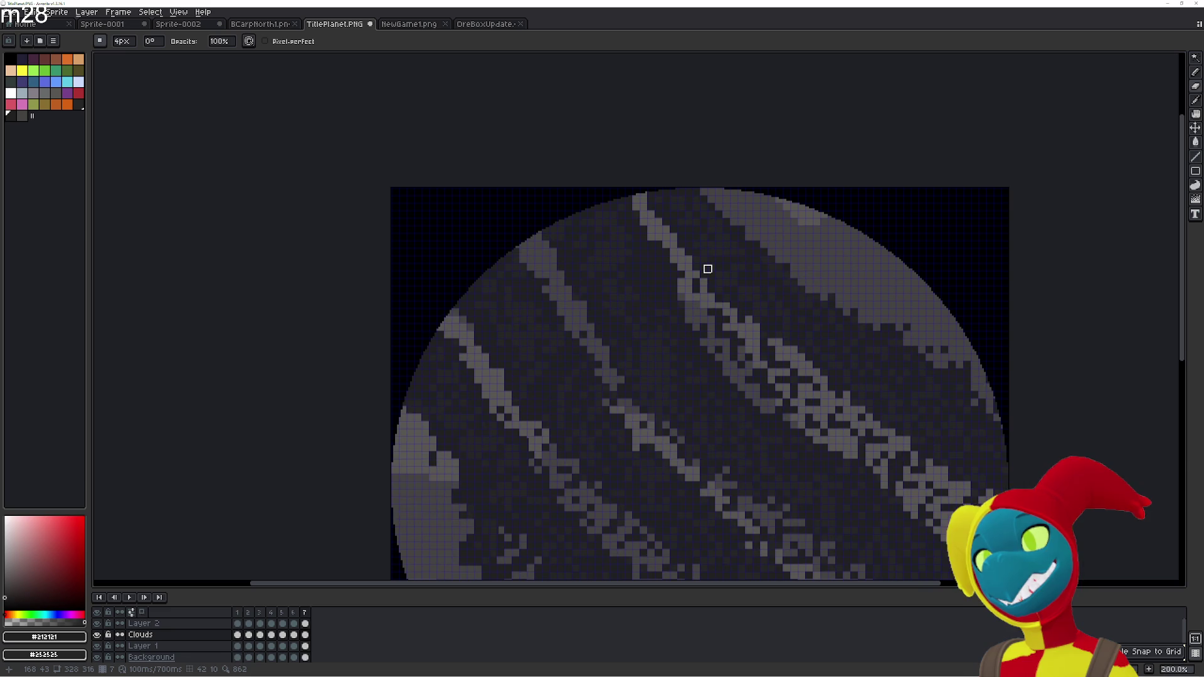
key("Left")
key("Right")
key("Right")
key("Left")
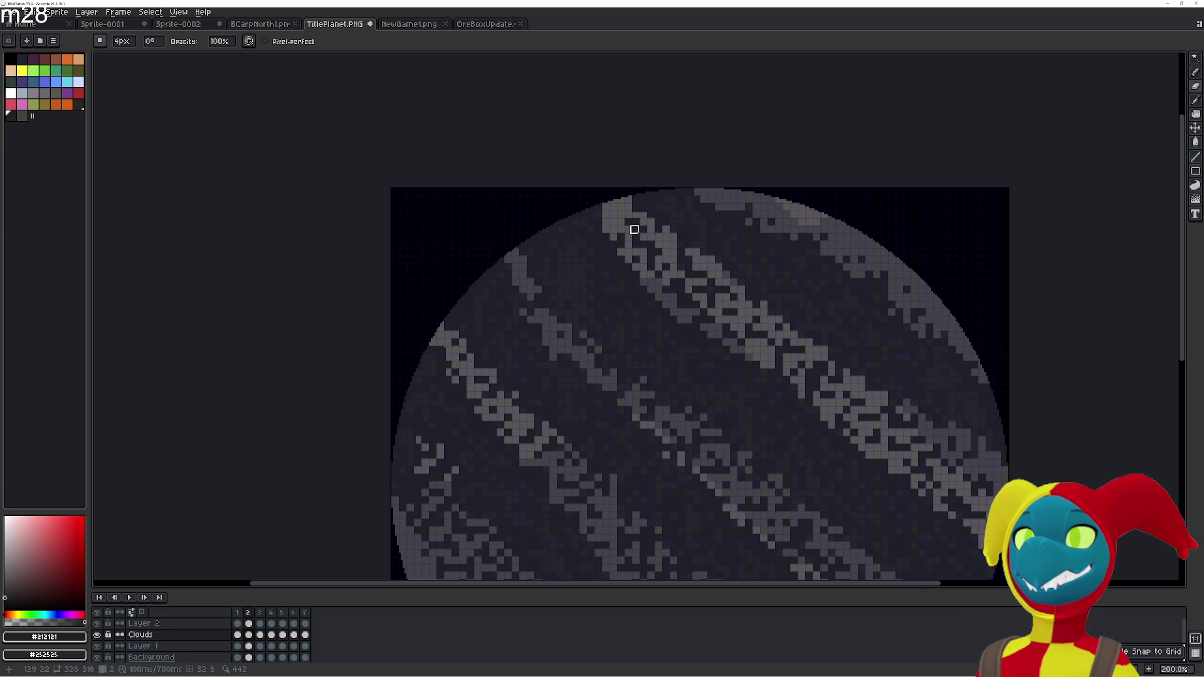
key("Right")
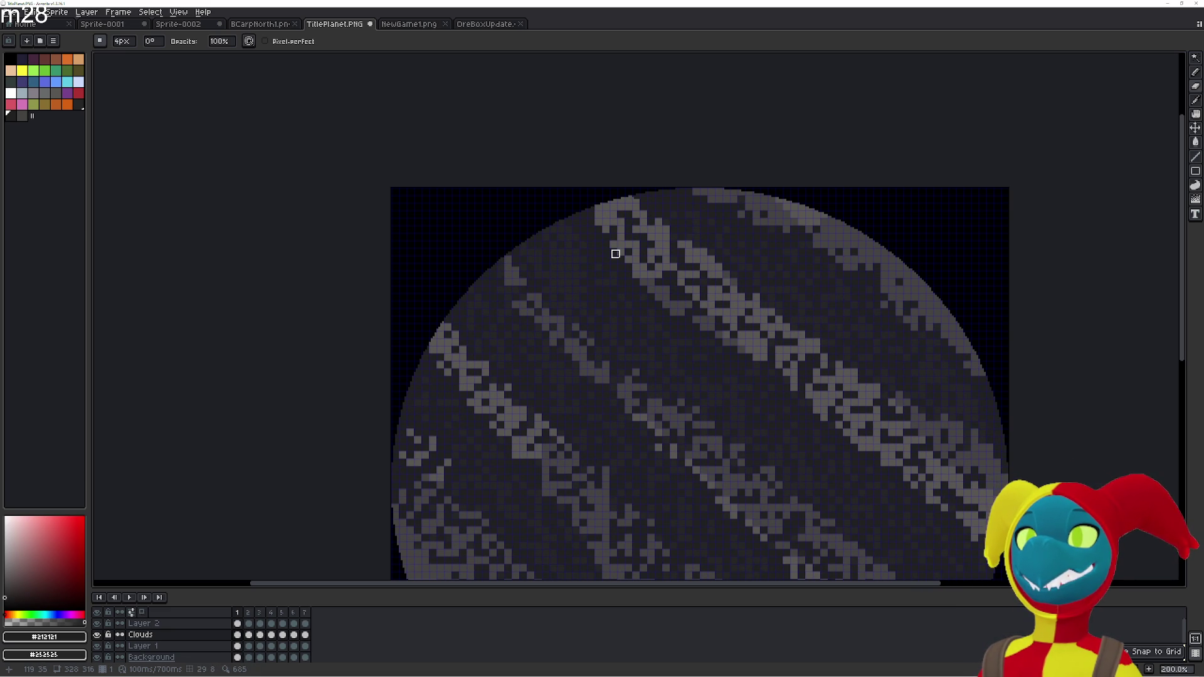
key("Left")
key("Right")
key("Left")
key("Right")
key("Left")
key("Right")
key("Left")
key("Left")
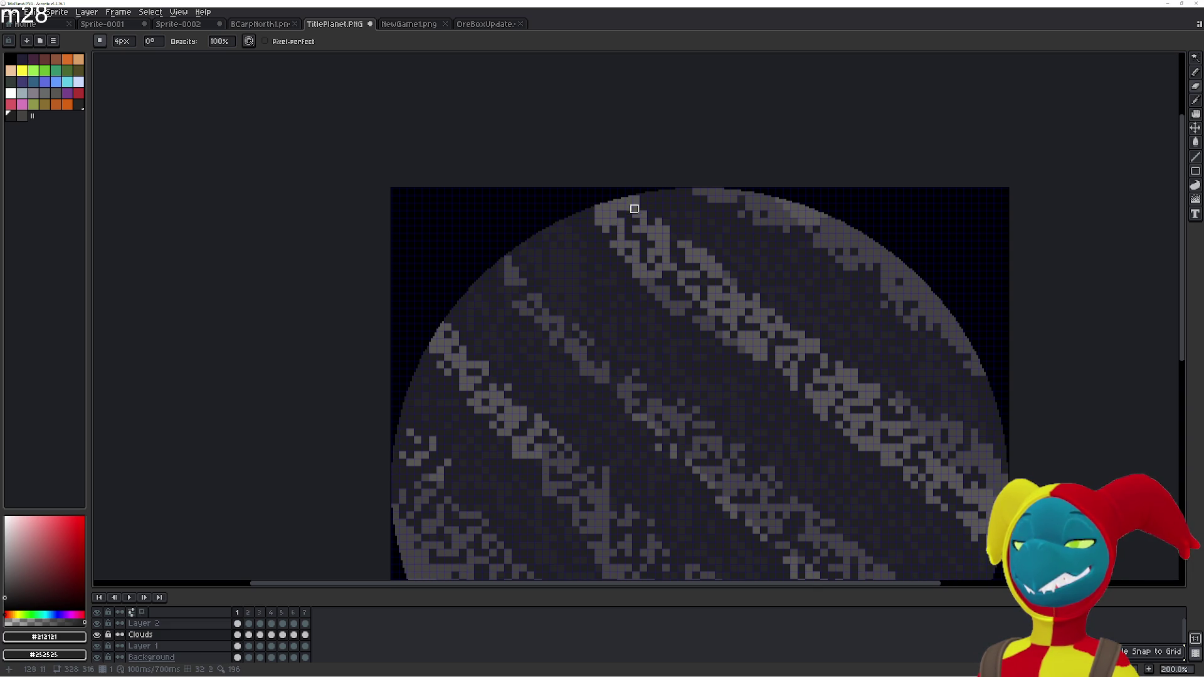
Step forward through frames 2 to 7, back to frame 4, then jump to frame 7
key("Right")
key("Right")
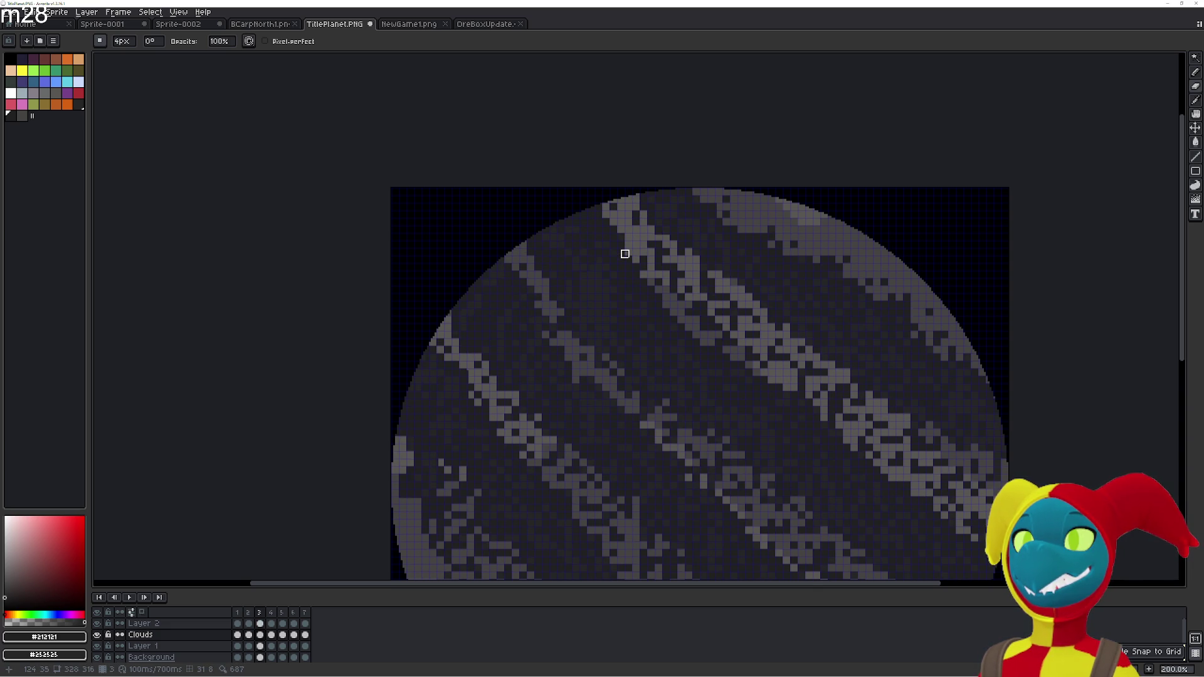
key("Right")
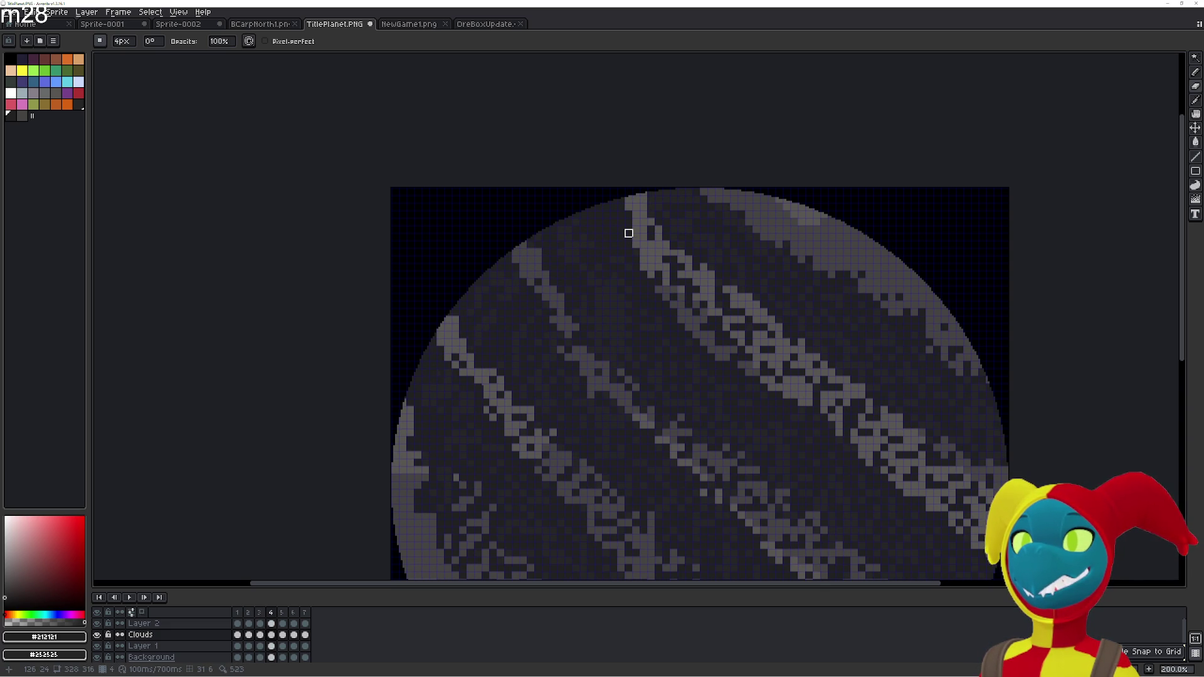
key("Left")
key("Right")
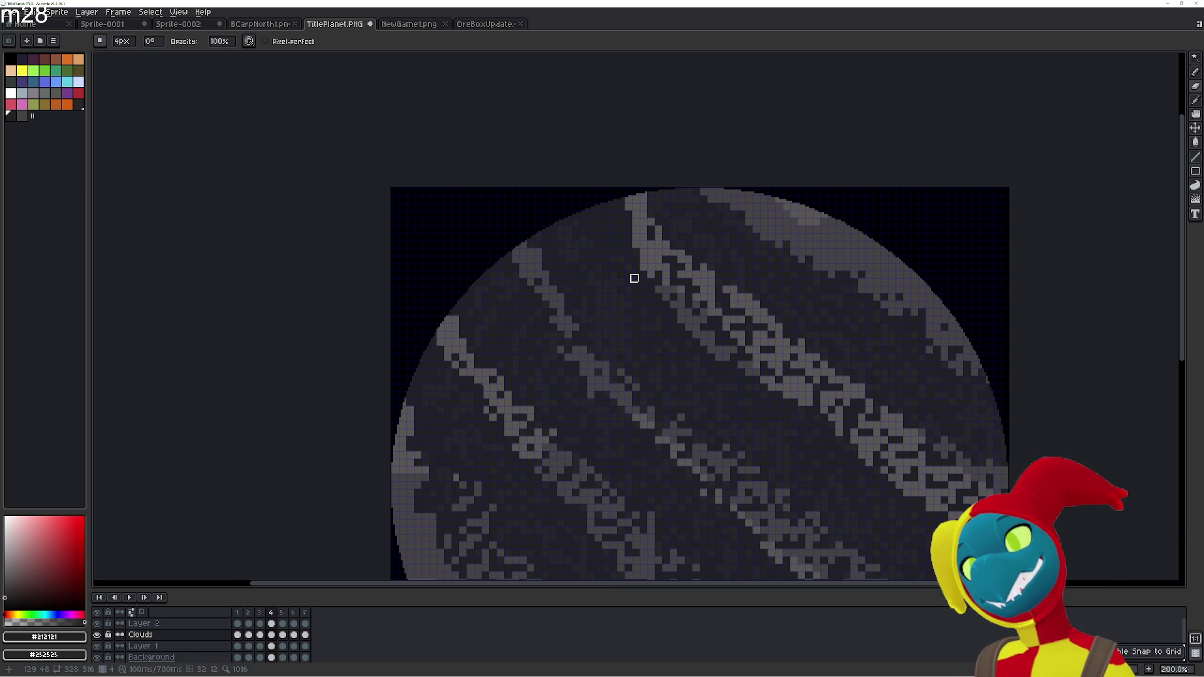
key("Right")
key("Right")
key("Right")
key("Right")
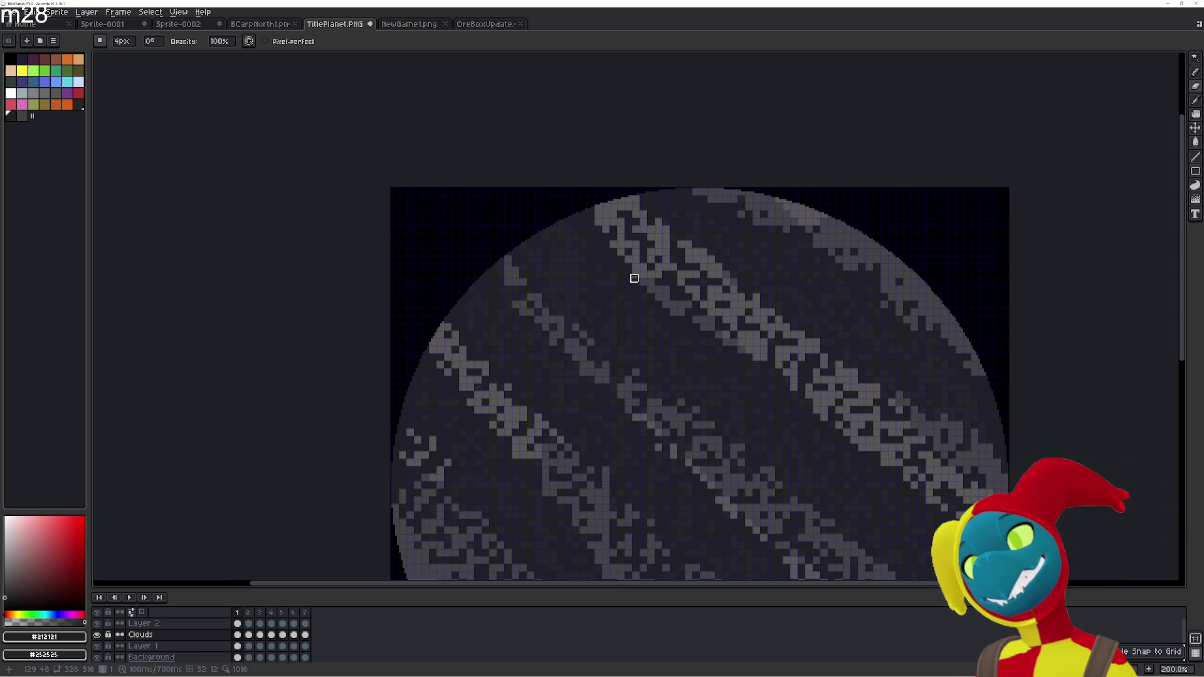
key("Right")
key("Right")
key("Right")
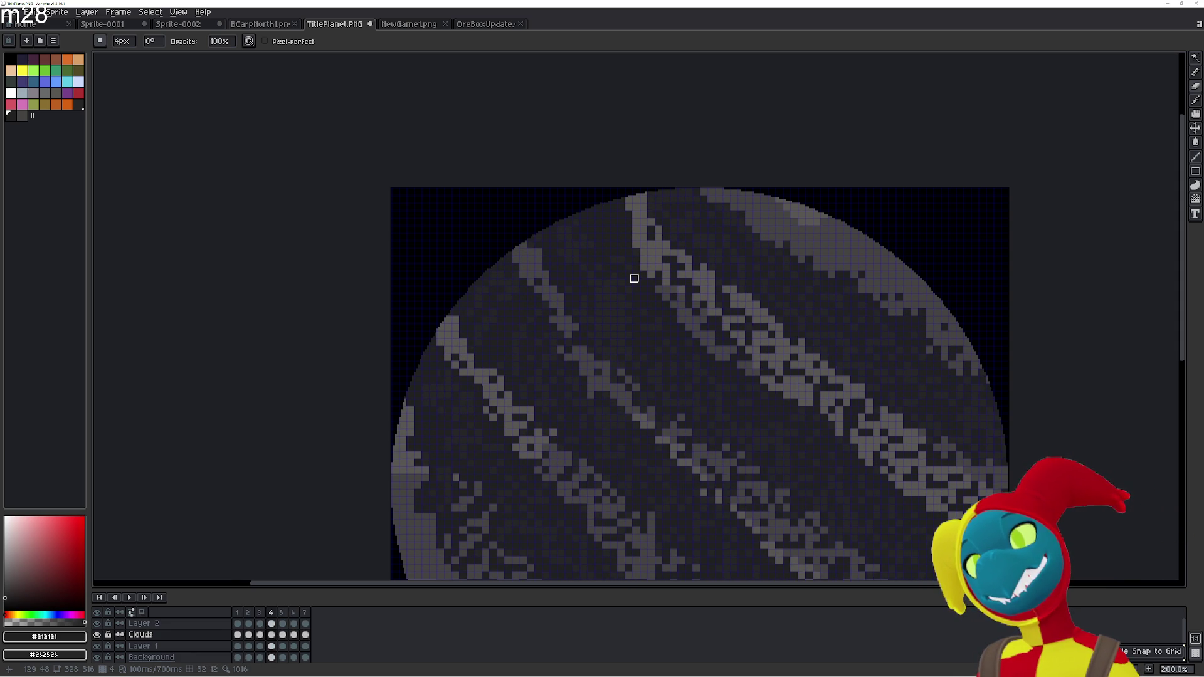
key("Right")
key("Right")
key("Right")
key("Right")
key("Left")
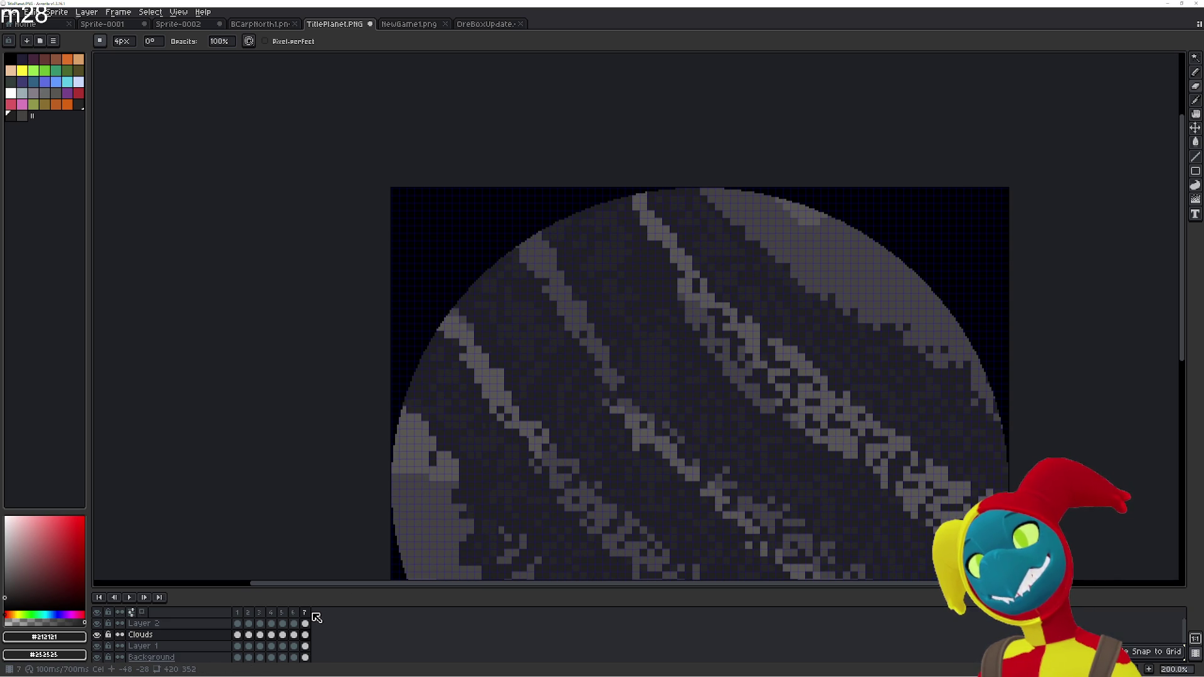
key("Left")
key("Left")
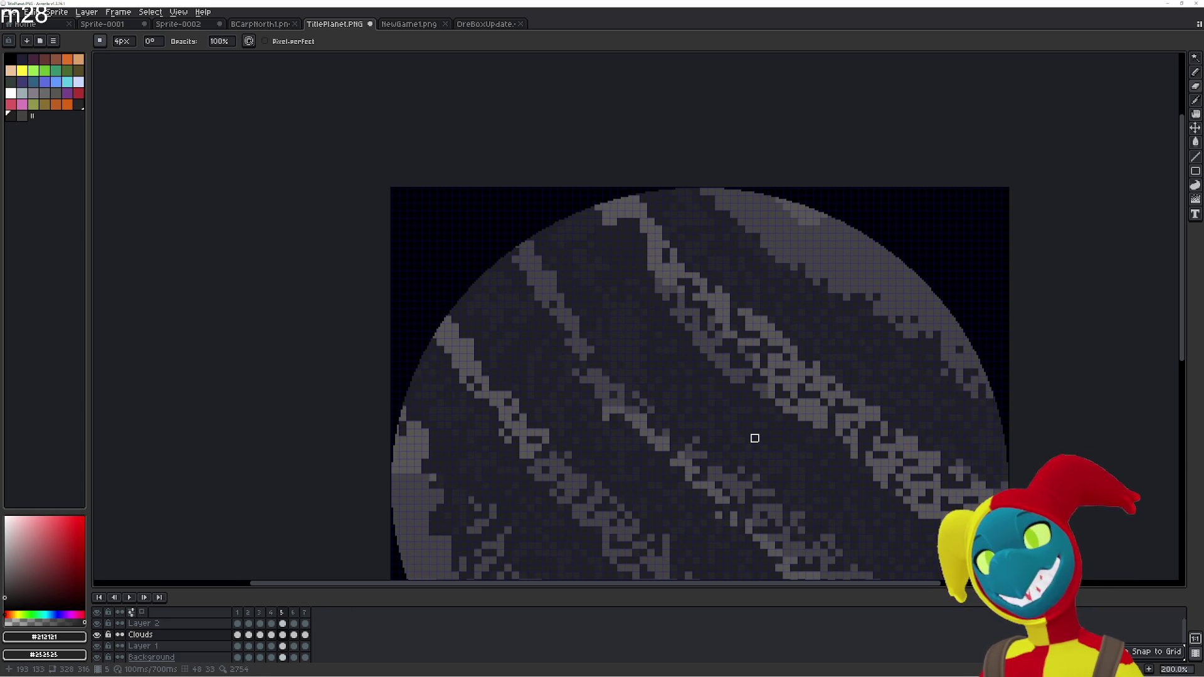
key("Left")
key("End")
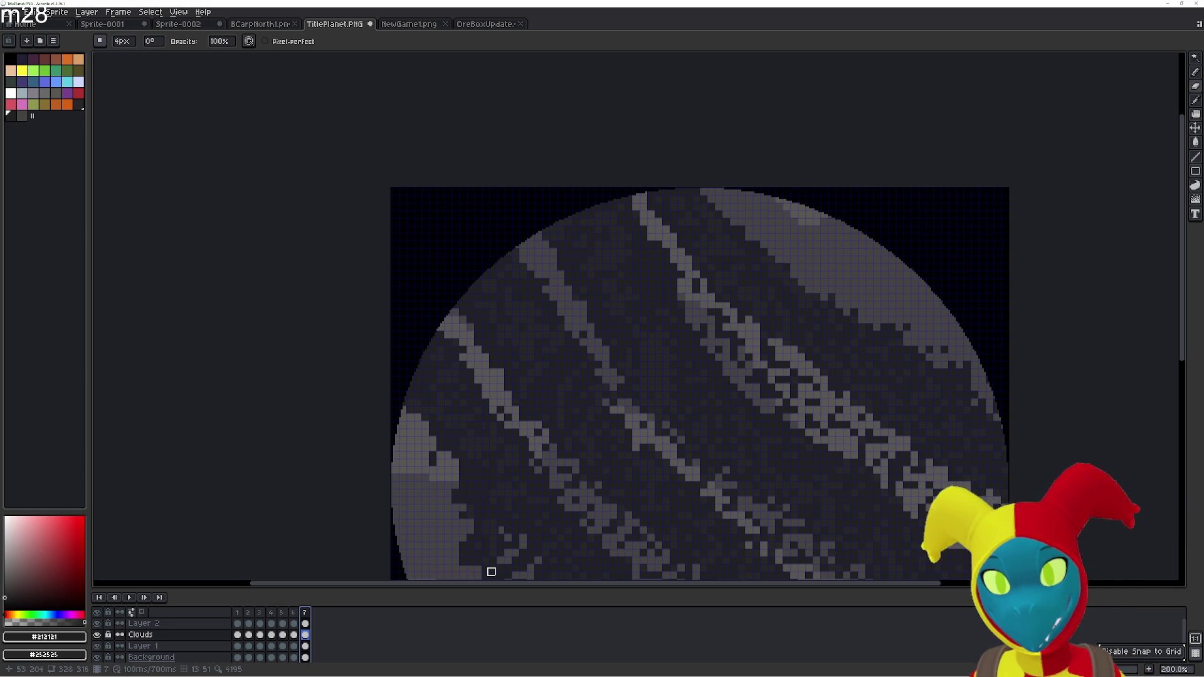
scroll(491, 571, "down", 2)
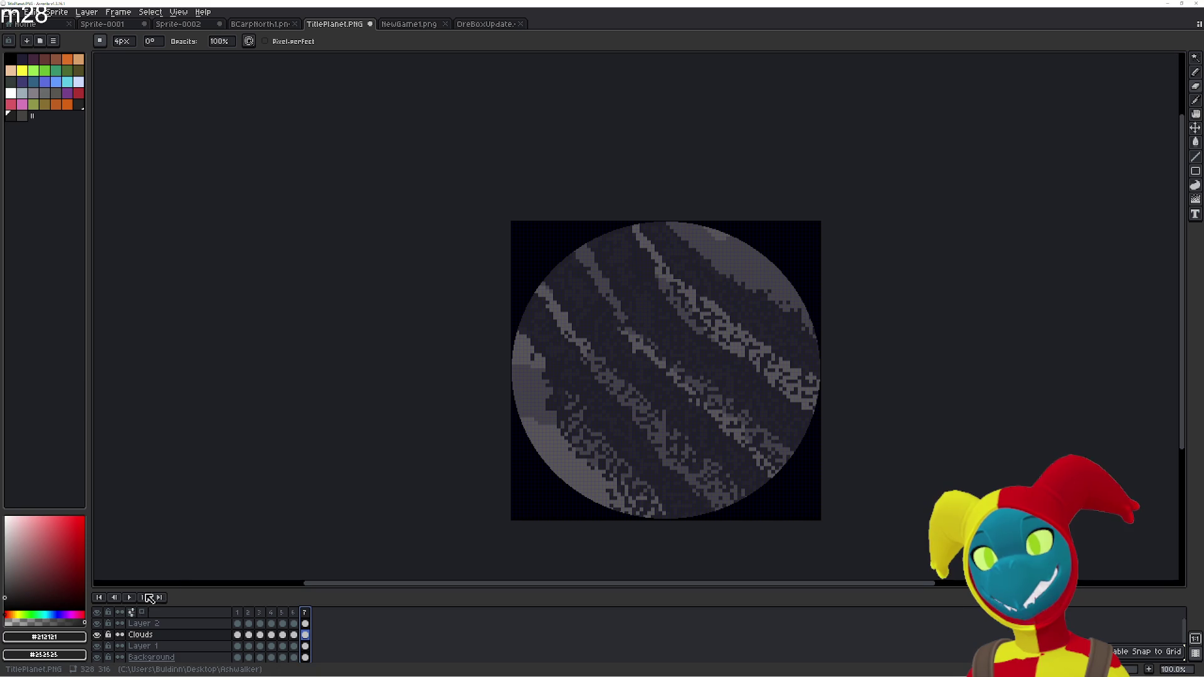
left_click(127, 596)
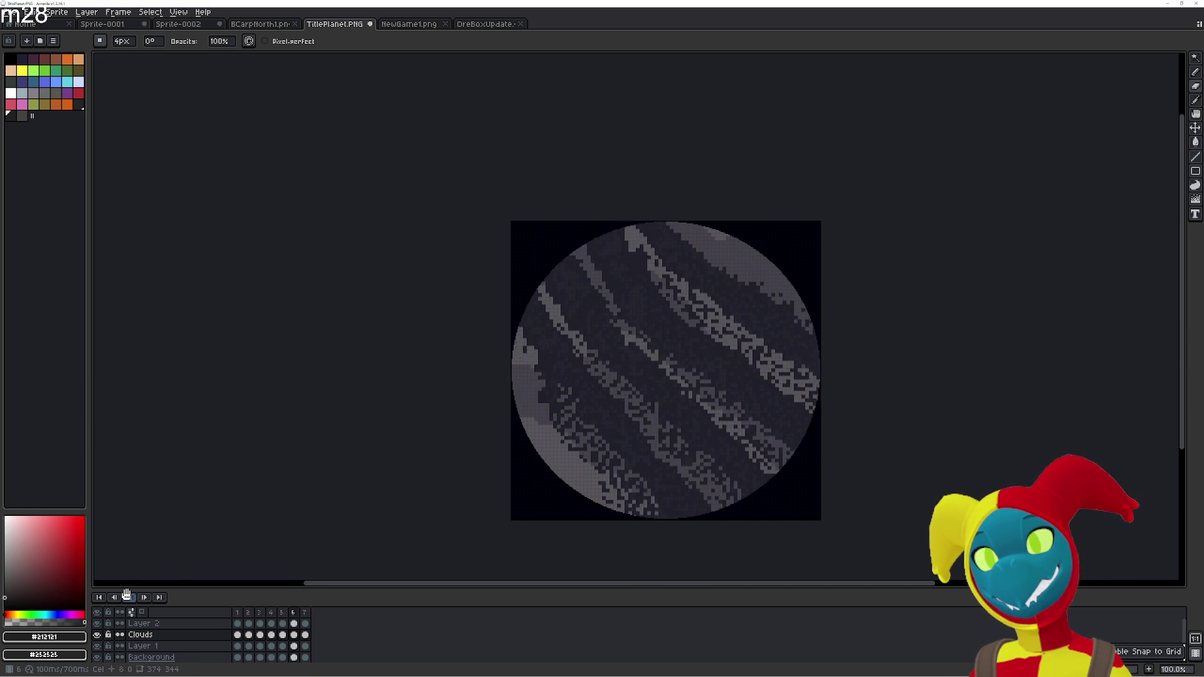
left_click(127, 596)
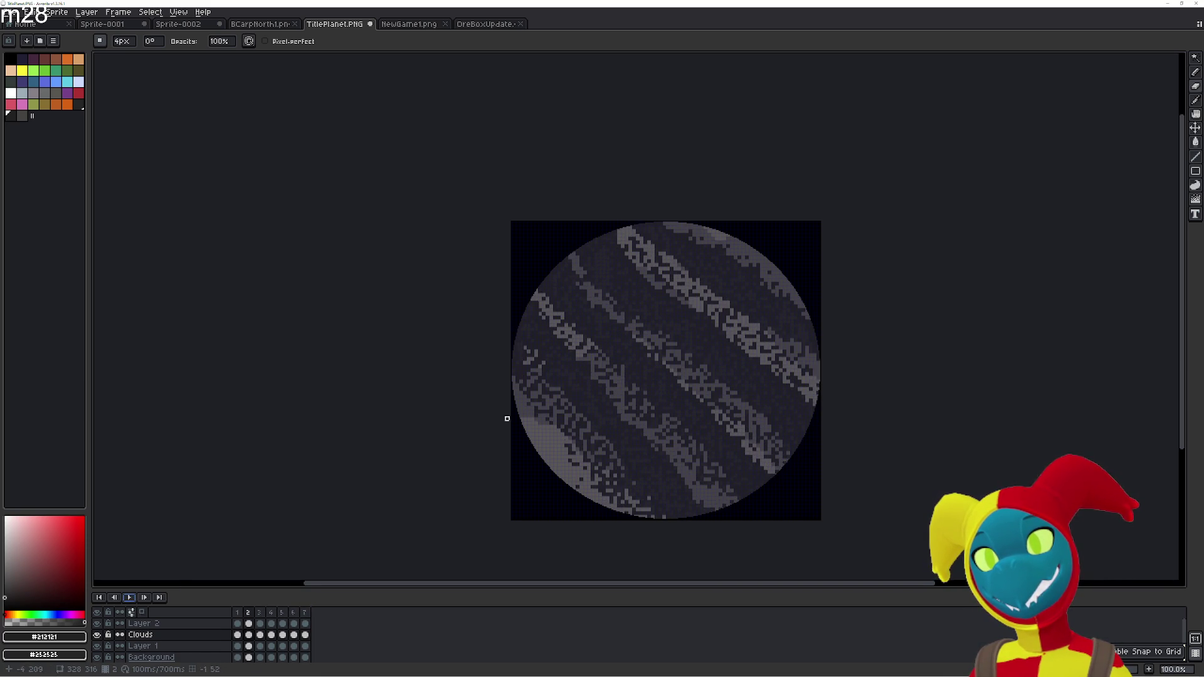
scroll(601, 381, "up", 2)
scroll(612, 392, "down", 1)
key("Left")
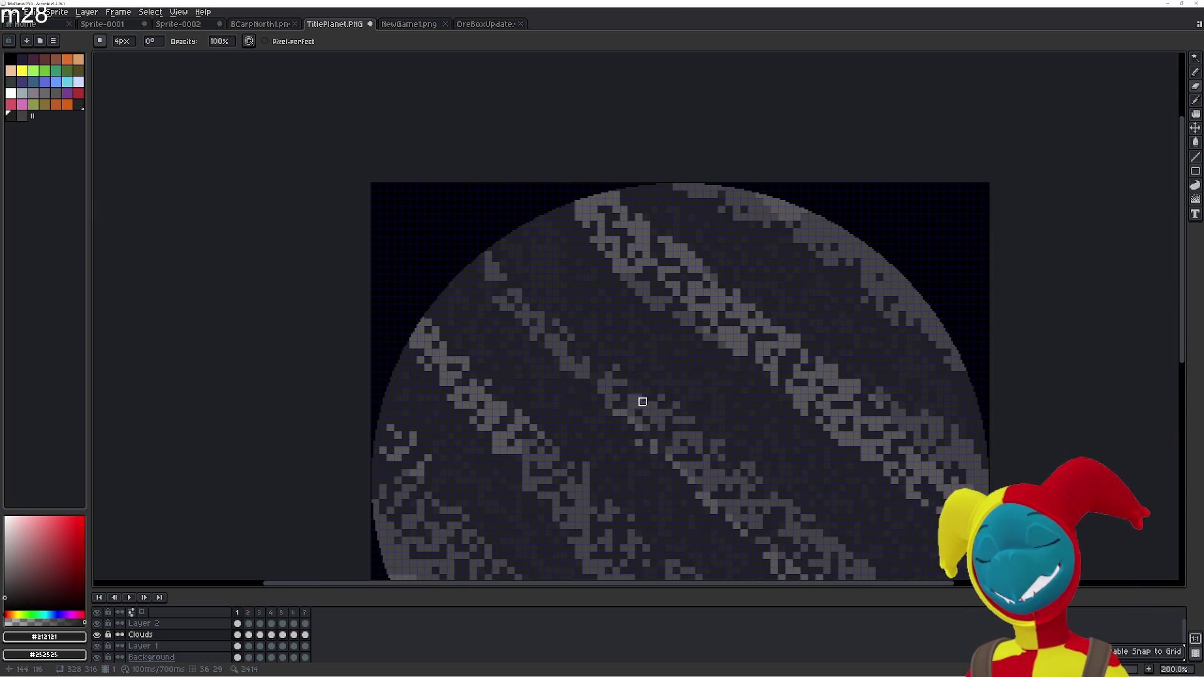
key("Left")
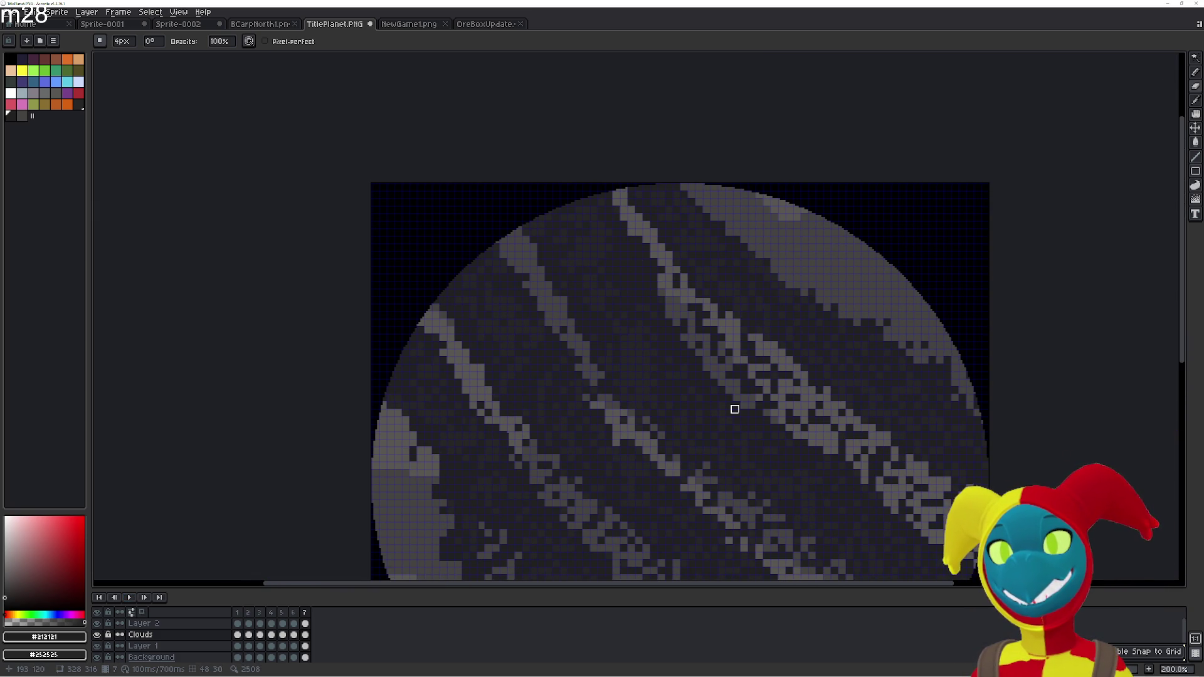
key("Return")
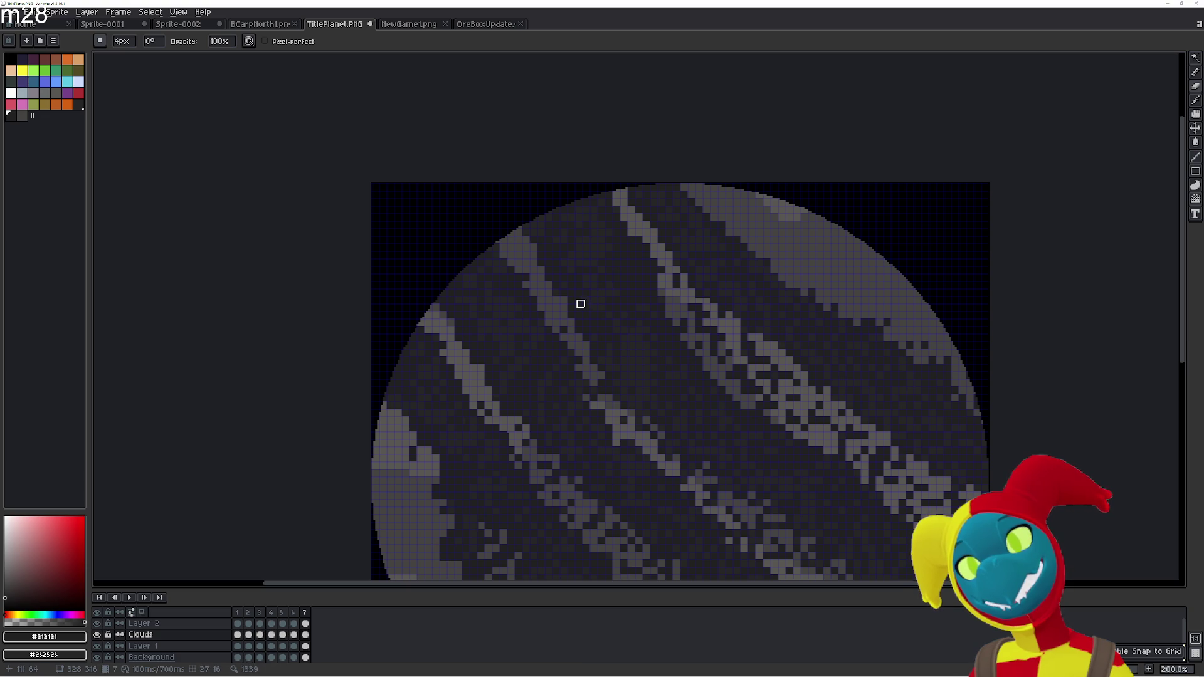
mouse_move(538, 342)
left_mouse_down()
mouse_move(567, 215)
mouse_move(559, 295)
left_mouse_up()
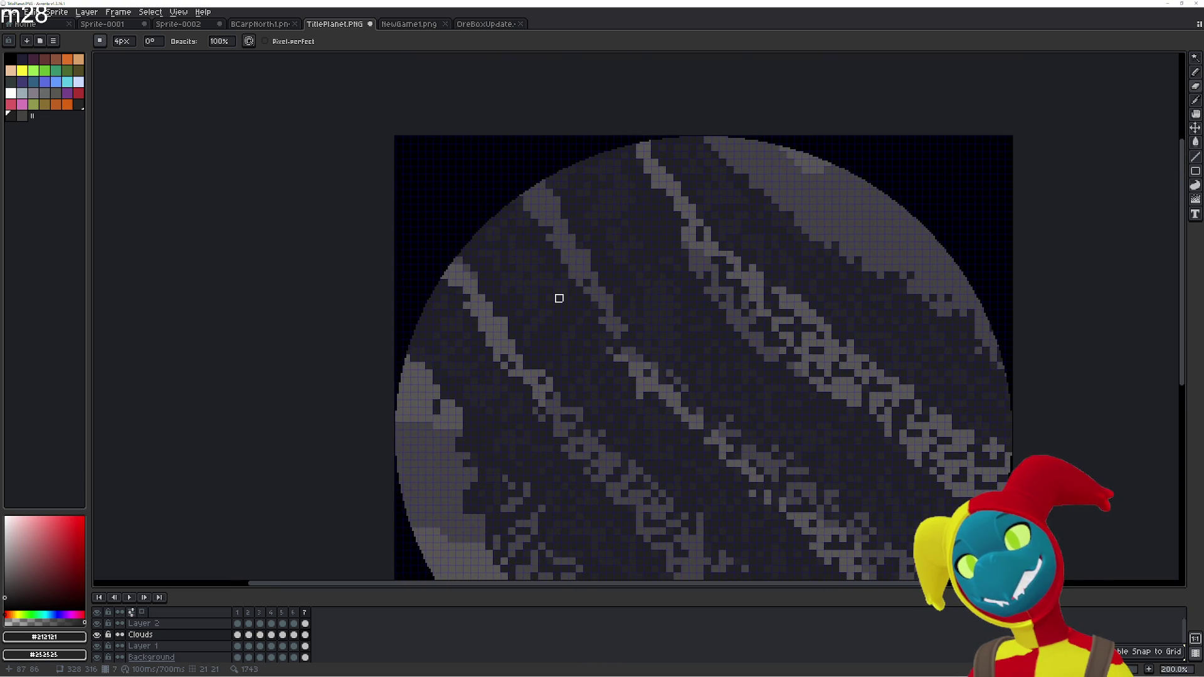
Duplicate frame 7 into a new frame 8 and shift its cloud bands further across the planet
left_click(305, 613)
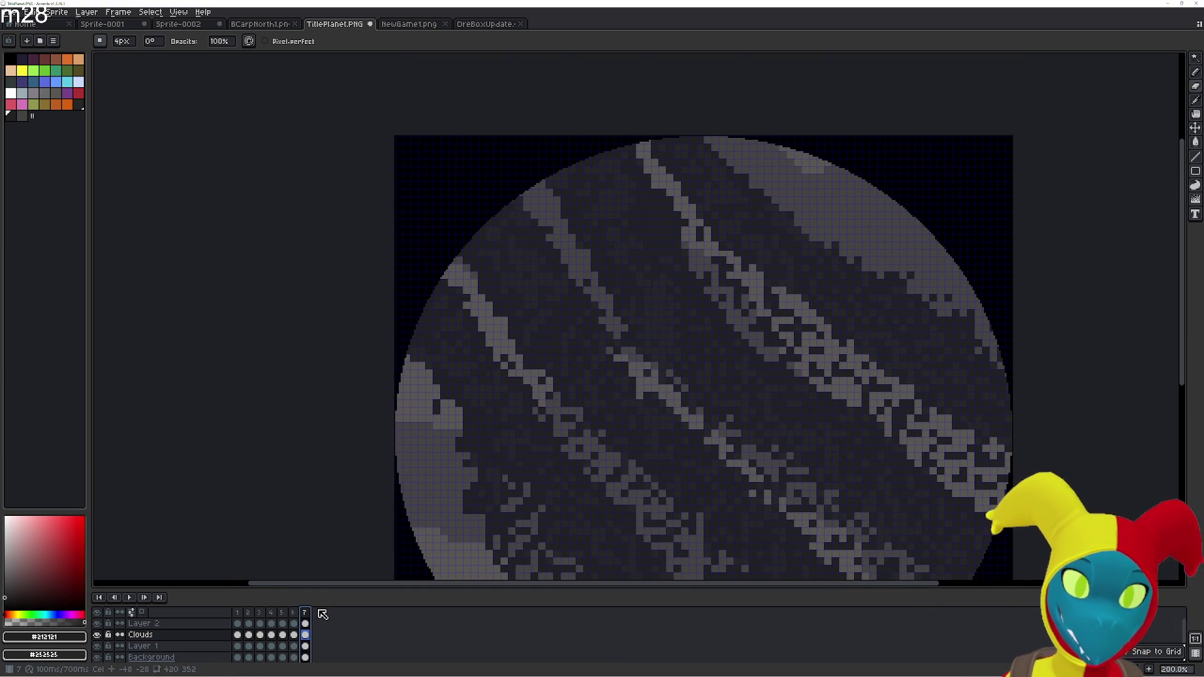
key("alt+n")
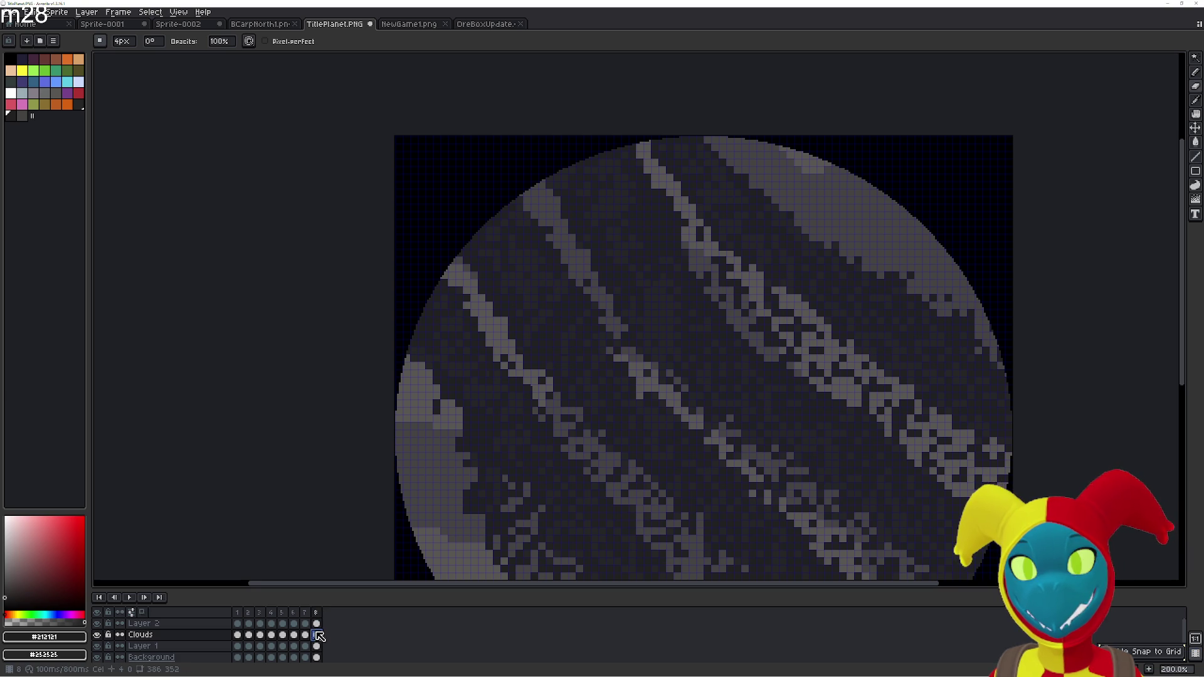
key("v")
left_click_drag(551, 343, 572, 360)
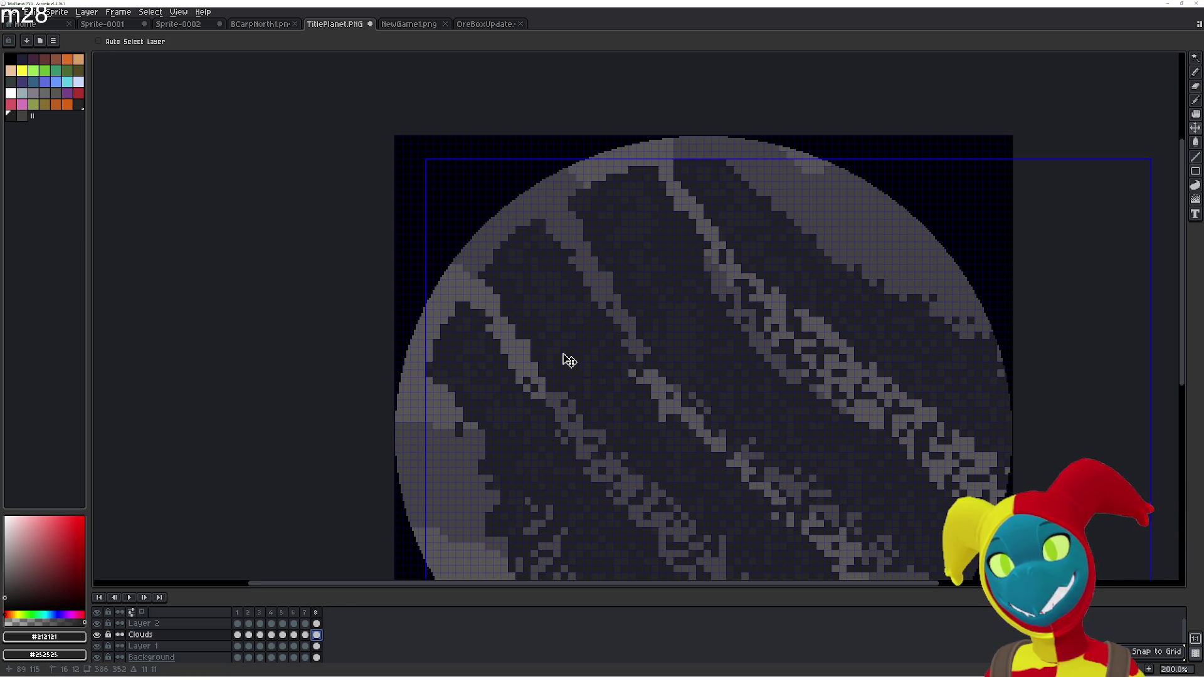
Paint-bucket the grey cloud pixels along the planet's left edge dark
key("b")
scroll(435, 348, "up", 3)
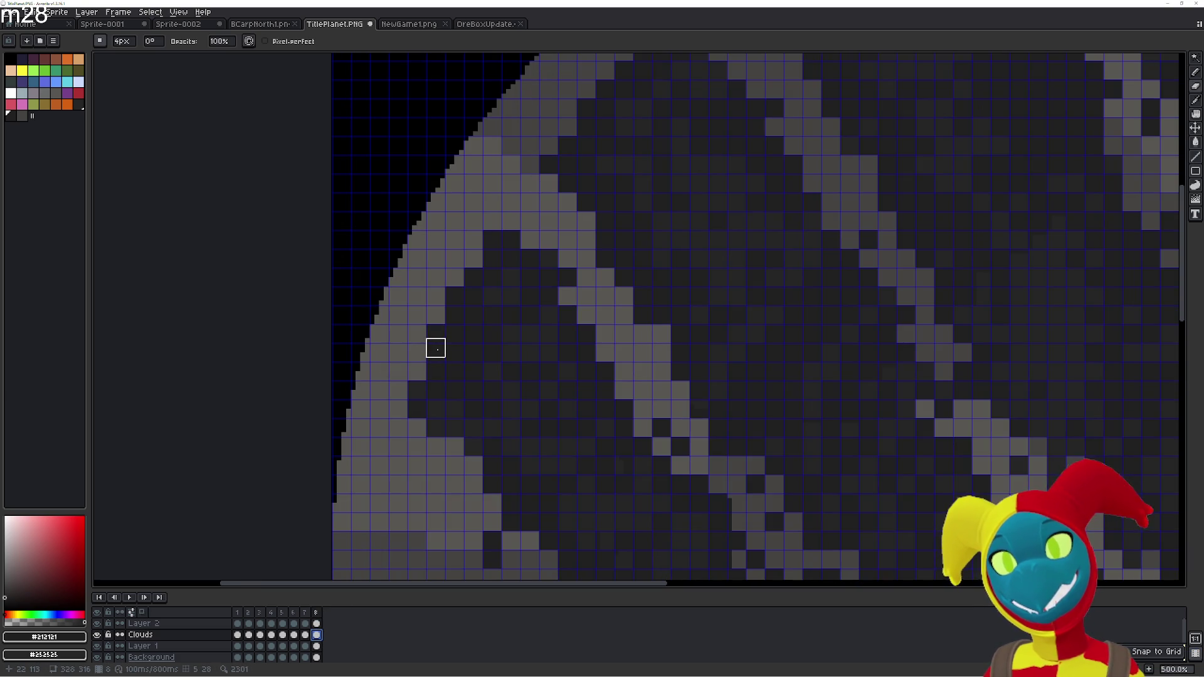
key("g")
mouse_move(417, 370)
left_mouse_down()
mouse_move(368, 344)
mouse_move(387, 379)
mouse_move(416, 332)
mouse_move(395, 313)
mouse_move(391, 274)
mouse_move(416, 247)
mouse_move(417, 295)
mouse_move(438, 277)
mouse_move(457, 288)
mouse_move(426, 221)
mouse_move(455, 202)
mouse_move(474, 221)
mouse_move(455, 183)
mouse_move(473, 201)
left_mouse_up()
Fill the stray grey pixels on frame 8's upper-left rim and left edge with the dark colour
mouse_move(536, 259)
left_mouse_down()
mouse_move(472, 188)
mouse_move(471, 142)
left_mouse_up()
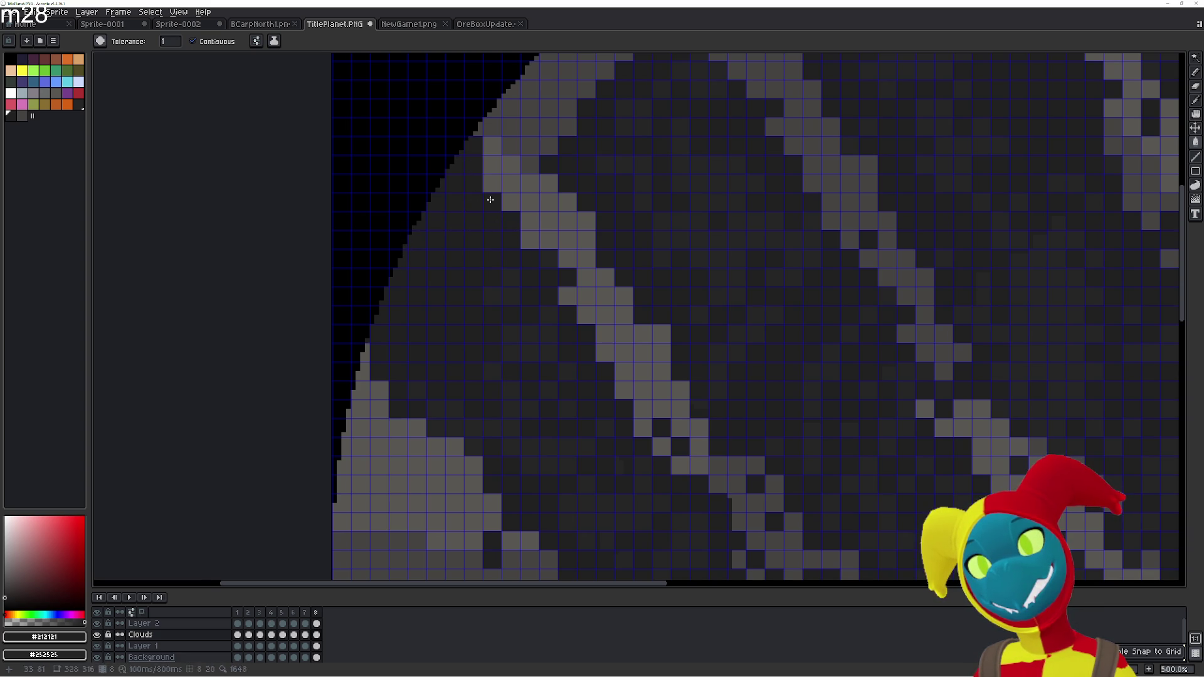
left_click(511, 202)
left_click(492, 164)
left_click(511, 183)
left_click(492, 183)
left_click(538, 247)
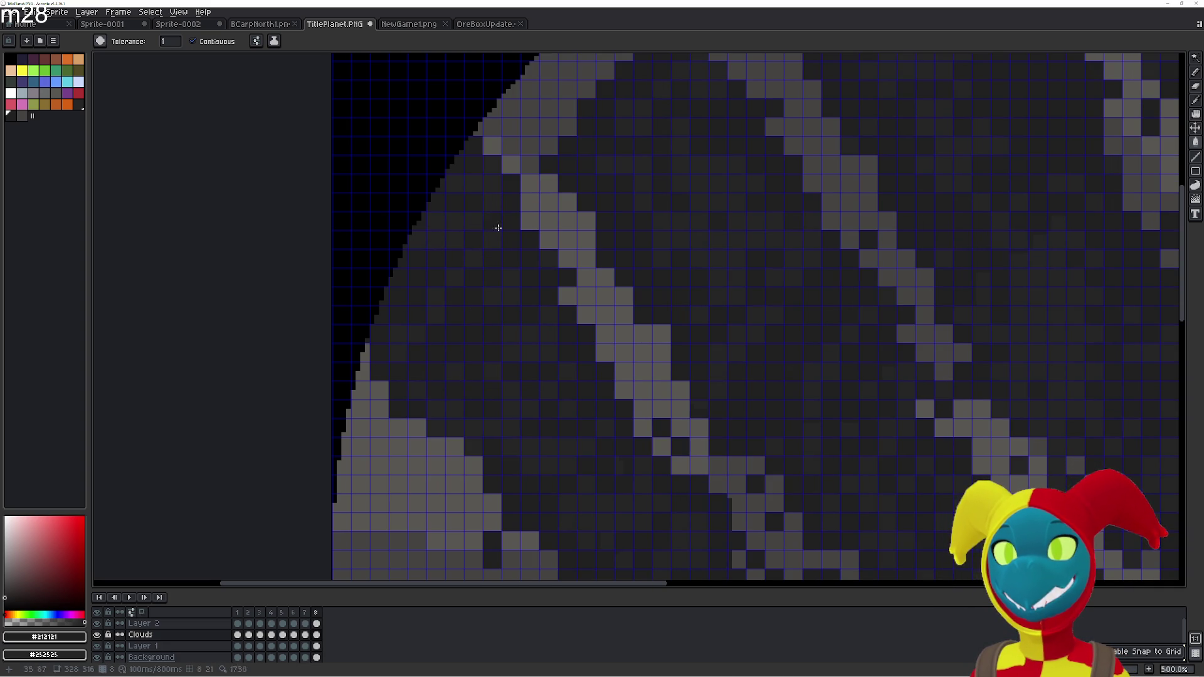
scroll(491, 196, "up", 5)
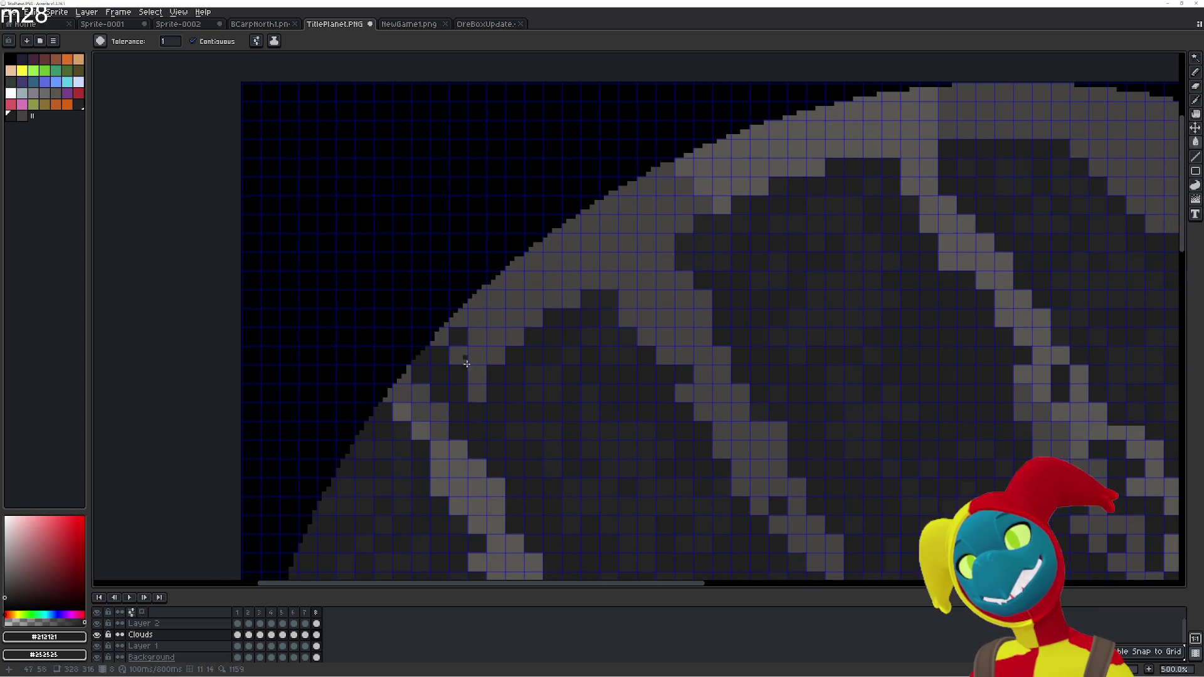
left_click_drag(463, 344, 439, 316)
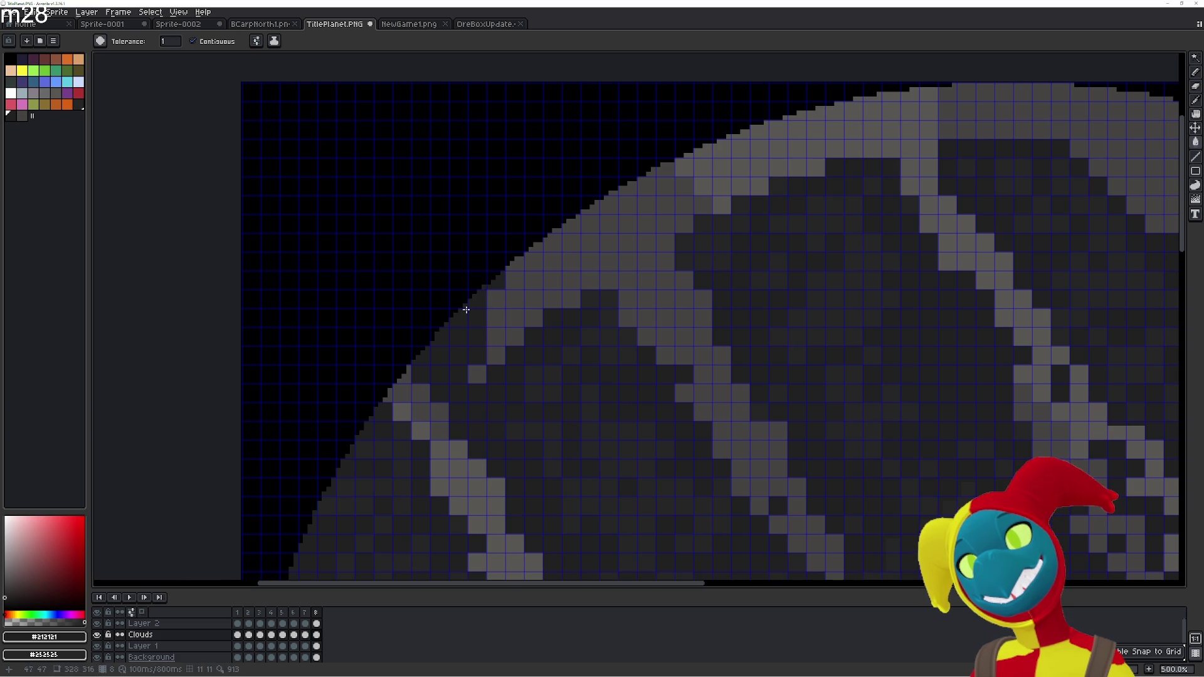
Bucket-fill the grey cells along the planet's upper-left rim dark, one cell at a time
left_click(514, 299)
left_click(495, 356)
left_click(496, 337)
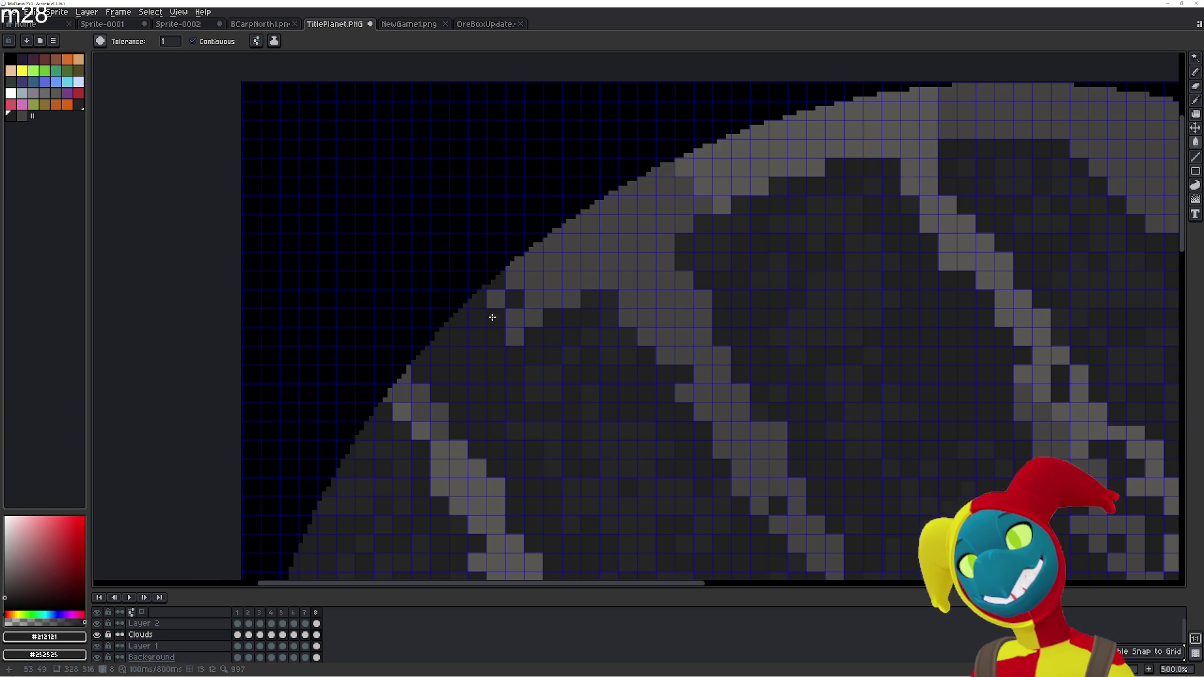
left_click(514, 281)
left_click(514, 337)
left_click(533, 280)
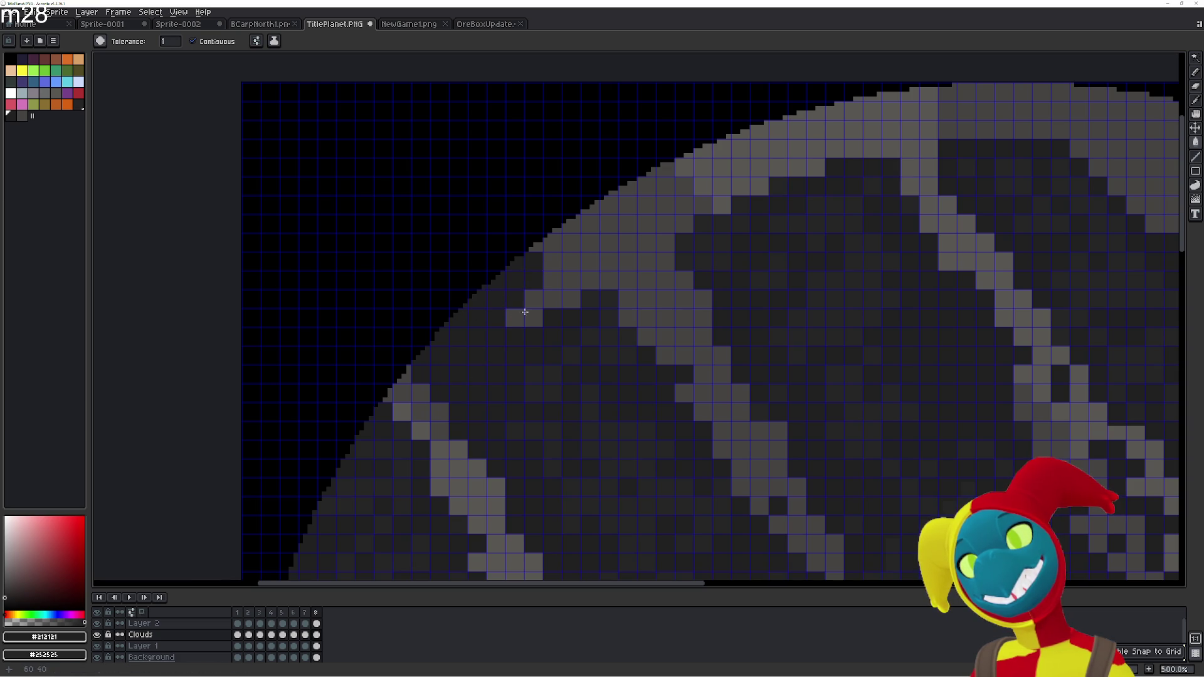
left_click(552, 281)
left_click(533, 299)
left_click(514, 318)
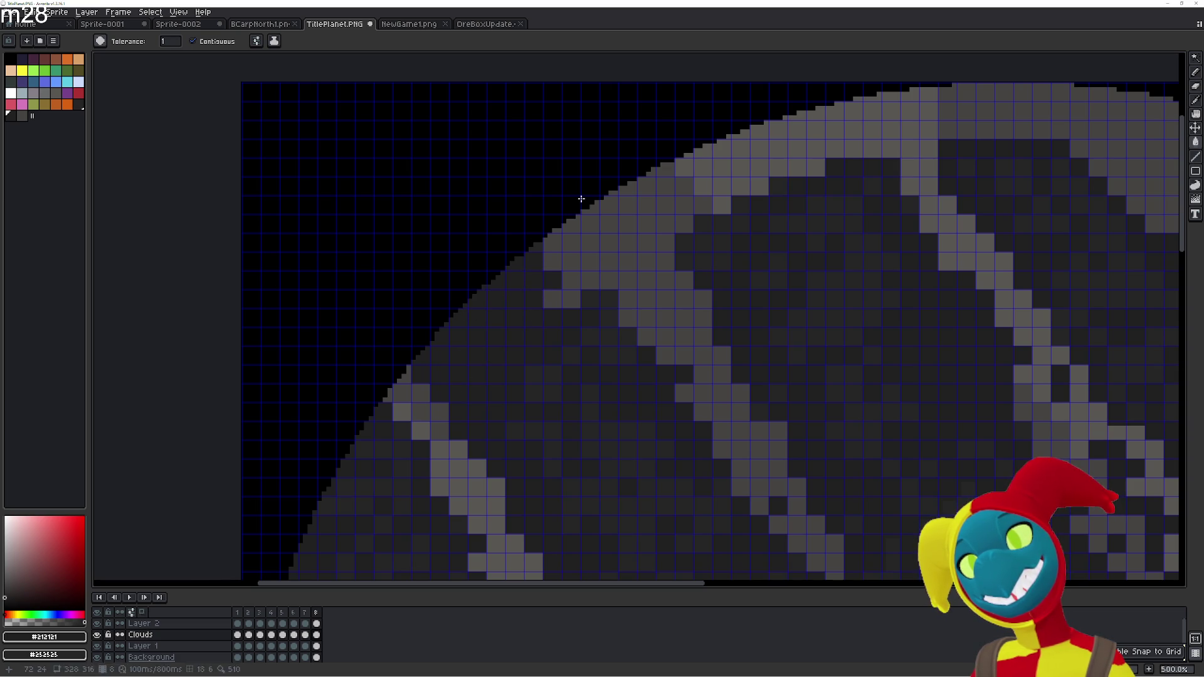
left_click(553, 262)
left_click(571, 242)
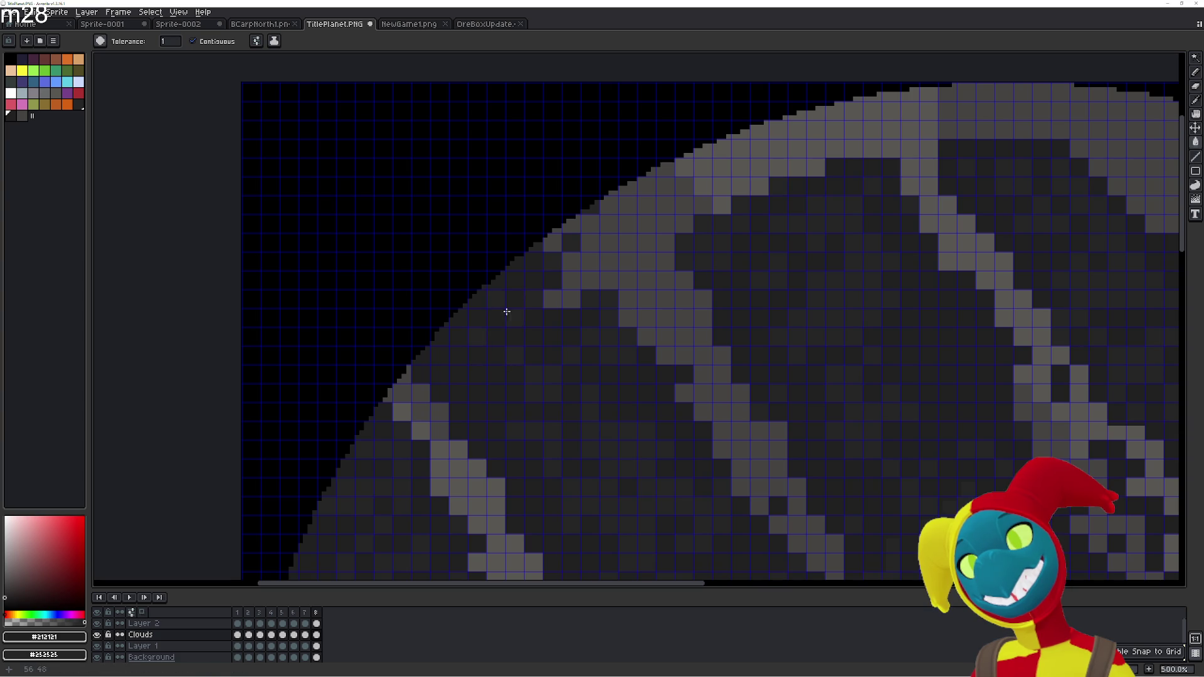
left_click(570, 280)
left_click(553, 301)
left_click(589, 261)
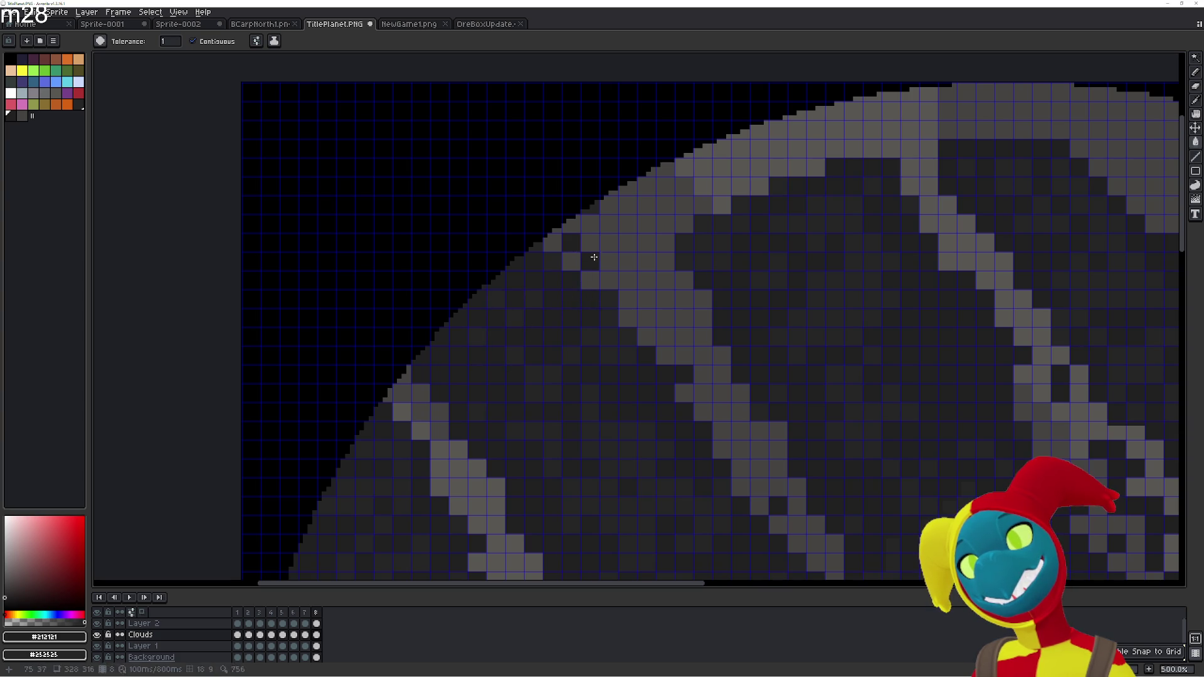
left_click(590, 242)
left_click(608, 242)
left_click(608, 280)
left_click(608, 261)
left_click(589, 224)
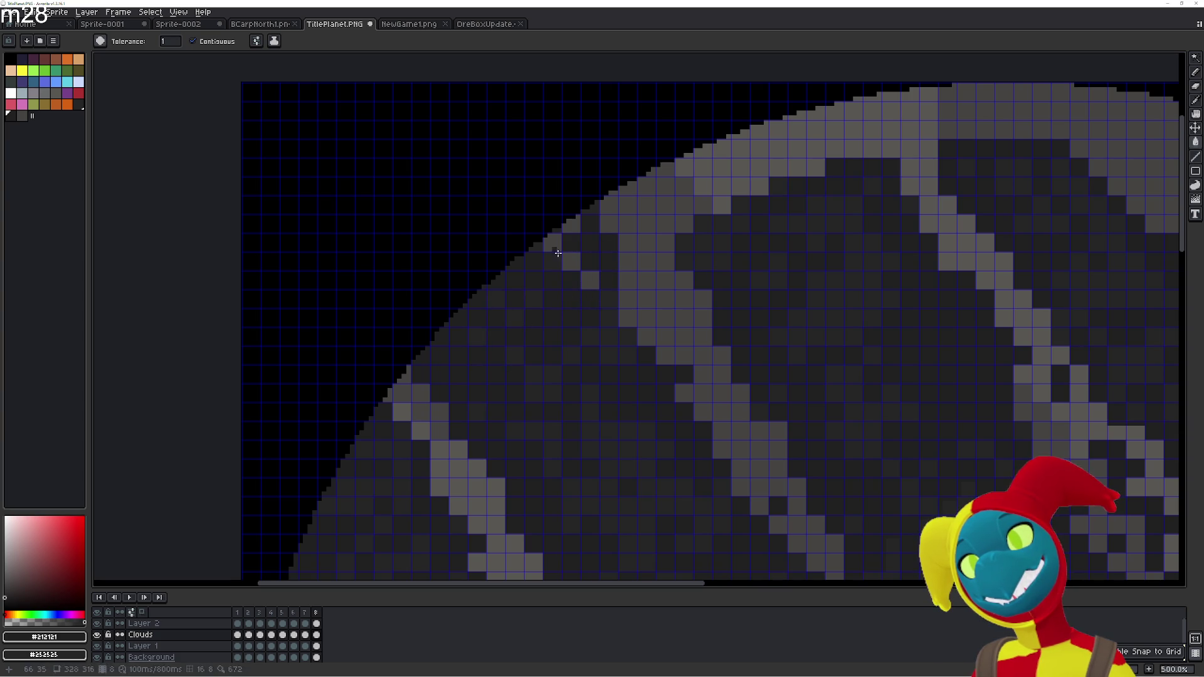
left_click(592, 285)
left_click(608, 210)
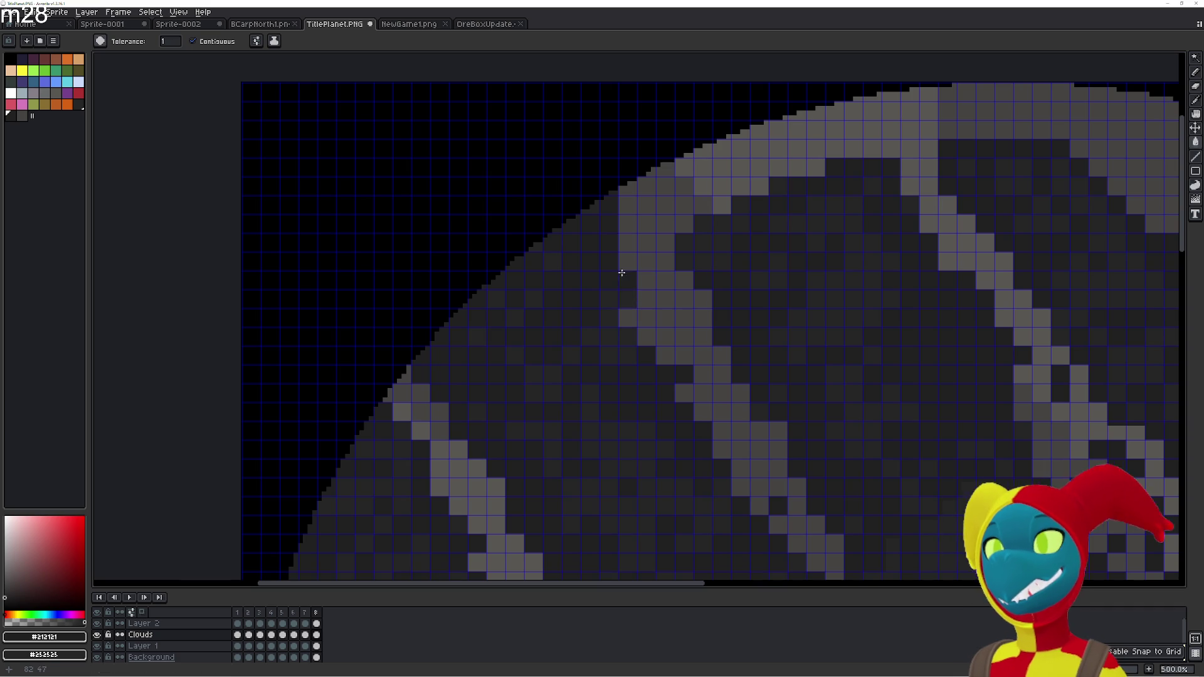
left_click(619, 246)
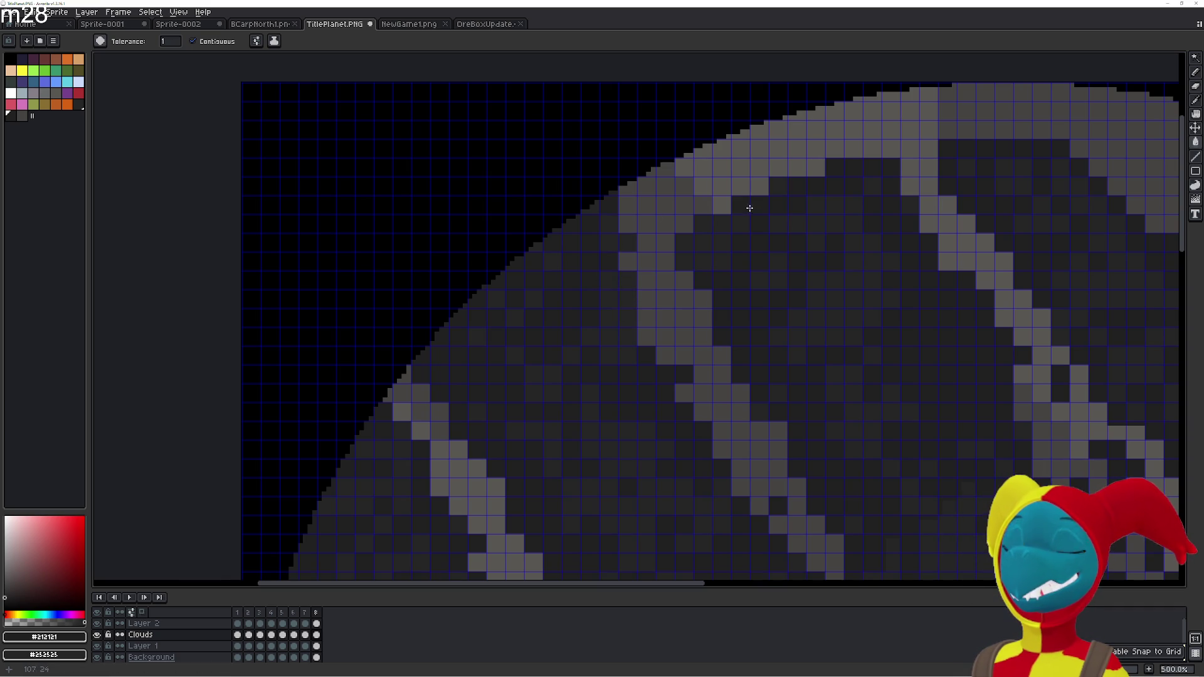
Darken the grey cells on and just inside the planet's top rim toward the centre
left_click(721, 168)
left_click(721, 205)
left_click(702, 168)
left_click(696, 198)
left_click(665, 186)
left_click(668, 171)
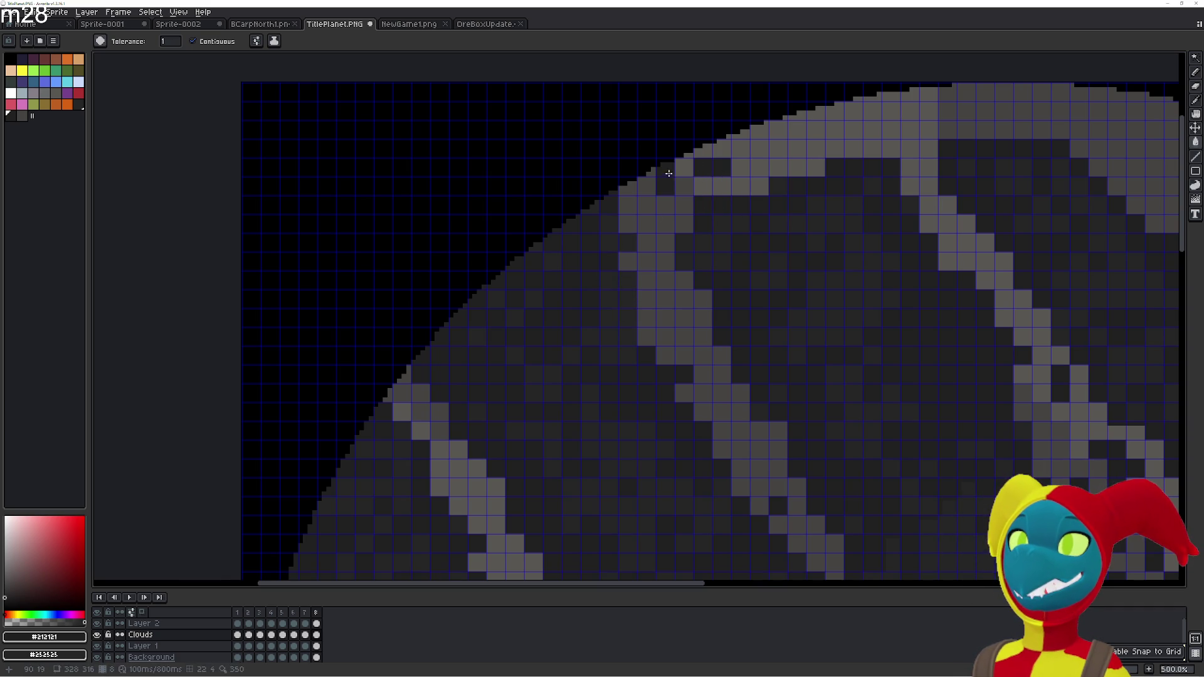
left_click(739, 186)
left_click(759, 186)
left_click(721, 186)
left_click(740, 167)
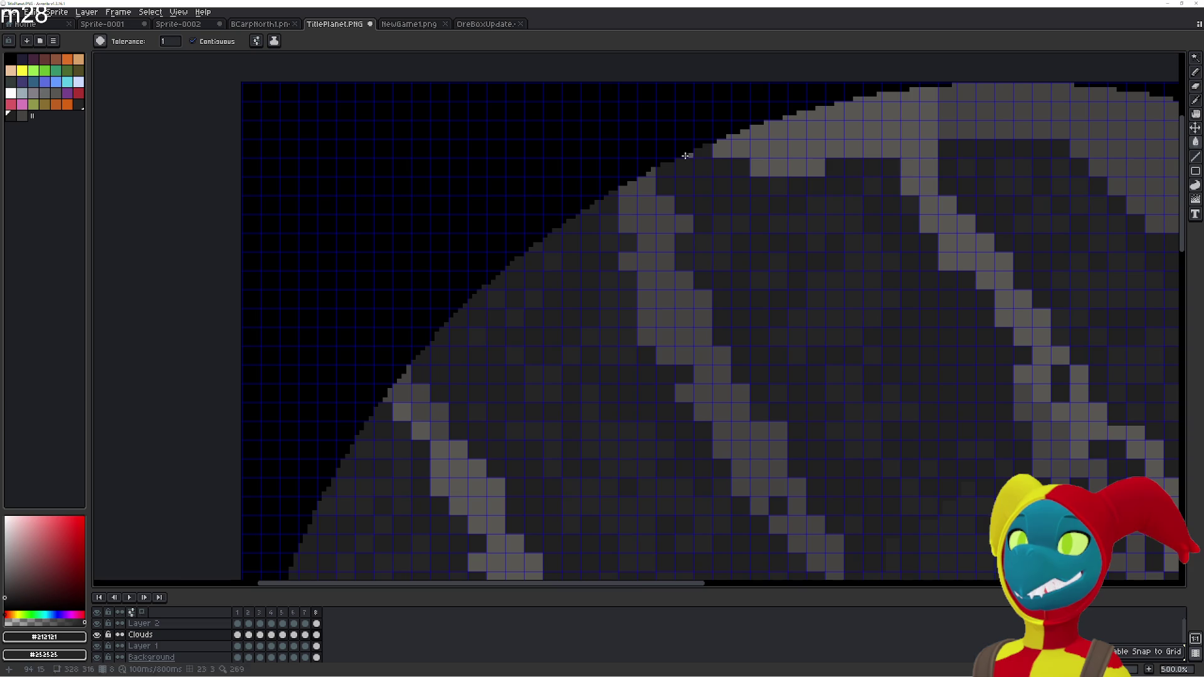
left_click(741, 147)
left_click(757, 148)
left_click(770, 128)
left_click(834, 108)
left_click(890, 109)
left_click(872, 111)
left_click(833, 148)
left_click(890, 130)
left_click(872, 129)
left_click(871, 149)
mouse_move(853, 149)
left_mouse_down()
mouse_move(785, 144)
mouse_move(784, 156)
left_mouse_up()
Pan to the rest of the top edge and fill its remaining grey cells dark
left_click_drag(814, 175, 669, 318)
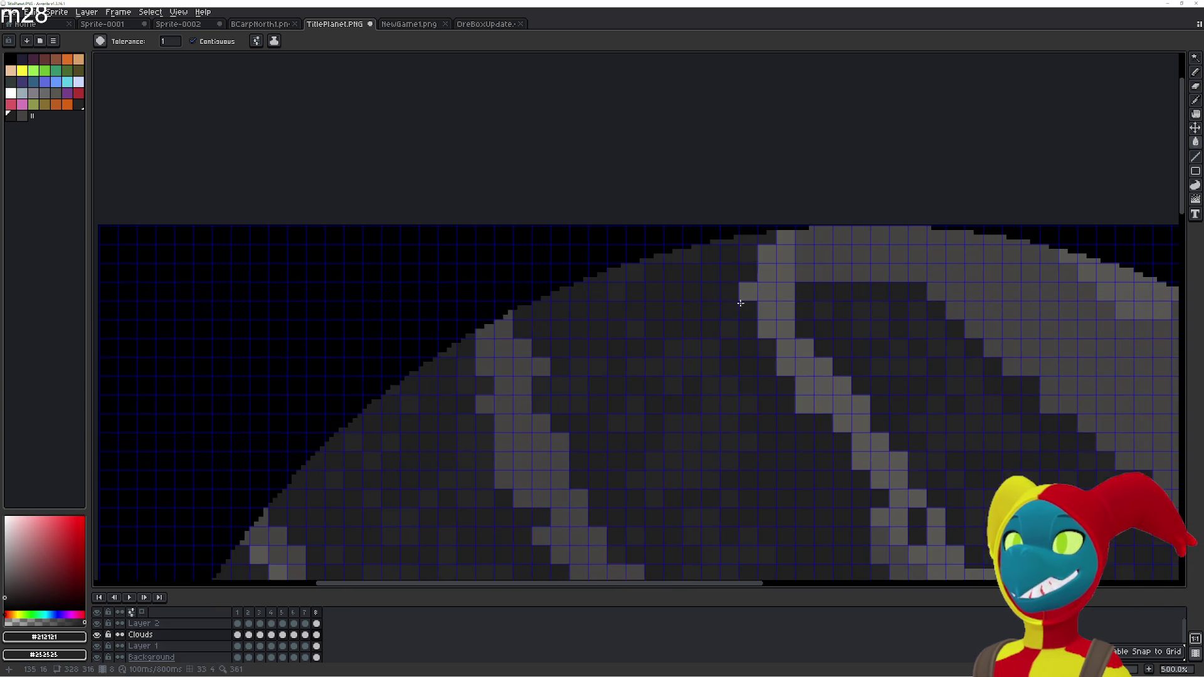
left_click(862, 232)
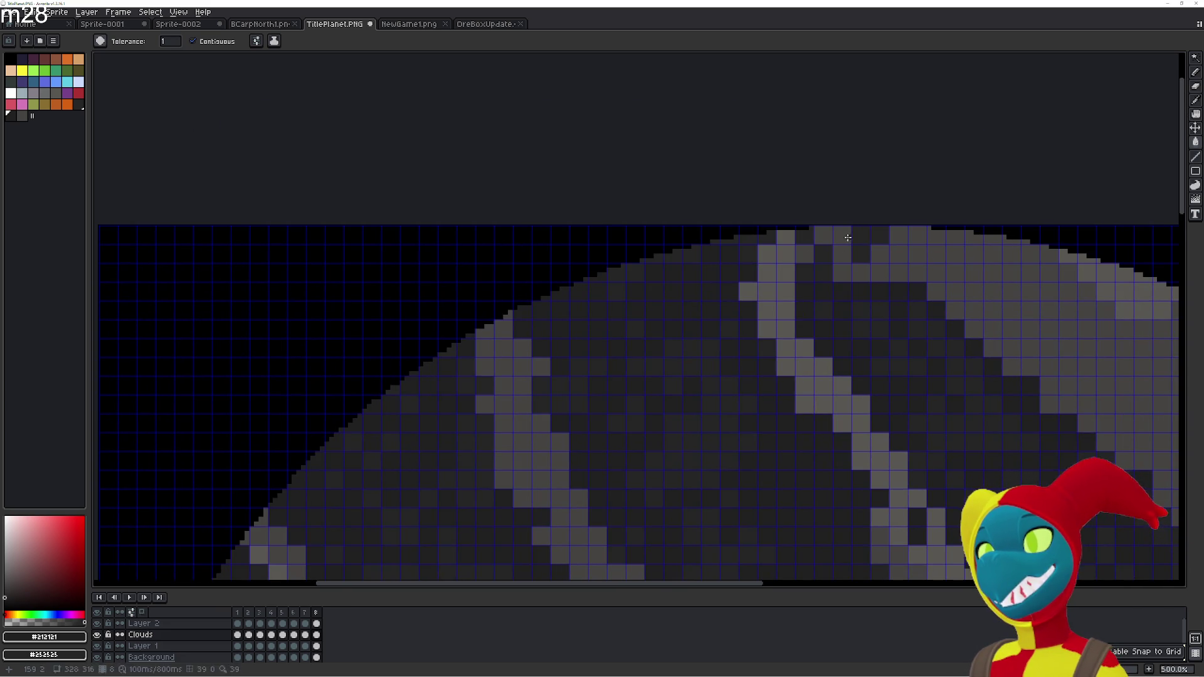
left_click(842, 235)
left_click(823, 235)
left_click(810, 264)
left_click(861, 273)
left_click(841, 272)
left_click(879, 254)
left_click(897, 273)
left_click(898, 252)
left_click(917, 273)
left_click(916, 254)
left_click(935, 292)
left_click(880, 274)
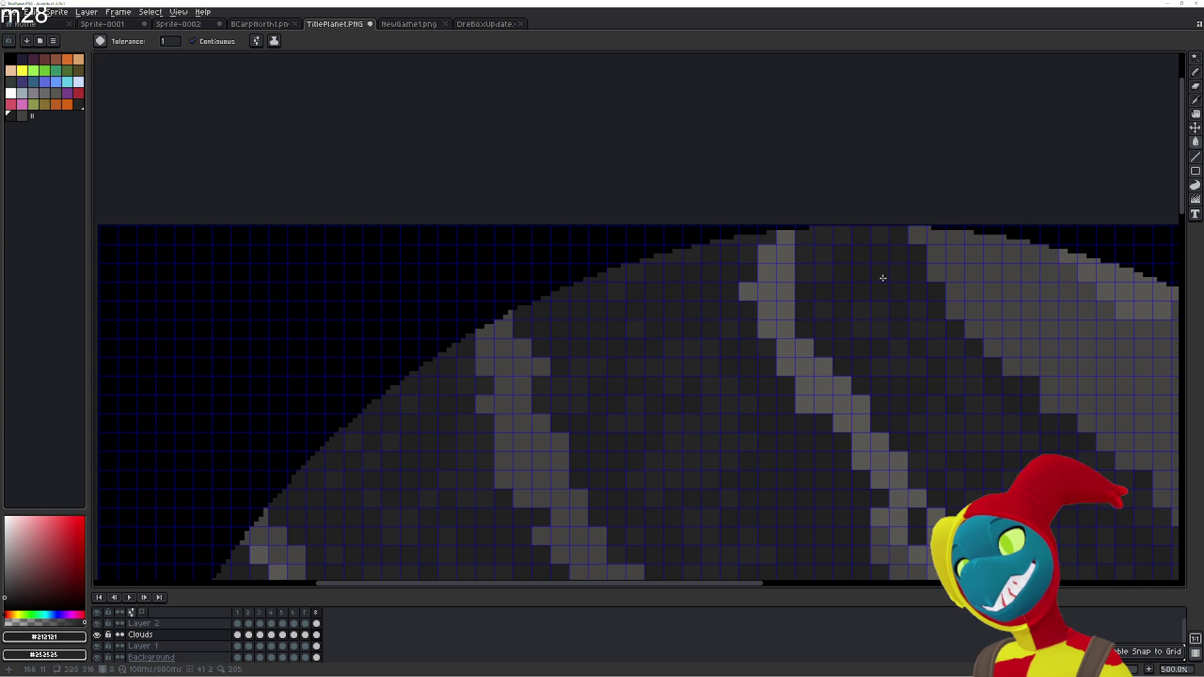
scroll(726, 244, "down", 1)
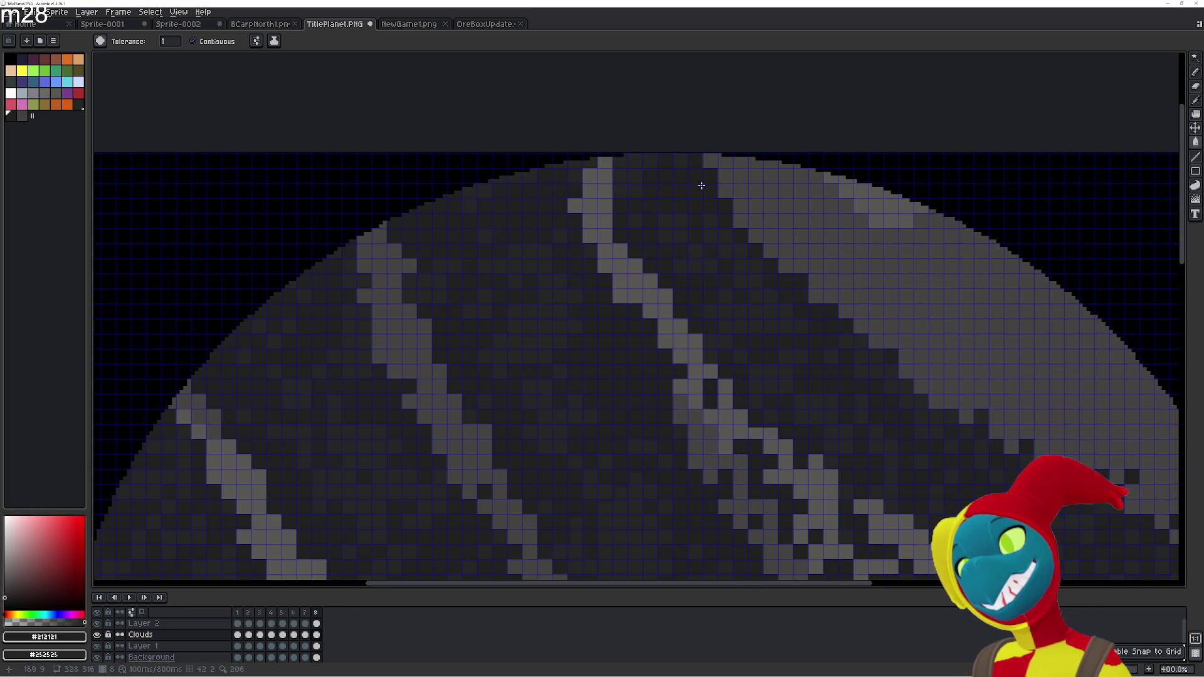
With the Pencil, extend the light cloud band up to the planet's top edge
key("b")
mouse_move(702, 180)
left_mouse_down()
mouse_move(687, 161)
mouse_move(657, 157)
mouse_move(691, 168)
left_mouse_up()
mouse_move(600, 176)
left_mouse_down()
mouse_move(569, 166)
mouse_move(580, 193)
mouse_move(584, 155)
mouse_move(551, 164)
left_mouse_up()
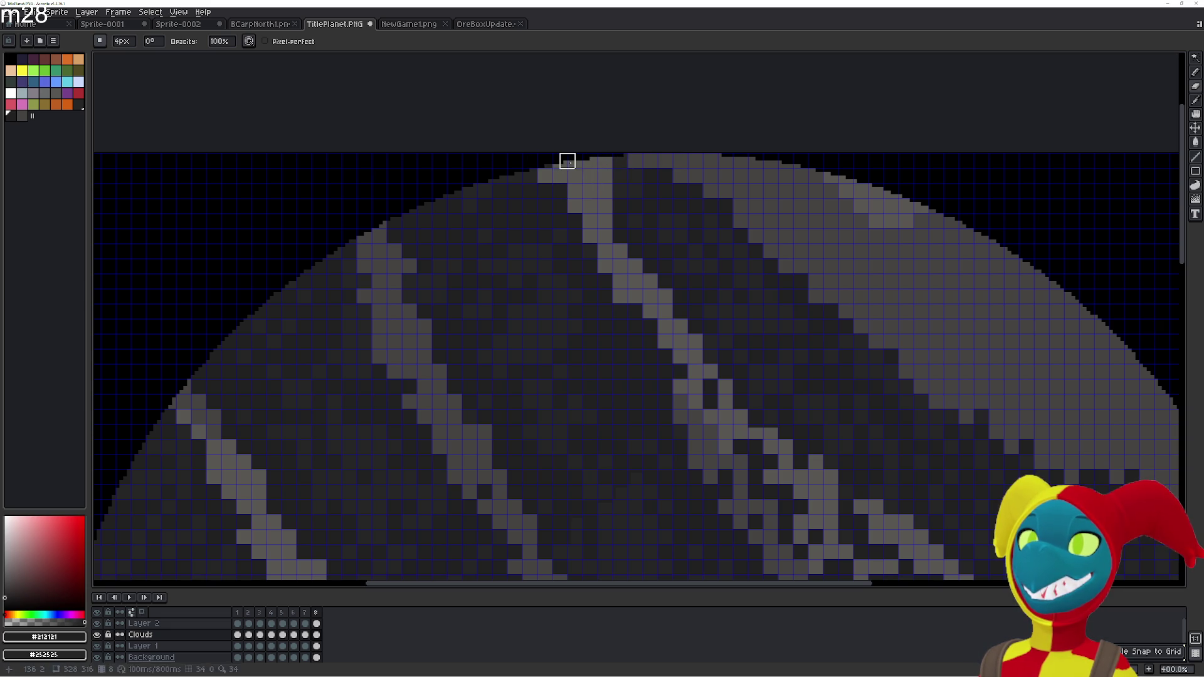
key("e")
key("b")
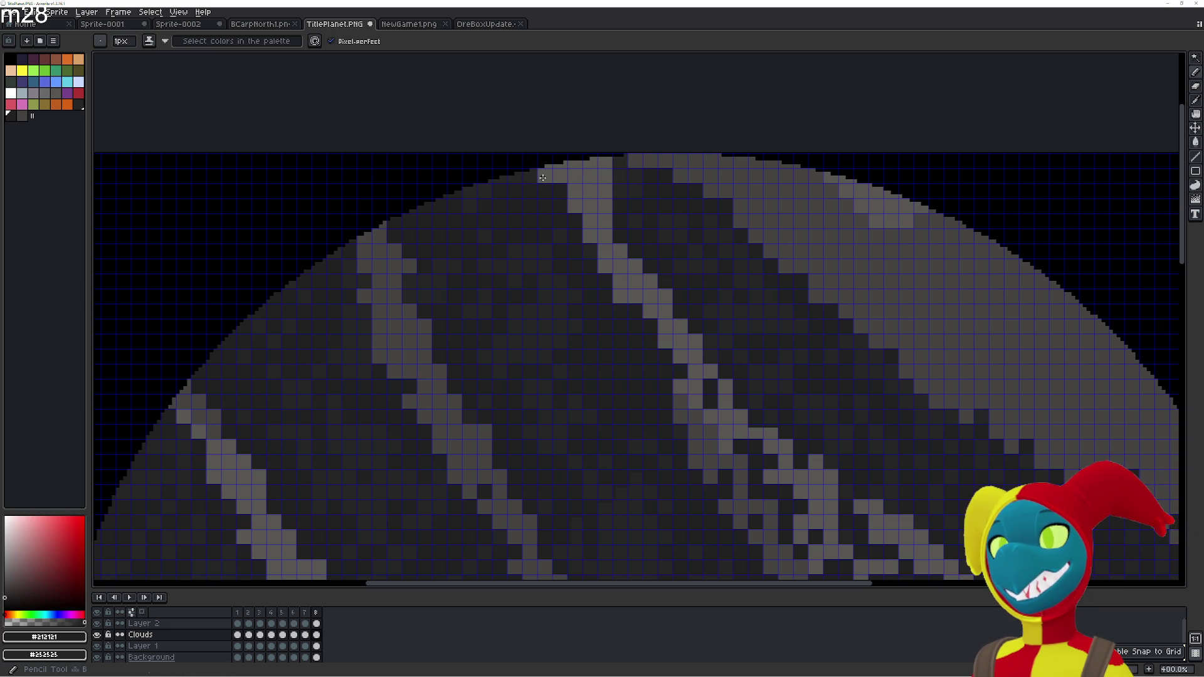
Bucket-fill the leftover grey top-row and stripe cells dark, then go back to frame 7
key("g")
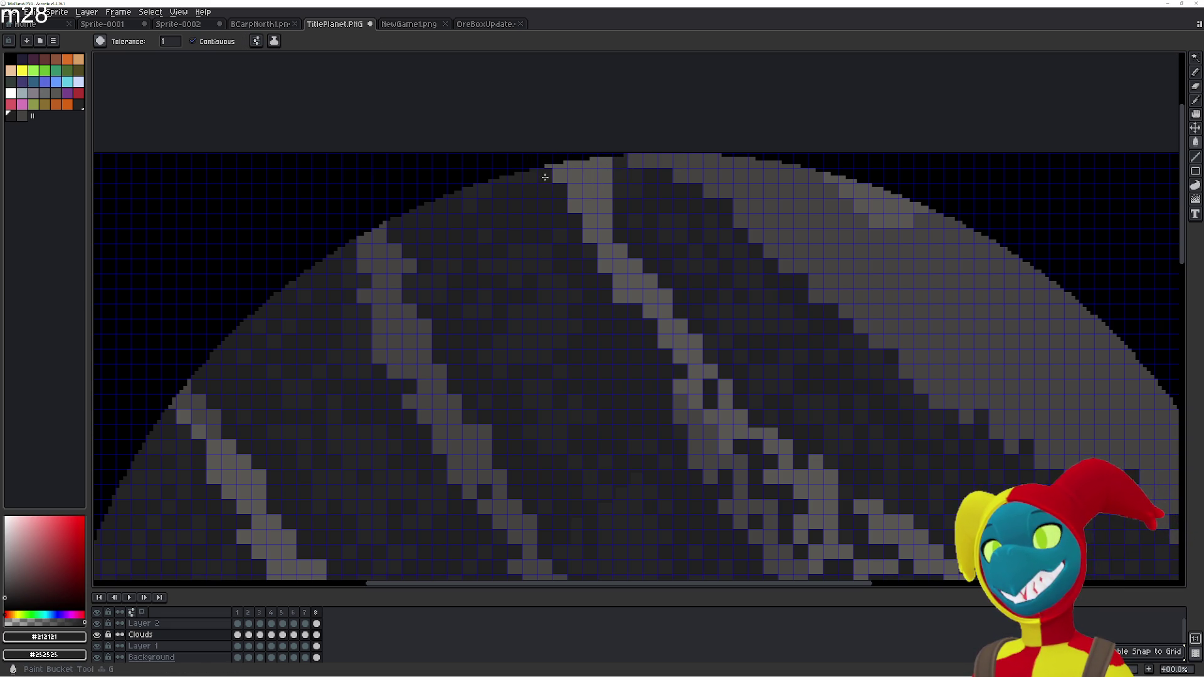
left_click(634, 160)
left_click(650, 160)
left_click(663, 158)
left_click(684, 180)
left_click(703, 191)
left_click(605, 192)
left_click(606, 177)
left_click(592, 161)
key("Left")
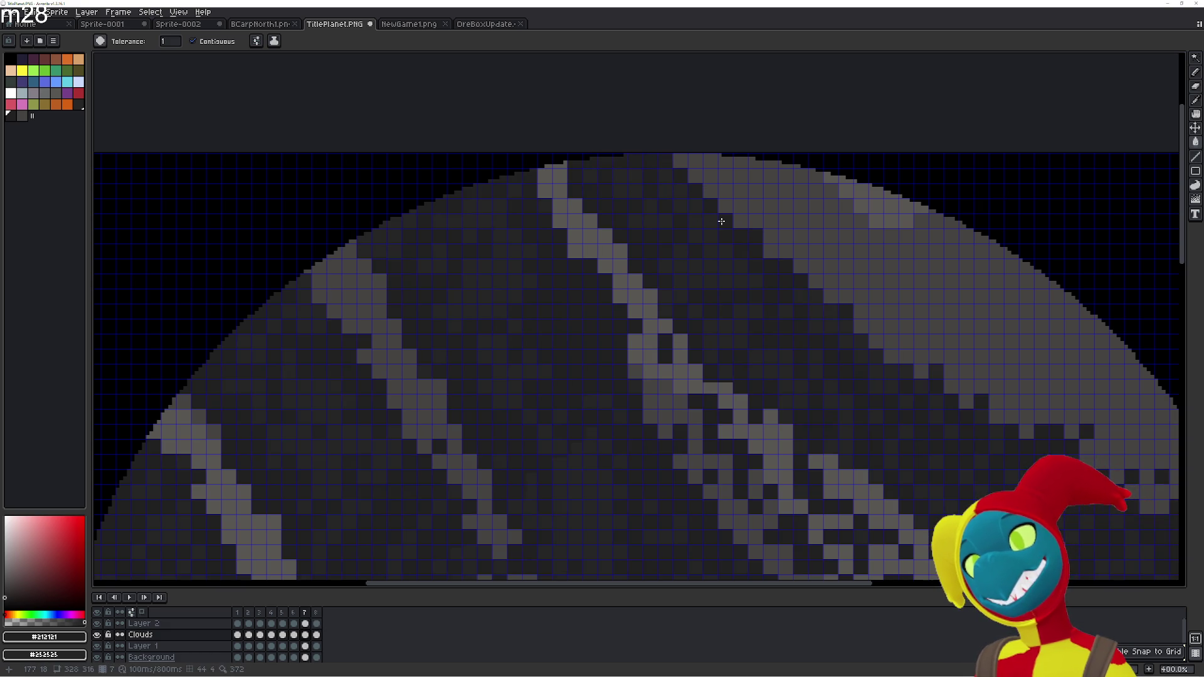
On frame 4, pencil light pixels onto the cloud band near the top rim
key("Right")
scroll(704, 236, "down", 1)
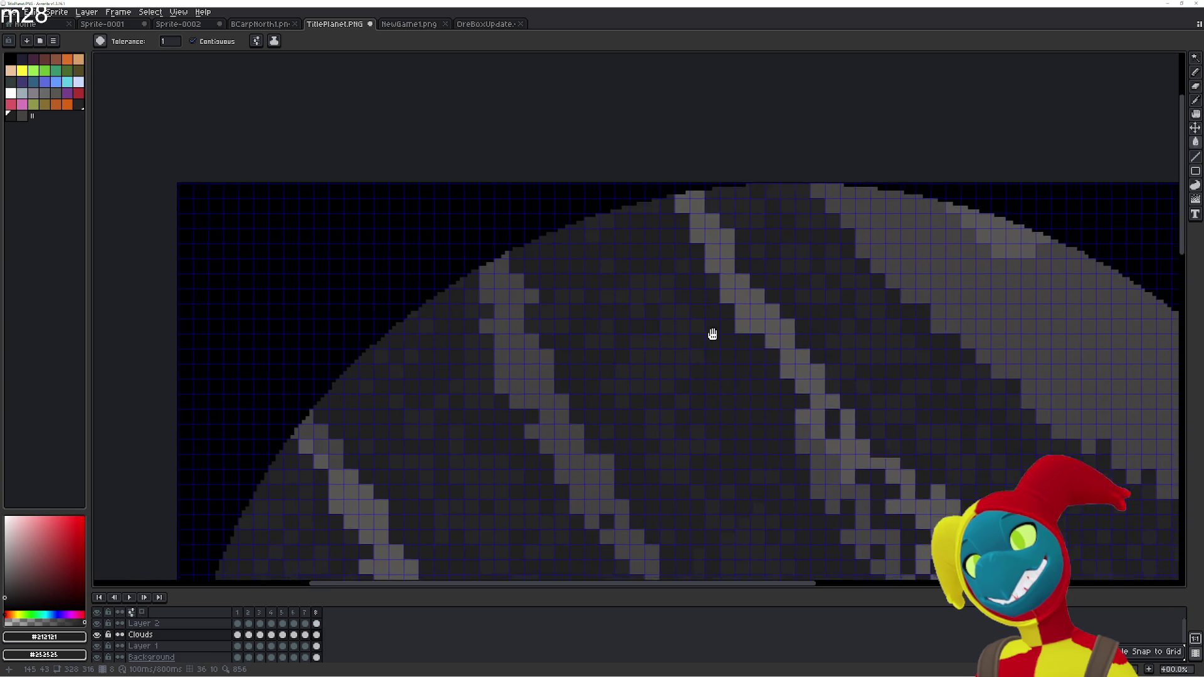
scroll(548, 226, "up", 1)
key("Return")
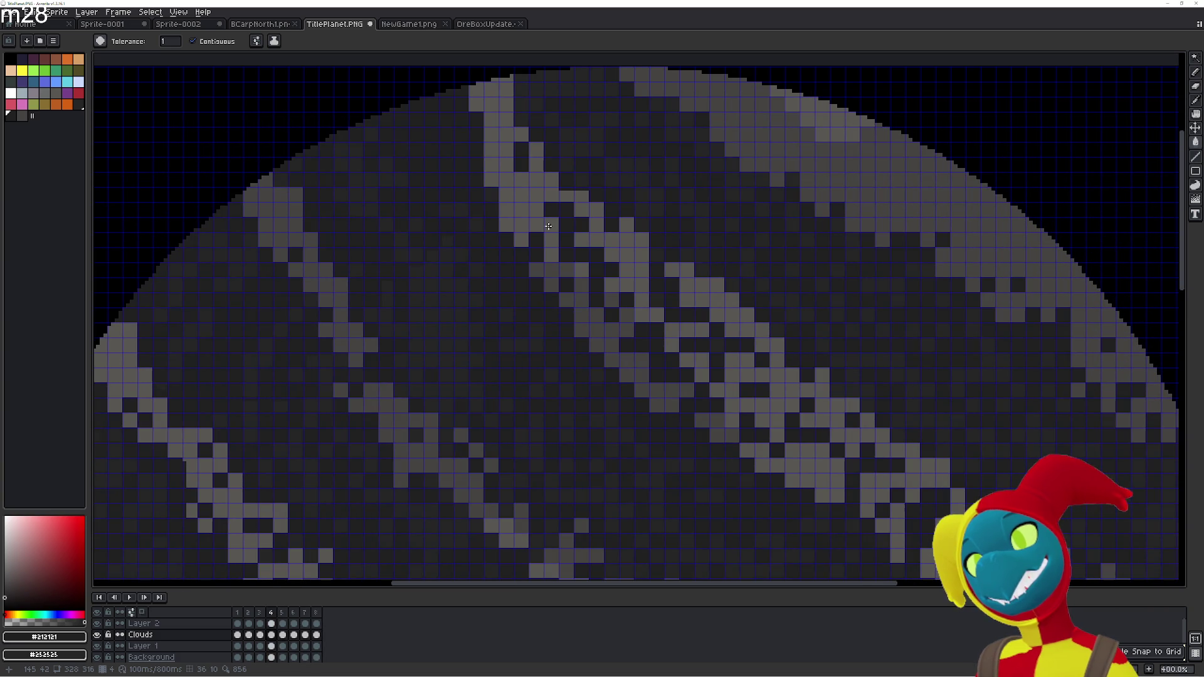
scroll(548, 226, "down", 1)
scroll(596, 252, "up", 1)
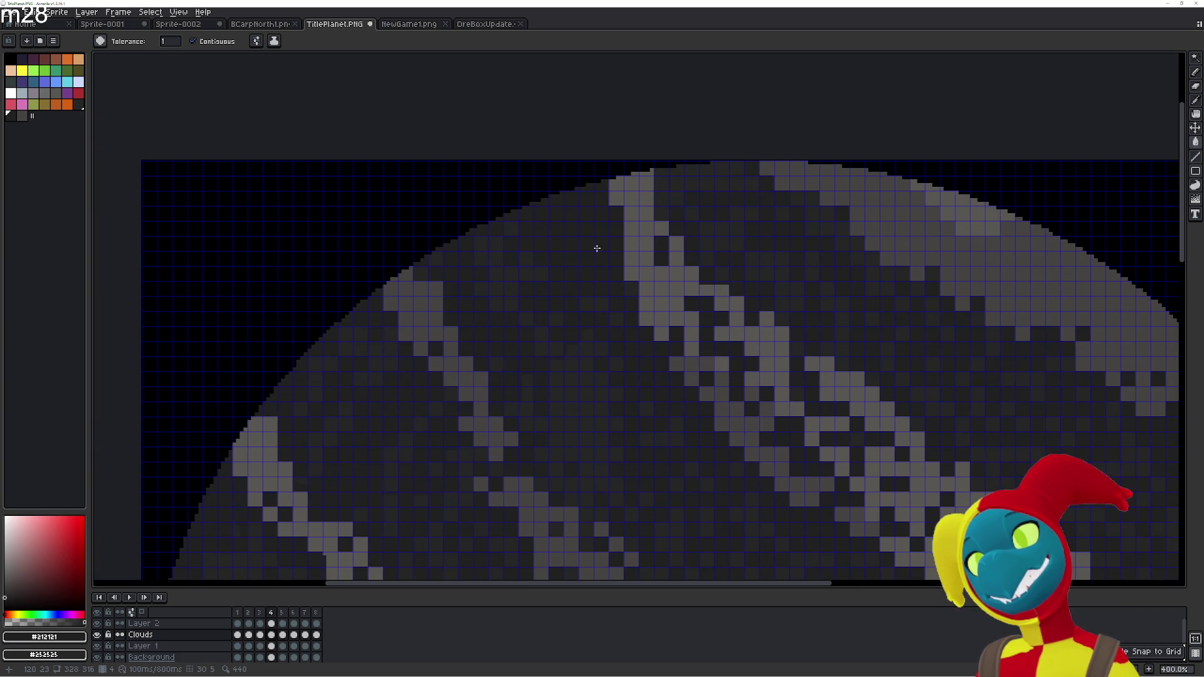
key("b")
left_click_drag(602, 203, 612, 211)
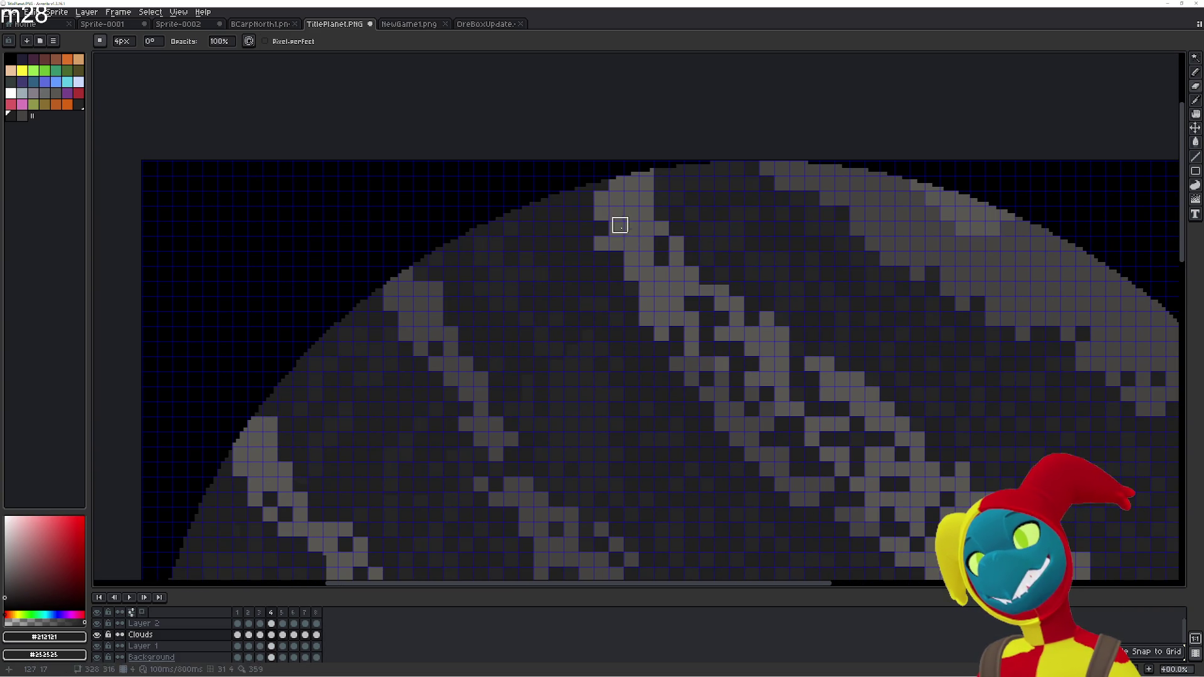
key("Return")
key("Return")
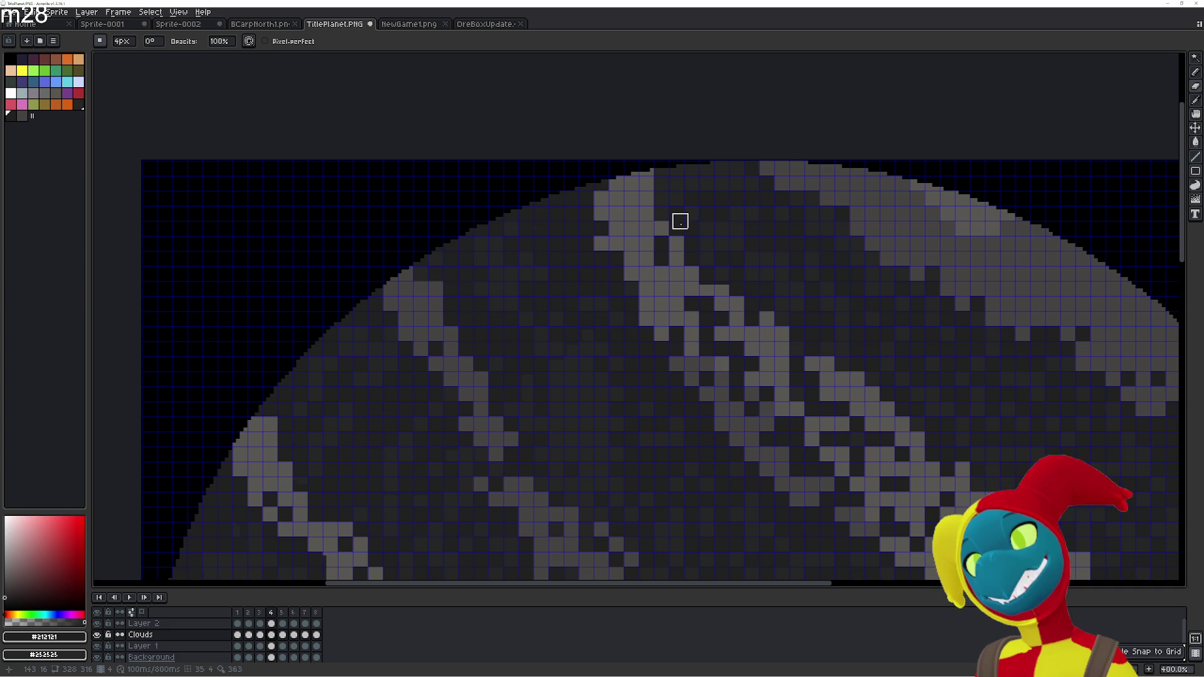
Step through frames 2 to 8, zoom out, and play the cloud animation
key("Left")
key("Left")
key("Right")
key("Right")
key("Right")
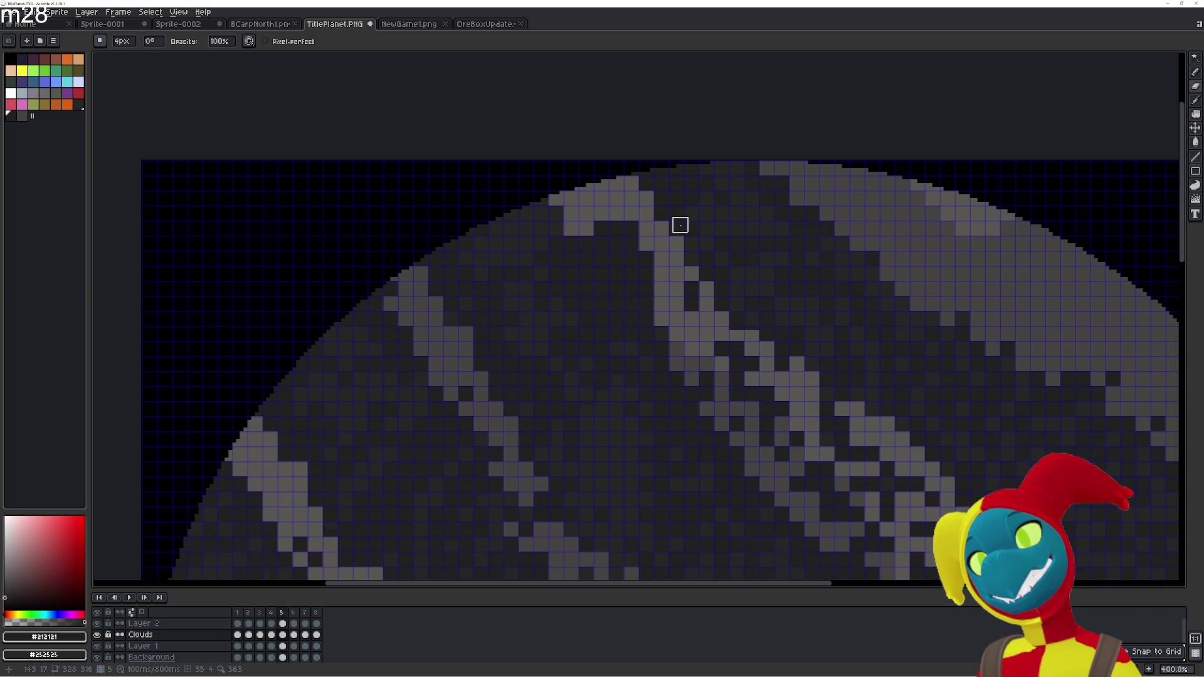
key("Right")
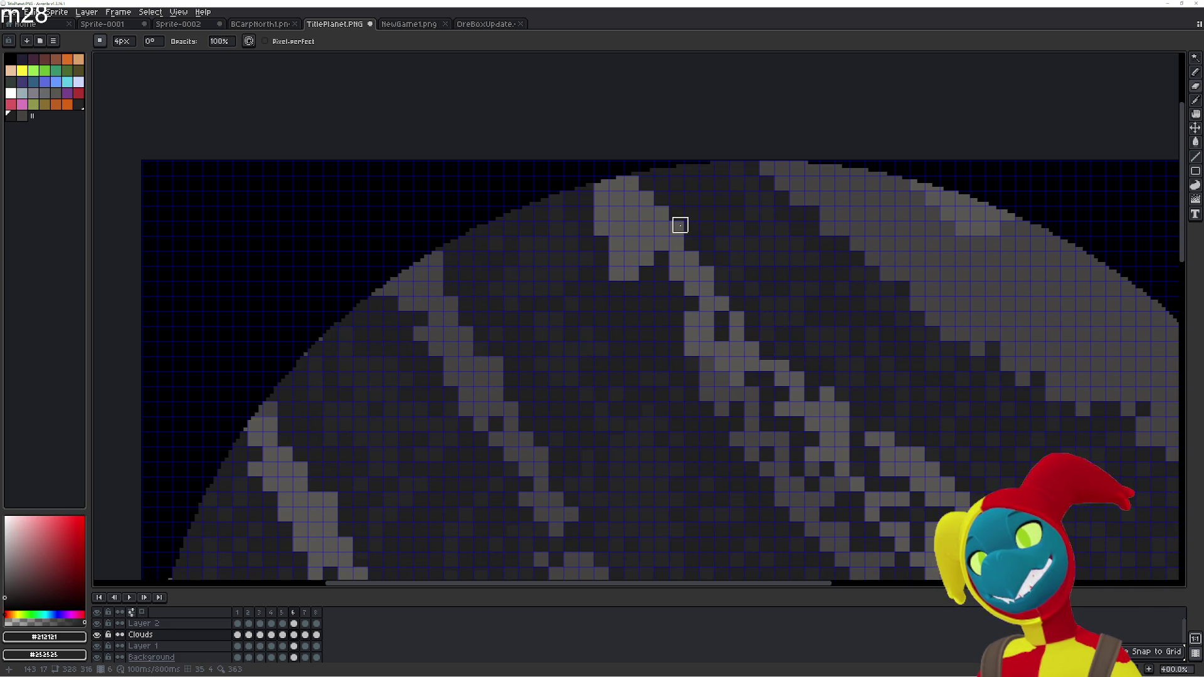
key("Right")
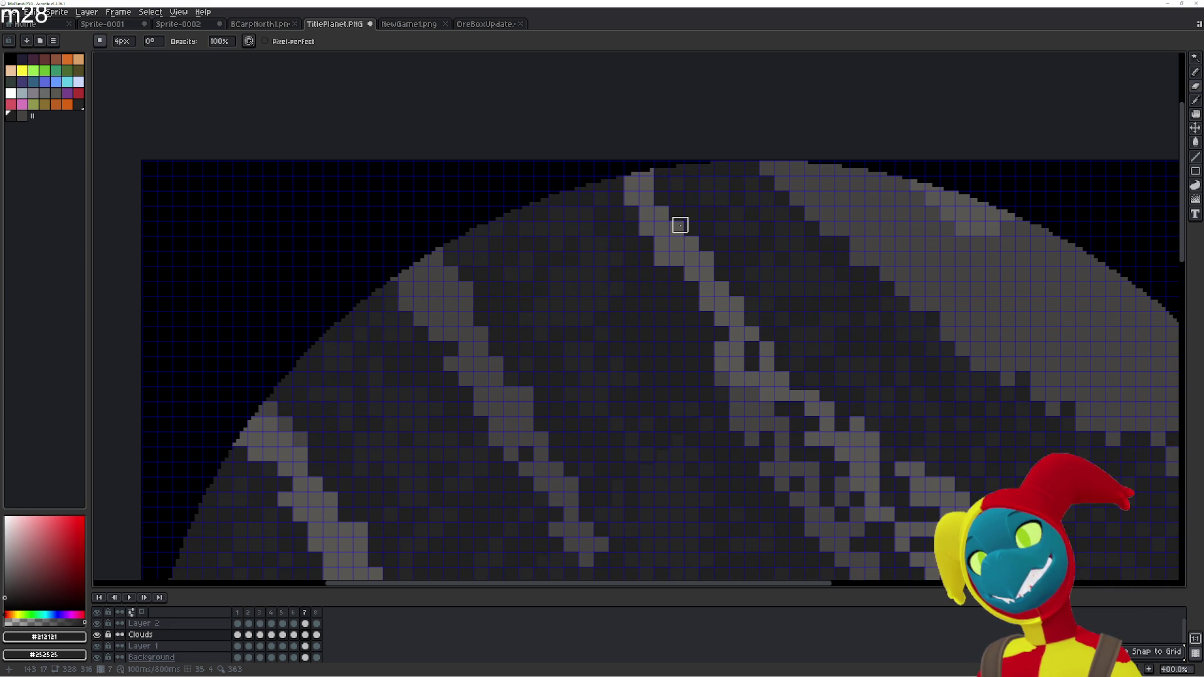
key("Right")
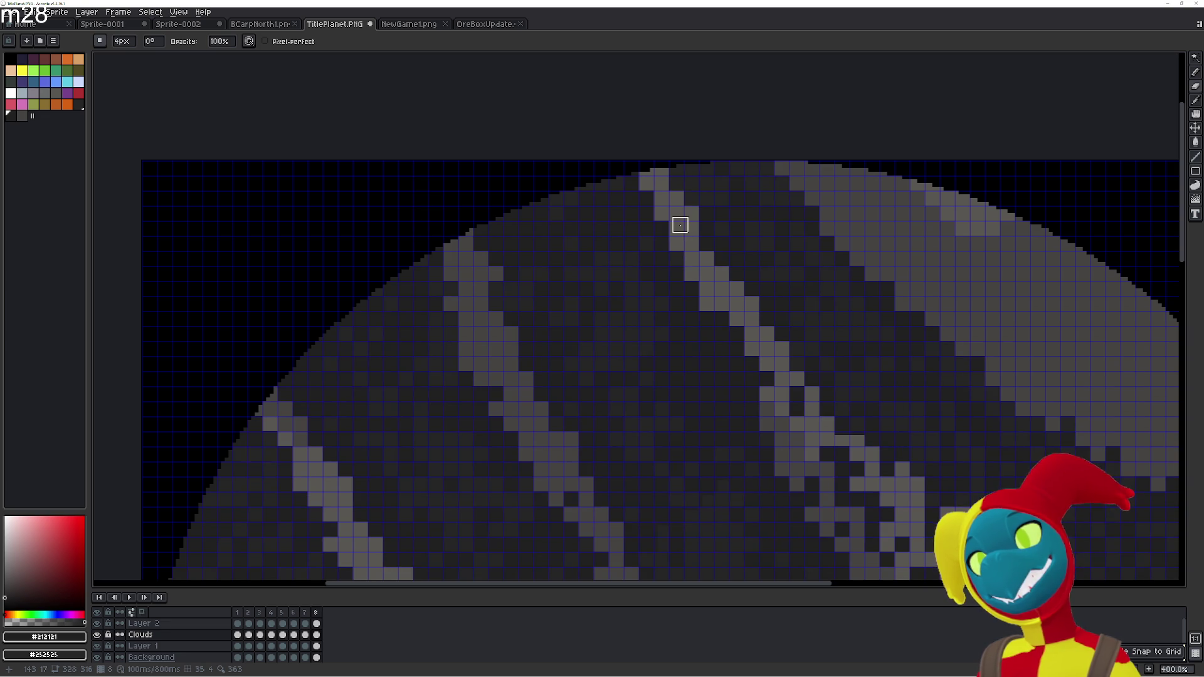
key("Left")
scroll(668, 250, "down", 1)
scroll(669, 250, "down", 2)
key("Return")
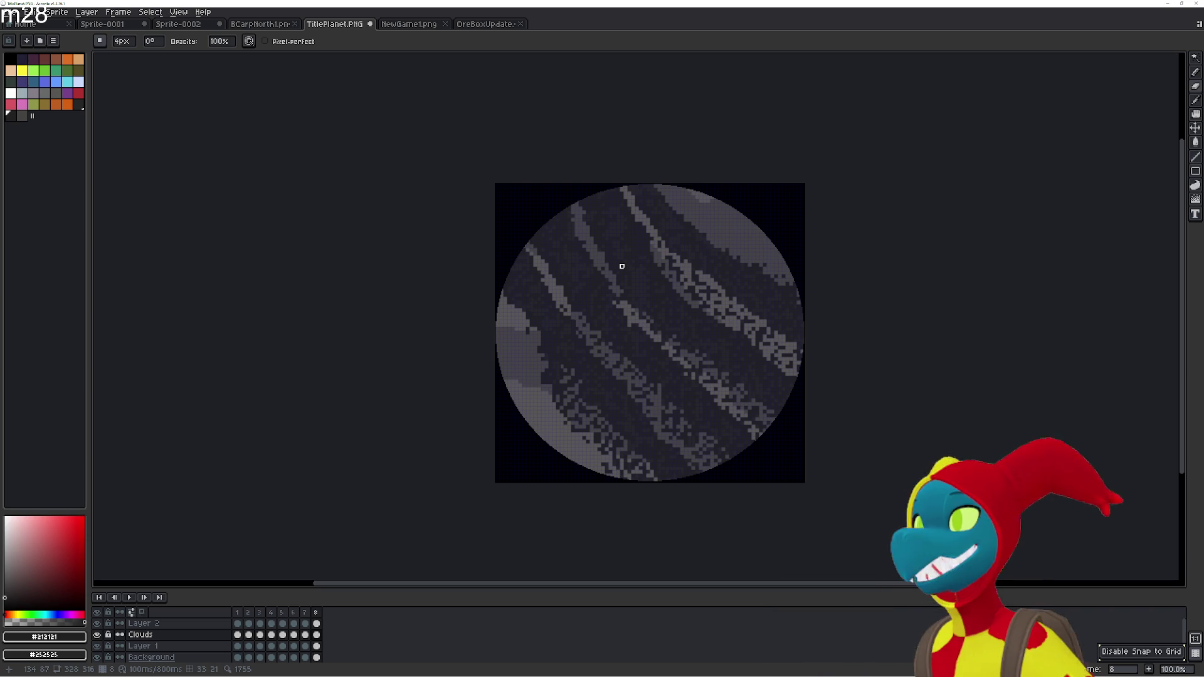
Adjust the zoom and replay the eight-frame Clouds animation to check the diagonal bands
scroll(621, 266, "up", 4)
scroll(620, 265, "down", 1)
scroll(653, 295, "down", 1)
scroll(640, 274, "down", 3)
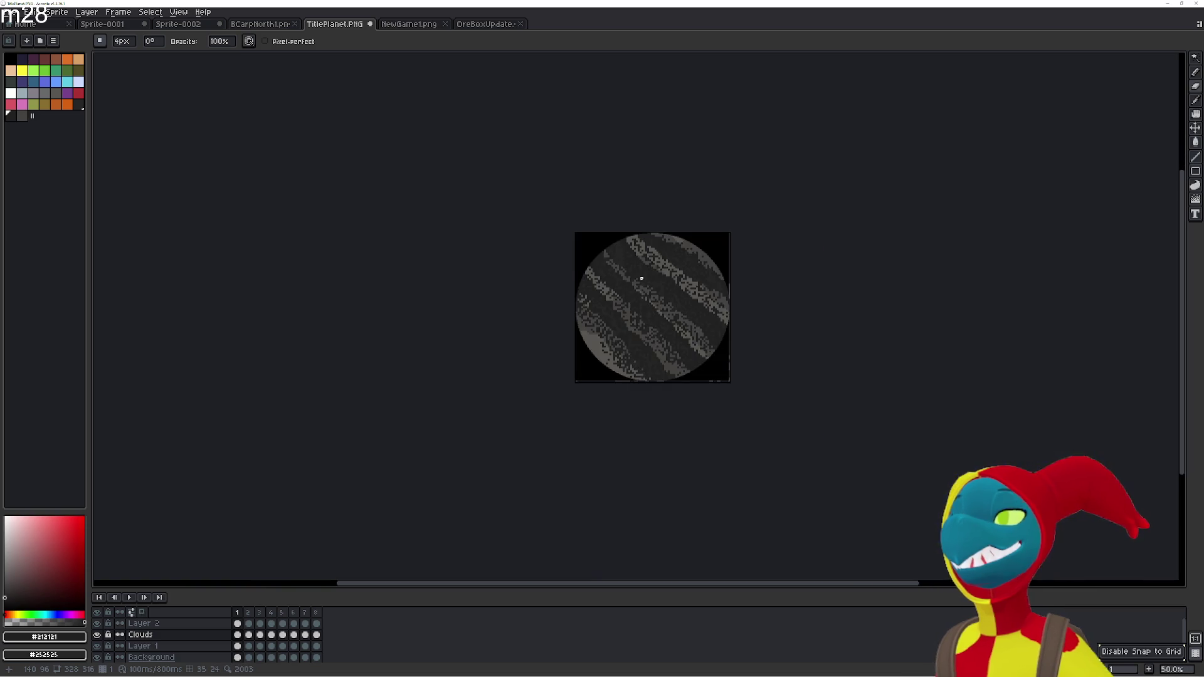
scroll(640, 277, "up", 2)
key("Return")
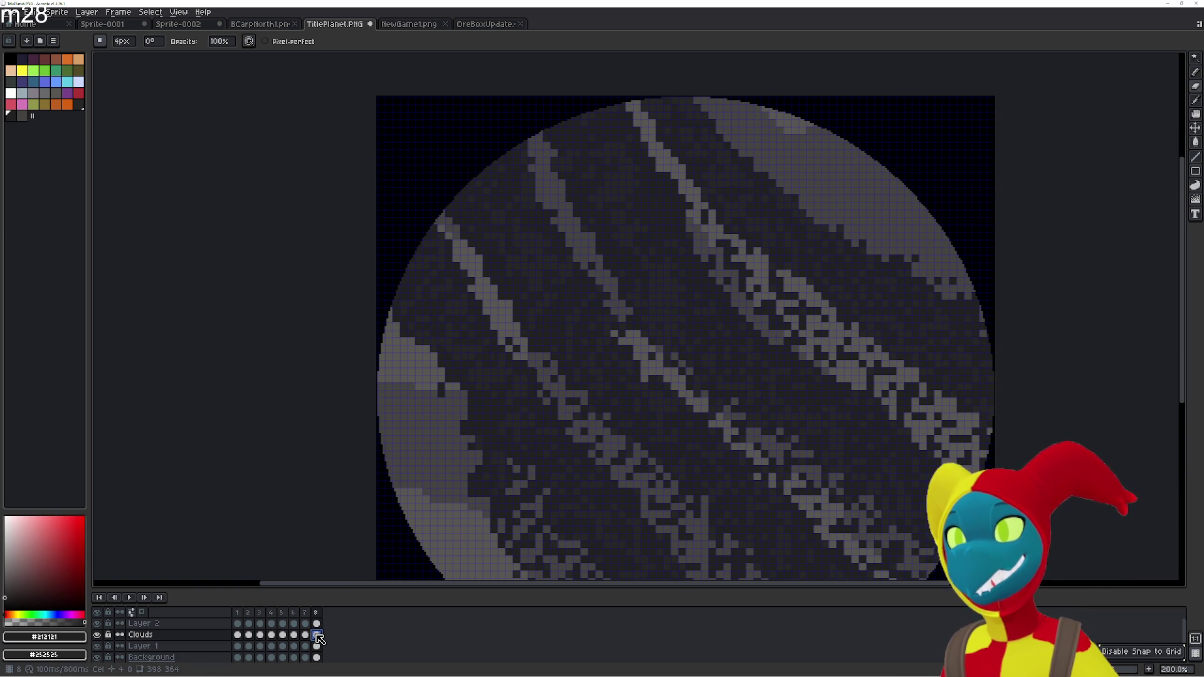
Add frame 9 and shift the whole canvas of clouds 8 px right and 8 px down
key("alt+n")
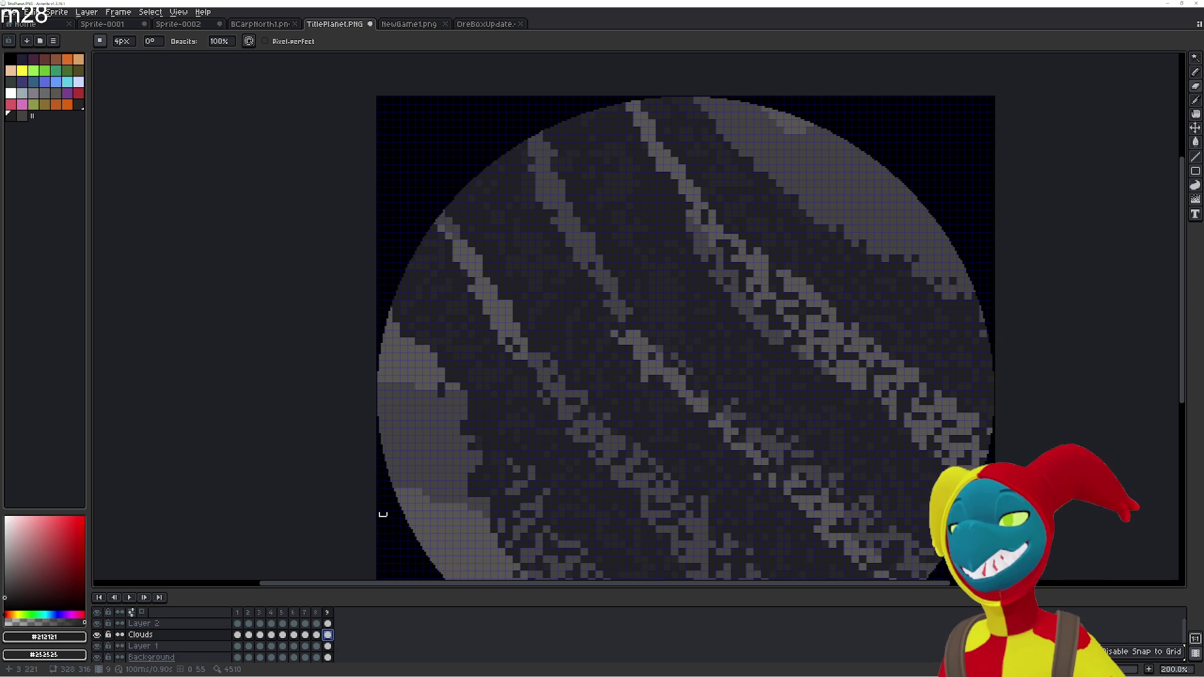
key("alt")
key("m")
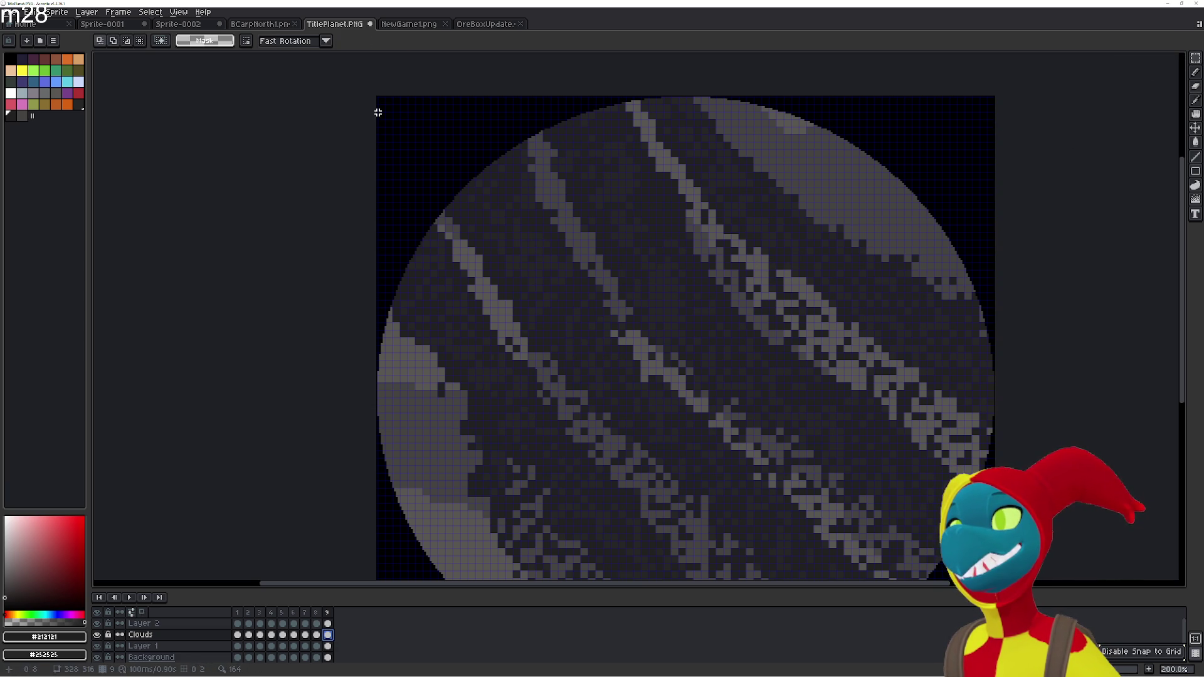
scroll(378, 115, "down", 1)
key("ctrl+a")
left_click_drag(457, 236, 469, 249)
scroll(466, 250, "up", 2)
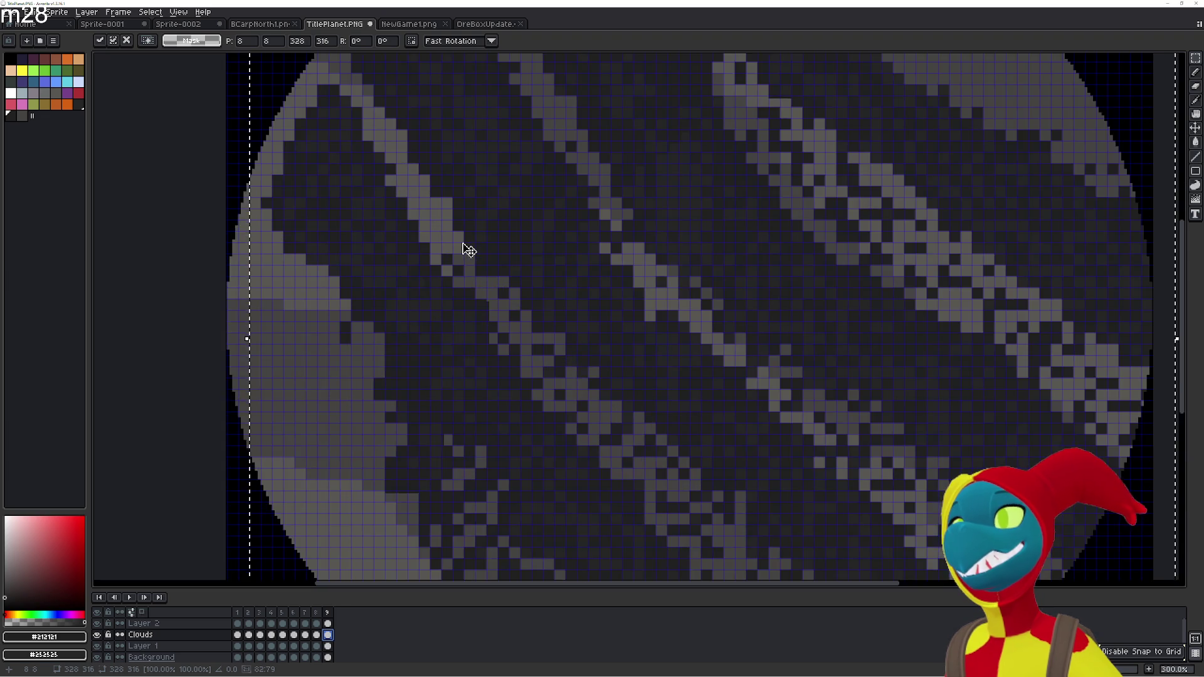
scroll(465, 250, "down", 1)
left_click_drag(469, 237, 477, 242)
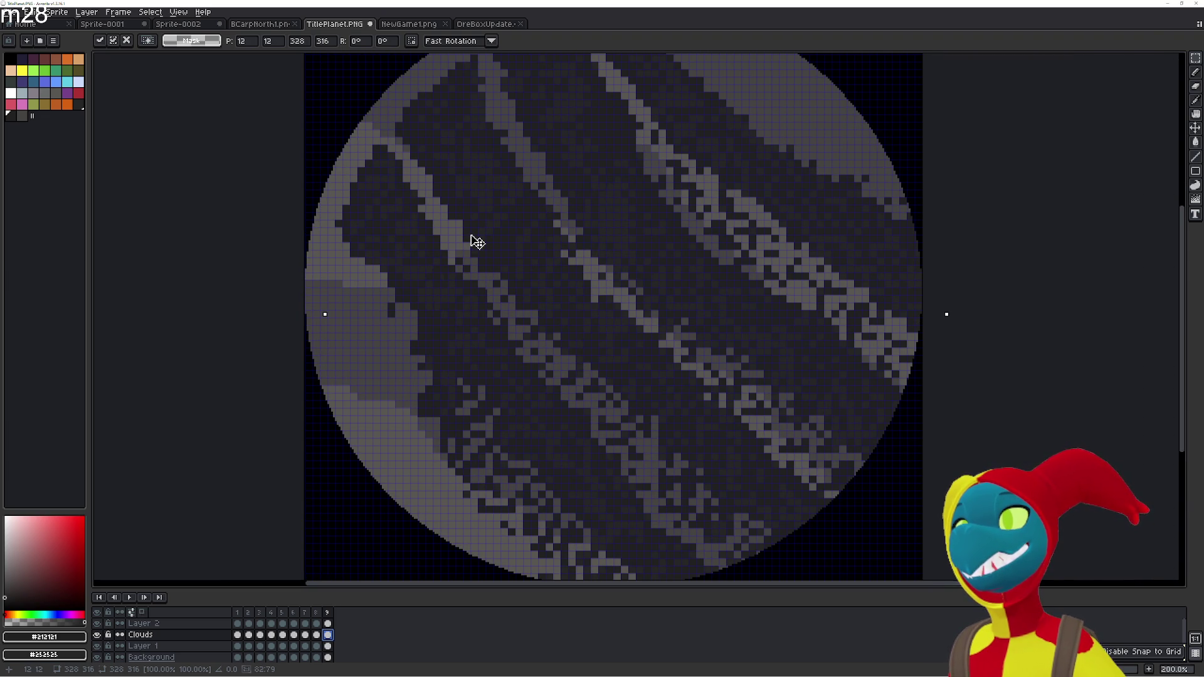
key("ctrl+z")
key("ctrl+z")
key("ctrl+z")
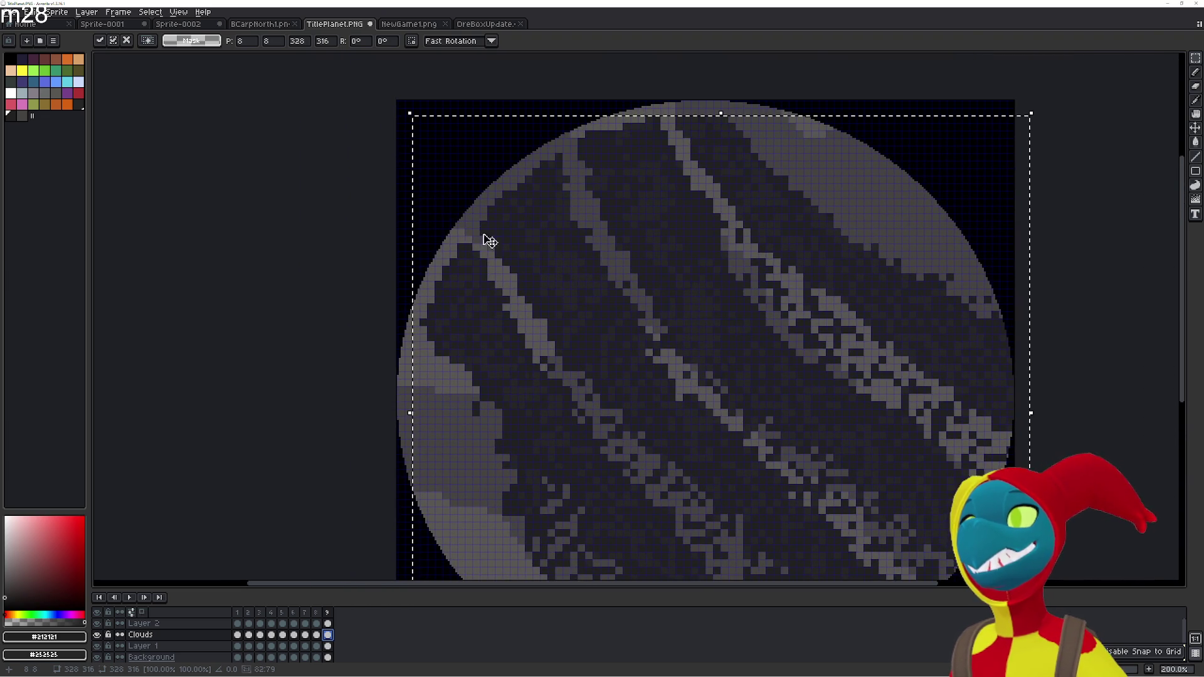
scroll(443, 205, "up", 2)
scroll(439, 290, "up", 1)
key("ctrl+d")
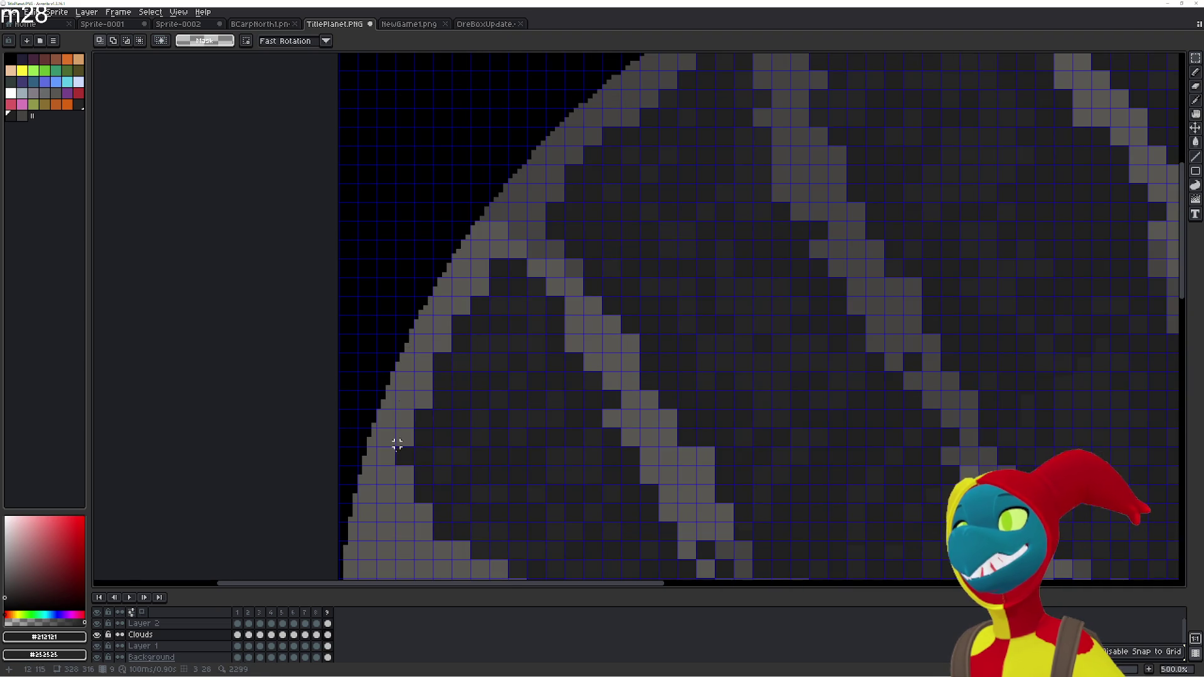
With the Paint Bucket, fill frame 9's light pixels on the left and upper-left rim dark
key("g")
mouse_move(385, 435)
left_mouse_down()
mouse_move(384, 389)
mouse_move(403, 369)
left_mouse_up()
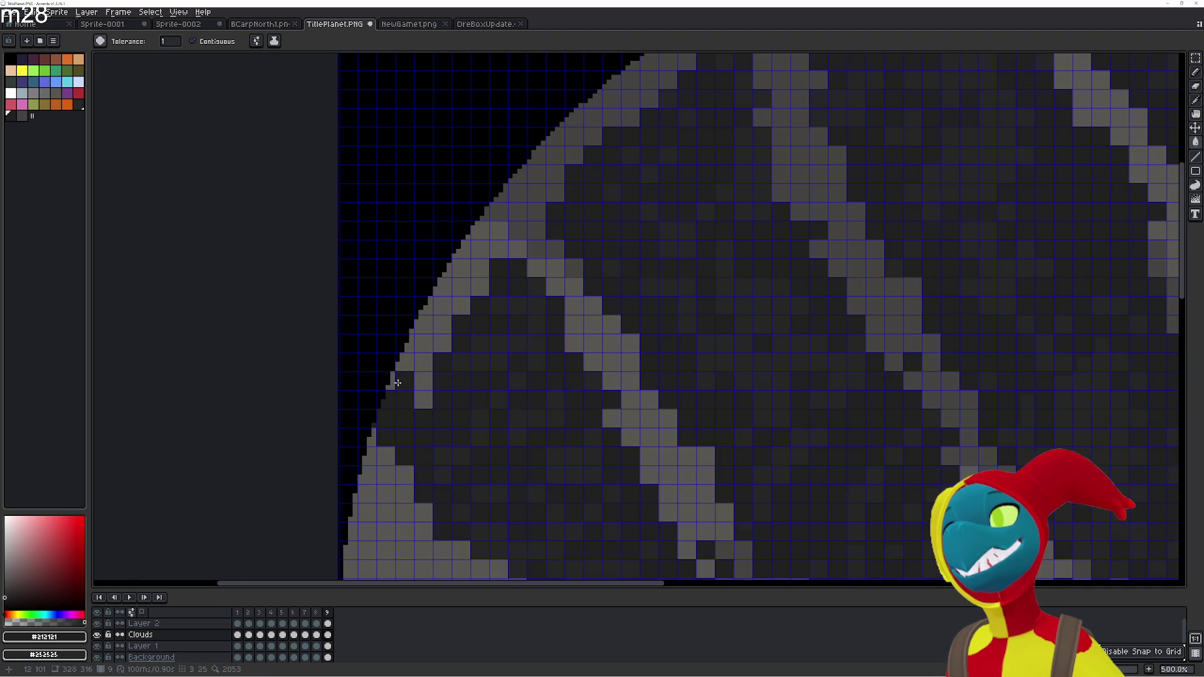
mouse_move(417, 313)
left_mouse_down()
mouse_move(475, 238)
mouse_move(462, 234)
mouse_move(445, 339)
mouse_move(442, 304)
left_mouse_up()
left_click(479, 286)
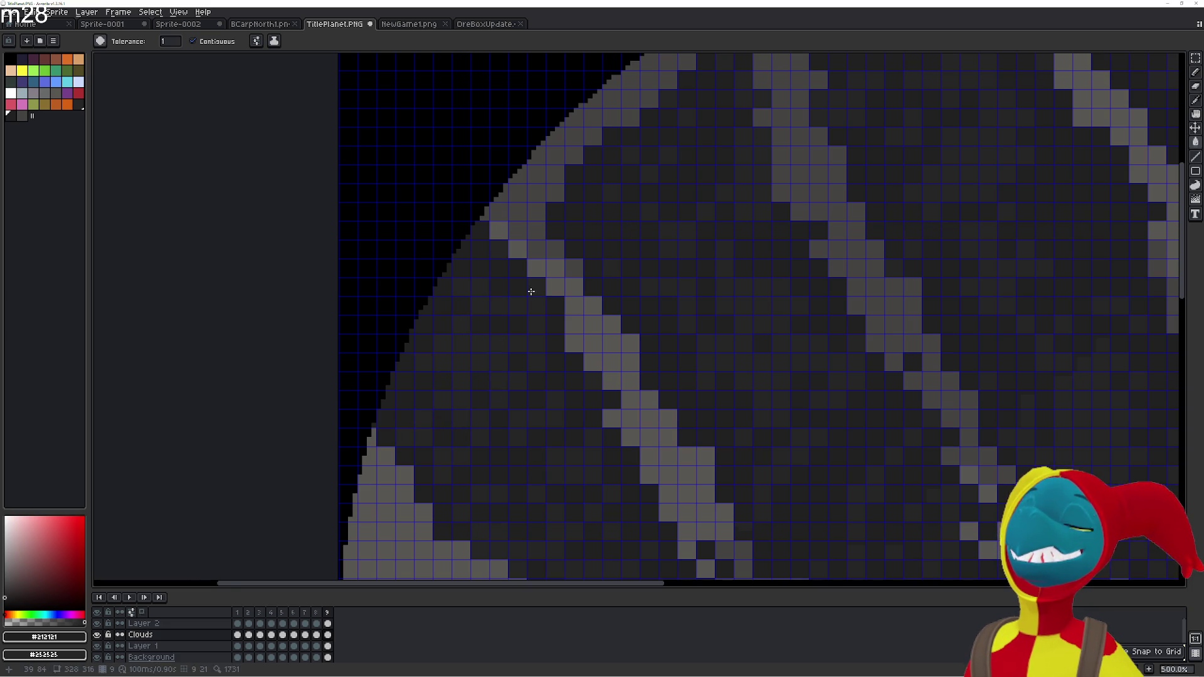
scroll(514, 348, "up", 5)
left_click_drag(523, 351, 506, 330)
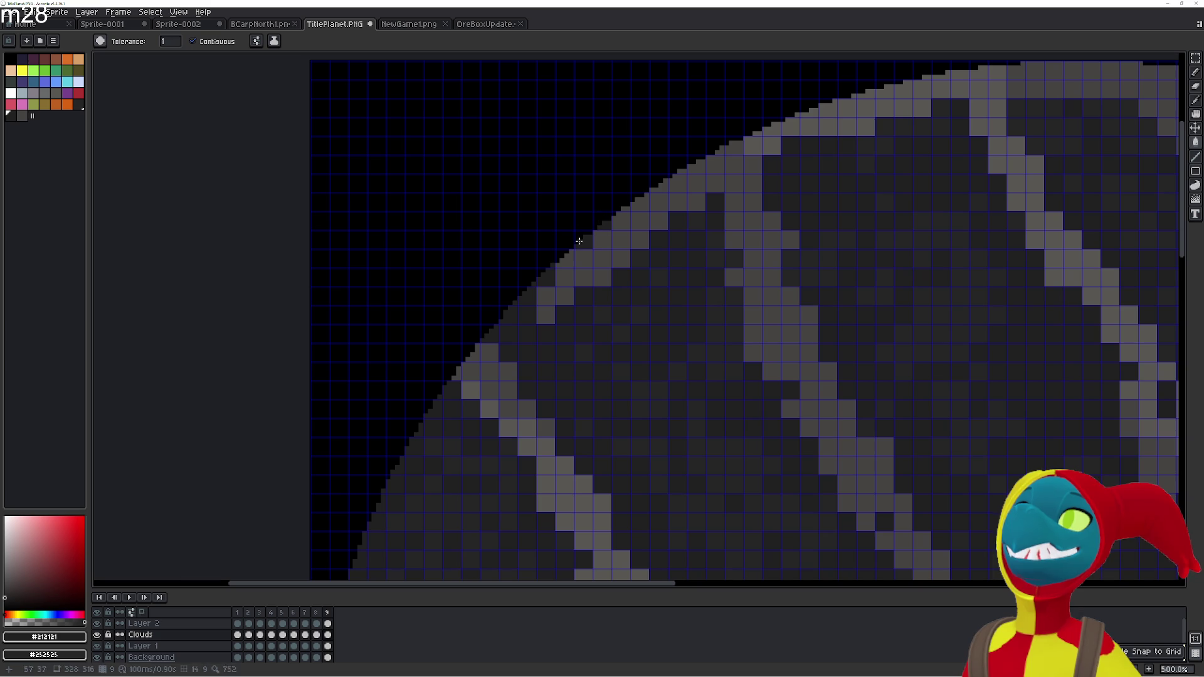
Fill the stray light rim pixels along the upper-left arc of the planet dark
left_click(655, 215)
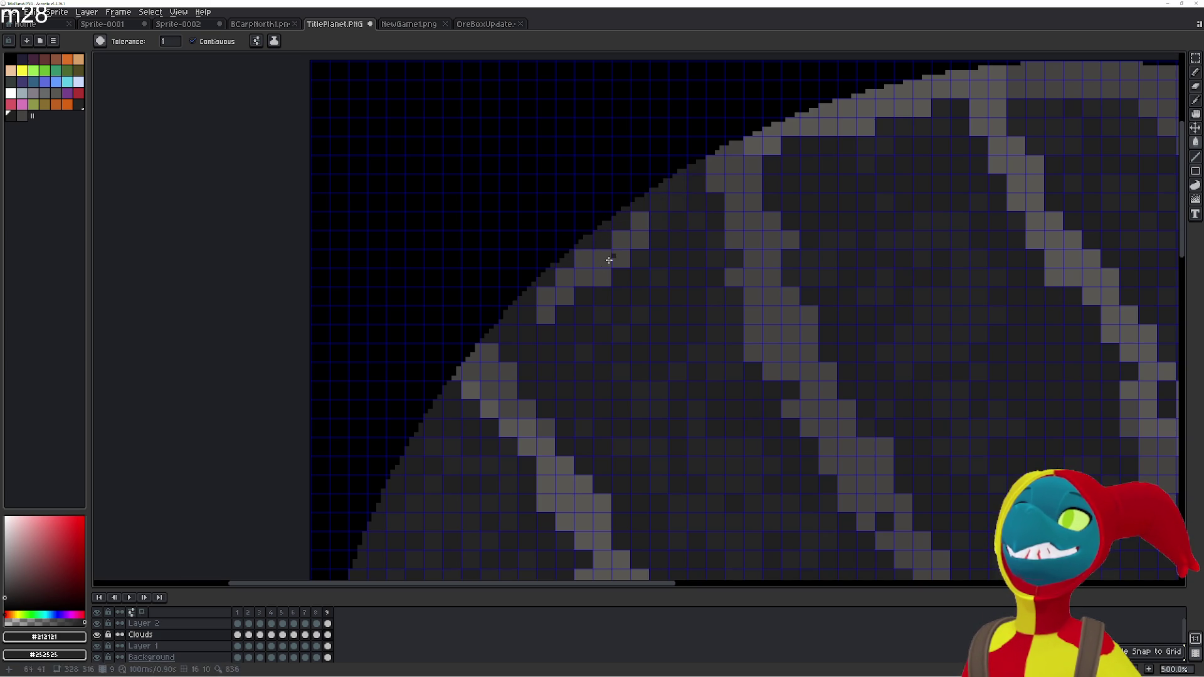
left_click(586, 276)
left_click(606, 266)
left_click(640, 238)
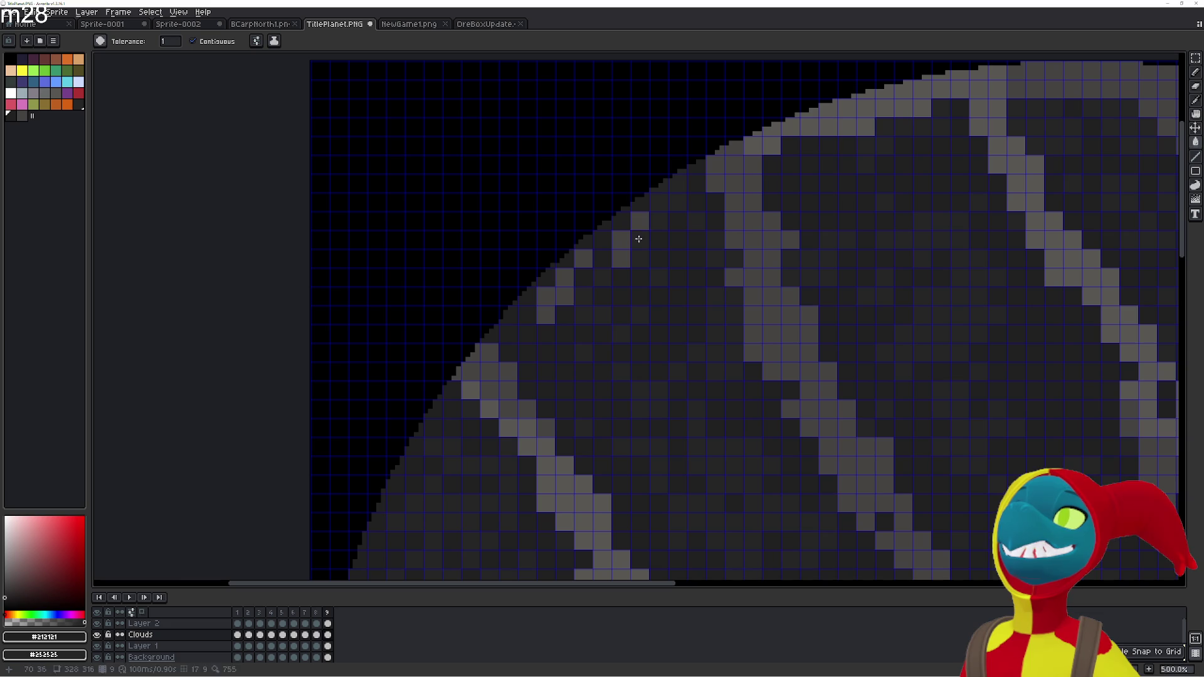
left_click(635, 222)
left_click(621, 239)
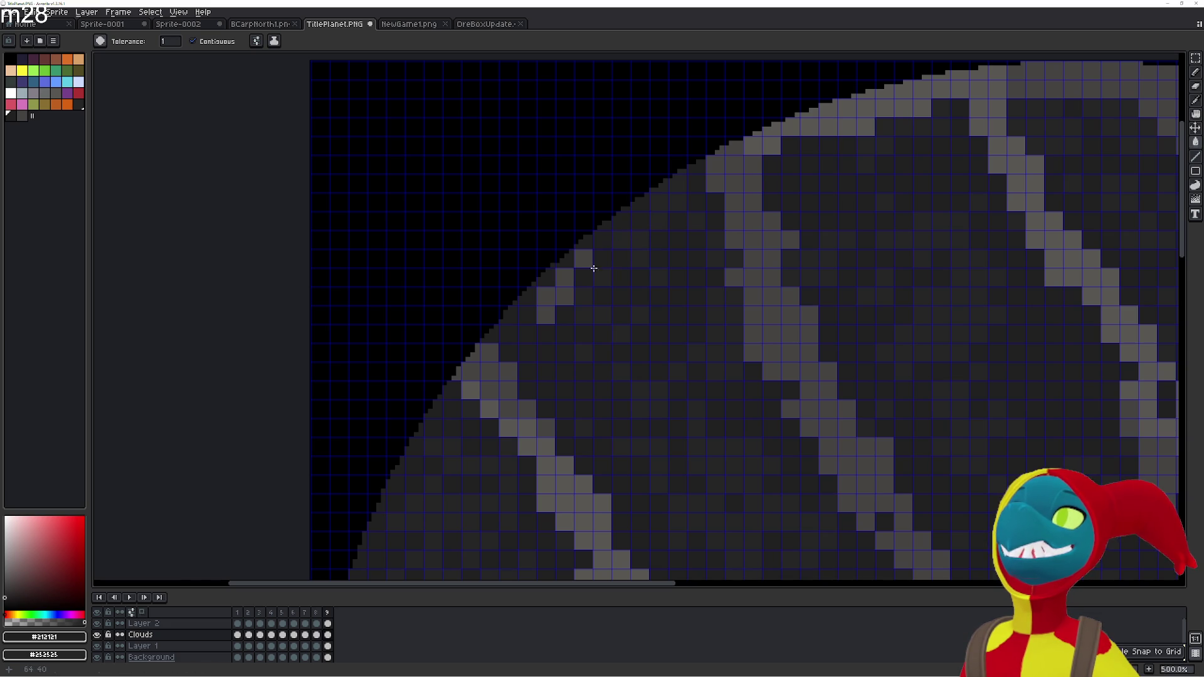
left_click(546, 295)
left_click(564, 286)
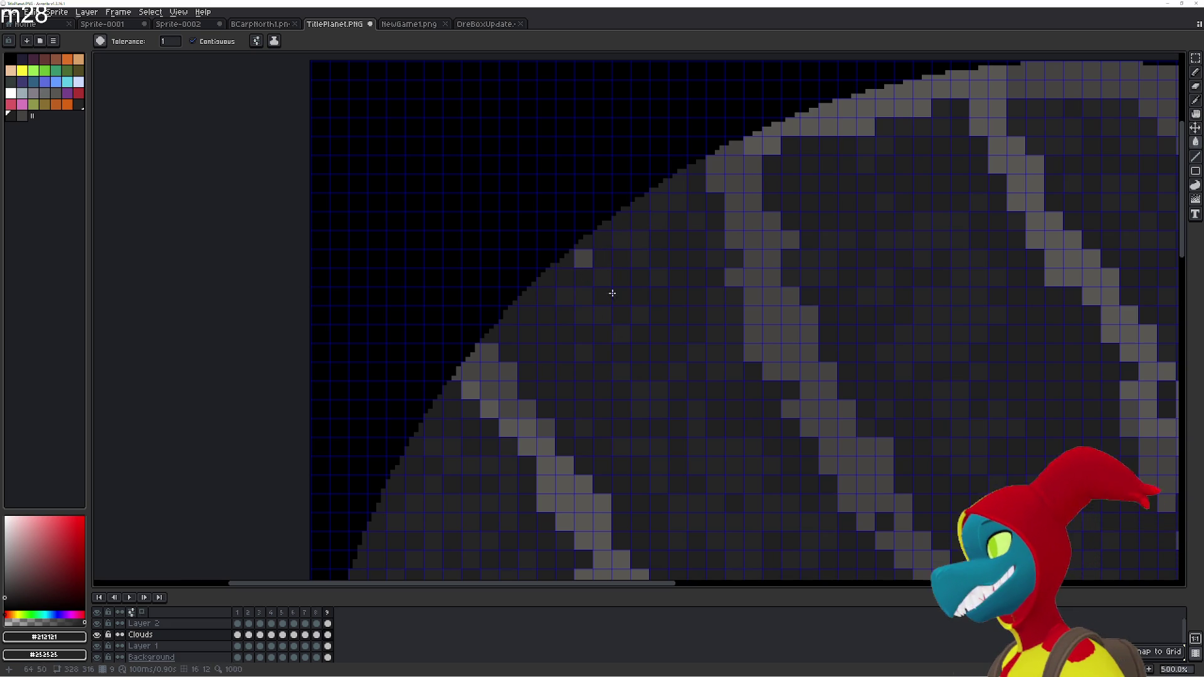
left_click(581, 257)
Darken the light-grey pixels along the upper rim toward the top right
scroll(730, 243, "right", 3)
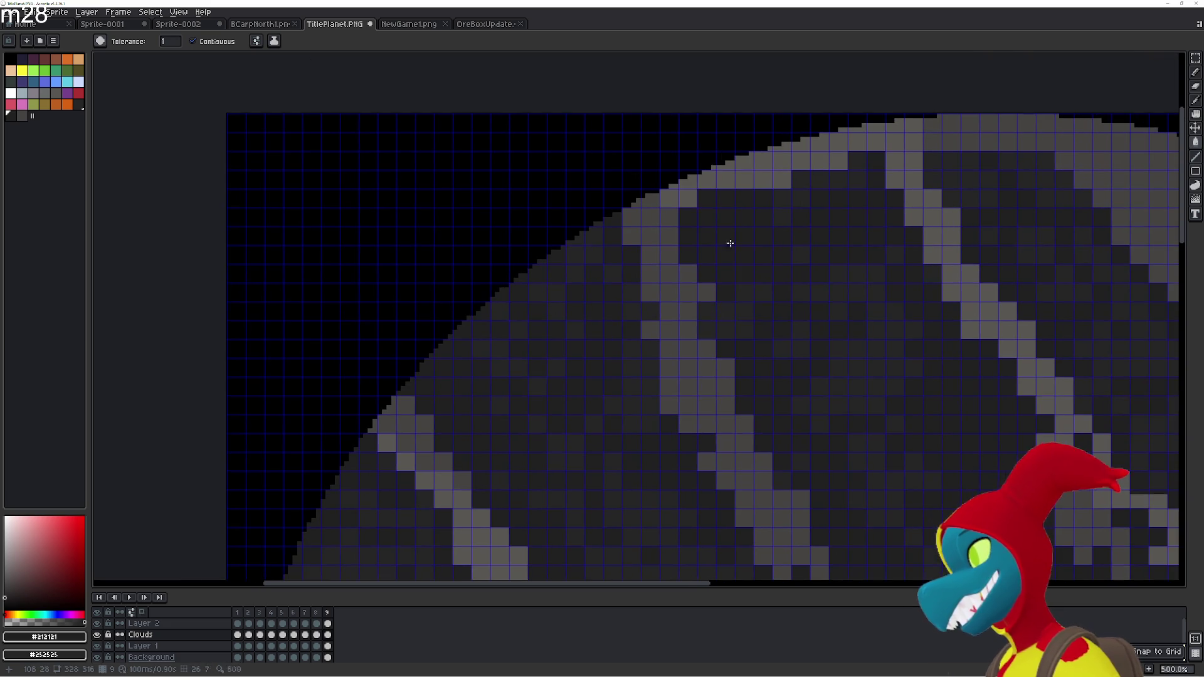
left_click(691, 204)
left_click(687, 186)
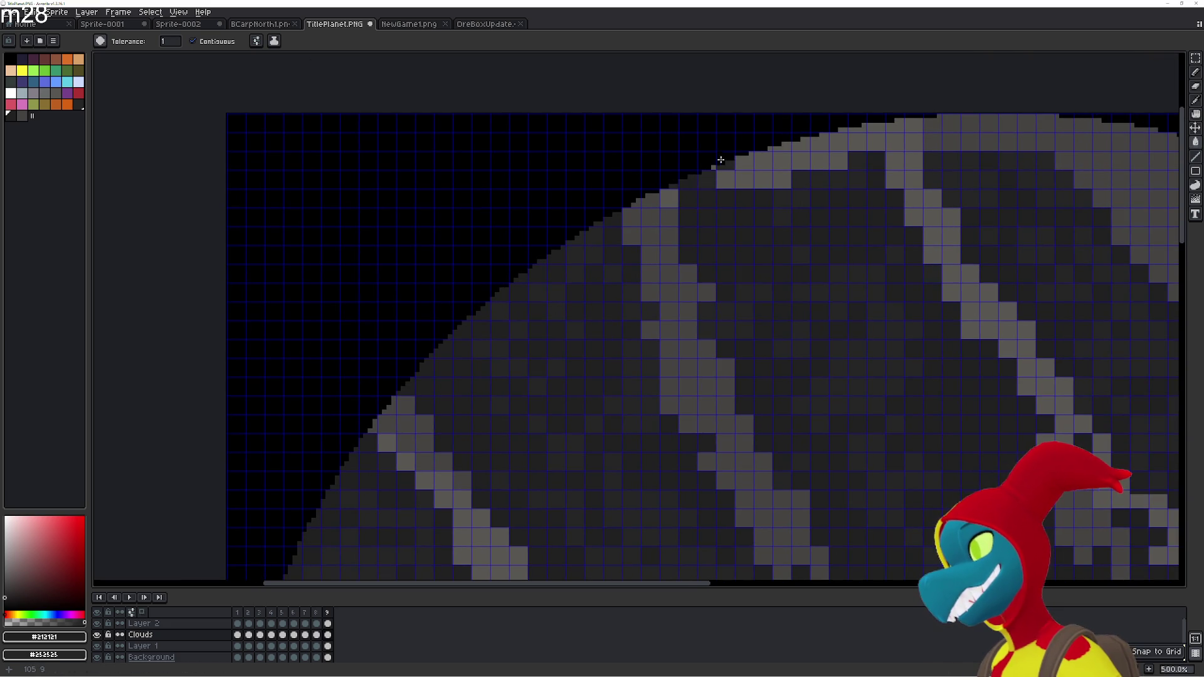
left_click(755, 177)
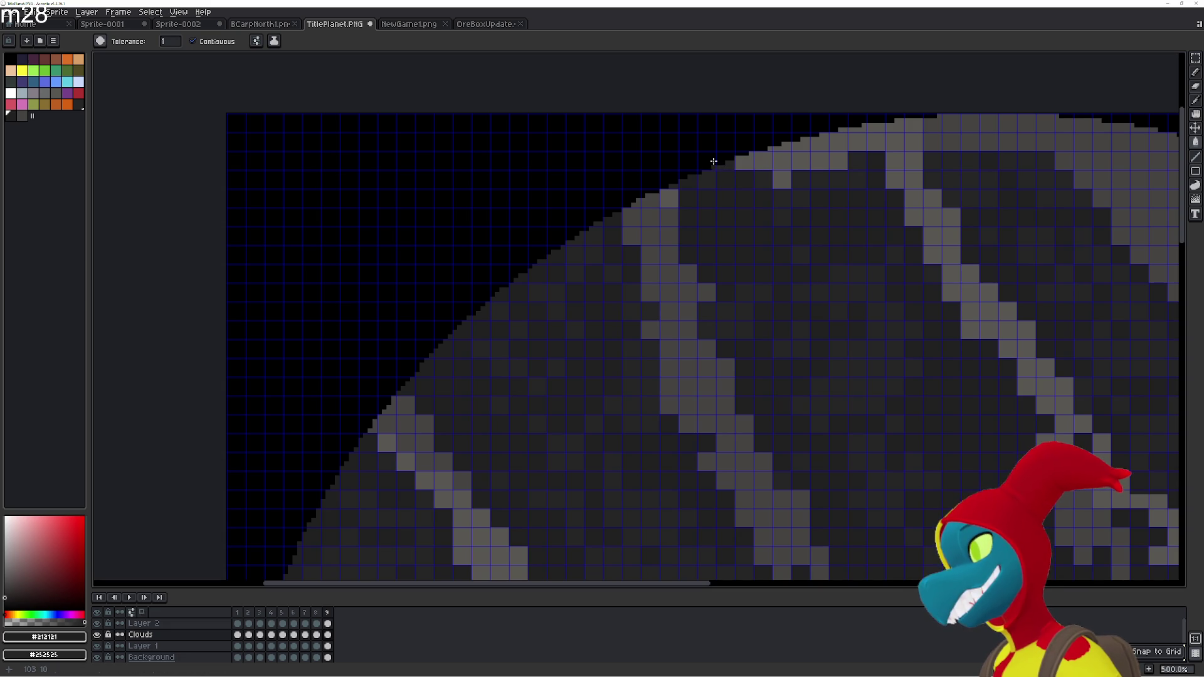
left_click(749, 161)
left_click(782, 145)
left_click(816, 140)
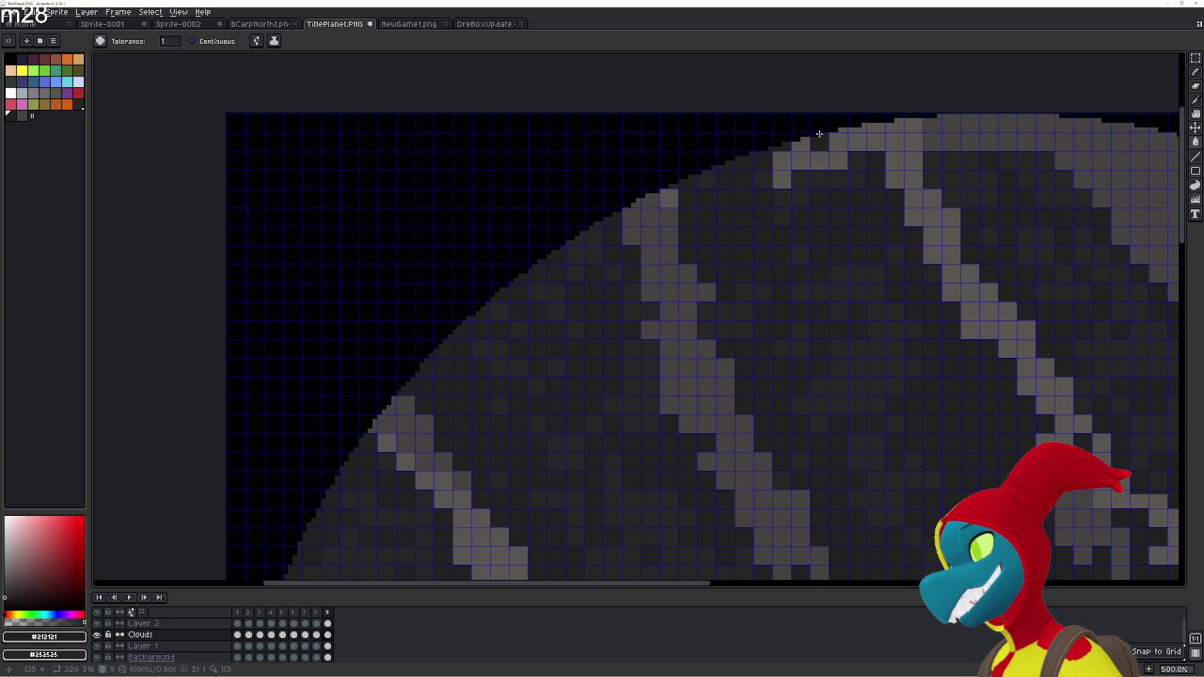
left_click(805, 154)
left_click(818, 161)
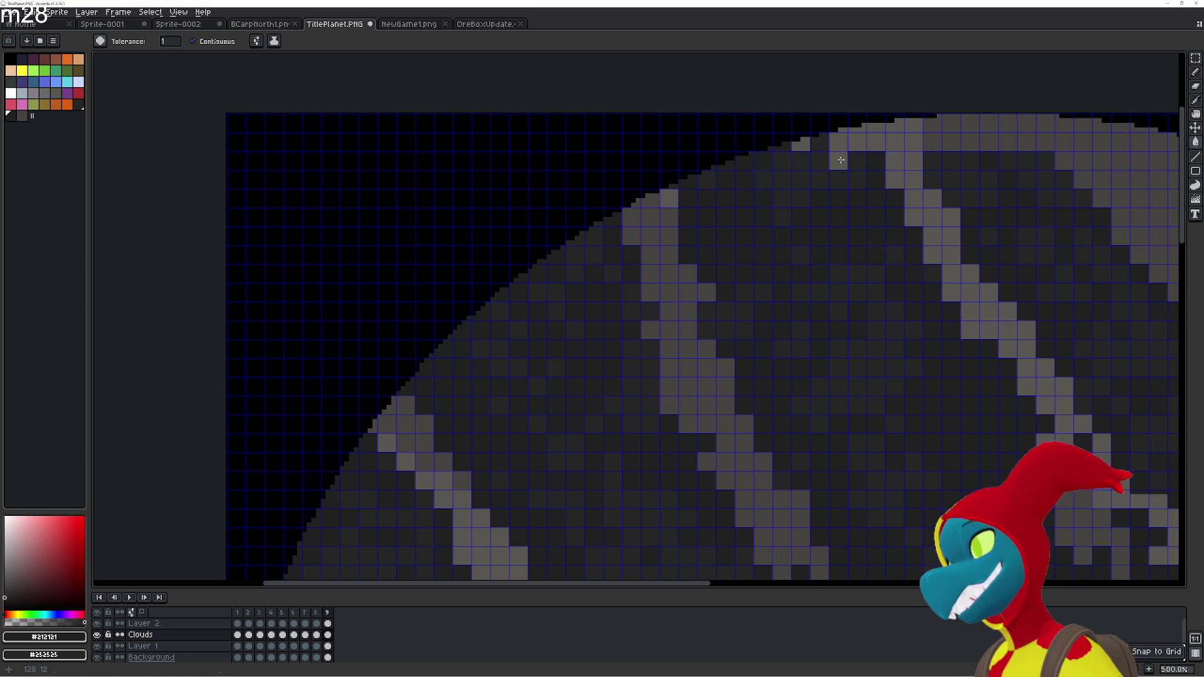
left_click(856, 142)
left_click(800, 149)
left_click(838, 139)
left_click(842, 150)
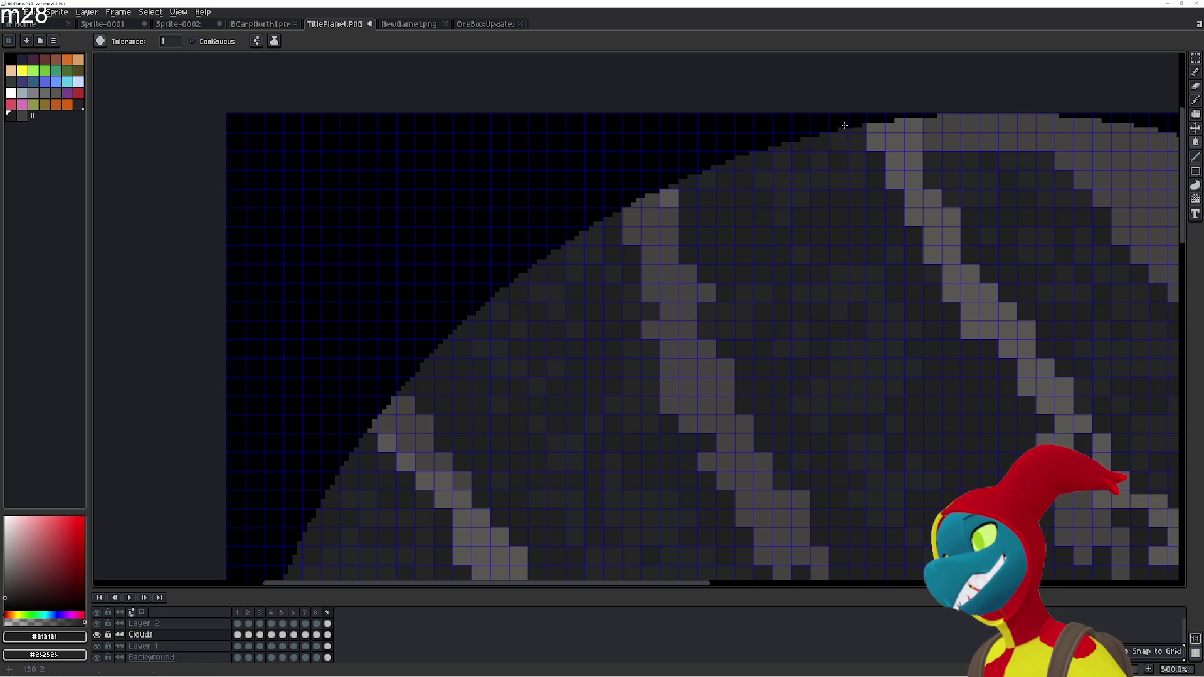
left_click(873, 144)
Darken the remaining light-grey pixels along the planet's top edge
scroll(865, 189, "up", 3)
scroll(865, 188, "right", 3)
left_click(809, 256)
left_click(793, 232)
left_click(827, 237)
left_click(810, 237)
left_click(828, 256)
left_click(846, 237)
left_click(848, 251)
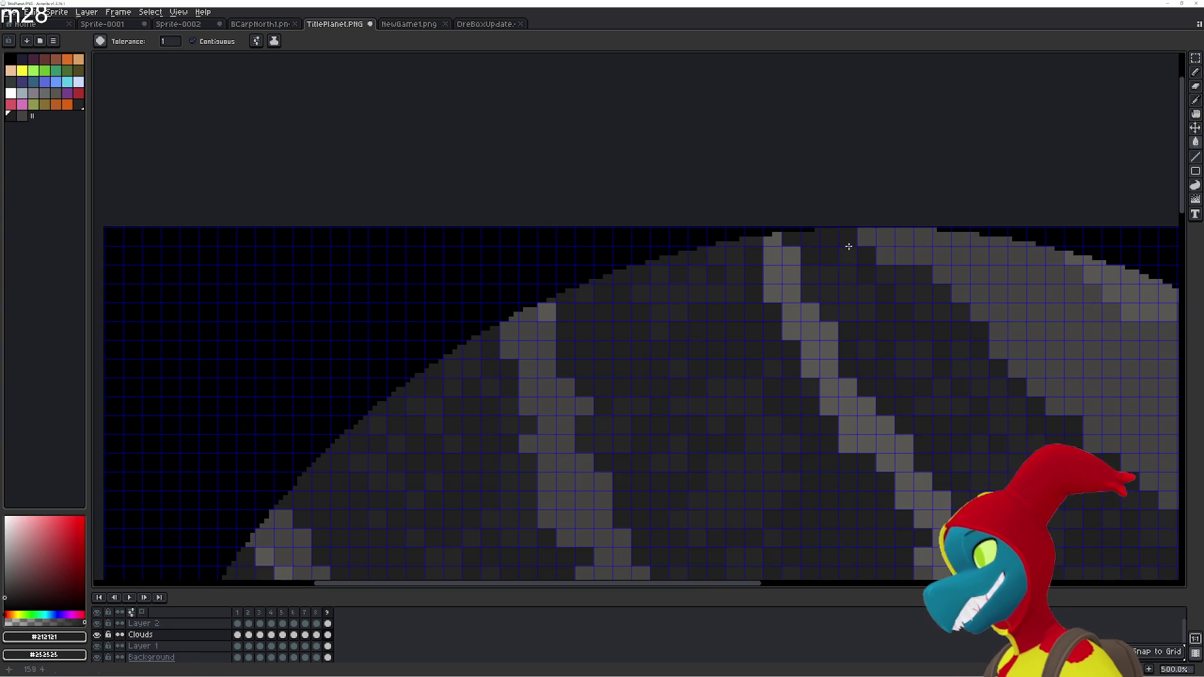
left_click(880, 250)
left_click(866, 237)
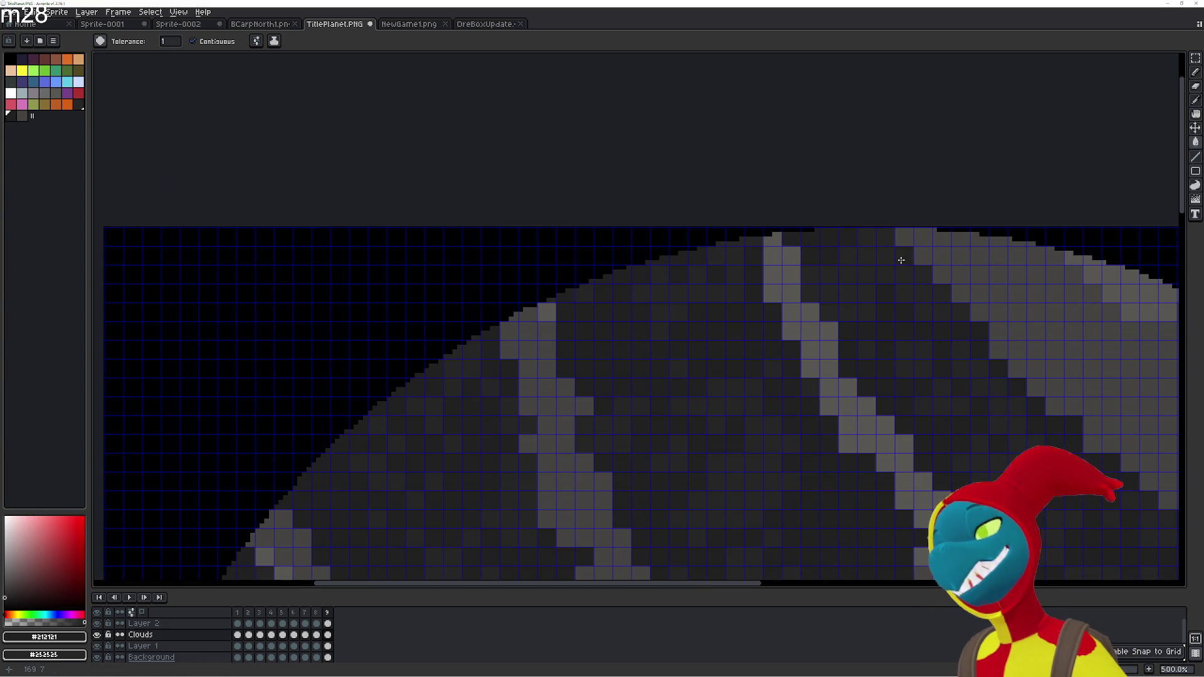
scroll(914, 303, "down", 2)
scroll(626, 206, "up", 1)
Pan across the planet and preview the nine-frame cloud animation
mouse_move(627, 207)
left_mouse_down()
mouse_move(693, 251)
mouse_move(665, 343)
left_mouse_up()
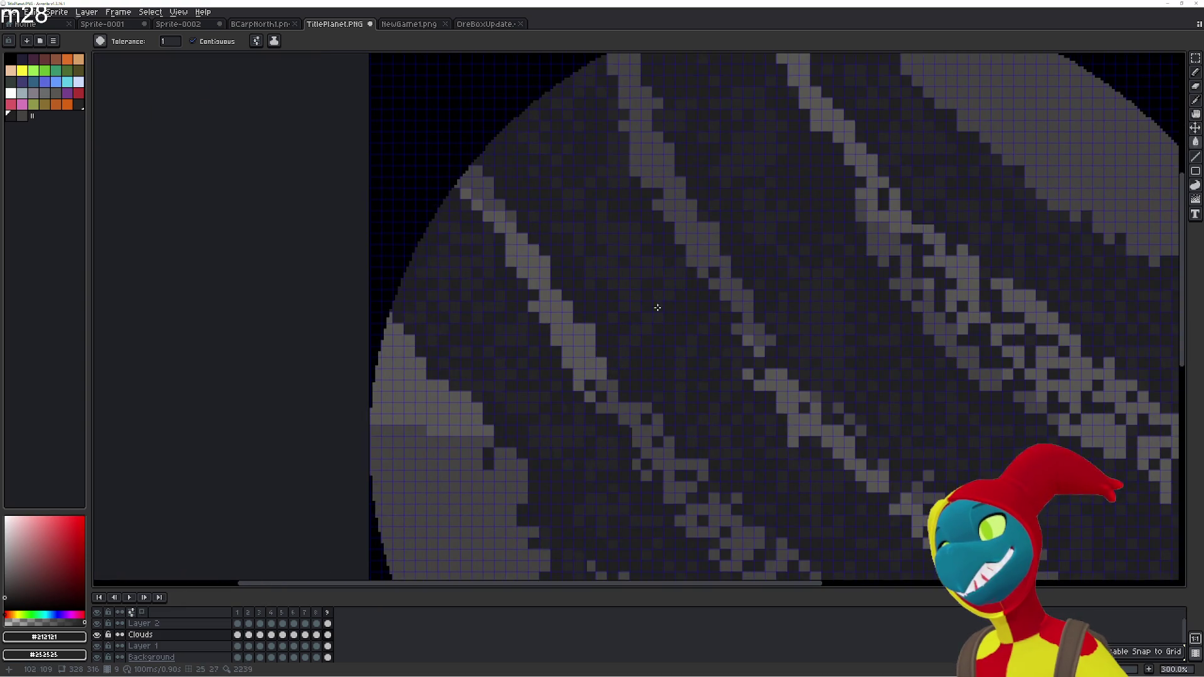
key("Return")
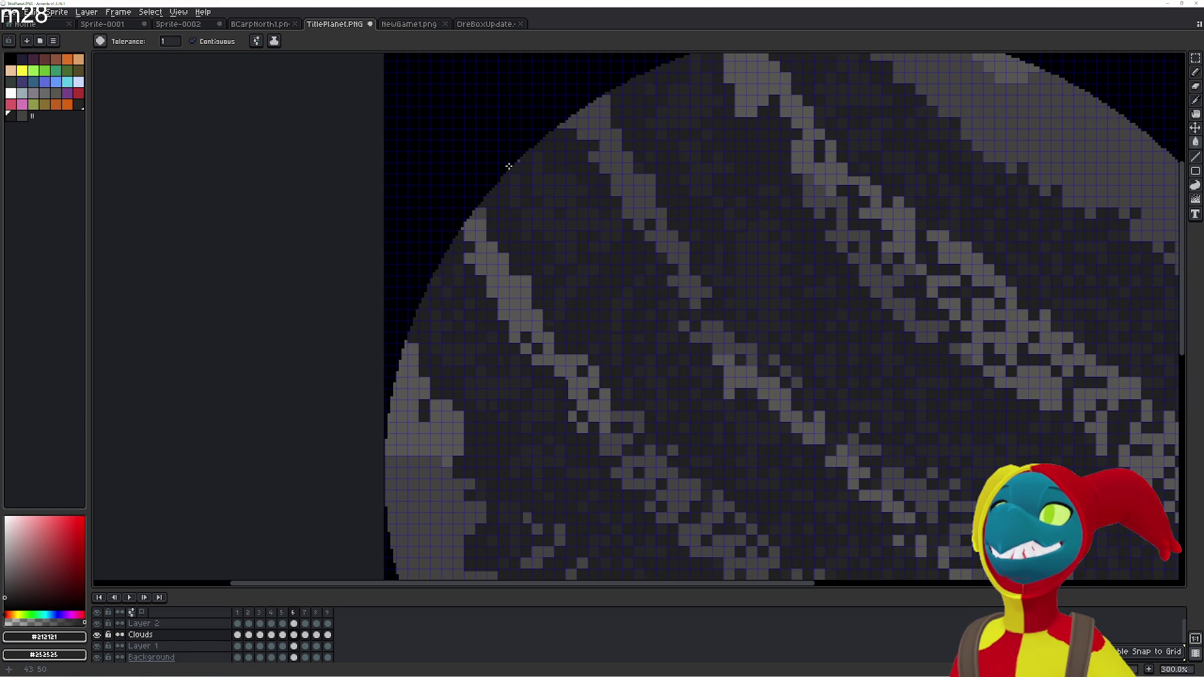
scroll(564, 282, "right", 3)
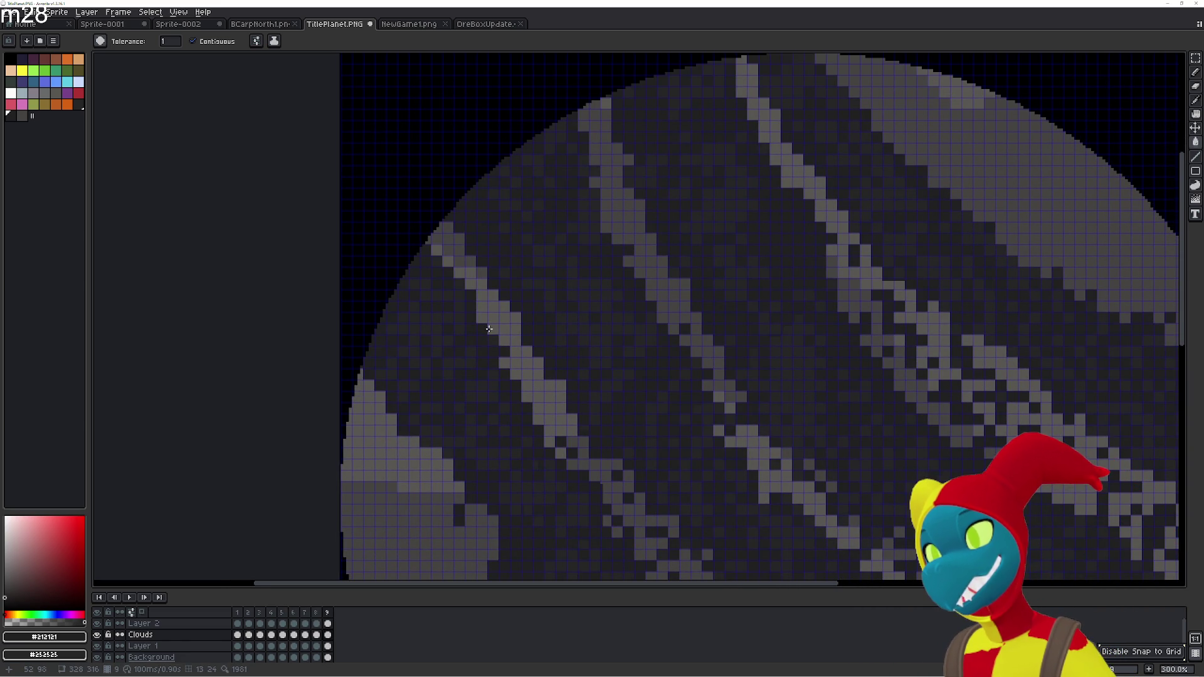
Add frame 10 and move its Clouds cel's bands down and to the right
key("alt+n")
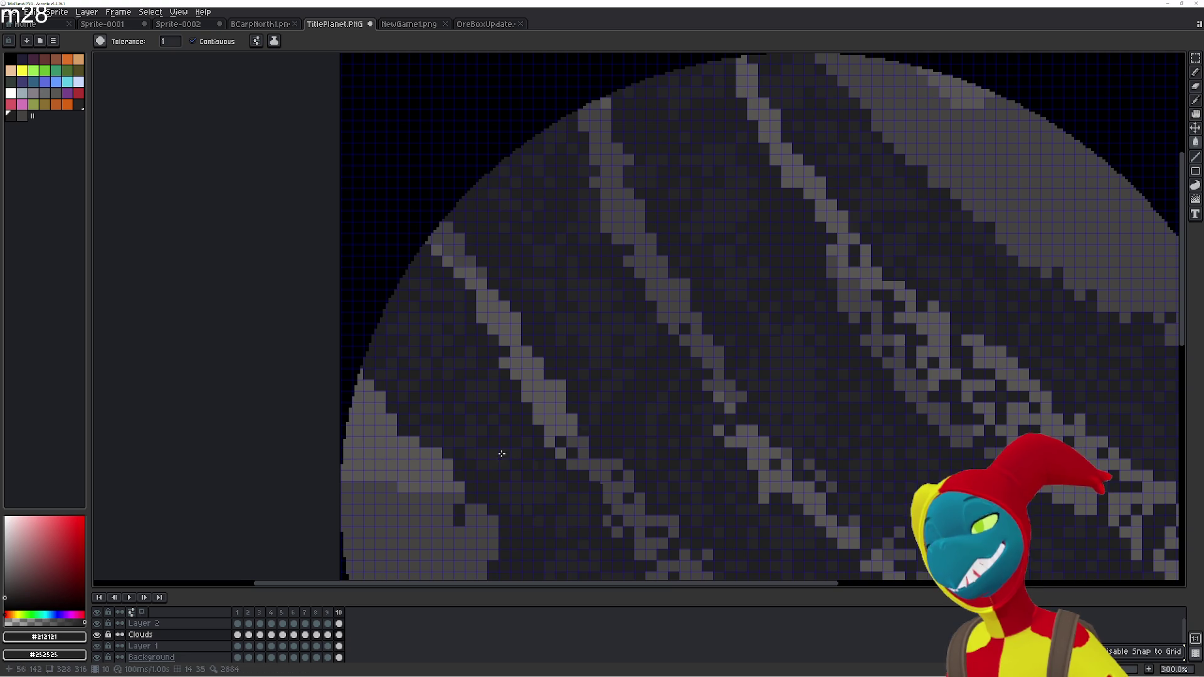
scroll(494, 461, "down", 1)
key("v")
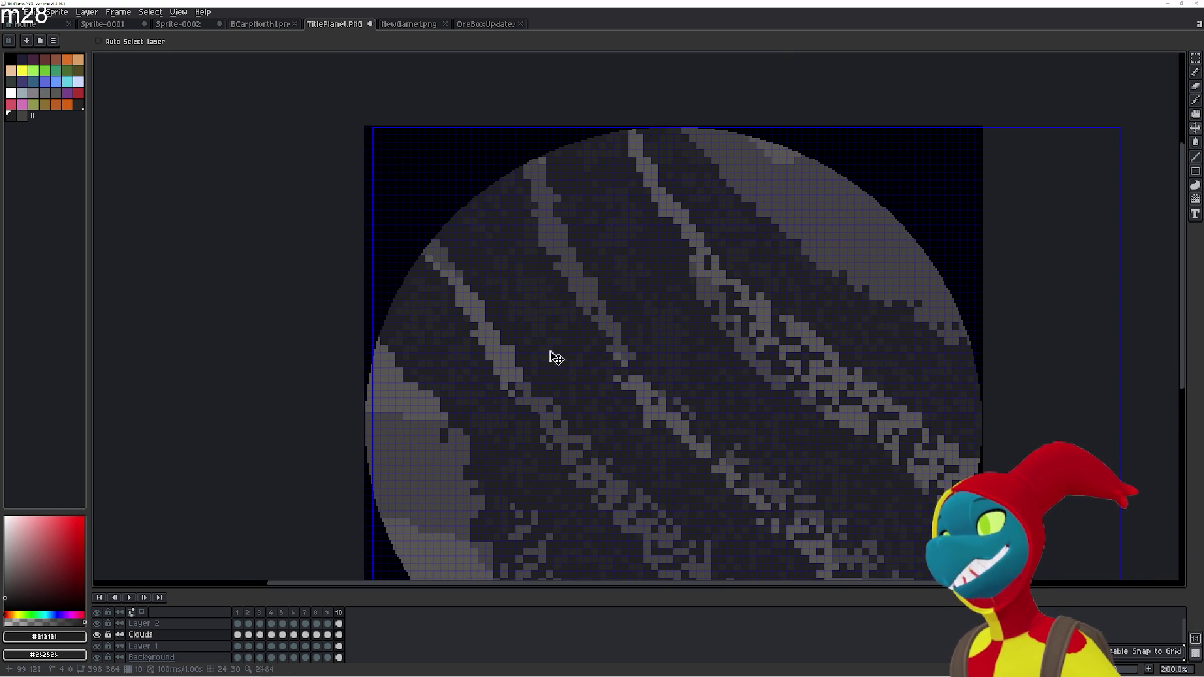
left_click_drag(545, 344, 558, 359)
key("g")
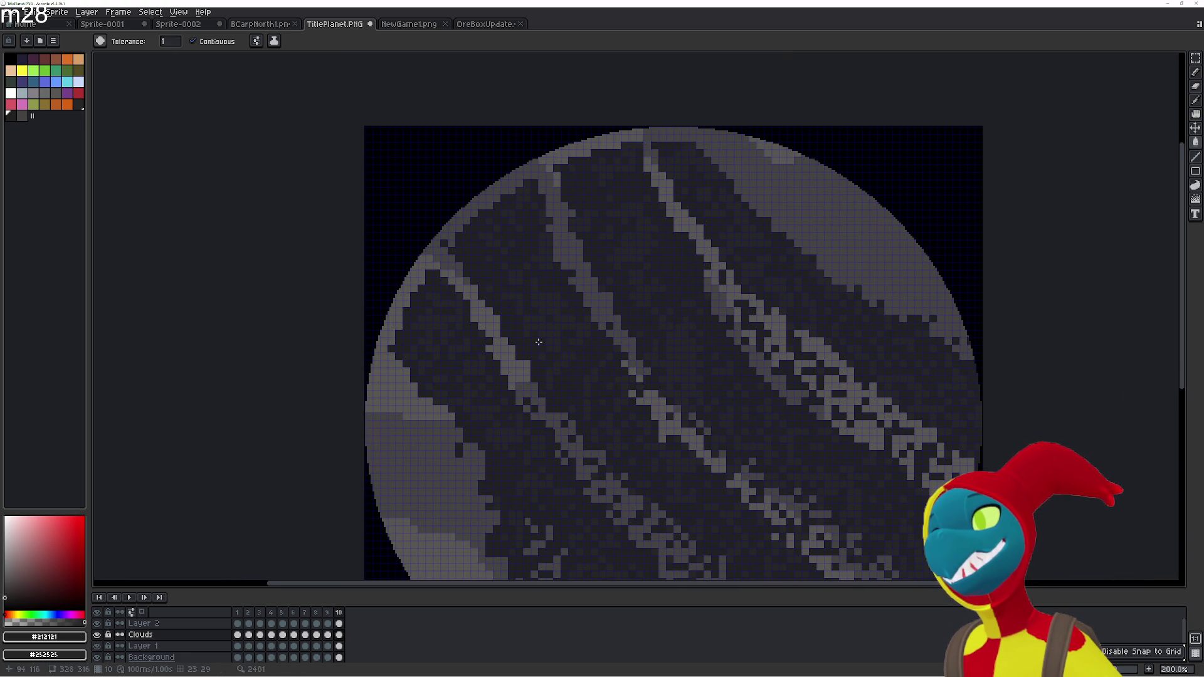
scroll(456, 302, "up", 2)
scroll(443, 349, "up", 1)
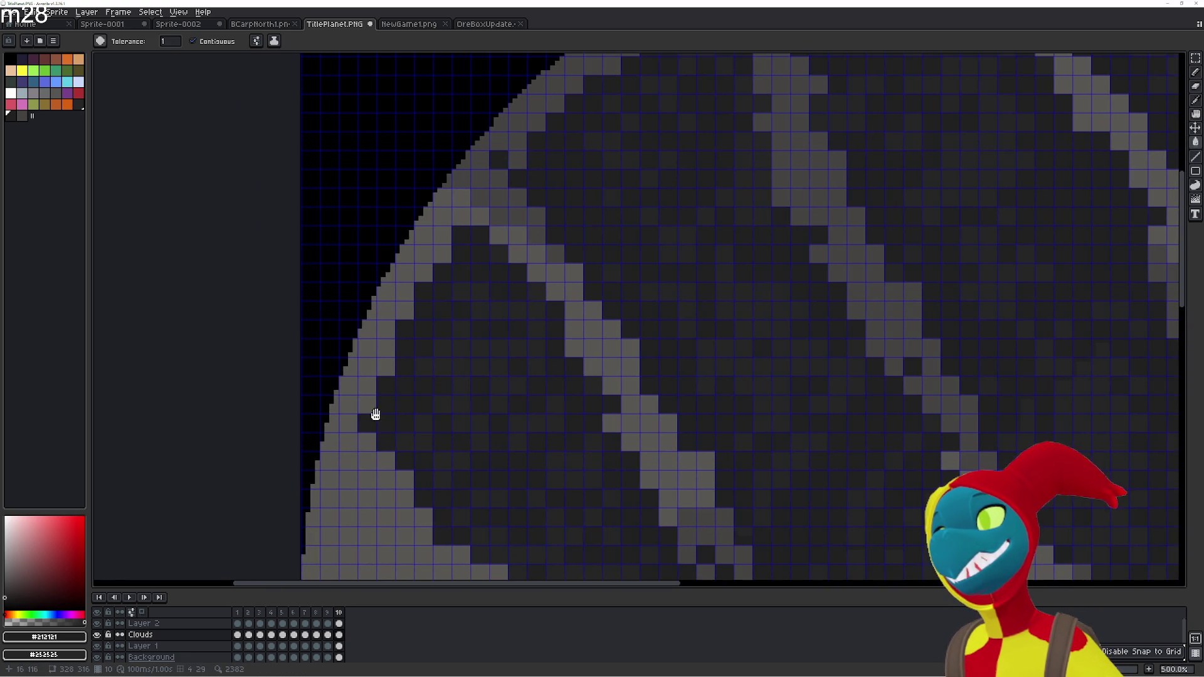
Fill the light-grey patches along frame 10's left planet edge dark with the Paint Bucket
key("e")
key("g")
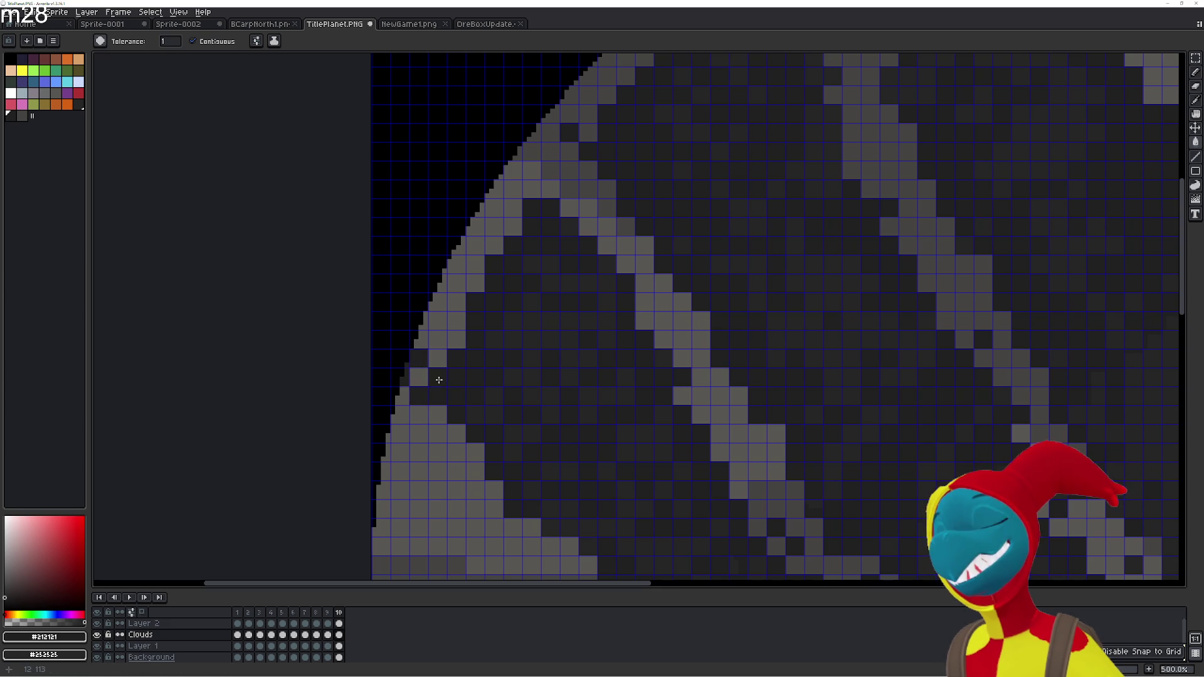
left_click(432, 335)
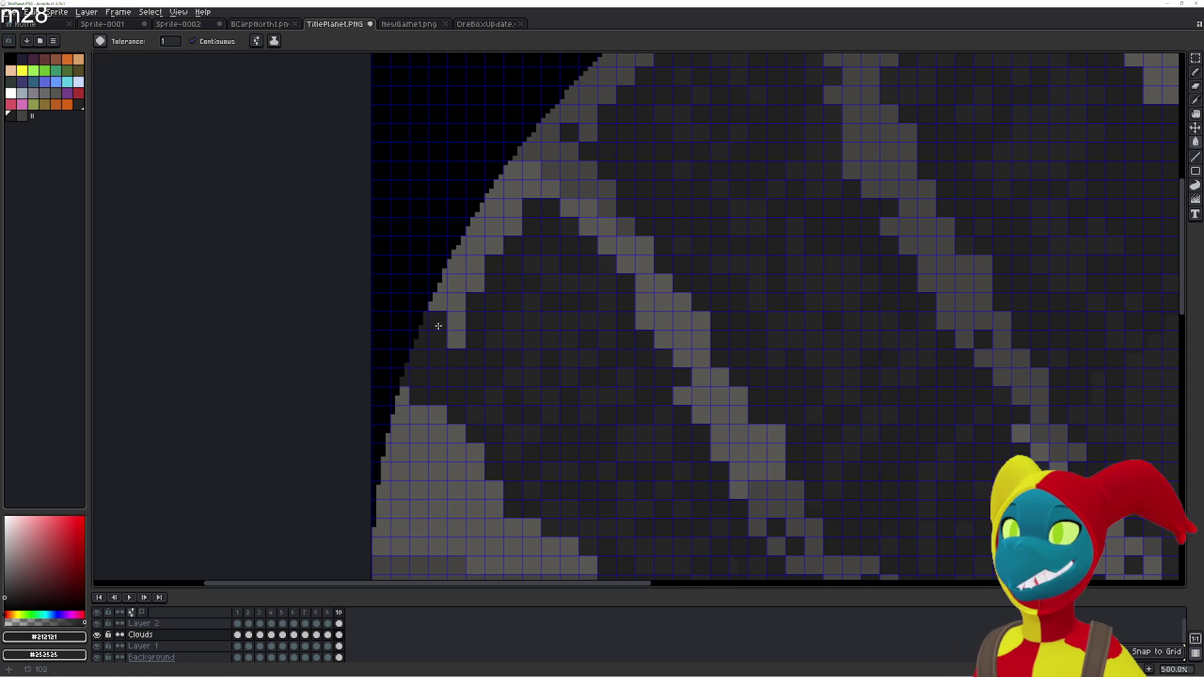
left_click(457, 339)
left_click(456, 302)
left_click(457, 246)
left_click(457, 282)
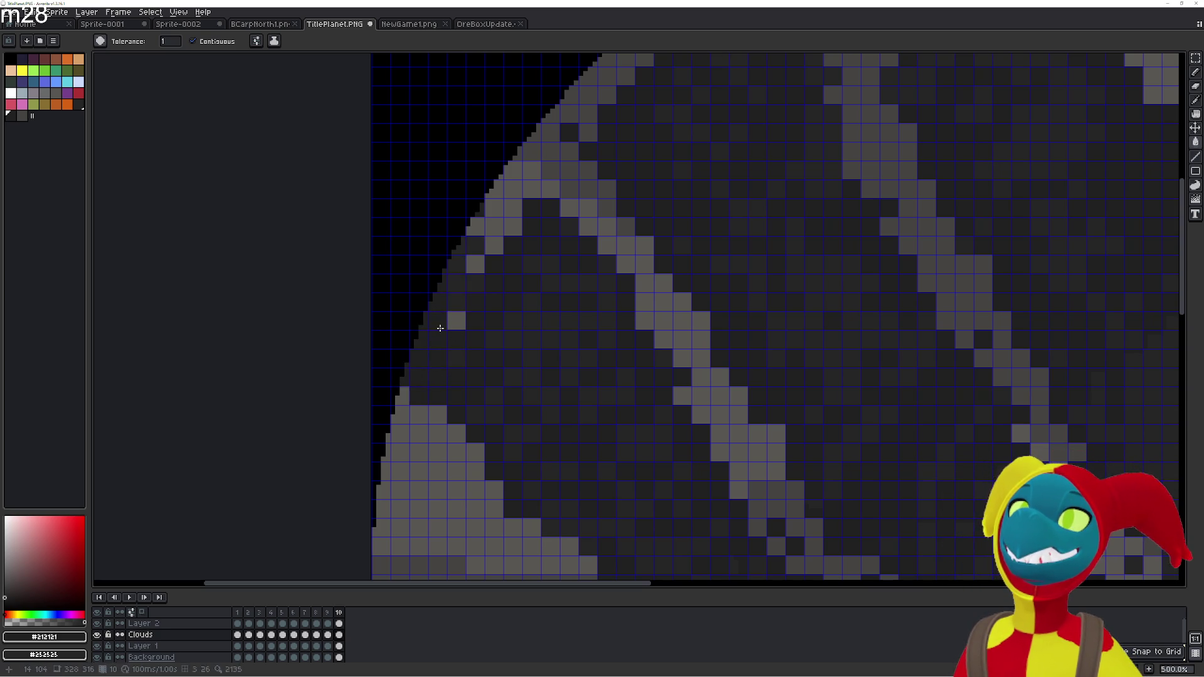
left_click(490, 244)
left_click(457, 320)
left_click(475, 264)
left_click(493, 227)
left_click(513, 189)
left_click(514, 229)
left_click(491, 198)
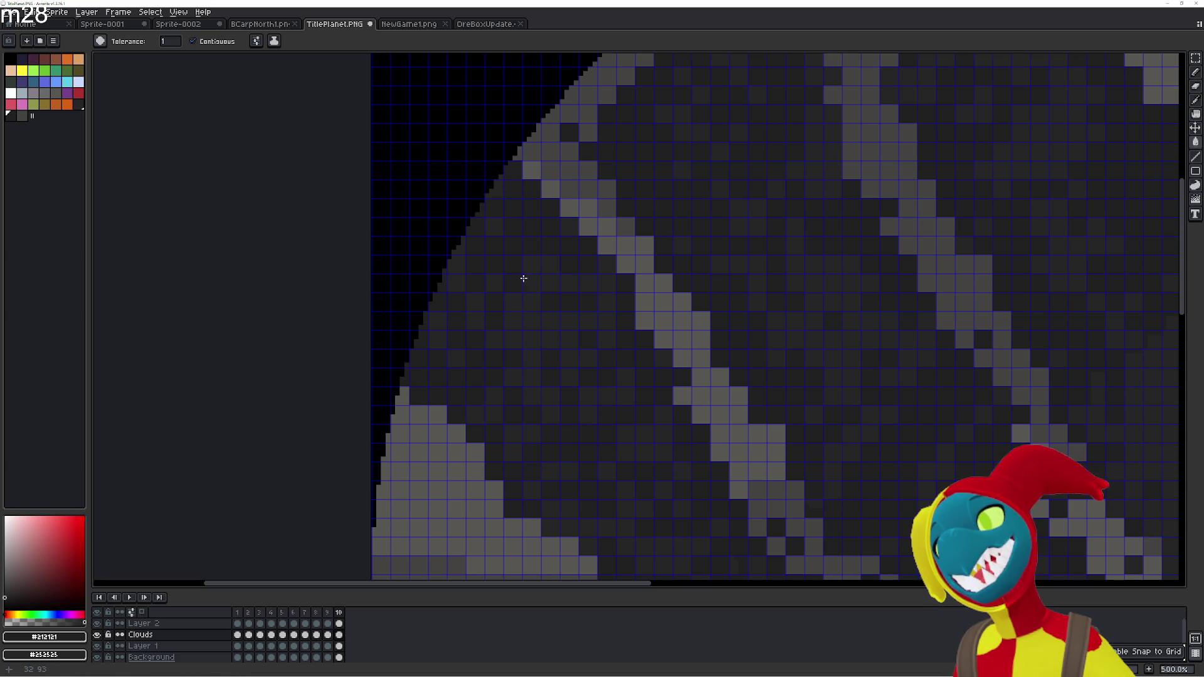
Darken the light-grey pixels on the planet's upper-left rim
scroll(524, 259, "down", 3)
scroll(552, 281, "up", 3)
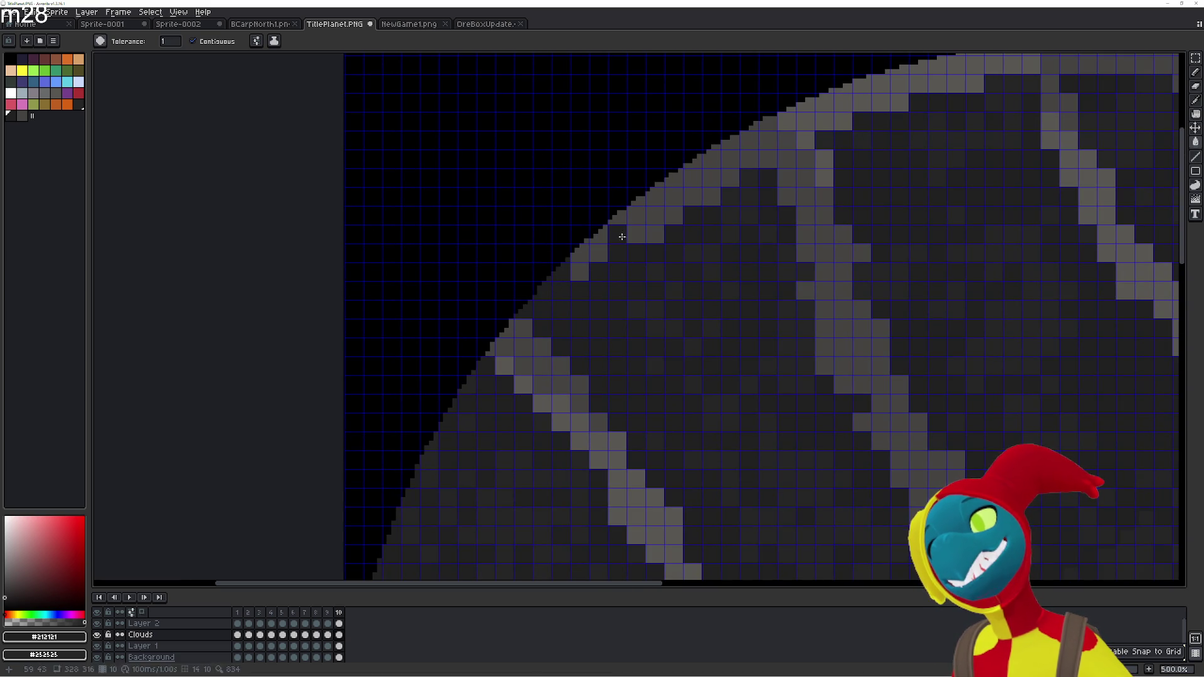
left_click(635, 216)
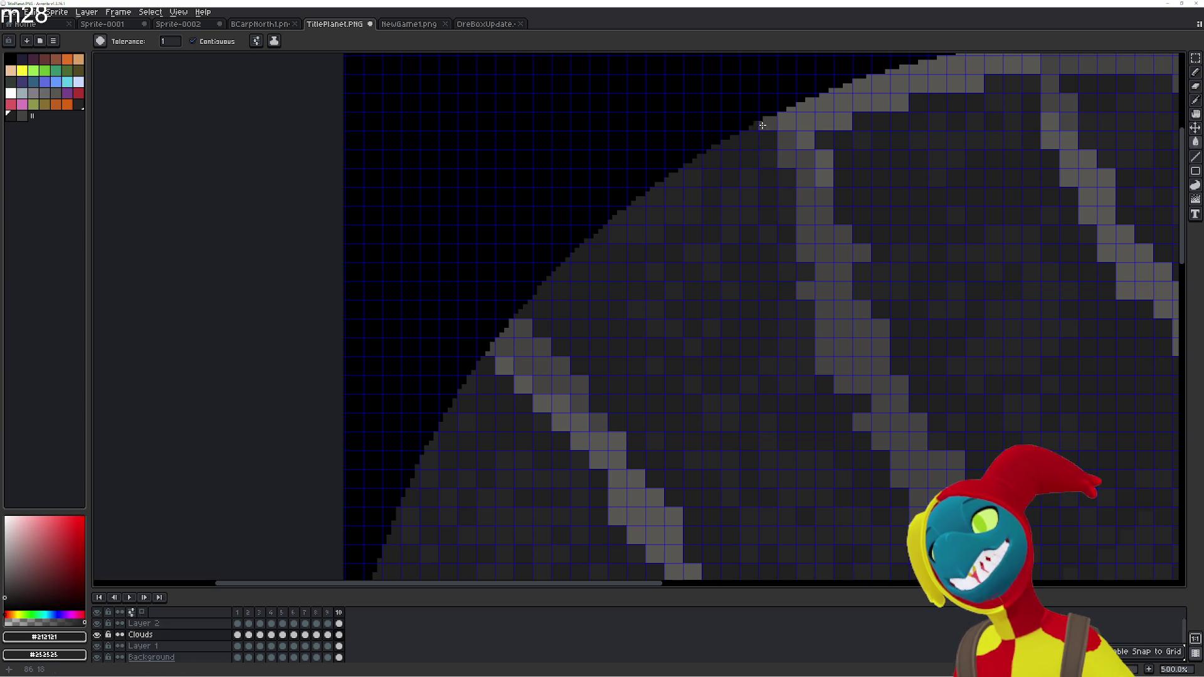
left_click_drag(831, 130, 677, 201)
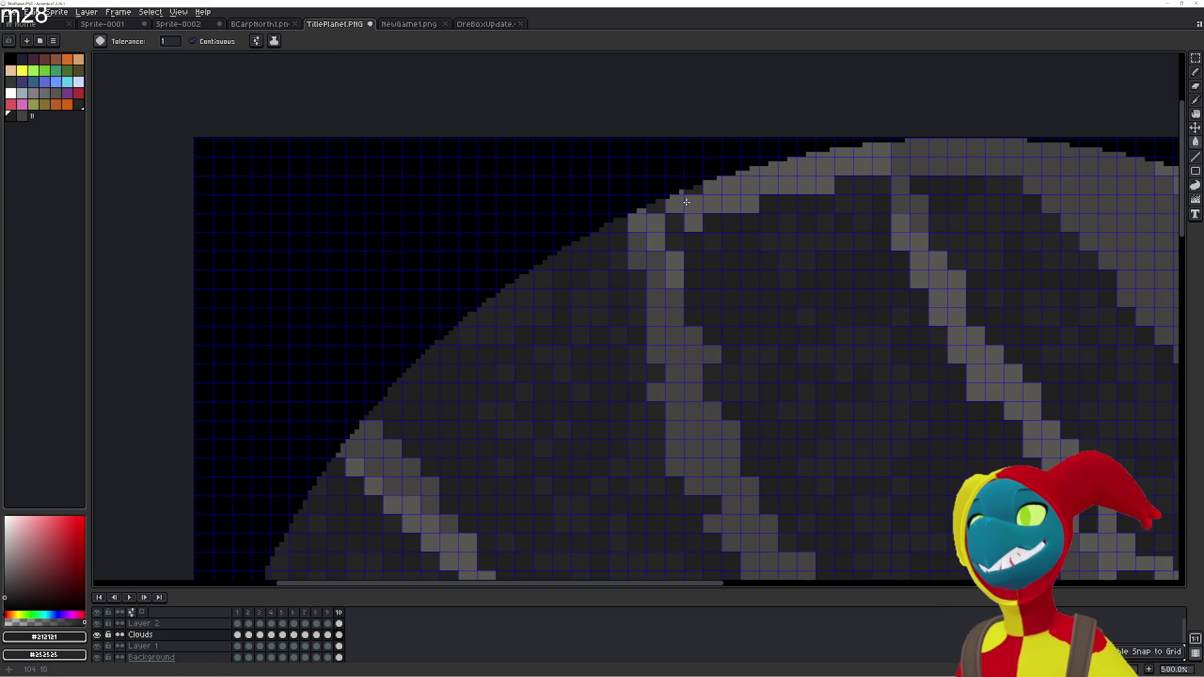
left_click(692, 222)
left_click(718, 199)
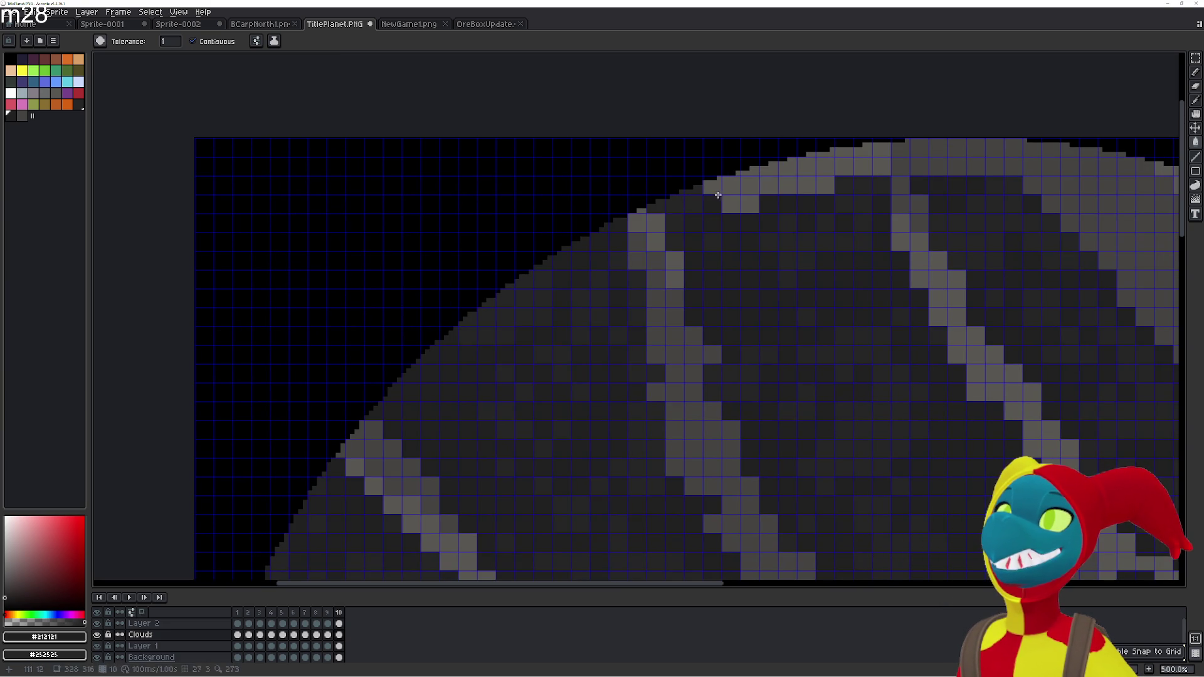
left_click(732, 186)
left_click(749, 204)
left_click(749, 171)
left_click(750, 186)
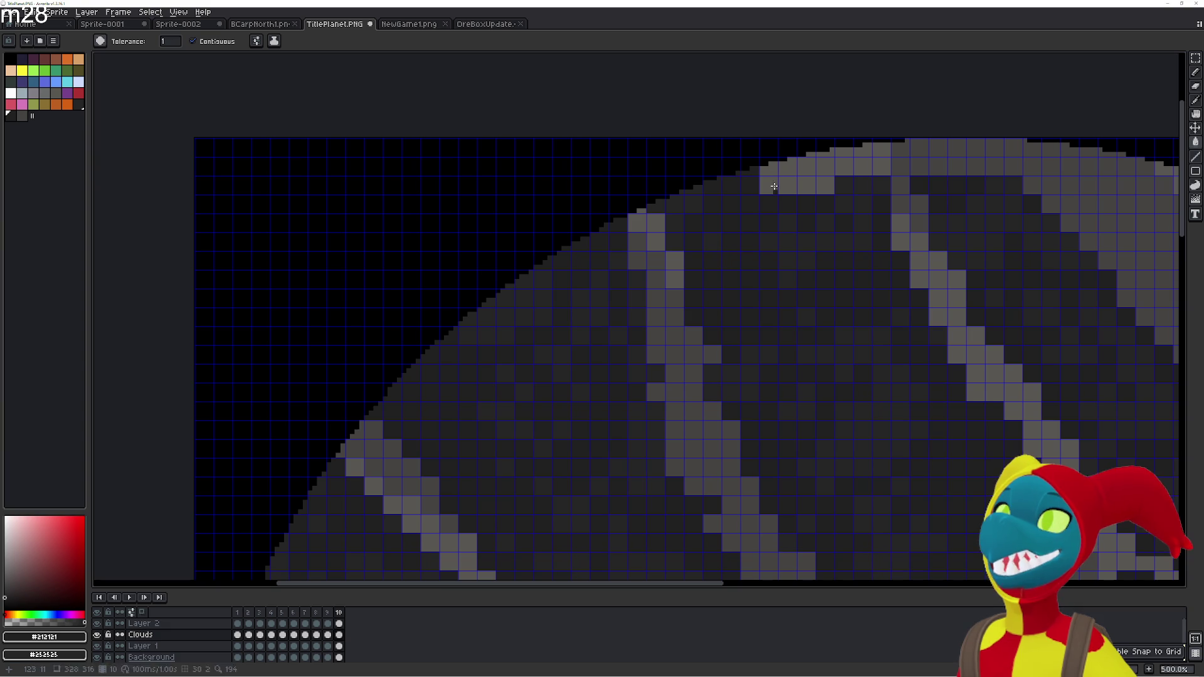
Continue darkening light-grey pixels along the top rim toward the right
left_click(768, 185)
left_click(784, 168)
left_click(782, 180)
left_click(806, 166)
left_click(806, 186)
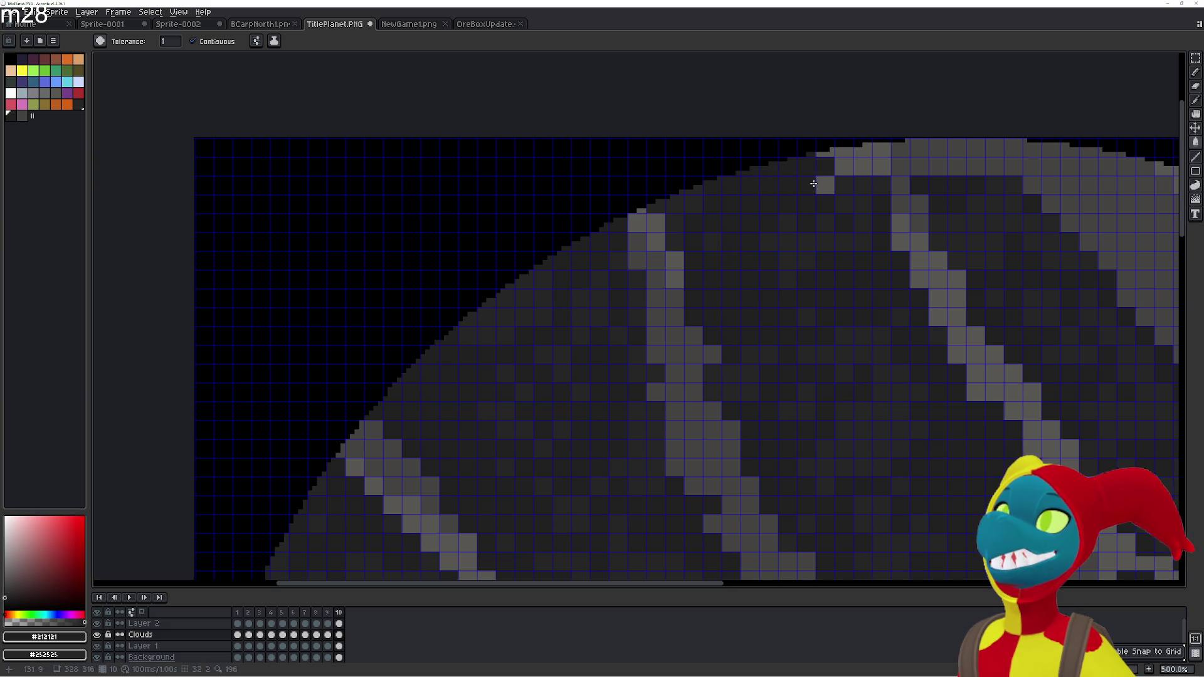
left_click(825, 185)
left_click(844, 167)
left_click(852, 149)
left_click(862, 167)
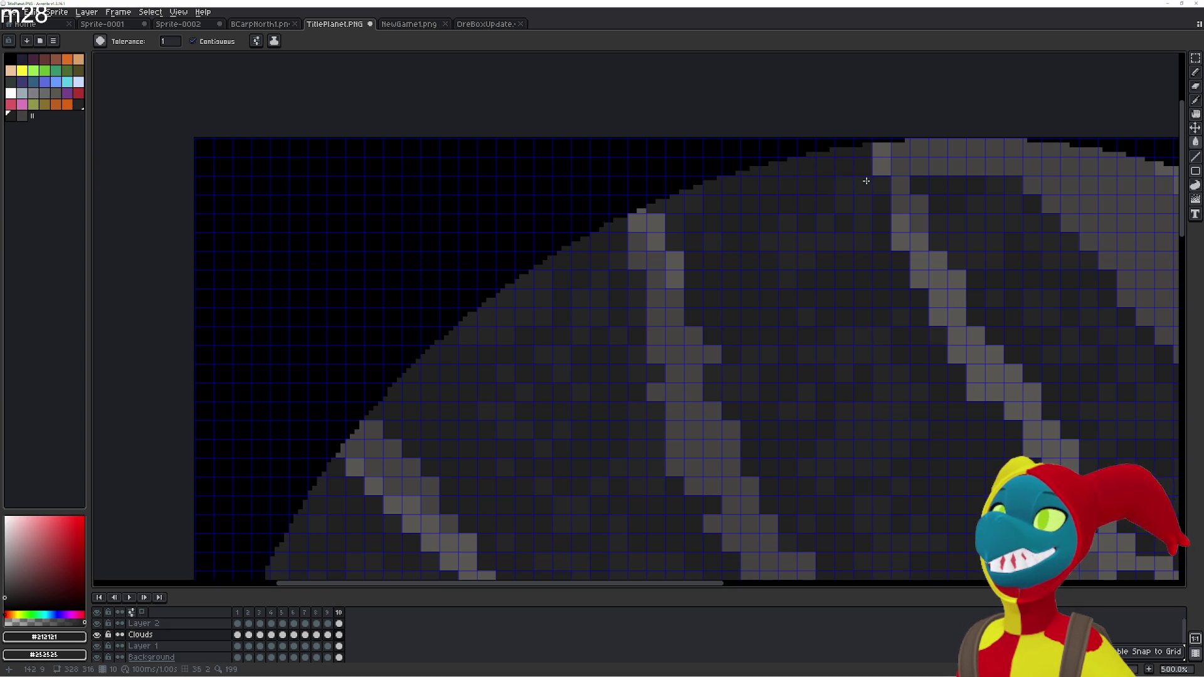
Darken the leftover light rim pixels at the top centre of the planet
left_click_drag(866, 181, 680, 276)
left_click(715, 245)
left_click(713, 257)
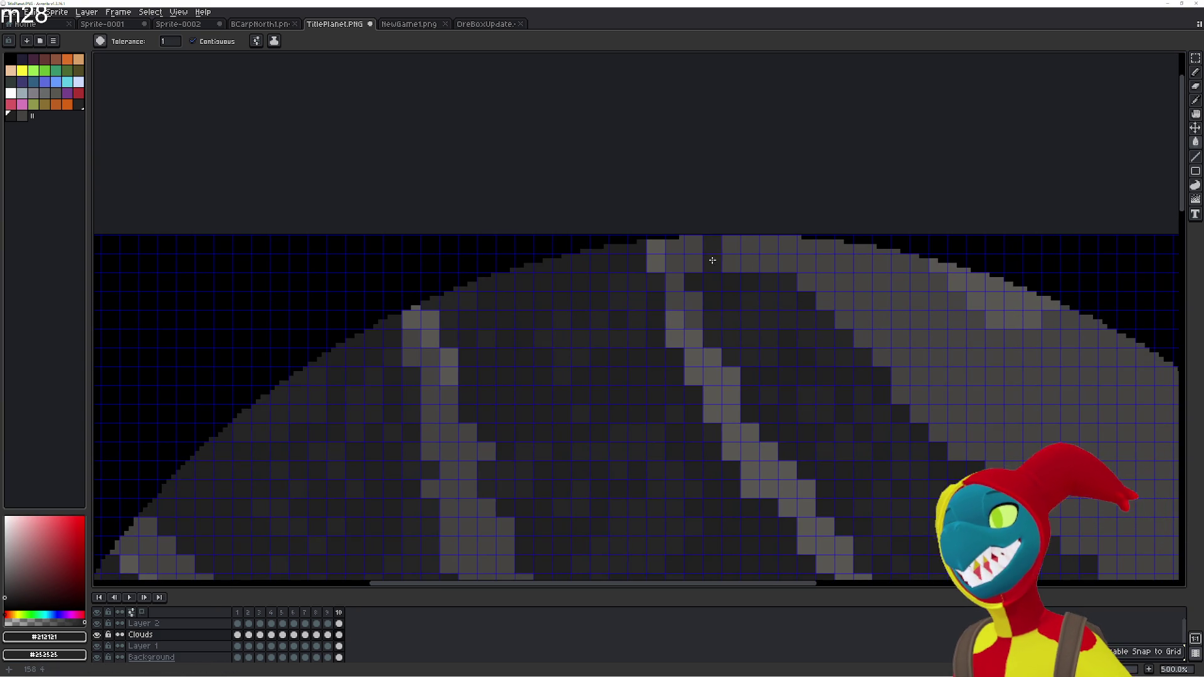
left_click(694, 263)
left_click(731, 264)
left_click(731, 246)
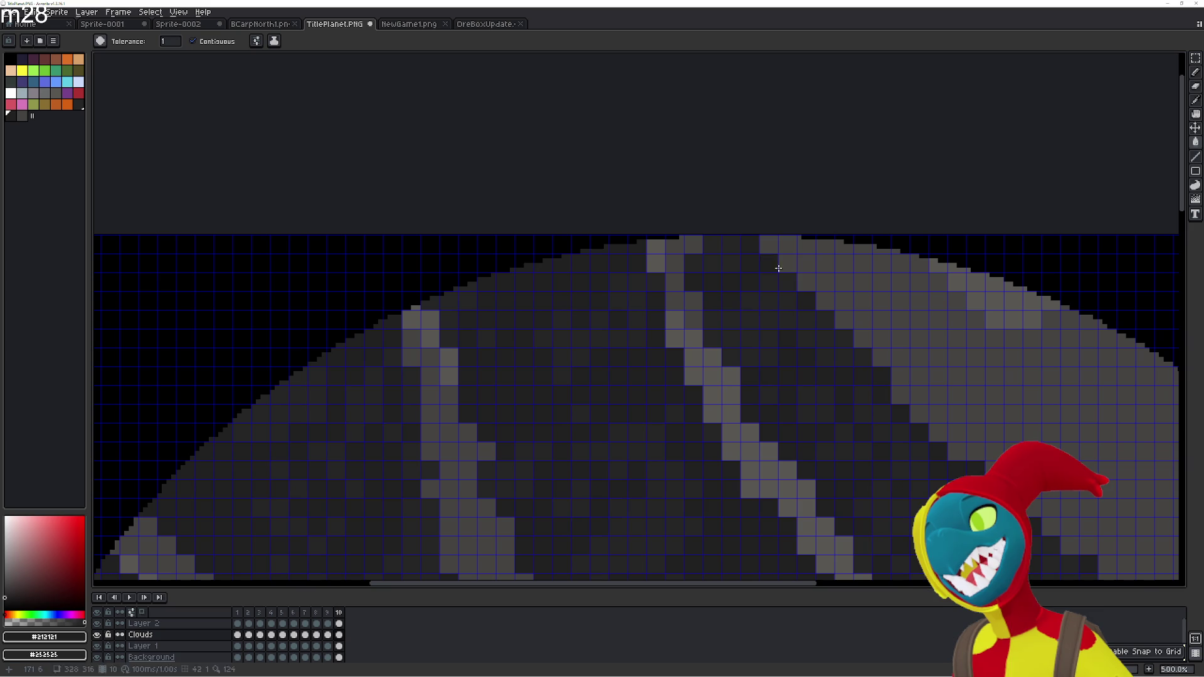
left_click(769, 246)
left_click(788, 263)
left_click(787, 245)
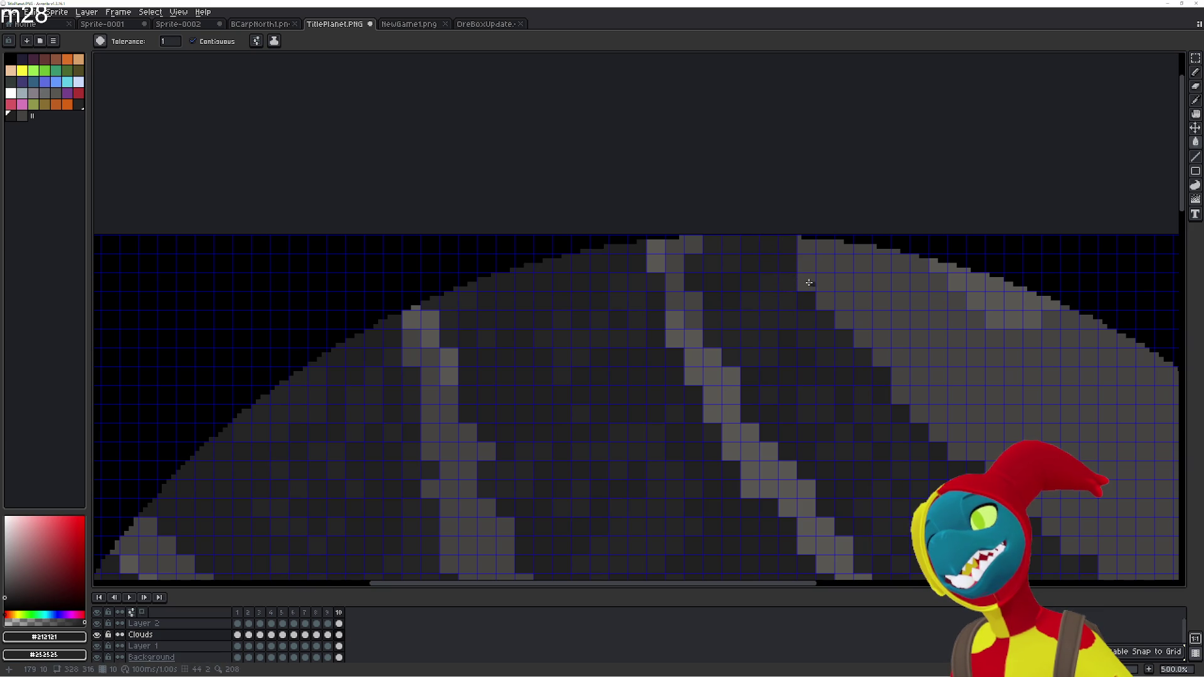
Recentre the whole planet in view and start the animation playing
scroll(773, 307, "down", 1)
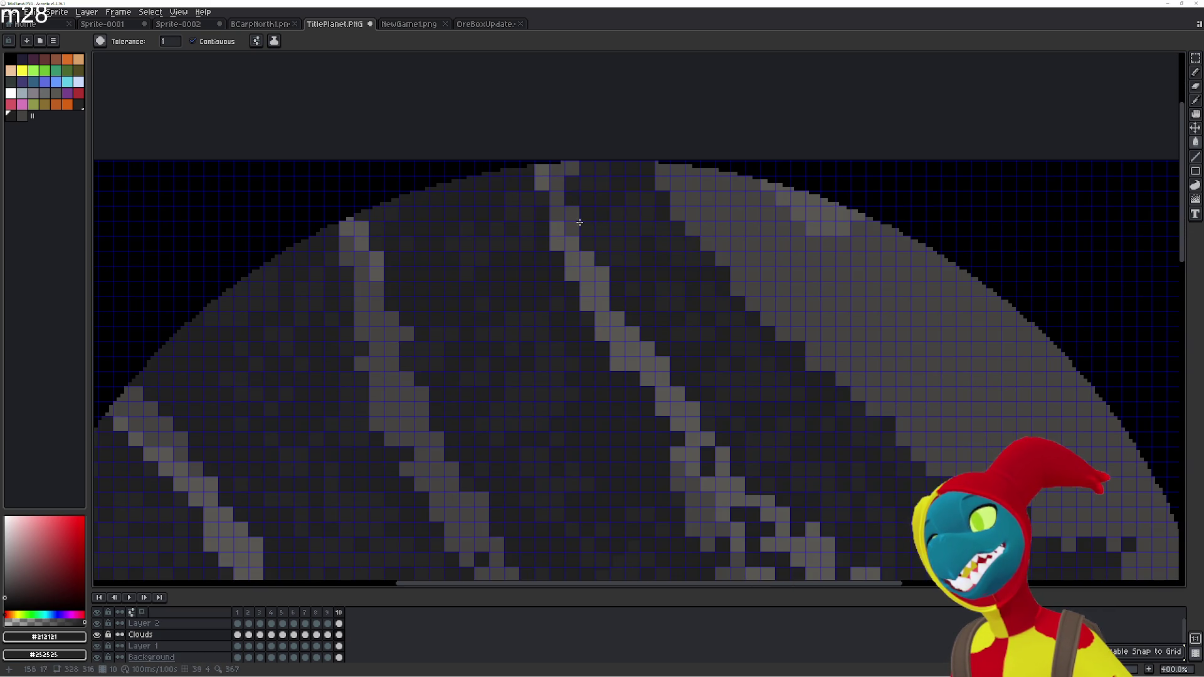
scroll(516, 301, "down", 1)
scroll(508, 341, "down", 1)
left_click_drag(508, 341, 588, 192)
left_click_drag(537, 277, 546, 289)
key("Return")
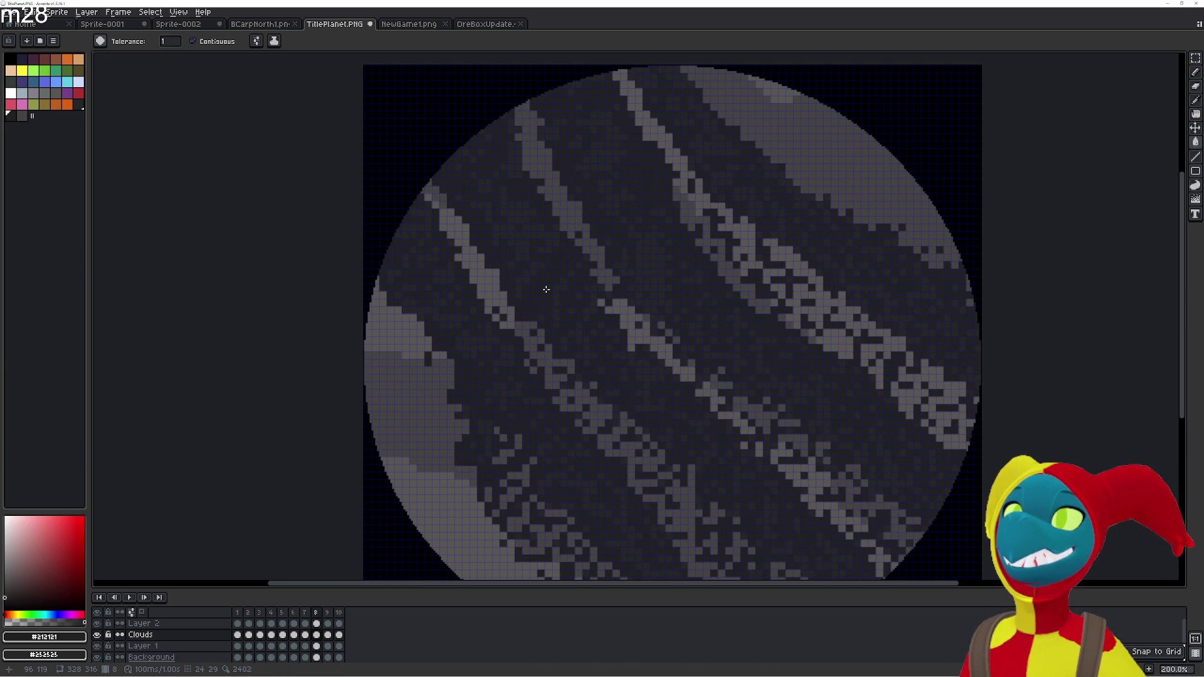
Stop playback, then restart the ten-frame planet animation from the timeline's Play button
key("Return")
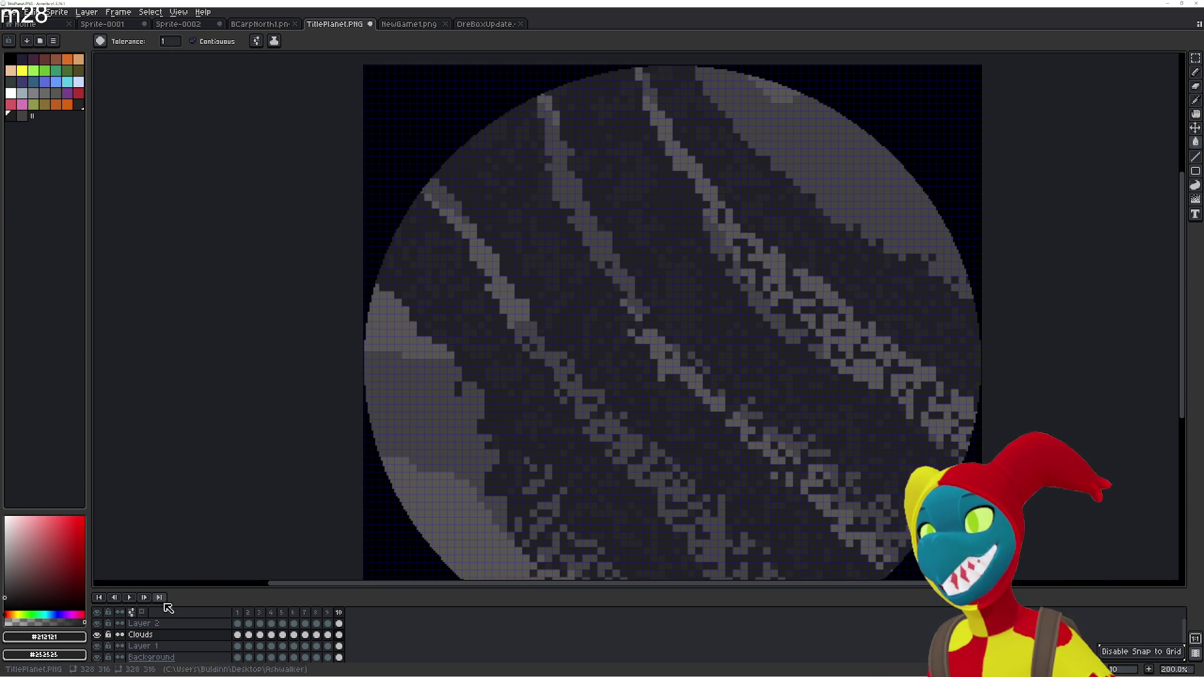
left_click(130, 598)
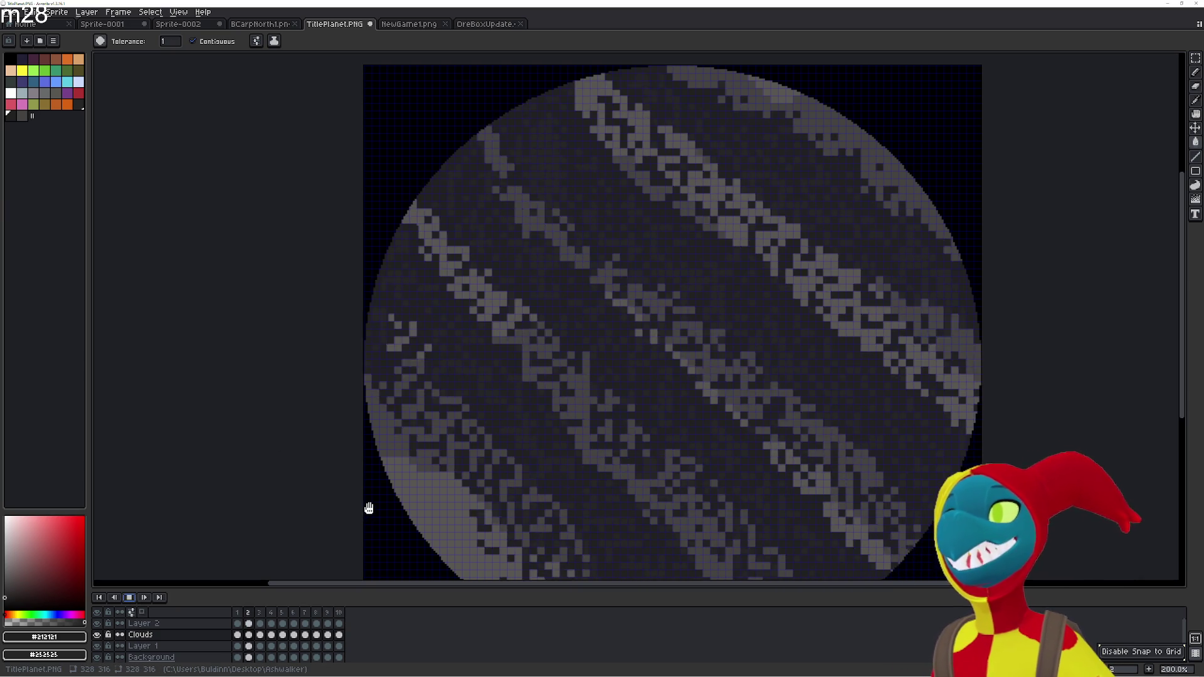
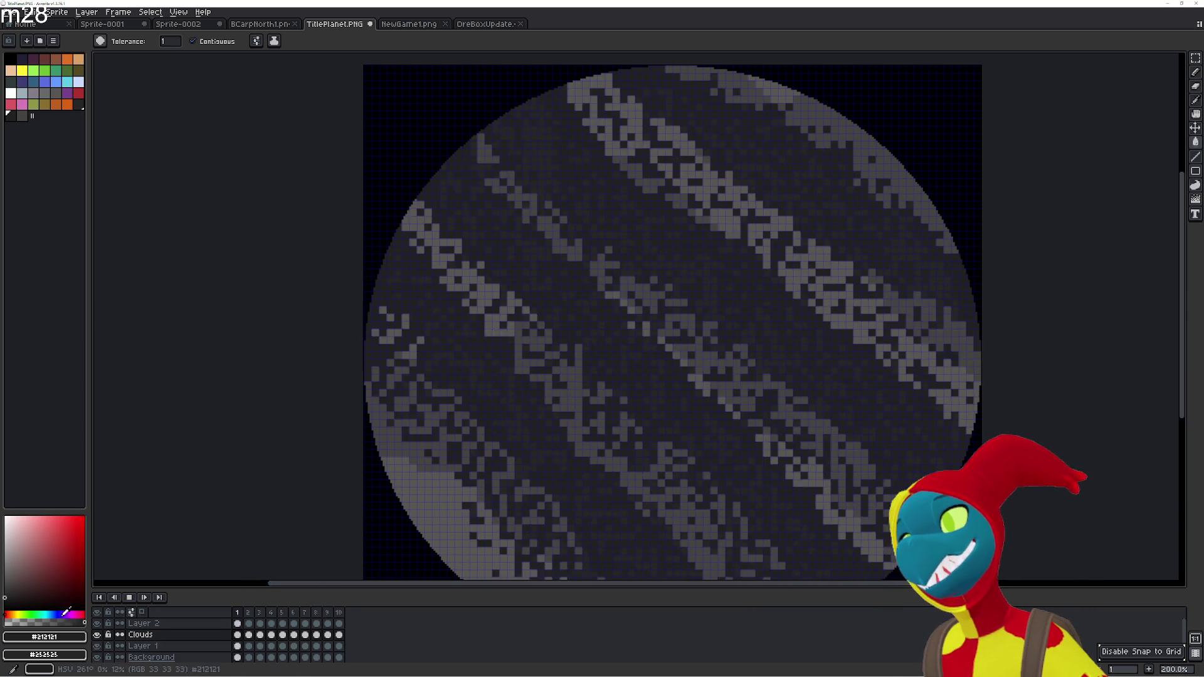
Stop playback, select frame 10, and compare its clouds with the neighbouring frames
key("Return")
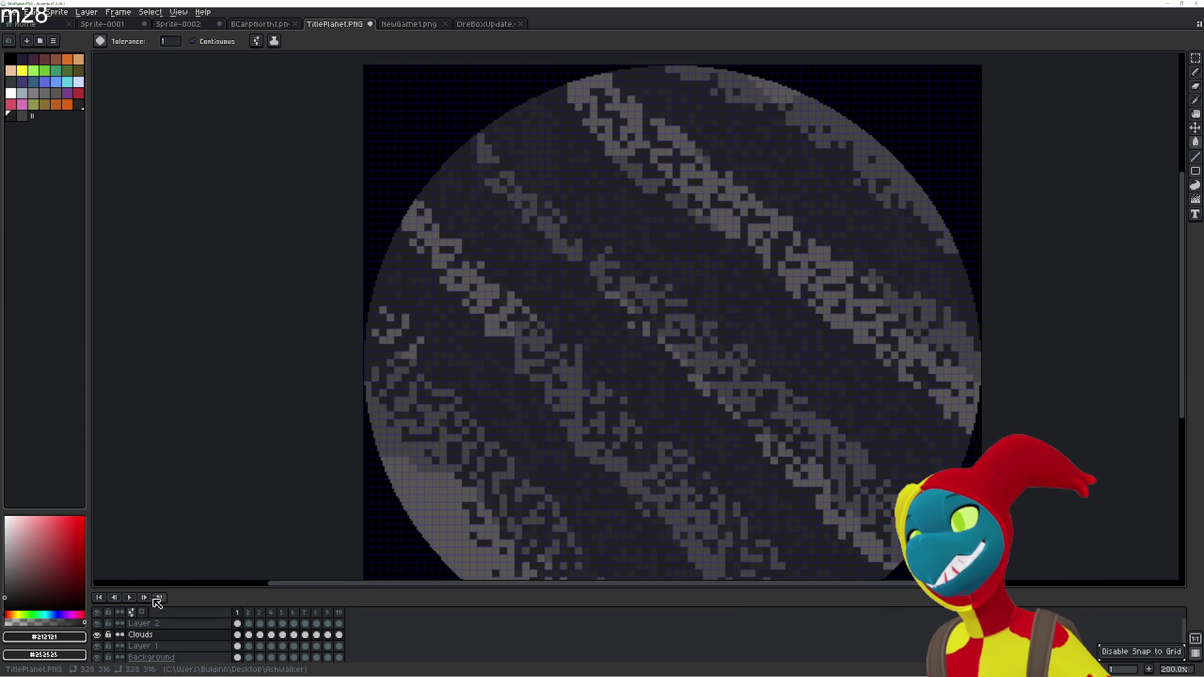
left_click(339, 613)
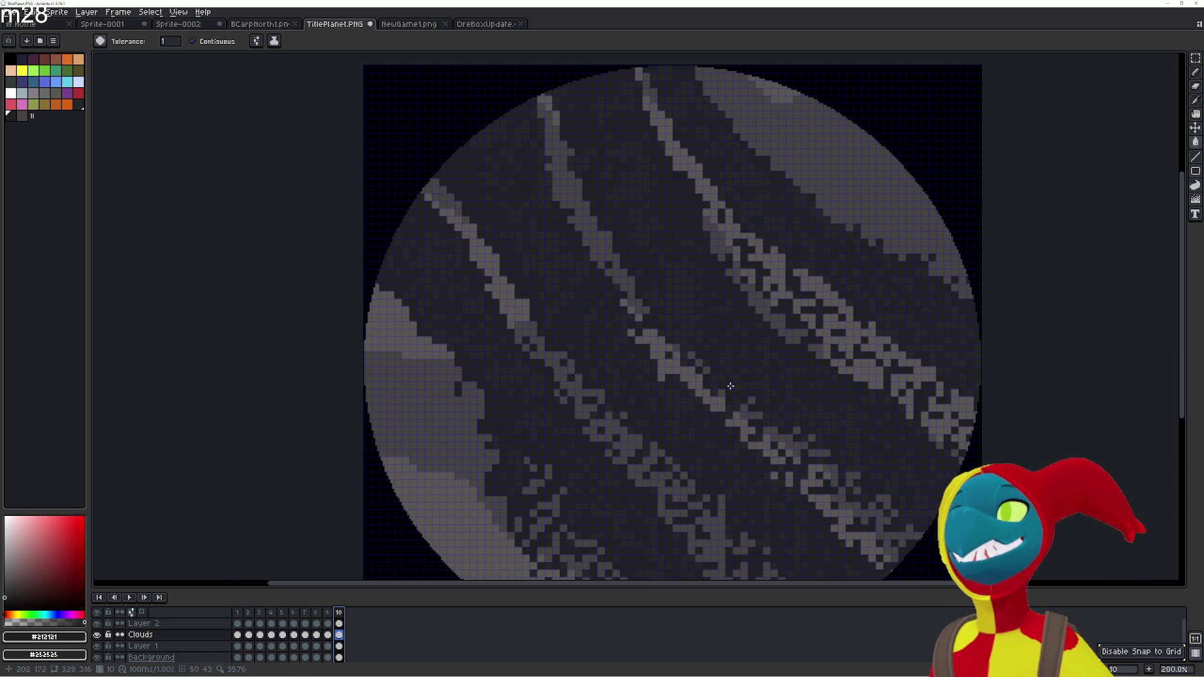
scroll(565, 349, "up", 2)
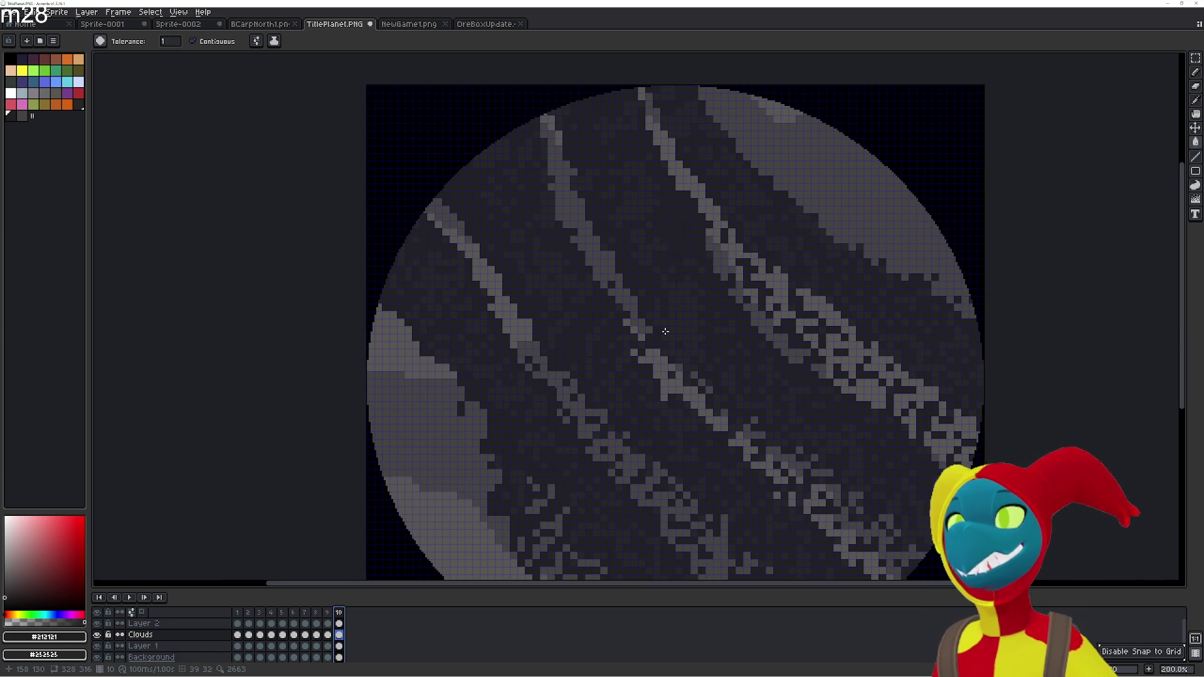
key("Left")
key("Right")
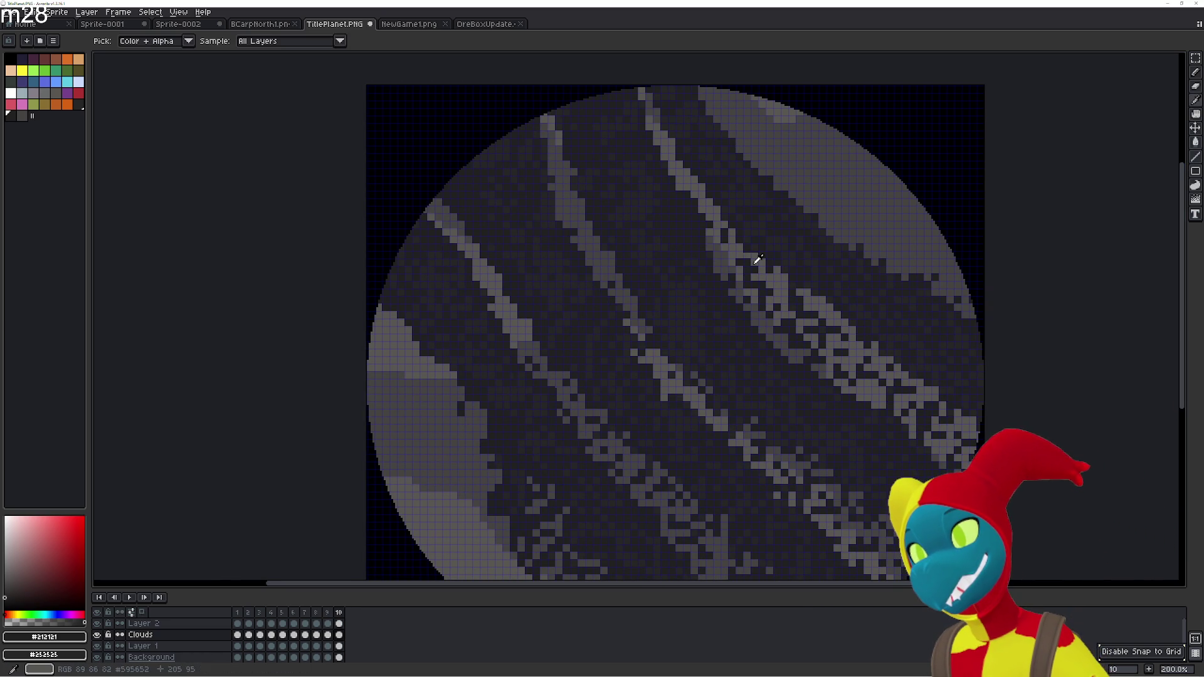
Add frame 11 and shift its Clouds layer down and to the right
key("alt+n")
key("v")
left_click_drag(583, 323, 604, 343)
key("g")
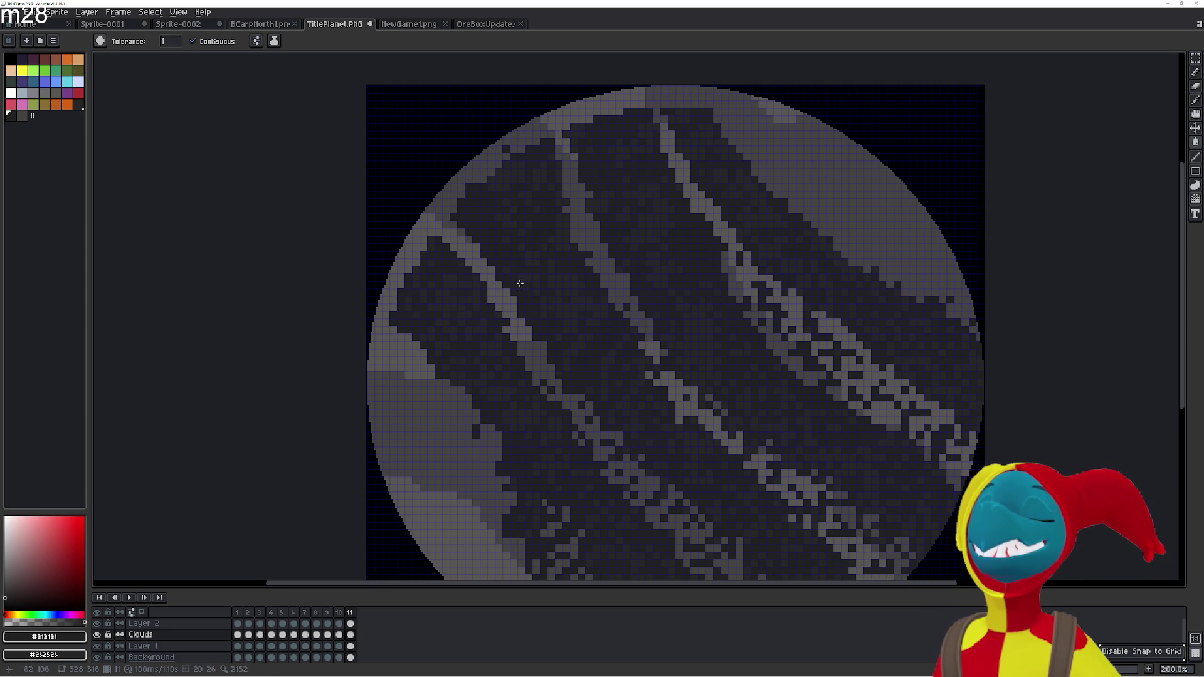
mouse_move(518, 292)
left_mouse_down()
mouse_move(626, 346)
mouse_move(677, 393)
left_mouse_up()
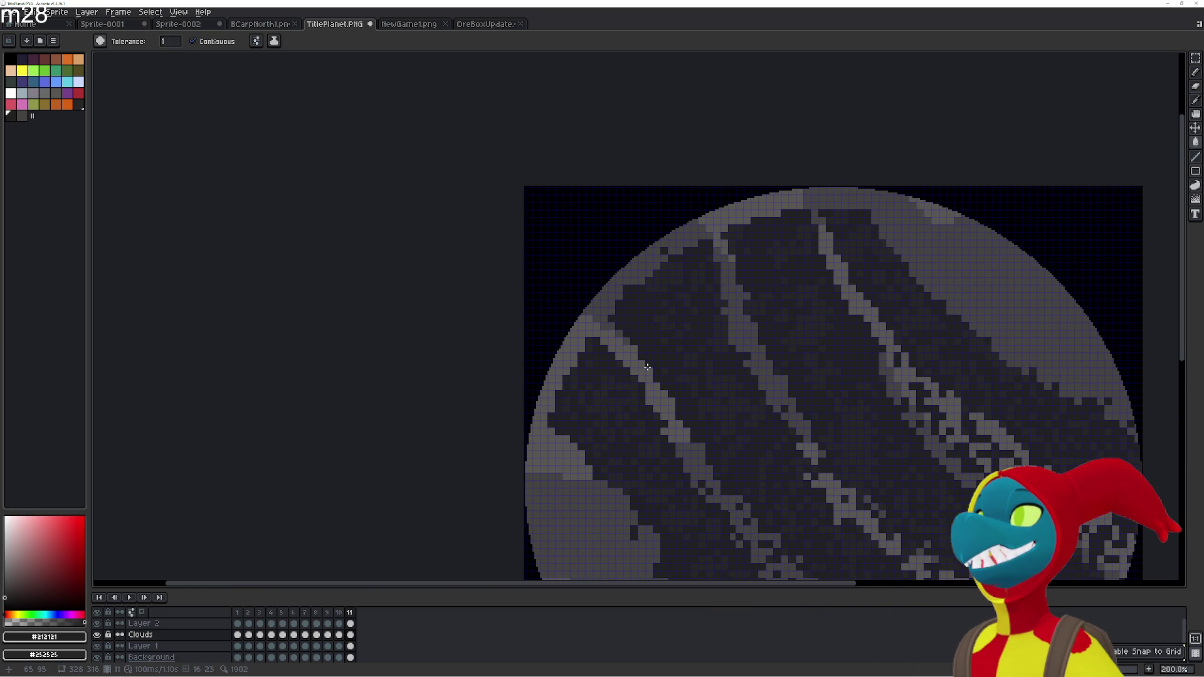
scroll(647, 367, "up", 2)
Fill the stray light-grey pixels along the planet's left edge dark with the Paint Bucket
mouse_move(536, 370)
left_mouse_down()
mouse_move(574, 370)
mouse_move(608, 345)
left_mouse_up()
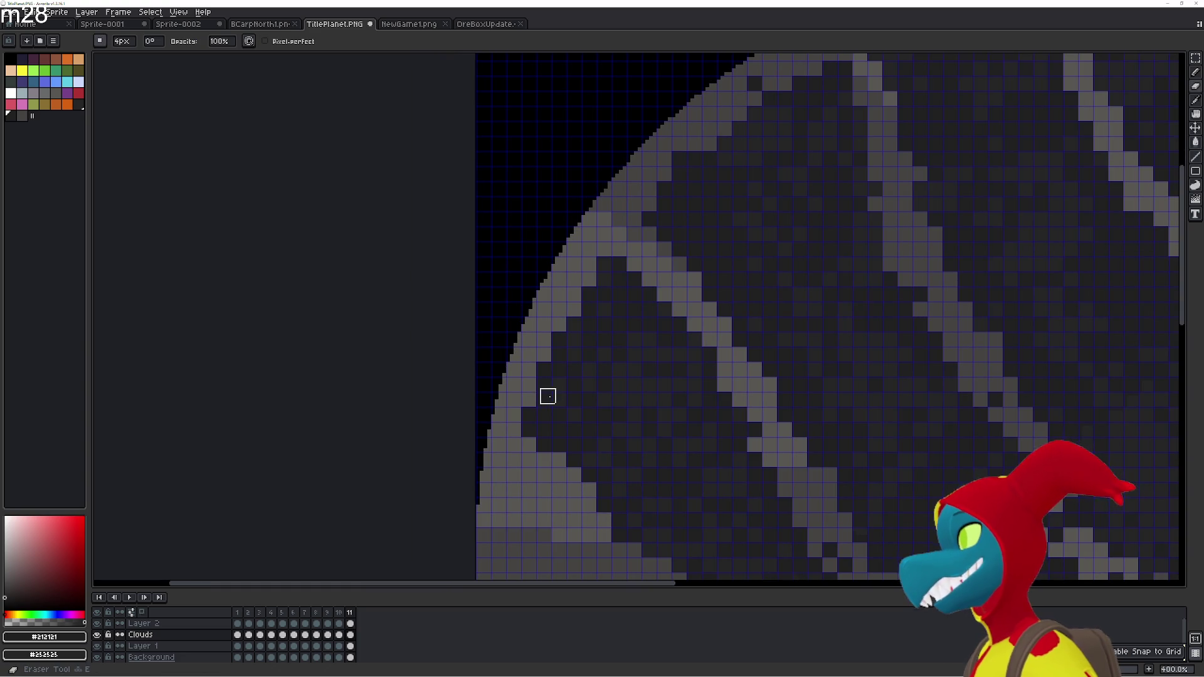
left_click(504, 411)
left_click(514, 353)
left_click(546, 280)
left_click(570, 235)
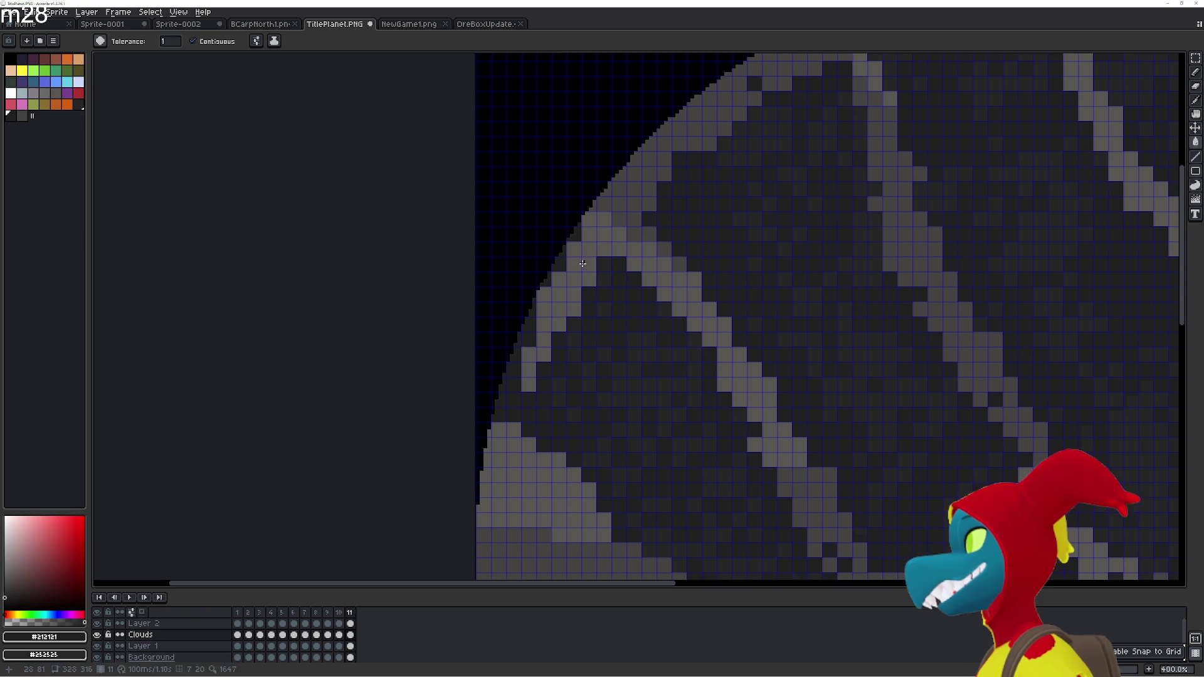
left_click(588, 264)
left_click(574, 294)
left_click(570, 309)
left_click(558, 324)
left_click(528, 370)
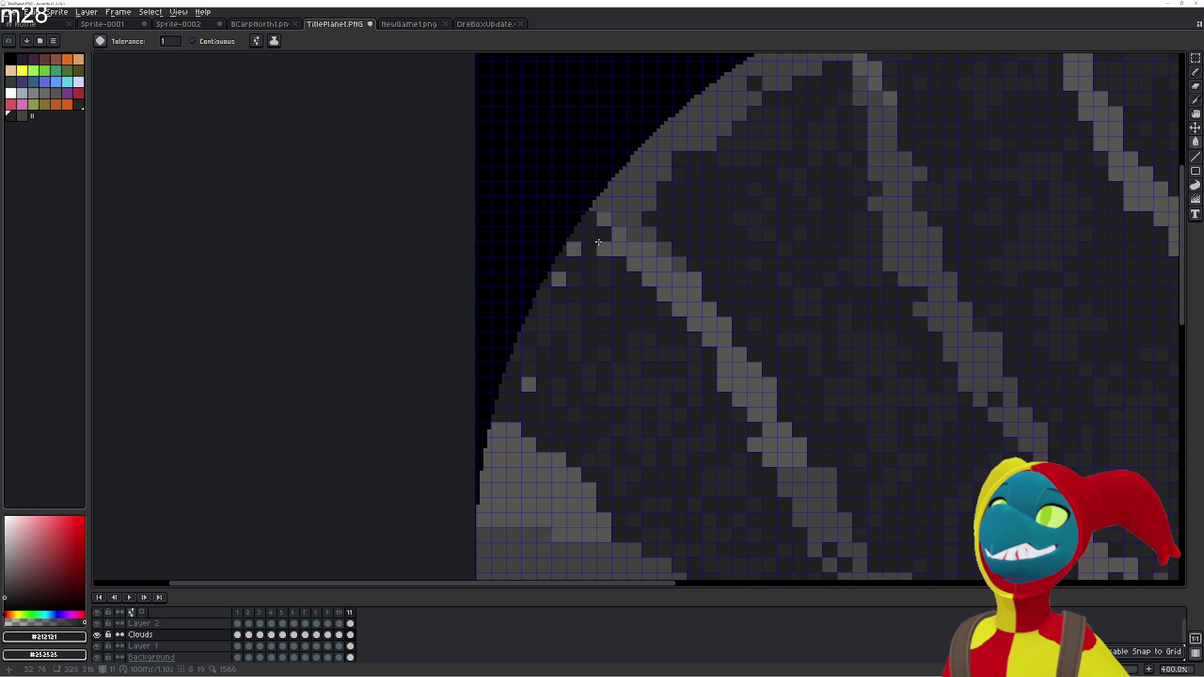
left_click(558, 279)
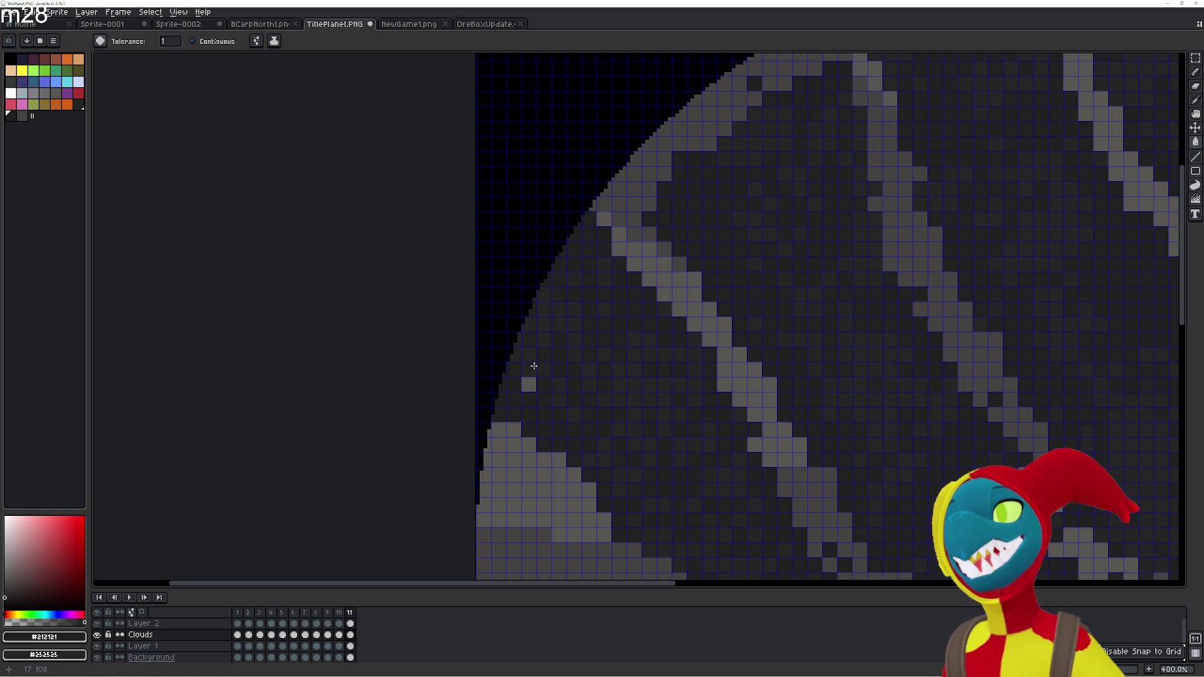
left_click(529, 384)
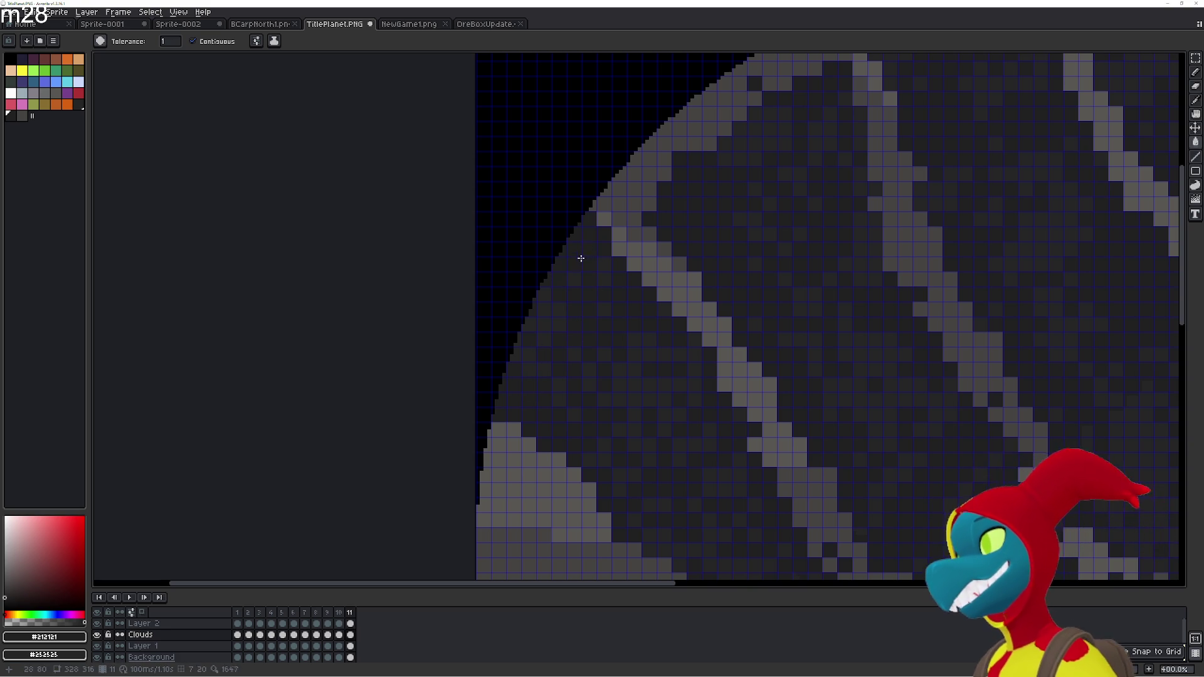
Darken the light rim pixels further up the planet's upper-left edge
scroll(589, 301, "up", 2)
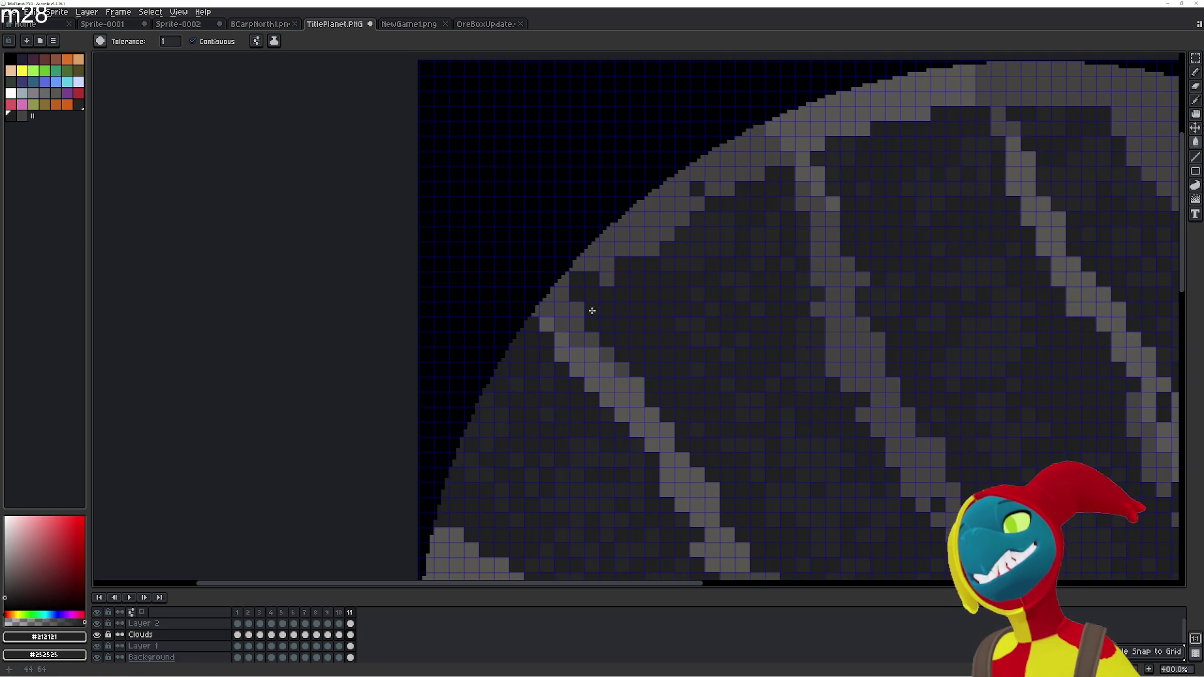
left_click(607, 262)
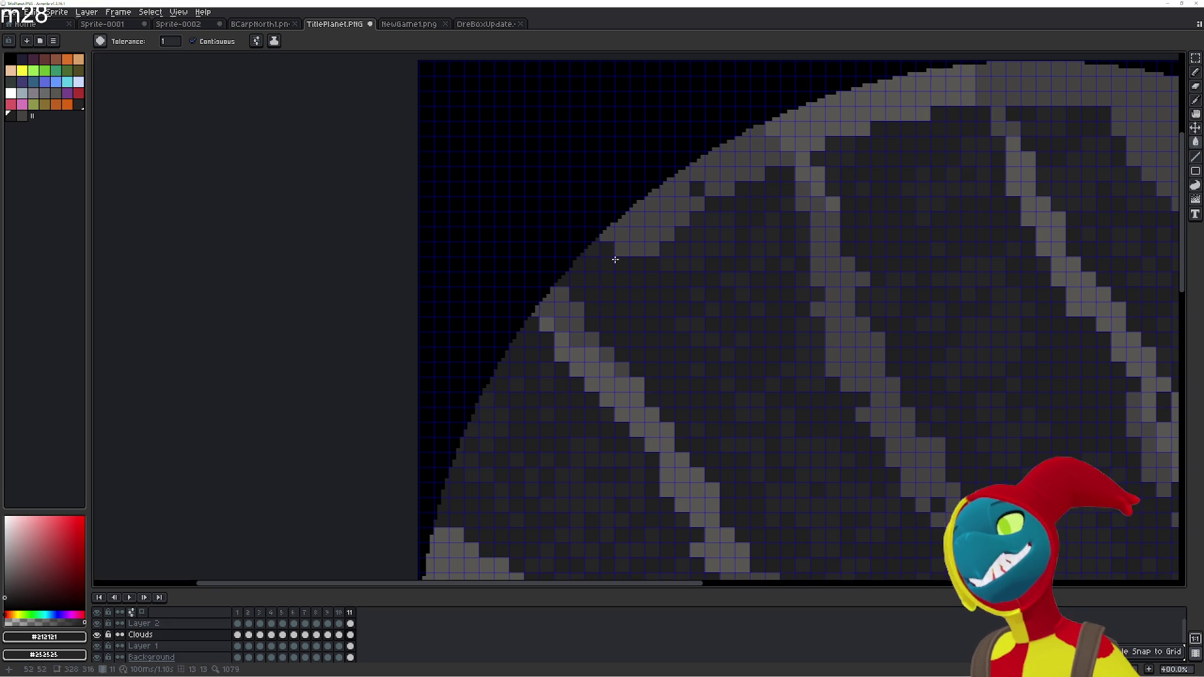
left_click(636, 219)
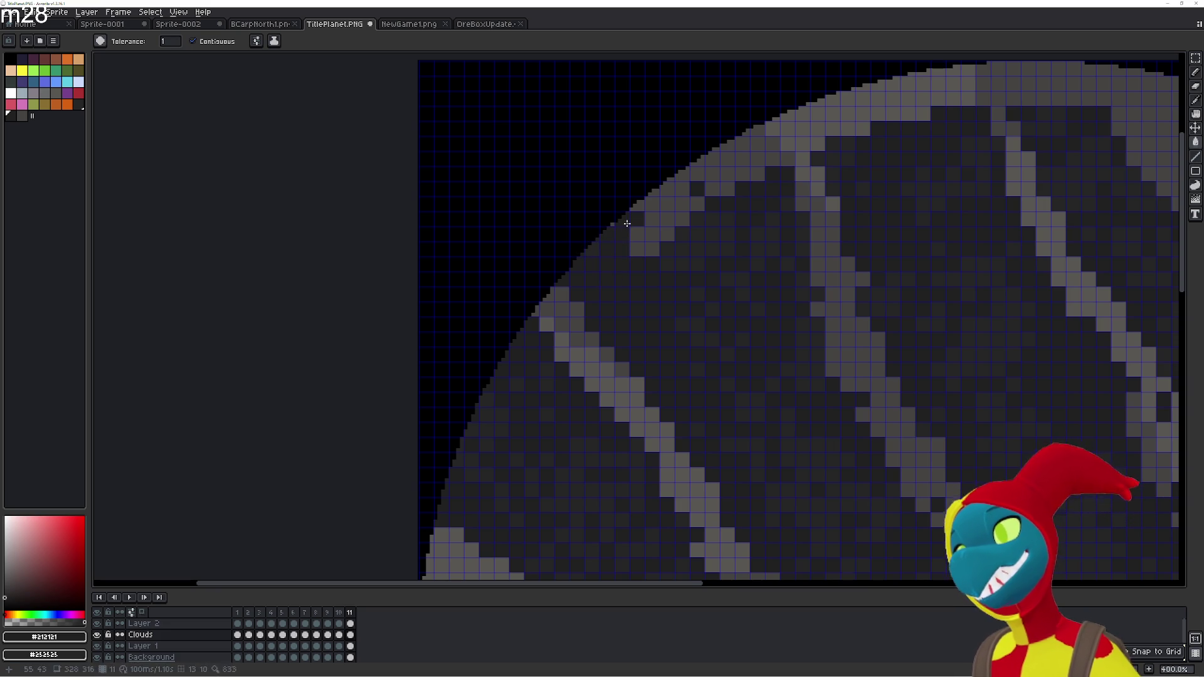
left_click(652, 248)
left_click(652, 223)
left_click(635, 233)
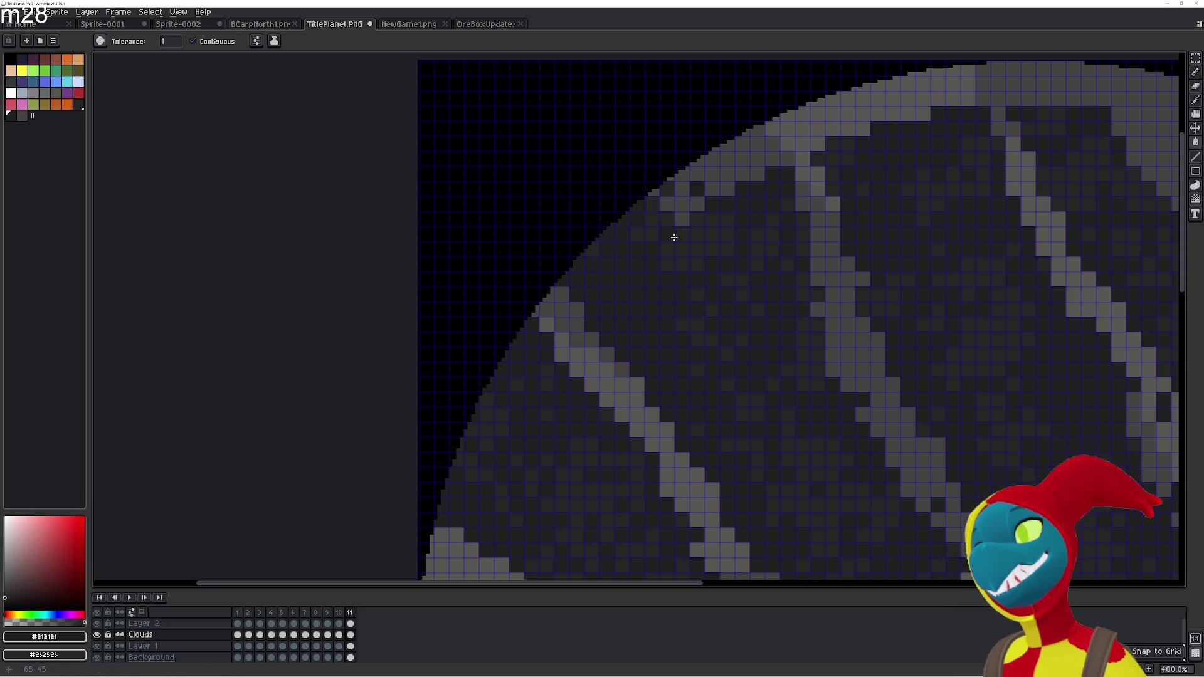
left_click(653, 193)
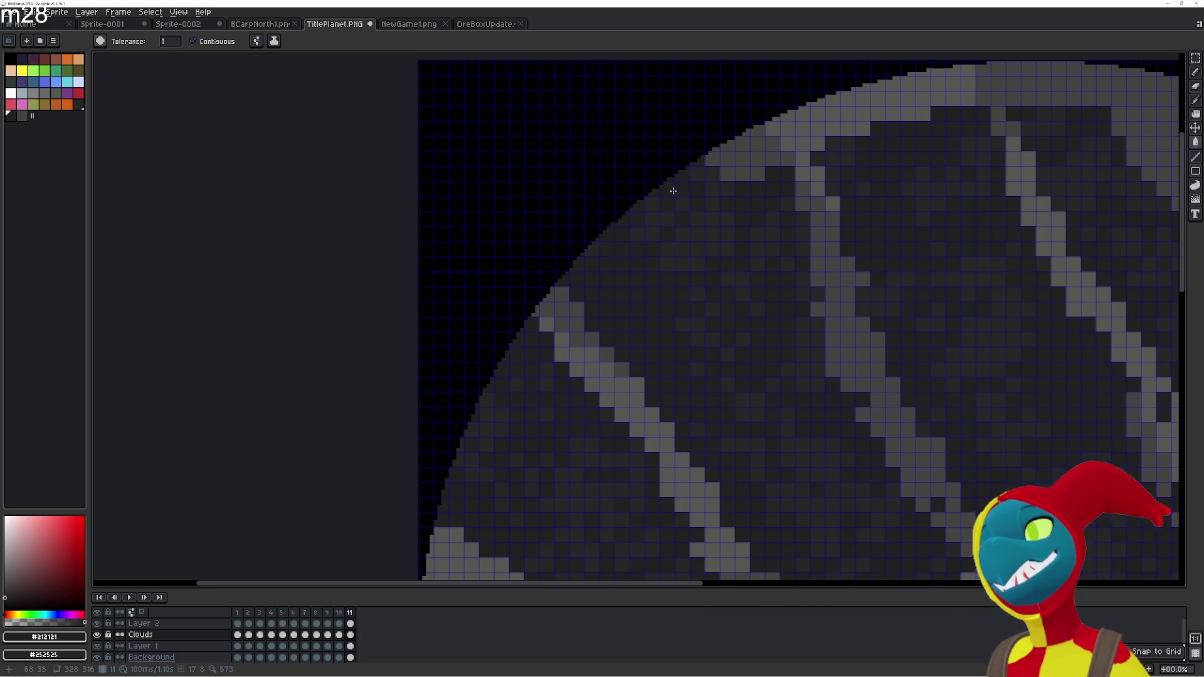
Darken the light rim pixels near the top of the planet
left_click(721, 160)
left_click(738, 160)
left_click(715, 141)
left_click(727, 173)
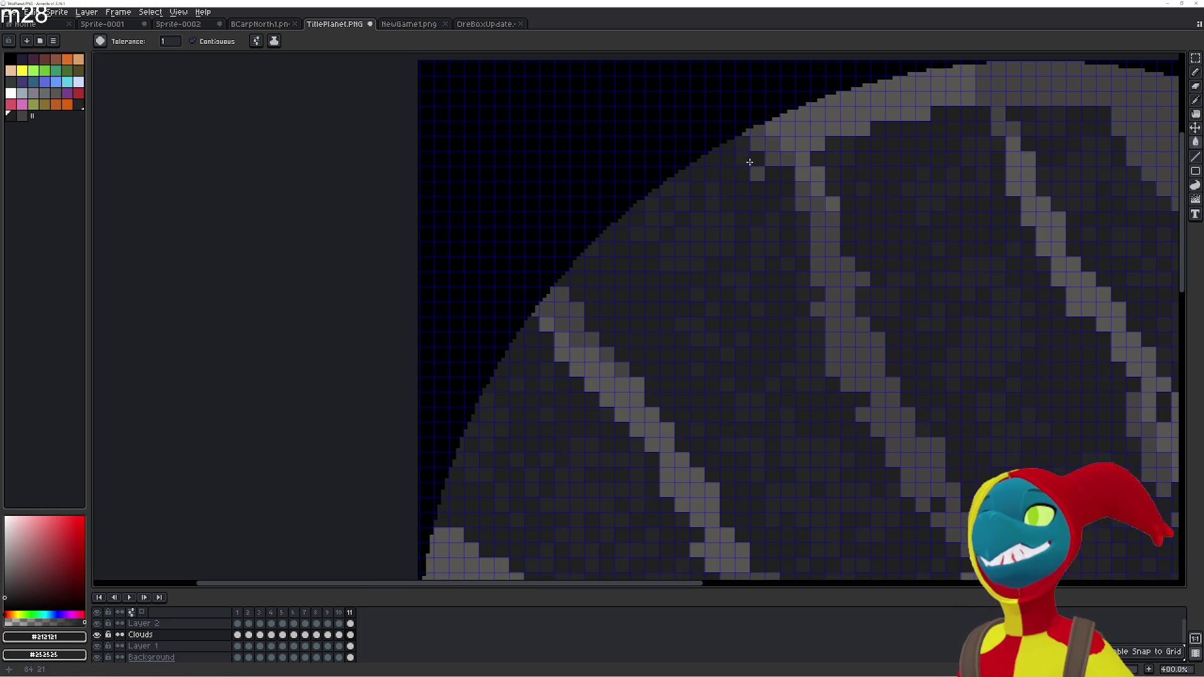
left_click(760, 167)
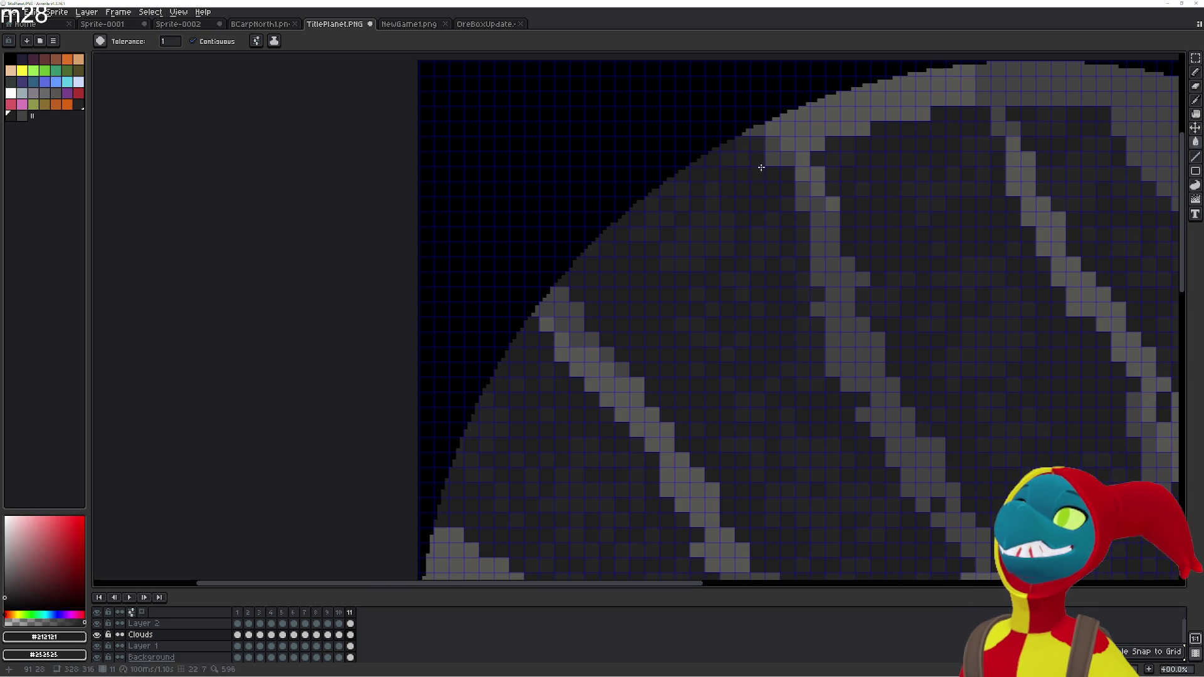
left_click(771, 158)
left_click(771, 144)
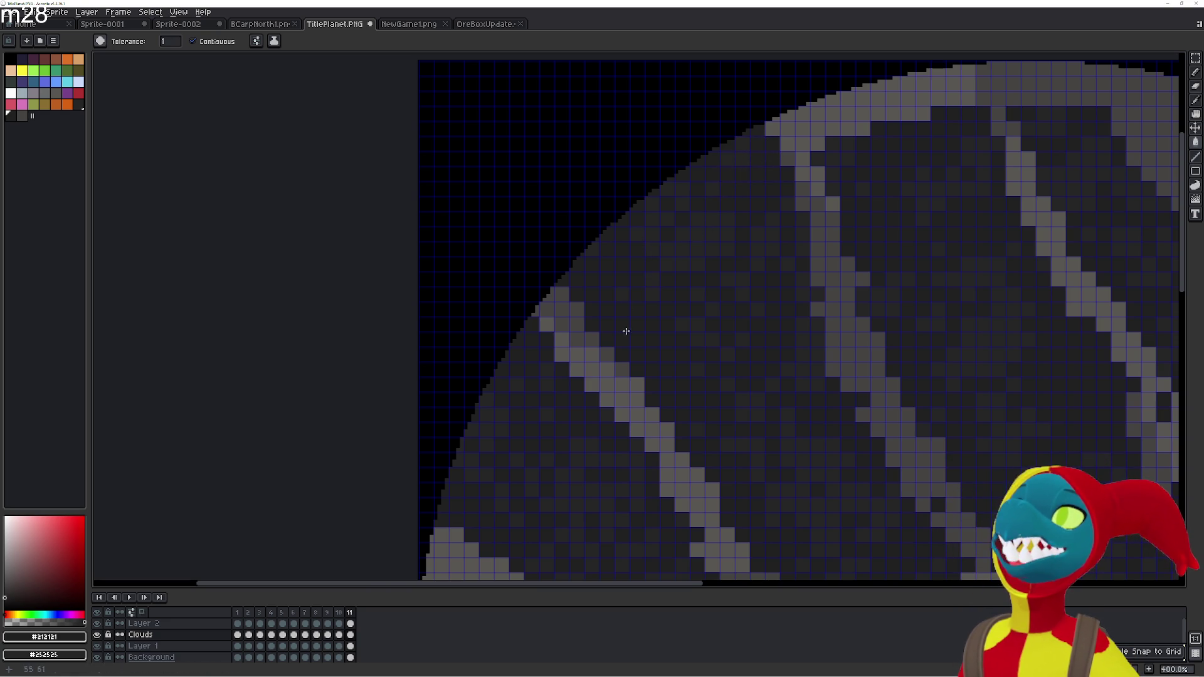
Fill the remaining light cells near the top edge dark, then return to the Pencil
scroll(762, 265, "down", 1)
scroll(783, 251, "up", 1)
left_click(761, 207)
left_click(776, 209)
left_click(761, 227)
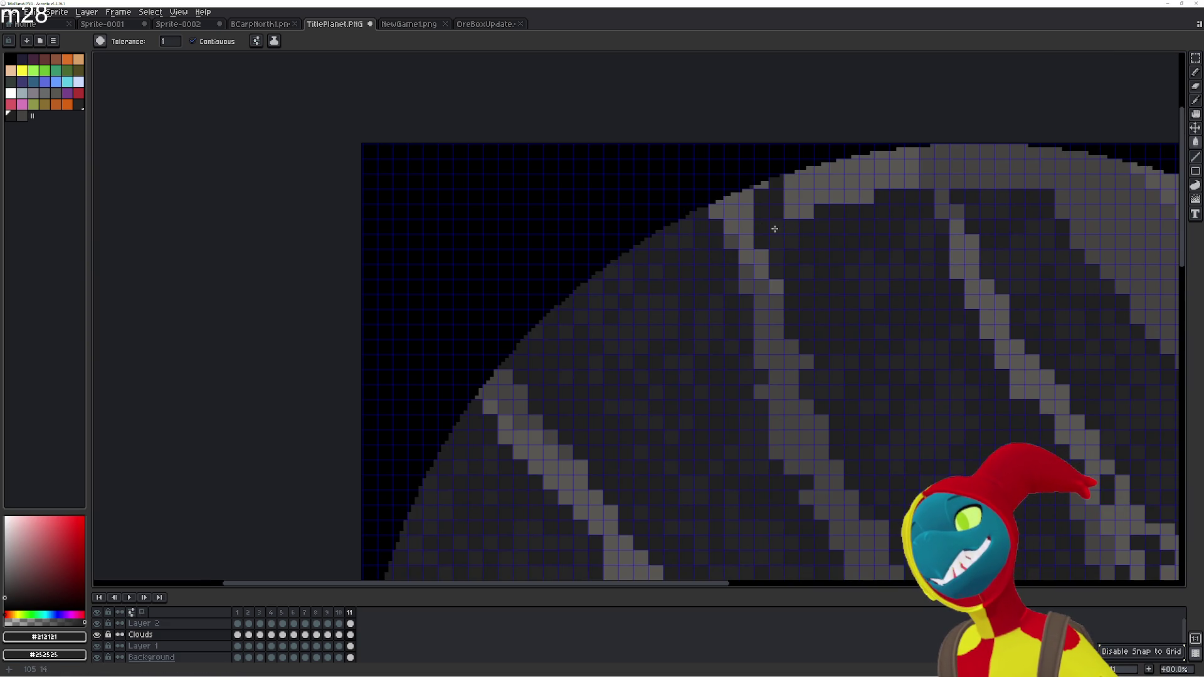
left_click(798, 201)
left_click(799, 200)
key("b")
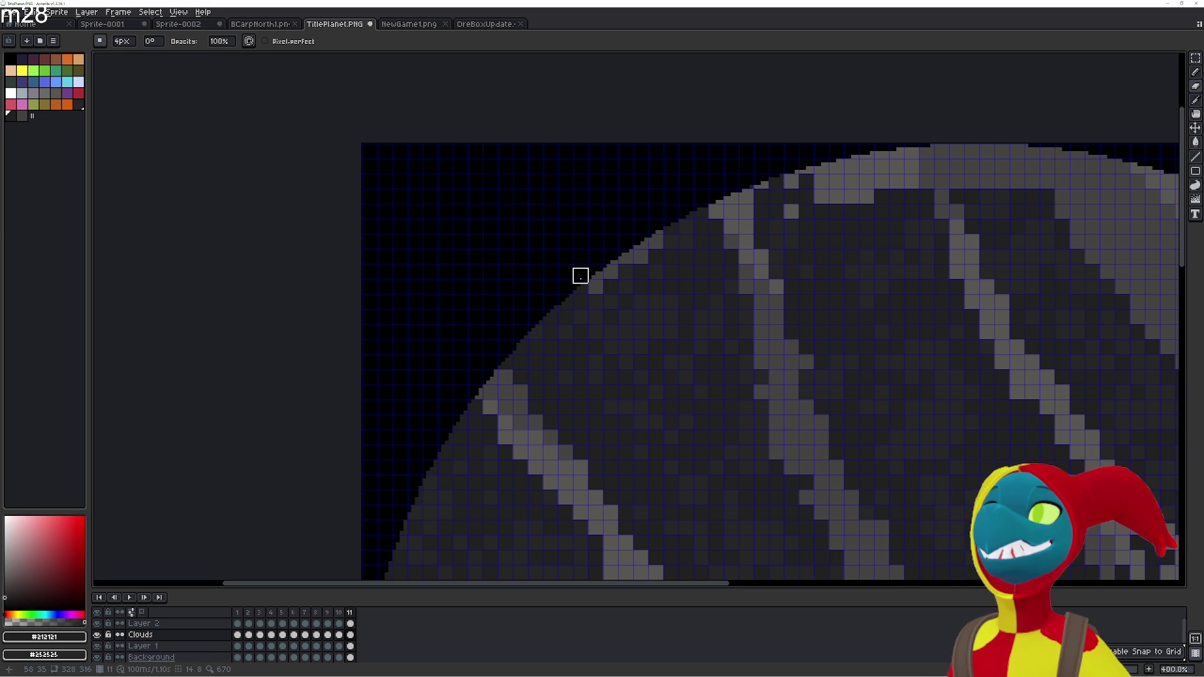
scroll(629, 295, "down", 4)
Zoom in on the planet's top edge with the Paint Bucket selected
scroll(689, 330, "up", 1)
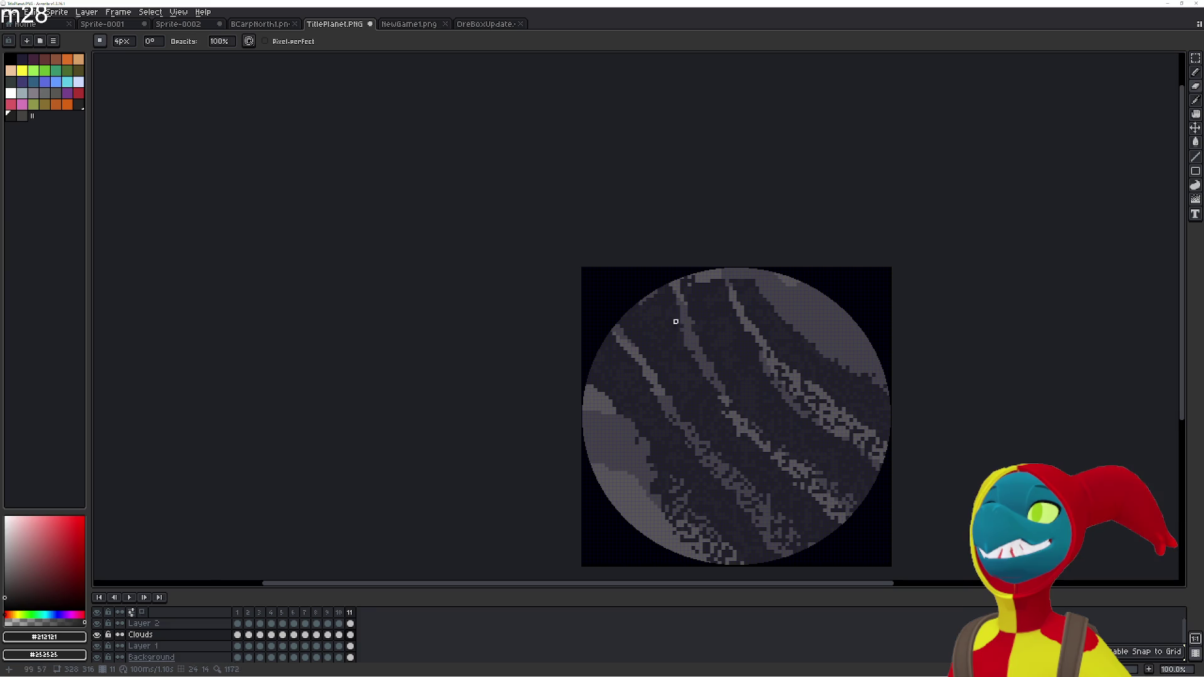
scroll(663, 306, "up", 1)
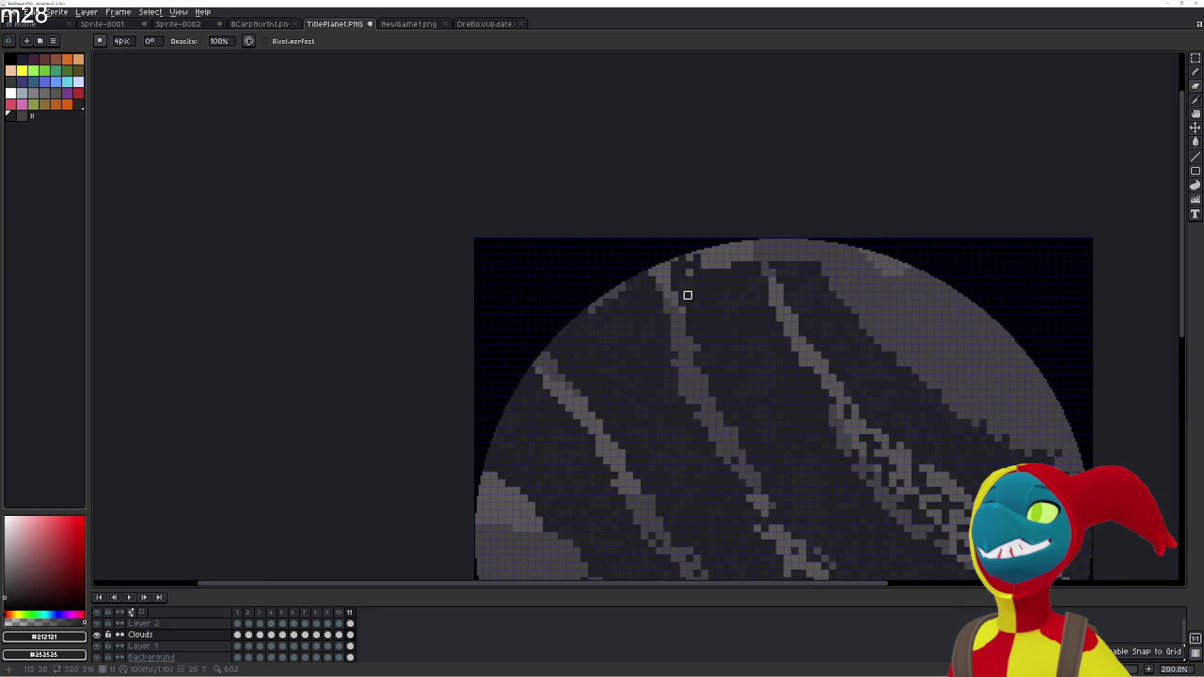
scroll(707, 328, "up", 1)
scroll(711, 334, "up", 1)
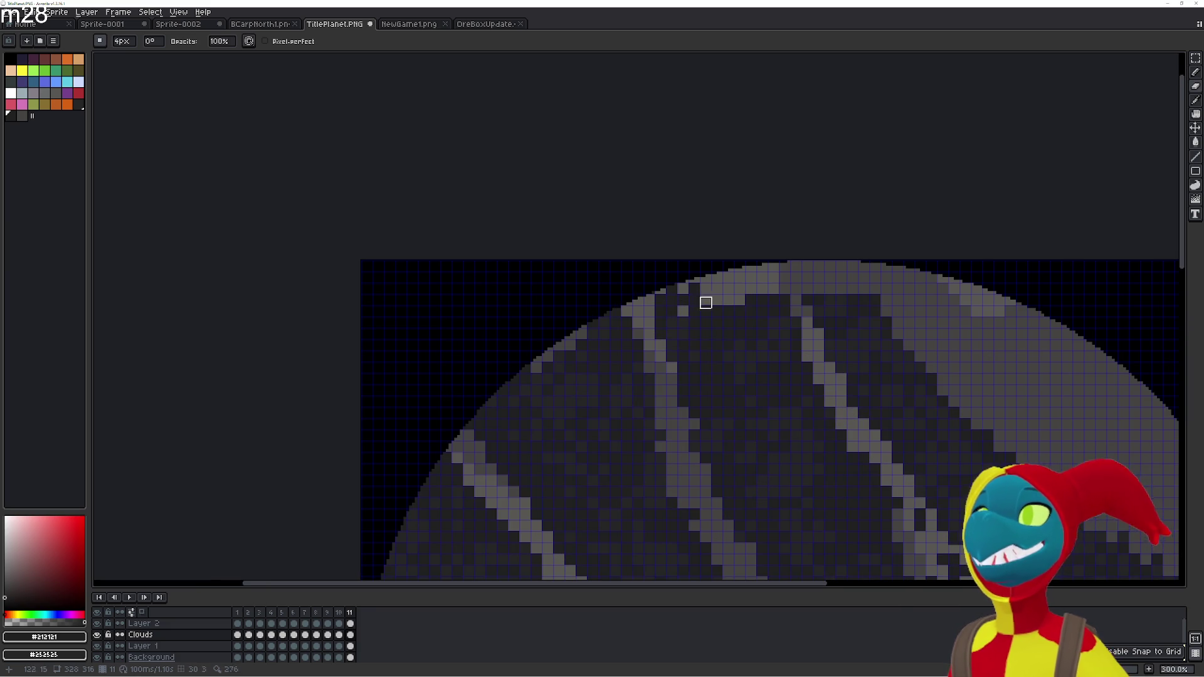
key("b")
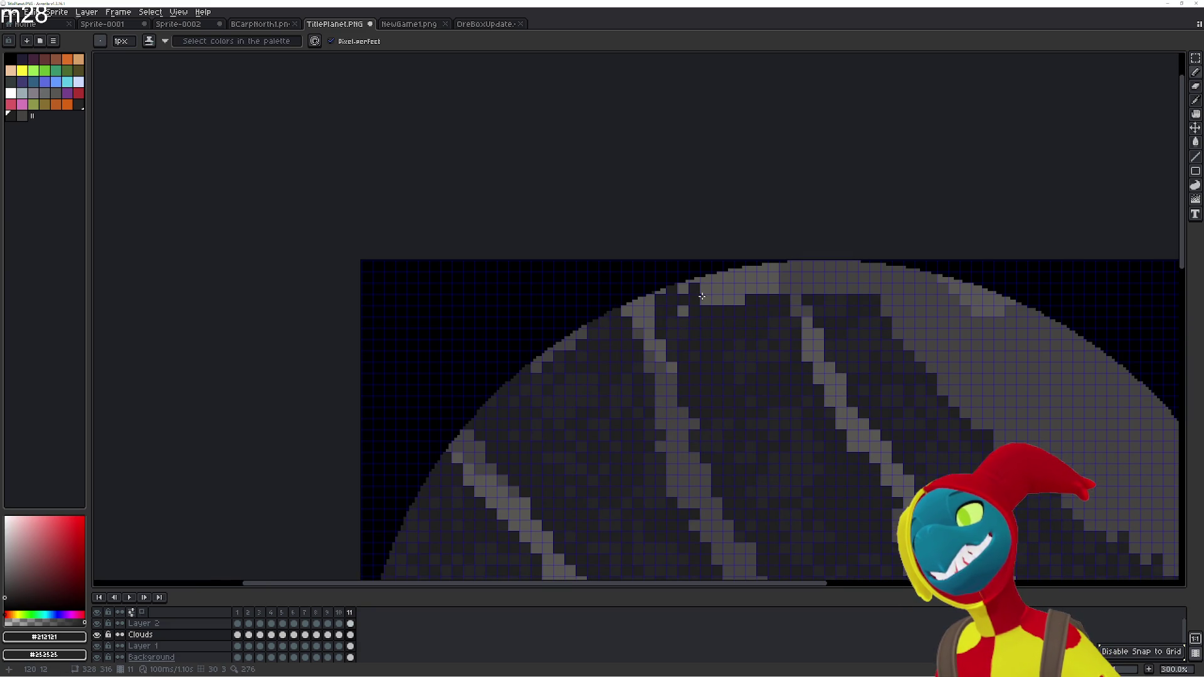
key("e")
key("g")
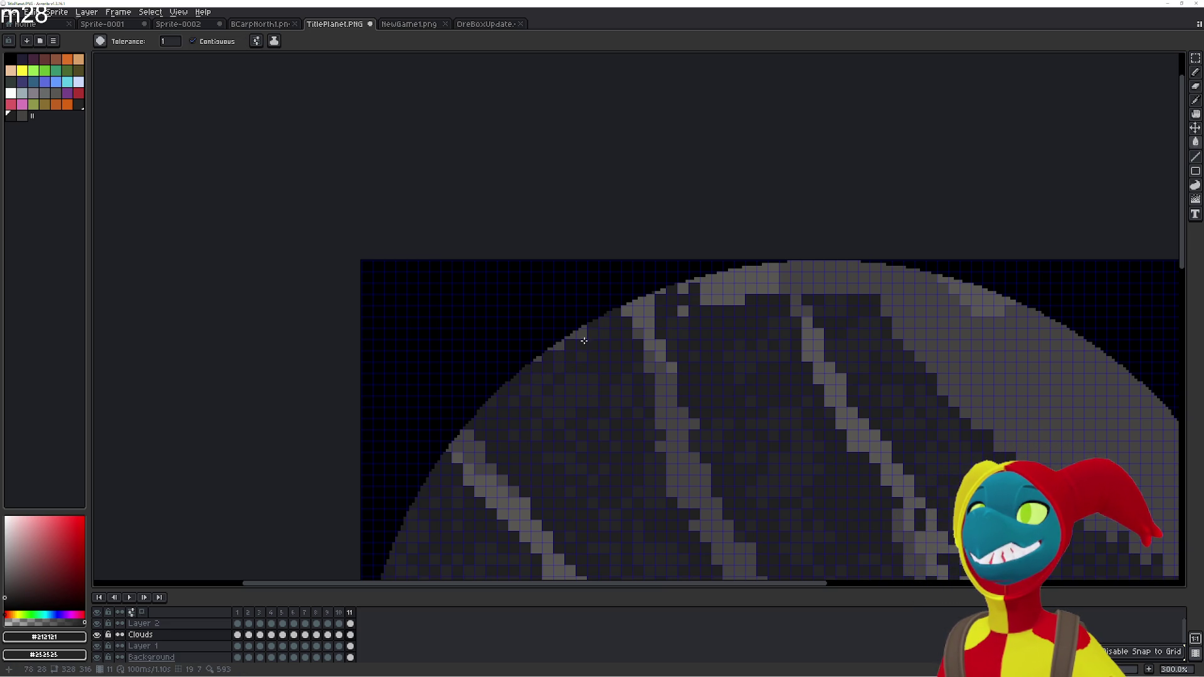
left_click_drag(698, 333, 692, 354)
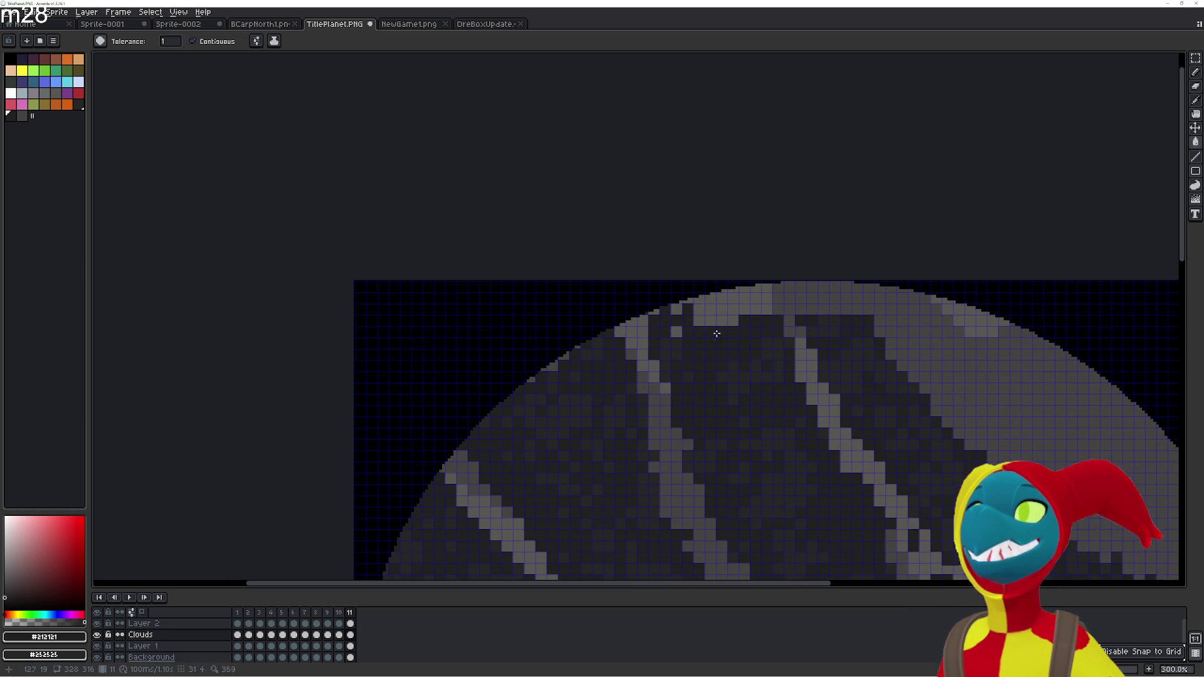
Fill the light pixels on the left part of the top rim dark, undoing one wrong fill
left_click(696, 314)
left_click(715, 301)
left_click(721, 320)
left_click(676, 331)
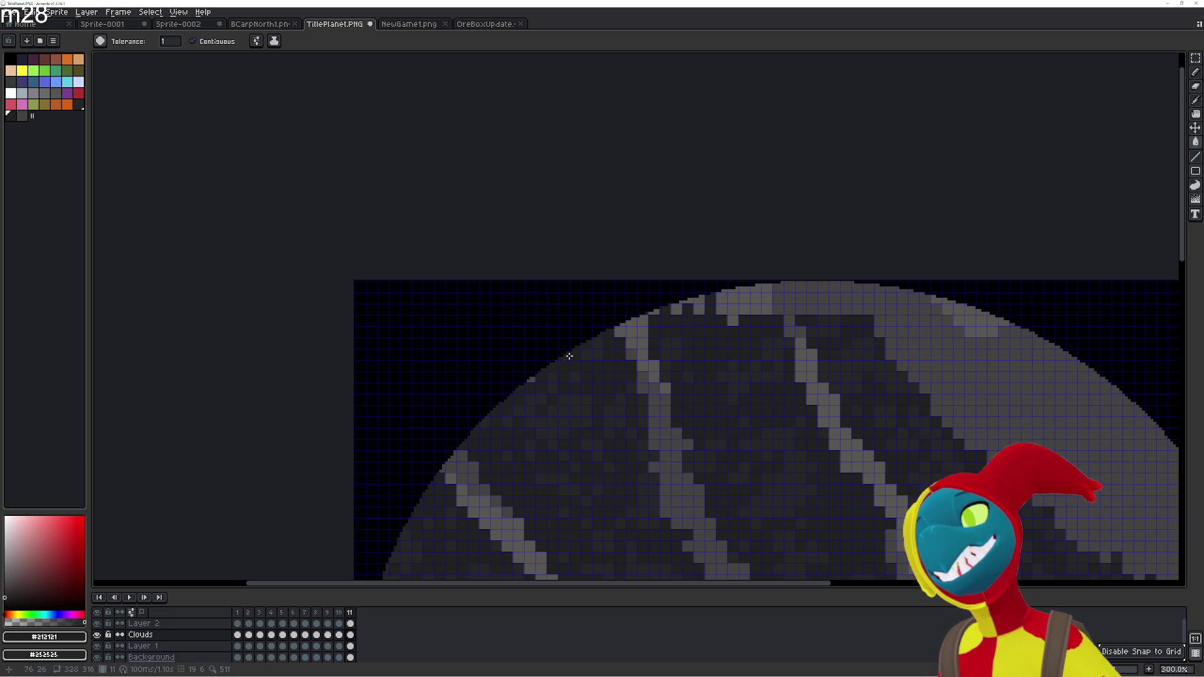
key("ctrl+z")
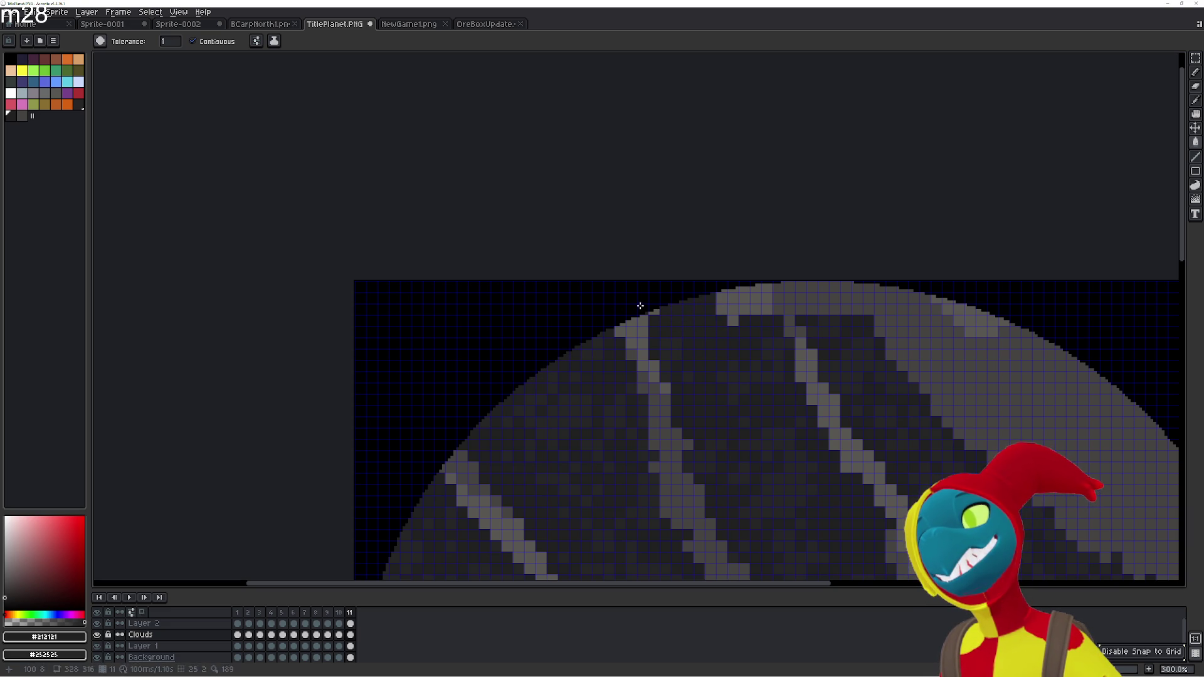
left_click(733, 320)
left_click(731, 301)
left_click(721, 299)
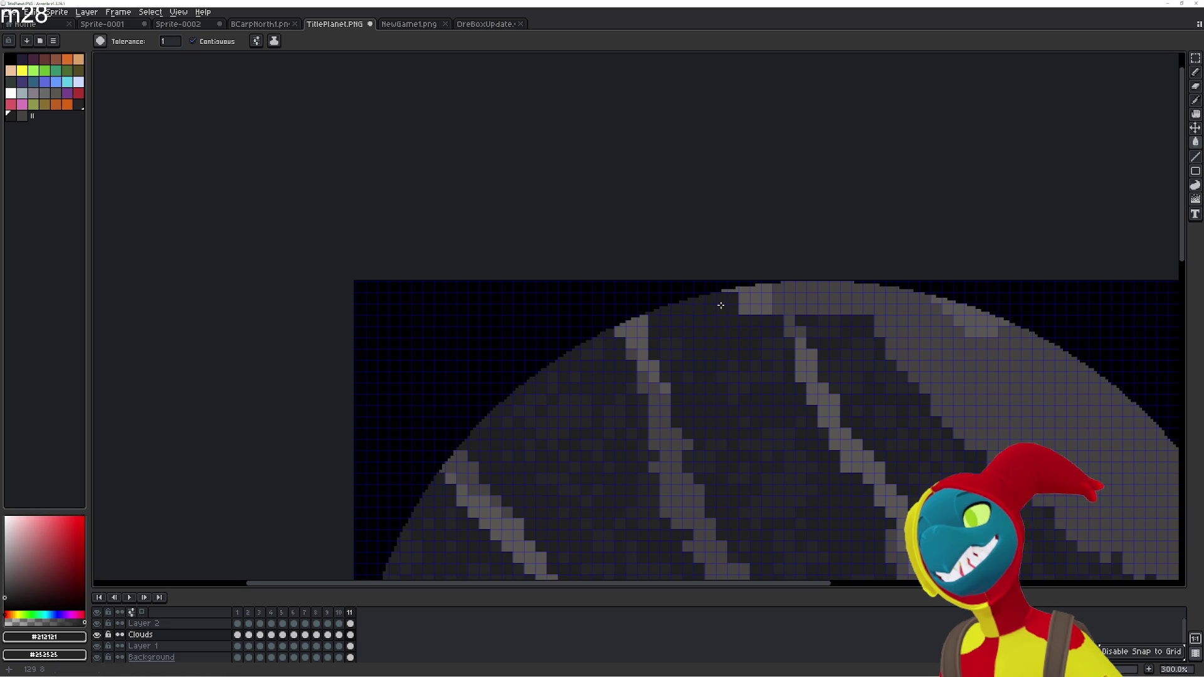
left_click(744, 299)
left_click(743, 310)
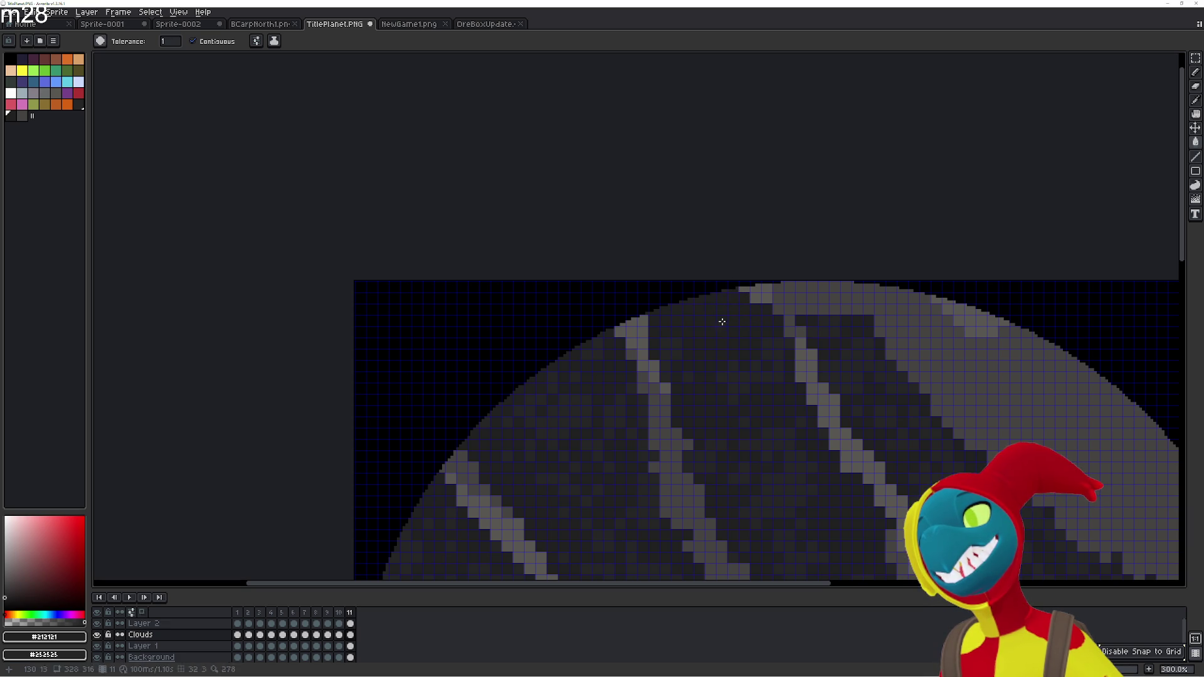
left_click(743, 289)
Darken the remaining light pixels further right along the top rim
left_click(796, 299)
left_click(793, 290)
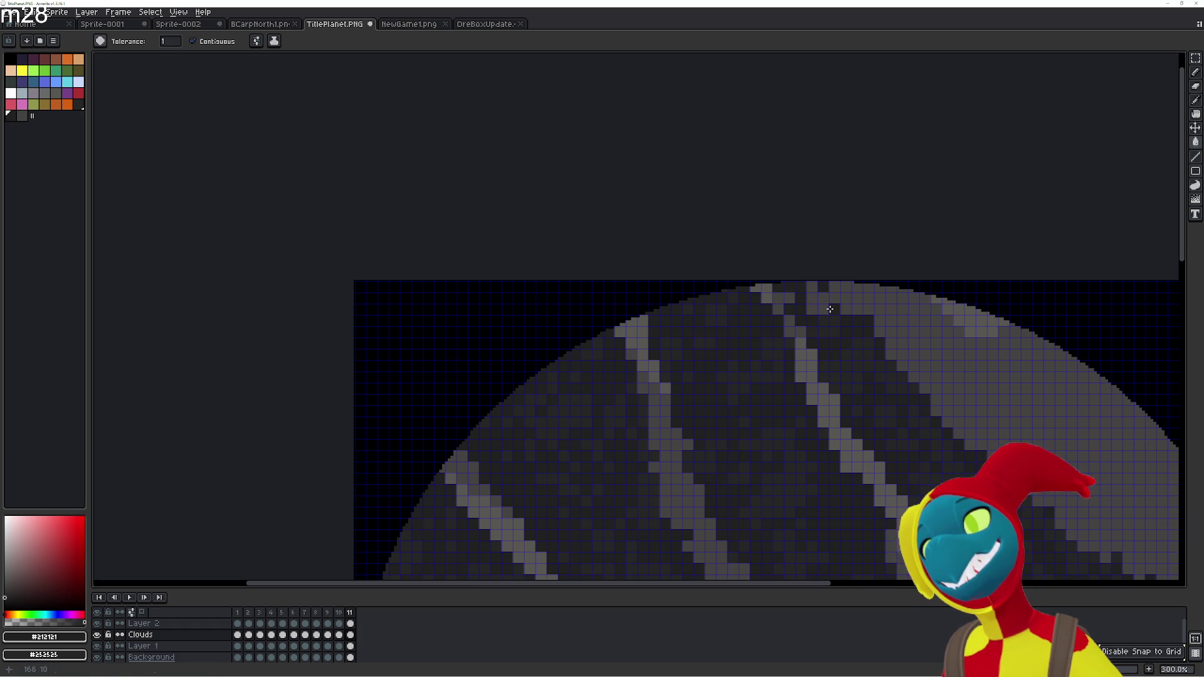
left_click(812, 286)
left_click(834, 287)
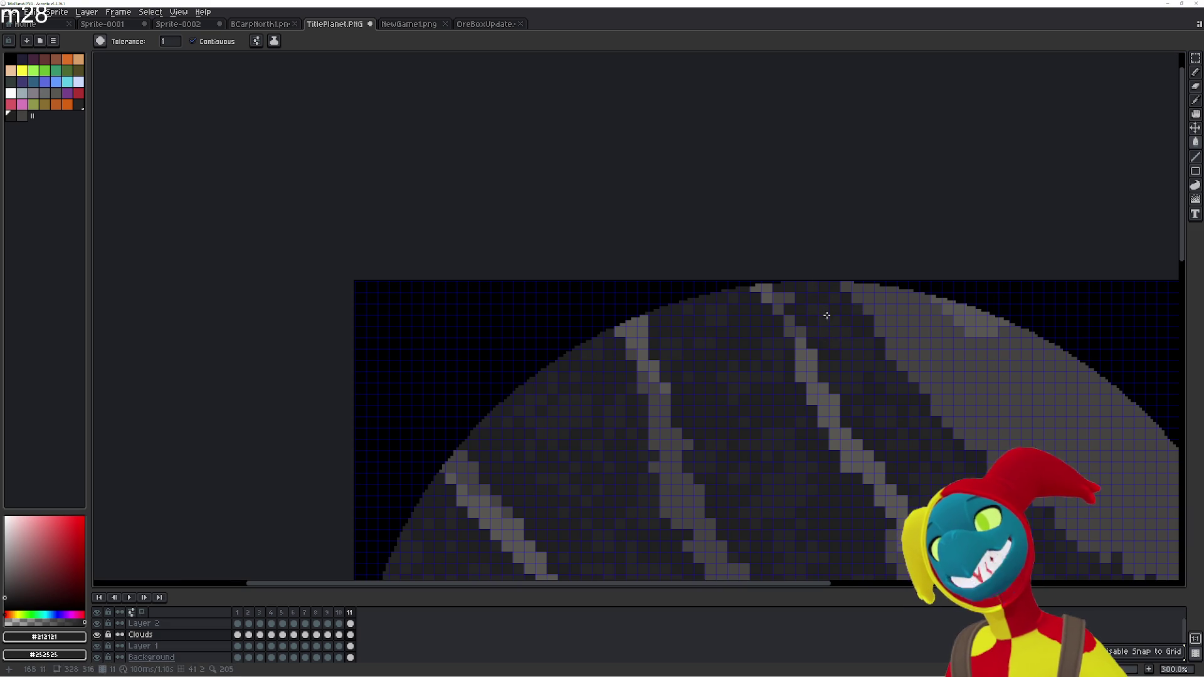
left_click(846, 287)
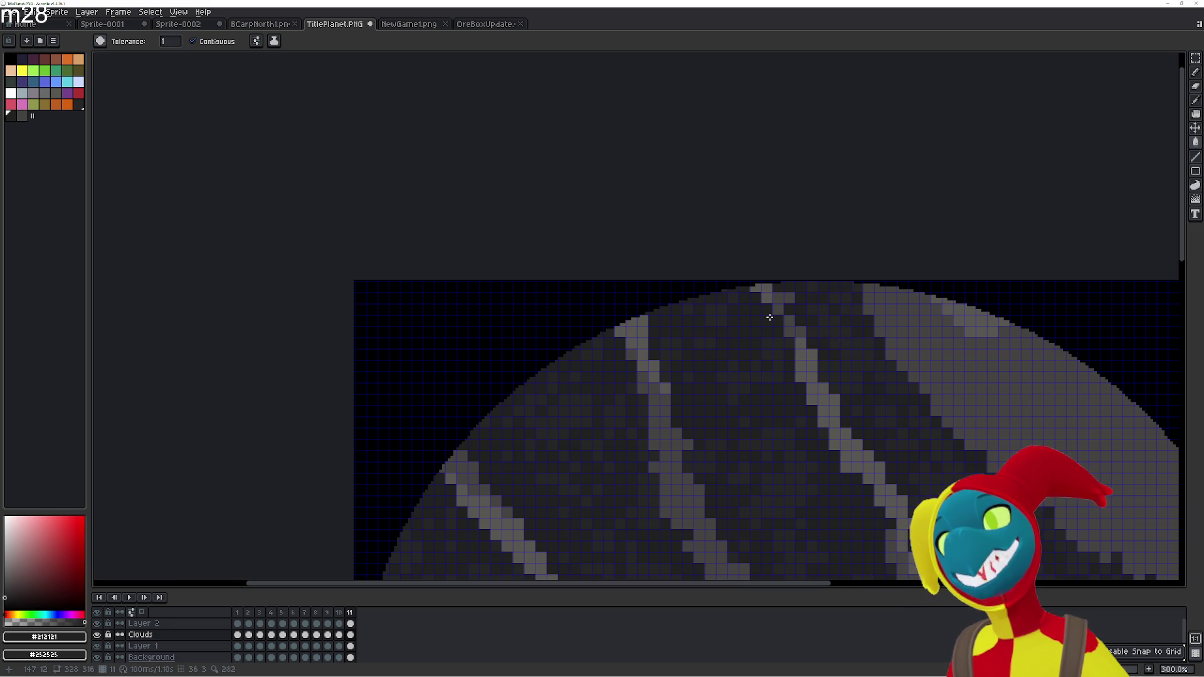
key("b")
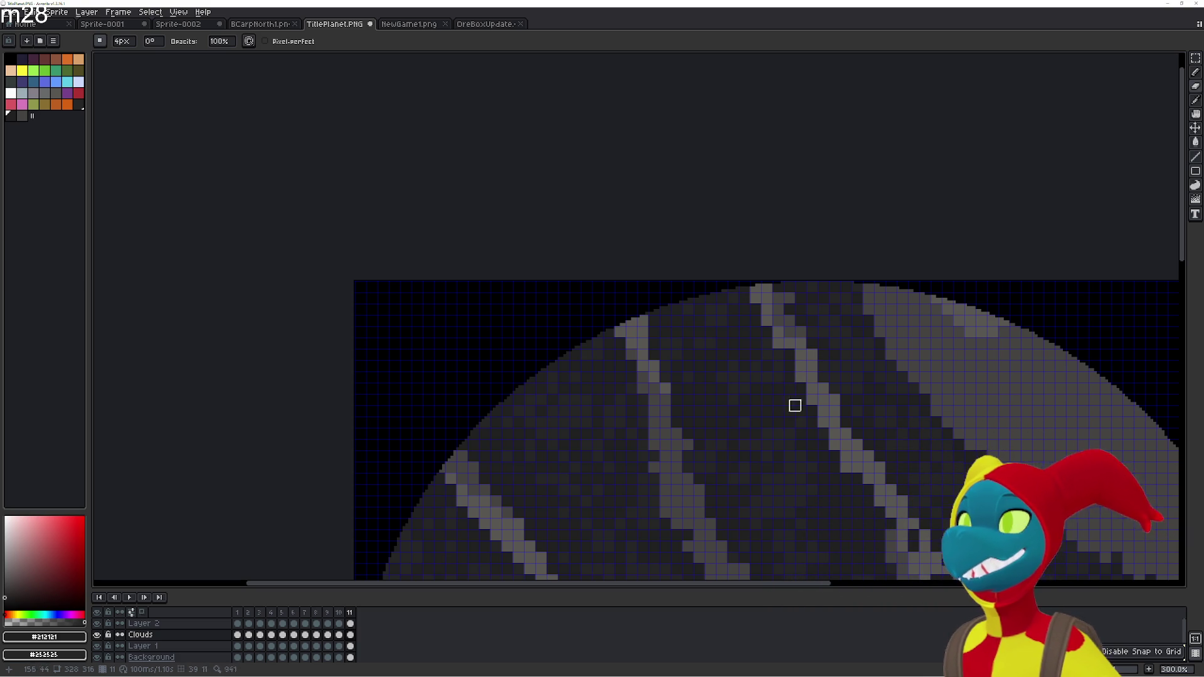
Zoom out and pan to view the whole planet
scroll(688, 384, "down", 3)
scroll(605, 320, "right", 2)
scroll(708, 393, "down", 3)
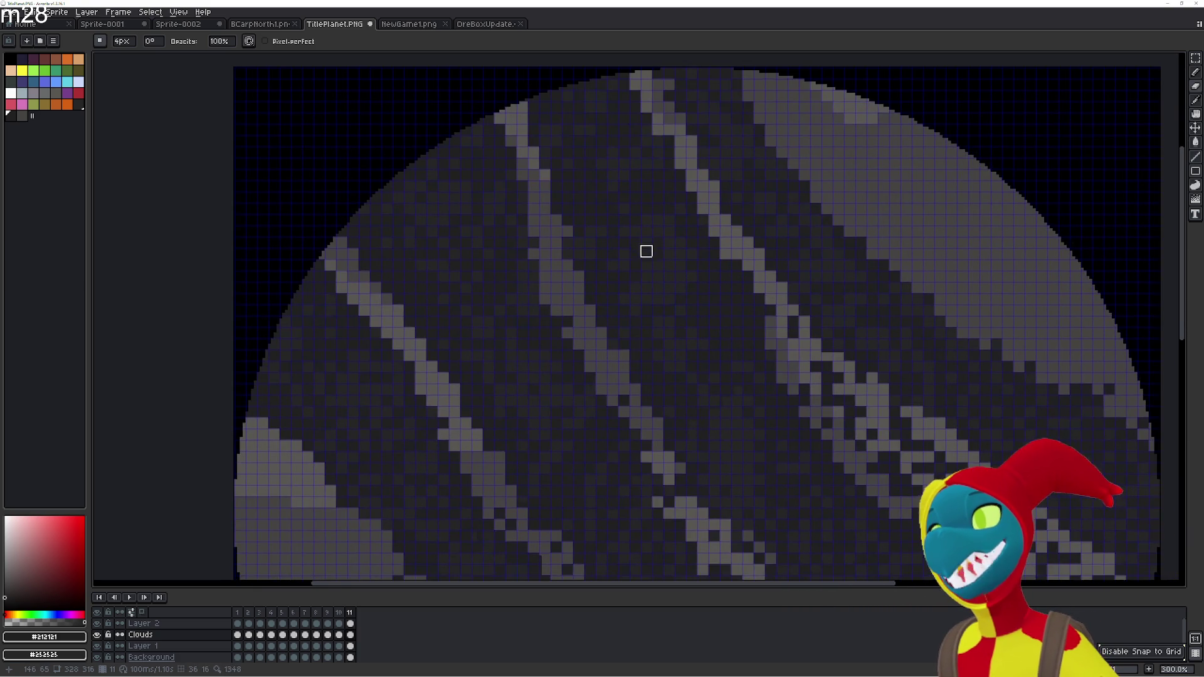
scroll(683, 240, "left", 2)
scroll(721, 301, "left", 3)
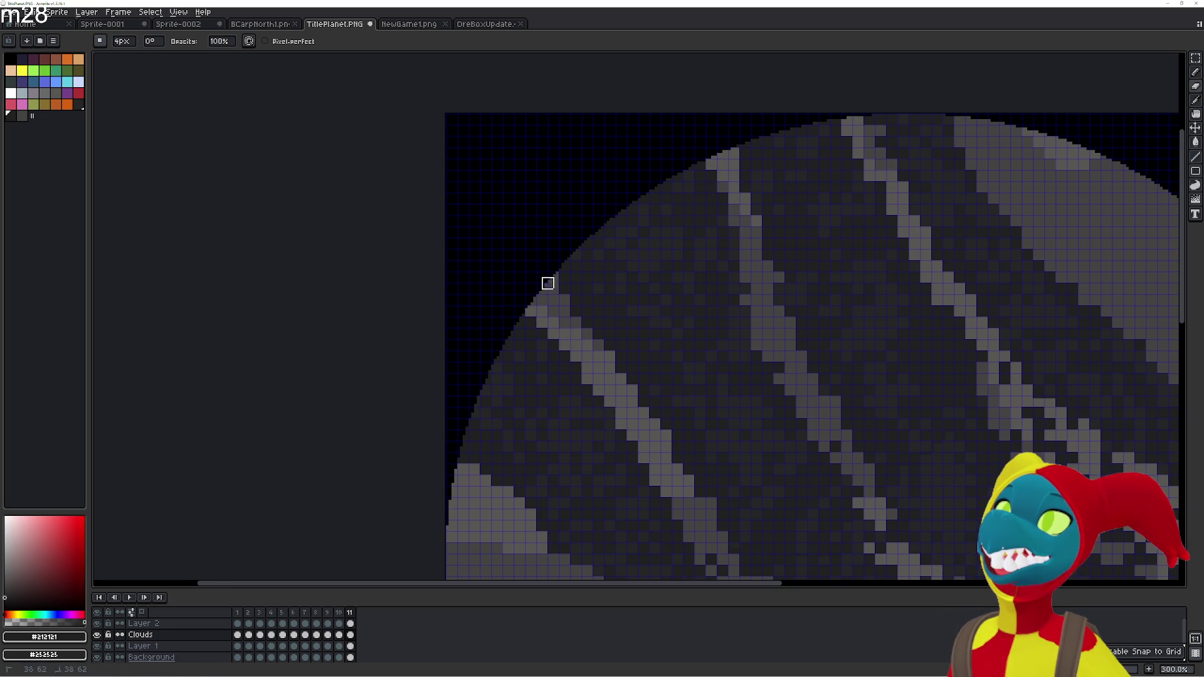
scroll(592, 396, "down", 1)
left_click_drag(618, 439, 575, 328)
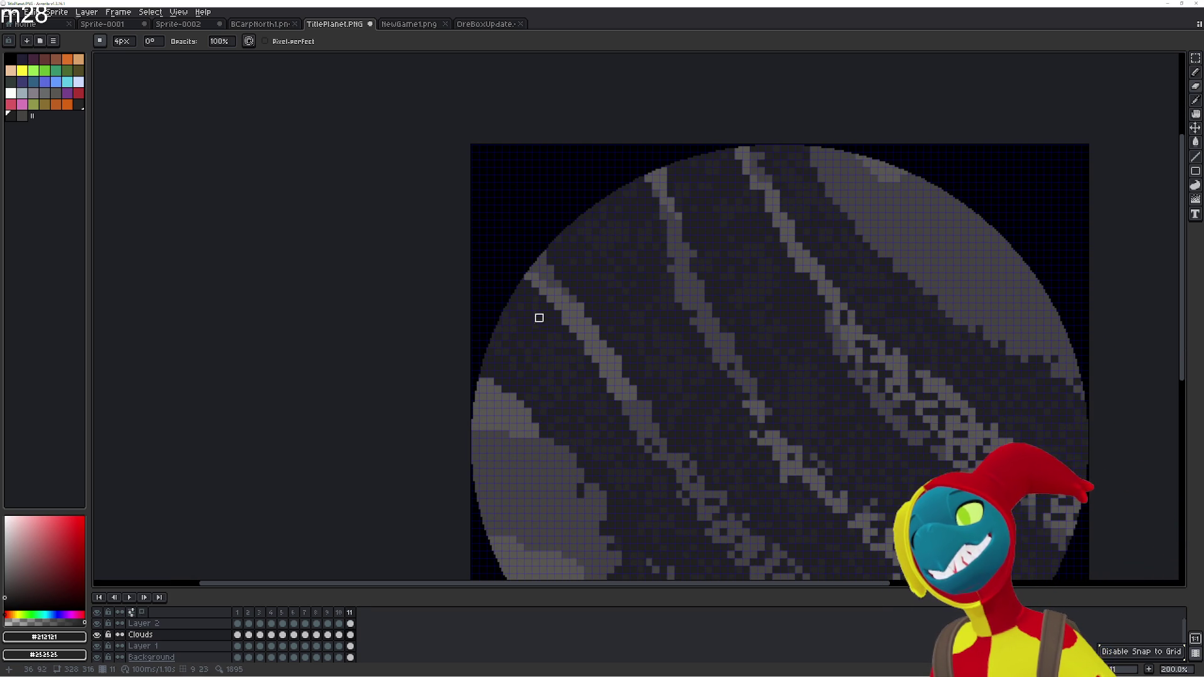
key("Return")
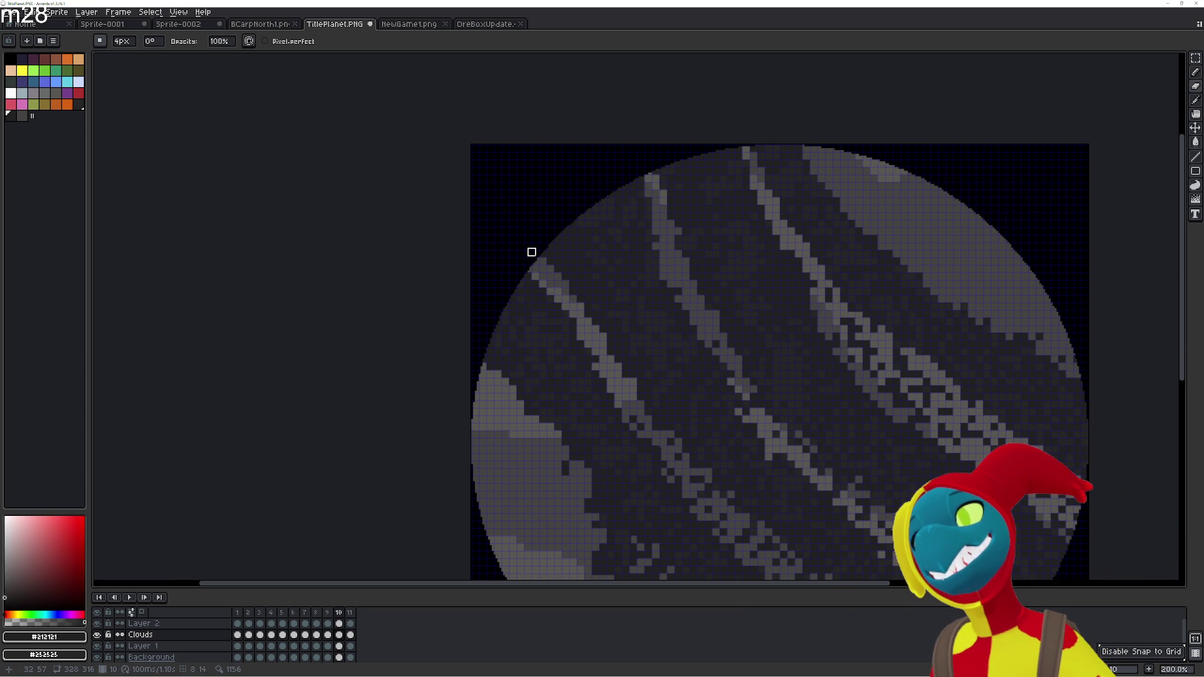
key("Left")
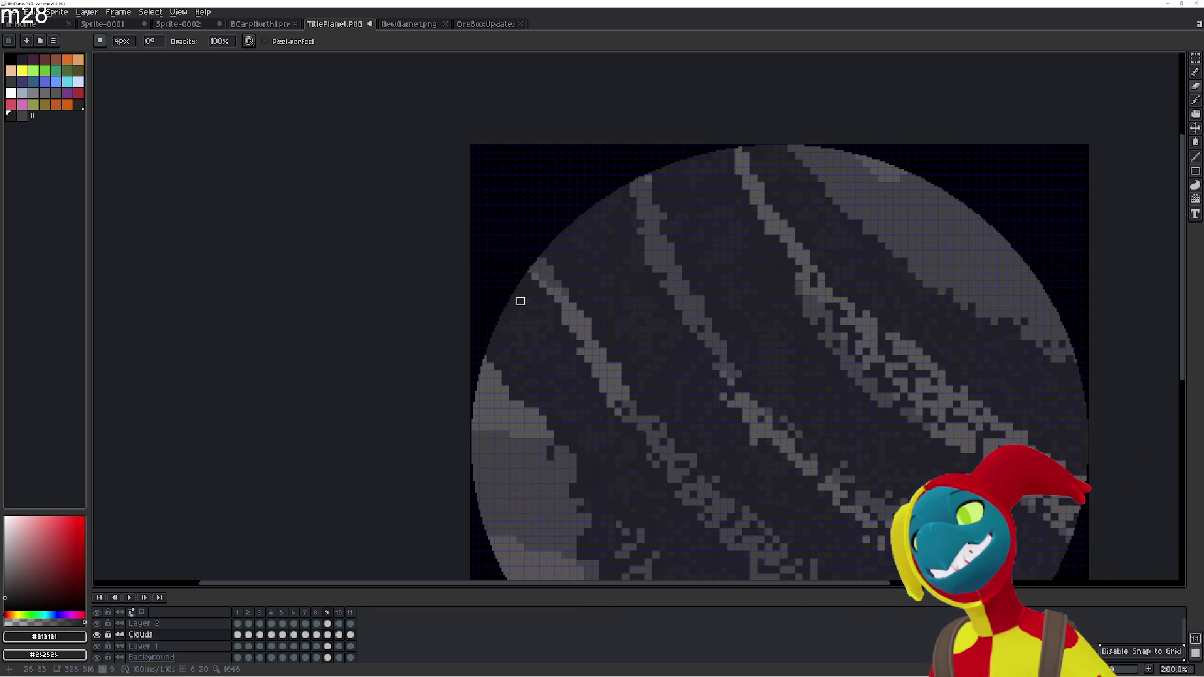
key("Right")
key("Right")
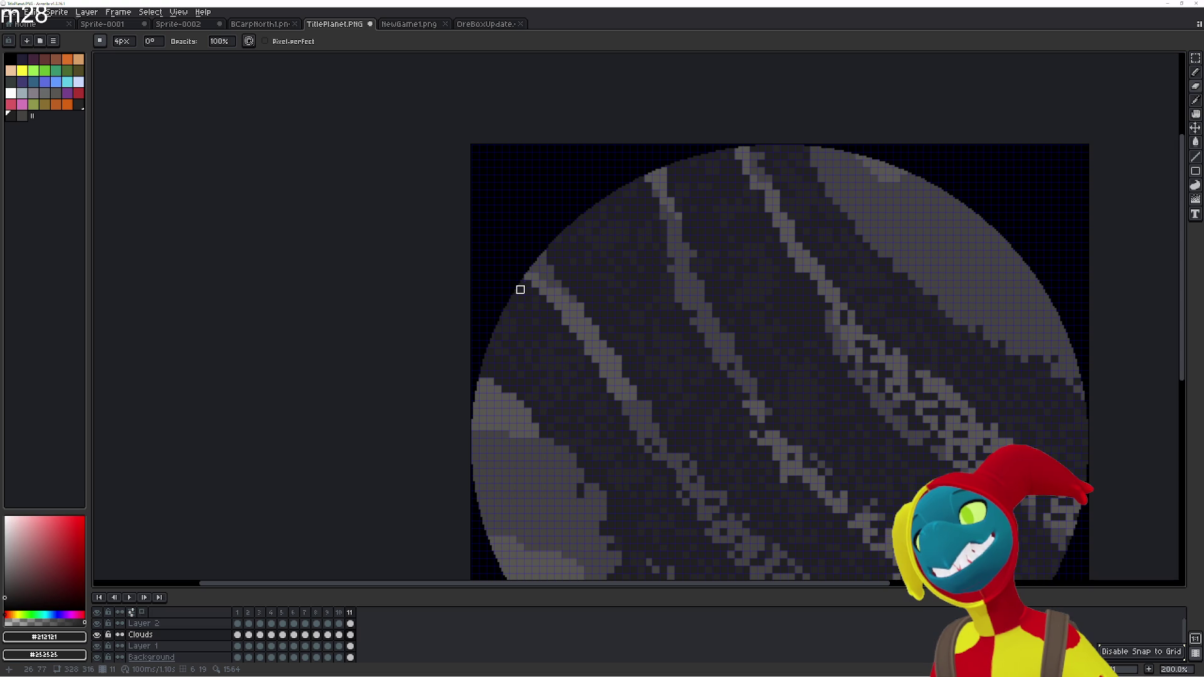
key("Right")
key("Left")
key("Left")
key("Left")
key("Left")
key("Home")
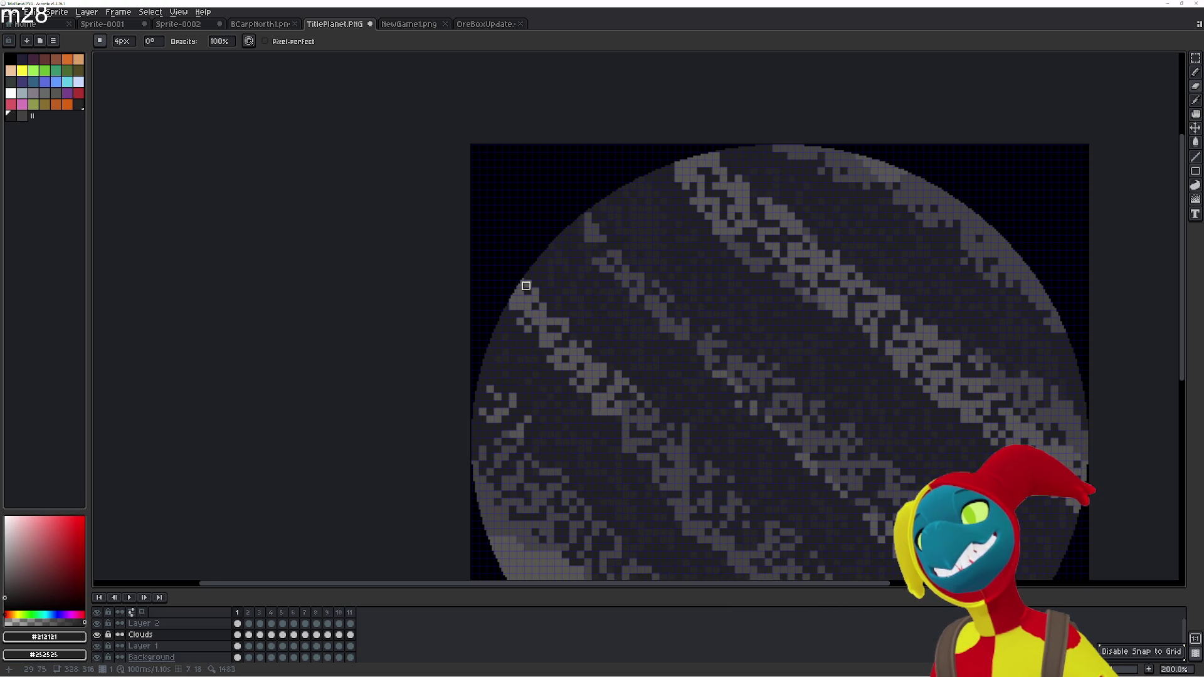
key("Left")
key("Left")
key("Left")
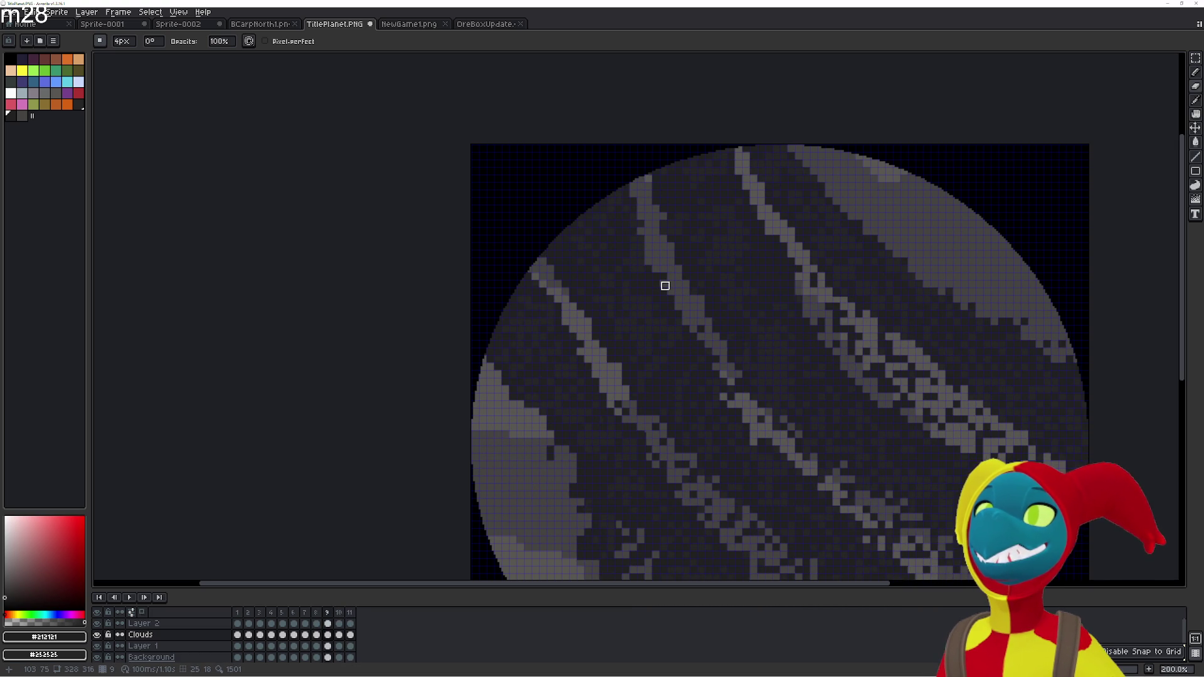
key("Left")
key("Right")
key("Right")
key("Right")
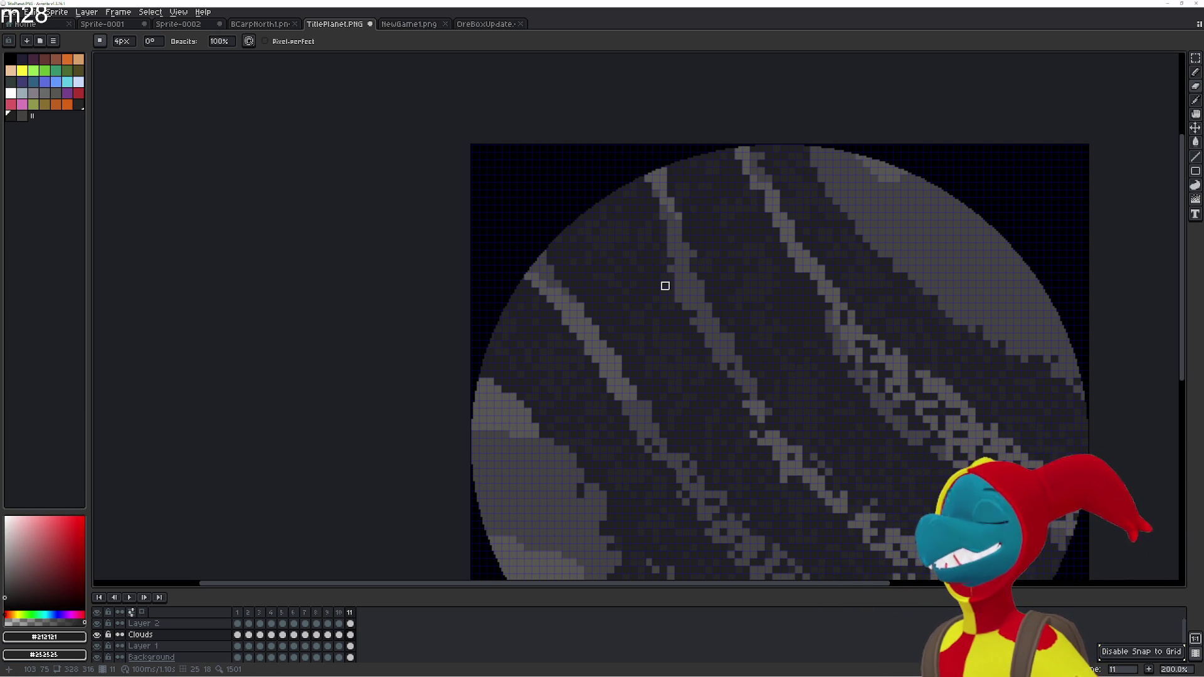
key("Left")
left_click_drag(825, 336, 858, 257)
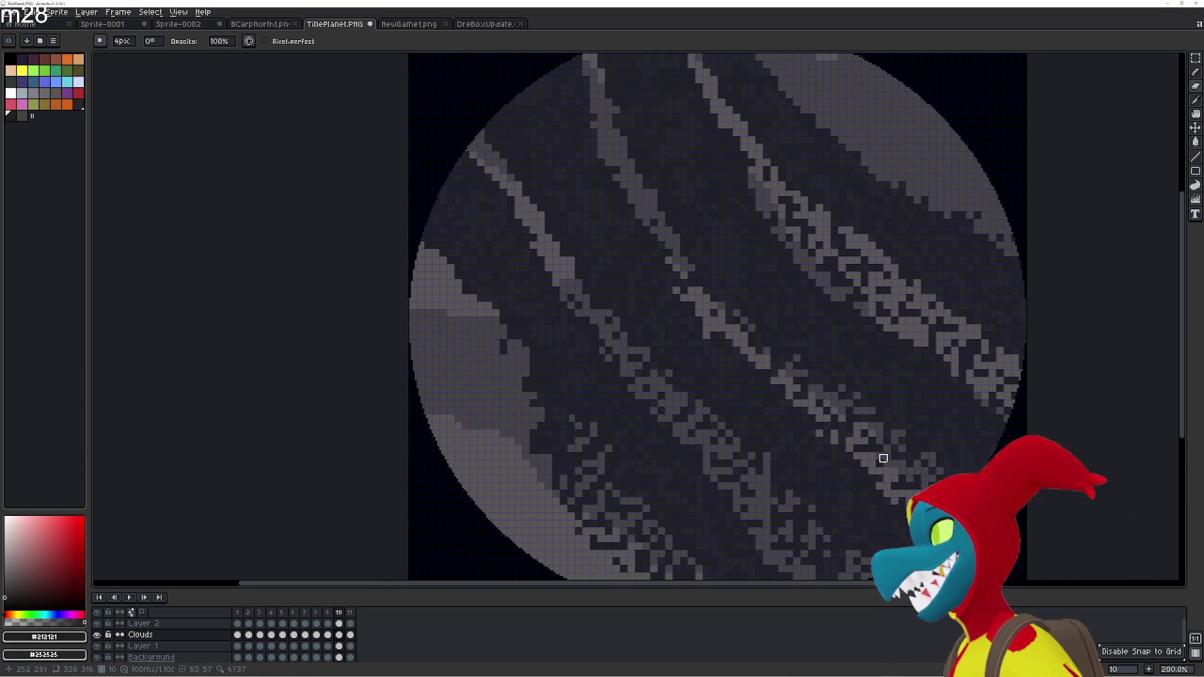
key("Left")
left_click_drag(669, 277, 707, 385)
key("Left")
key("Left")
key("Left")
key("Left")
key("Left")
key("Left")
key("Left")
key("Left")
key("Right")
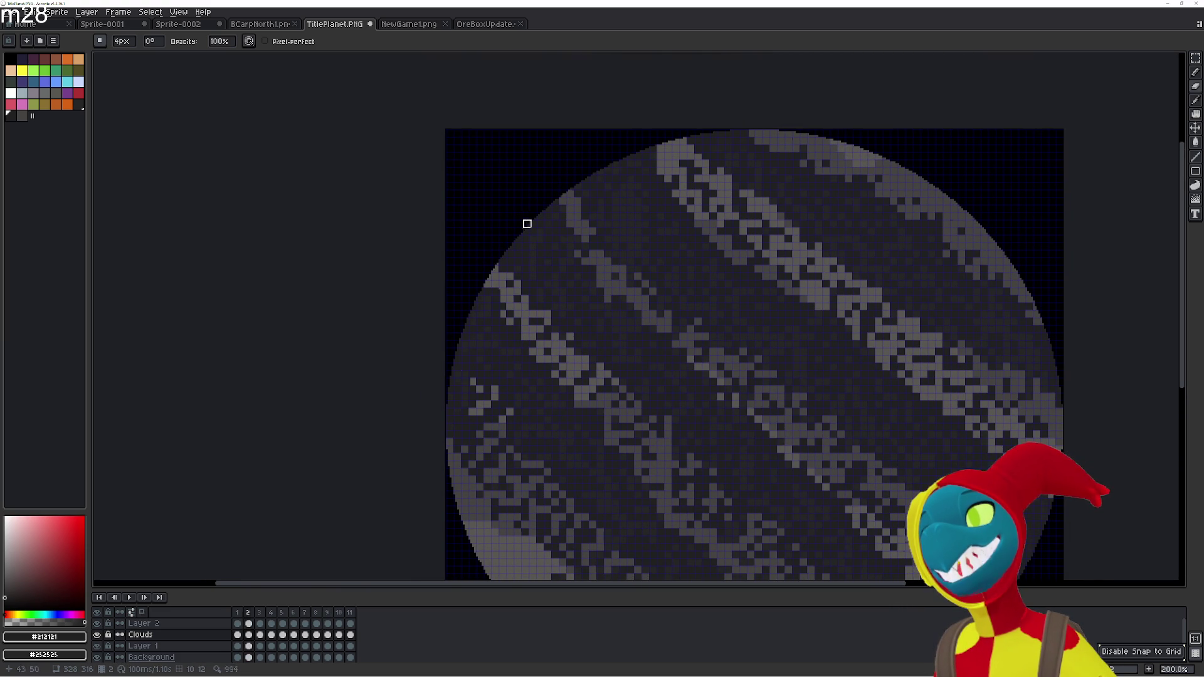
key("Right")
key("Right")
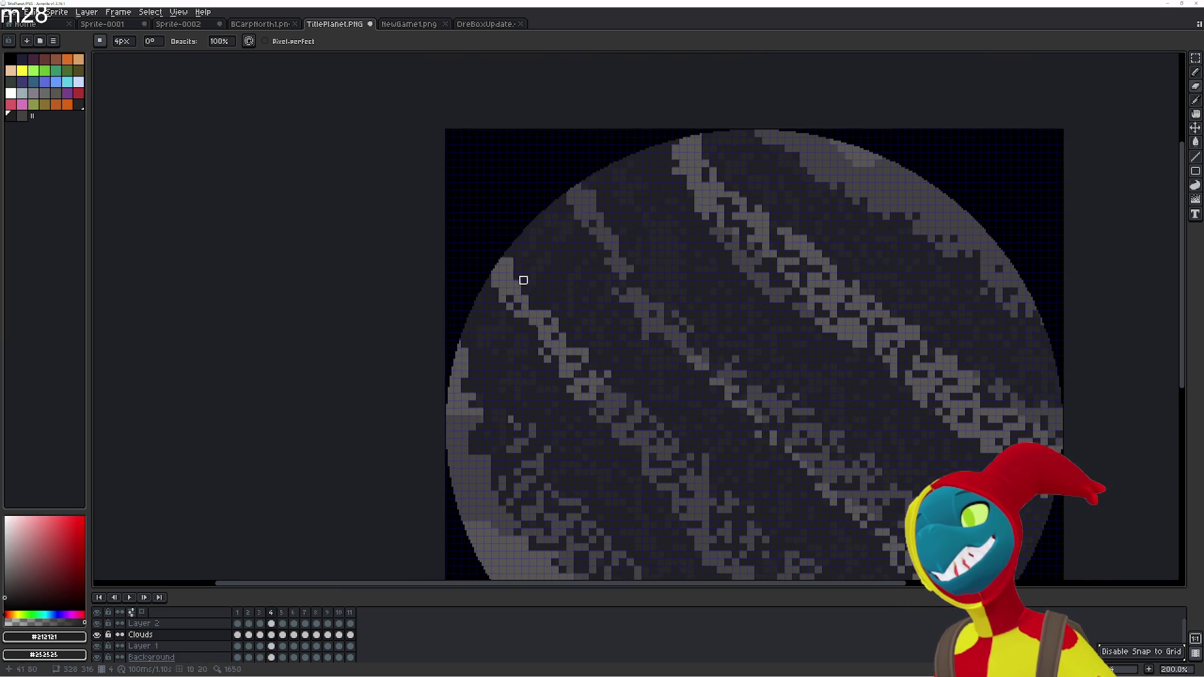
key("Right")
key("Right")
key("Right")
key("Right")
key("Right")
key("Right")
key("Right")
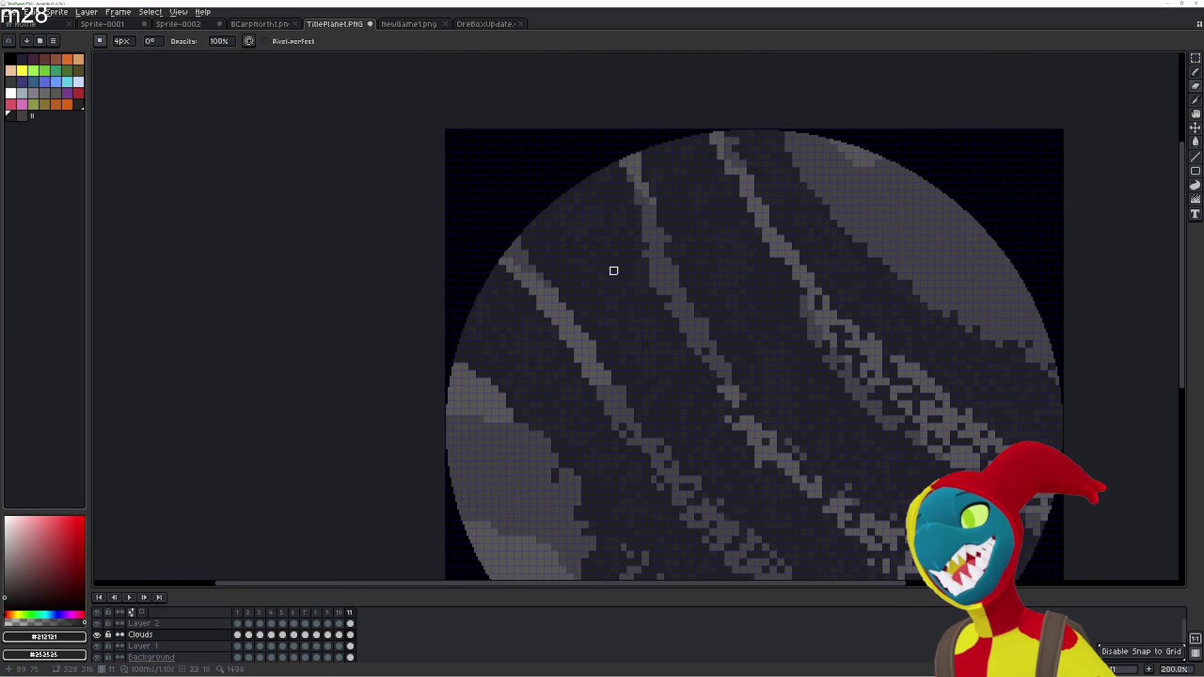
key("Right")
key("Right")
key("Right")
key("Right")
key("Right")
key("Right")
key("Right")
key("Right")
key("Right")
key("Right")
key("Right")
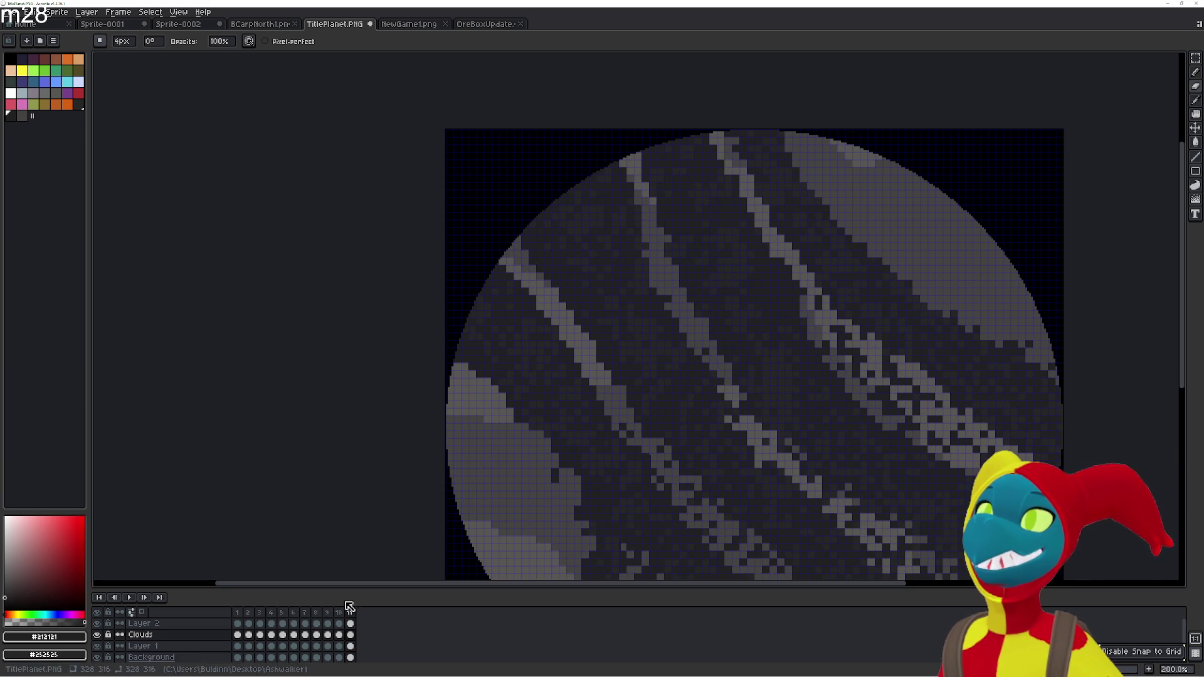
Duplicate frame 11 as frame 12 and shift its clouds about 37 px right and down
left_click(339, 635)
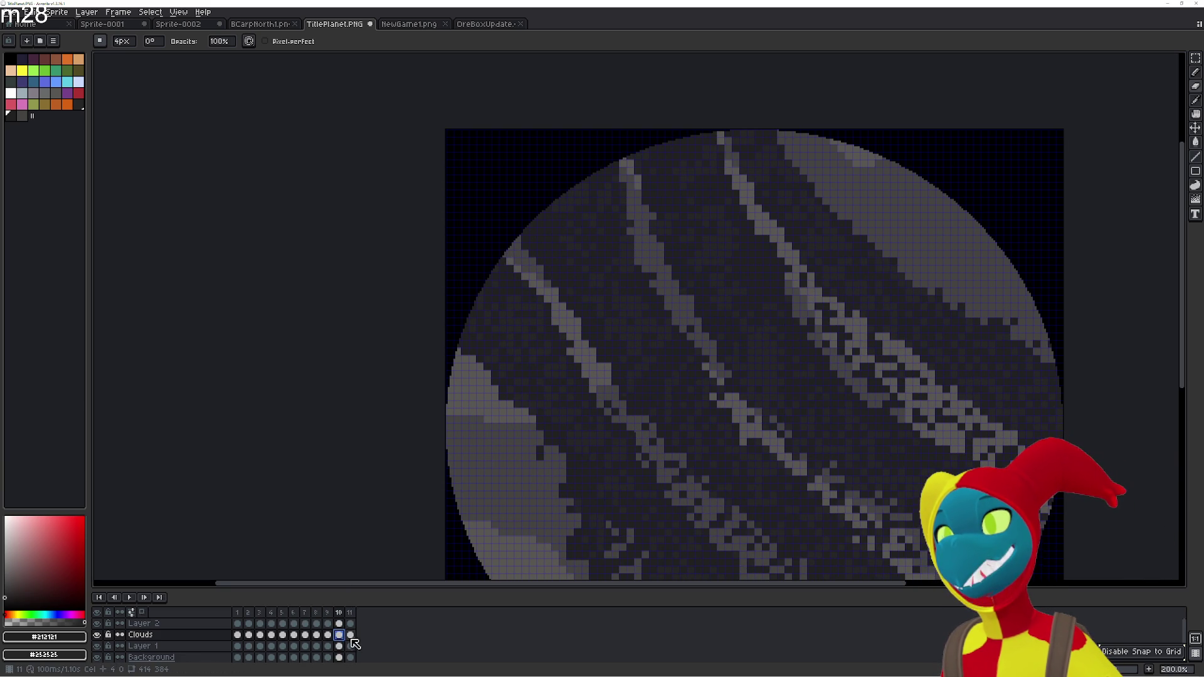
left_click(350, 635)
key("alt+n")
key("v")
left_click_drag(649, 318, 672, 341)
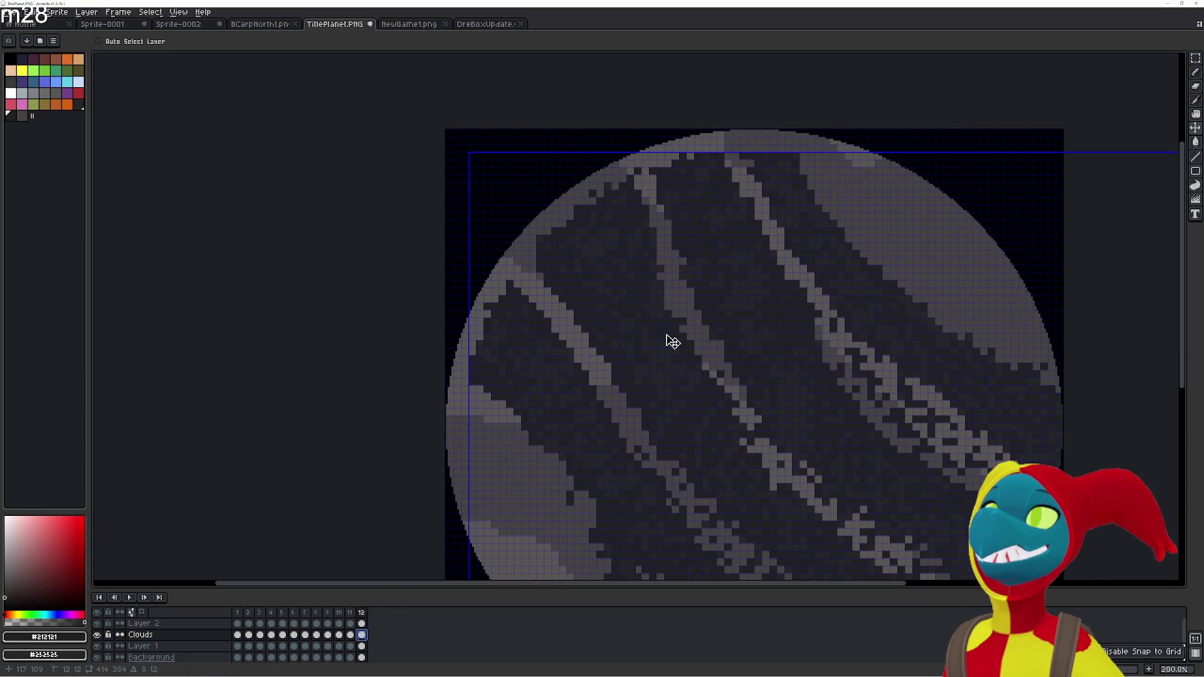
key("b")
mouse_move(523, 307)
left_mouse_down()
mouse_move(559, 343)
mouse_move(562, 328)
left_mouse_up()
key("g")
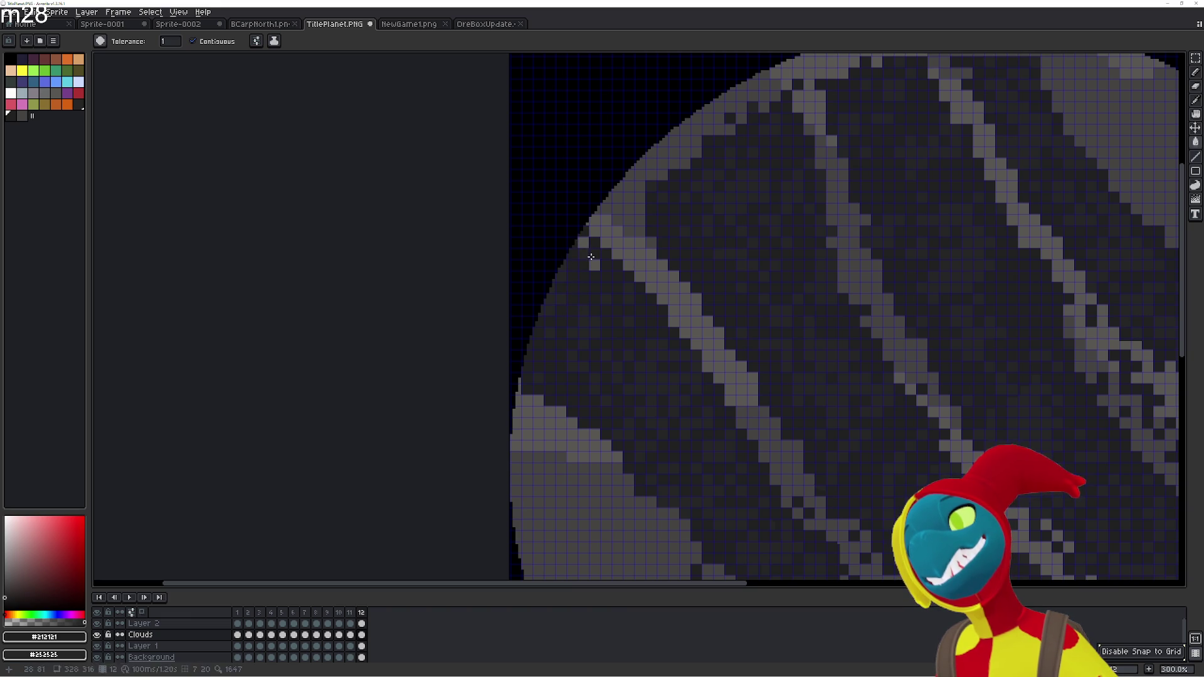
Fill the stray light cloud patches near the planet's top rim dark
scroll(608, 233, "up", 2)
scroll(608, 233, "right", 1)
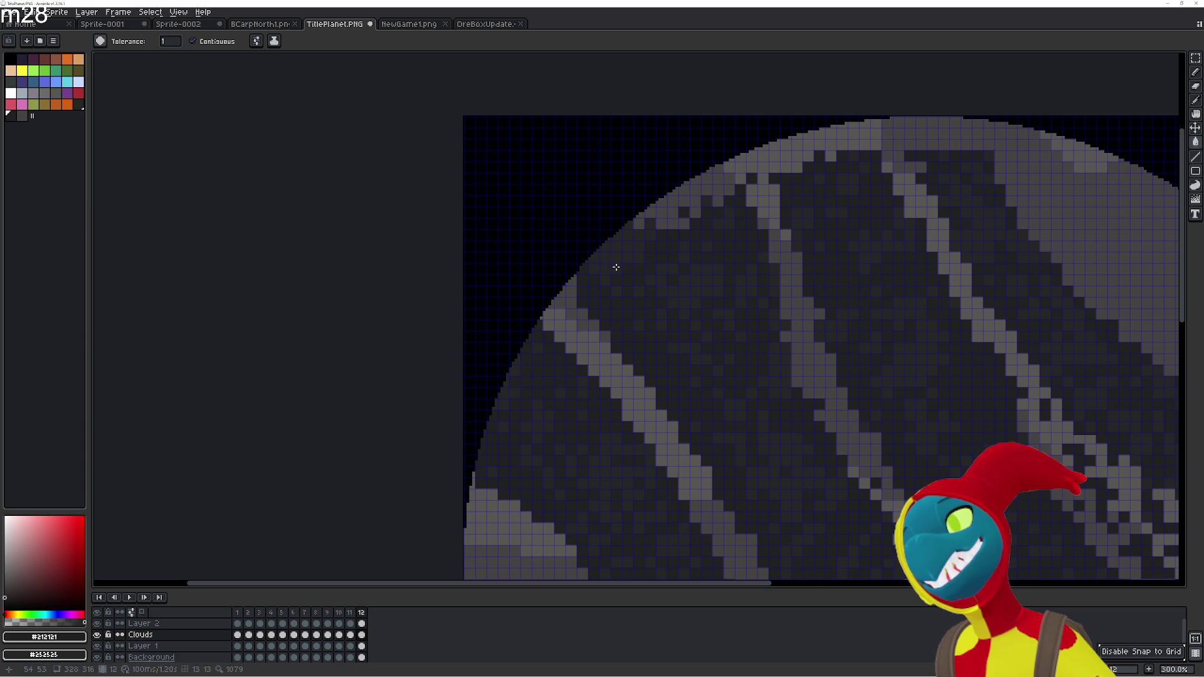
left_click(655, 211)
left_click(672, 201)
left_click(671, 212)
left_click(695, 190)
left_click(672, 224)
left_click(696, 202)
left_click(683, 224)
left_click(694, 213)
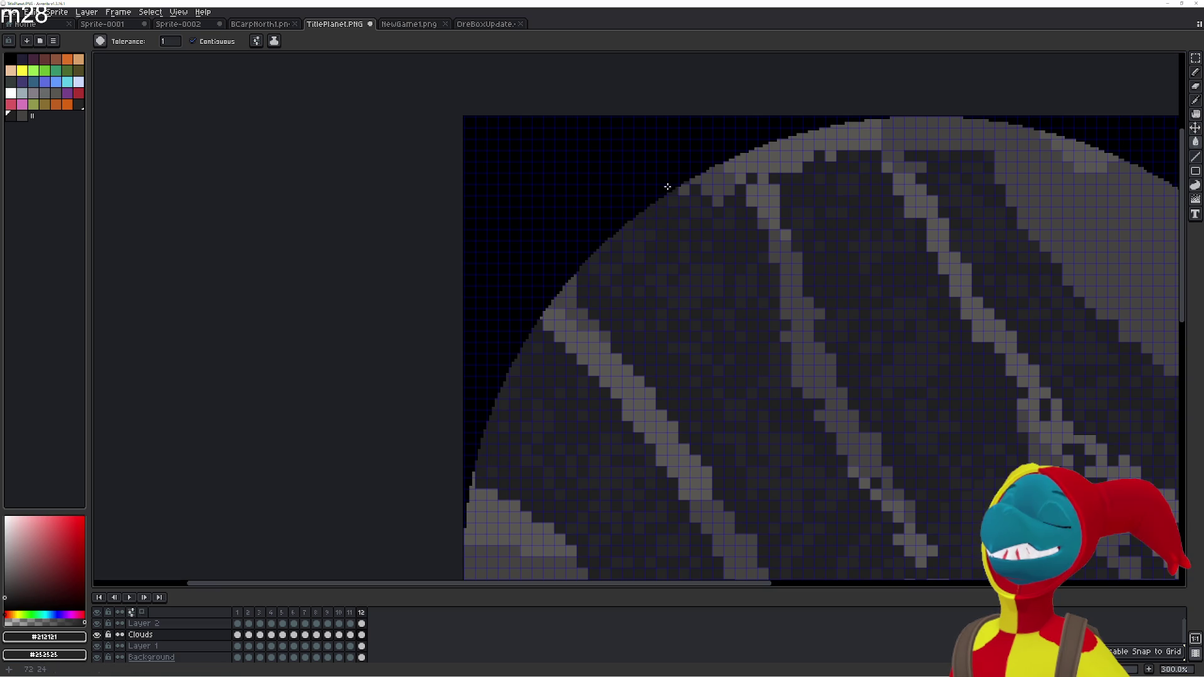
Darken the light pixels higher along the planet's rim
left_click(686, 188)
left_click(706, 190)
left_click(718, 188)
left_click(707, 181)
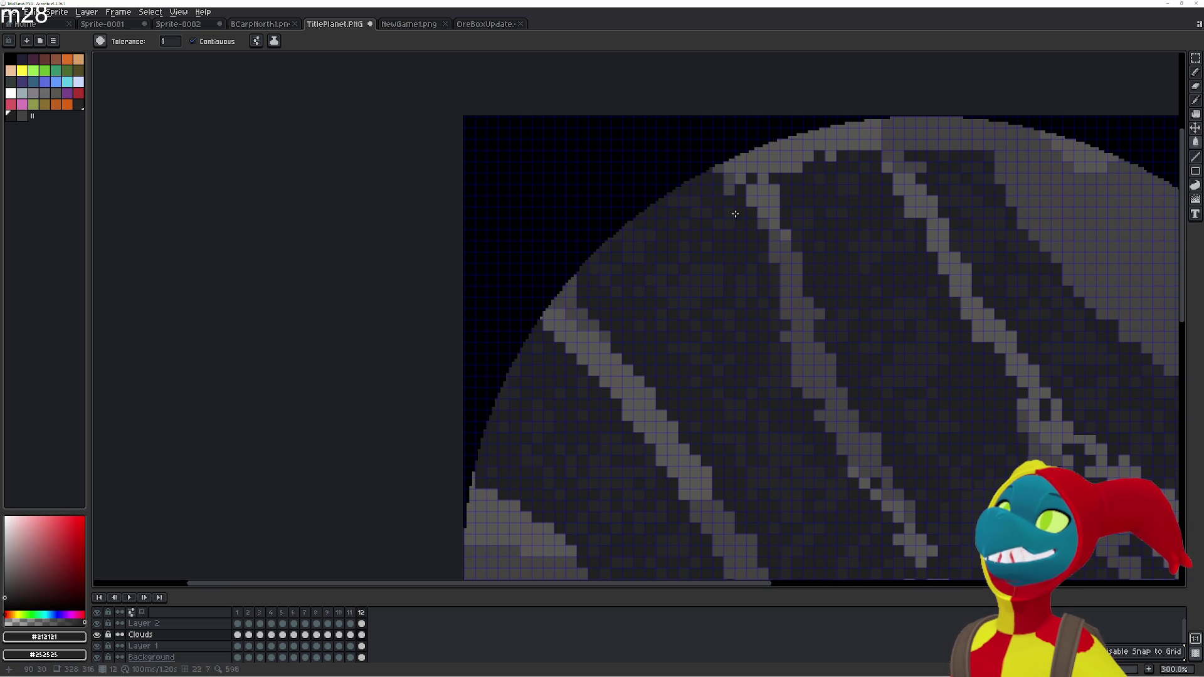
left_click(723, 175)
left_click(719, 168)
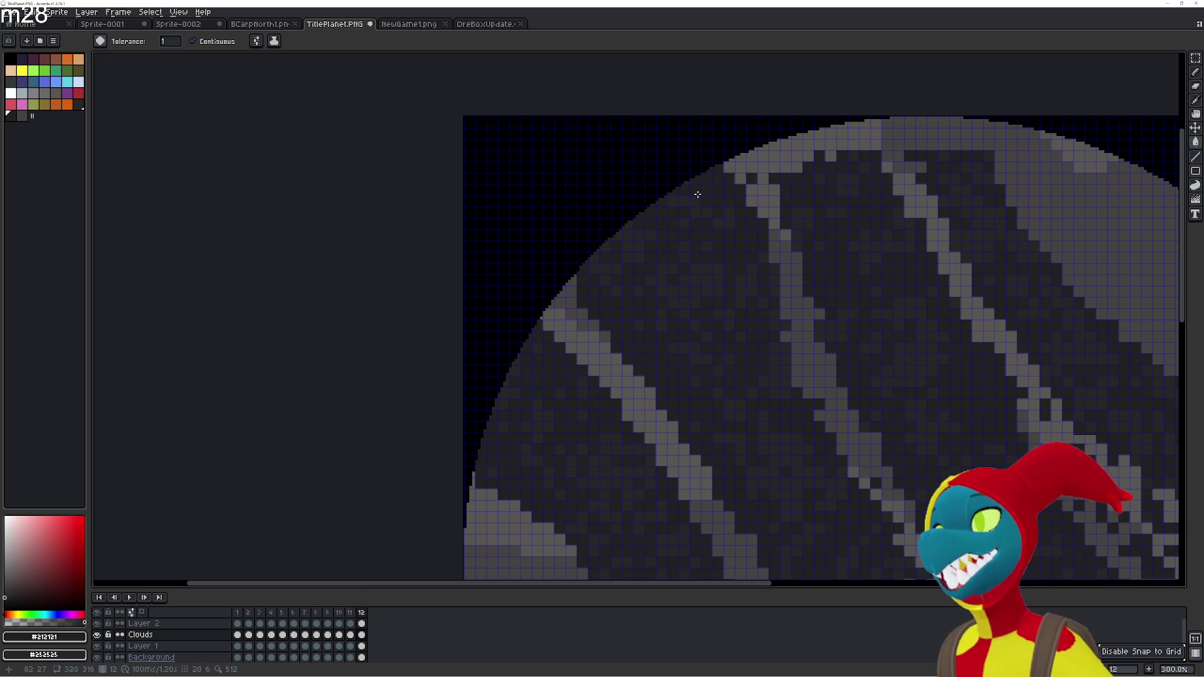
Compare frame 12 with and without its cloud streaks, restoring them afterwards
key("Delete")
key("ctrl+z")
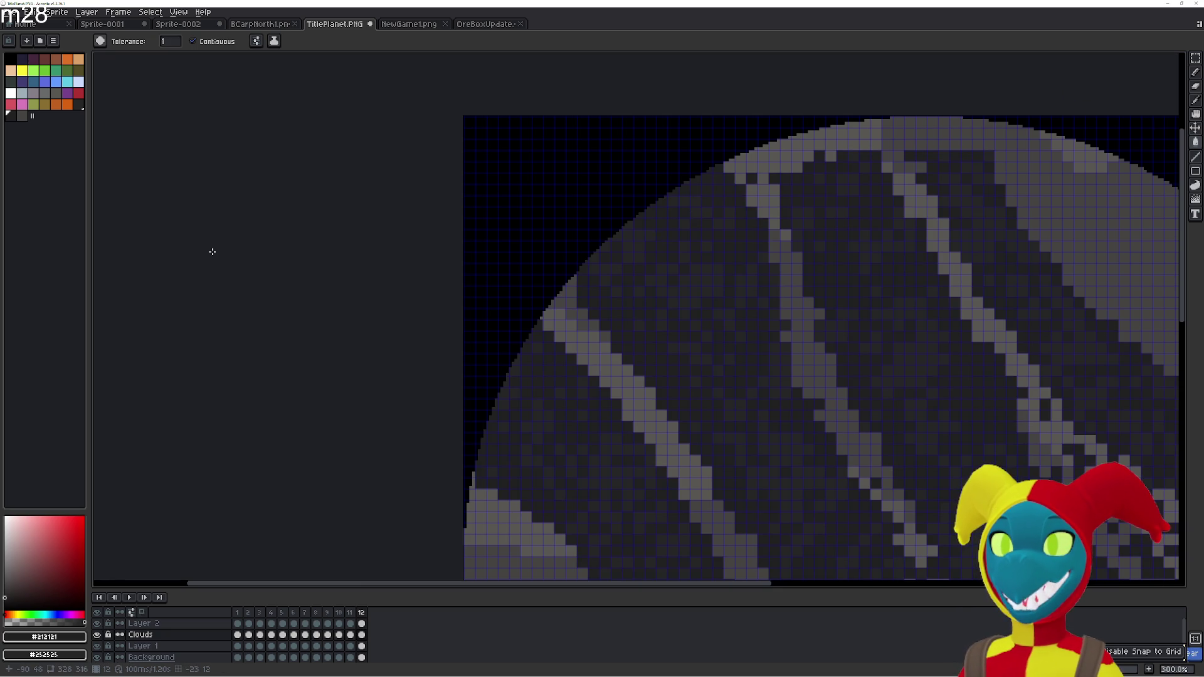
key("Delete")
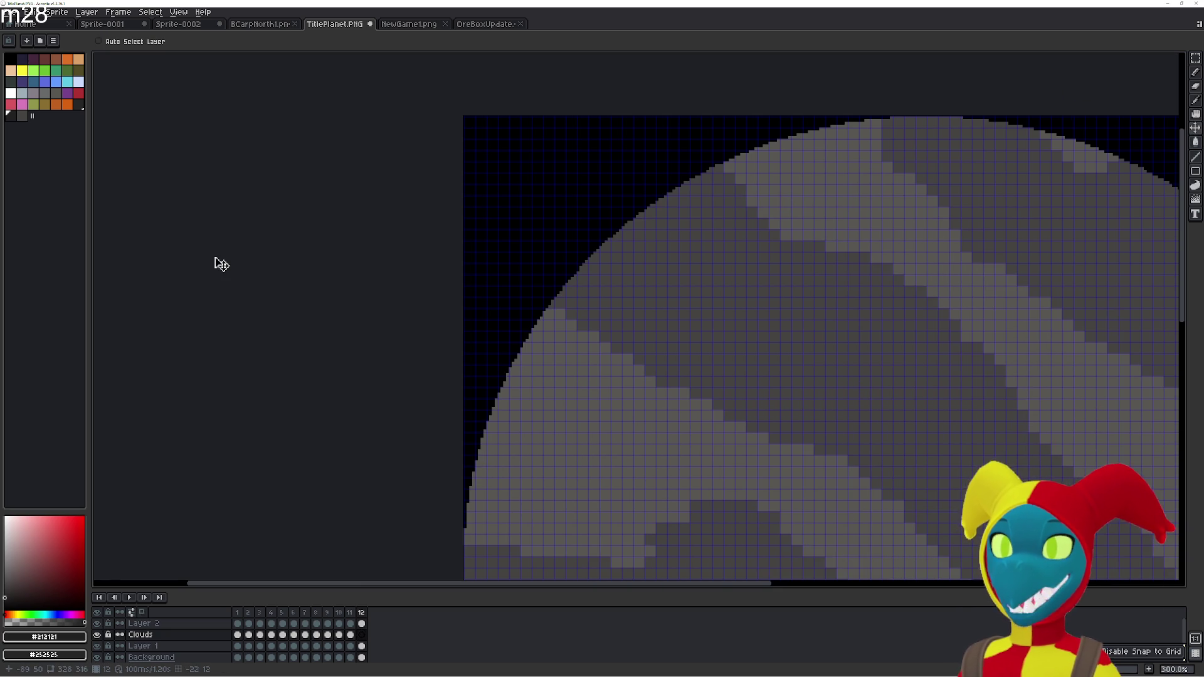
key("ctrl+z")
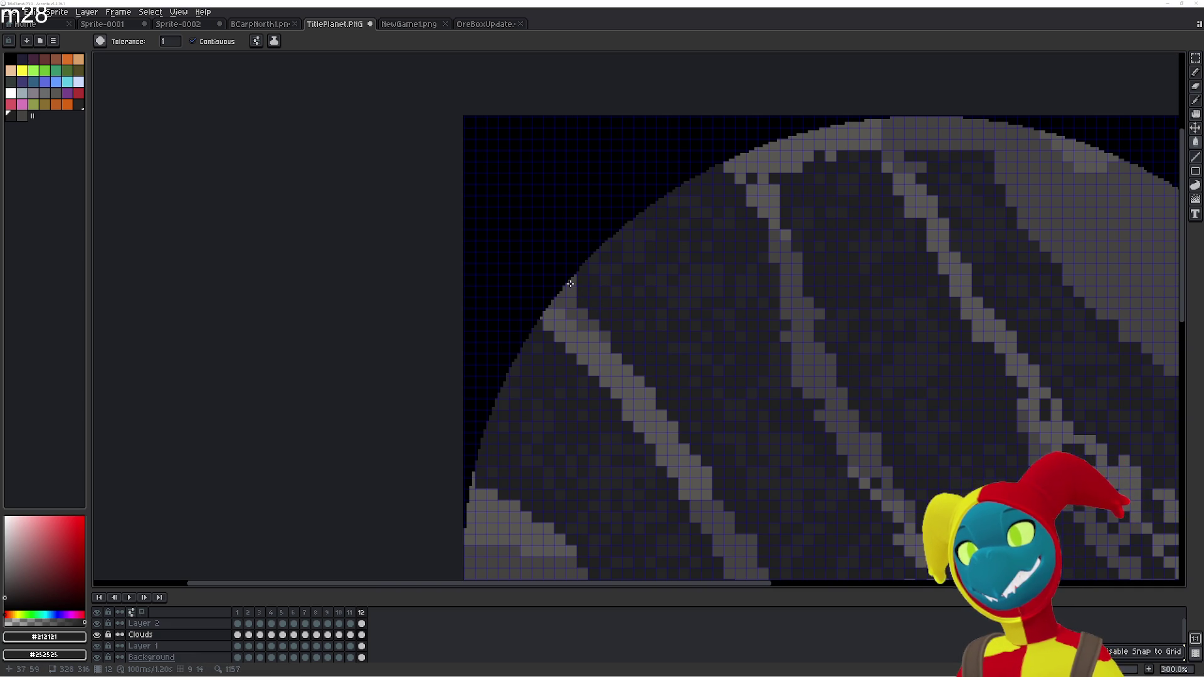
left_click_drag(642, 277, 481, 348)
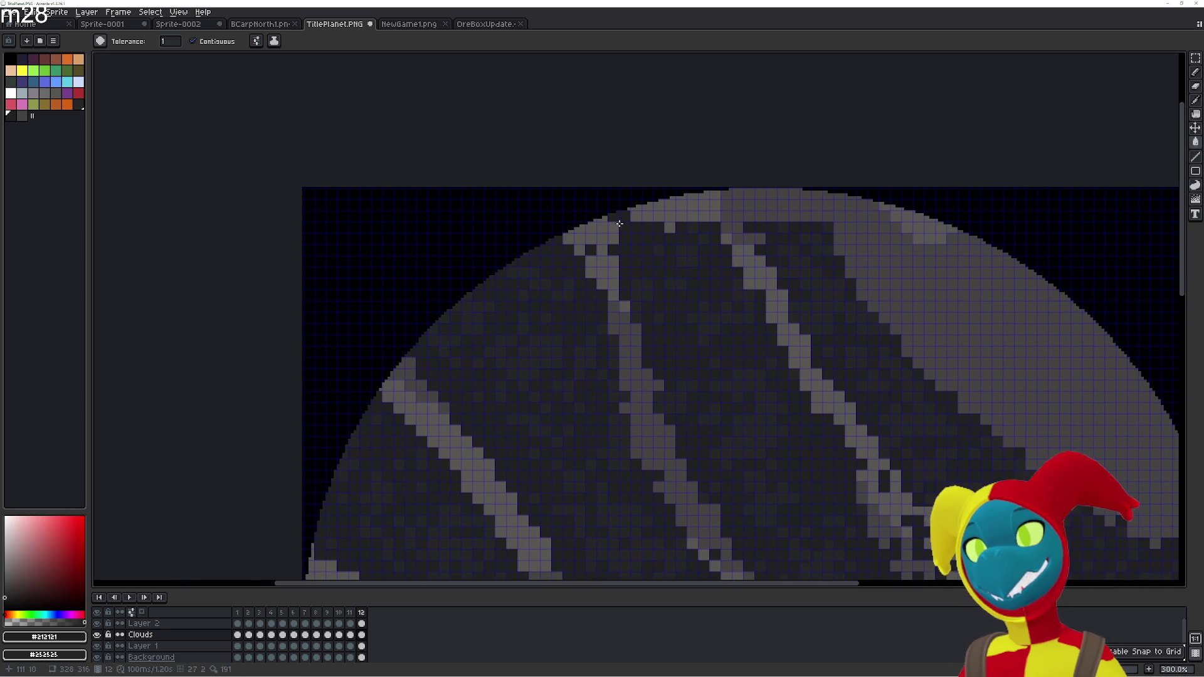
Darken the remaining stray light pixels along the planet's top edge
left_click(655, 215)
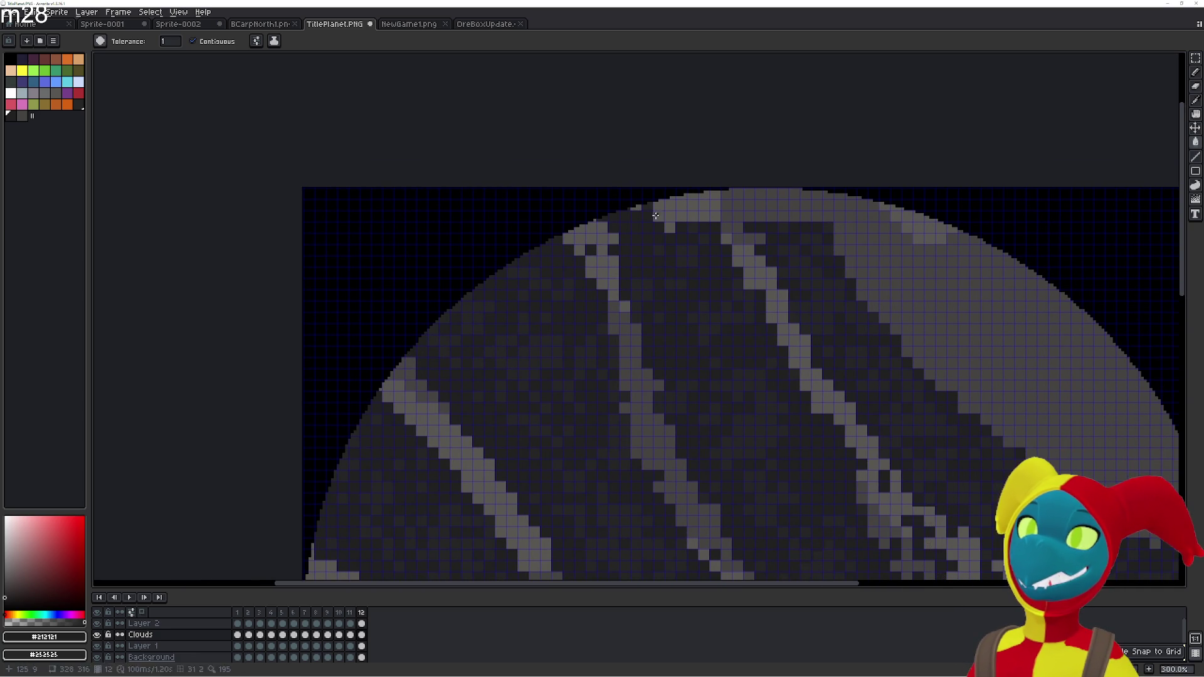
left_click(670, 227)
left_click(681, 205)
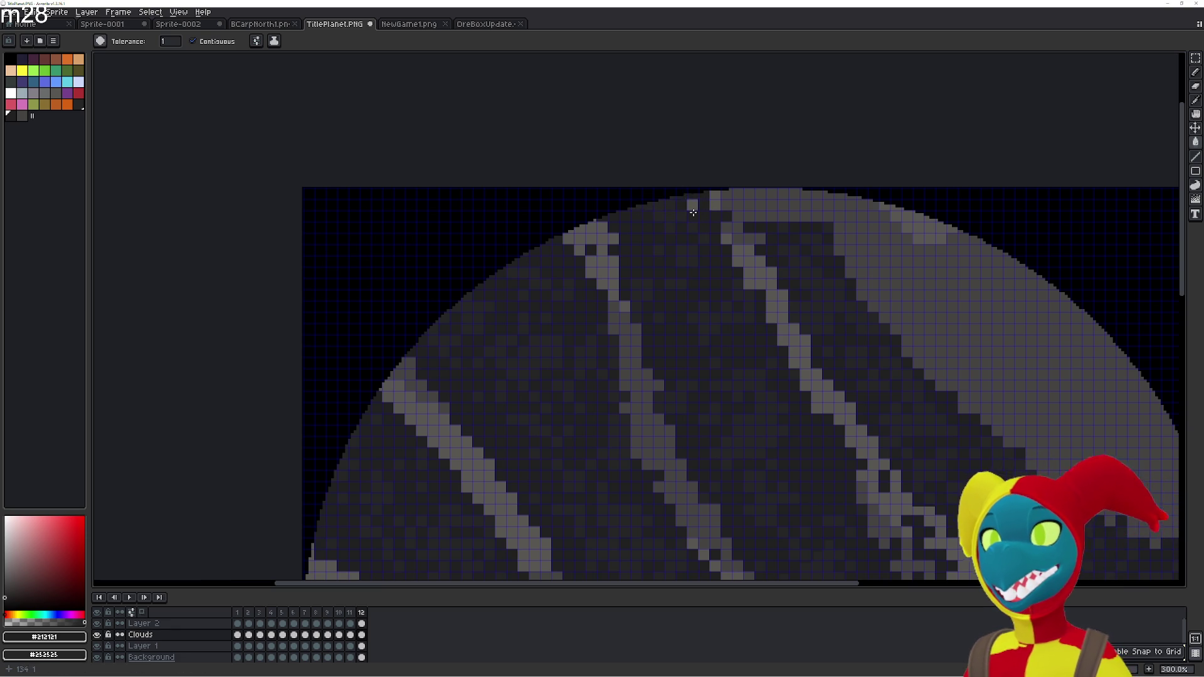
left_click(691, 200)
left_click(754, 211)
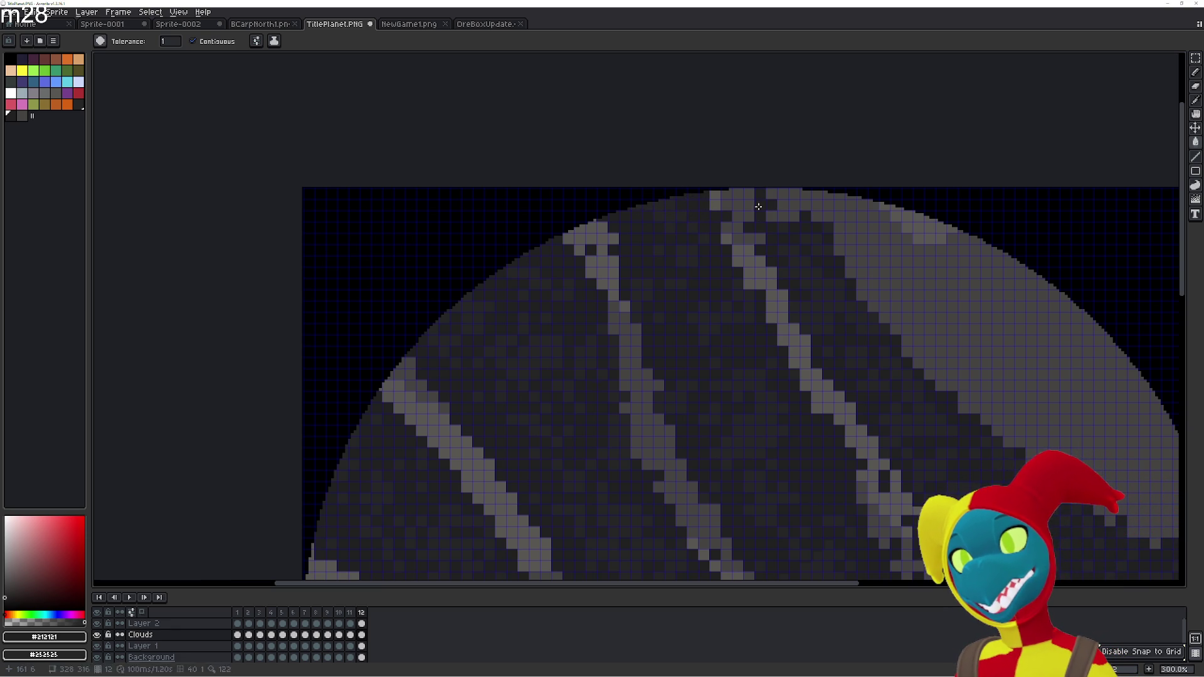
left_click(783, 211)
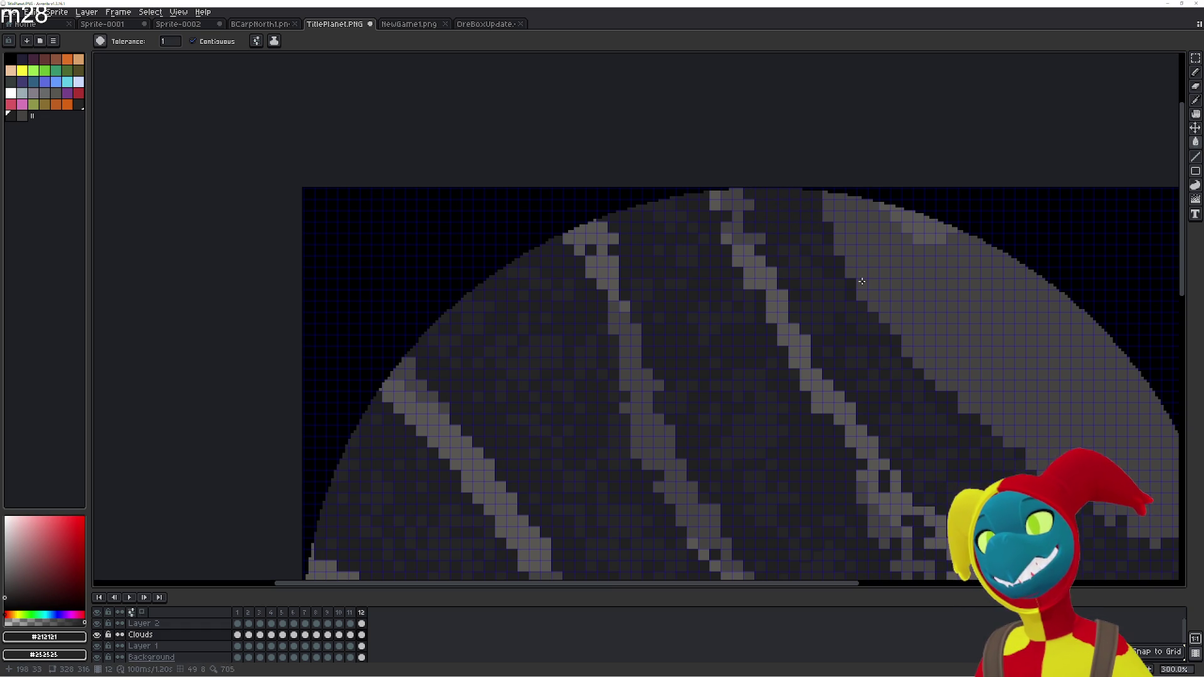
scroll(809, 226, "down", 2)
scroll(778, 251, "up", 1)
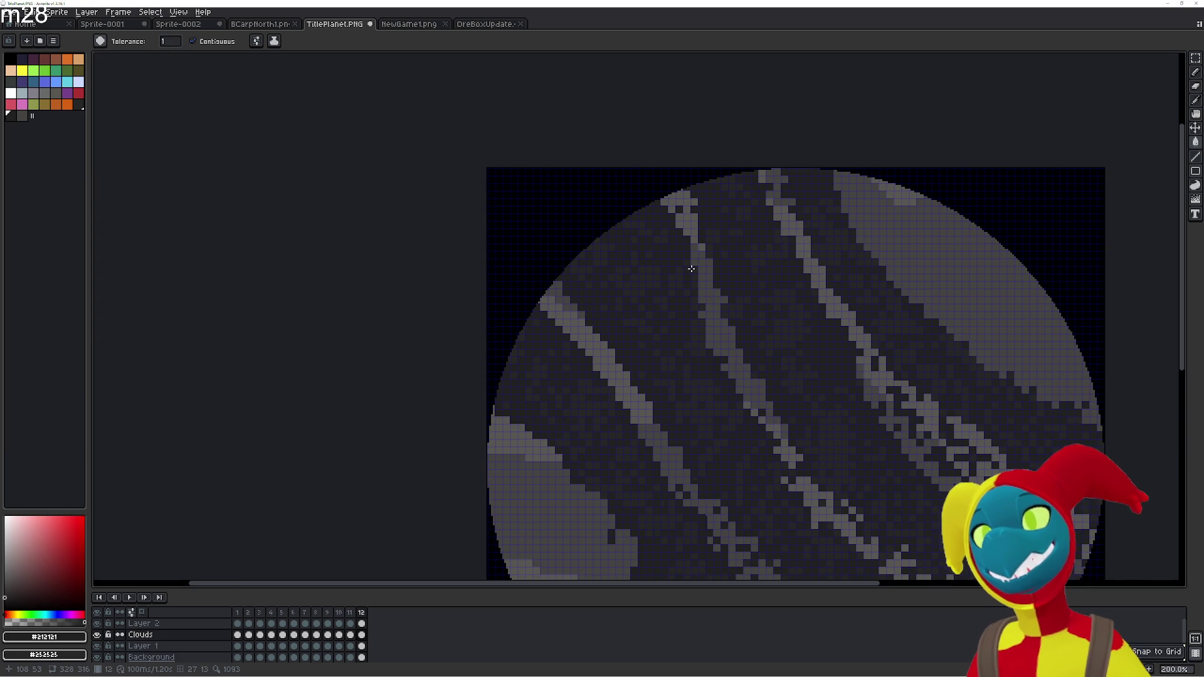
key("comma")
key("comma")
key("comma")
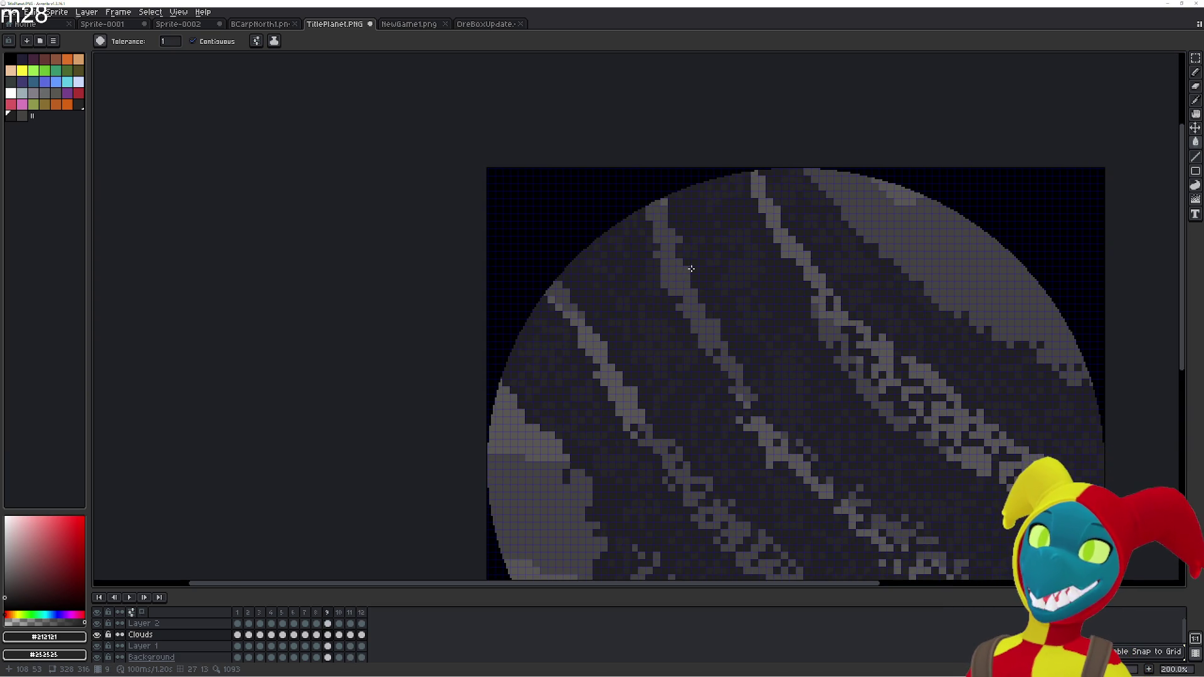
key("comma")
key("comma")
key("comma")
key("comma")
key("comma")
key("comma")
key("comma")
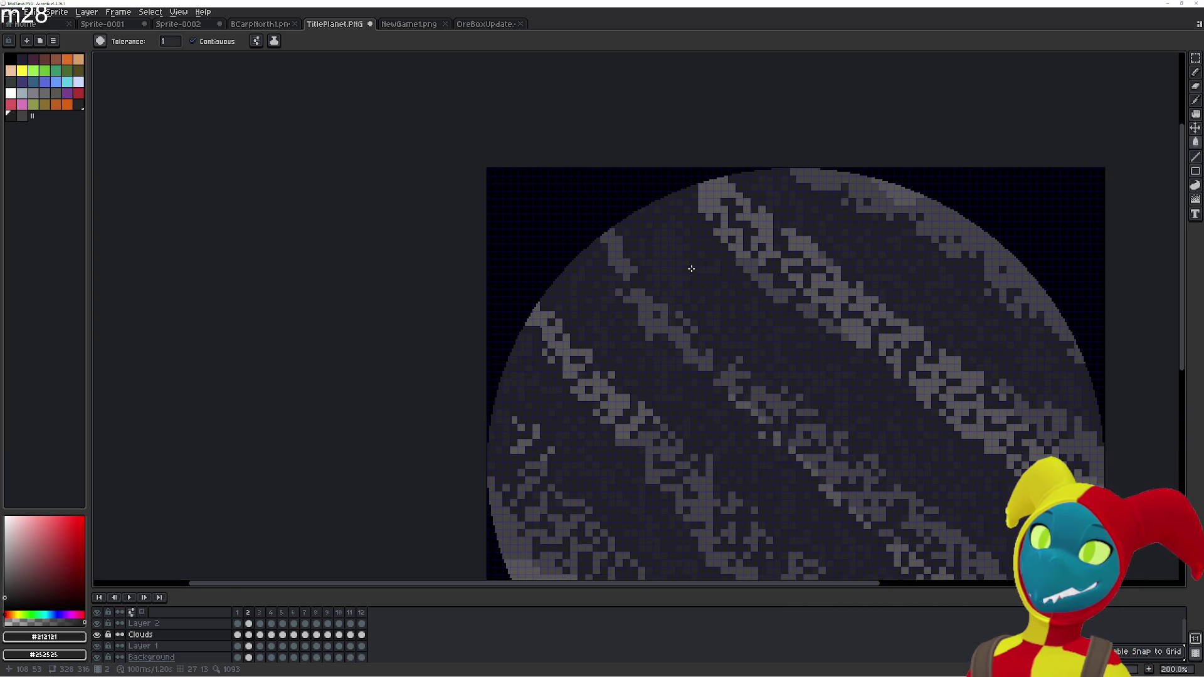
key("period")
key("period")
key("period")
key("period")
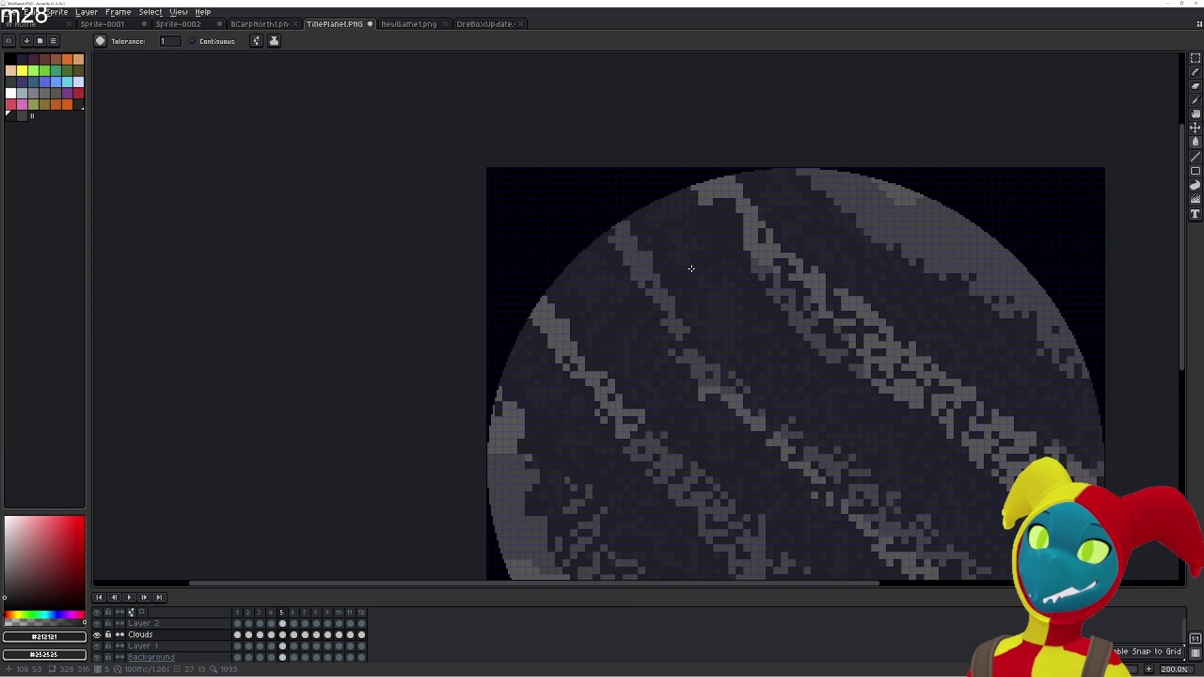
key("period")
key("period")
key("period")
key("period")
key("period")
key("period")
key("period")
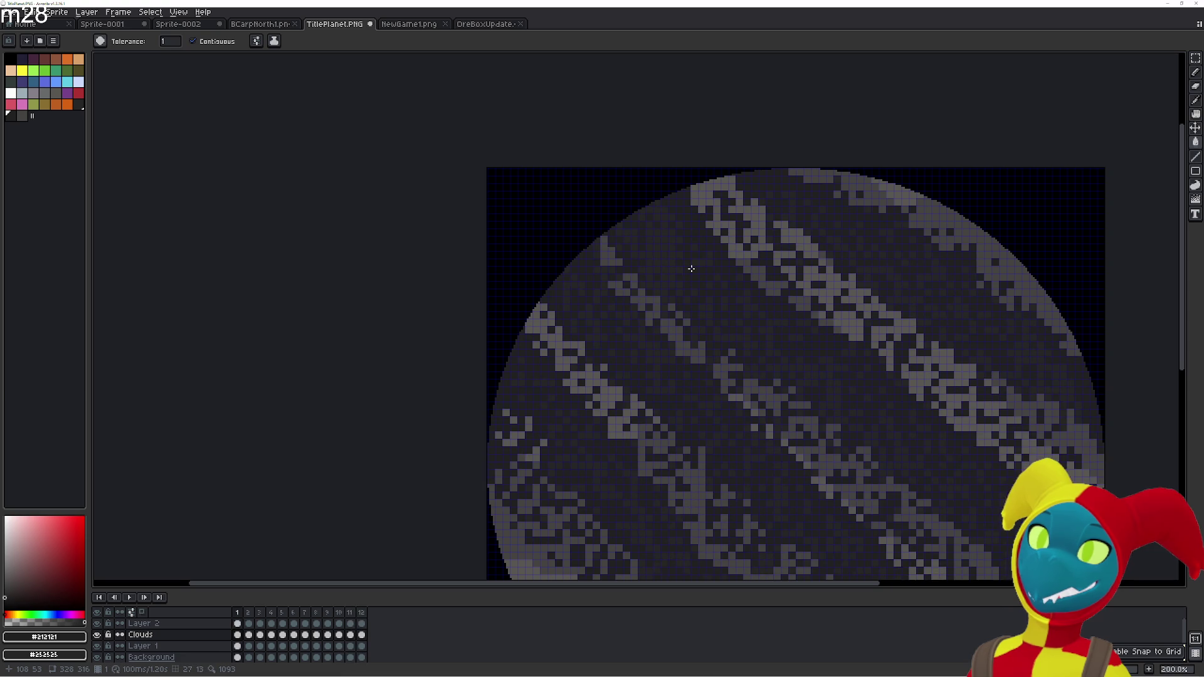
key("period")
key("period")
key("period")
key("period")
key("period")
key("period")
key("period")
key("period")
key("period")
key("period")
key("period")
key("period")
key("period")
key("period")
key("period")
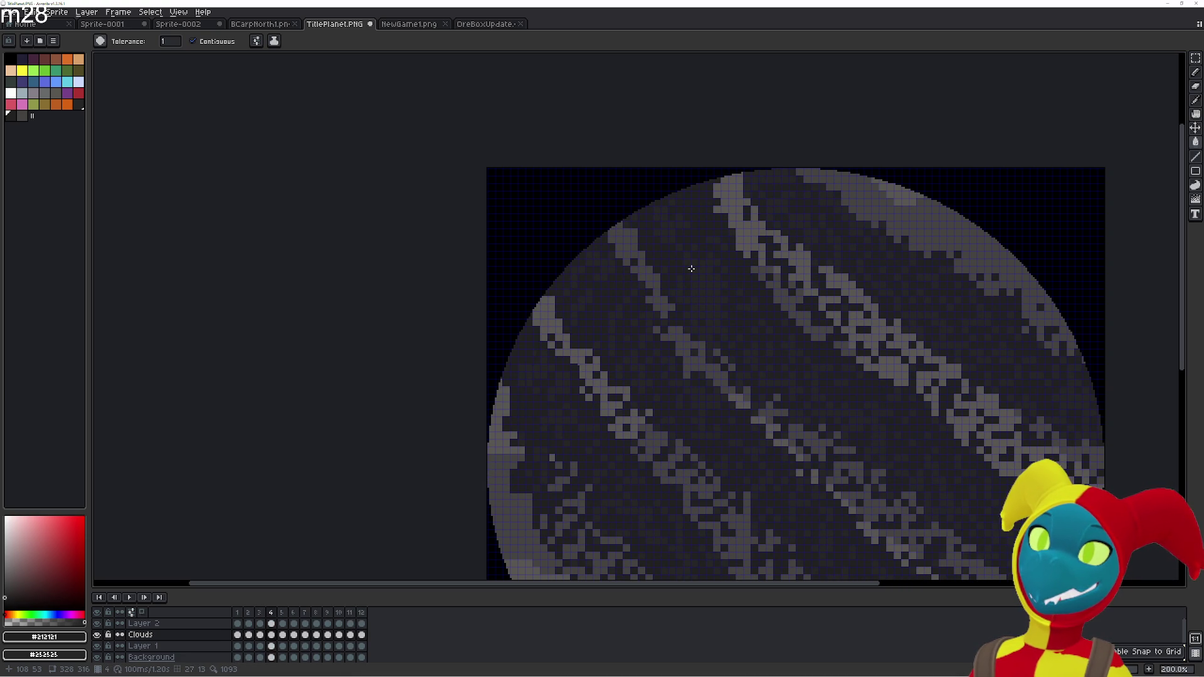
key("comma")
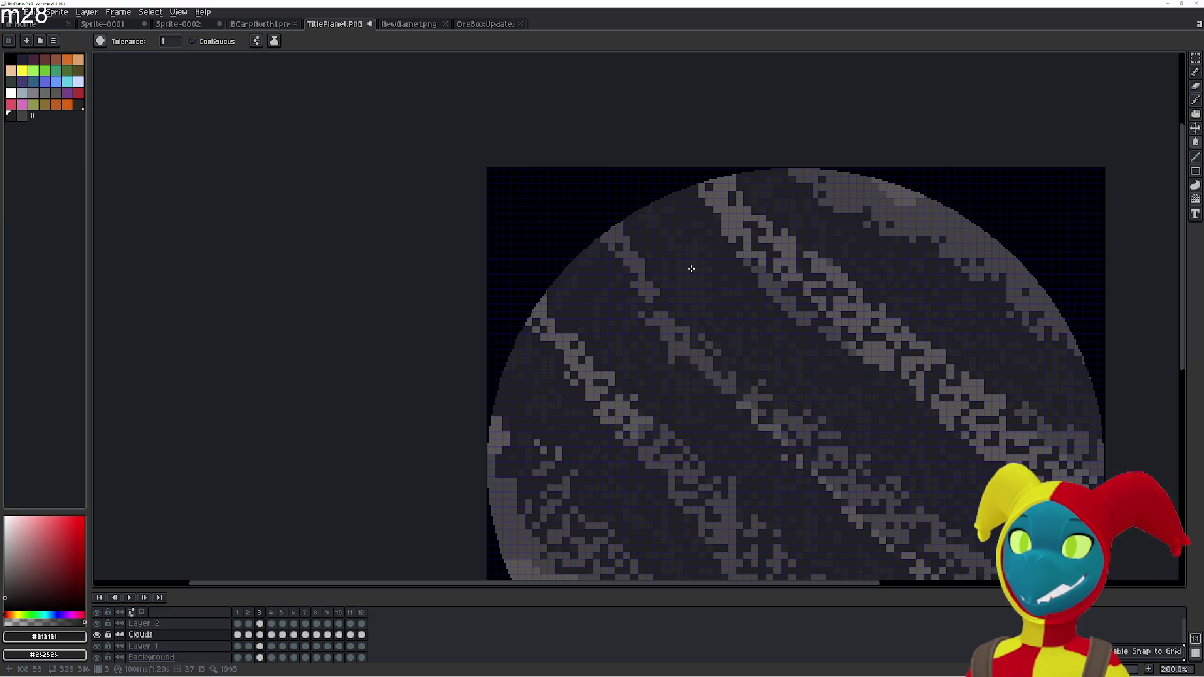
scroll(637, 328, "down", 5)
scroll(586, 326, "left", 3)
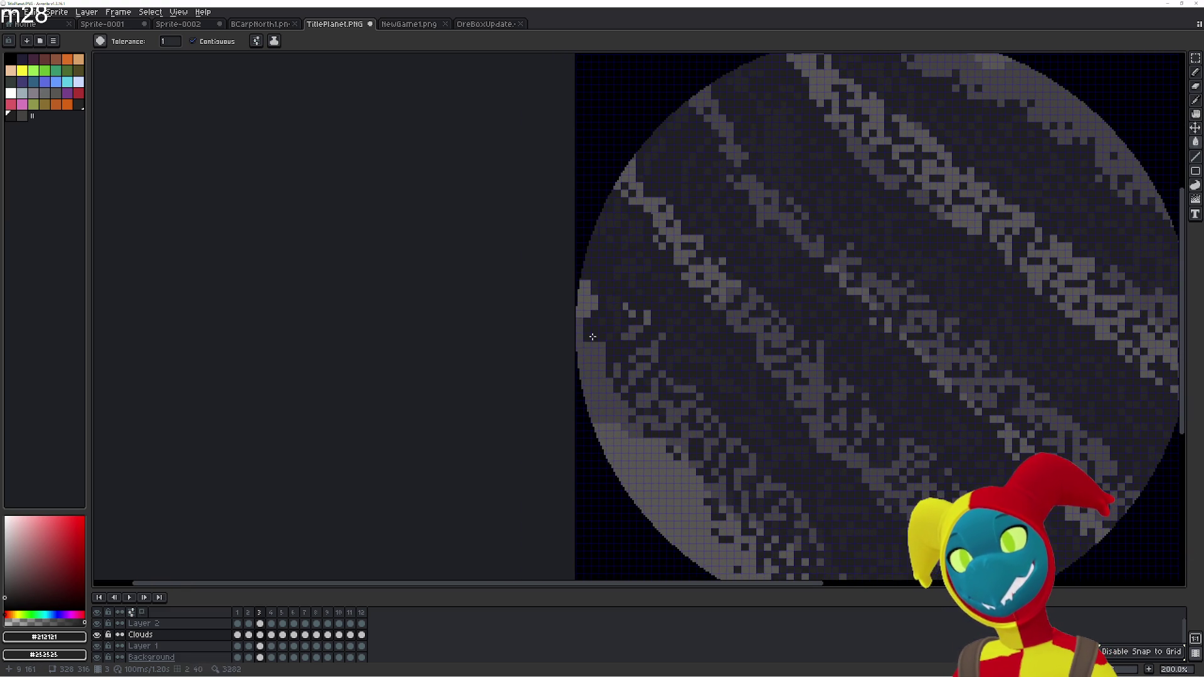
scroll(587, 326, "up", 1)
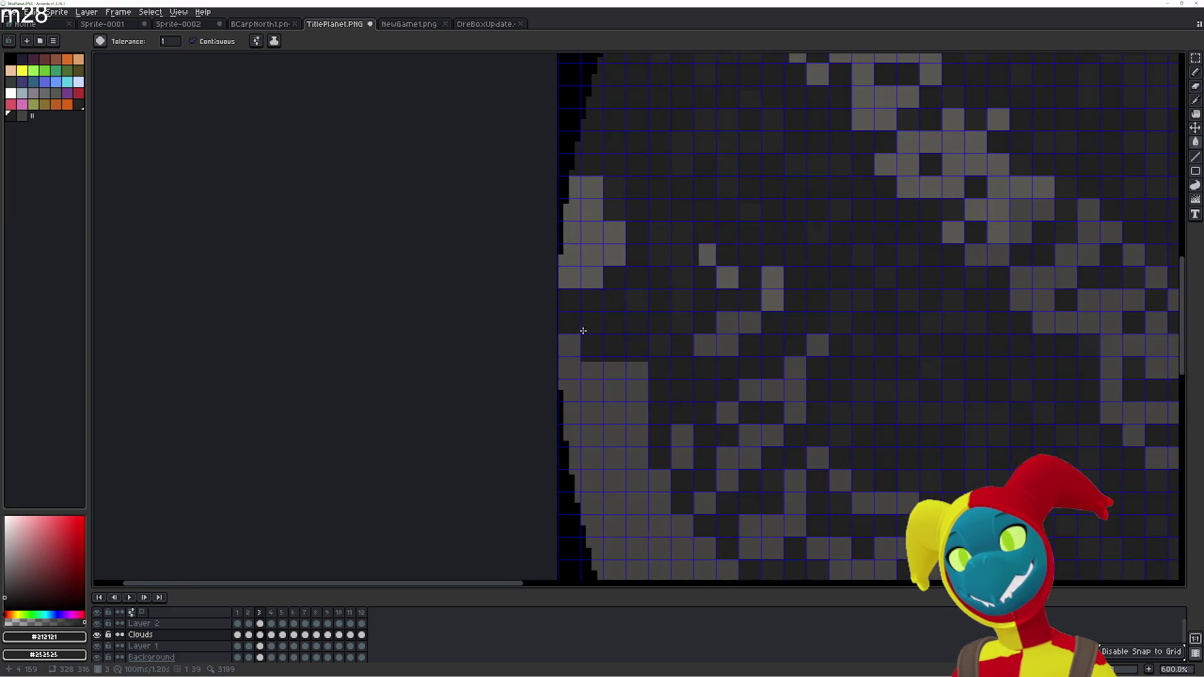
scroll(720, 278, "down", 1)
scroll(721, 278, "up", 4)
scroll(677, 344, "right", 3)
key("comma")
key("comma")
key("comma")
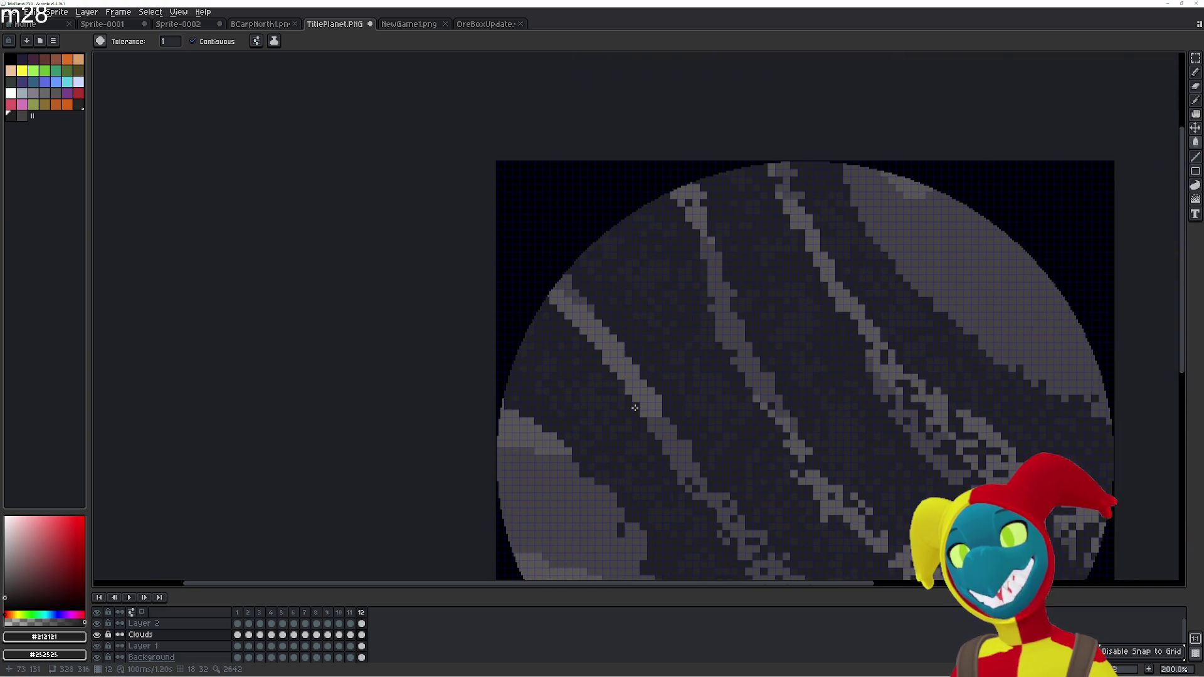
scroll(758, 310, "up", 3)
scroll(681, 384, "right", 3)
scroll(645, 406, "down", 3)
scroll(662, 350, "left", 2)
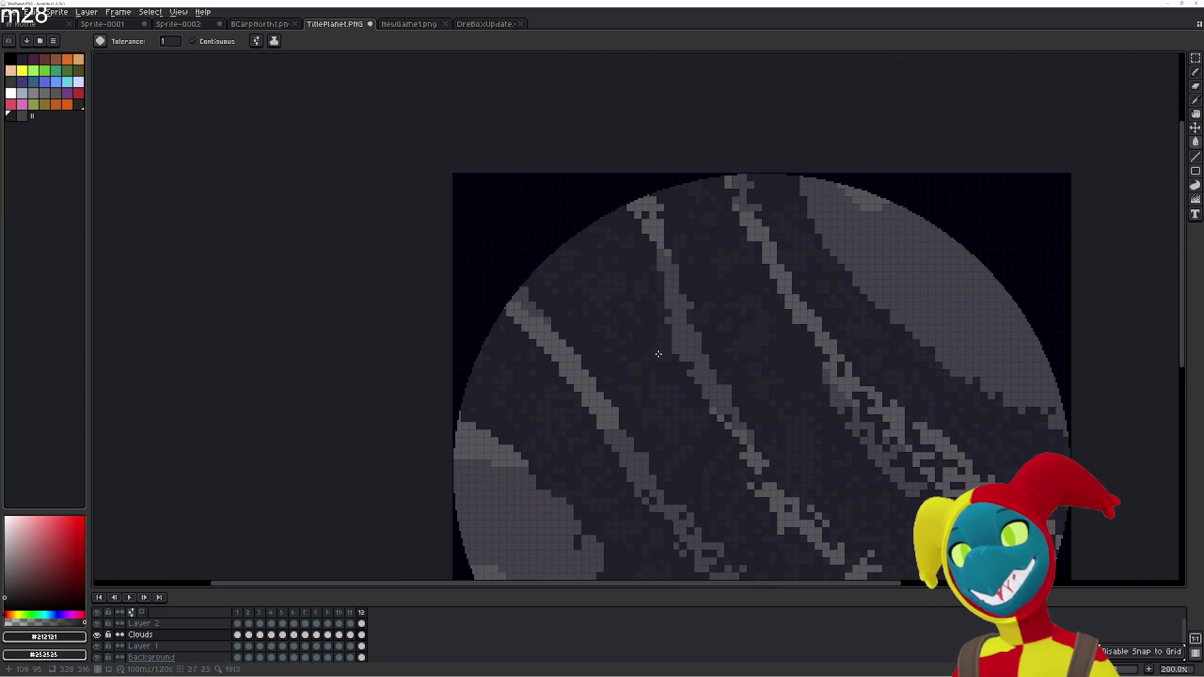
key("comma")
key("period")
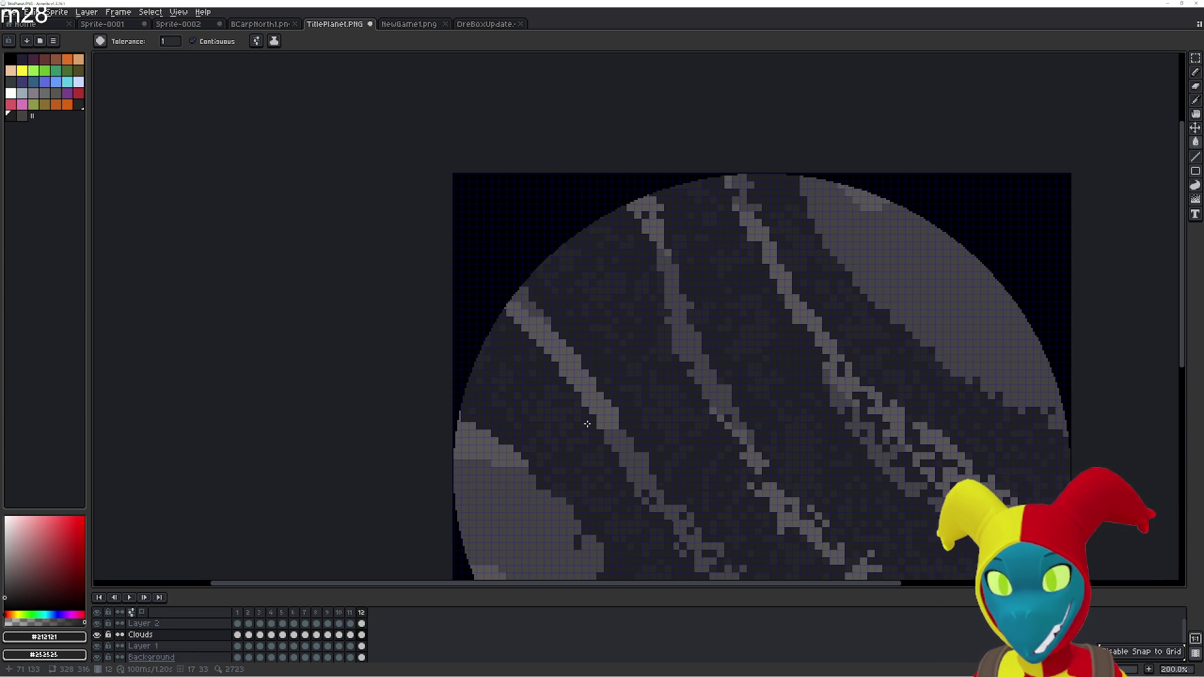
key("i")
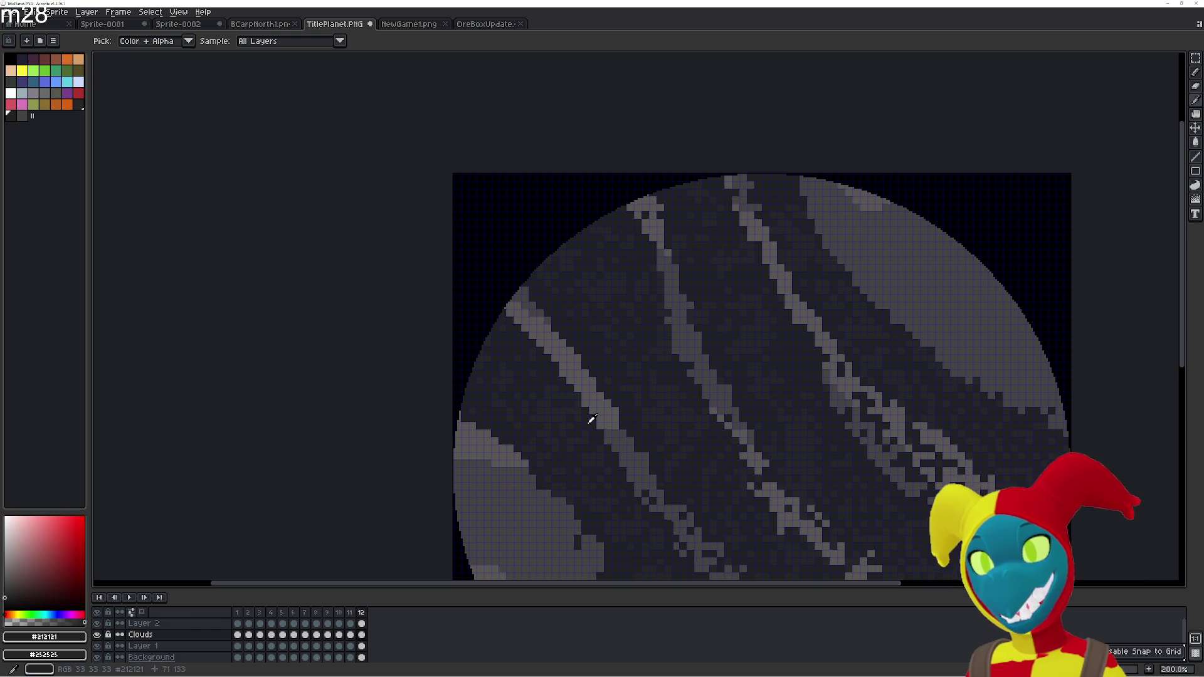
Add frame 13 and shift its clouds right and down
key("alt+n")
key("v")
mouse_move(586, 364)
left_mouse_down()
mouse_move(616, 370)
mouse_move(613, 382)
left_mouse_up()
key("g")
left_click_drag(626, 368, 651, 281)
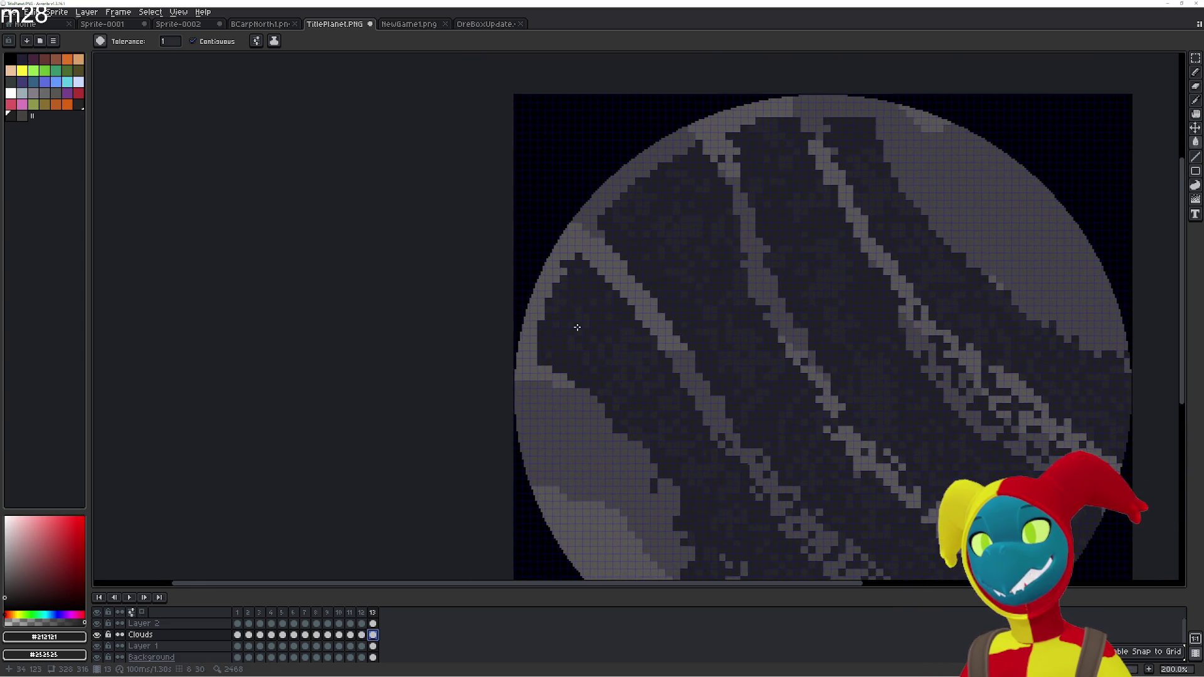
scroll(517, 368, "up", 2)
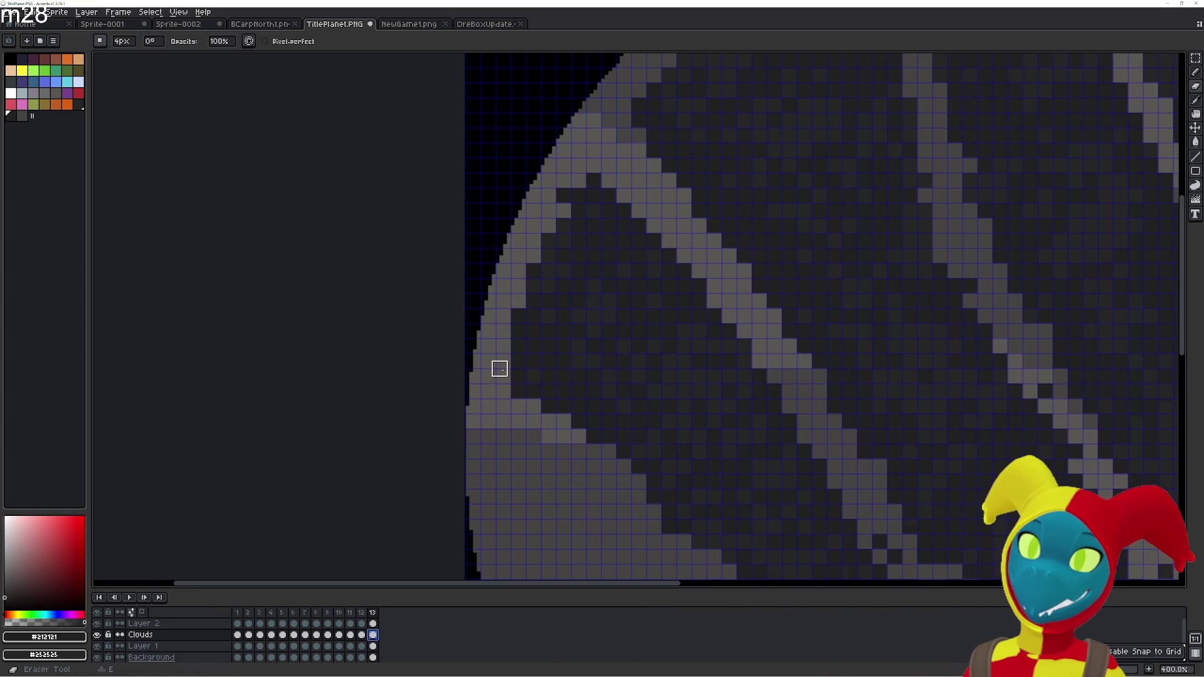
Fill the stray light pixels along the planet's left edge dark
left_click(488, 375)
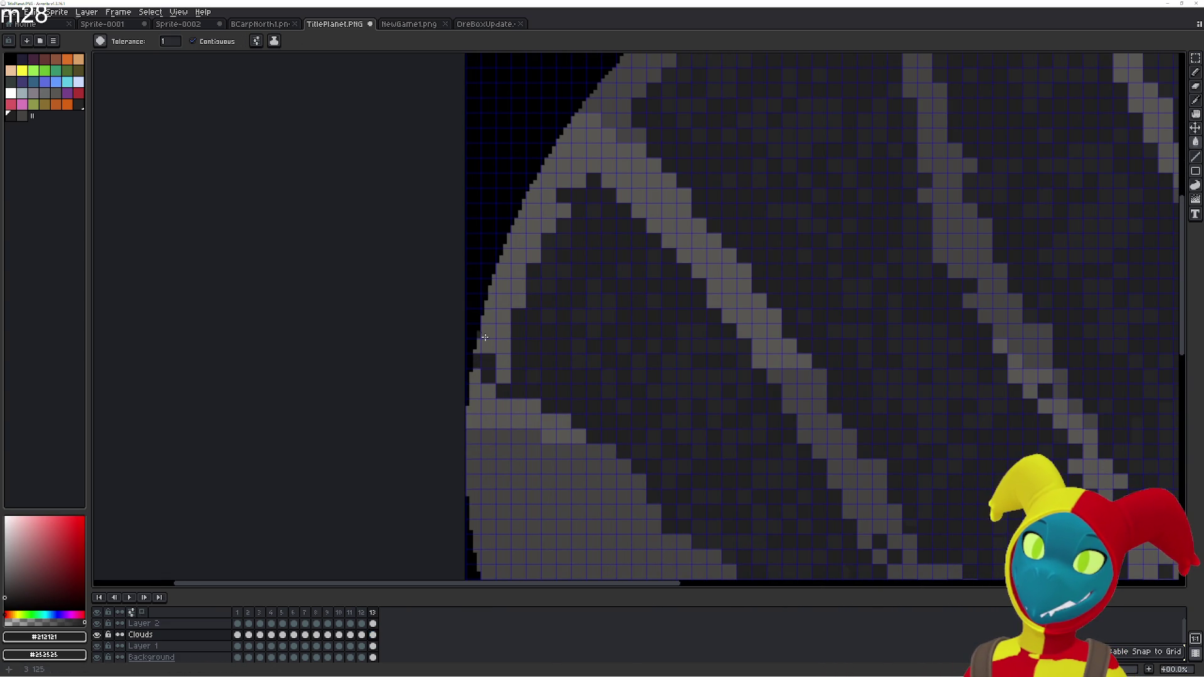
left_click(489, 354)
left_click(480, 346)
left_click(503, 331)
left_click(503, 344)
left_click(503, 287)
left_click(490, 301)
left_click(499, 269)
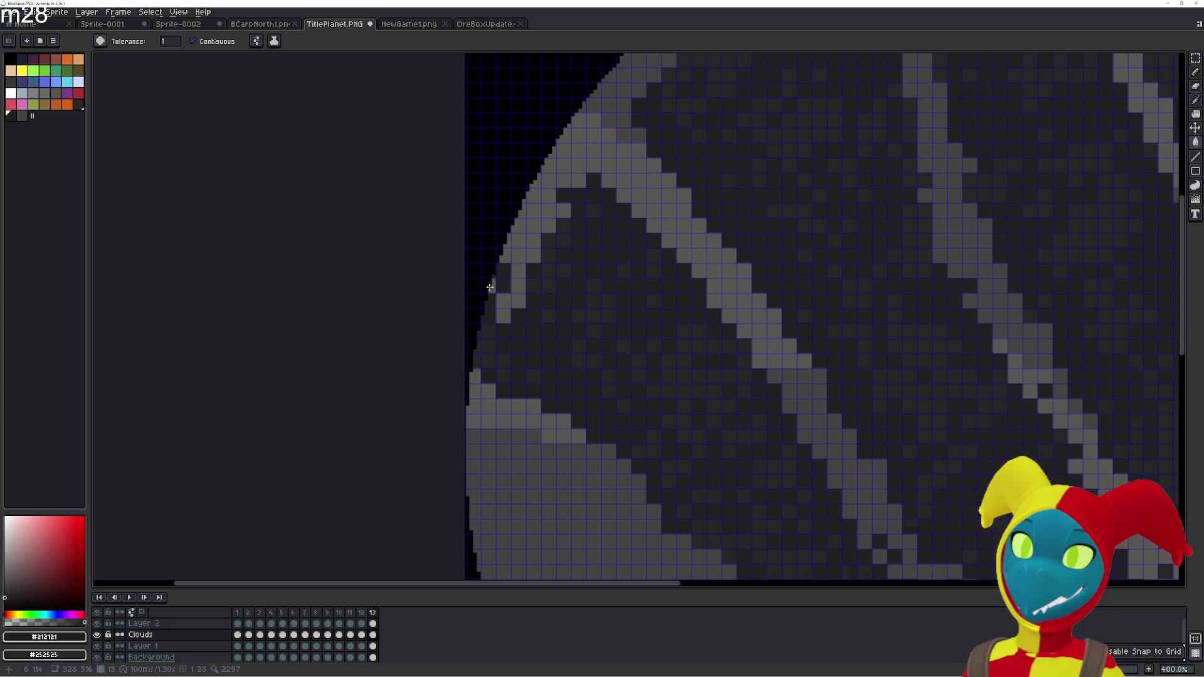
left_click(502, 254)
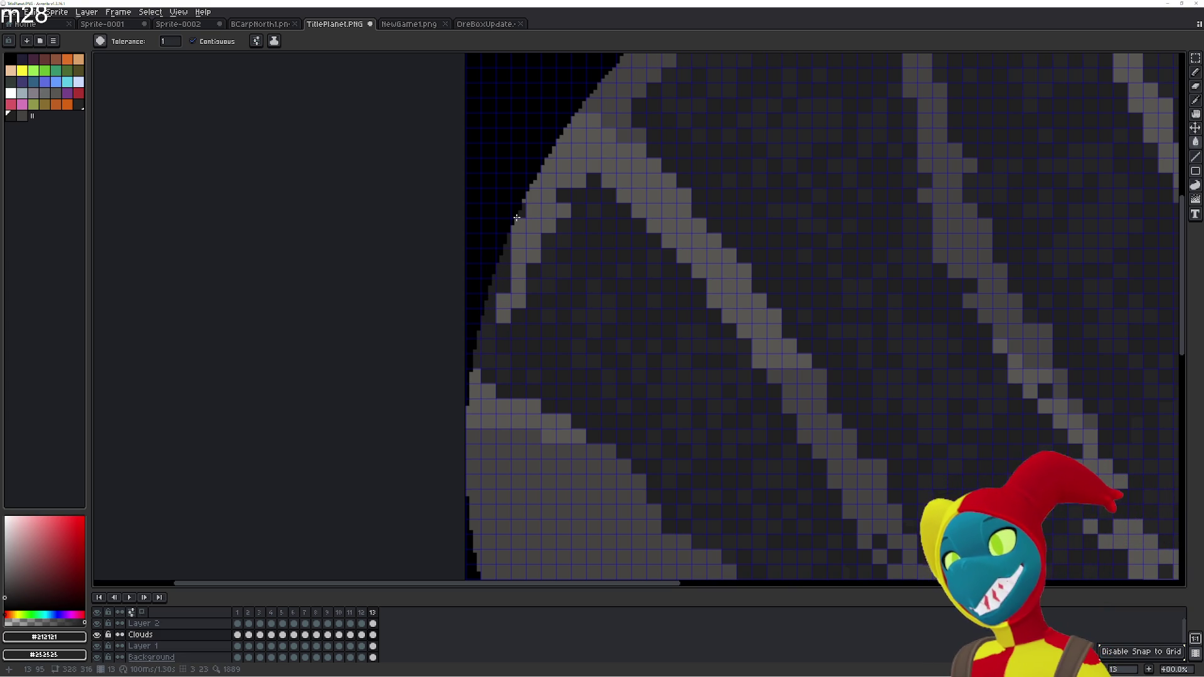
Darken the light pixels on the upper-left rim, then pan toward the upper edge
left_click(529, 286)
left_click(533, 239)
left_click(518, 238)
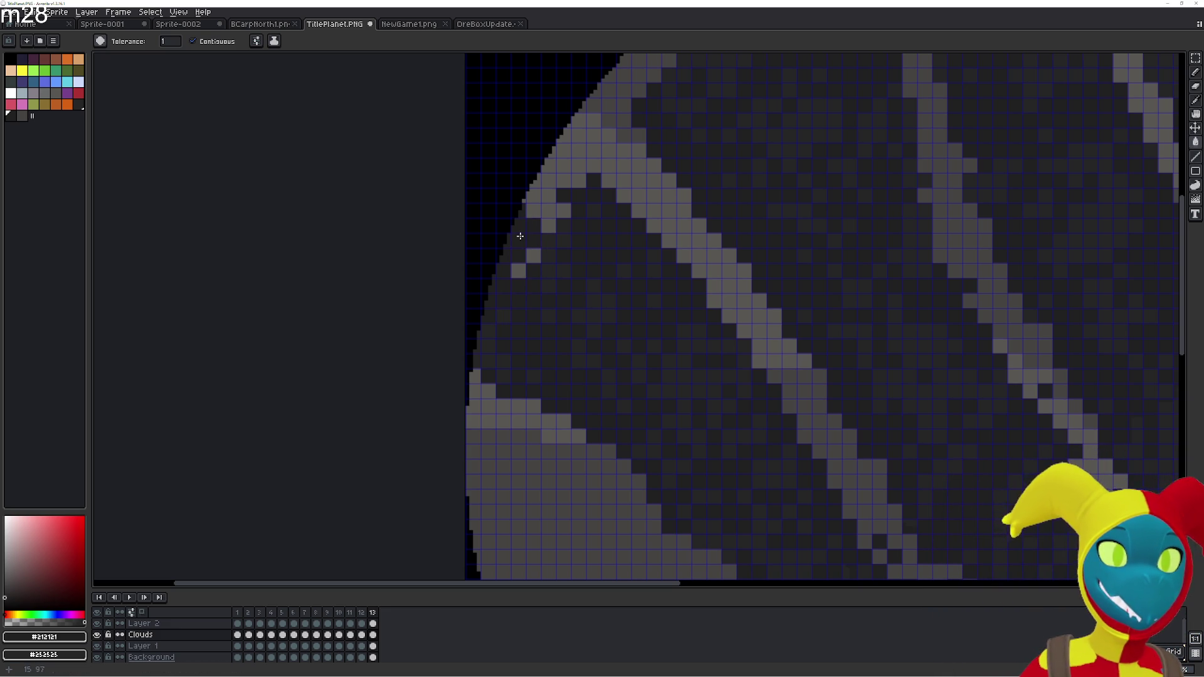
left_click(519, 269)
left_click(549, 212)
left_click(537, 194)
left_click(548, 180)
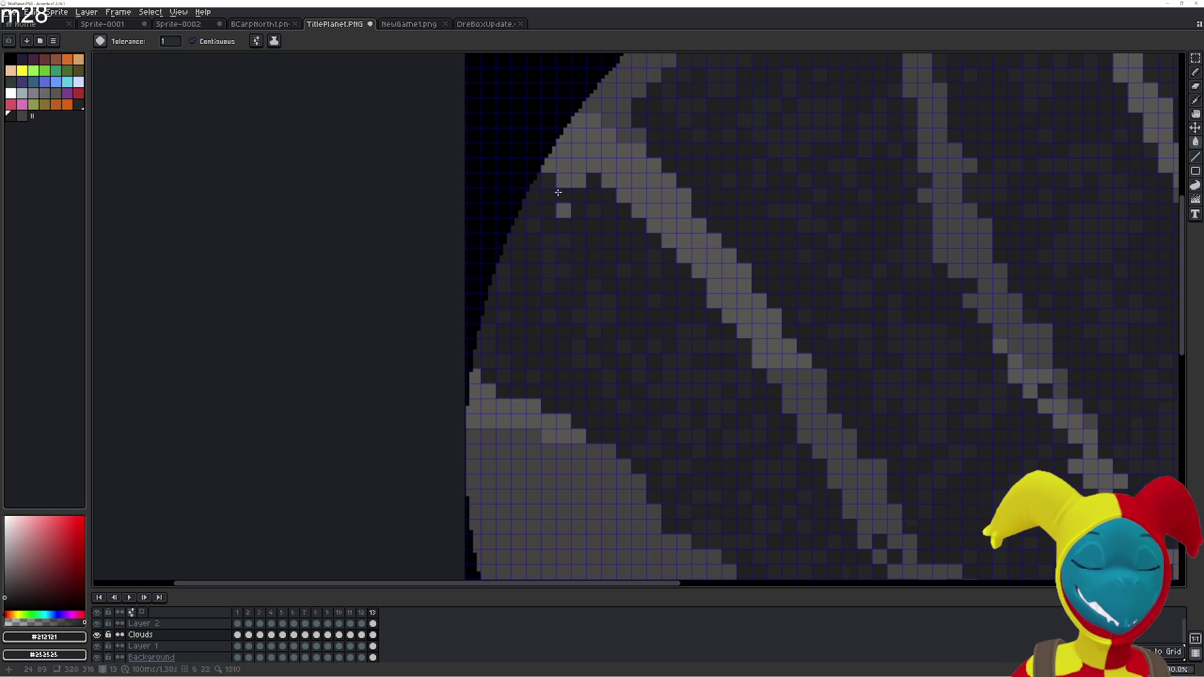
left_click(578, 181)
left_click(564, 209)
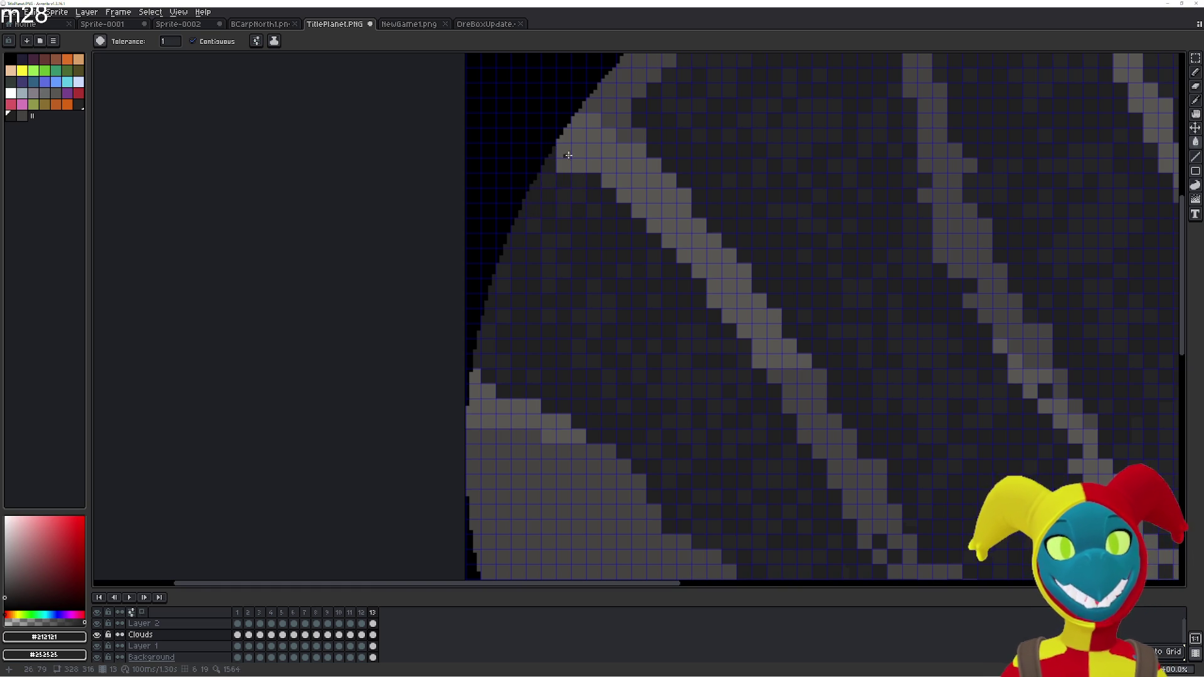
left_click_drag(552, 151, 500, 207)
left_click_drag(572, 192, 433, 297)
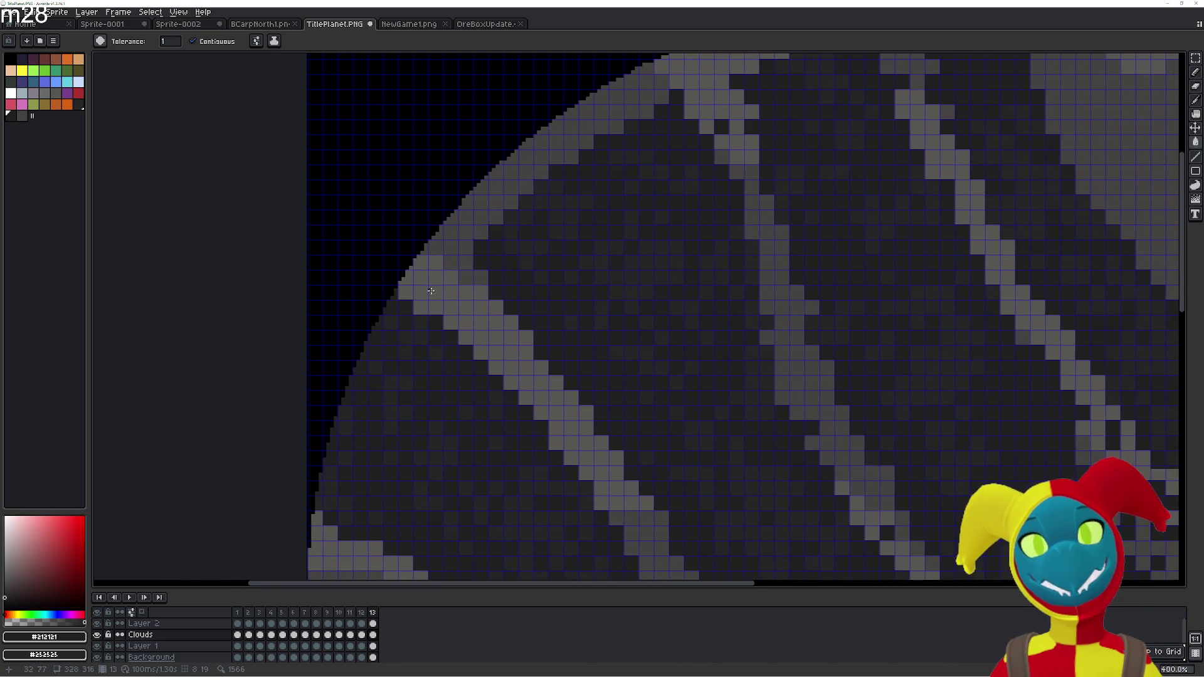
Fill the light cloud pixels along the planet's upper-left rim with the dark colour
left_click_drag(522, 252, 498, 276)
left_click(447, 235)
left_click(457, 255)
left_click(457, 222)
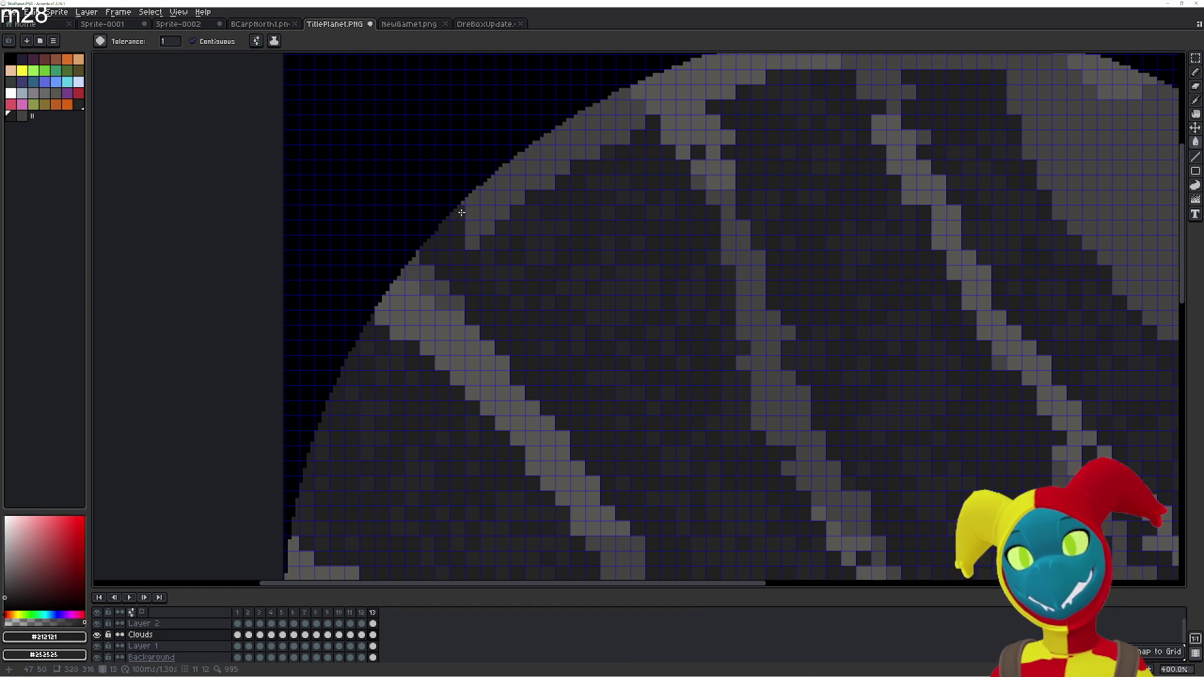
left_click(470, 234)
left_click(484, 208)
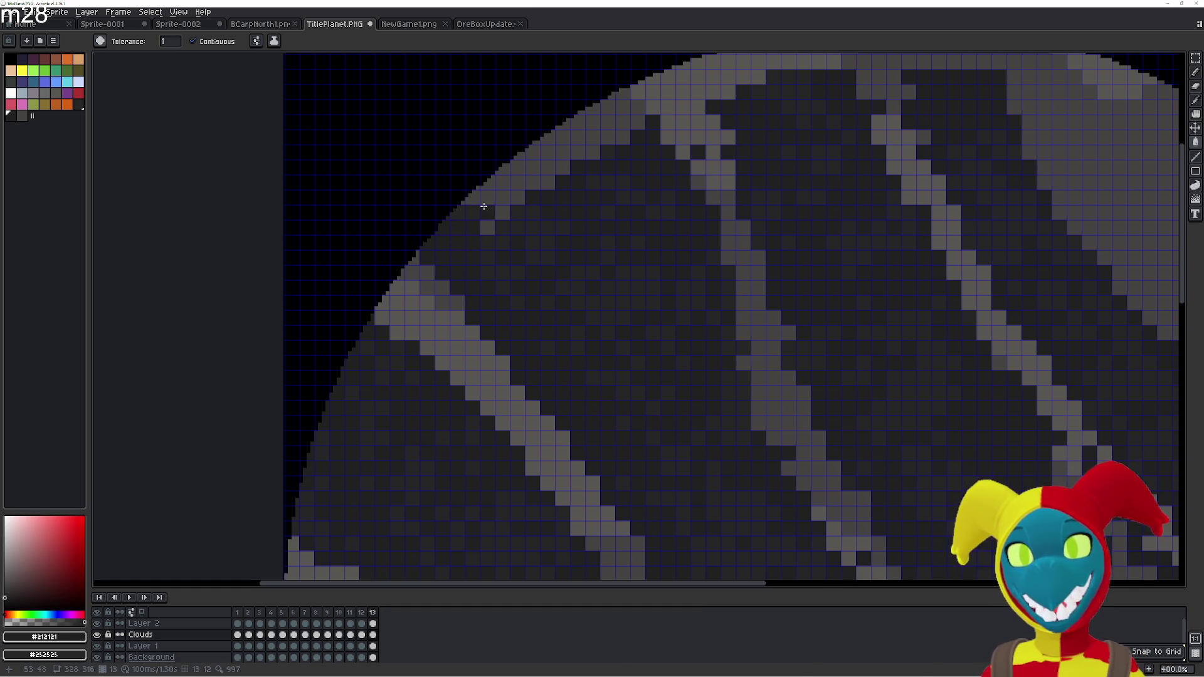
left_click(479, 186)
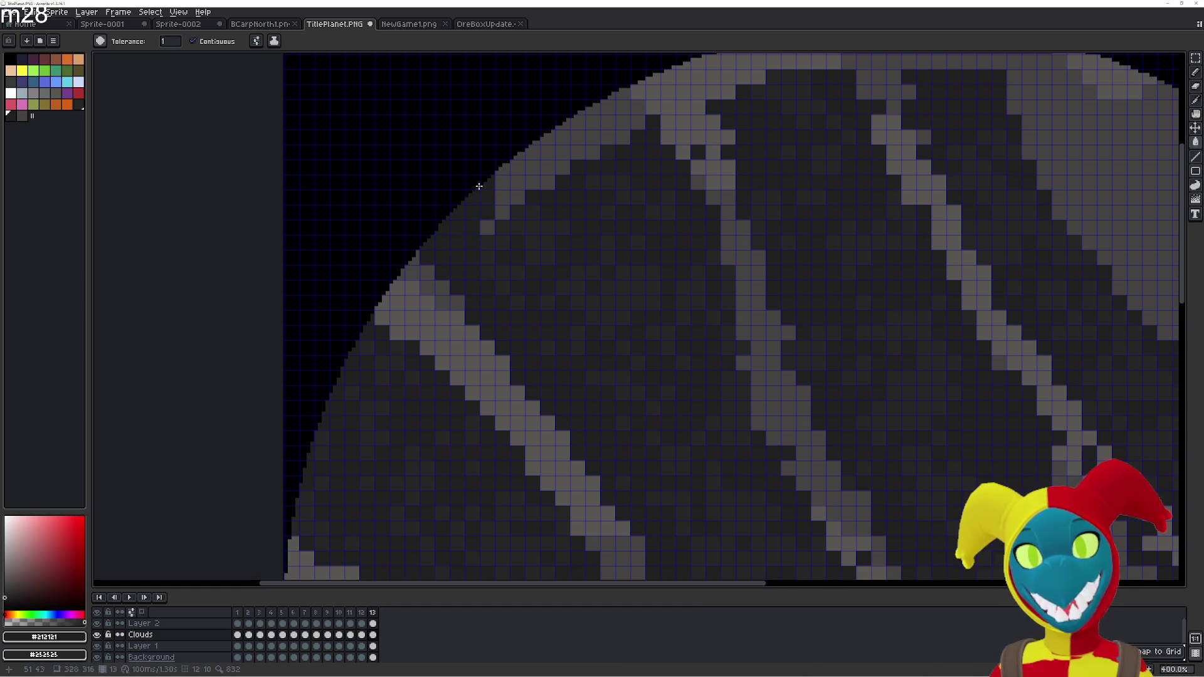
left_click(520, 177)
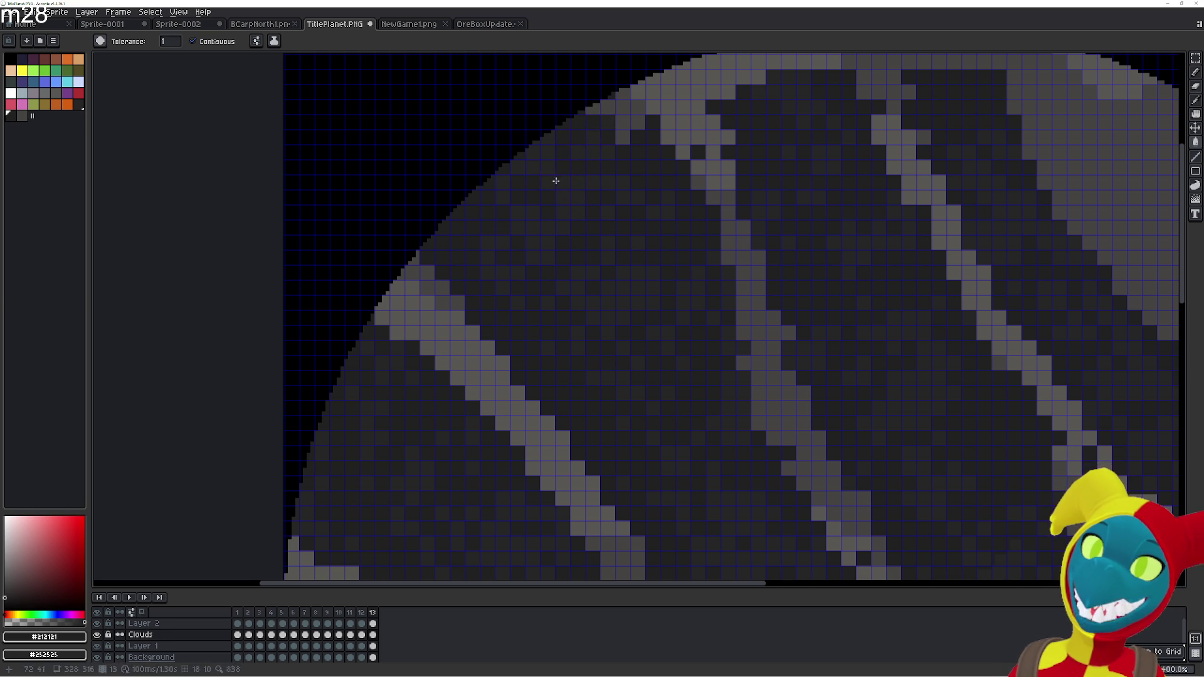
Paint the light pixels along the planet's top rim dark, moving rightward
left_click_drag(634, 132, 632, 99)
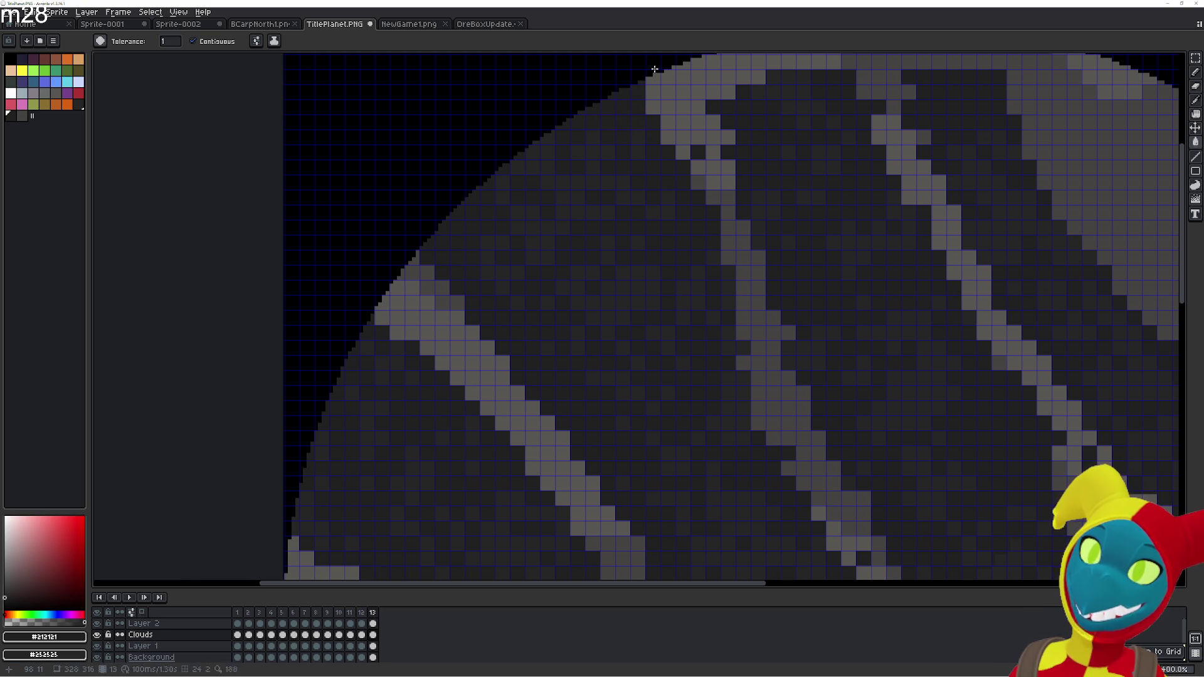
left_click_drag(648, 97, 652, 119)
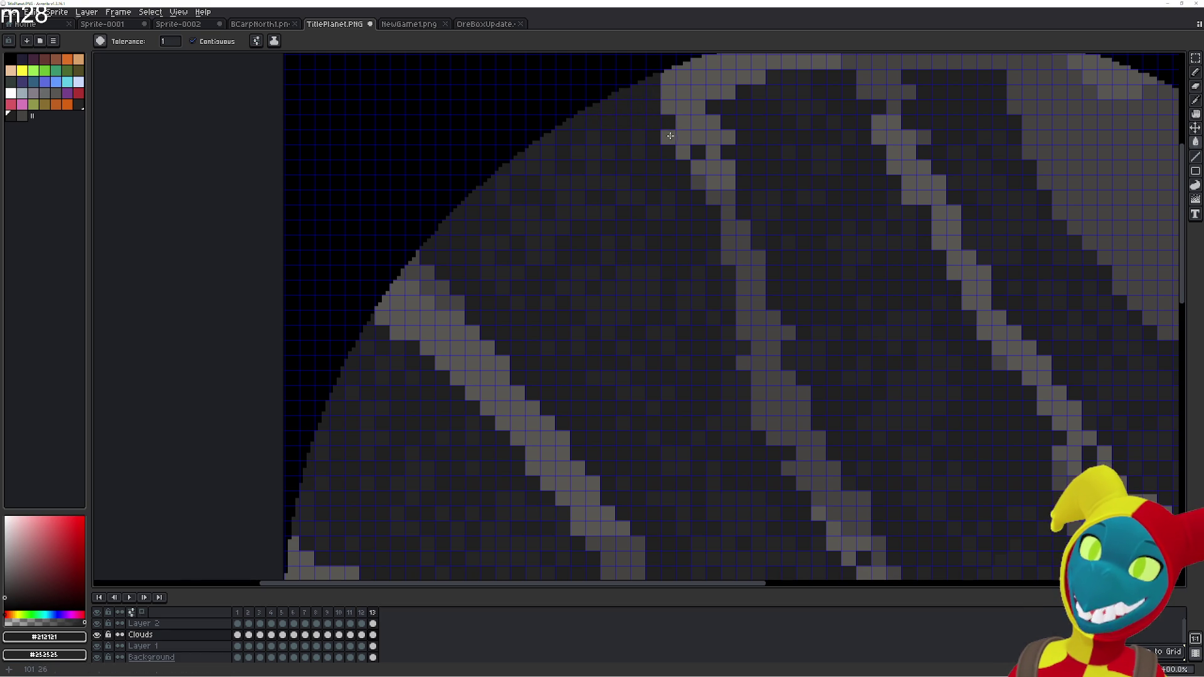
left_click_drag(691, 182, 605, 251)
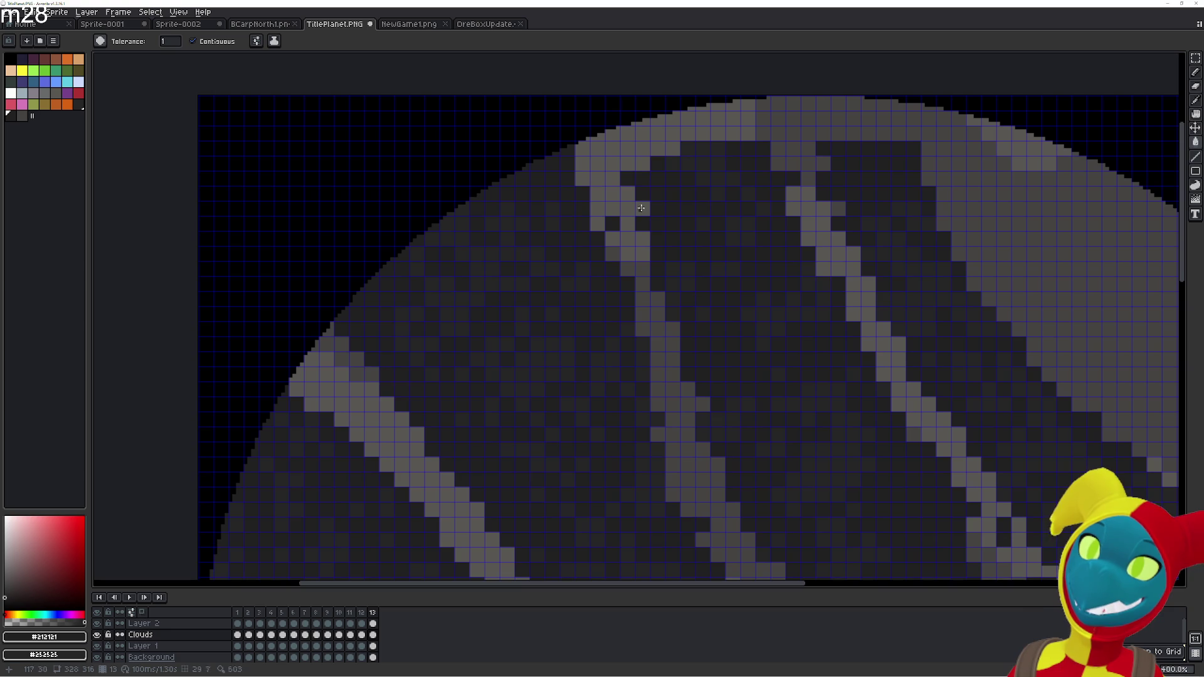
mouse_move(640, 132)
left_mouse_down()
mouse_move(677, 137)
mouse_move(711, 121)
mouse_move(747, 154)
mouse_move(704, 194)
left_mouse_up()
left_click(732, 103)
left_click(739, 102)
left_click(747, 100)
mouse_move(791, 175)
left_mouse_down()
mouse_move(810, 143)
mouse_move(834, 147)
mouse_move(851, 180)
mouse_move(859, 165)
mouse_move(814, 179)
left_mouse_up()
Darken the remaining light pixels on the top-right rim and topmost row, then zoom out
left_click(857, 162)
left_click(871, 149)
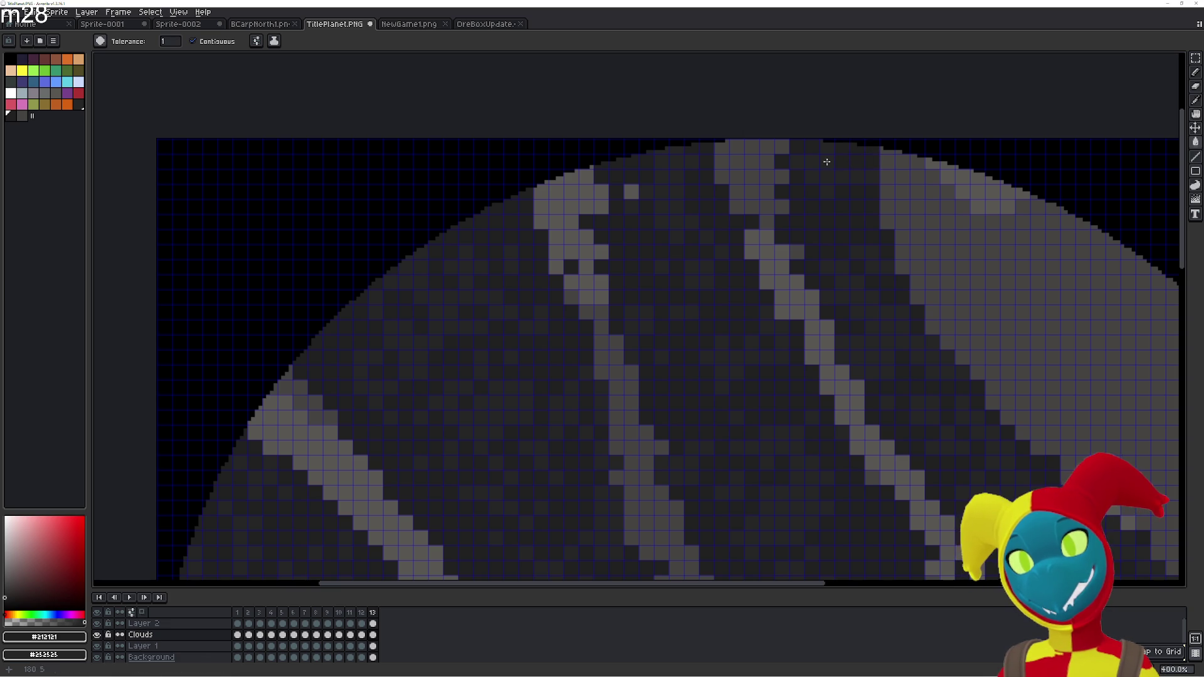
left_click(766, 146)
left_click(751, 147)
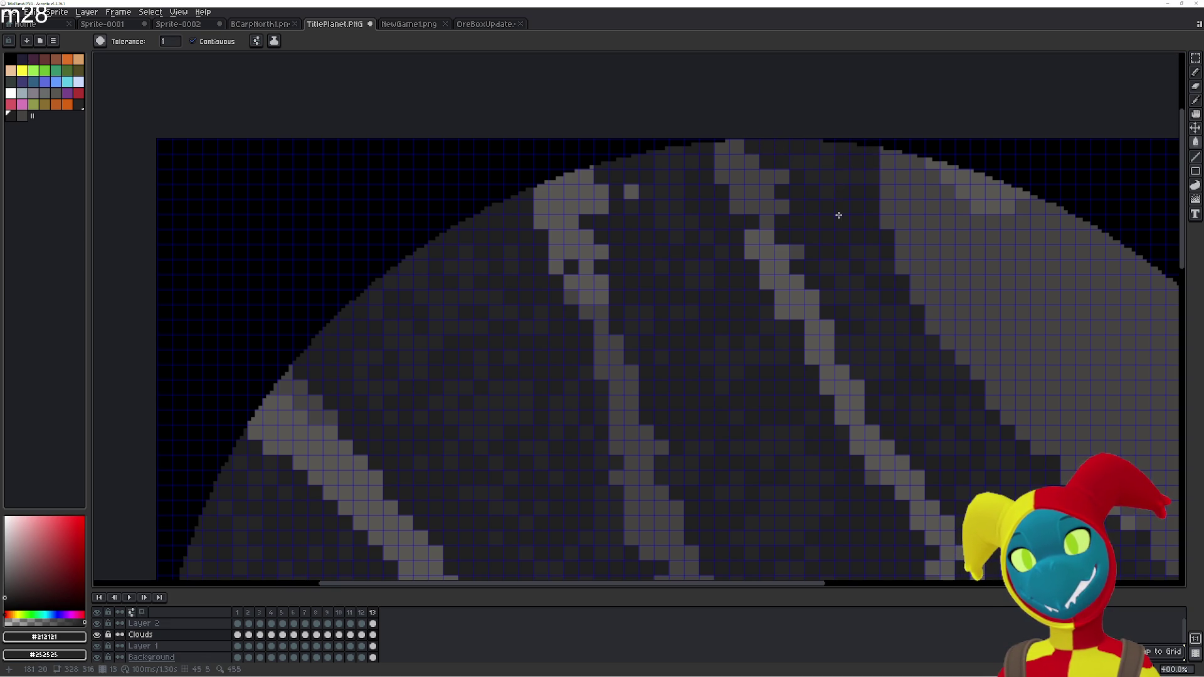
scroll(838, 214, "down", 1)
scroll(784, 257, "down", 3)
scroll(727, 301, "up", 2)
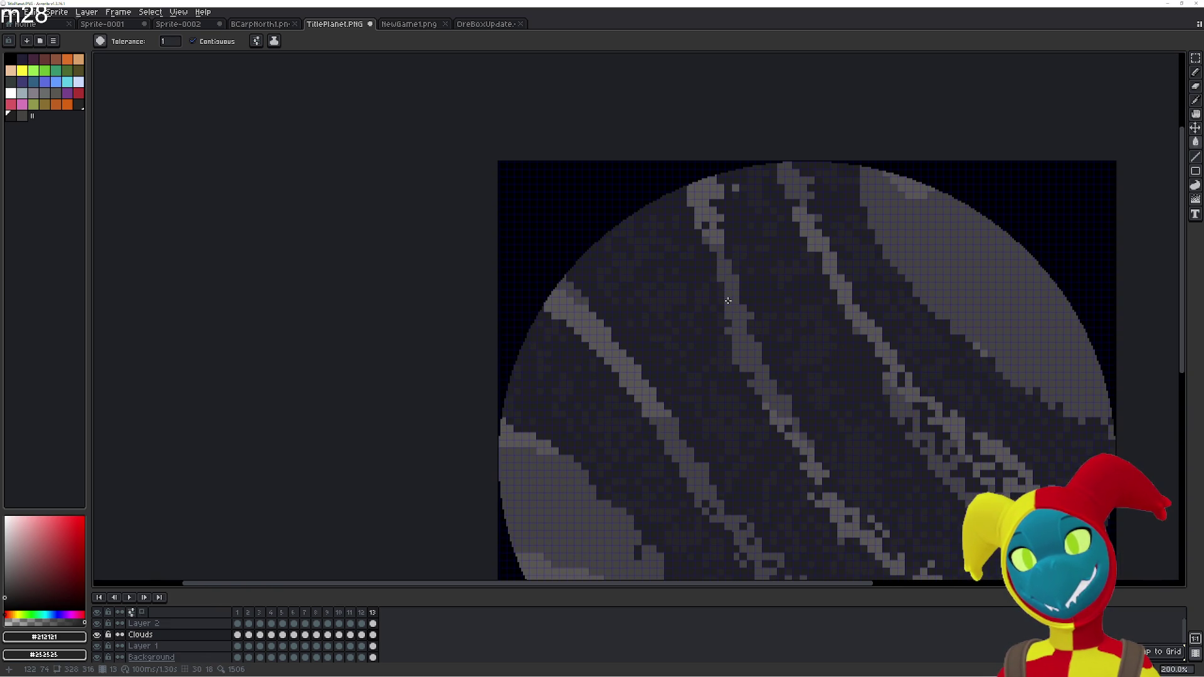
scroll(727, 300, "up", 1)
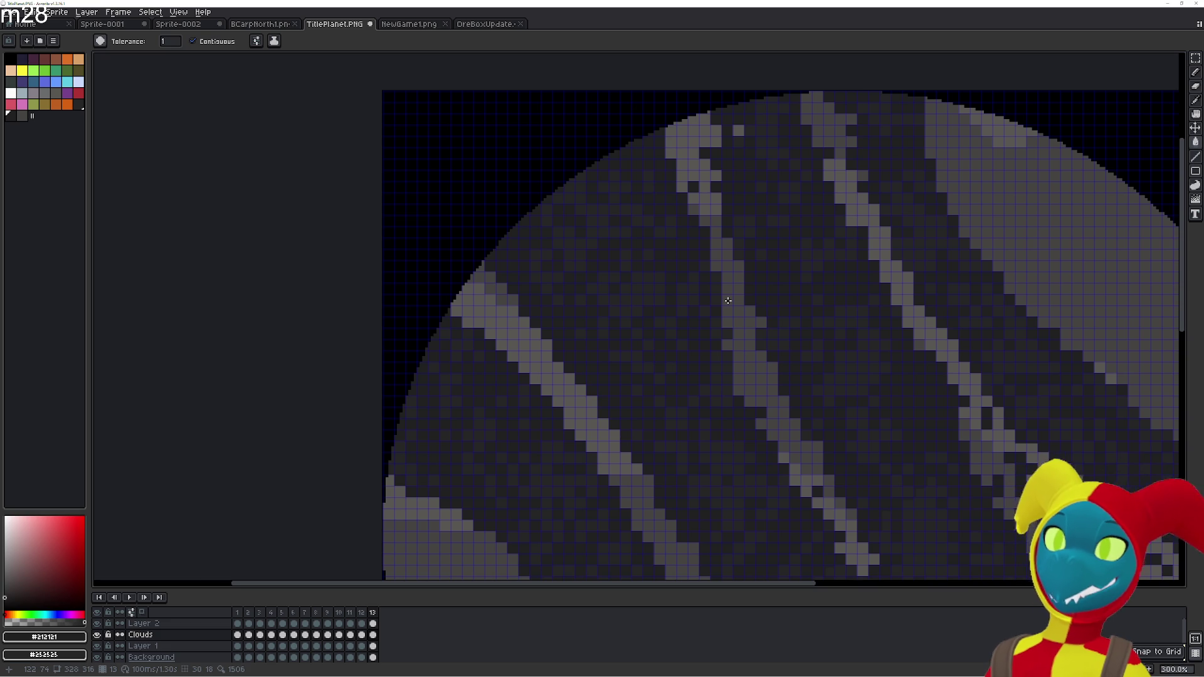
Pan and zoom the canvas out to 100% so the whole planet sprite is visible
scroll(841, 156, "right", 3)
scroll(847, 153, "right", 1)
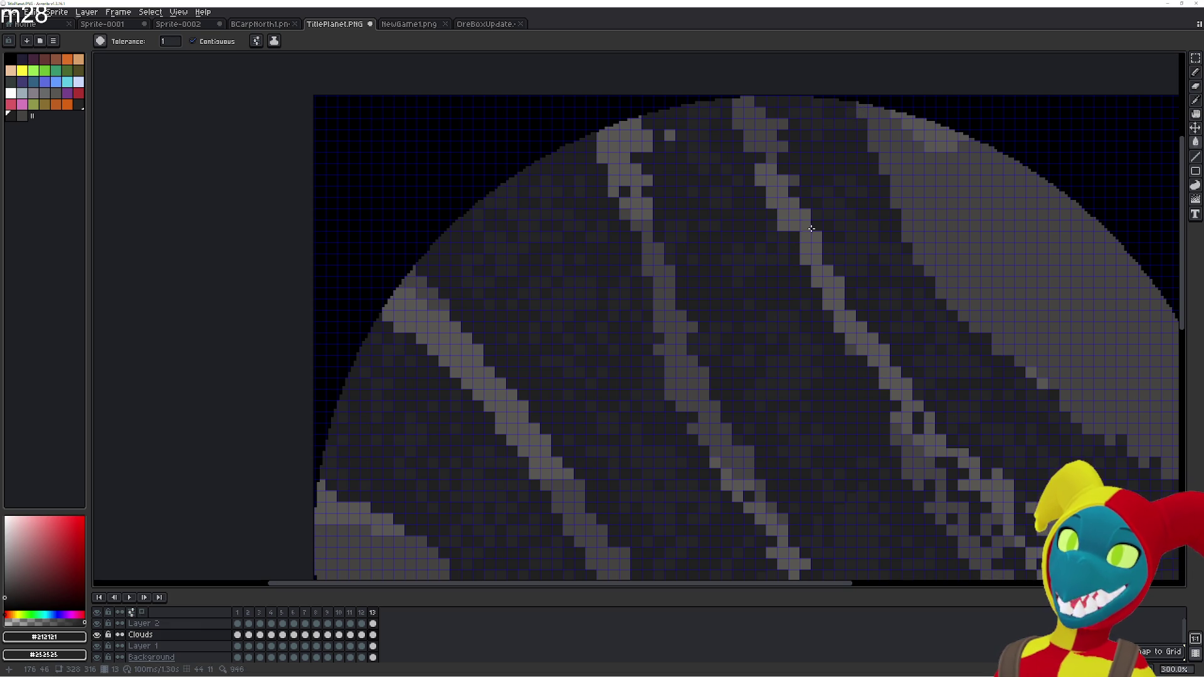
scroll(811, 216, "down", 1)
scroll(824, 290, "down", 2)
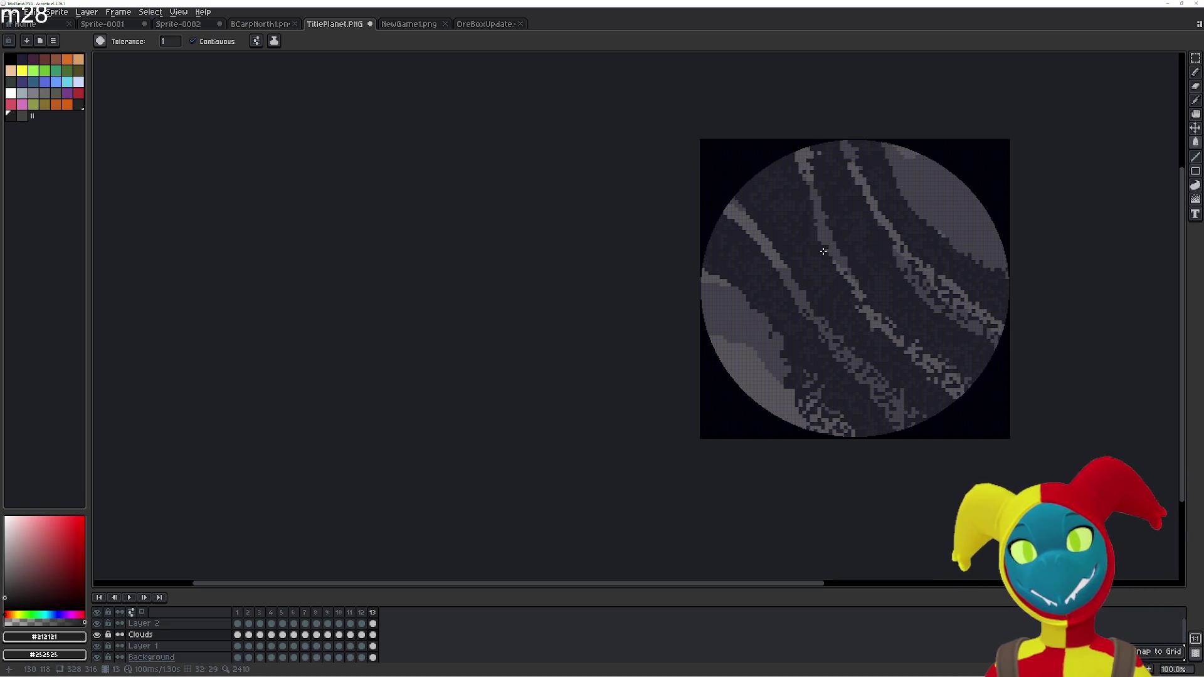
Play the 13-frame planet animation to watch the grey cloud bands loop
key("Return")
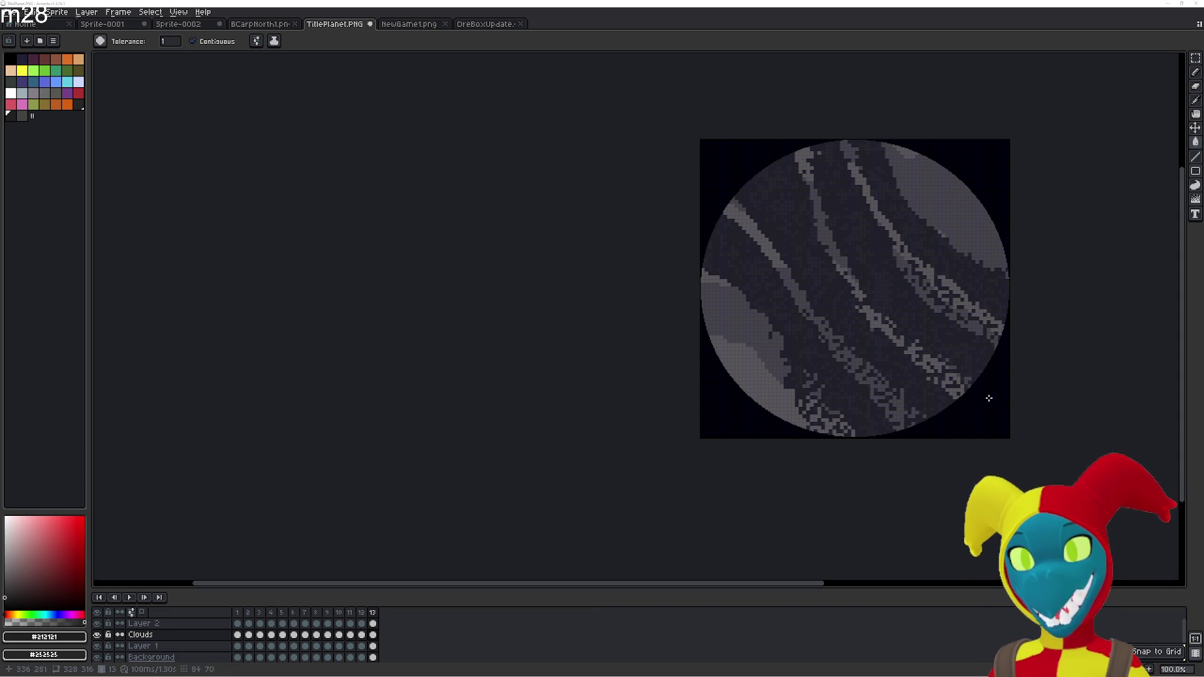
scroll(675, 356, "up", 4)
scroll(675, 356, "down", 1)
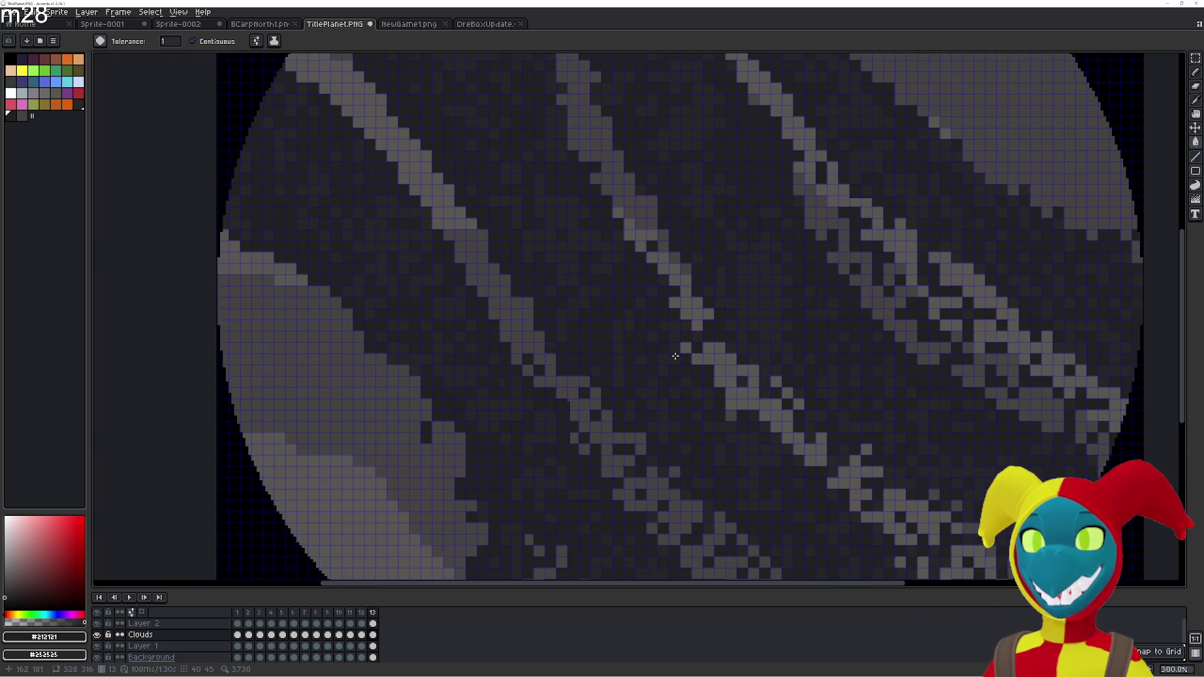
scroll(675, 356, "down", 1)
scroll(675, 356, "down", 1)
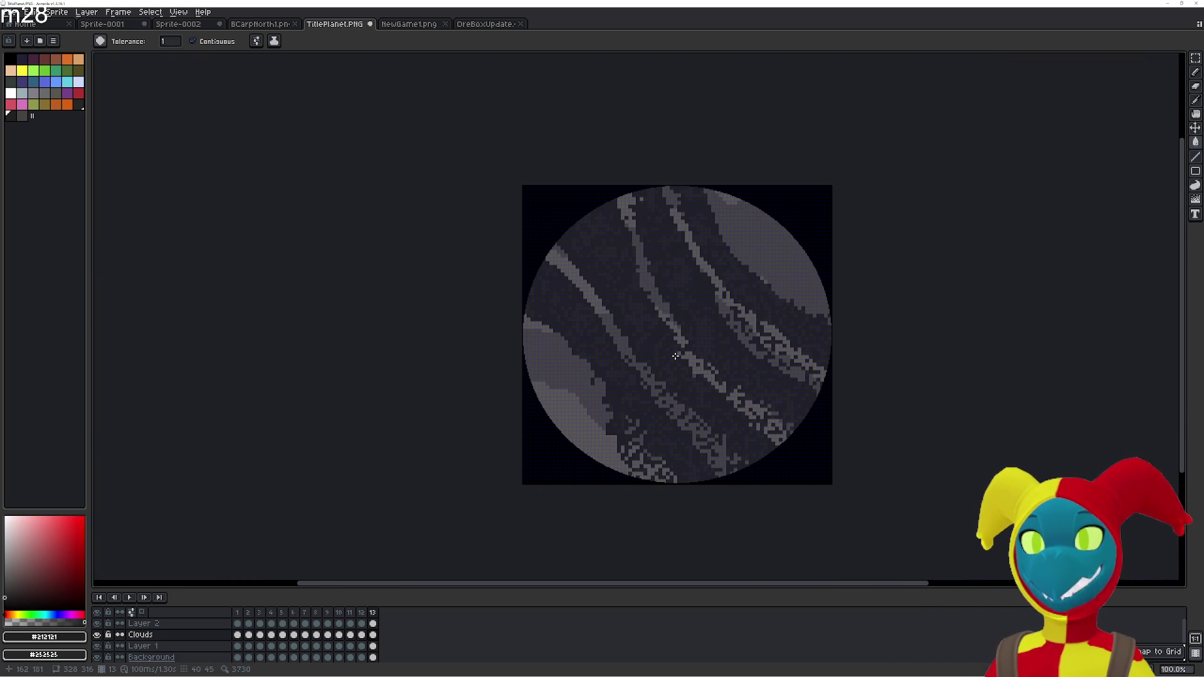
scroll(584, 345, "up", 1)
scroll(584, 344, "down", 1)
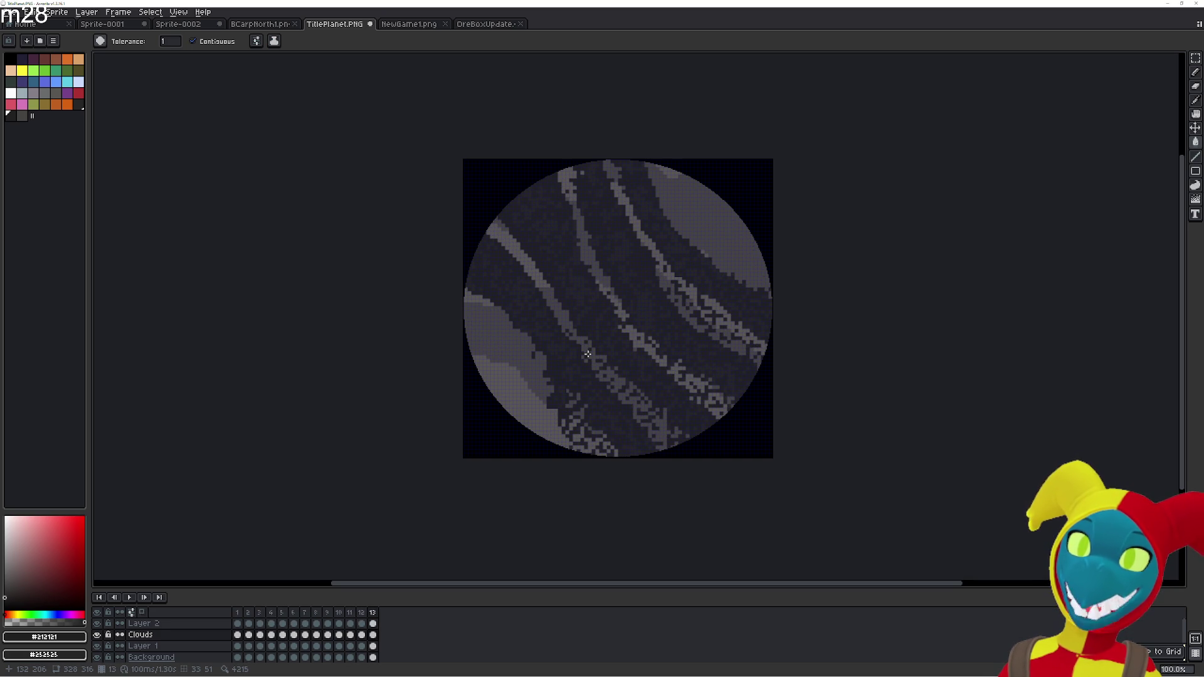
Delete frame 13 from the animation, leaving frame 12 as the last frame
key("Delete")
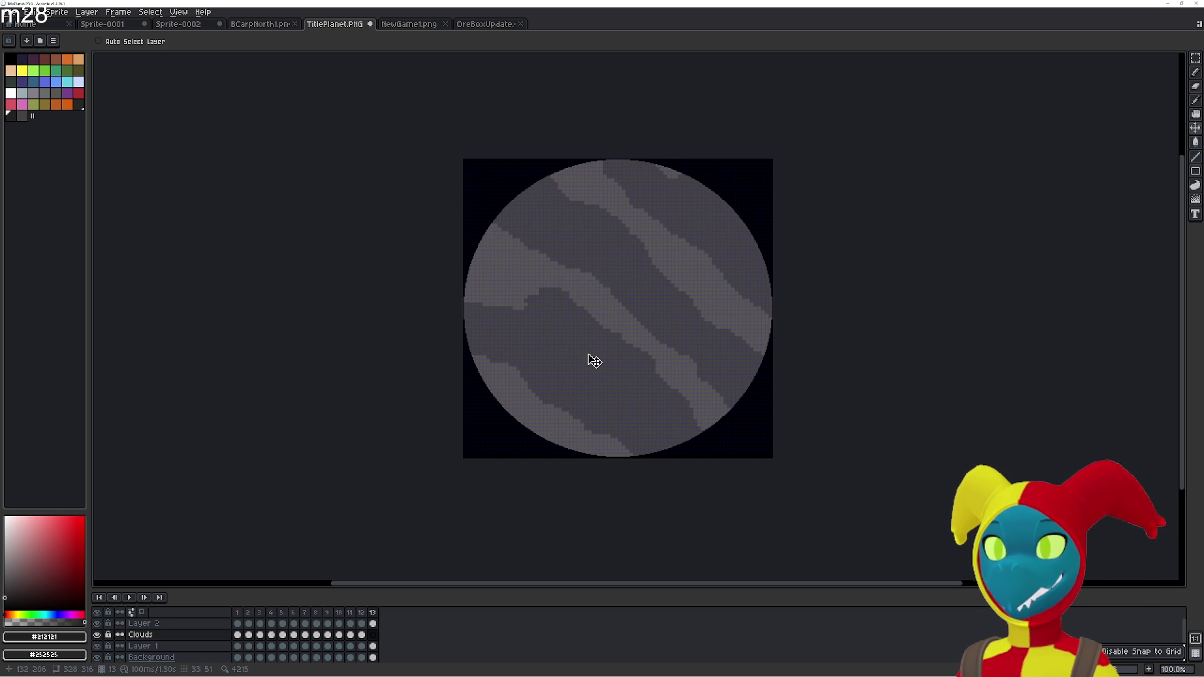
key("ctrl+z")
left_click(372, 613)
key("Delete")
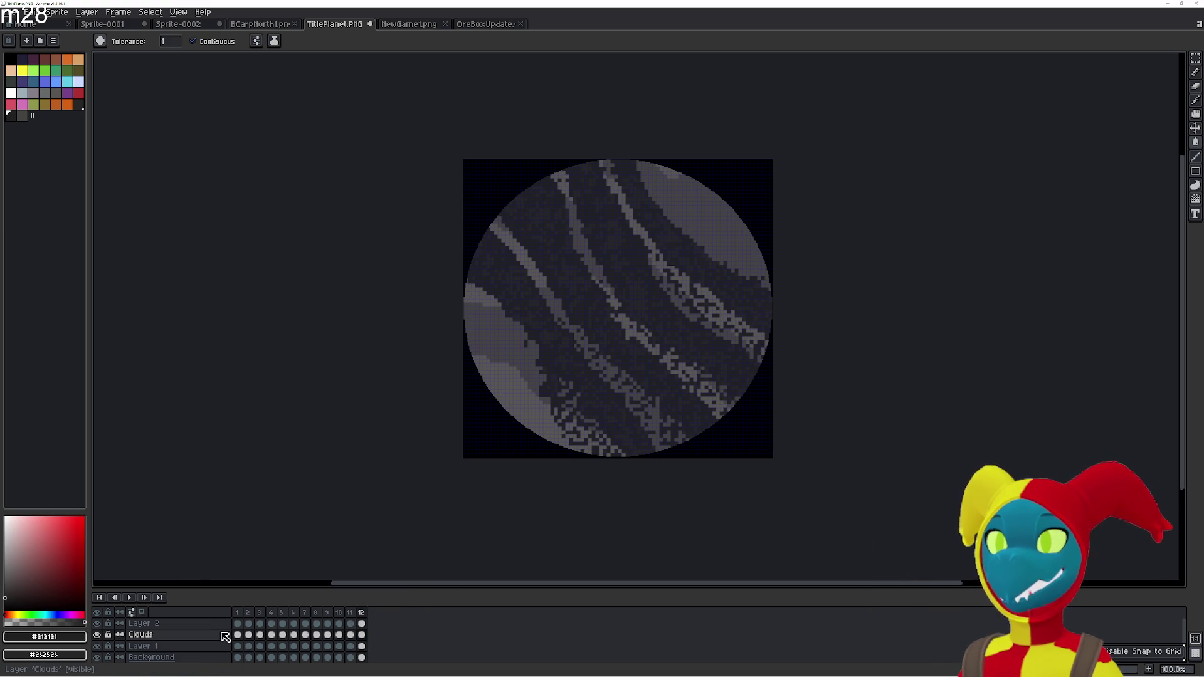
Step between frames 11, 12 and 1 and play the animation to check the loop point
key("Return")
key("Return")
key("Left")
key("Left")
key("Right")
key("Right")
key("Right")
key("Left")
key("Right")
key("Right")
key("Right")
key("Right")
key("Right")
key("Right")
key("Right")
key("Right")
key("Right")
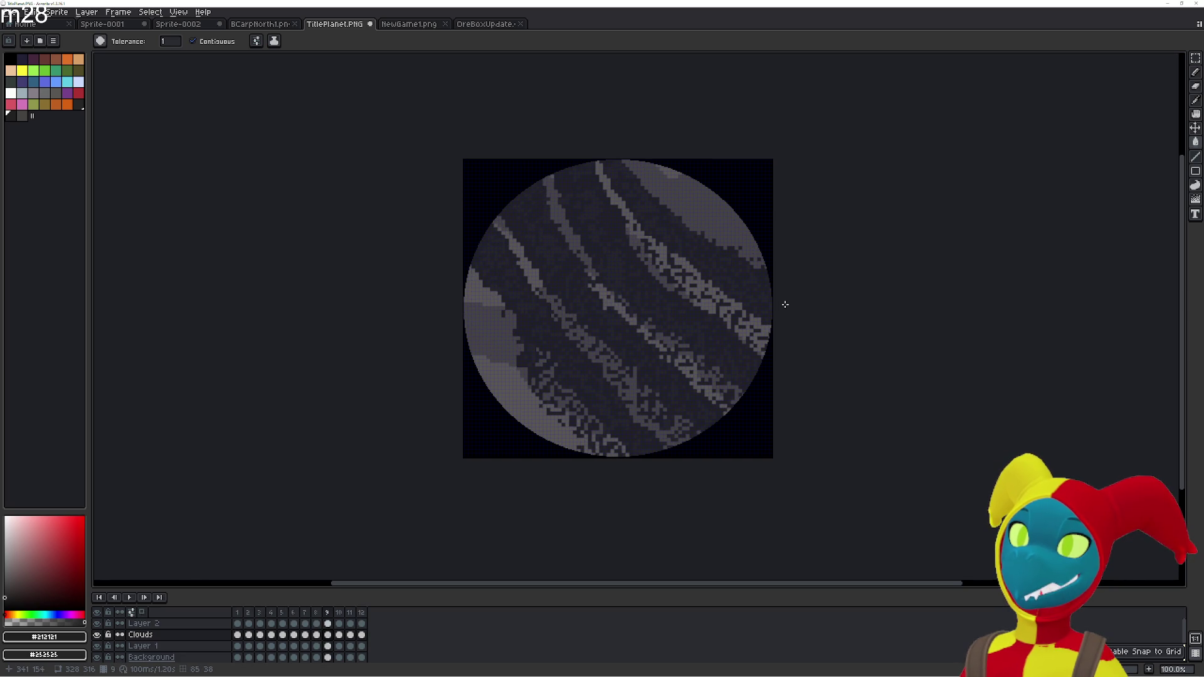
key("Right")
key("Right")
key("Right")
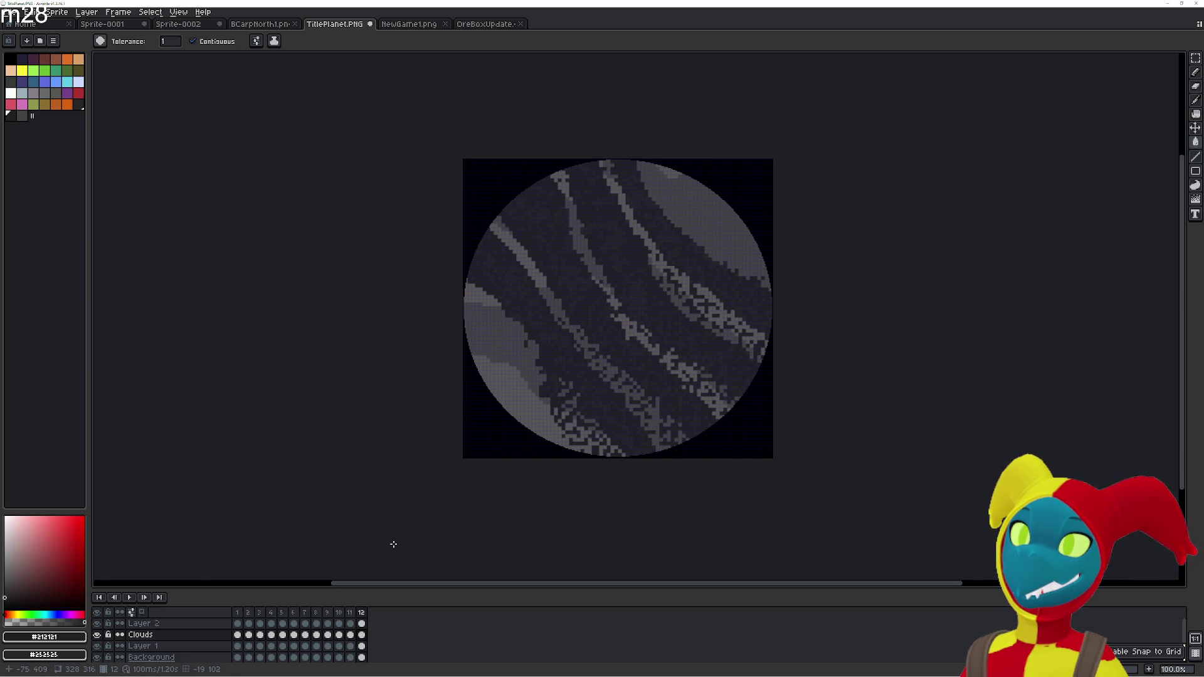
key("Right")
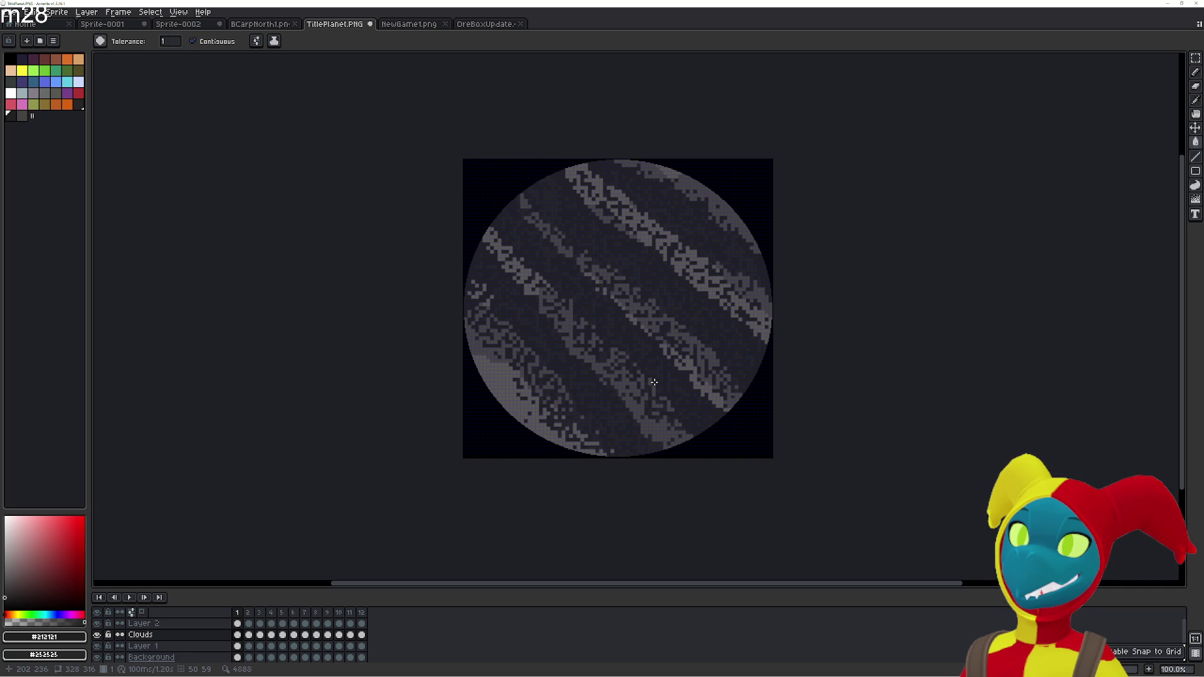
key("Left")
key("Return")
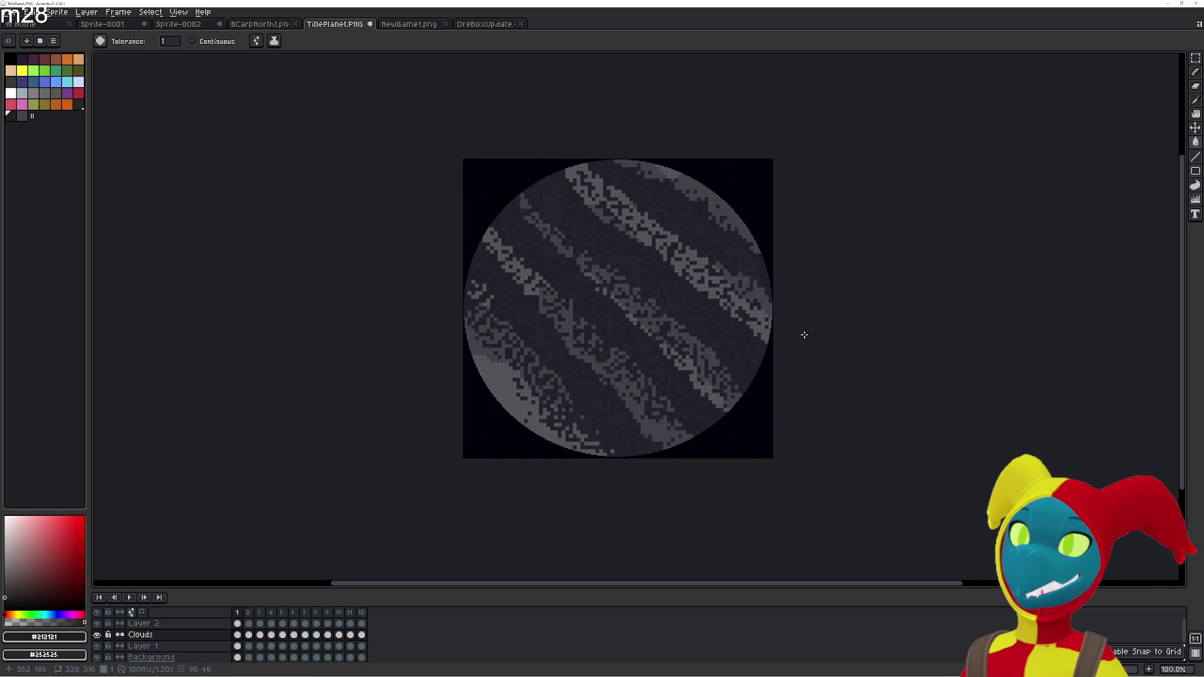
right_click(140, 599)
left_click(136, 598)
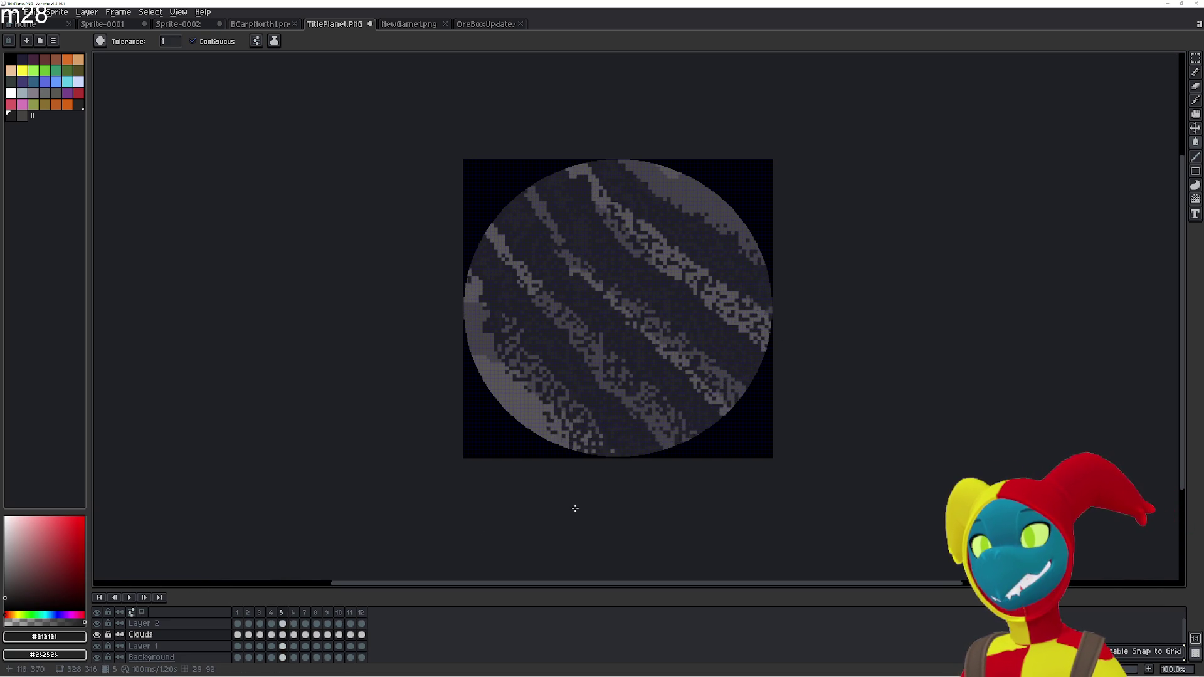
Zoom in on the planet's top clouds and flip between frames 11, 12 and 1 to compare
scroll(597, 377, "up", 1)
scroll(634, 210, "up", 1)
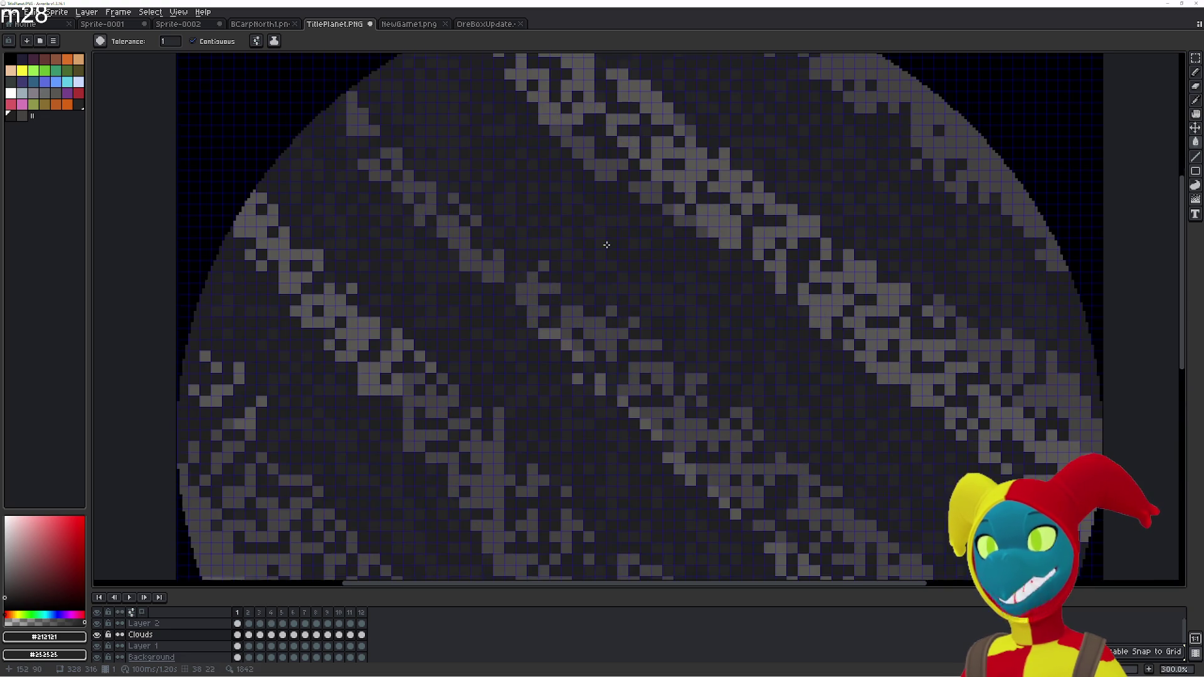
mouse_move(633, 209)
left_mouse_down()
mouse_move(548, 385)
mouse_move(550, 354)
left_mouse_up()
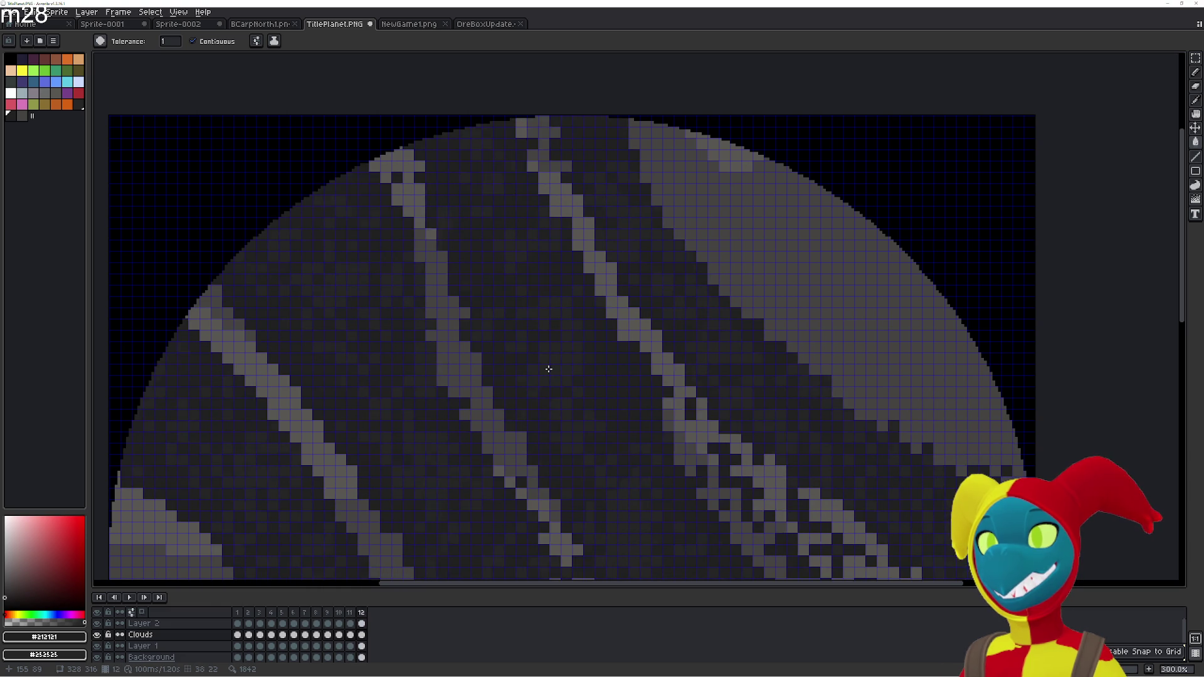
mouse_move(549, 369)
left_mouse_down()
mouse_move(327, 245)
mouse_move(265, 308)
left_mouse_up()
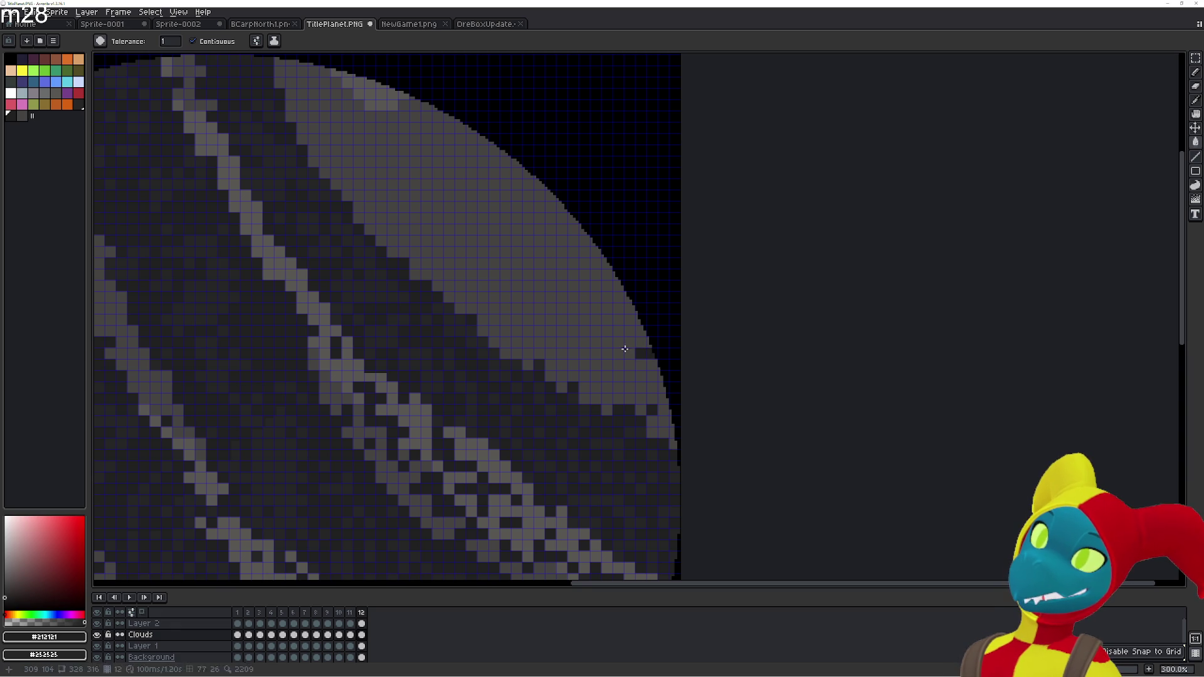
key("comma")
key("period")
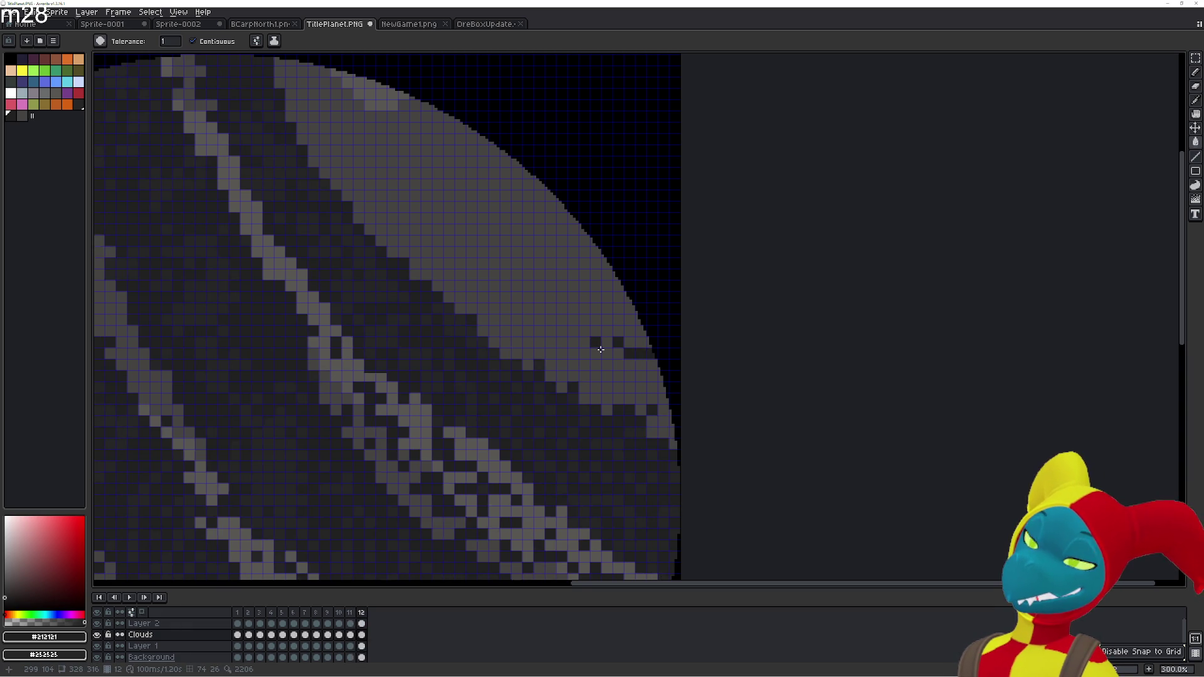
key("period")
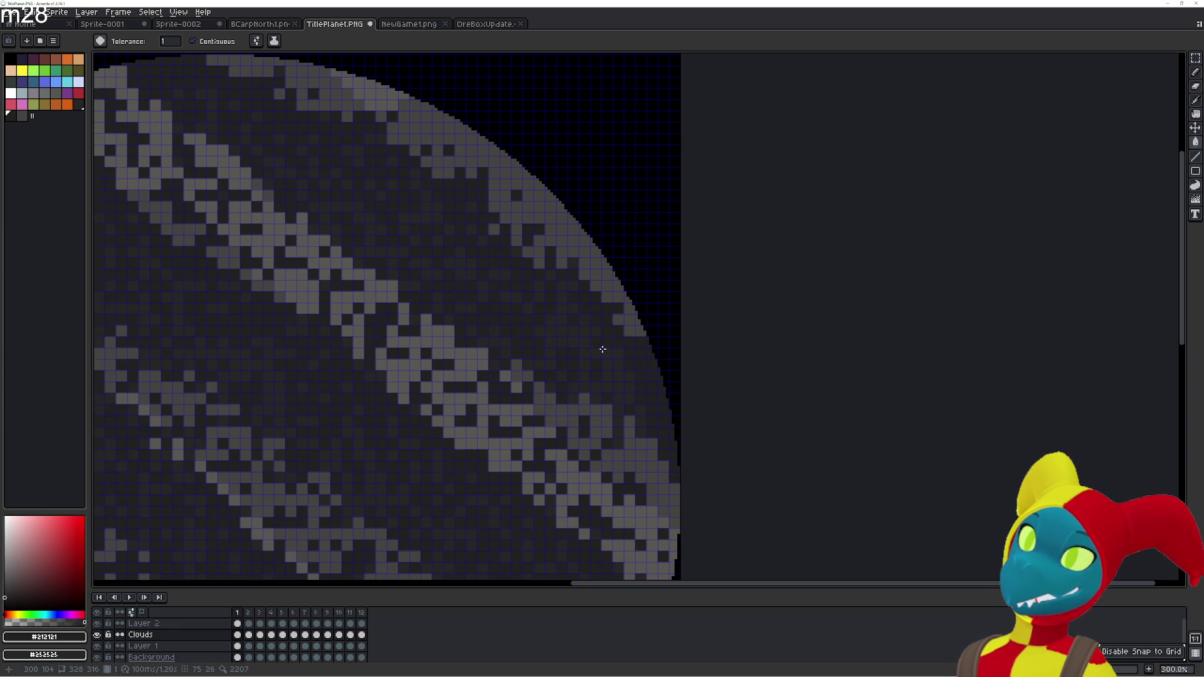
key("comma")
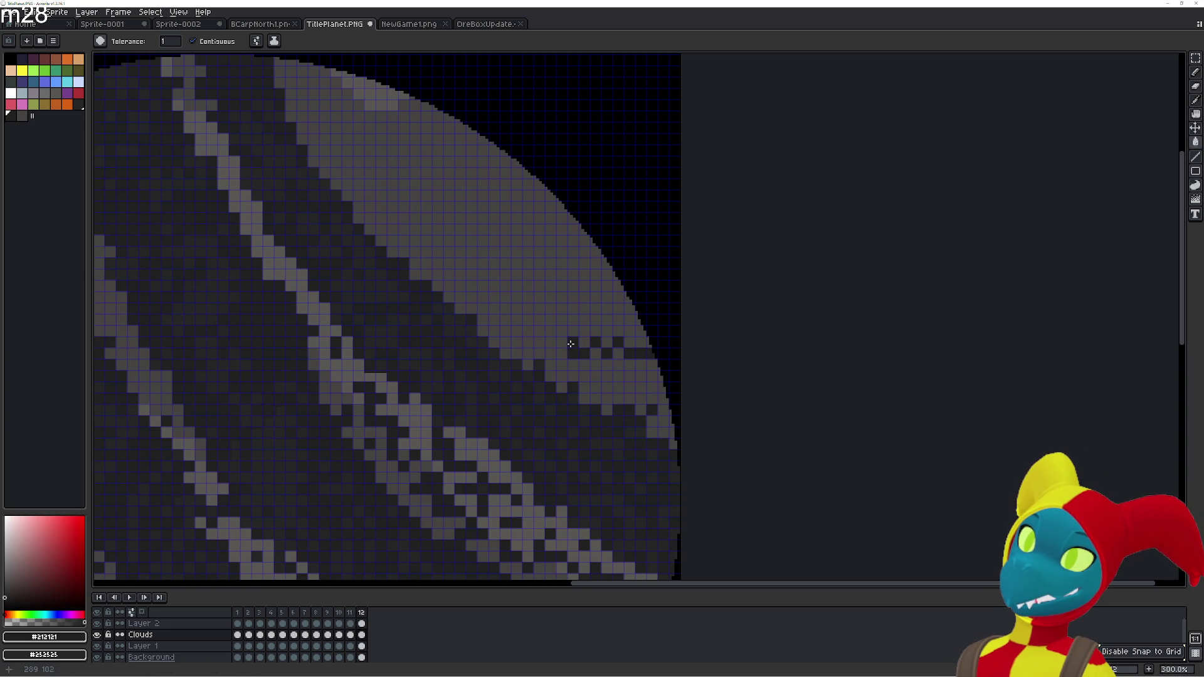
key("period")
key("comma")
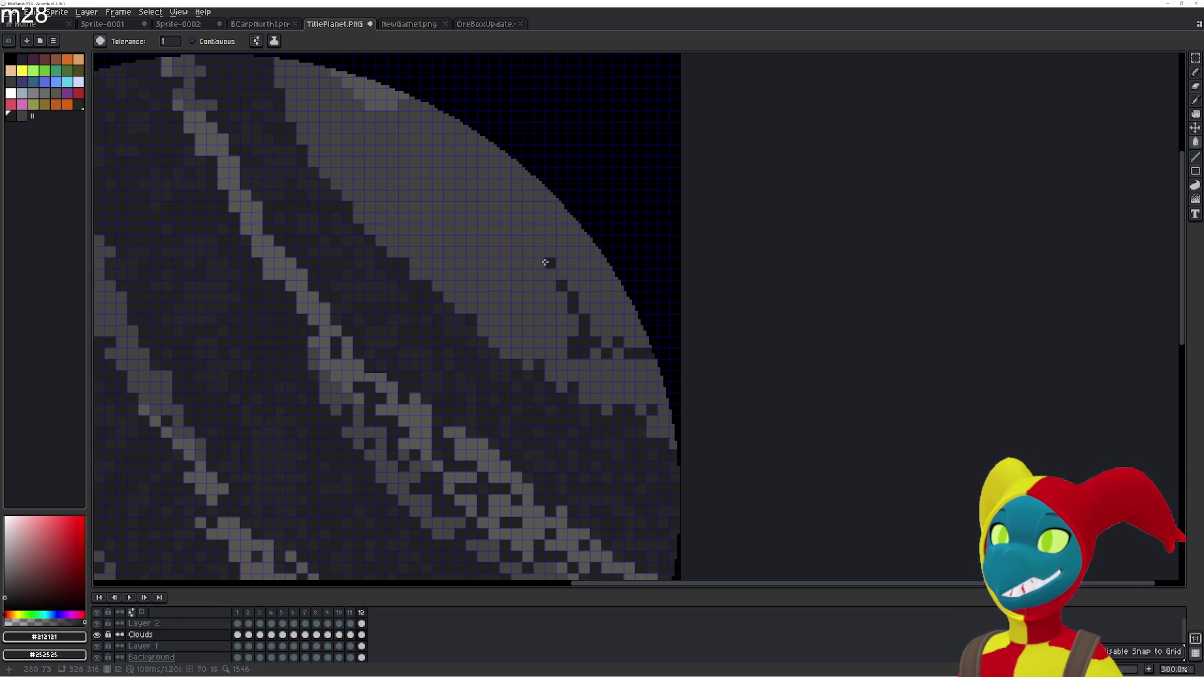
key("comma")
key("period")
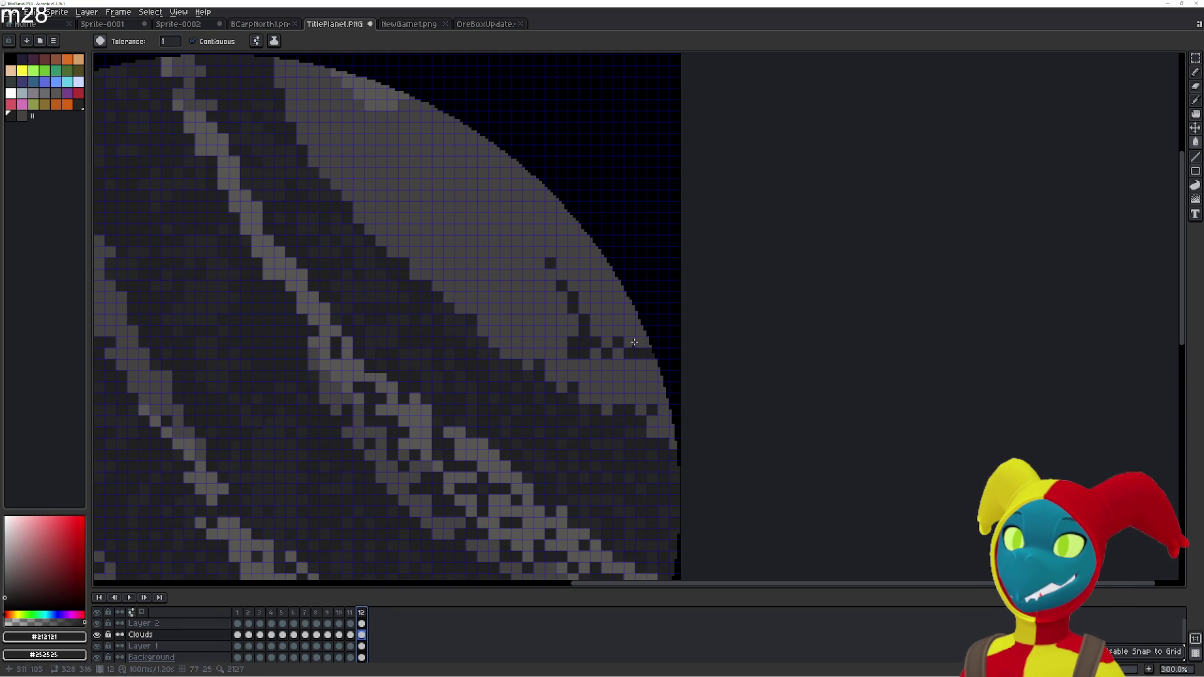
key("comma")
Darken scattered light pixels along the upper part of frame 12's cloud band
key("period")
left_click(493, 230)
left_click(471, 219)
left_click(511, 252)
left_click(436, 184)
left_click(448, 196)
left_click(449, 217)
left_click(381, 150)
left_click(335, 105)
left_click(358, 116)
left_click(324, 70)
left_click(346, 104)
left_click(290, 71)
left_click(314, 103)
left_click(324, 105)
left_click(310, 92)
left_click(290, 83)
Compare frame 12 against frames 1 and 11, then slide its cloud pattern over by 28 px
left_click(361, 634)
left_click(237, 613)
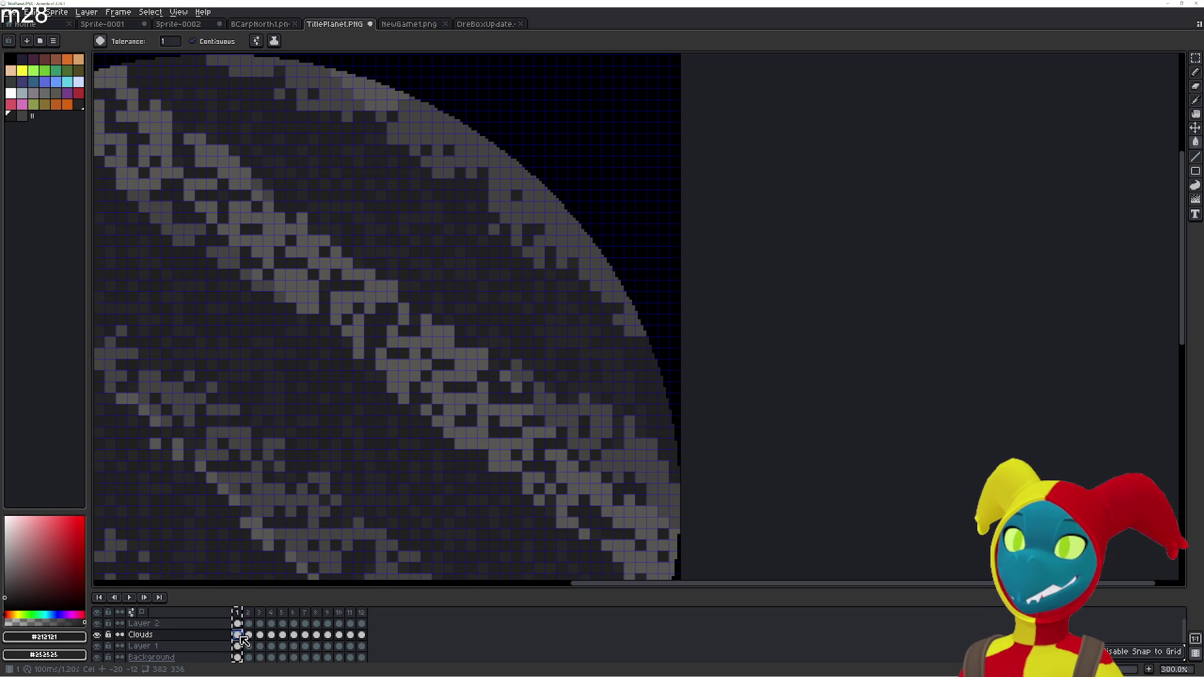
left_click(361, 635)
scroll(485, 485, "up", 2)
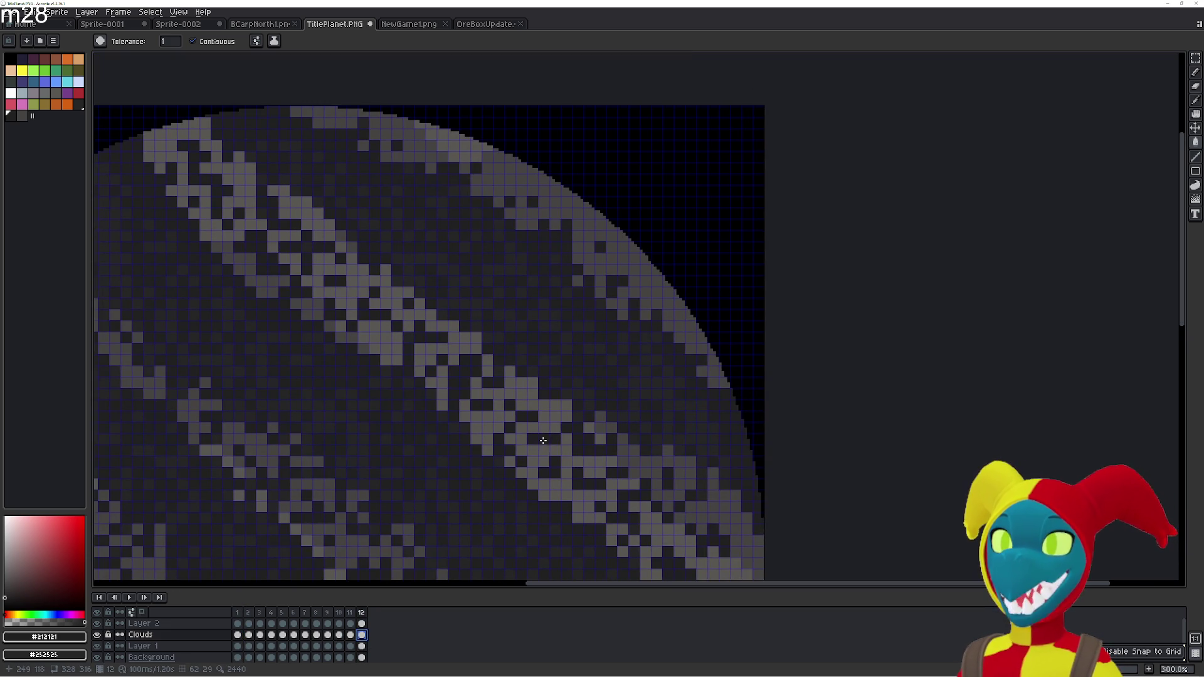
key("Left")
key("Right")
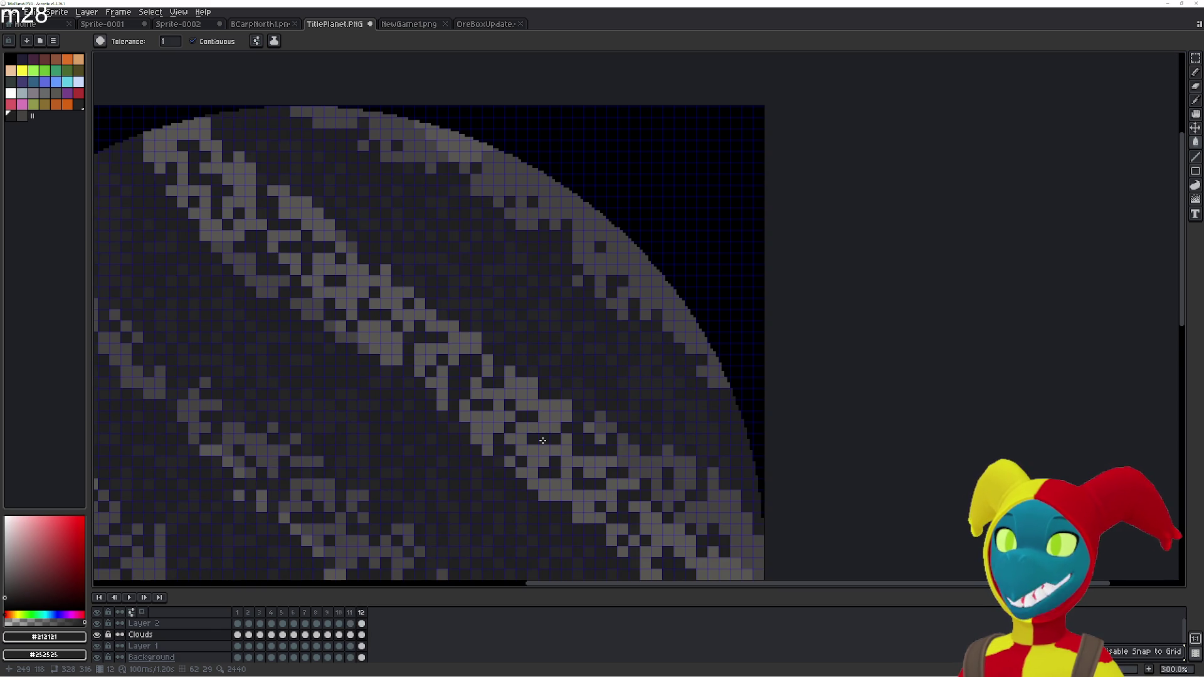
key("v")
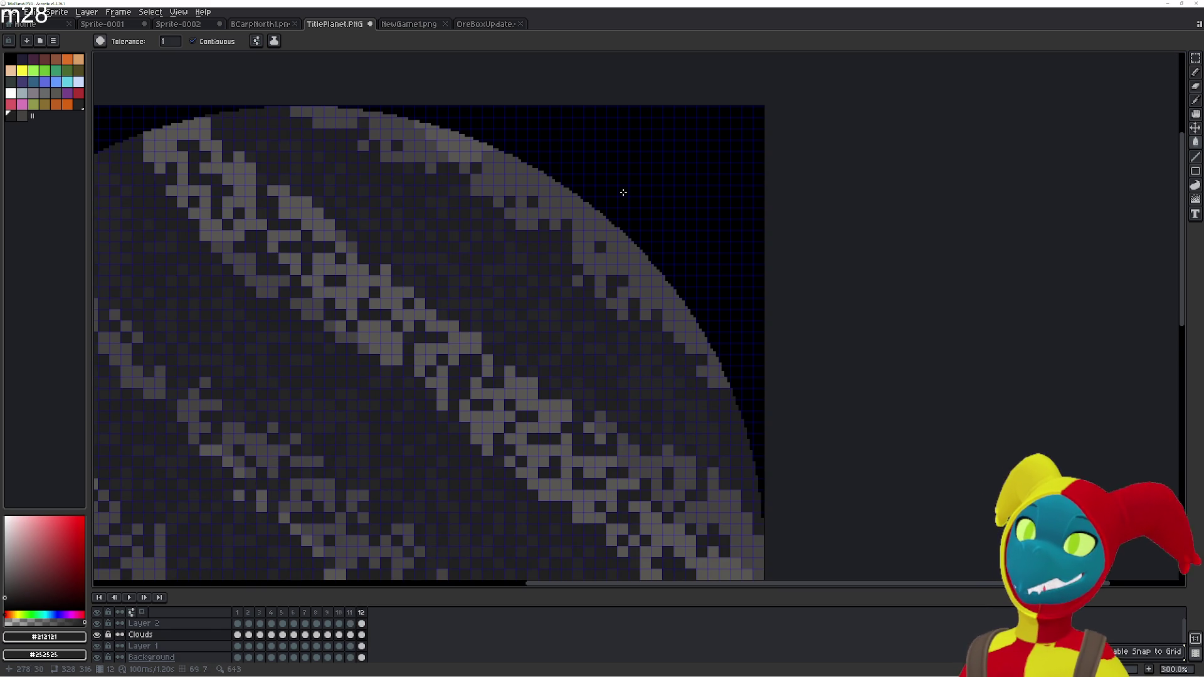
left_click_drag(624, 191, 582, 258)
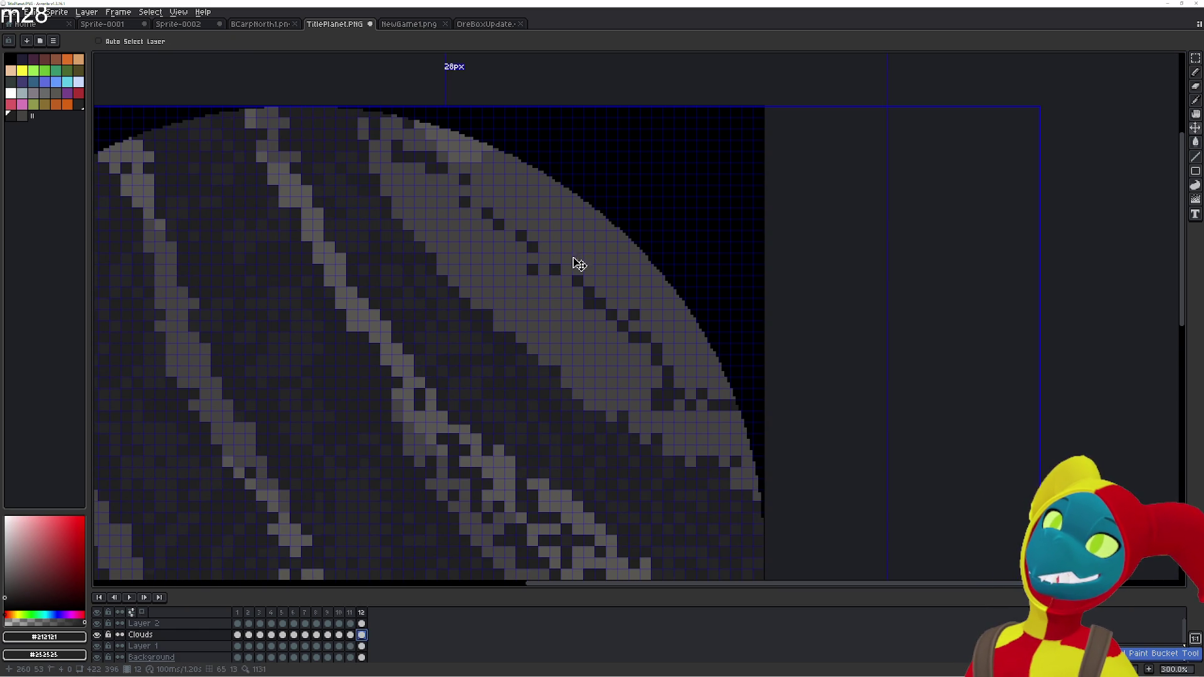
key("g")
key("Return")
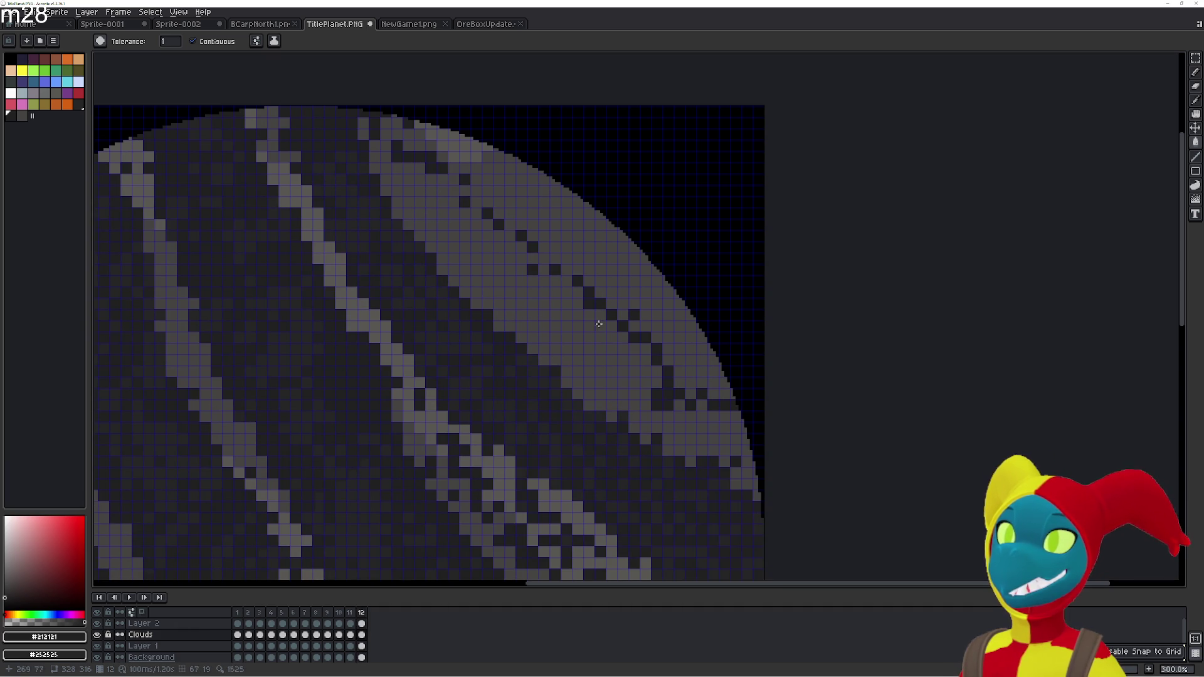
Fill light cloud pixels dark in the lower-right stretch of the band, checking against frame 11
left_click(577, 301)
left_click(600, 326)
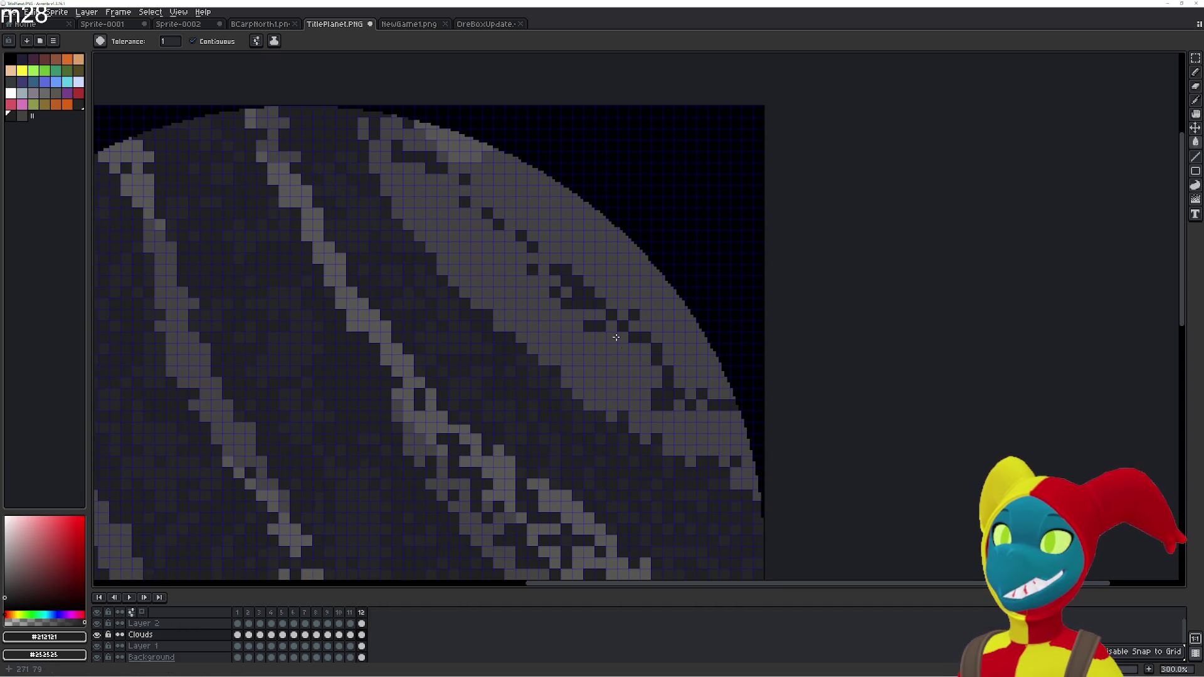
left_click(645, 349)
left_click(656, 383)
left_click(688, 436)
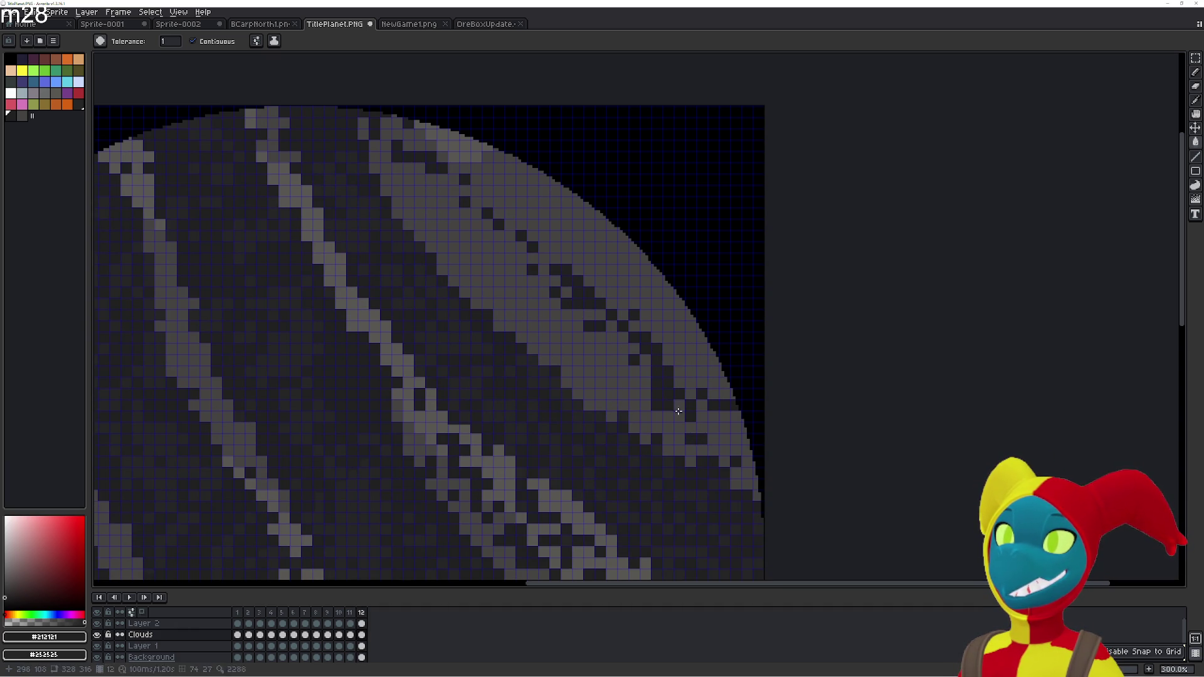
left_click(677, 405)
left_click(711, 452)
left_click(690, 450)
left_click(703, 451)
left_click(698, 435)
key("Left")
key("Right")
key("Right")
key("Left")
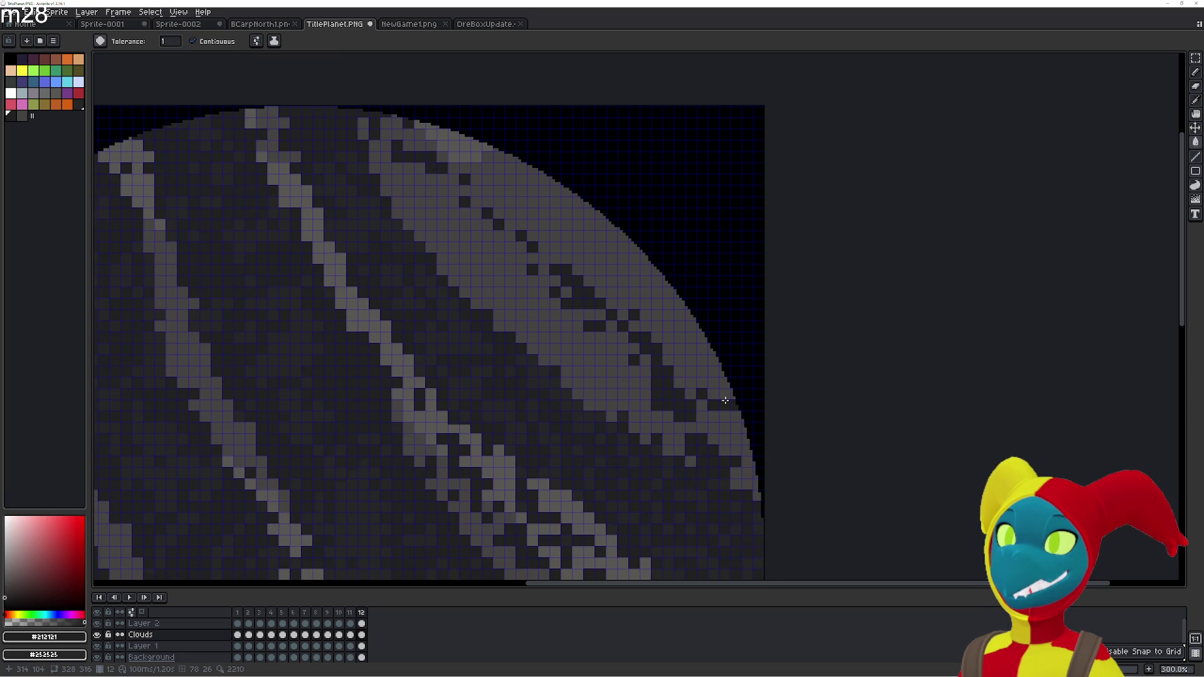
Fill more light cells dark in the middle of the cloud band
left_click(679, 378)
left_click(668, 349)
left_click(691, 394)
left_click(666, 359)
left_click(675, 358)
left_click(623, 315)
left_click(601, 291)
left_click(595, 273)
Continue darkening light cells up the band toward the planet's top
left_click(558, 248)
left_click(544, 236)
left_click(533, 240)
left_click(543, 270)
left_click(544, 250)
left_click(531, 255)
left_click(524, 249)
left_click(487, 202)
left_click(509, 235)
left_click(454, 158)
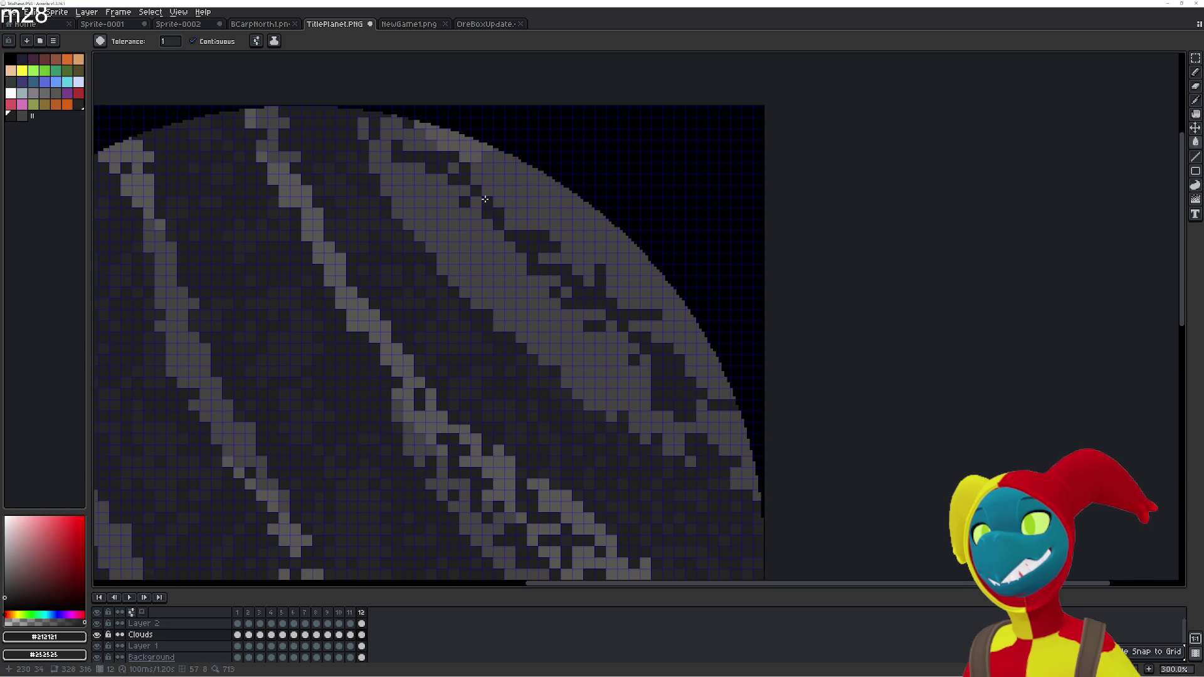
Clean up stray light cells and a light block near the planet's top
left_click(509, 205)
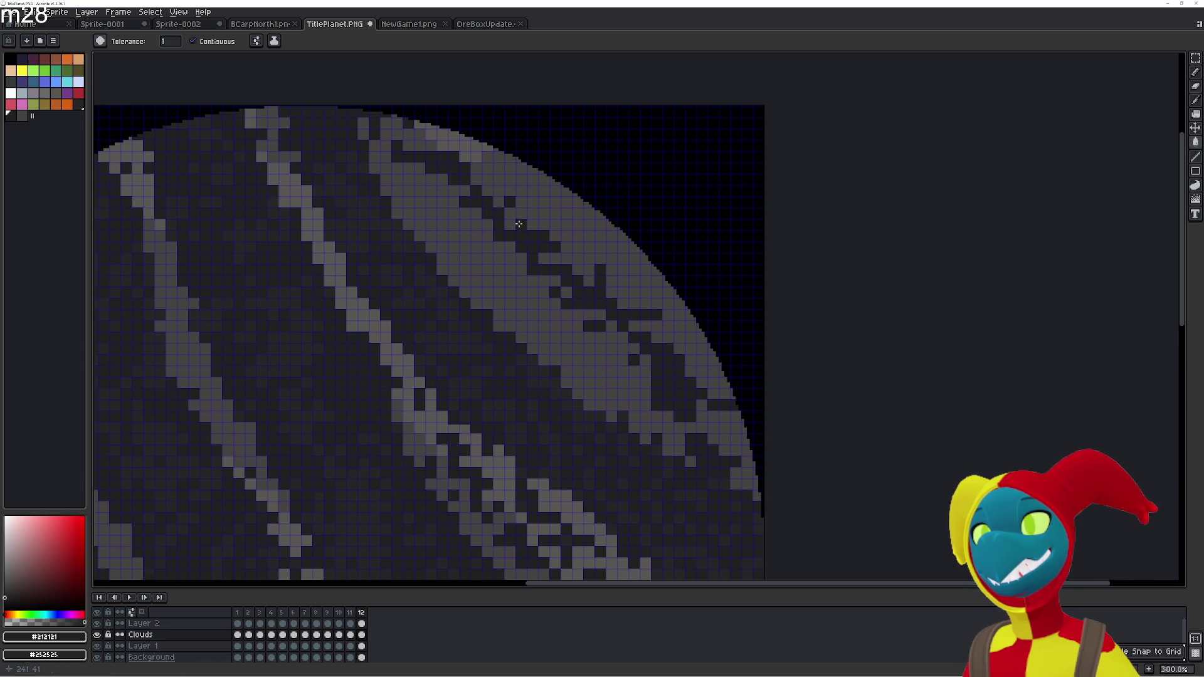
left_click(487, 182)
left_click(499, 200)
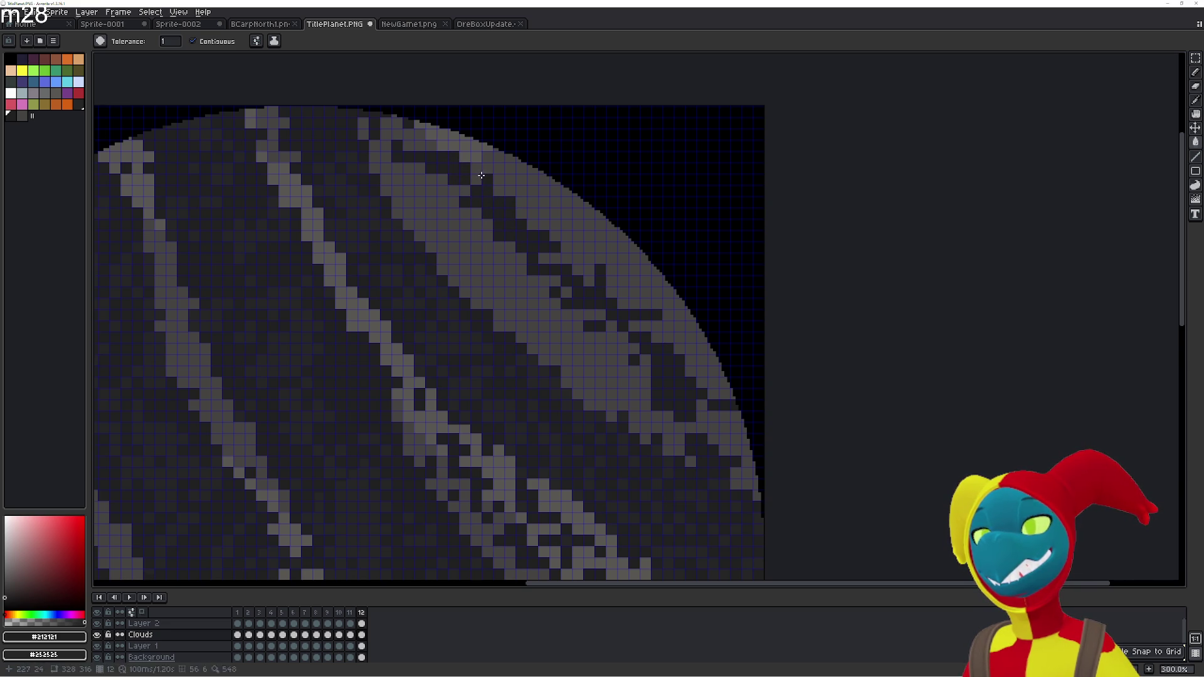
left_click(420, 137)
scroll(439, 163, "up", 3)
scroll(439, 163, "left", 3)
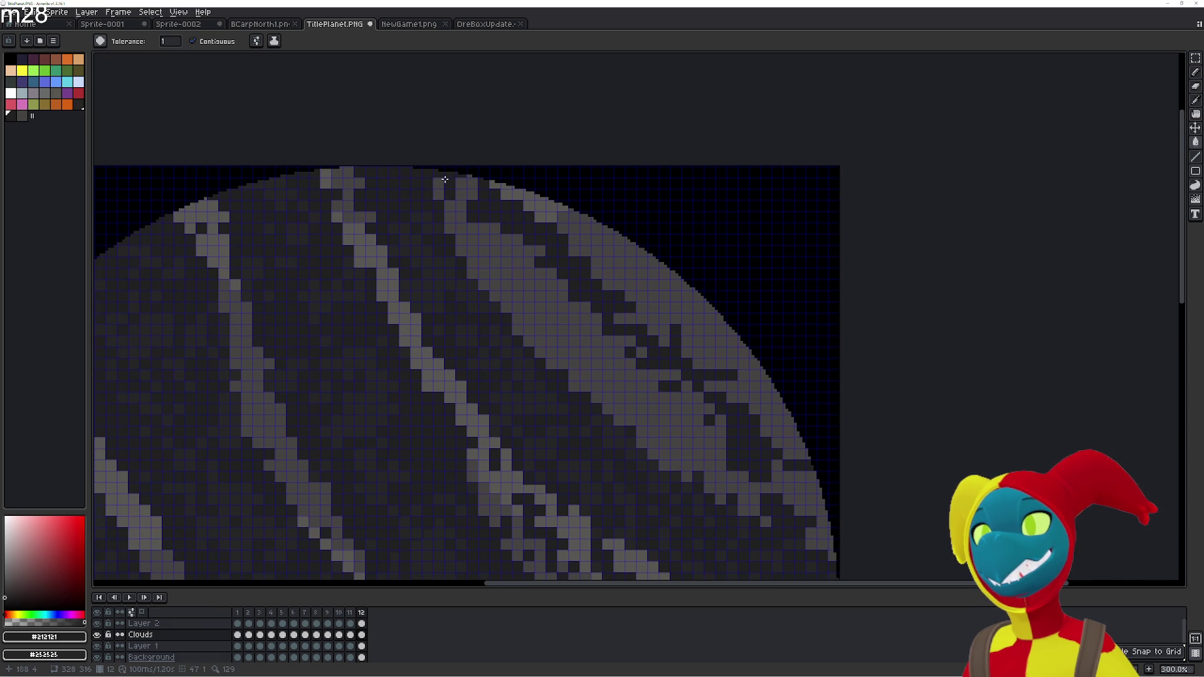
left_click(462, 188)
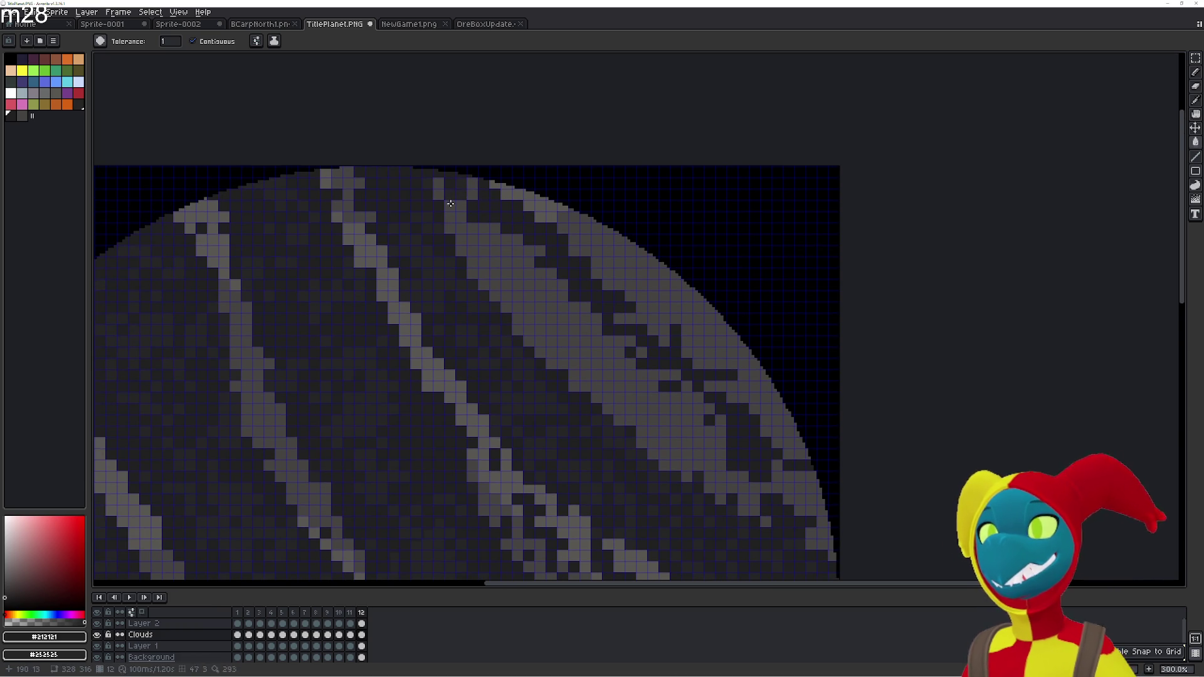
Paint a diagonal swath of the light band dark with a 21px Pencil, keeping a thin rim strip
key("b")
left_click_drag(477, 251, 447, 224)
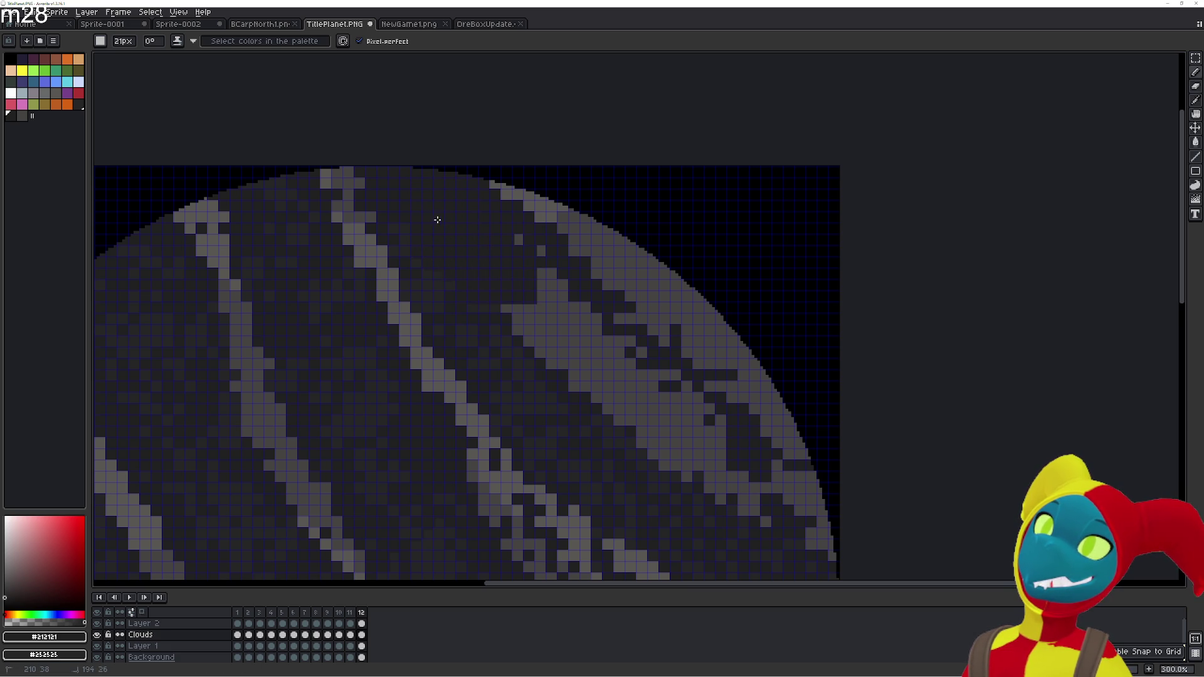
mouse_move(475, 243)
left_mouse_down()
mouse_move(674, 439)
mouse_move(686, 418)
left_mouse_up()
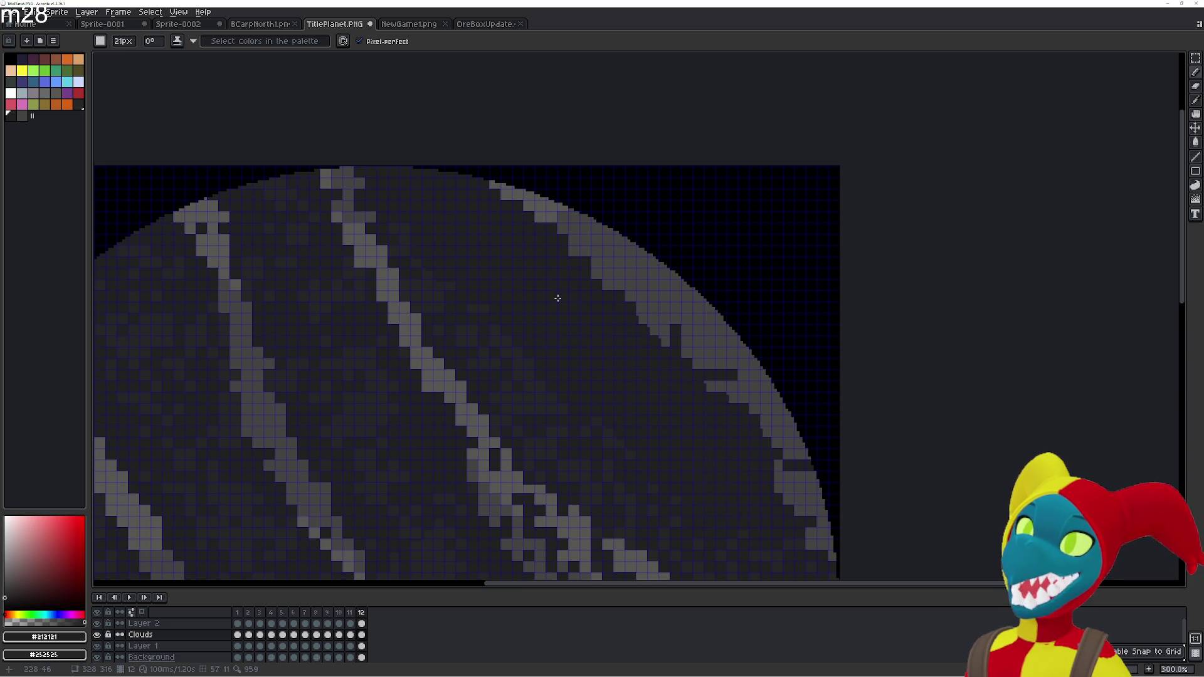
scroll(588, 341, "up", 3)
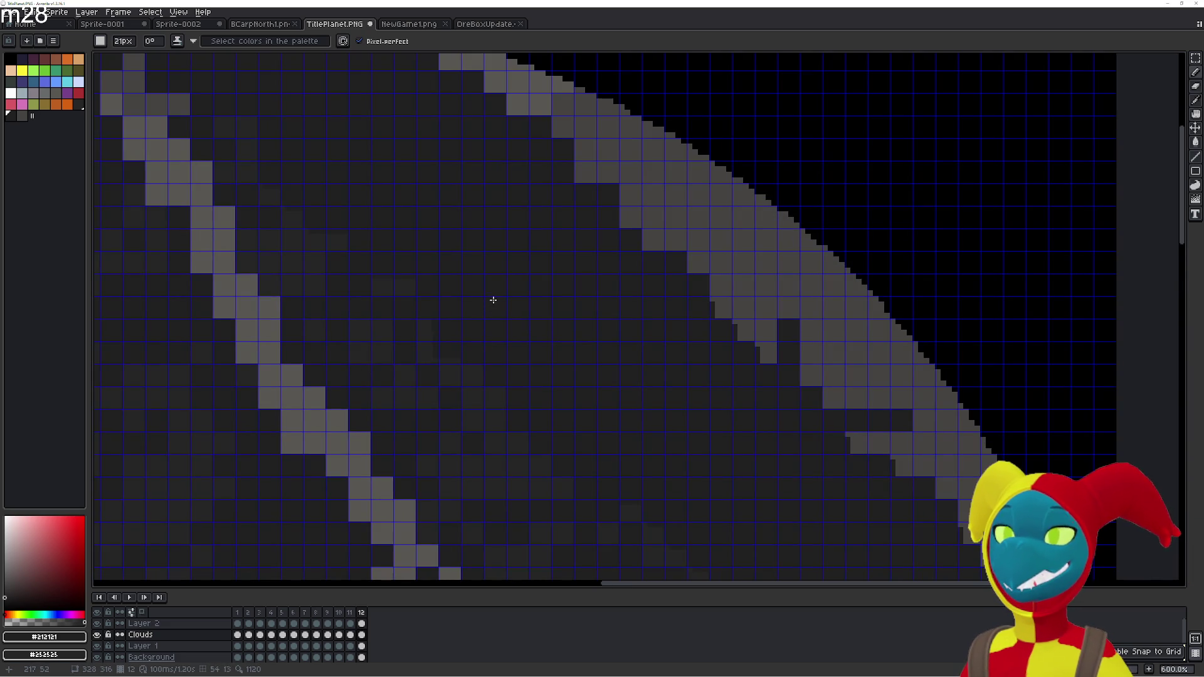
left_click_drag(671, 251, 731, 253)
key("g")
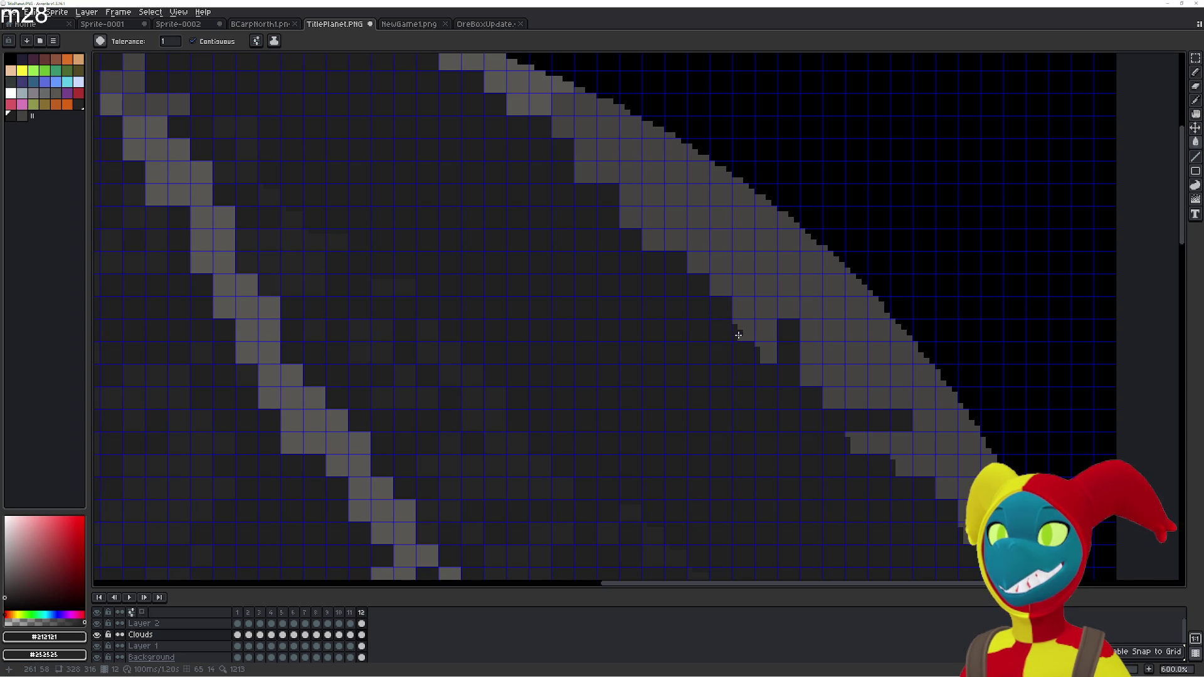
key("b")
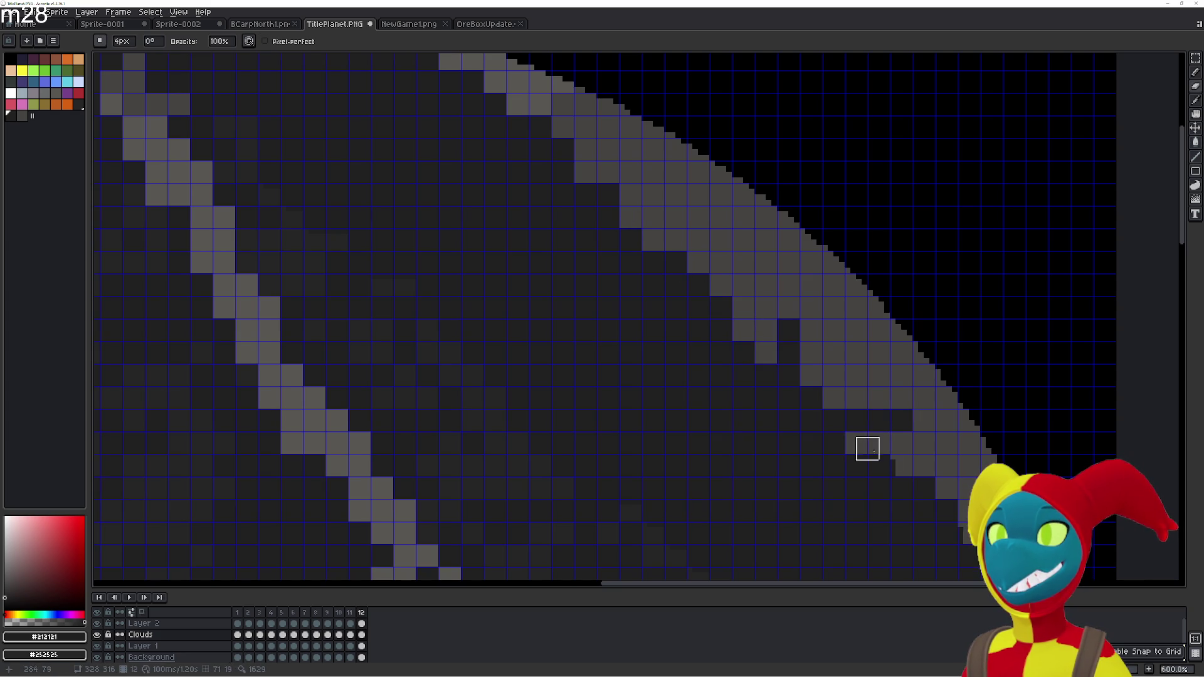
Pan along the cloud band and step ahead through frames 11 and 12 to frame 1 to compare
scroll(815, 376, "down", 5)
scroll(815, 376, "right", 5)
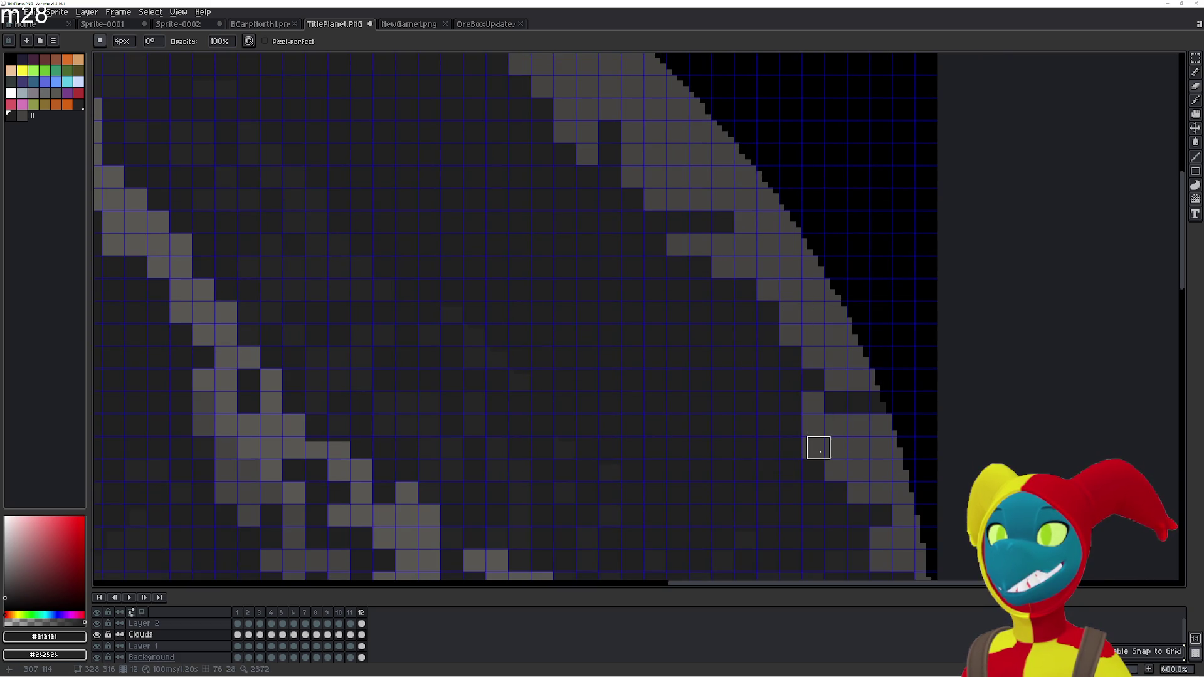
scroll(815, 439, "down", 4)
scroll(677, 330, "left", 5)
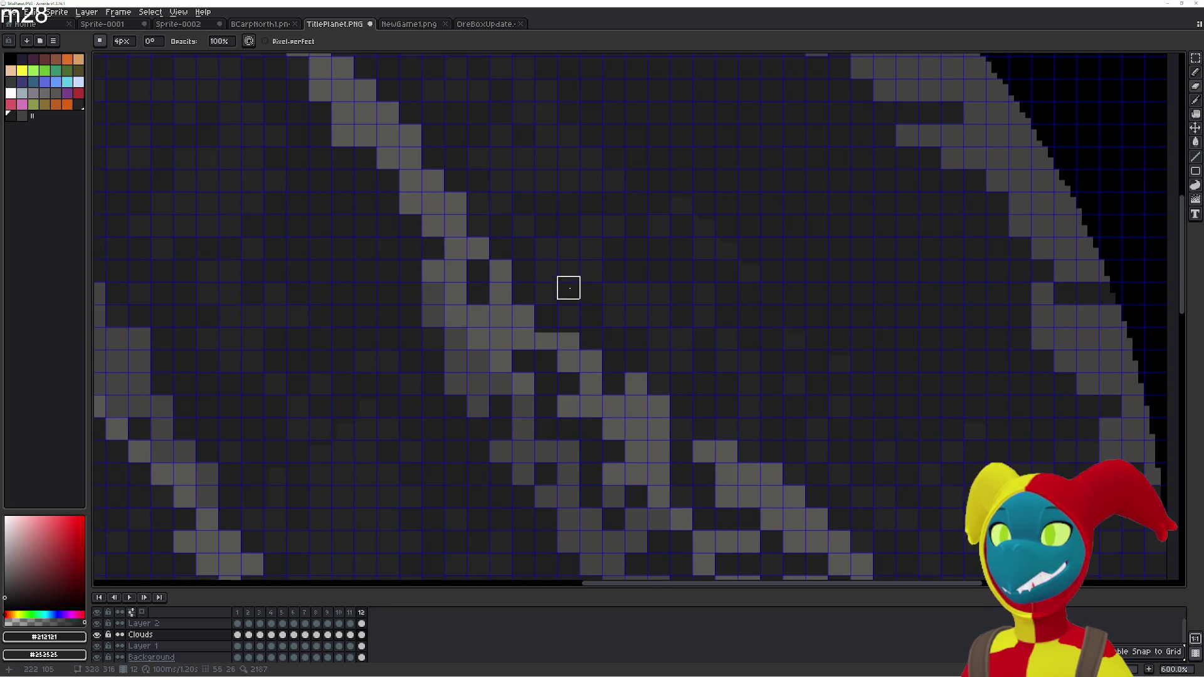
scroll(577, 293, "up", 3)
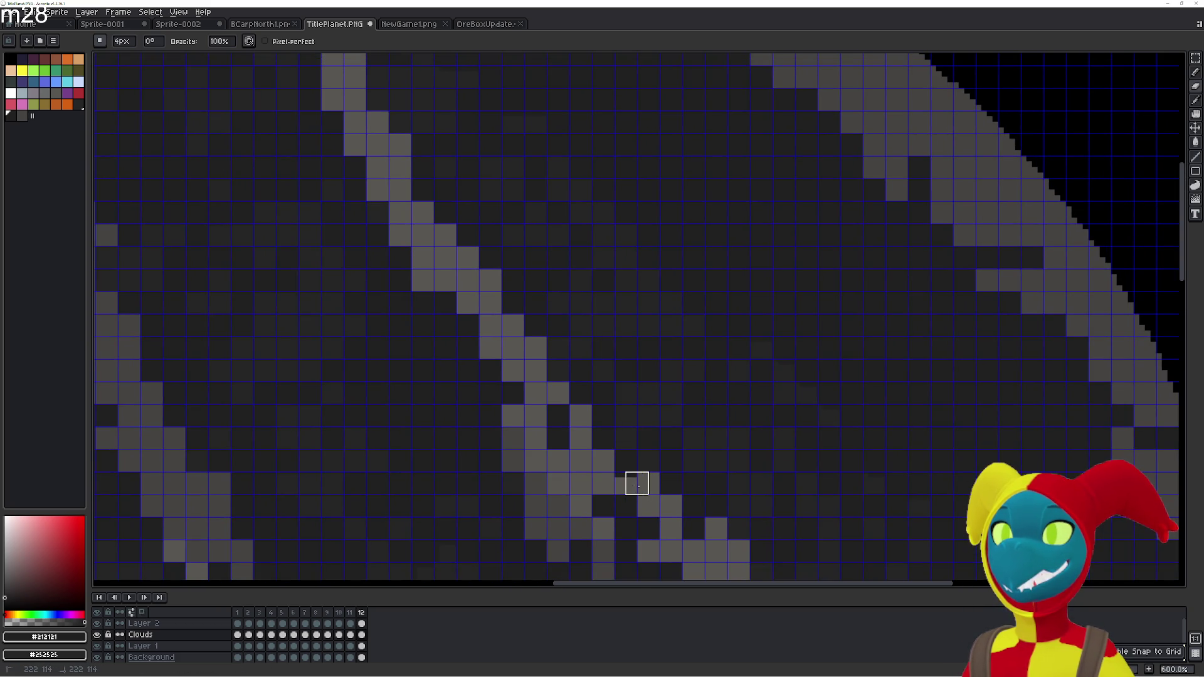
scroll(551, 374, "down", 3)
scroll(501, 294, "right", 2)
left_click_drag(515, 308, 570, 407)
scroll(569, 407, "down", 2)
scroll(570, 391, "up", 2)
scroll(564, 297, "down", 2)
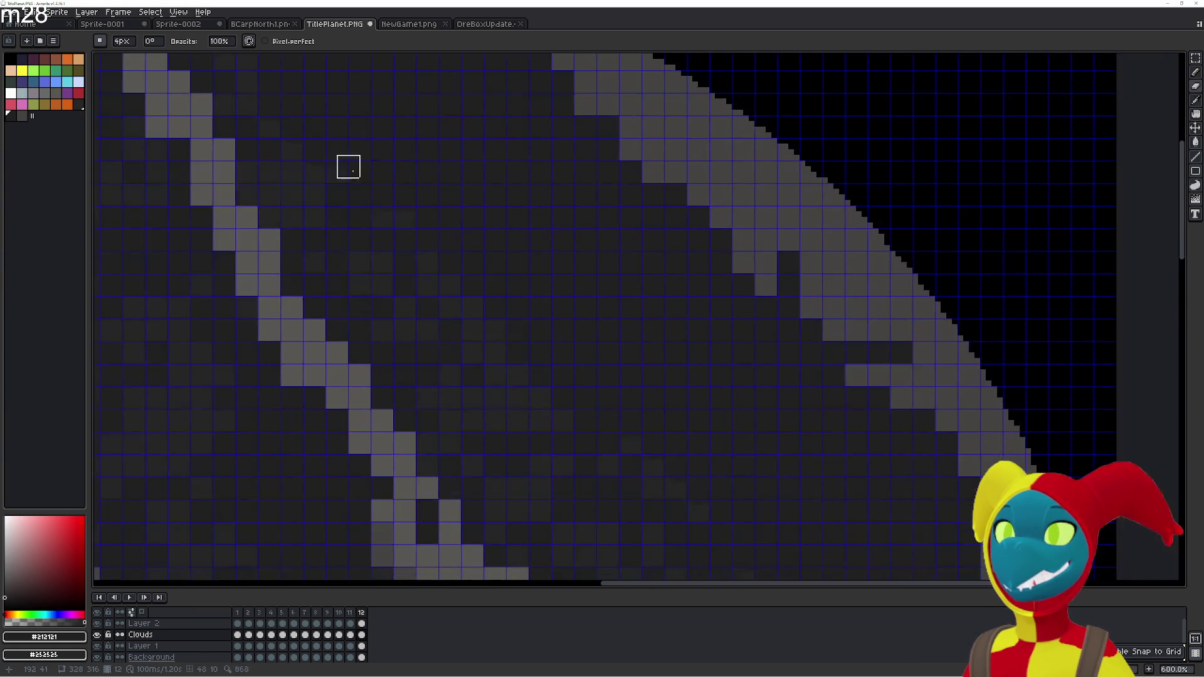
key("Right")
key("Right")
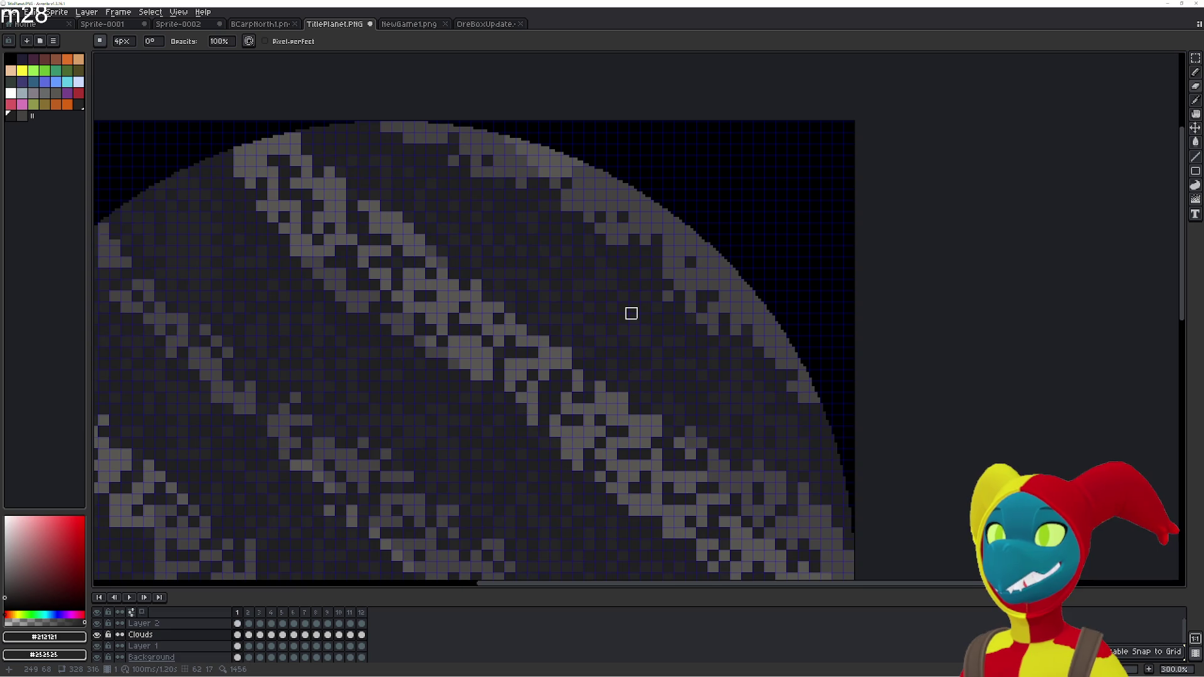
key("Right")
Pick light grey from the canvas and draw two short streaks on frame 12's sphere
key("Left")
scroll(632, 311, "up", 2)
key("i")
scroll(586, 291, "down", 2)
key("Left")
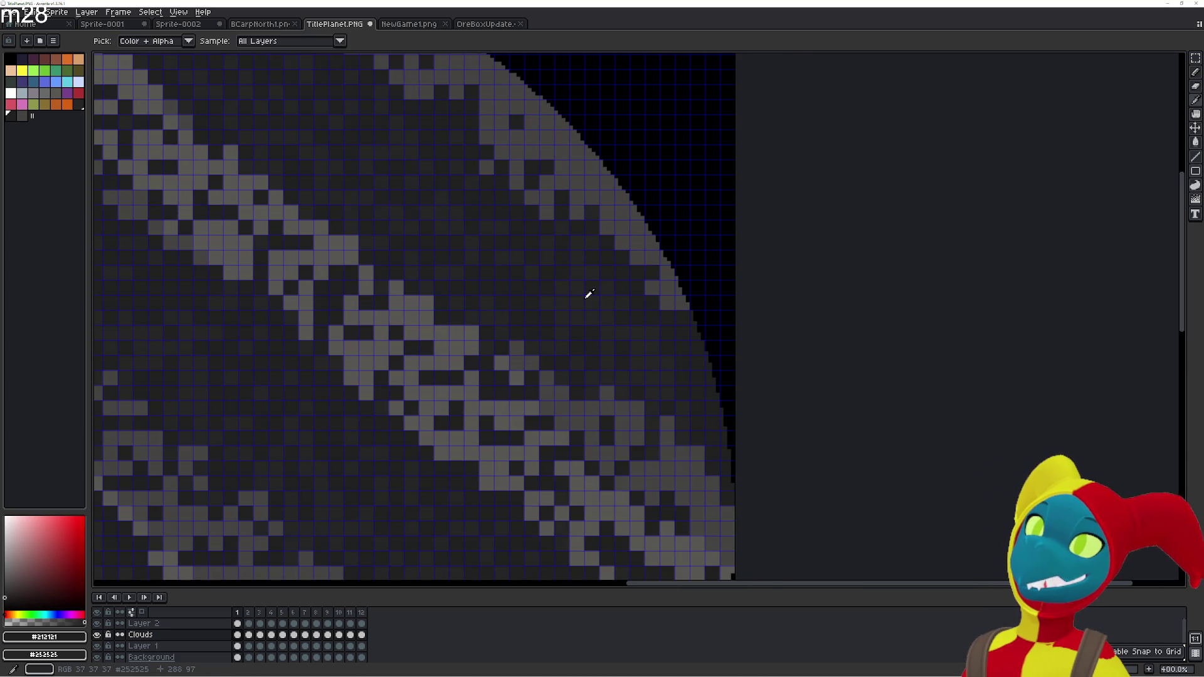
scroll(586, 290, "up", 1)
key("b")
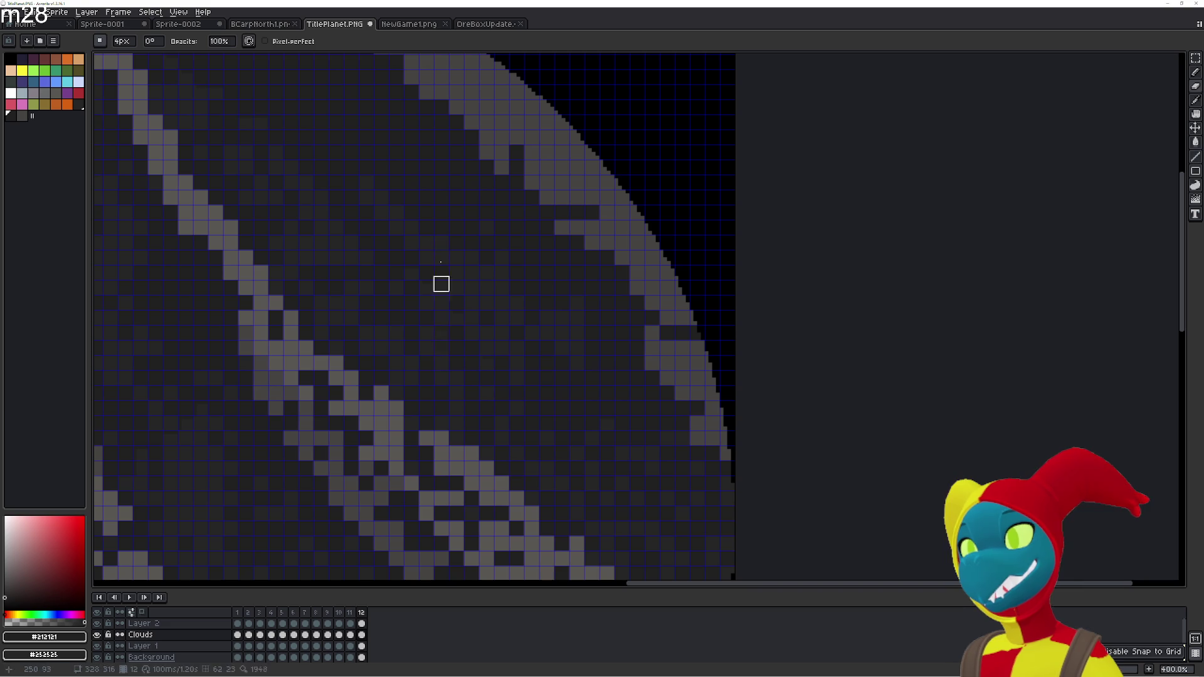
left_click_drag(605, 407, 559, 346)
left_click_drag(471, 333, 426, 302)
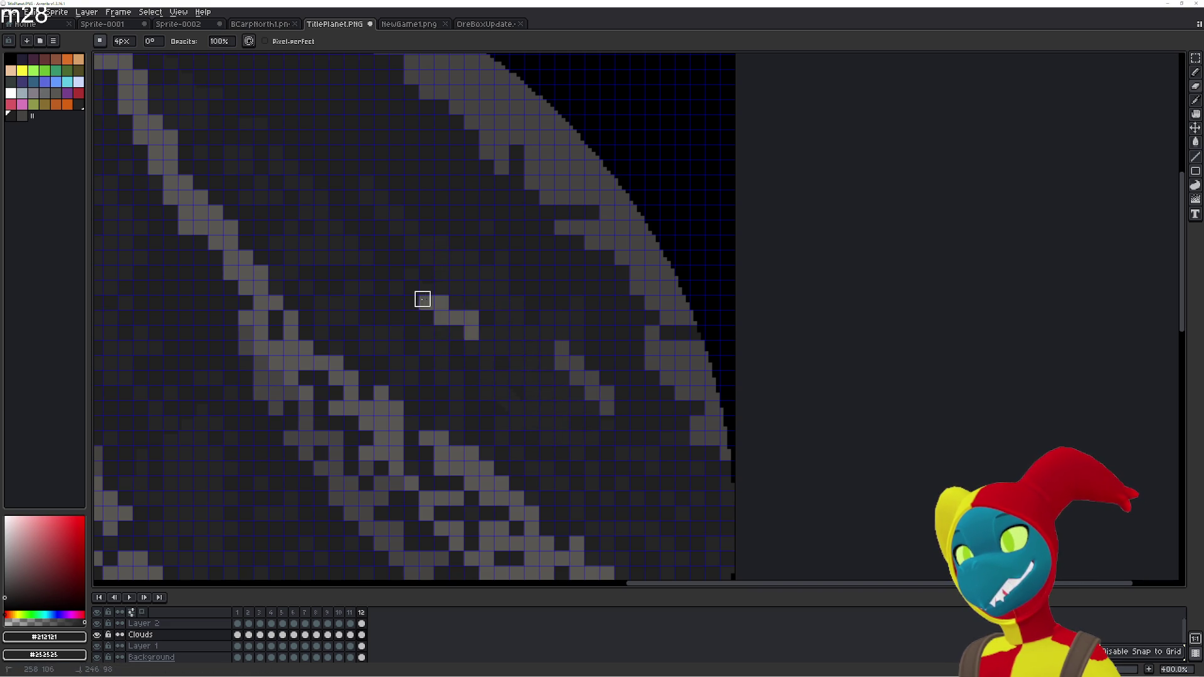
Paint Bucket the cells of both new grey streaks and one light rim cell back to dark
key("g")
left_click(471, 333)
left_click(456, 319)
left_click(441, 305)
left_click(441, 317)
left_click(426, 303)
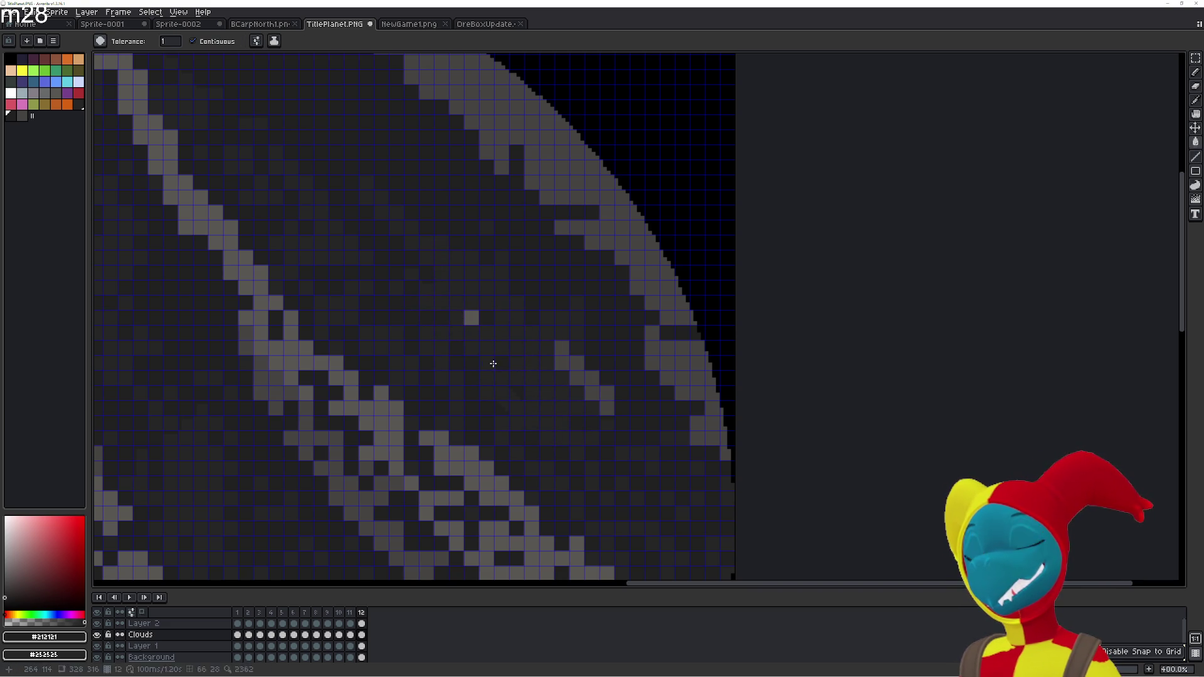
left_click(469, 320)
left_click(591, 393)
left_click(562, 365)
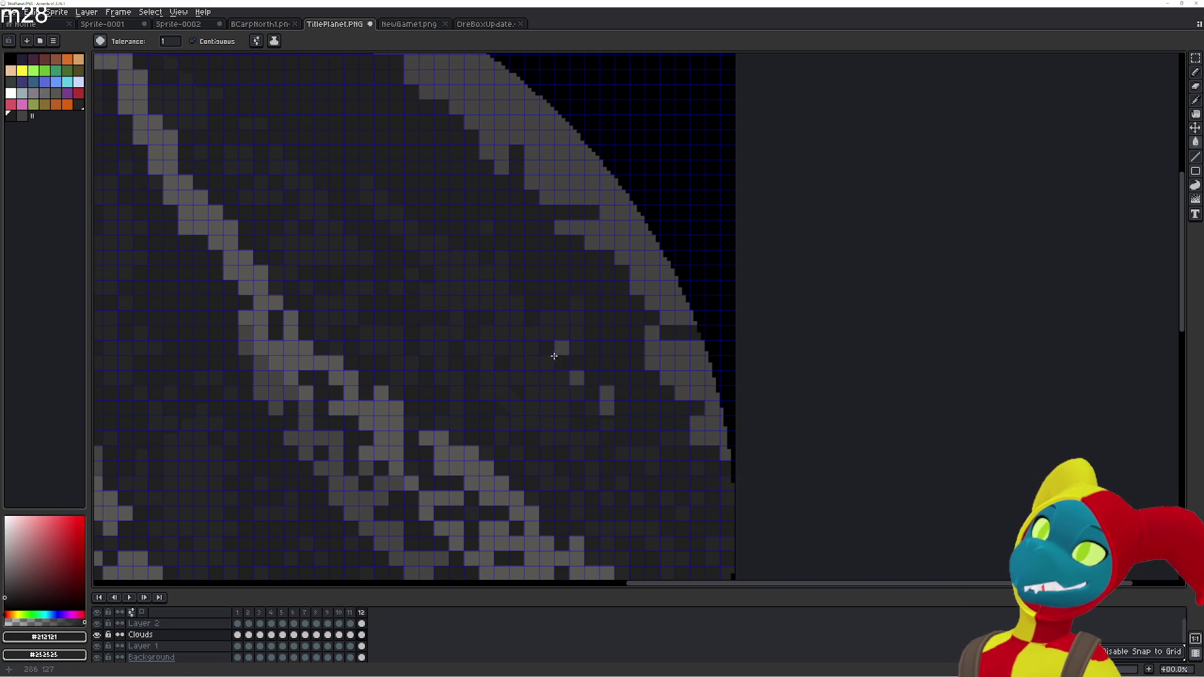
left_click(605, 407)
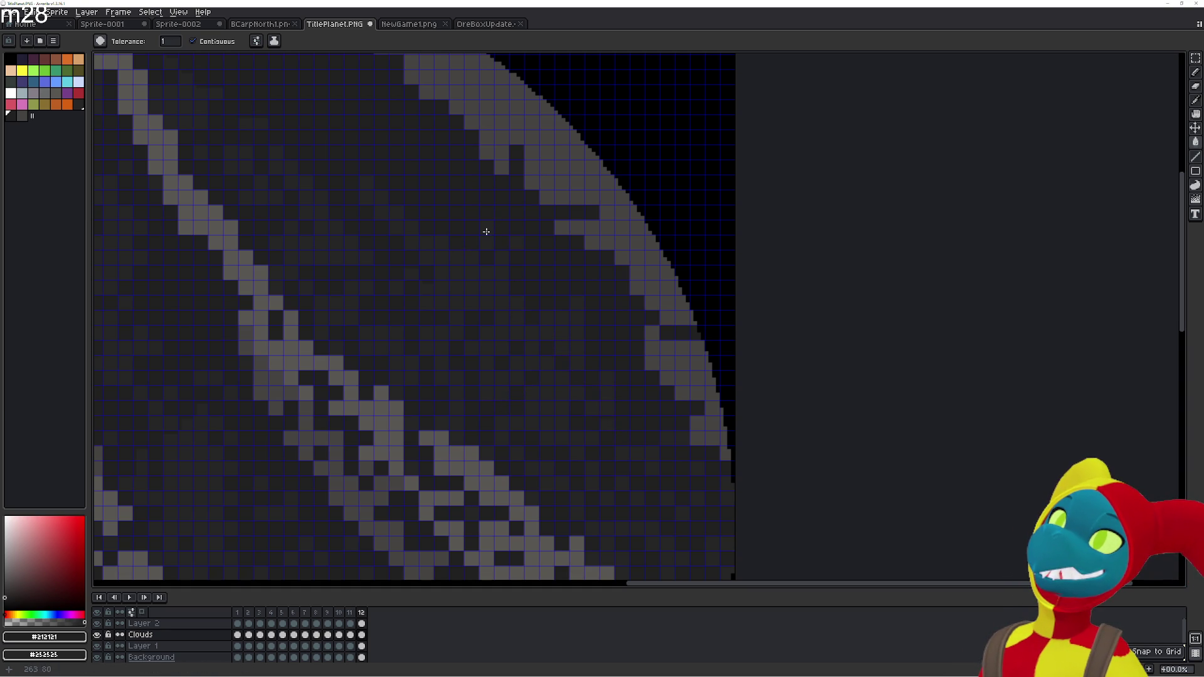
left_click(487, 152)
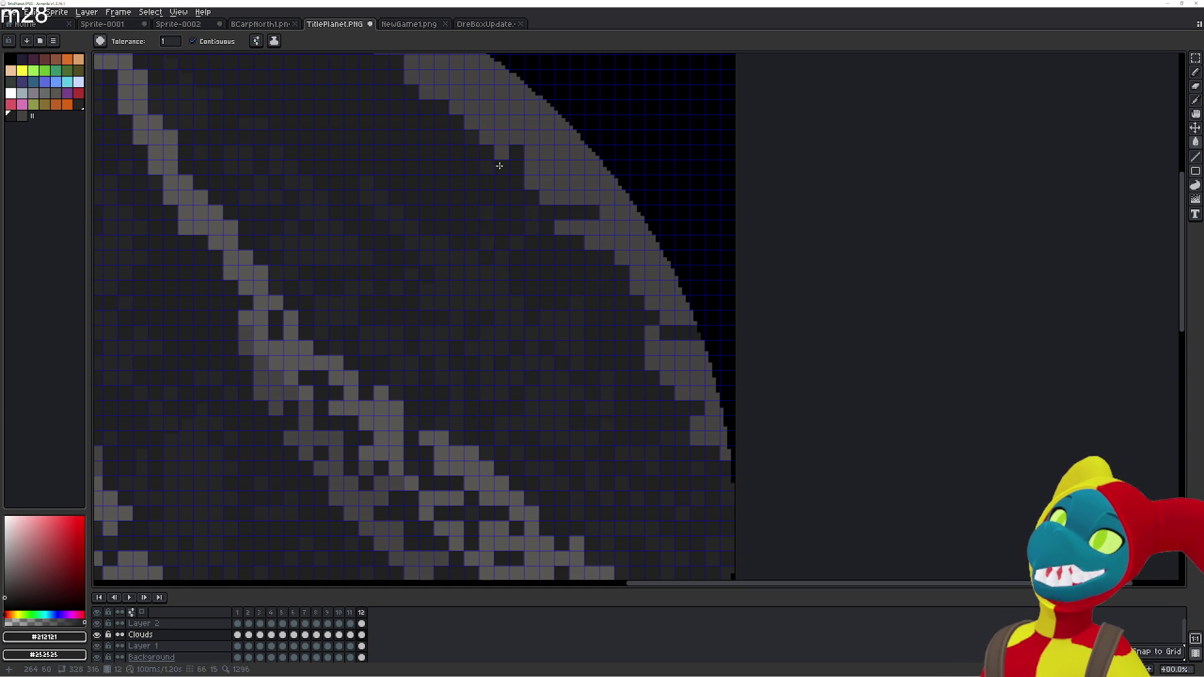
left_click_drag(462, 179, 489, 336)
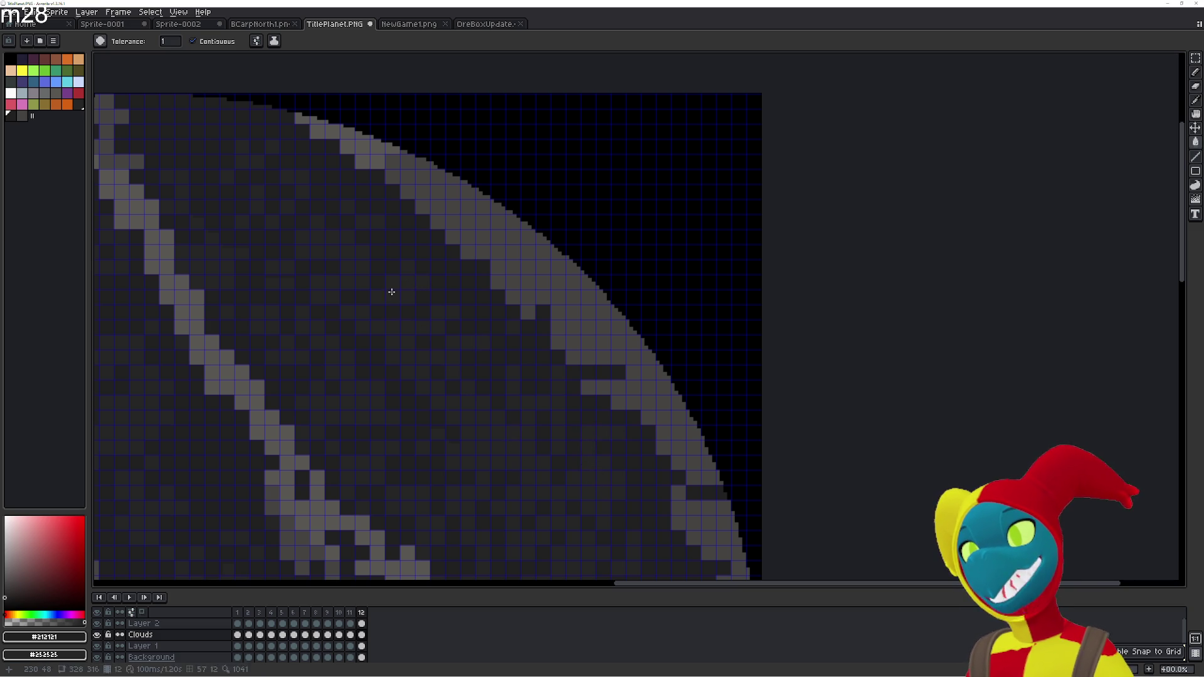
Flood-fill six light-grey pixels along the planet's top rim with the dark colour
scroll(527, 395, "down", 2)
scroll(527, 395, "right", 3)
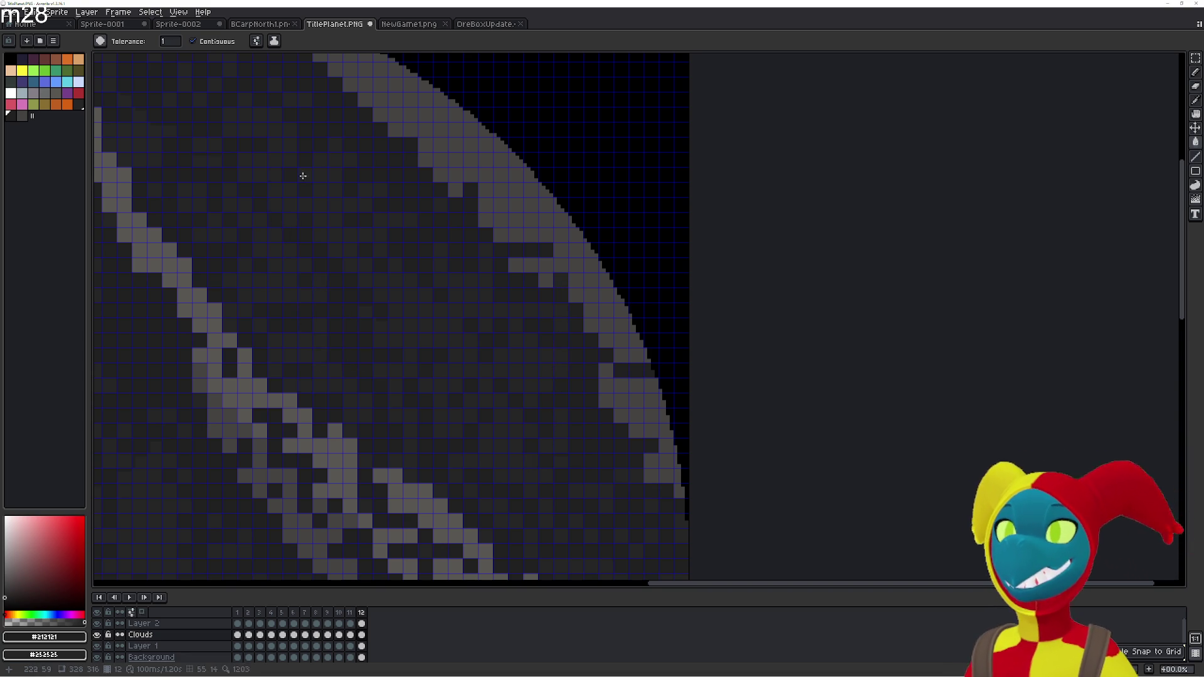
left_click_drag(311, 338, 390, 387)
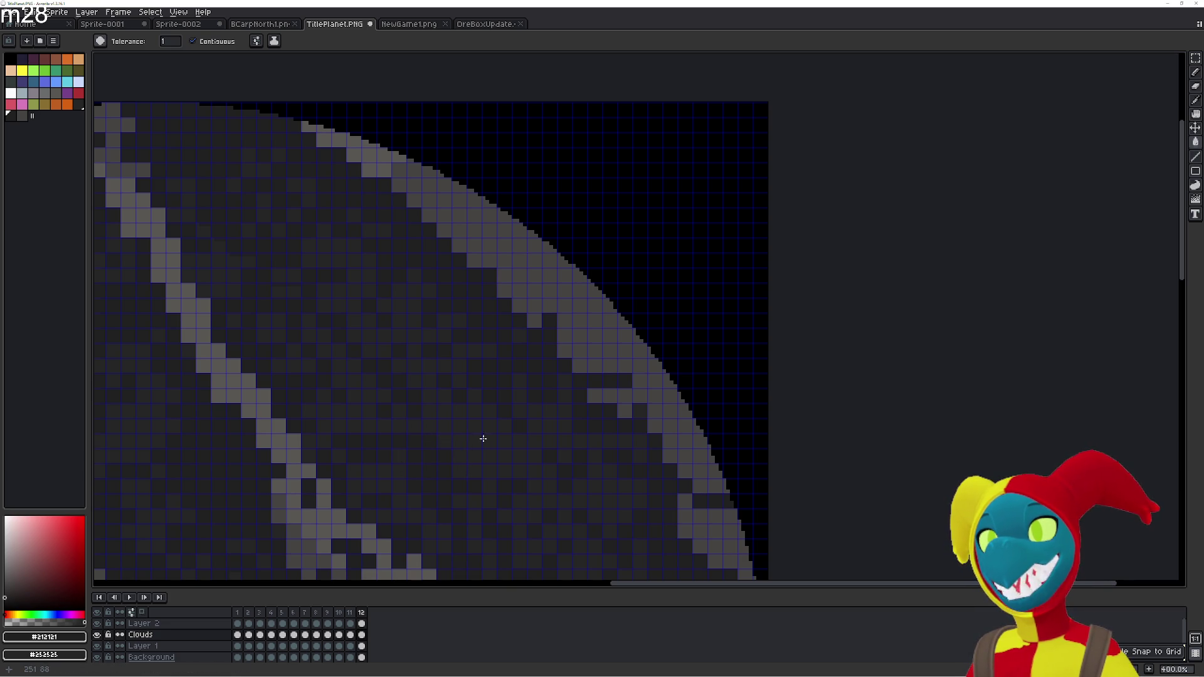
left_click(308, 127)
left_click(324, 139)
left_click(338, 139)
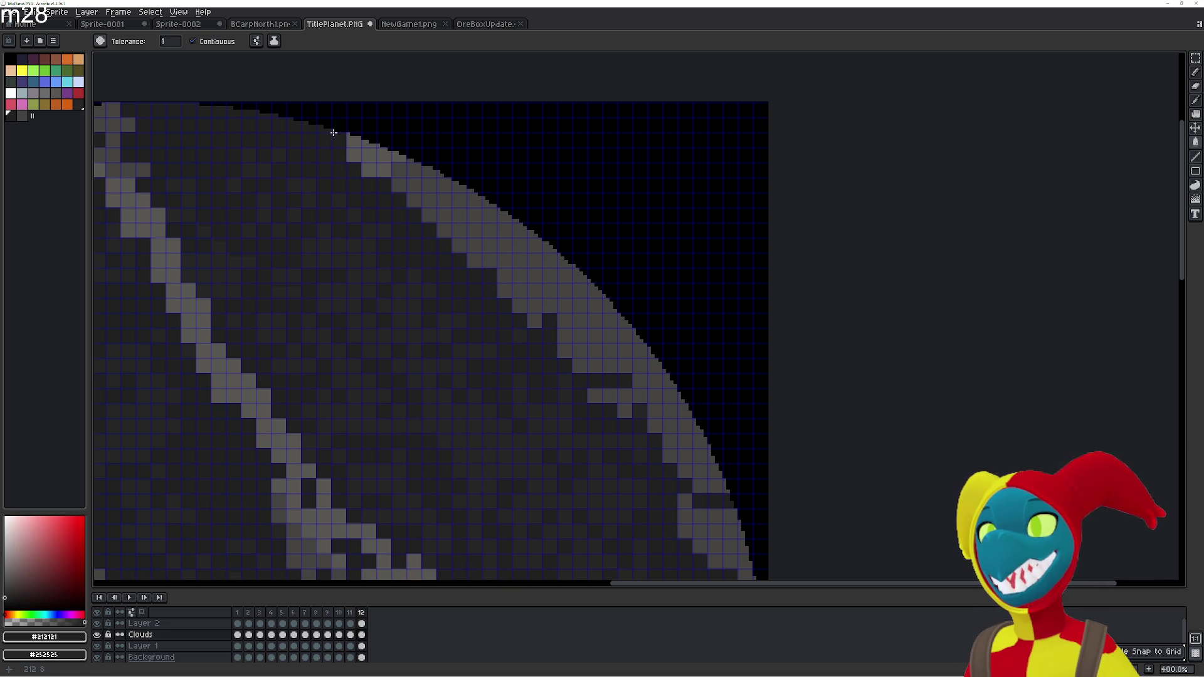
left_click(349, 150)
scroll(352, 128, "left", 5)
scroll(522, 215, "up", 2)
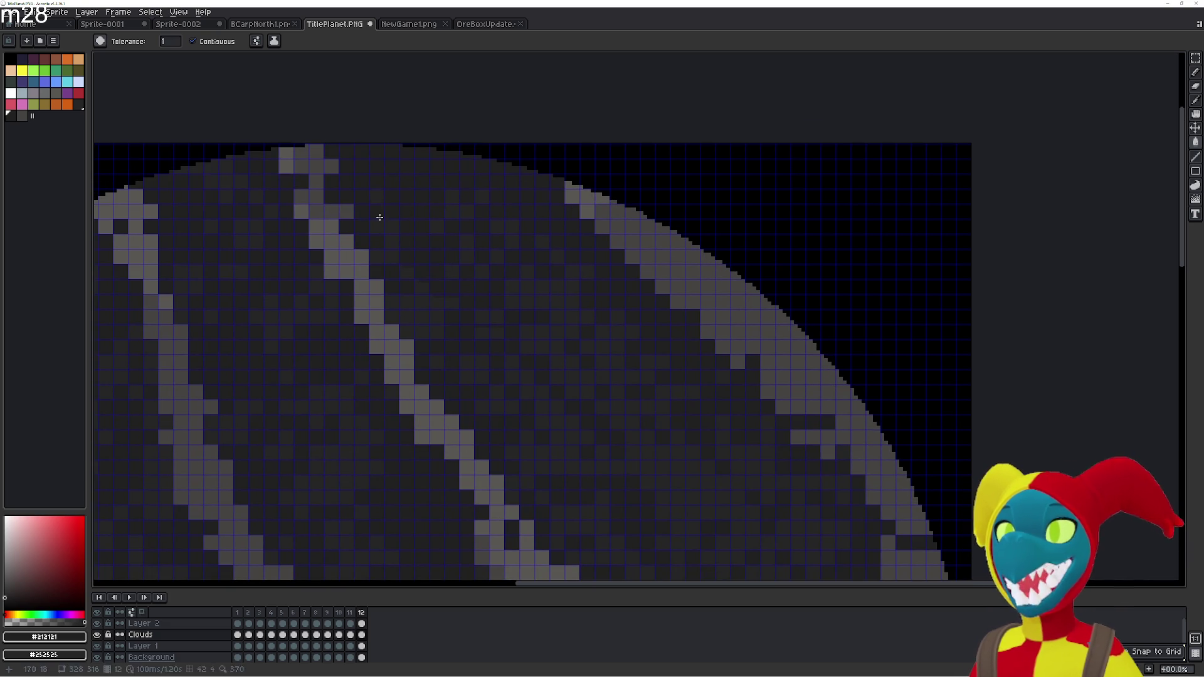
left_click(338, 164)
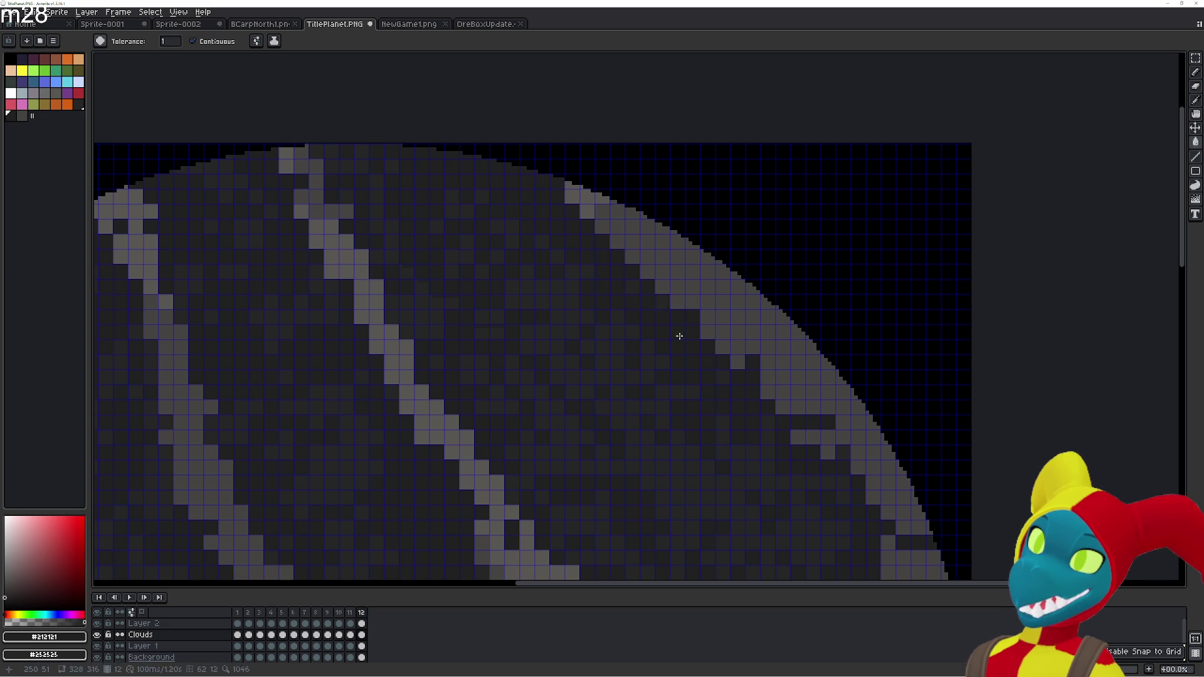
left_click(586, 197)
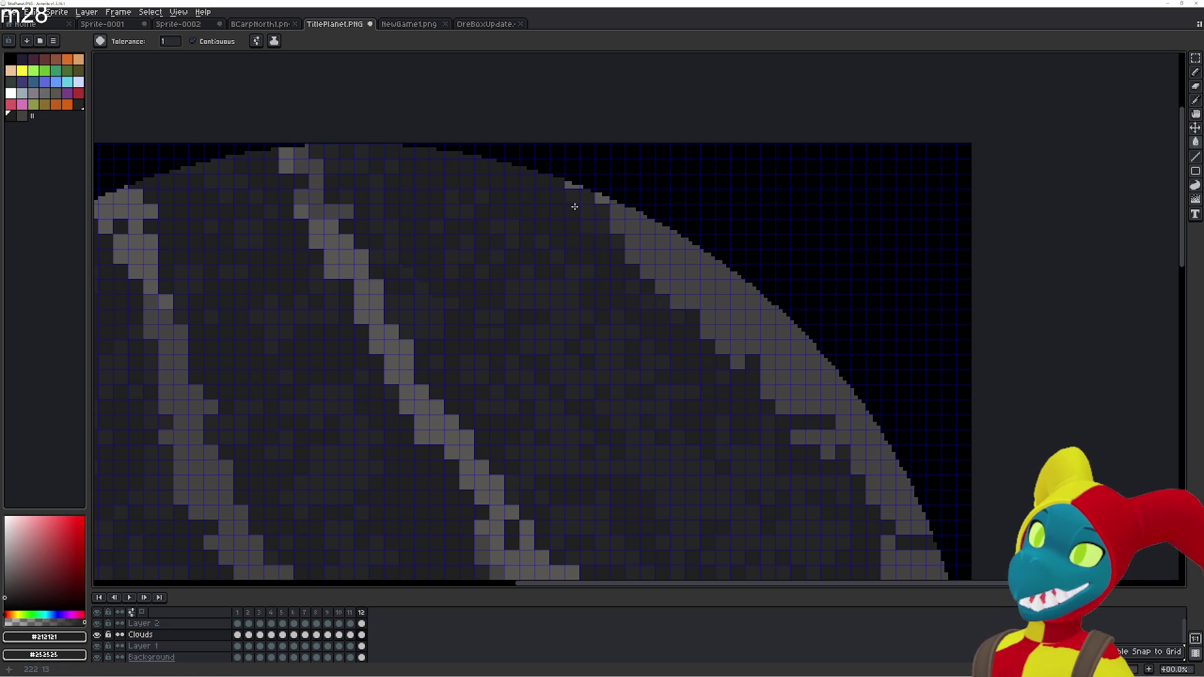
Compare with frame 11, pencil light pixels along the top edge, then step back to frame 1
key("comma")
key("comma")
key("comma")
key("comma")
key("comma")
key("comma")
key("comma")
key("comma")
key("comma")
key("comma")
key("comma")
key("comma")
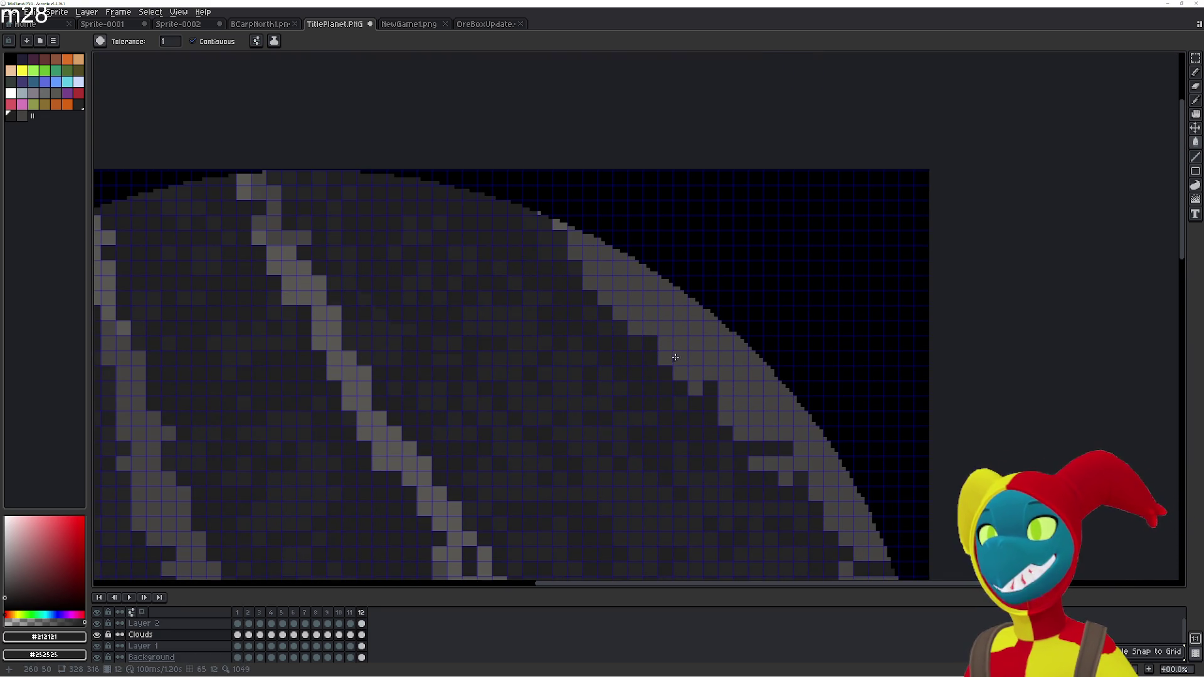
key("b")
mouse_move(547, 221)
left_mouse_down()
mouse_move(506, 198)
mouse_move(548, 242)
mouse_move(499, 201)
mouse_move(505, 148)
left_mouse_up()
Flip between frames 1 and 12 and extend the light rim band left along the top edge
key("period")
key("comma")
key("period")
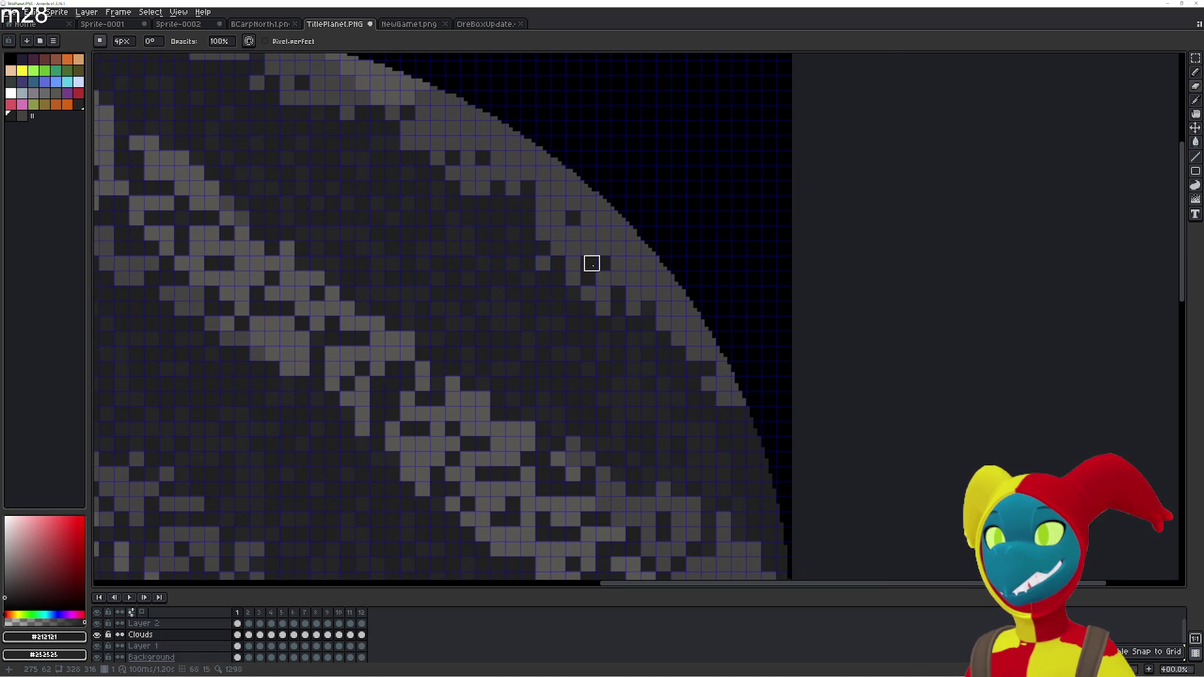
left_click_drag(591, 261, 724, 306)
key("comma")
key("period")
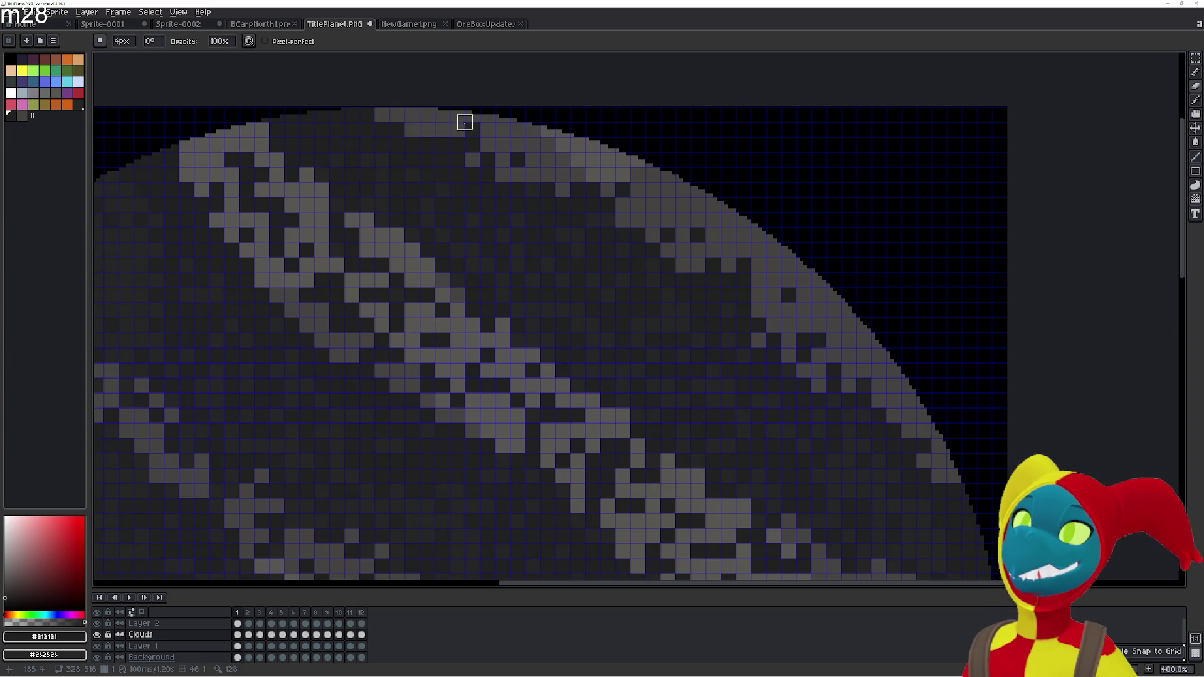
key("comma")
left_click_drag(599, 167, 464, 106)
Repeatedly flip between frames 11, 12 and 1 to check the loop, then switch to the running game
key("comma")
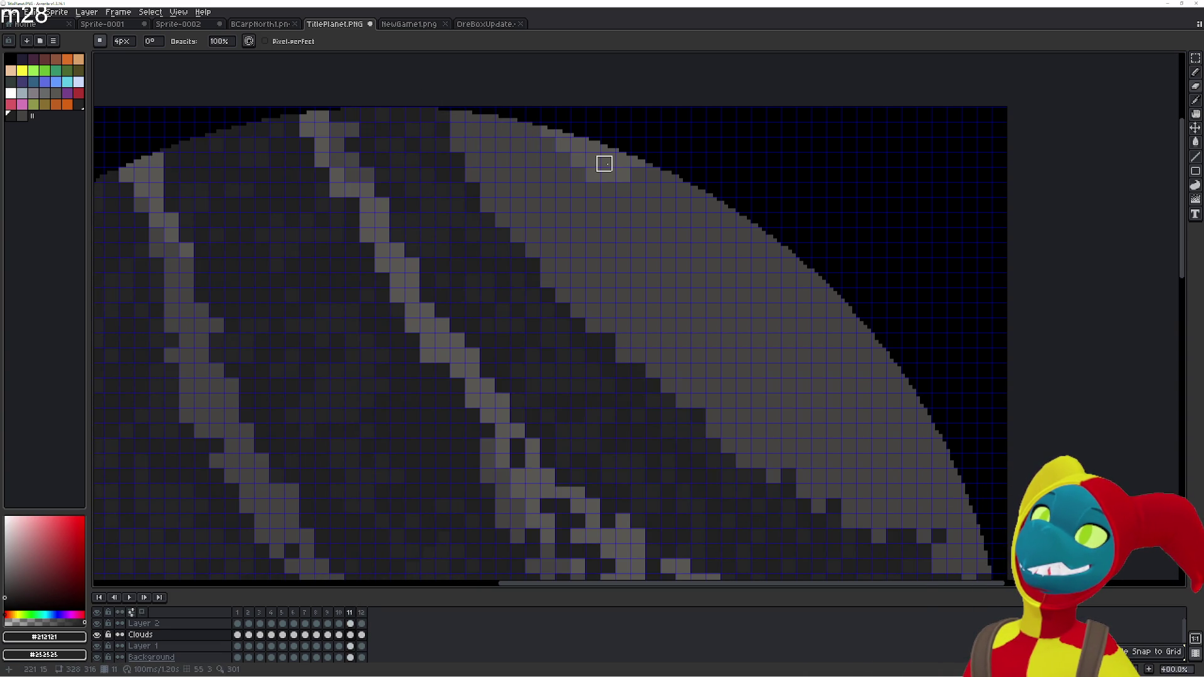
key("period")
key("period")
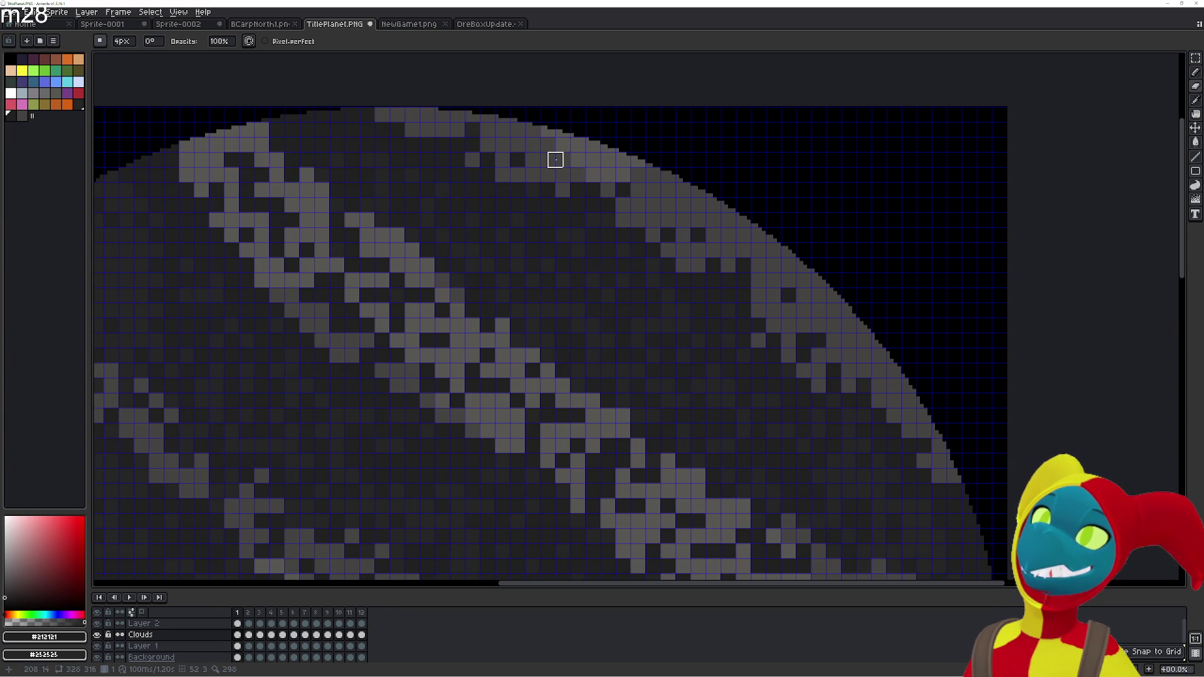
key("comma")
key("period")
key("comma")
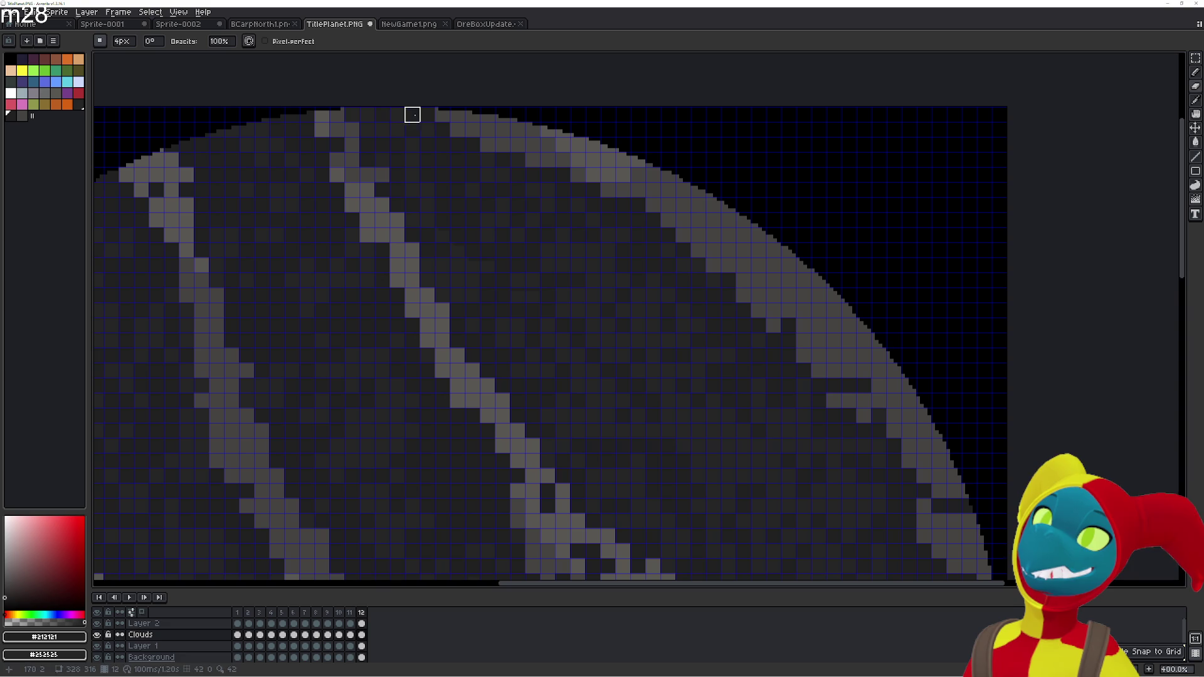
key("period")
key("comma")
key("comma")
key("period")
key("period")
key("comma")
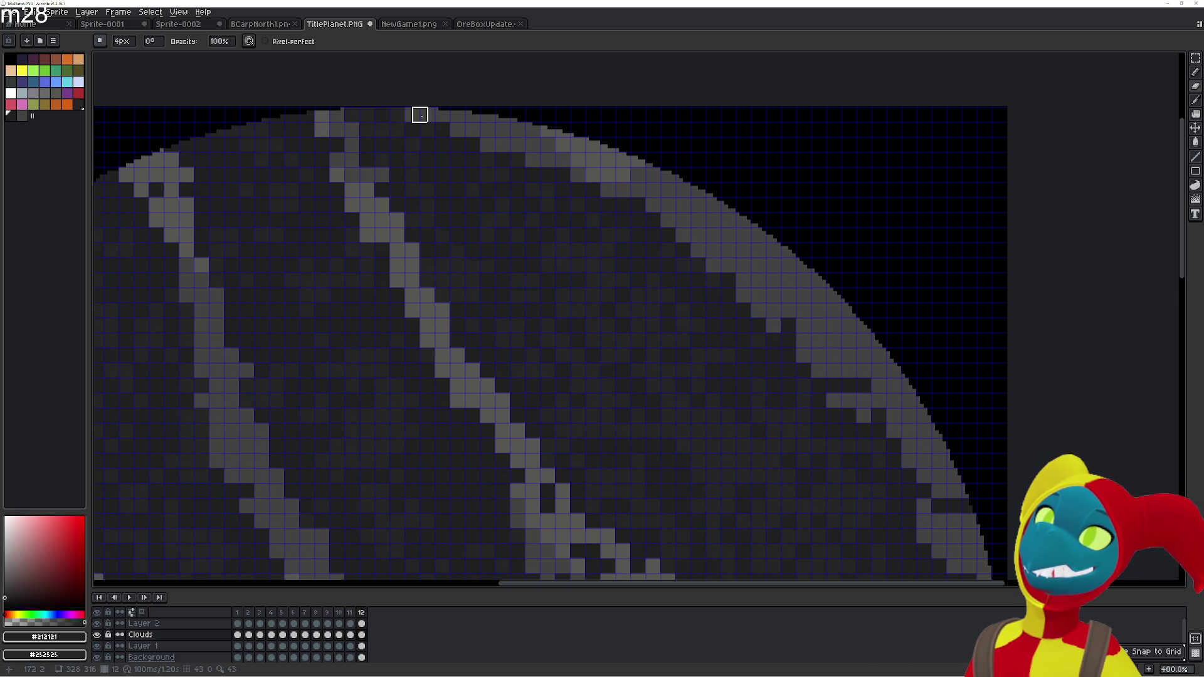
key("comma")
key("period")
key("period")
key("period")
key("comma")
key("comma")
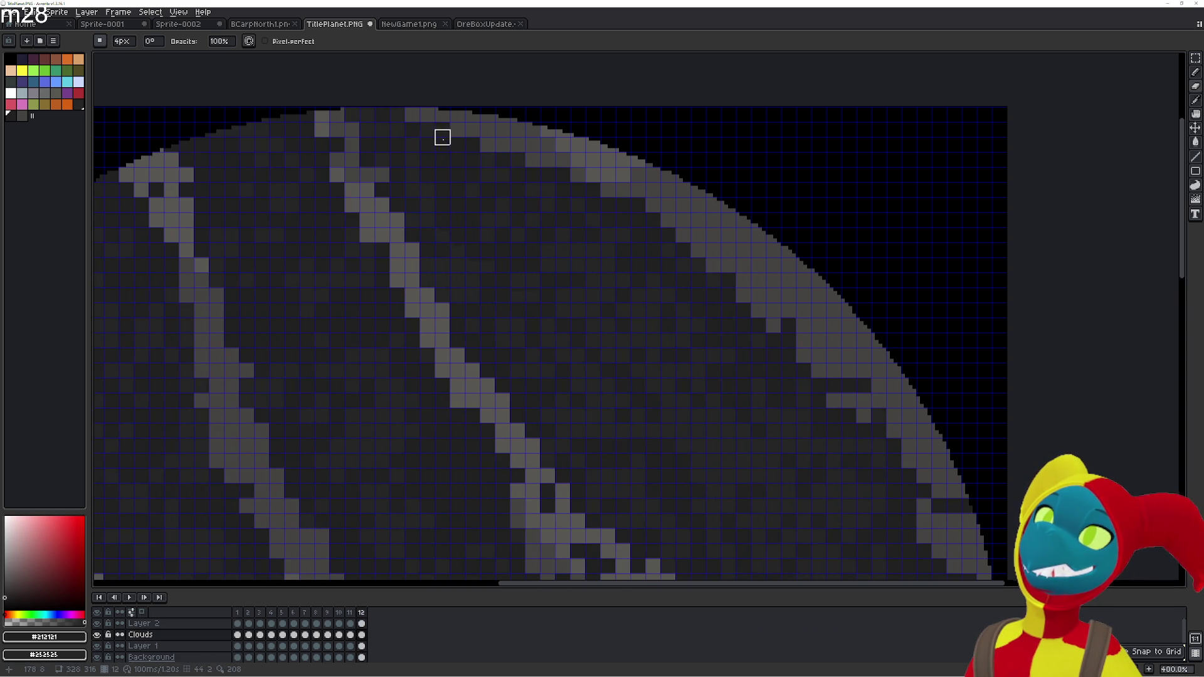
key("comma")
key("period")
key("period")
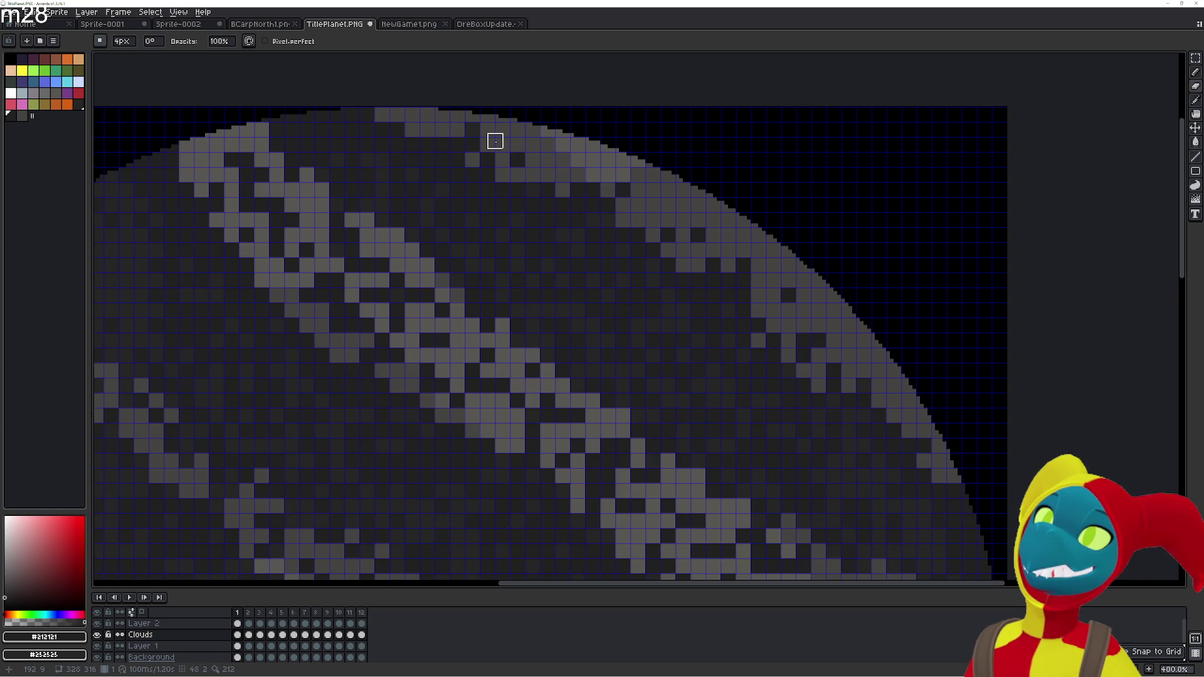
key("comma")
key("period")
key("comma")
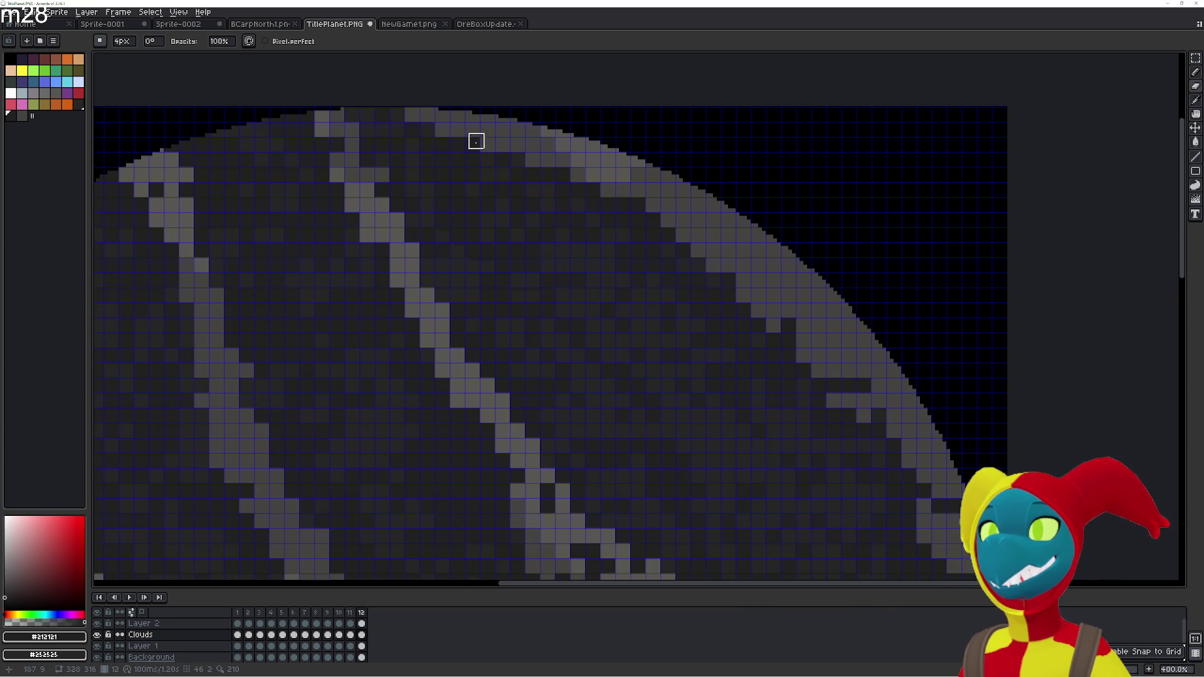
key("comma")
key("period")
key("period")
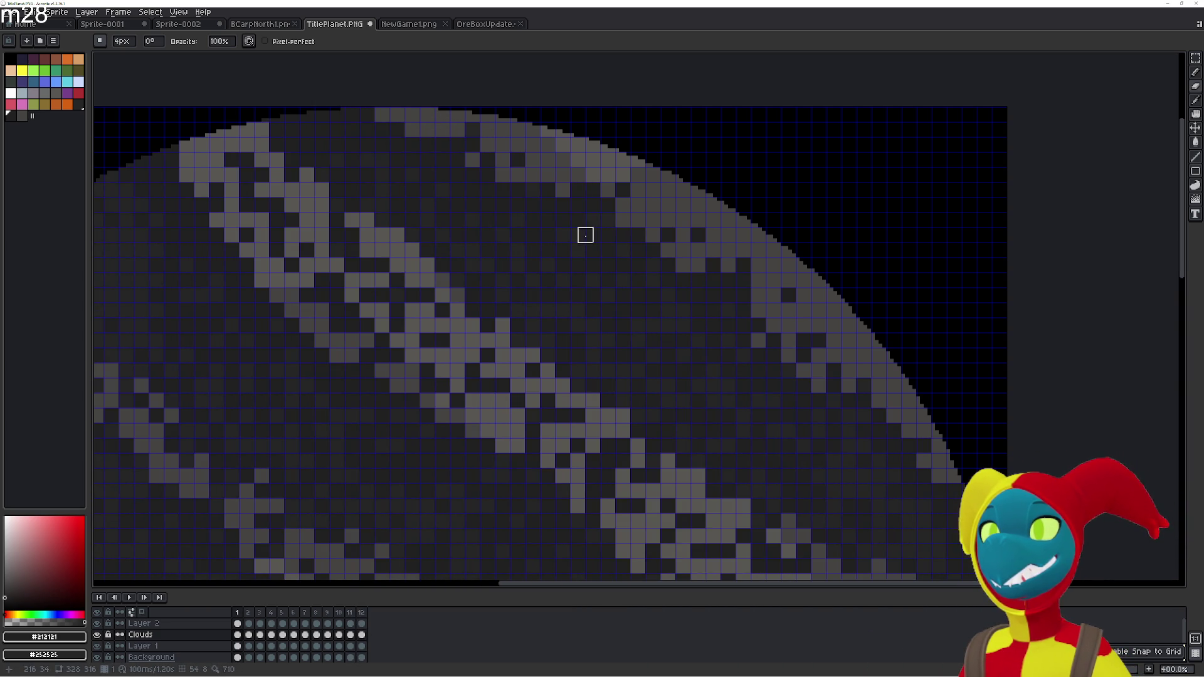
key("comma")
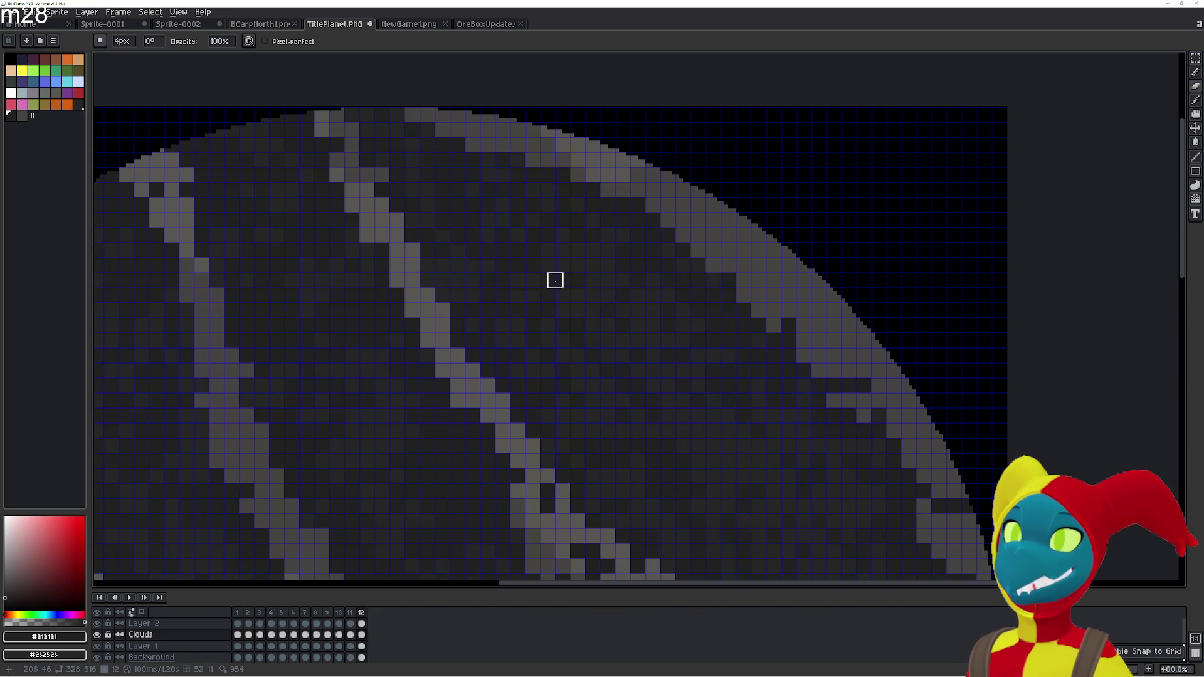
key("period")
key("comma")
key("period")
key("comma")
key("period")
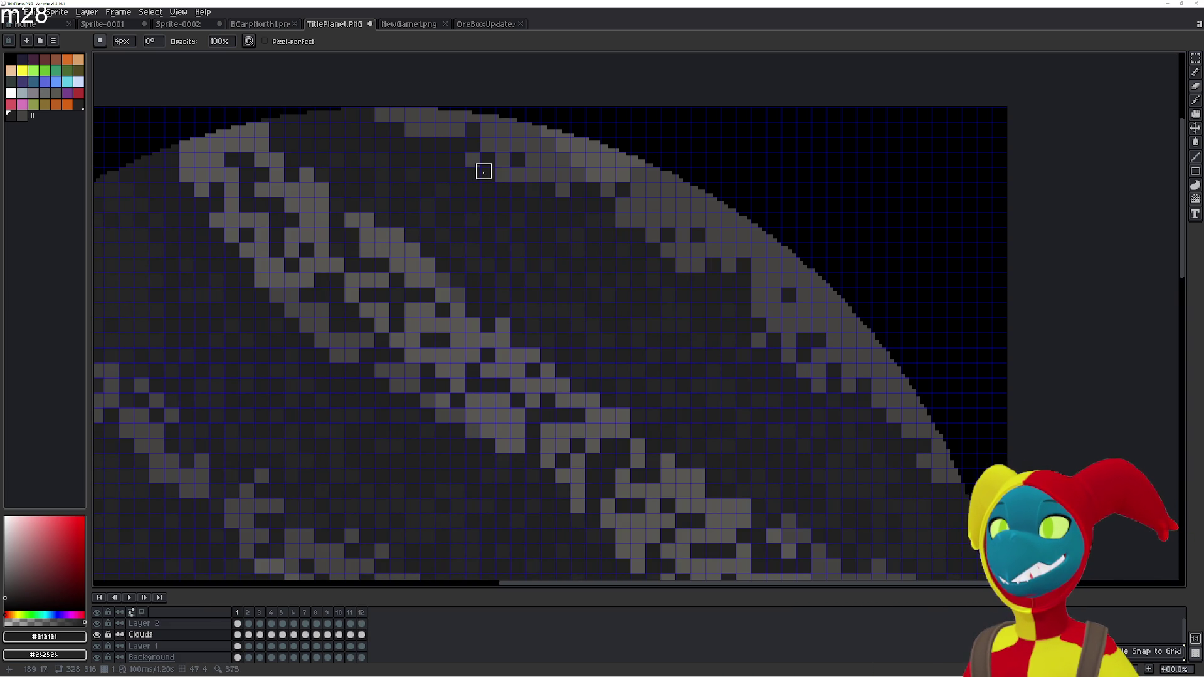
key("comma")
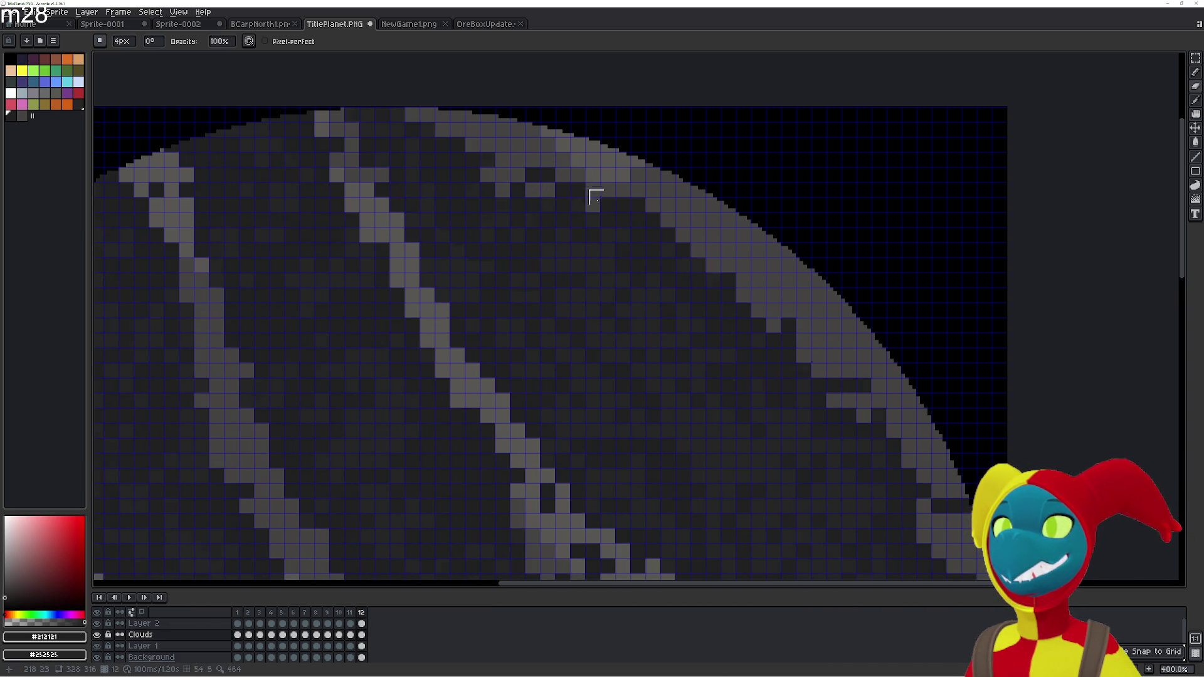
key("period")
key("comma")
key("alt+Tab")
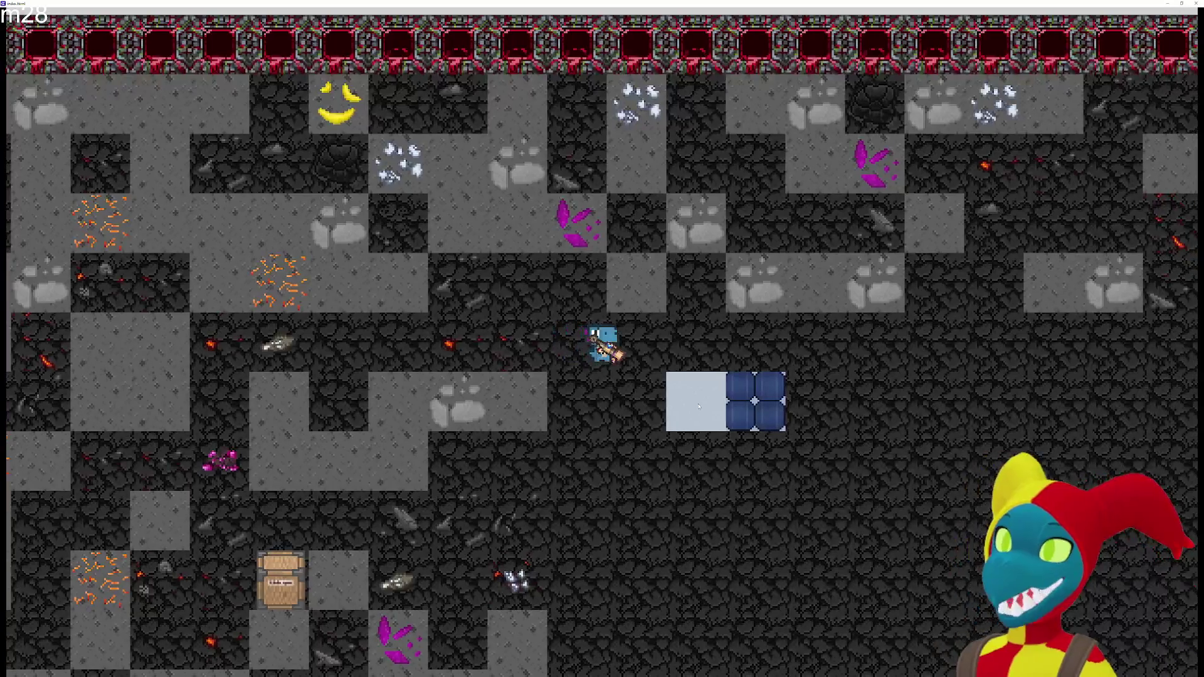
Mine the stone and purple crystal tiles and walk the miner through the cave
key("w")
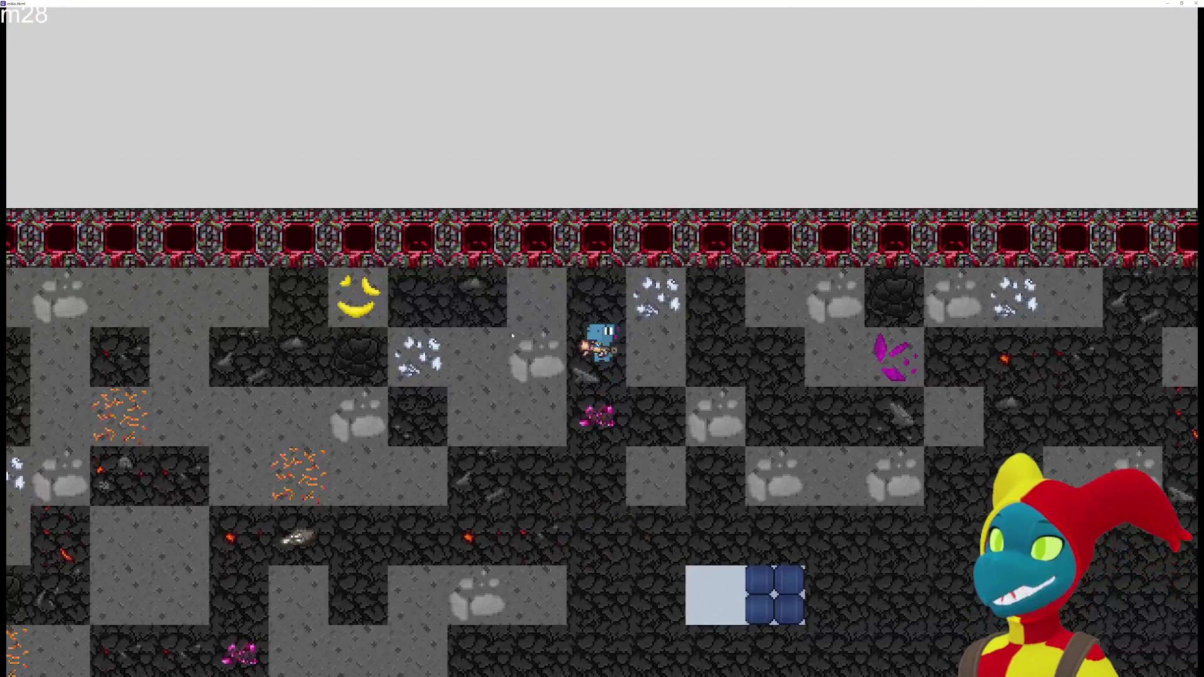
key("a")
key("w")
key("d")
key("d")
key("d")
key("s")
key("d")
key("d")
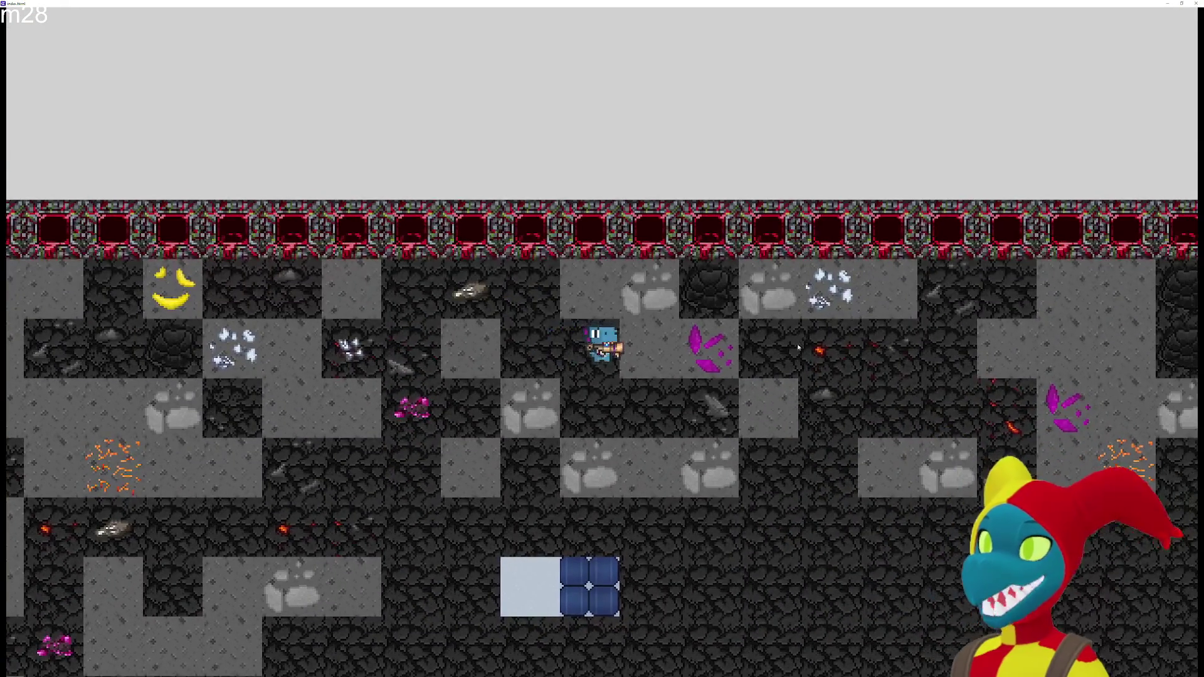
key("d")
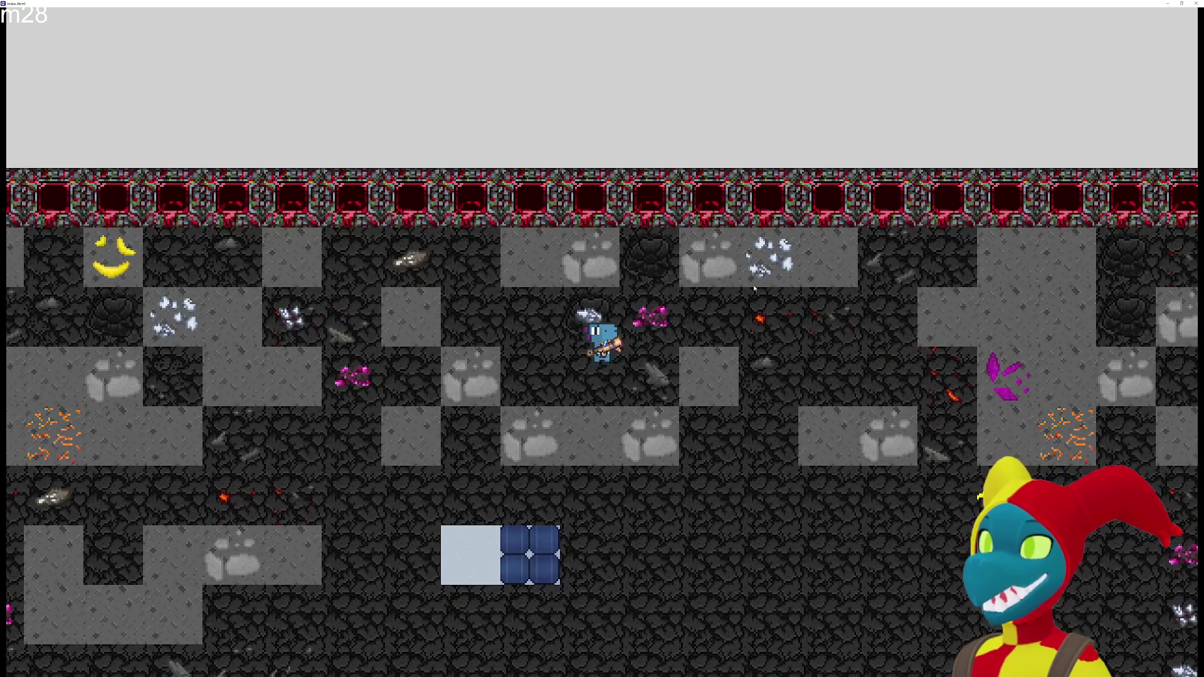
key("d")
key("d")
key("d")
key("s")
key("s")
key("a")
key("w")
key("a")
key("a")
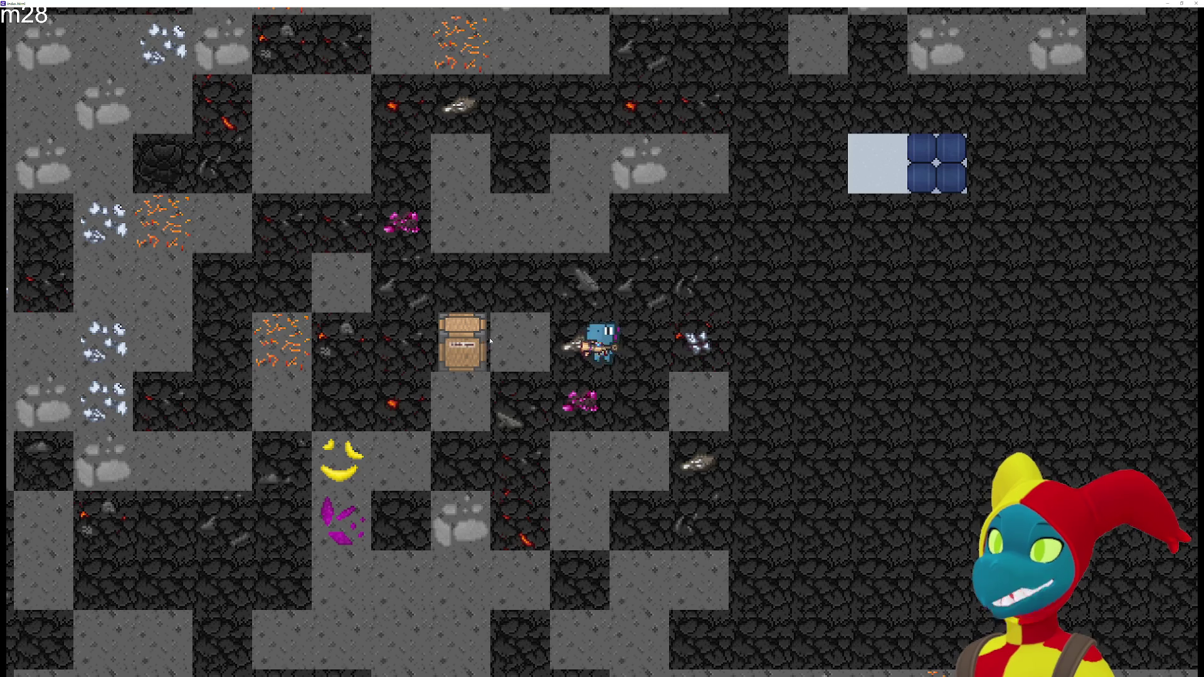
key("d")
key("a")
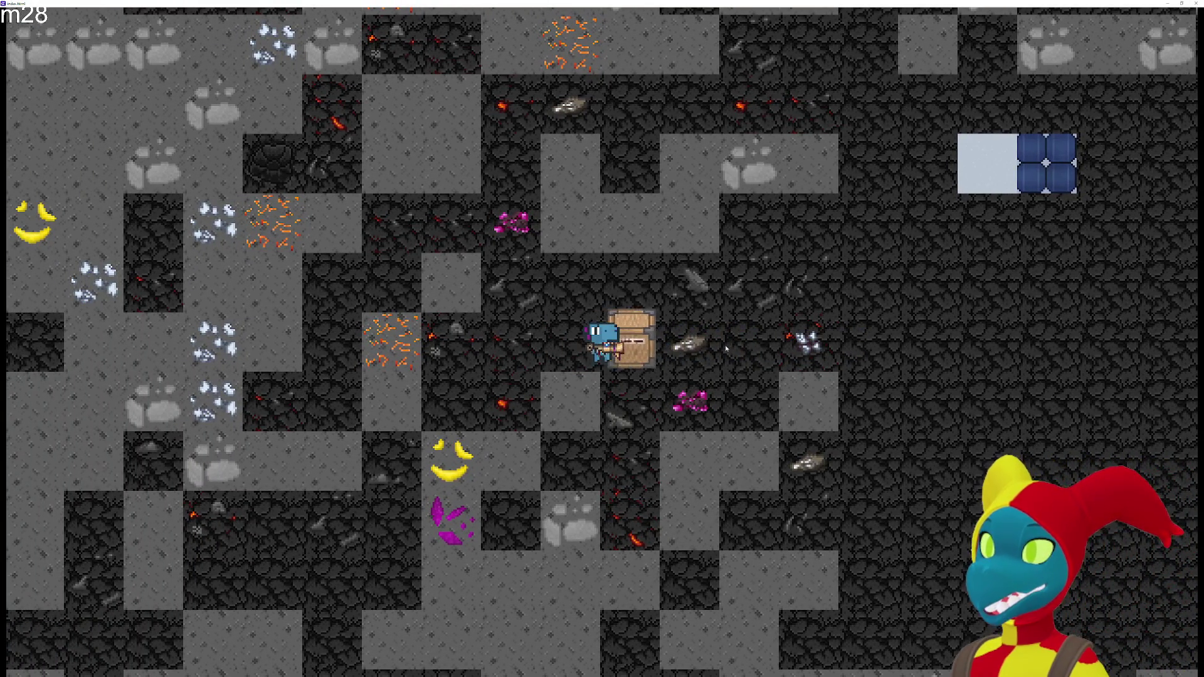
Push the chest onto the blue tiles, then close the game preview with Alt+F4
key("d")
key("s")
key("w")
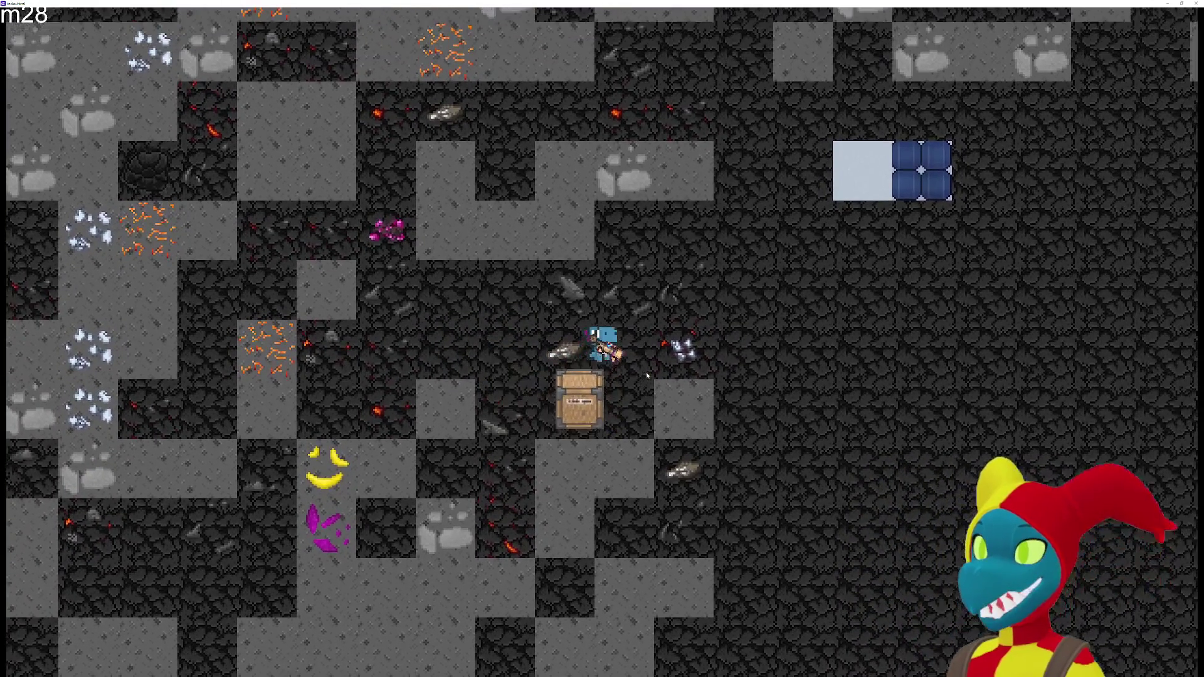
key("d")
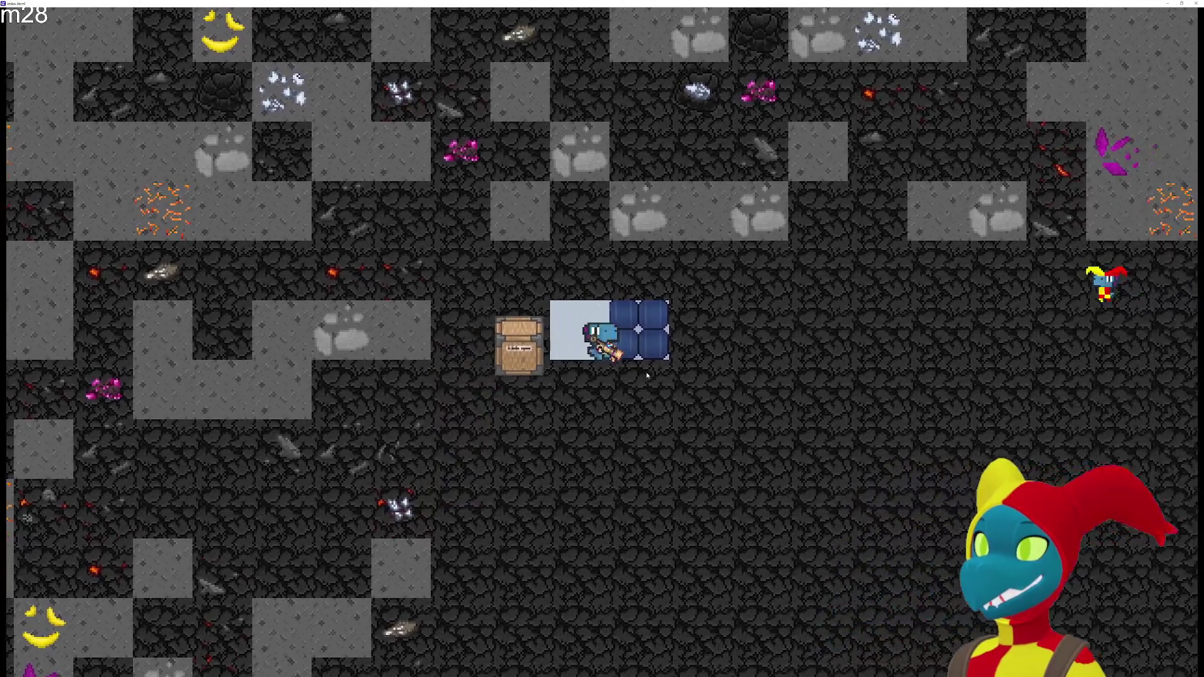
key("d")
left_click(525, 348)
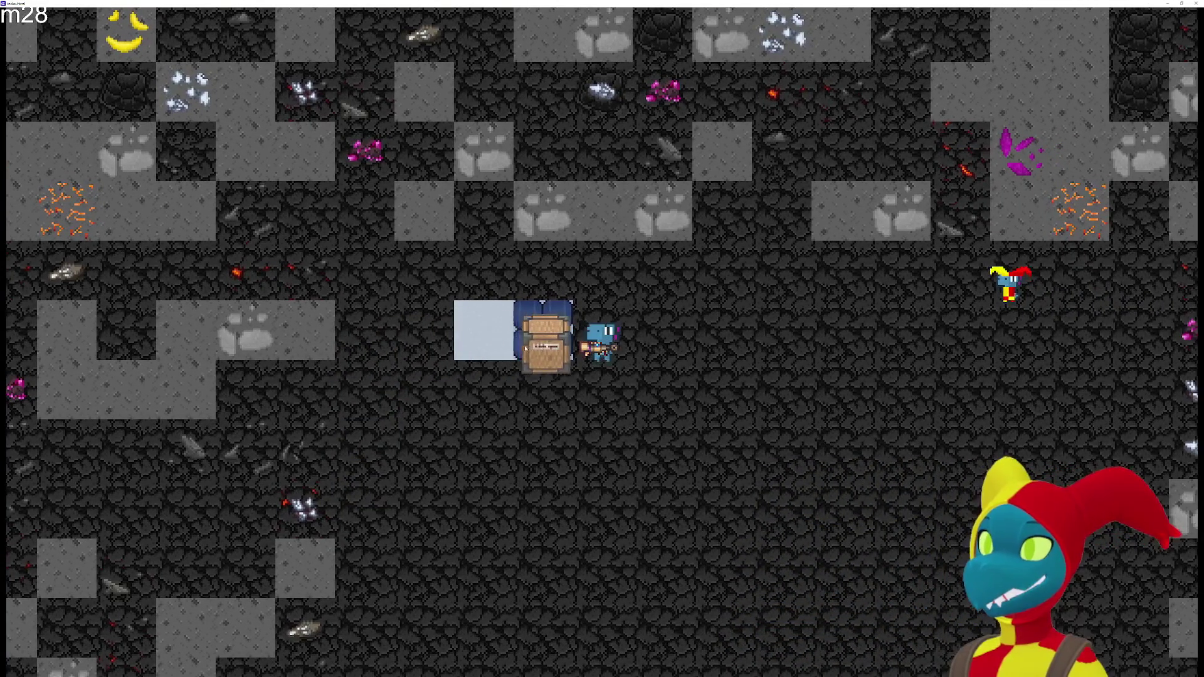
key("s")
key("a")
key("w")
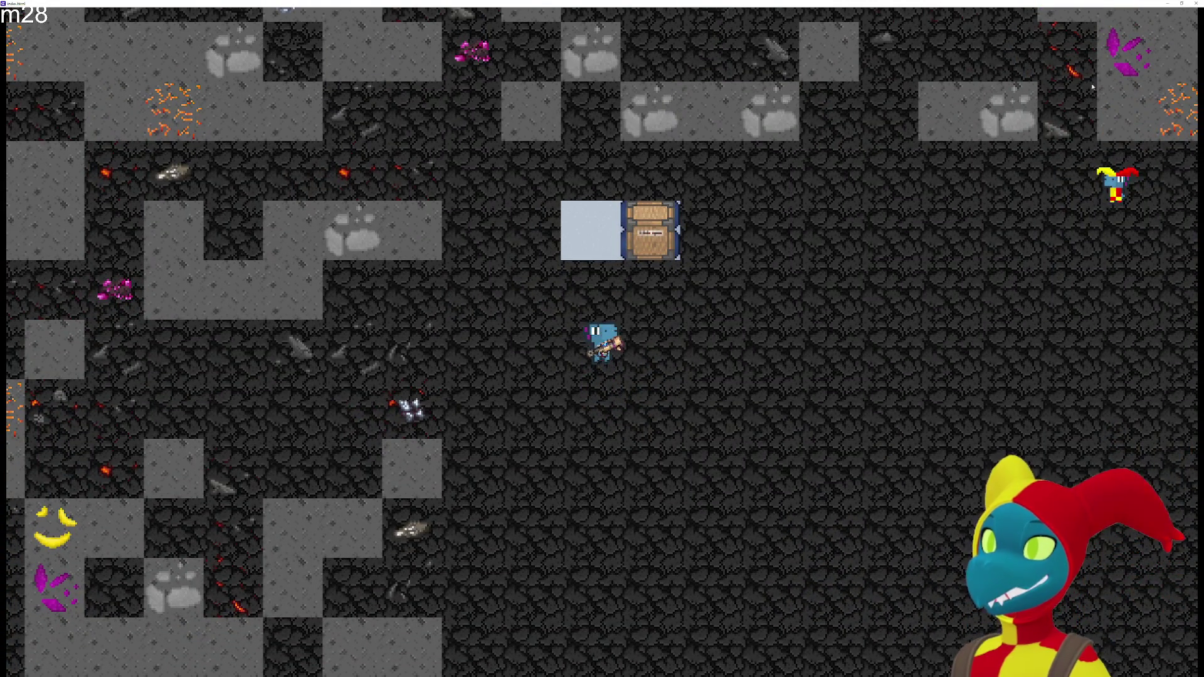
key("alt+F4")
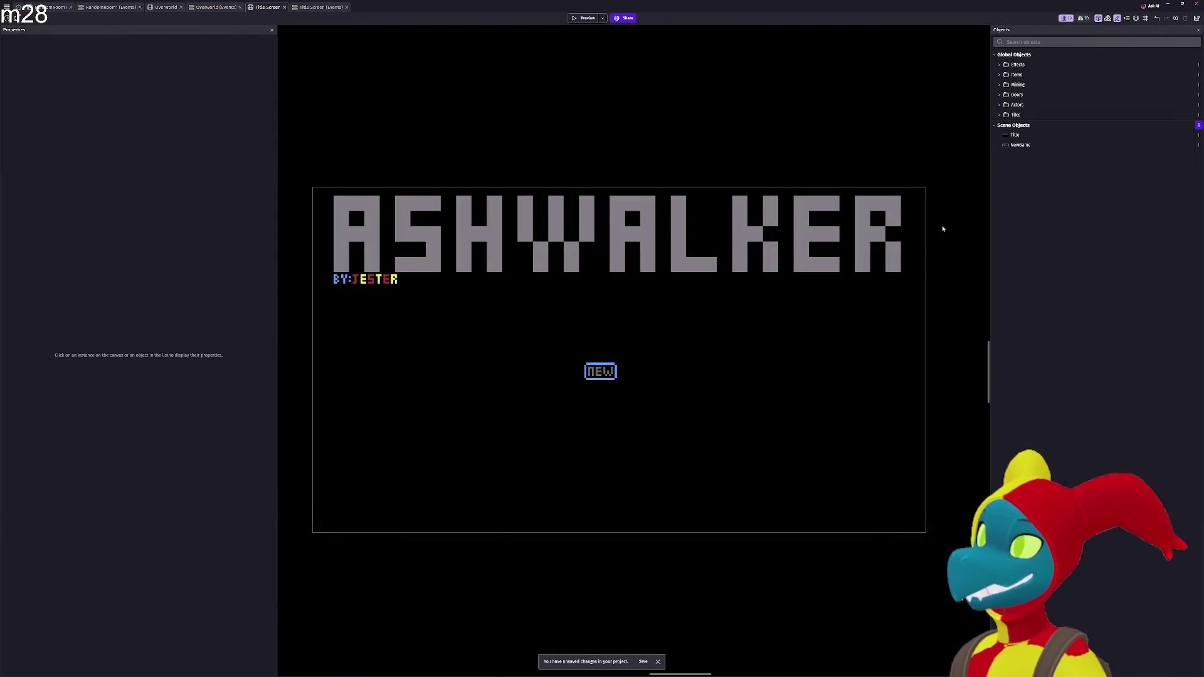
Switch from GDevelop to the Aseprite window showing BCarpNorth1.png
key("alt+Tab")
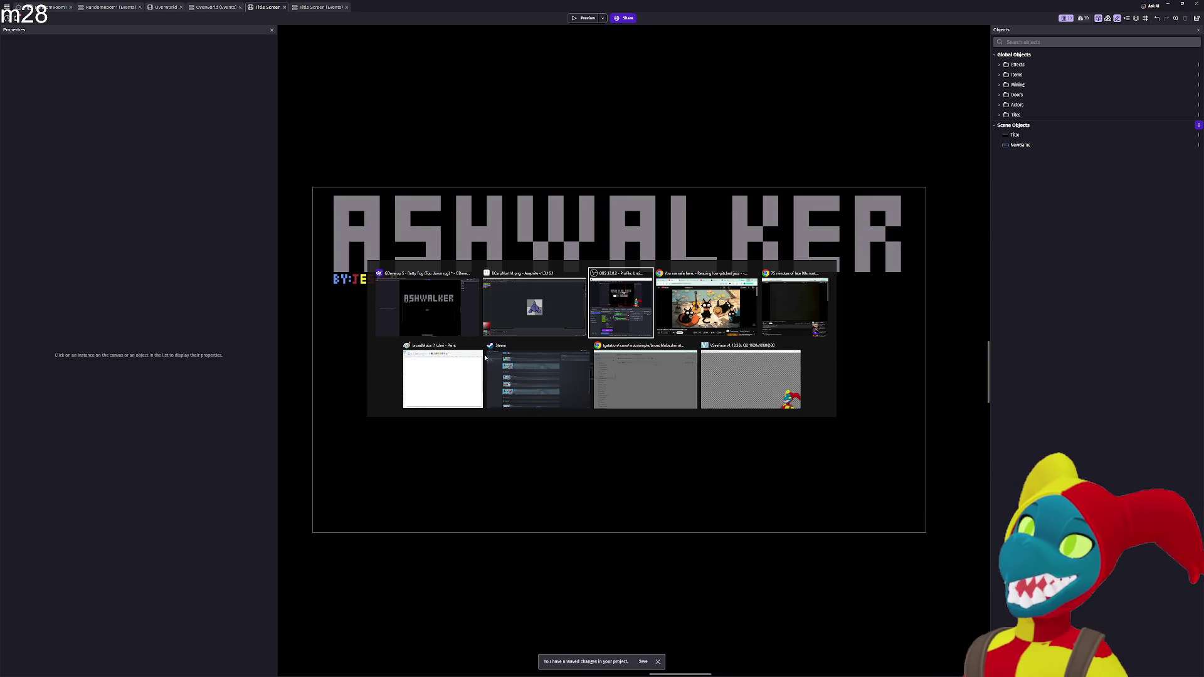
left_click(563, 293)
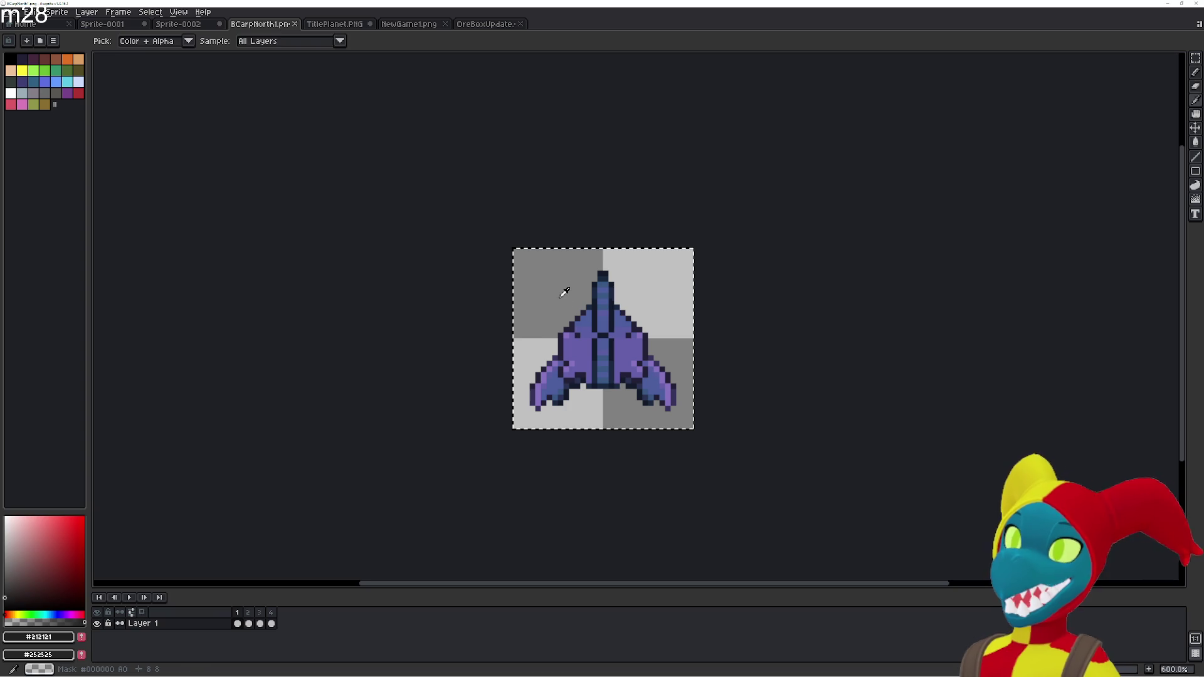
Dismiss the window switcher and move through the Sprite-0002 and Sprite-0001 tabs to TitlePlanet.PNG
key("alt+Tab")
key("Escape")
left_click(180, 24)
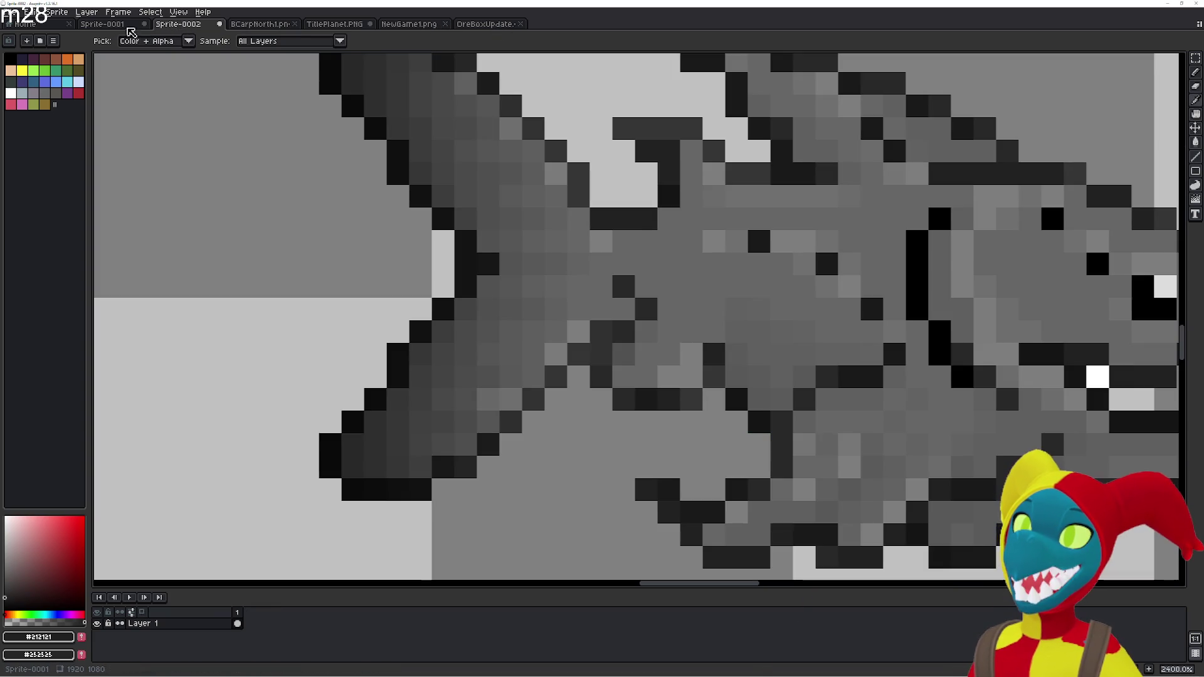
left_click(128, 26)
left_click(332, 24)
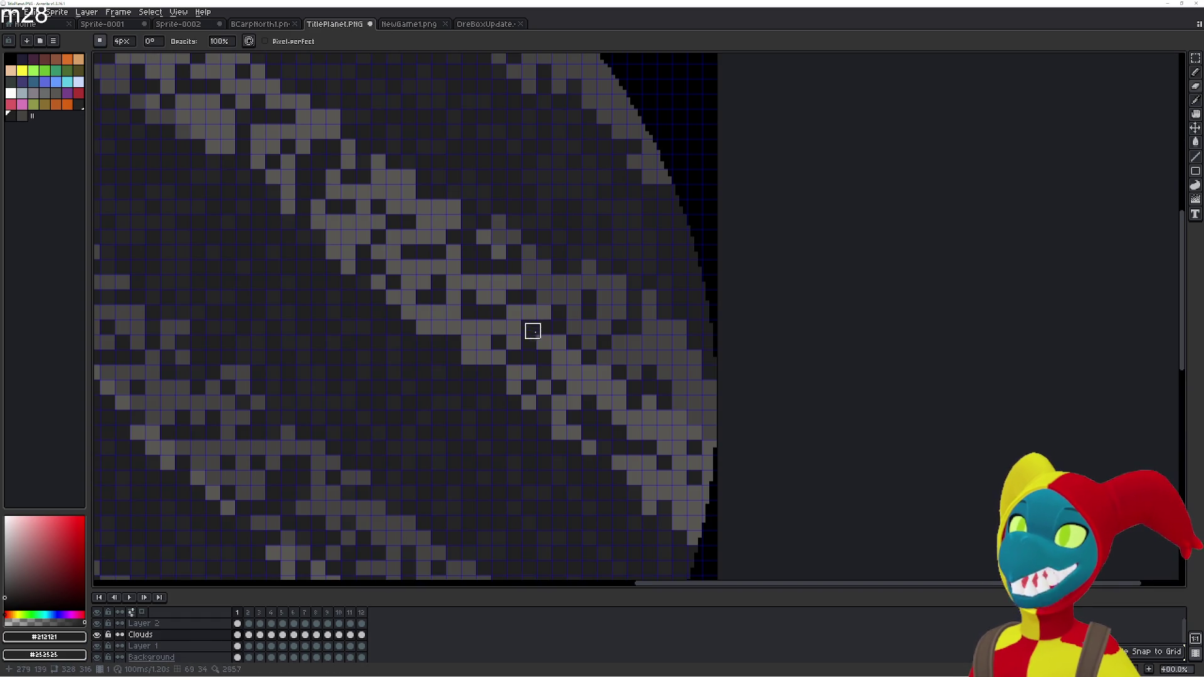
Pan the canvas over to the planet's right rim on frame 12
scroll(529, 323, "left", 3)
scroll(622, 309, "left", 3)
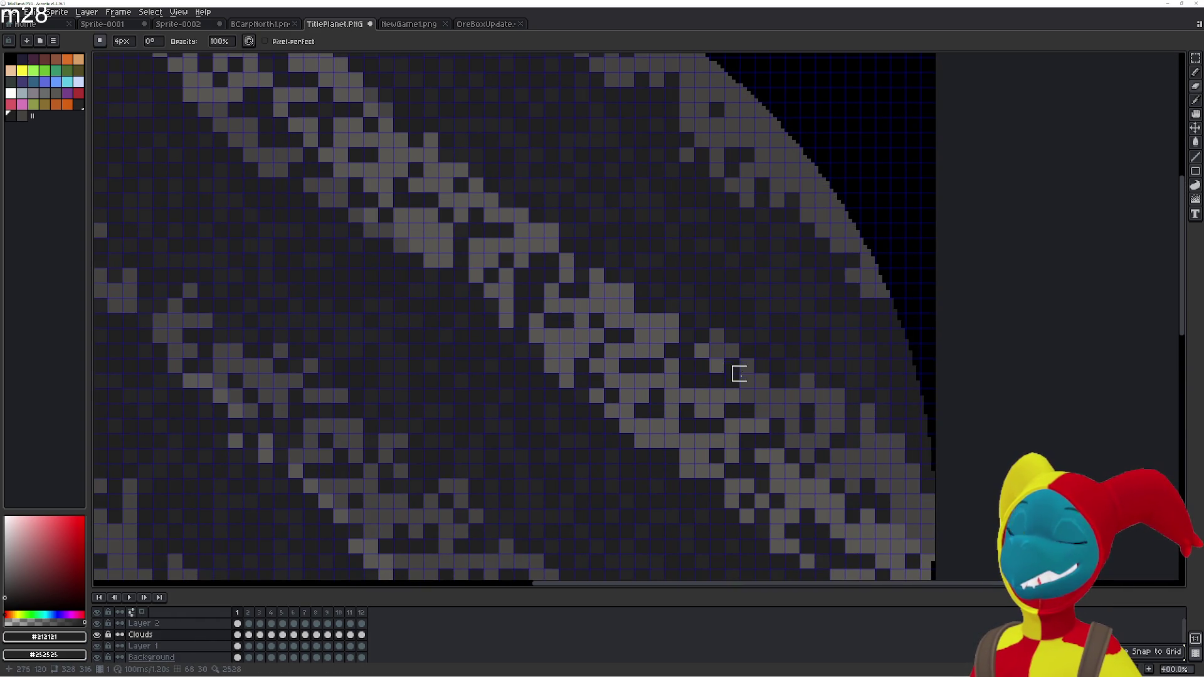
scroll(635, 365, "left", 3)
scroll(636, 364, "up", 3)
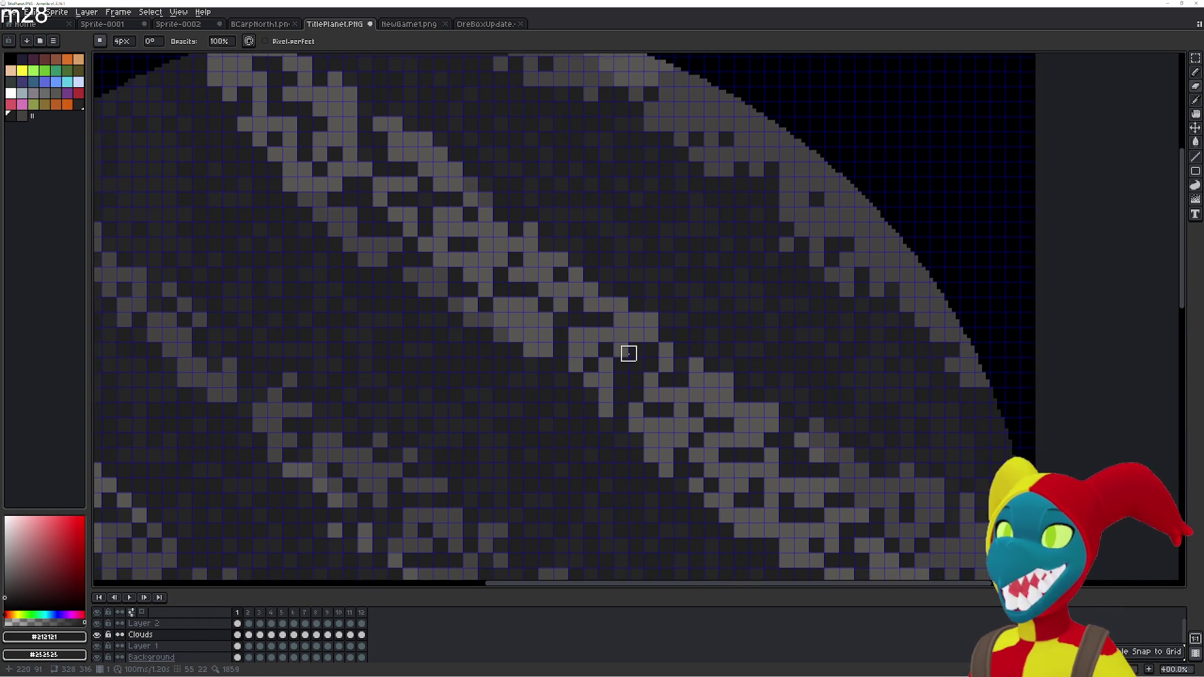
scroll(628, 354, "left", 4)
scroll(628, 354, "up", 2)
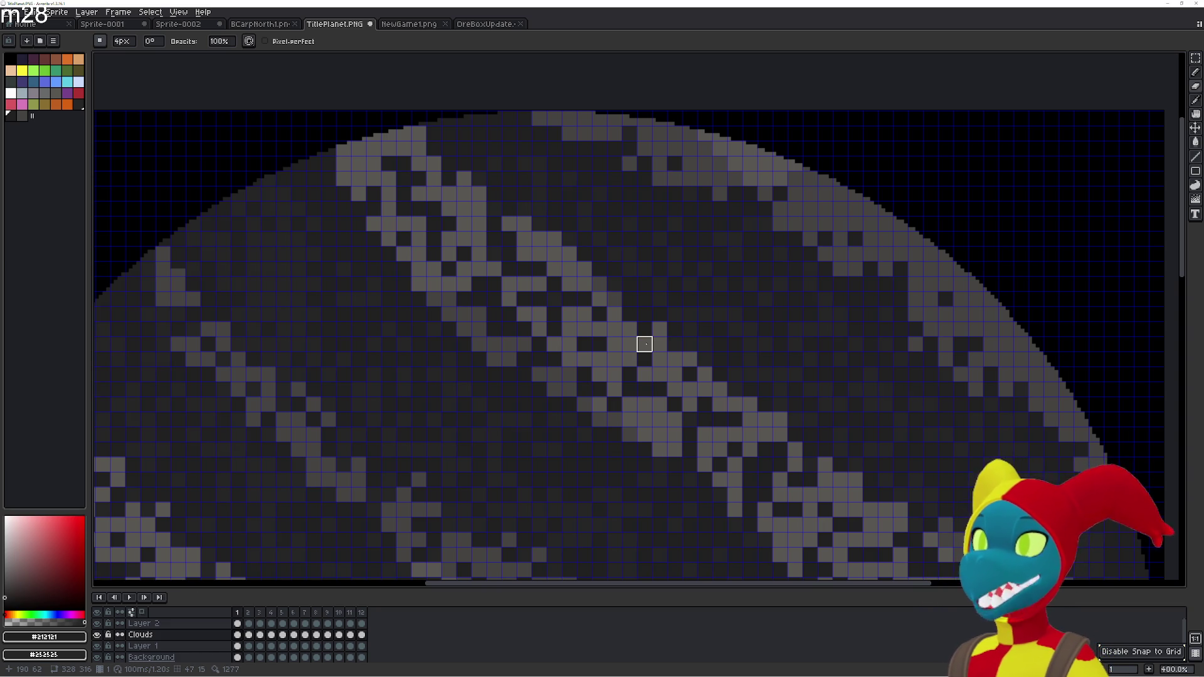
left_click_drag(838, 316, 631, 188)
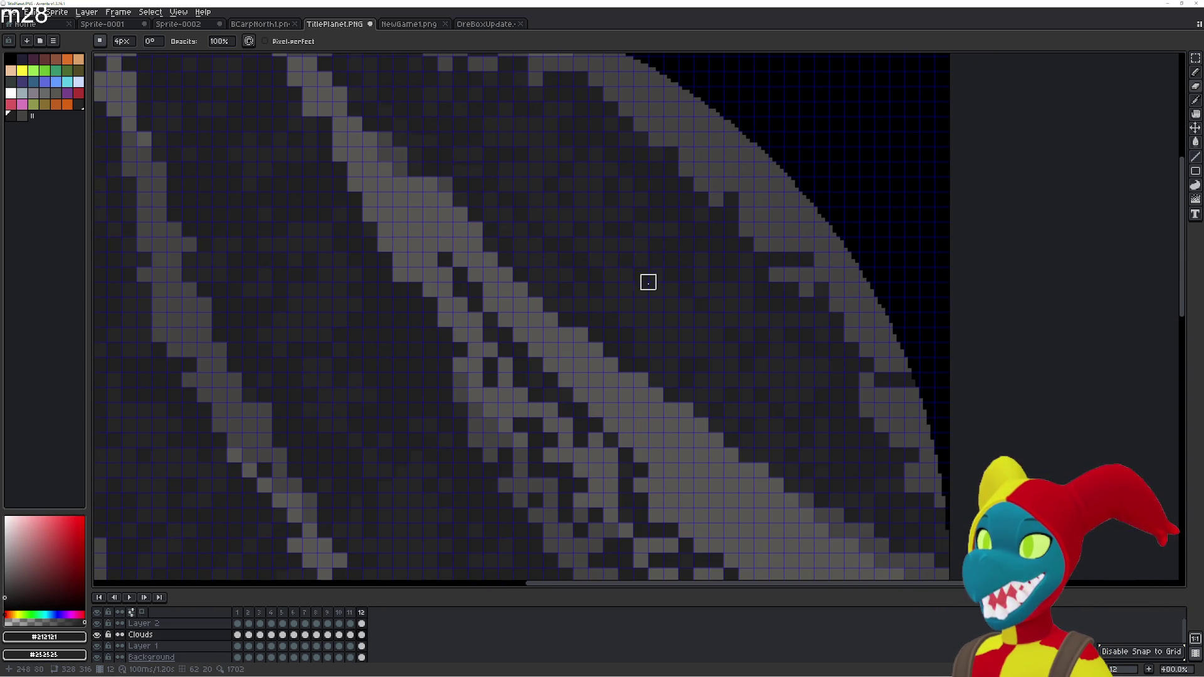
mouse_move(682, 403)
left_mouse_down()
mouse_move(766, 453)
mouse_move(547, 251)
left_mouse_up()
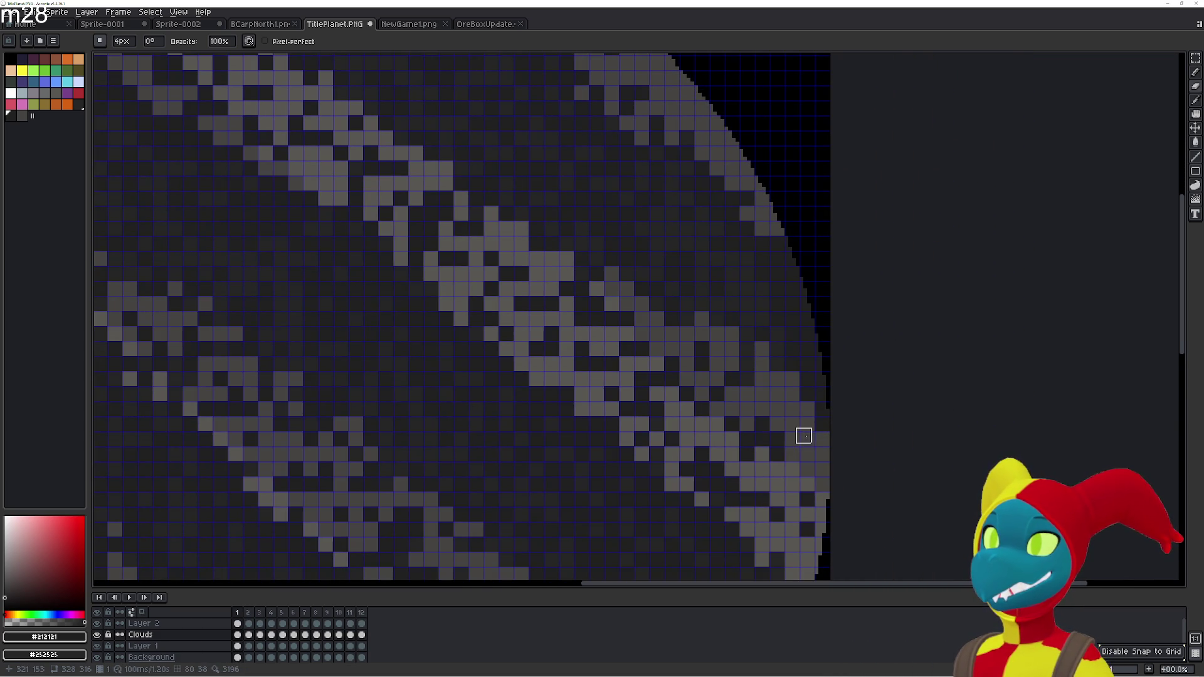
scroll(807, 379, "down", 2)
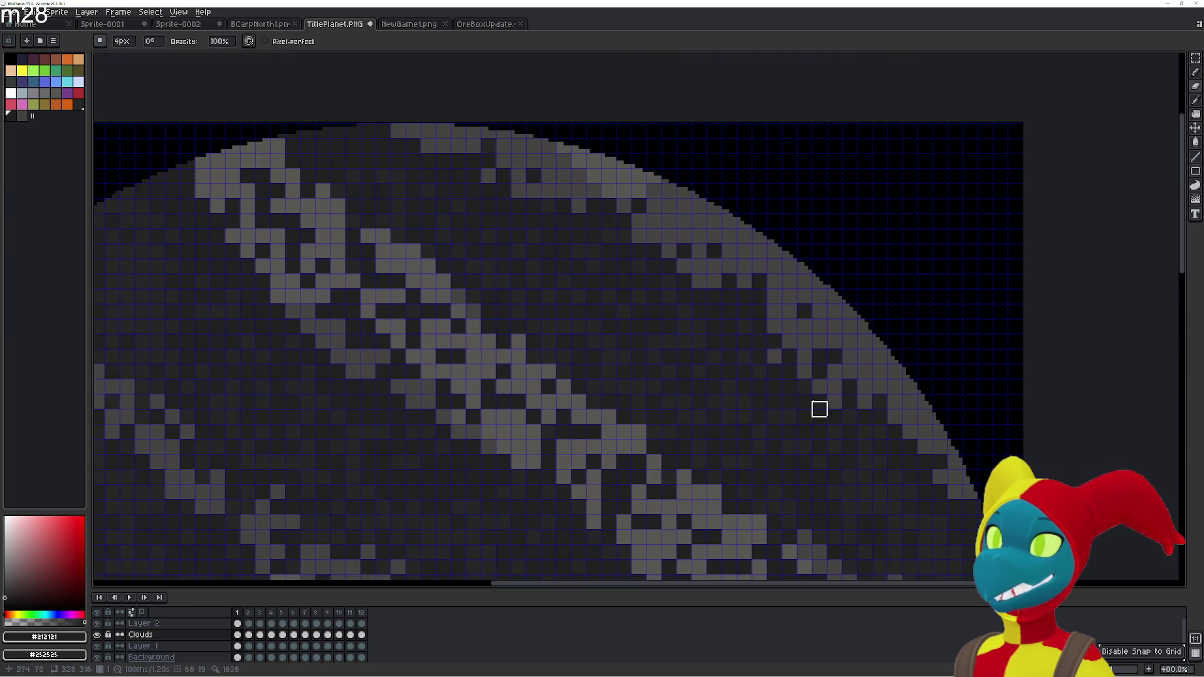
scroll(690, 283, "up", 2)
left_click_drag(659, 258, 481, 153)
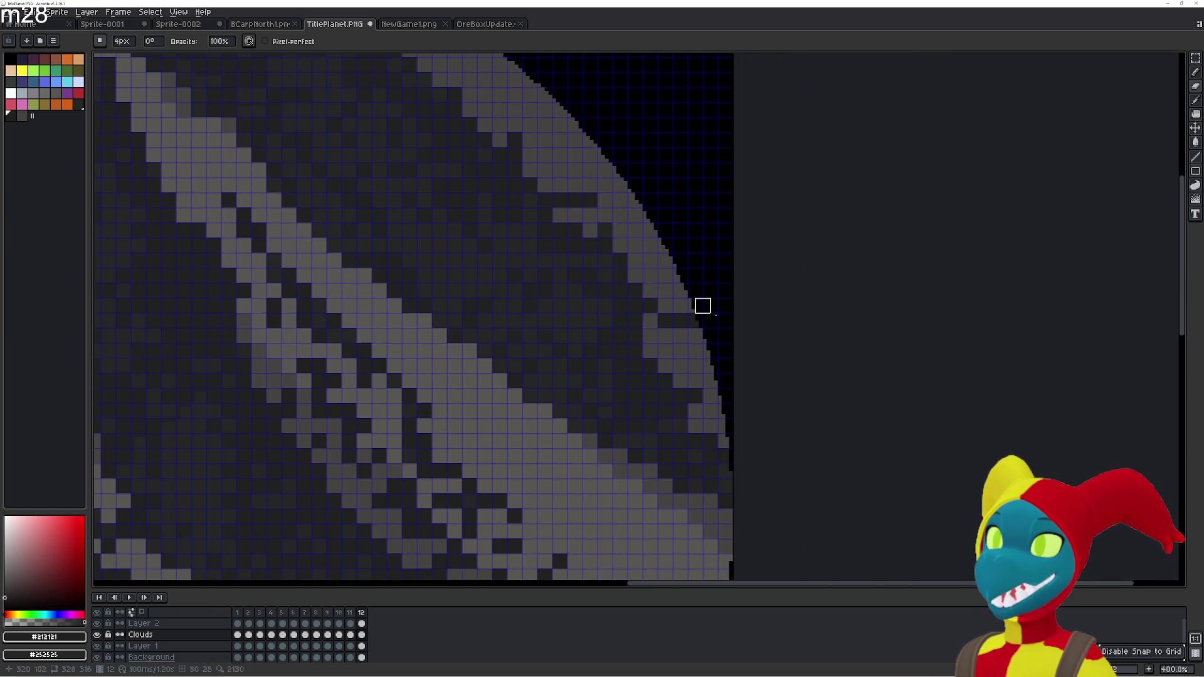
Bucket-fill the light-grey pixels along the upper right rim of frame 12 with dark
key("g")
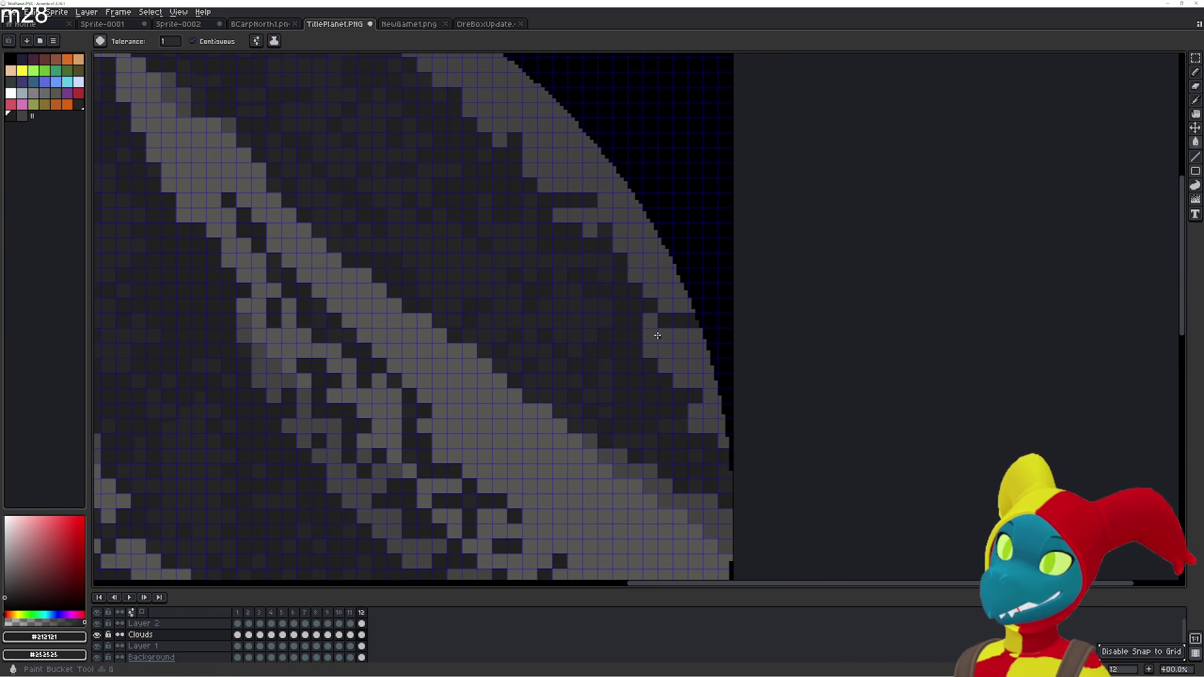
left_click(650, 320)
left_click(665, 335)
left_click(665, 350)
left_click(650, 349)
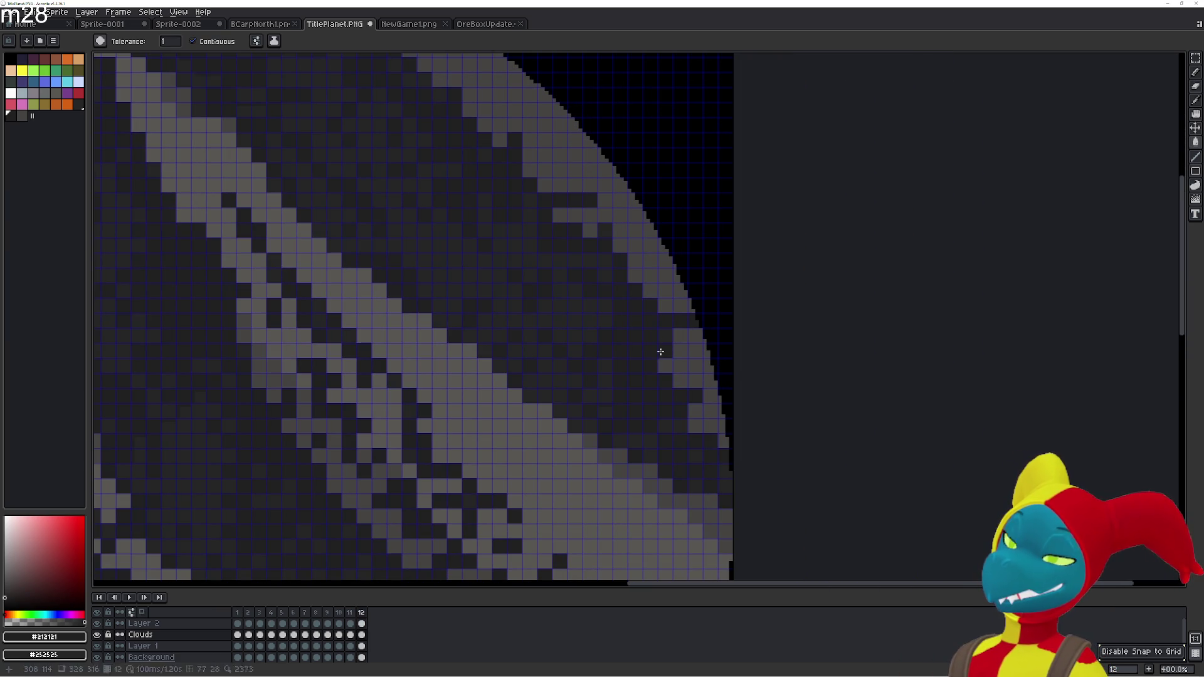
left_click(696, 350)
left_click(694, 336)
left_click(709, 366)
left_click(711, 381)
left_click(716, 394)
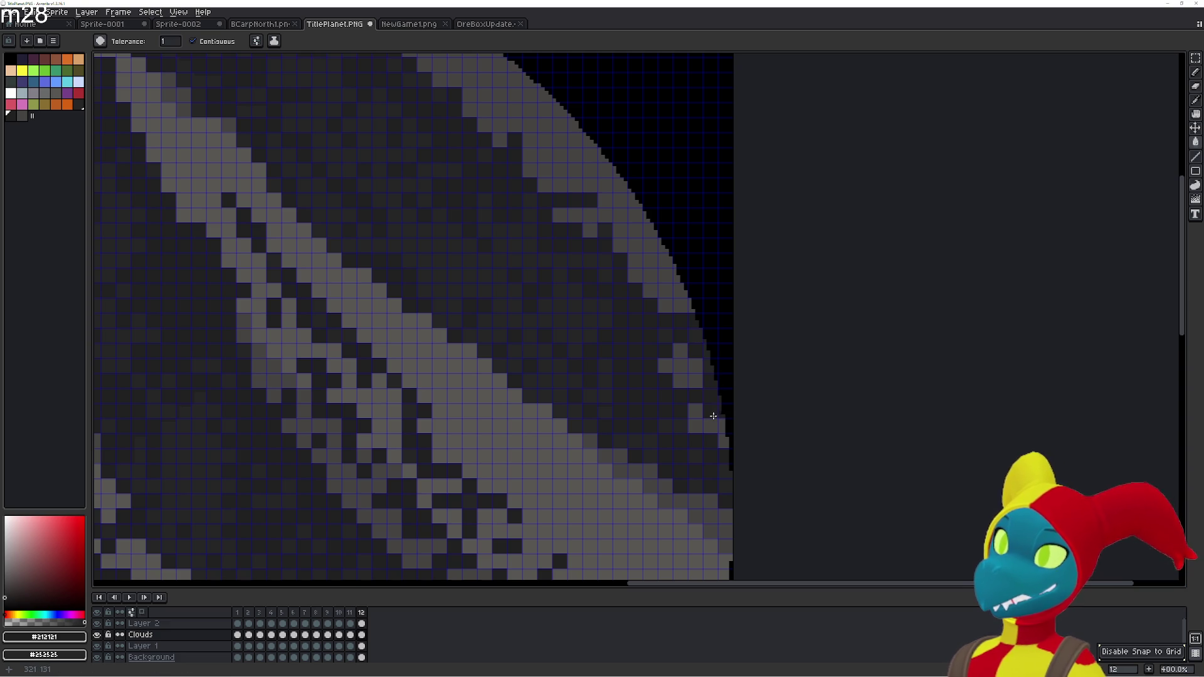
Fill the remaining stray light rim pixels dark, then check the result against a neighbouring frame
left_click(696, 409)
left_click(695, 425)
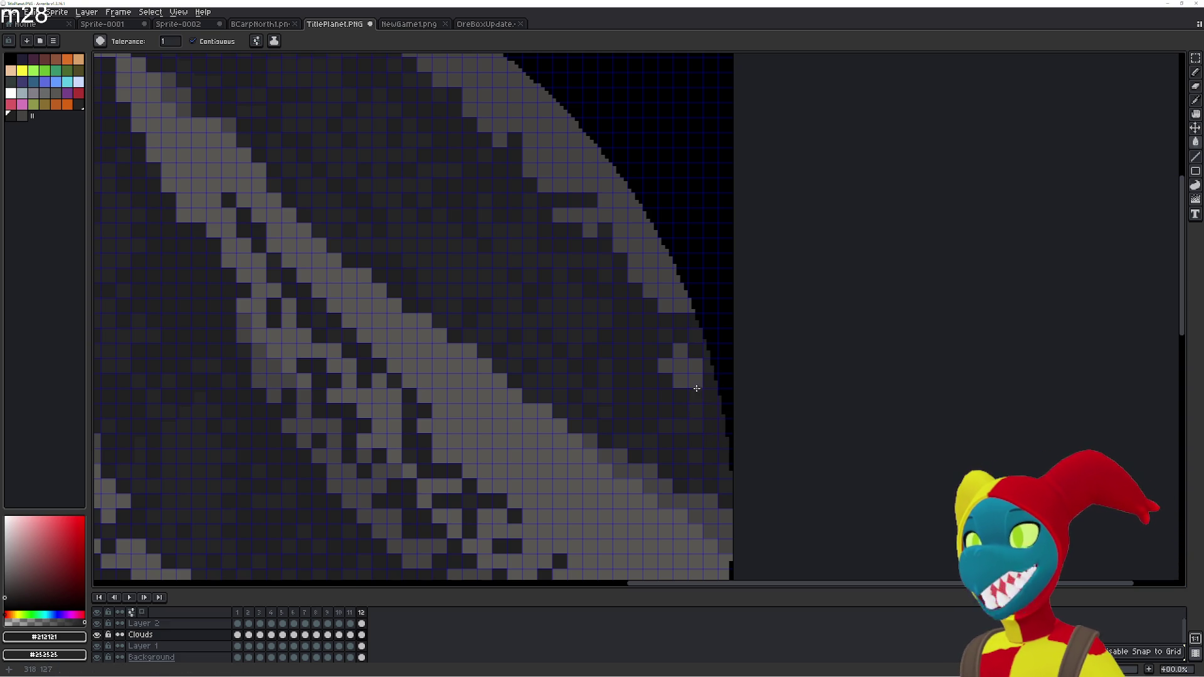
left_click(695, 367)
left_click(680, 349)
left_click(666, 365)
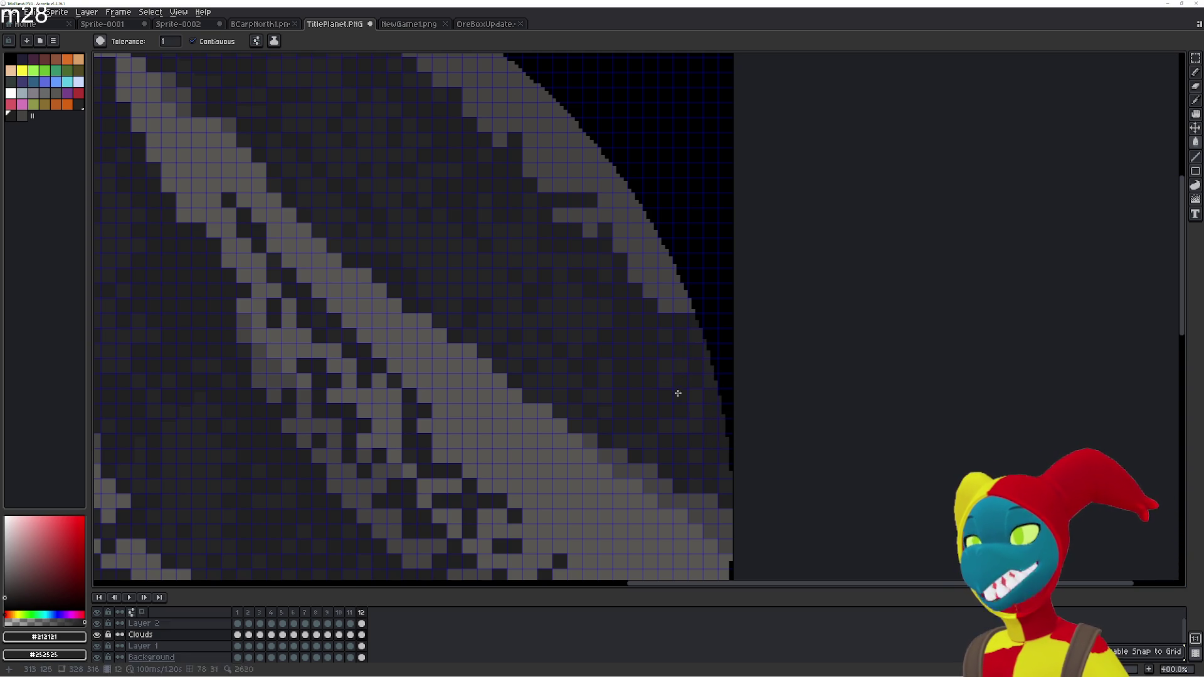
key("Return")
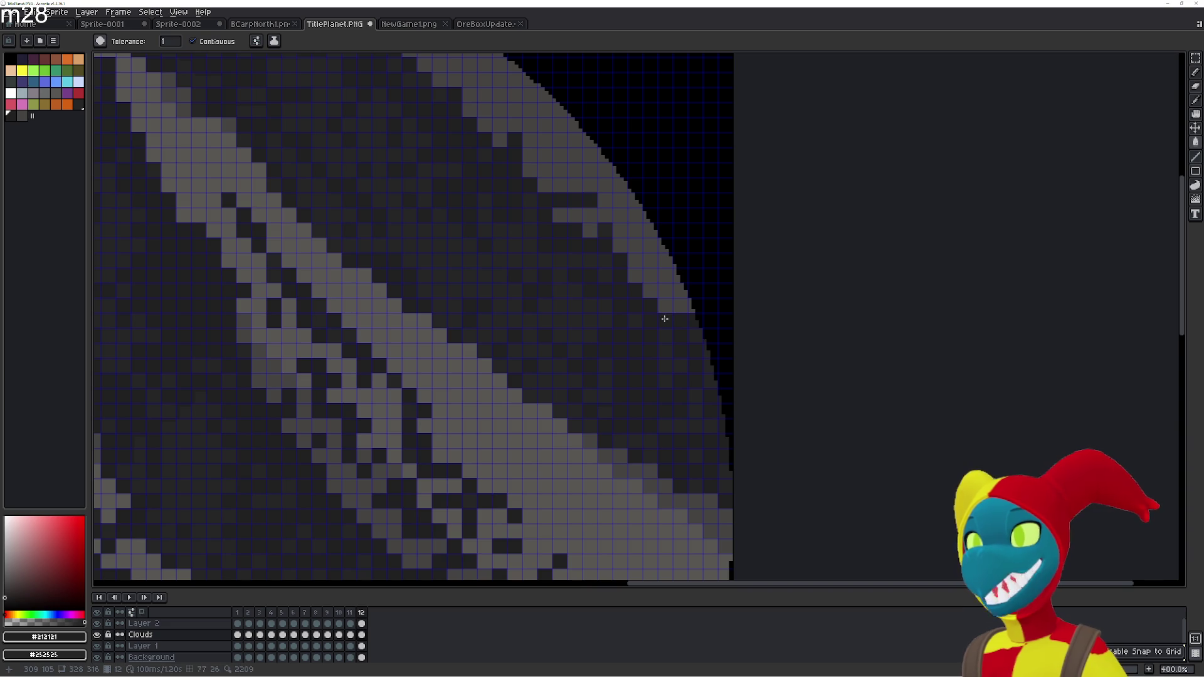
key("Return")
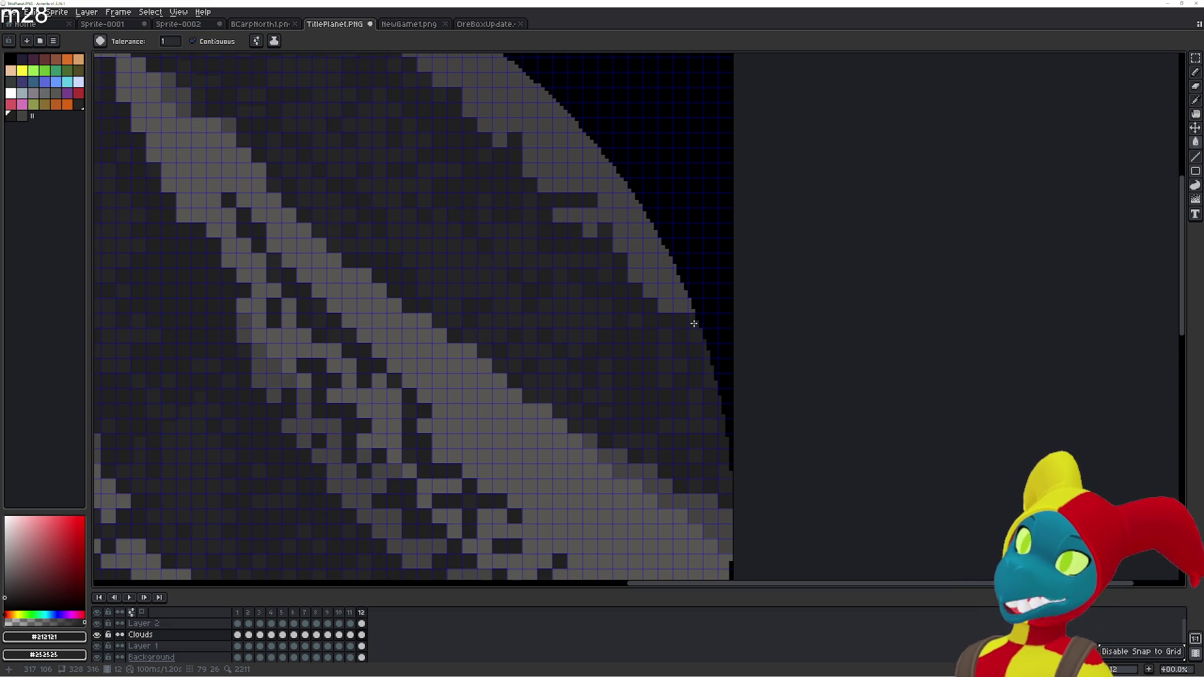
key("b")
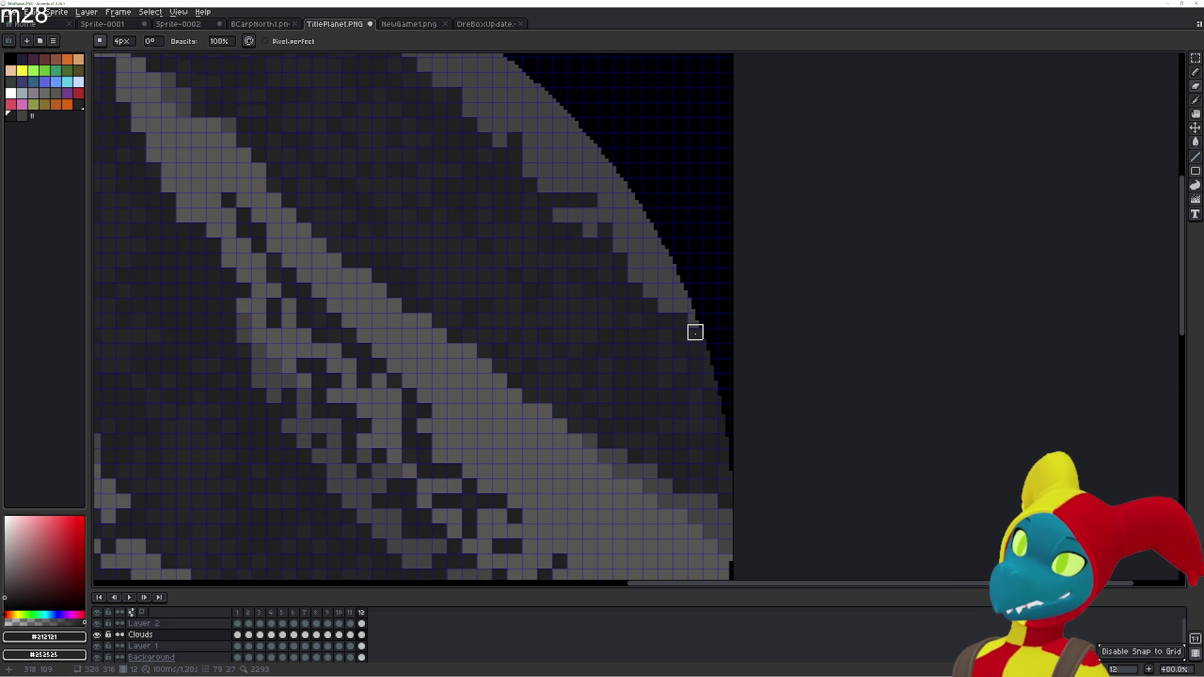
Play the cloud animation, then flip between frames 12 and 1 to compare them
left_click_drag(725, 313, 755, 363)
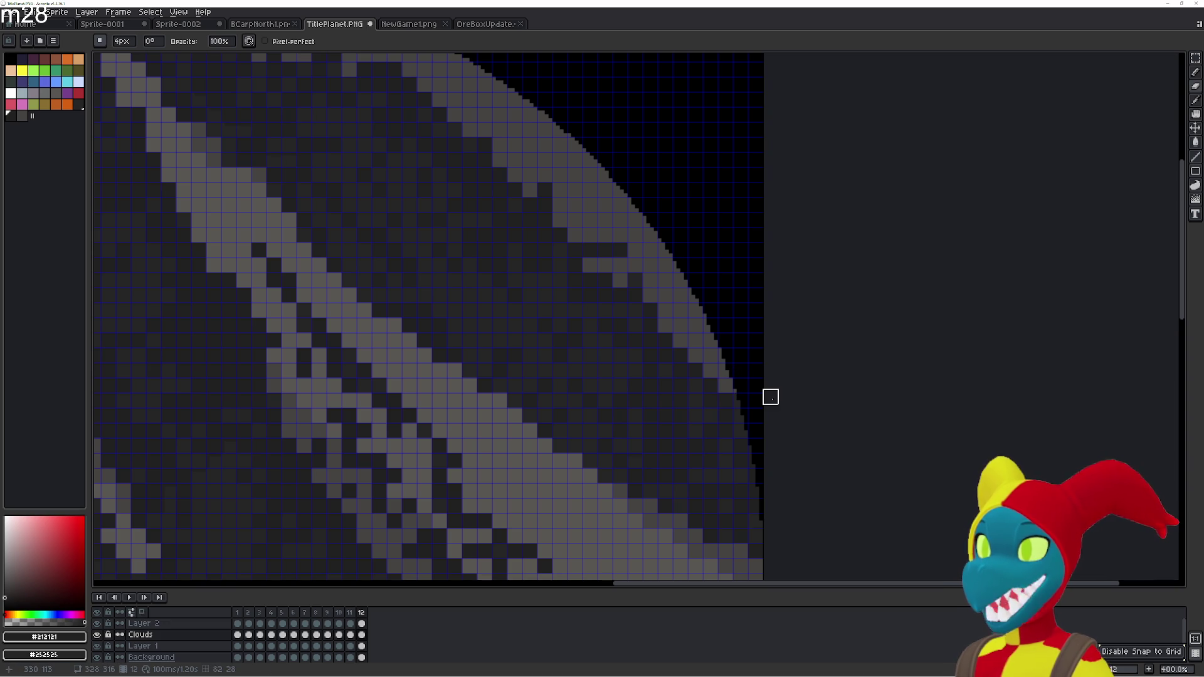
key("Return")
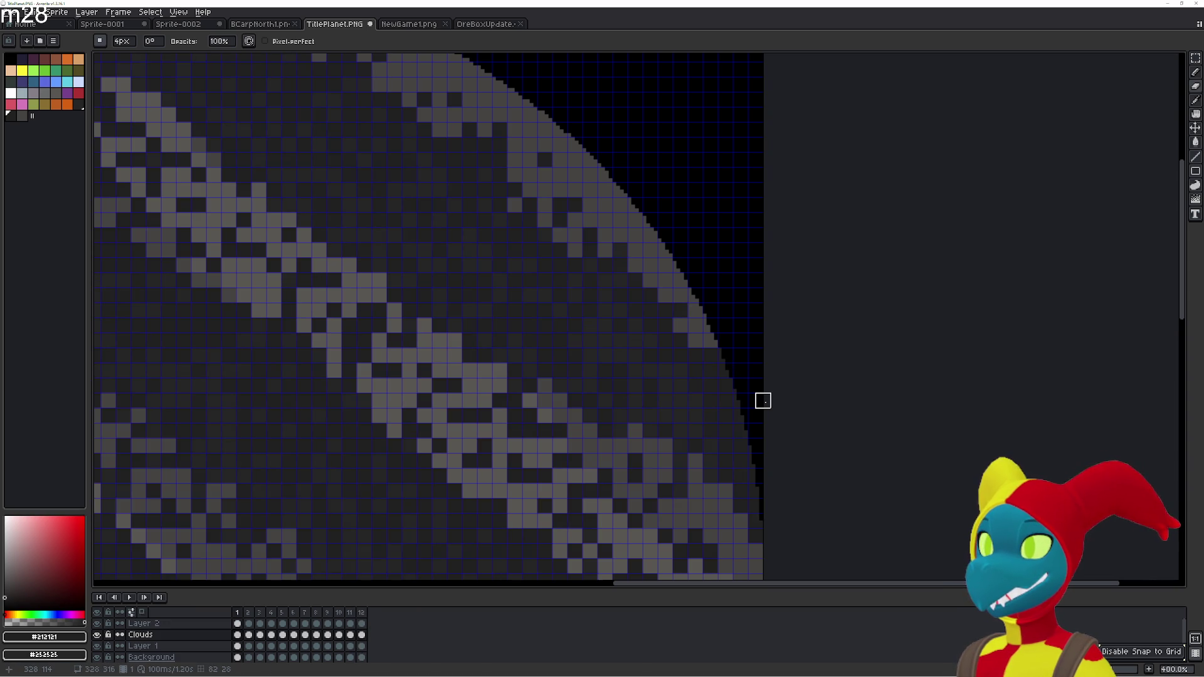
key("Return")
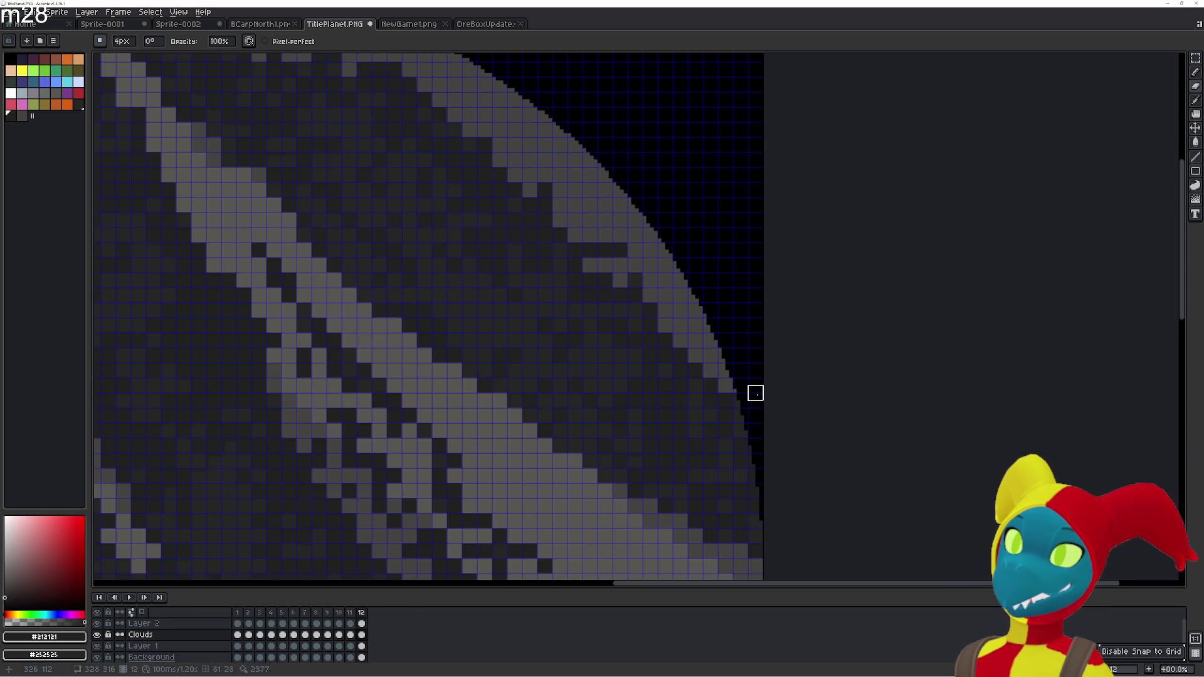
key("Left")
key("Right")
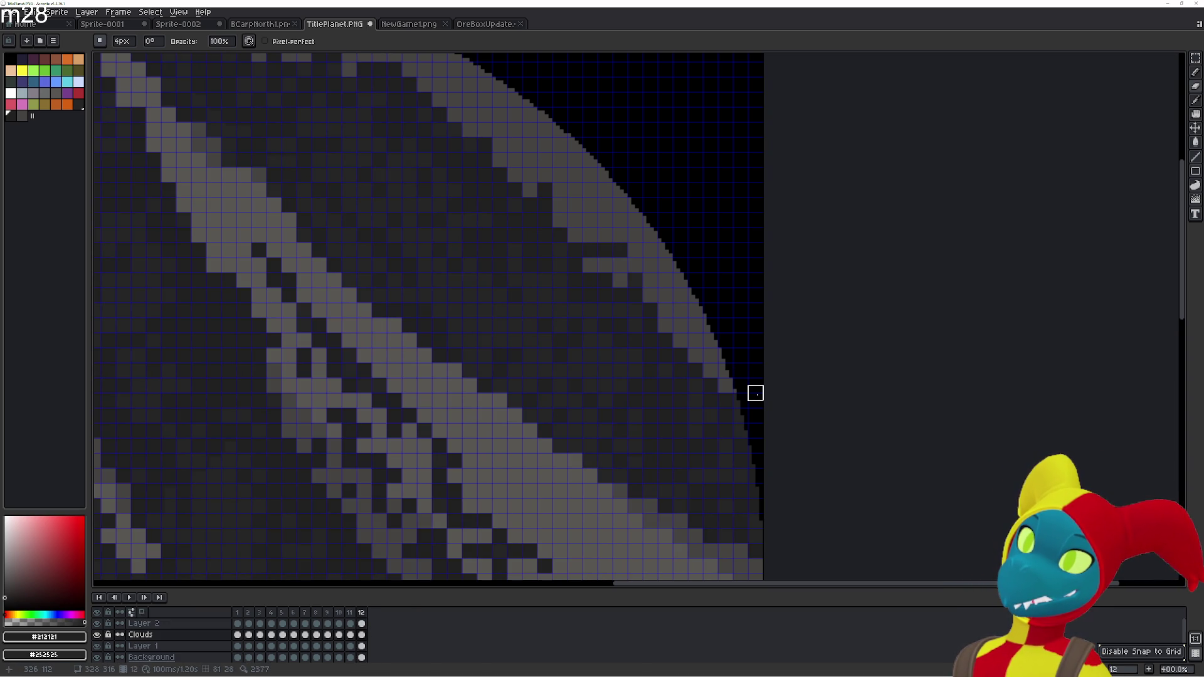
scroll(746, 360, "down", 3)
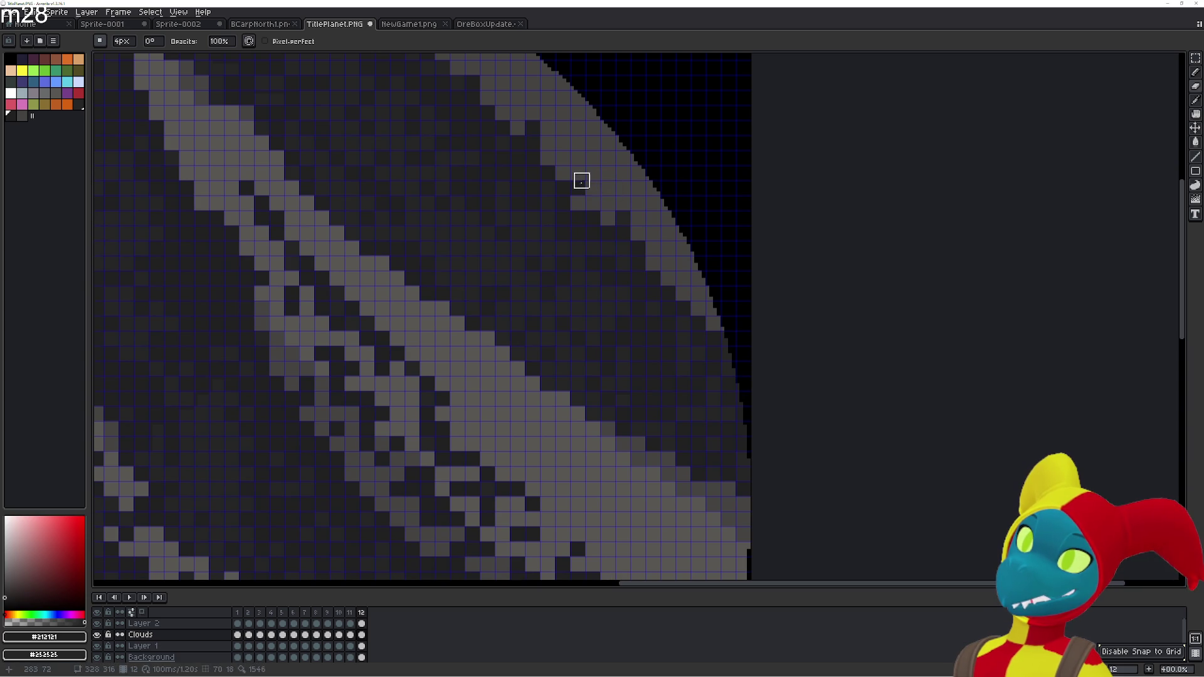
key("Right")
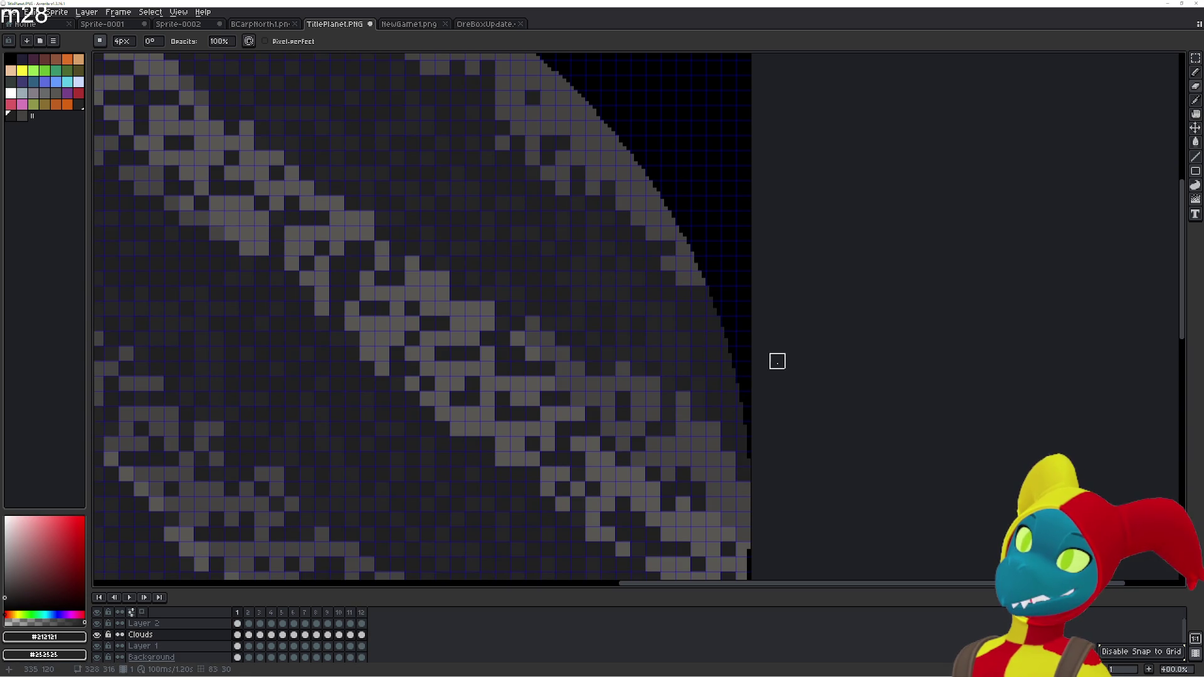
key("Left")
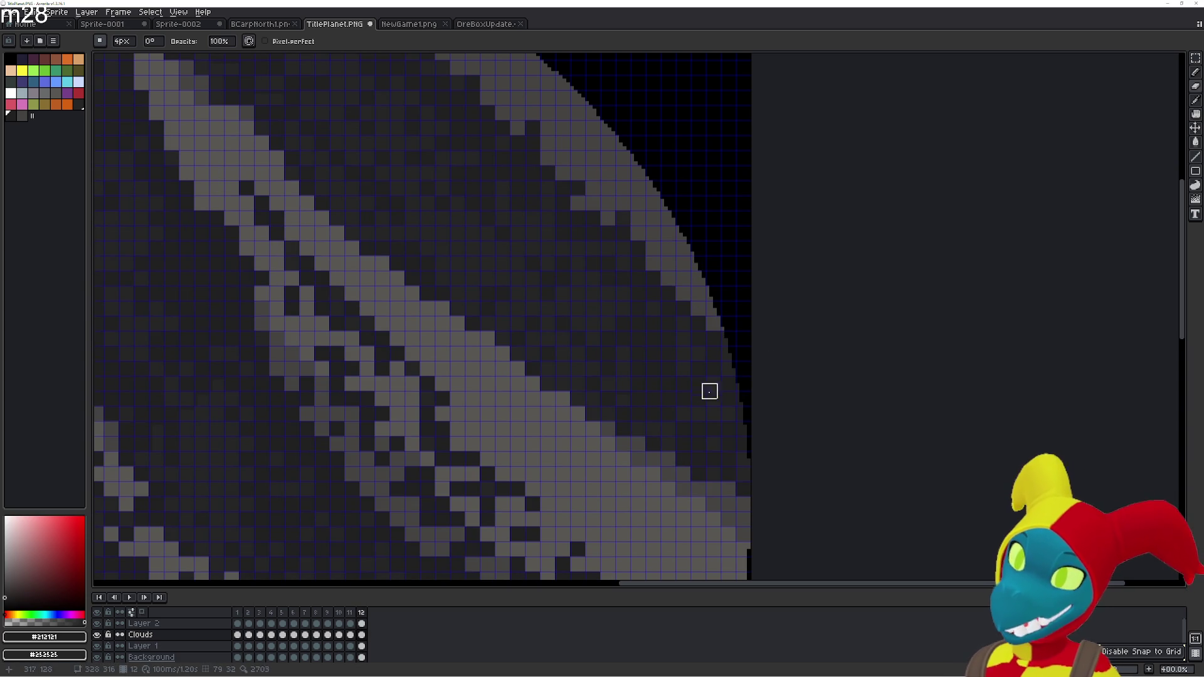
Zoom out to see the whole planet on frame 12
key("i")
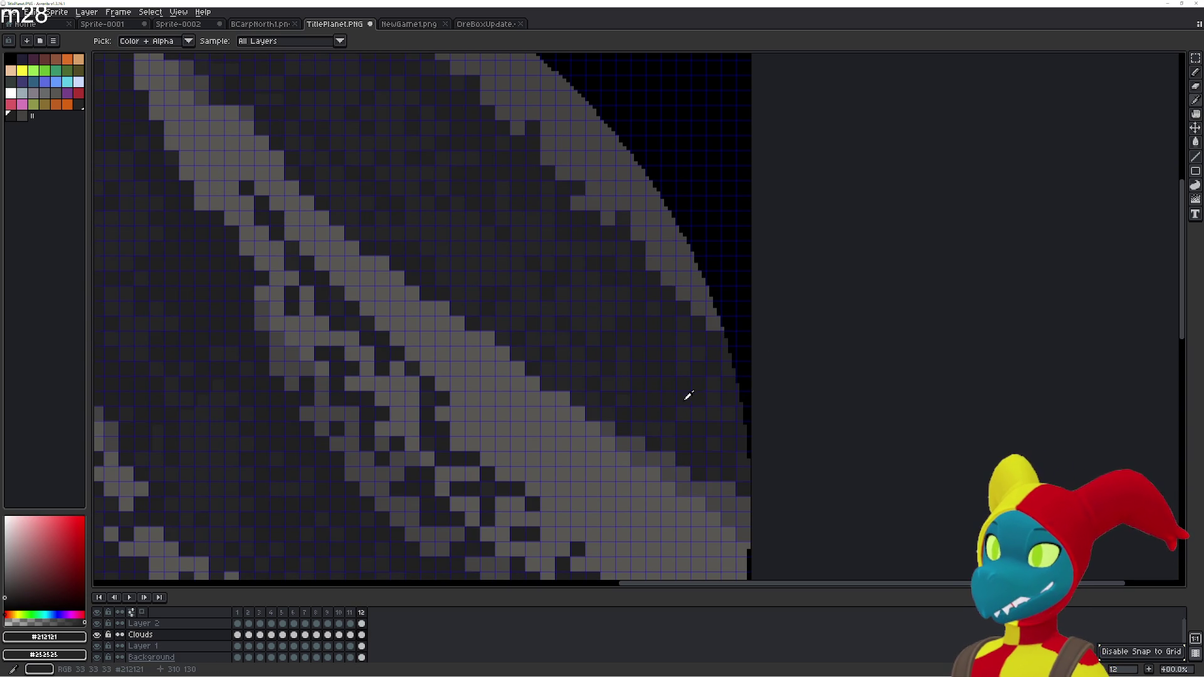
left_click_drag(690, 393, 664, 350)
scroll(663, 349, "down", 1)
key("g")
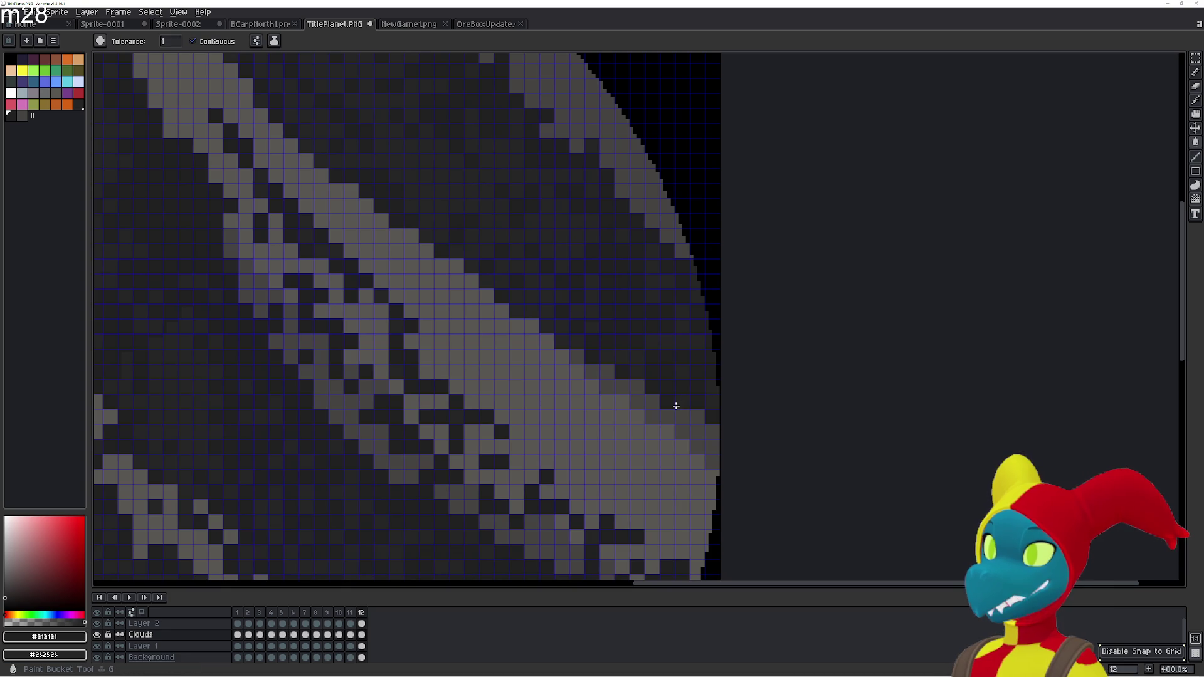
scroll(676, 406, "down", 1)
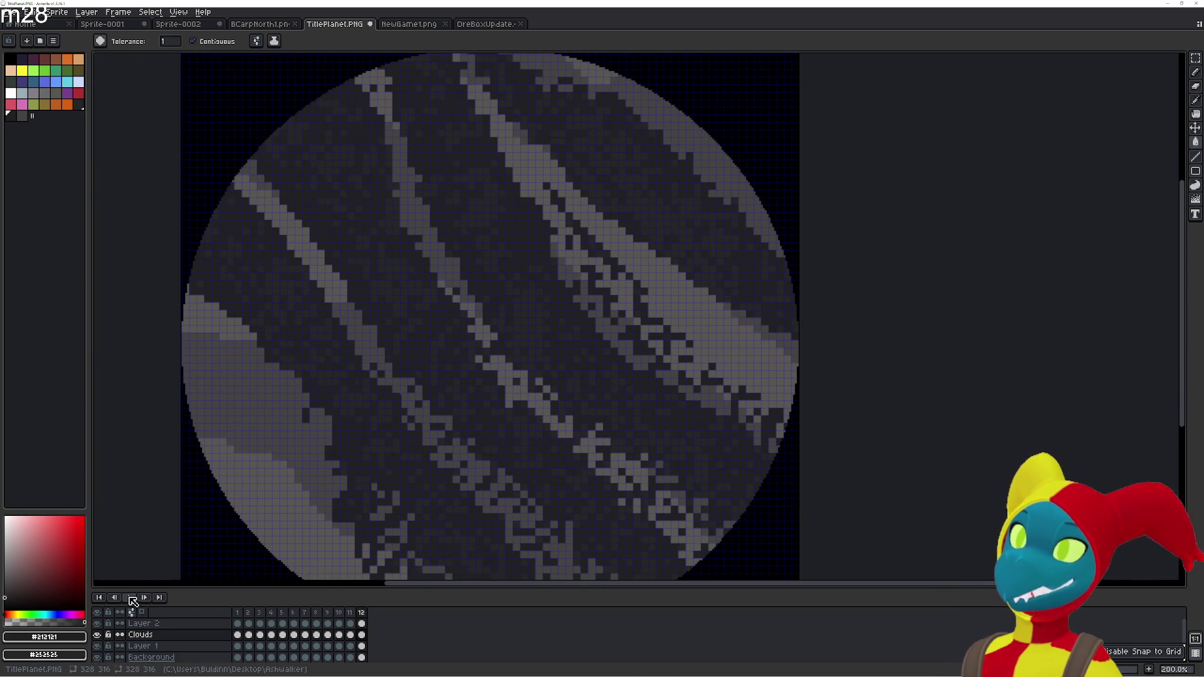
Play the cloud animation, stop it on frame 2, and zoom in
left_click(130, 598)
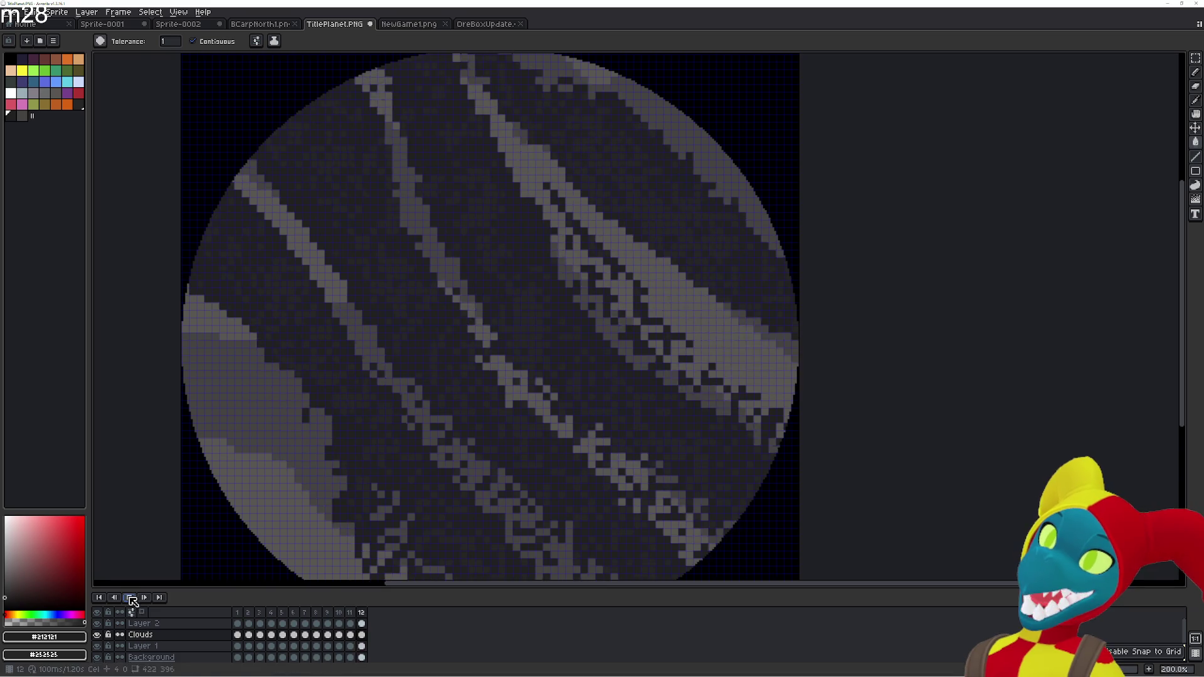
left_click(130, 598)
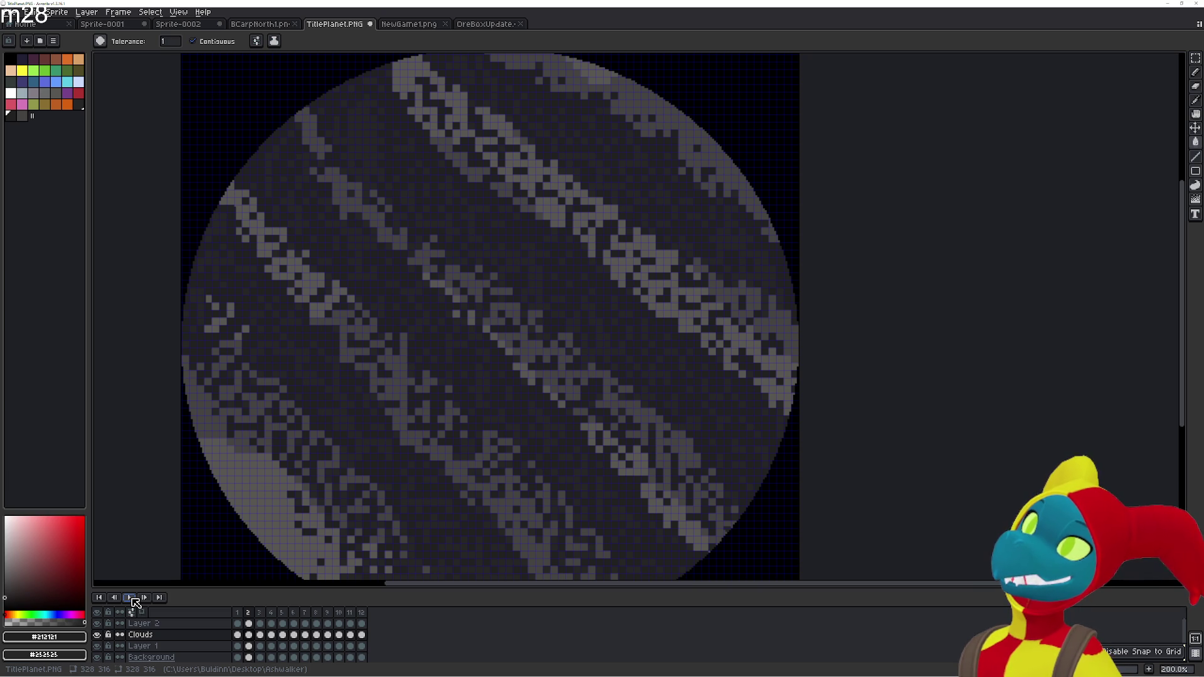
scroll(529, 253, "up", 2)
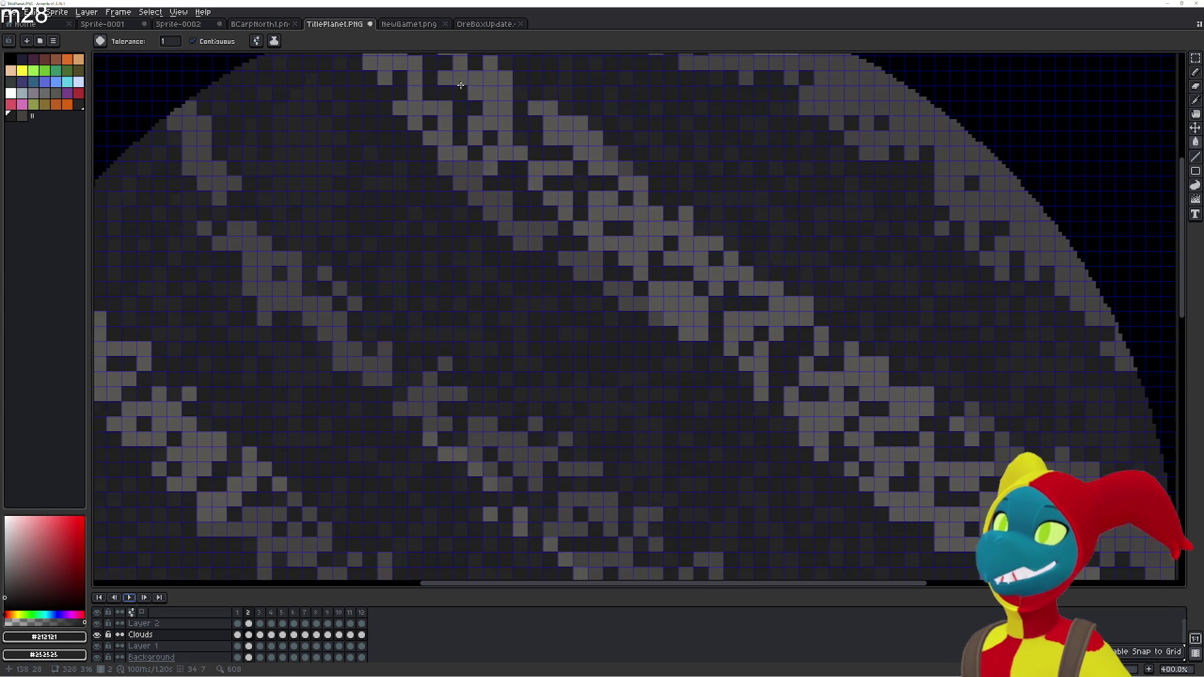
scroll(528, 252, "up", 2)
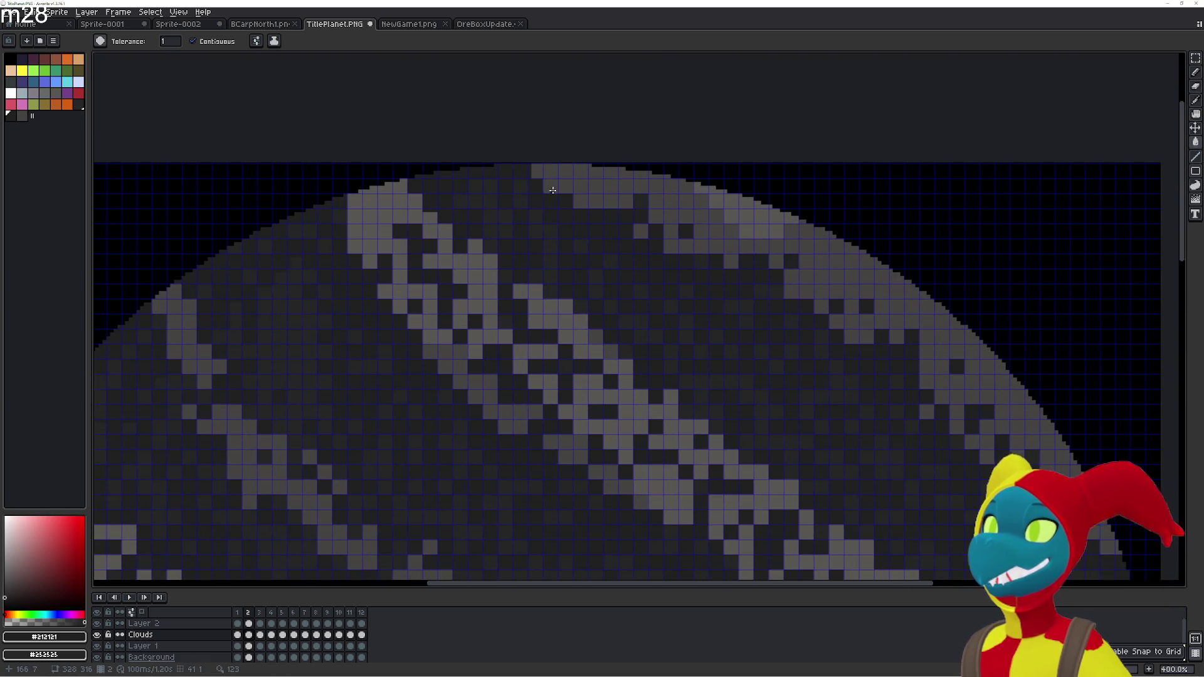
scroll(553, 190, "up", 2)
Pan along the planet's top edge on frame 2 for a close look
key("b")
left_click_drag(596, 217, 446, 170)
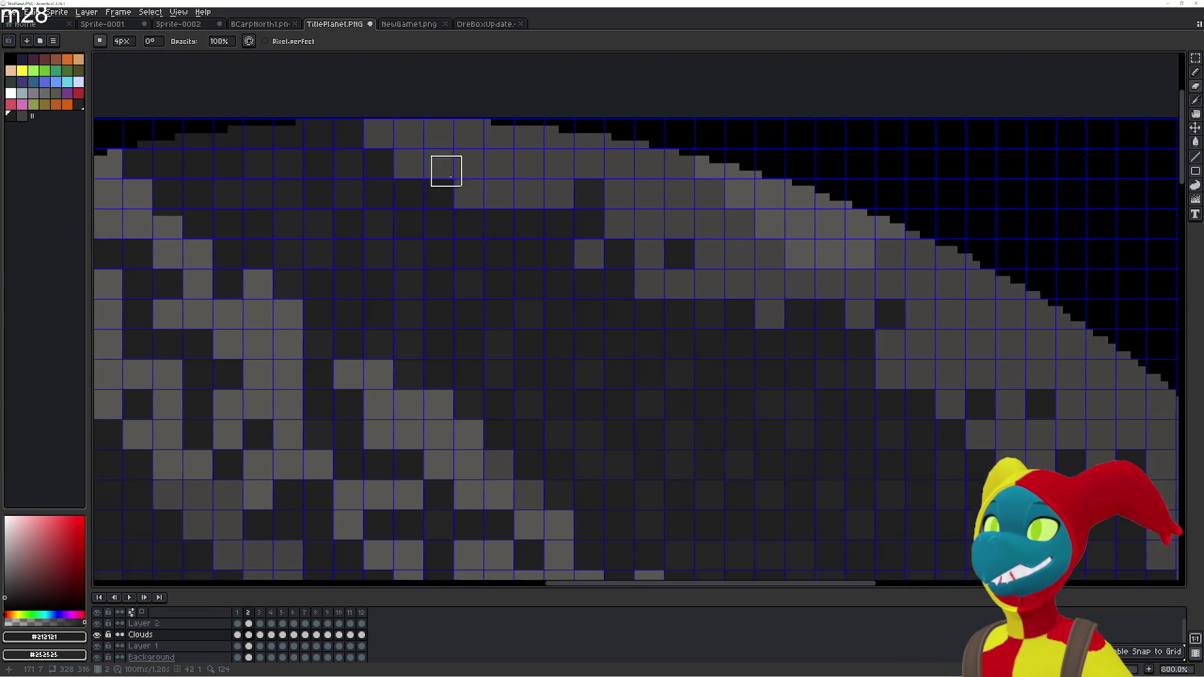
scroll(446, 171, "down", 3)
scroll(454, 169, "up", 1)
scroll(454, 169, "up", 1)
mouse_move(507, 119)
left_mouse_down()
mouse_move(507, 234)
mouse_move(548, 223)
left_mouse_up()
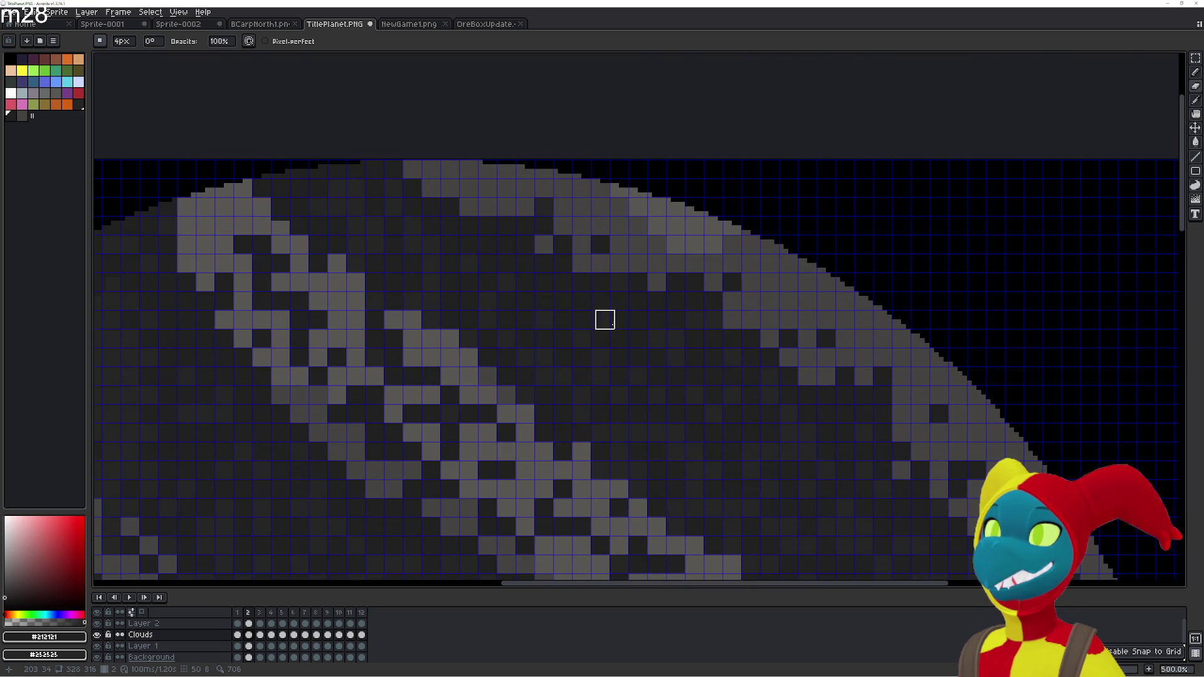
Zoom out and step through the opening cloud frames 1 to 3
left_click_drag(682, 347, 551, 229)
key("g")
scroll(548, 250, "down", 1)
scroll(580, 246, "down", 1)
key("Right")
key("Left")
key("Right")
key("Left")
key("Left")
mouse_move(499, 218)
left_mouse_down()
mouse_move(533, 247)
mouse_move(488, 198)
left_mouse_up()
key("Right")
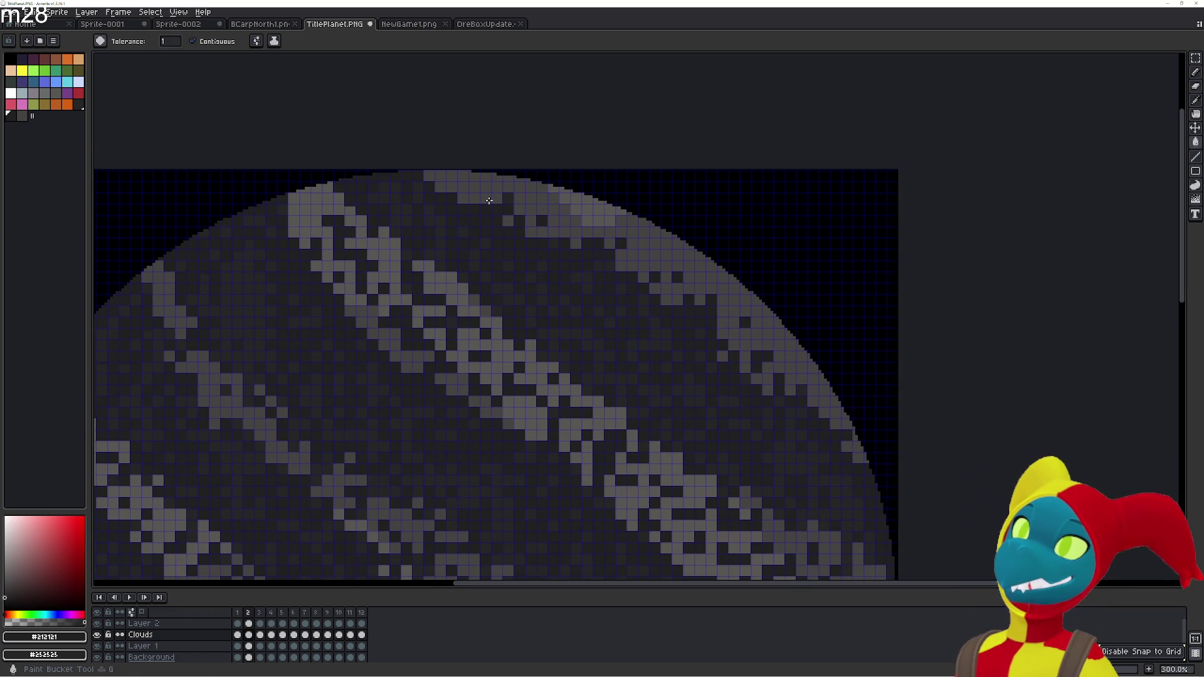
Jump to last frame 12 and flip back and forth against frame 1
key("End")
scroll(644, 287, "down", 5)
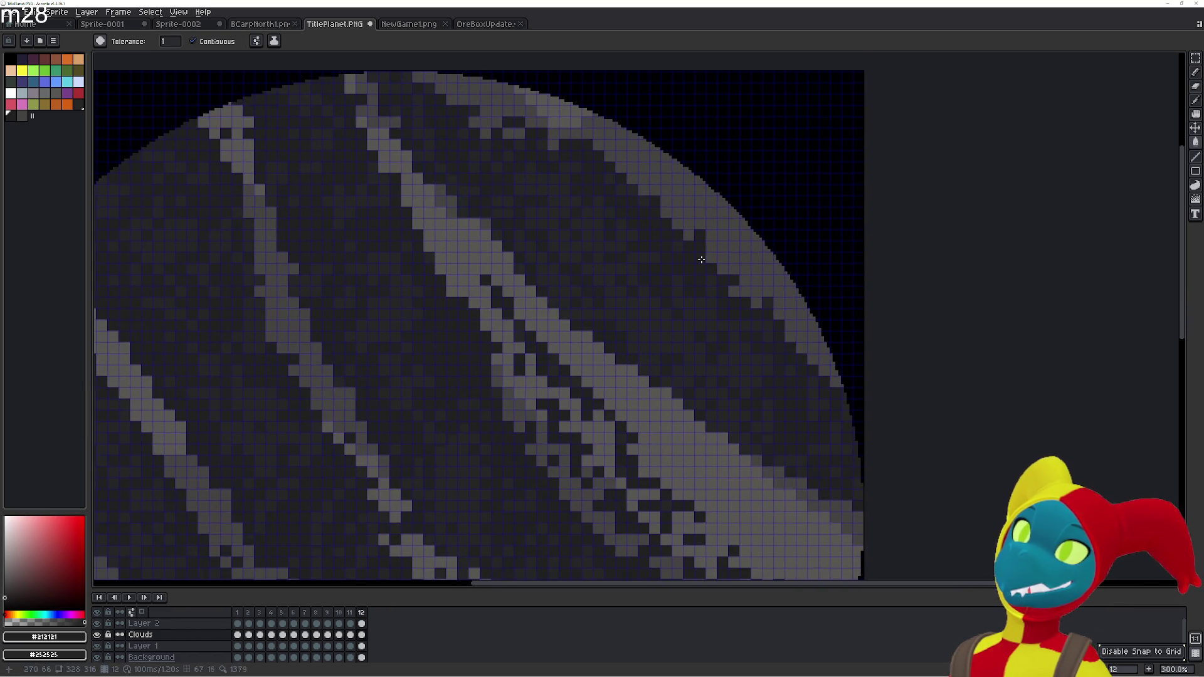
scroll(638, 203, "right", 3)
key("Left")
key("Right")
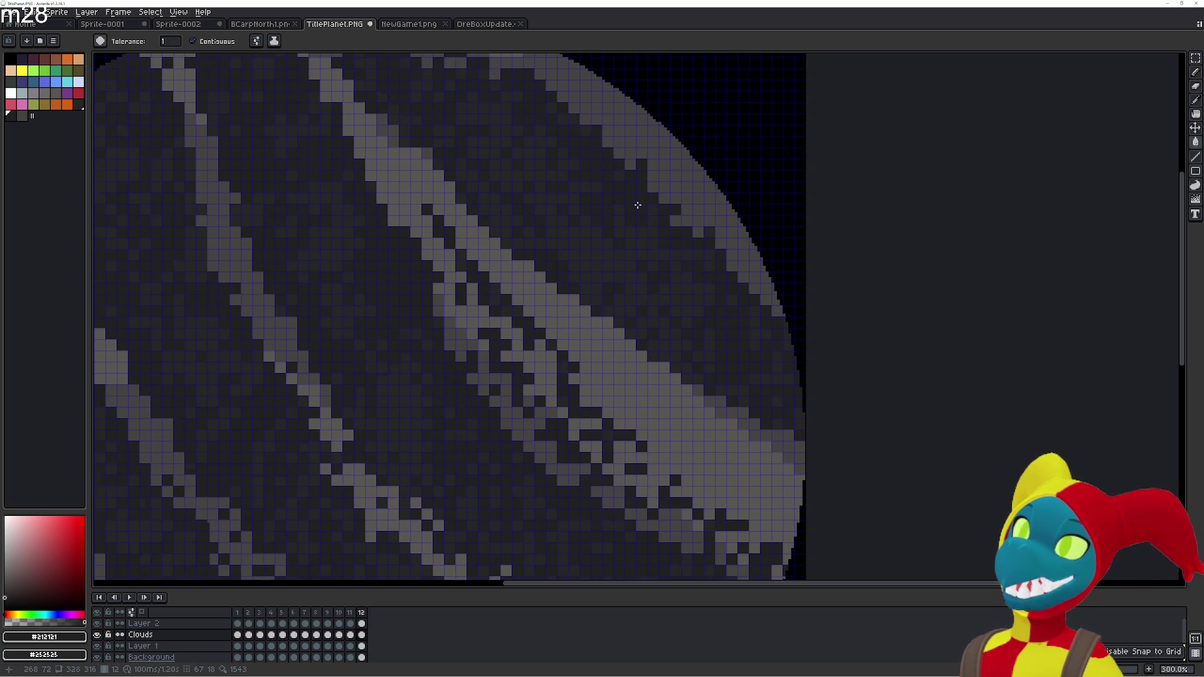
key("Left")
key("Right")
key("Right")
key("Left")
key("Right")
key("Left")
key("Left")
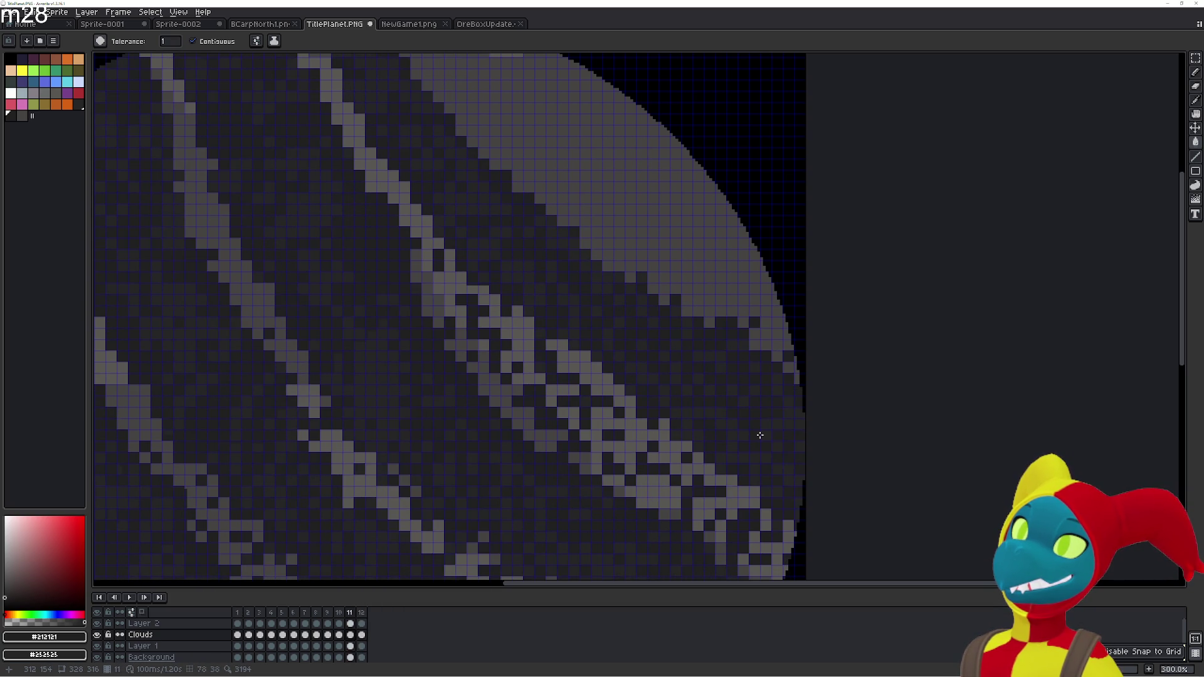
key("Right")
Bring the planet's right rim into view and keep comparing frame 12 with frame 1
key("Left")
key("Right")
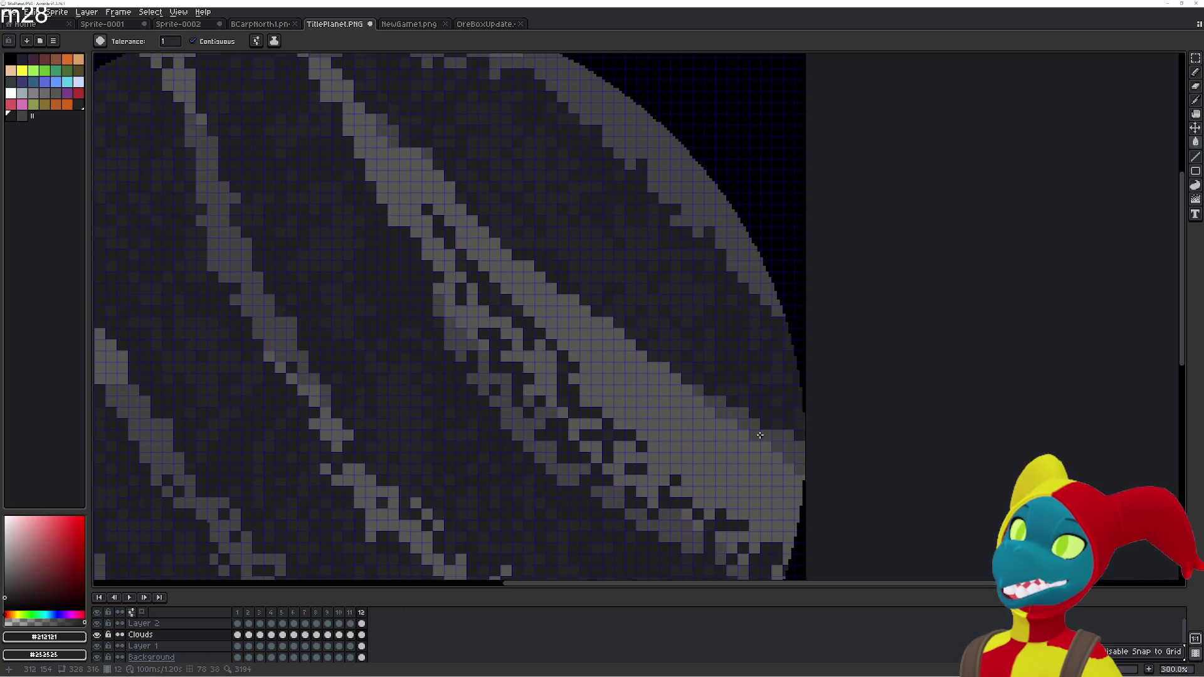
left_click_drag(760, 434, 681, 368)
key("Right")
key("Left")
key("Right")
key("Left")
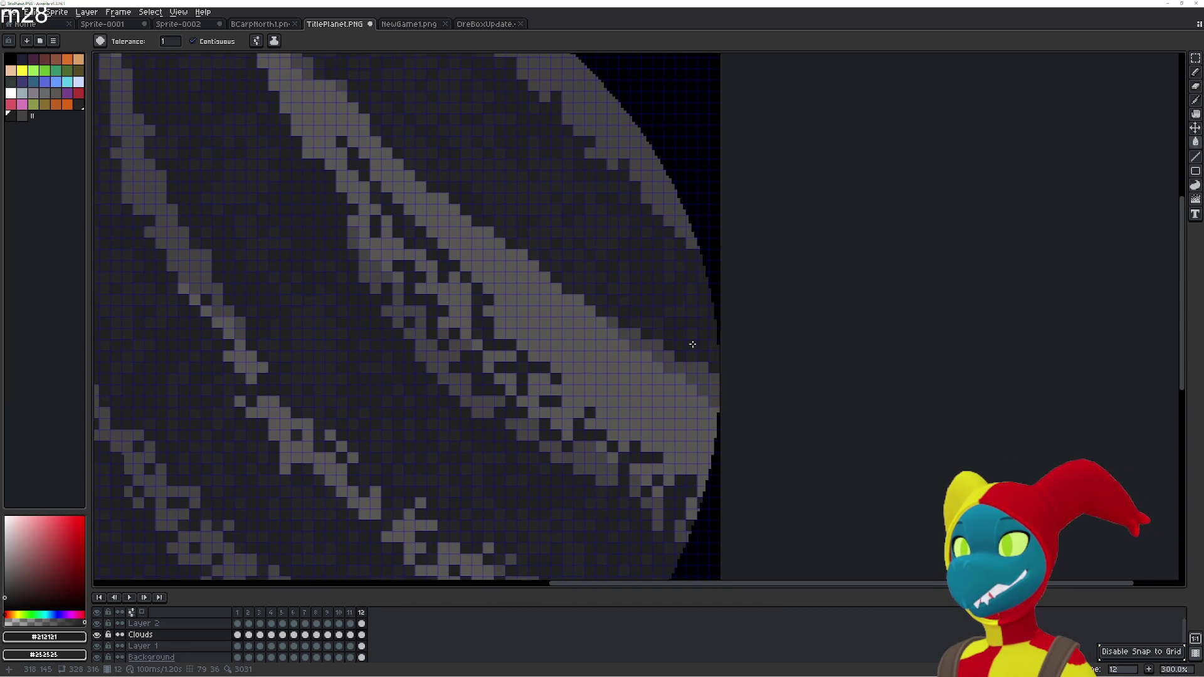
Flip repeatedly between frames 12 and 1 to compare their cloud bands
key("b")
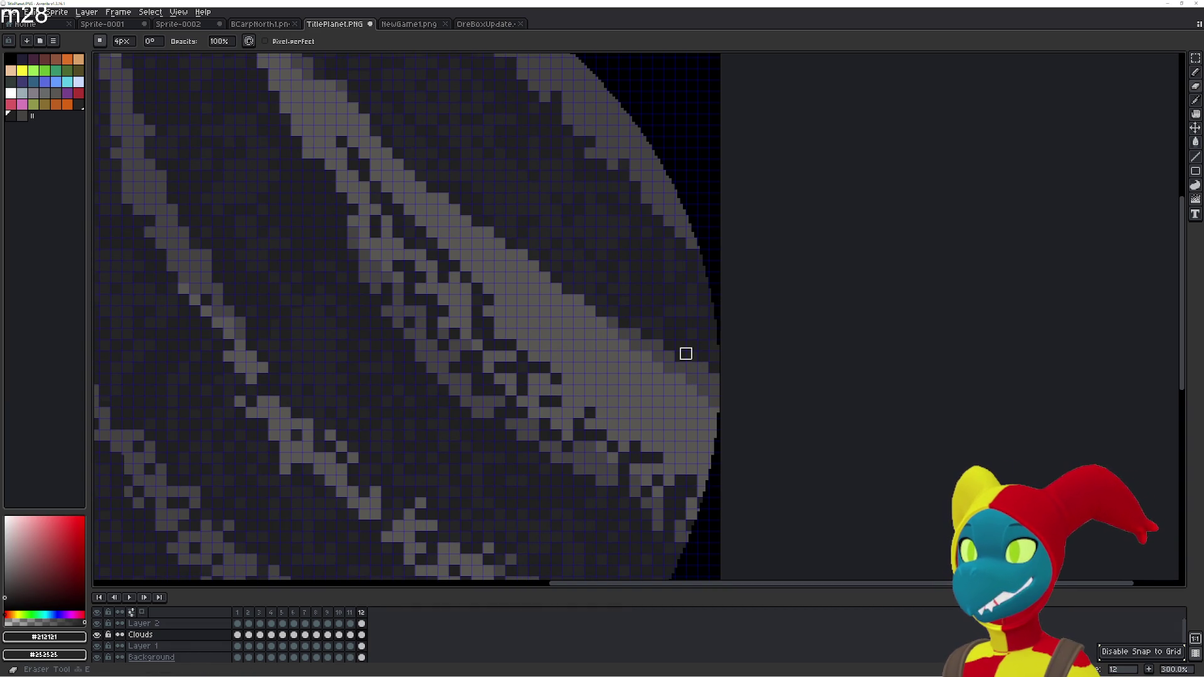
key("Right")
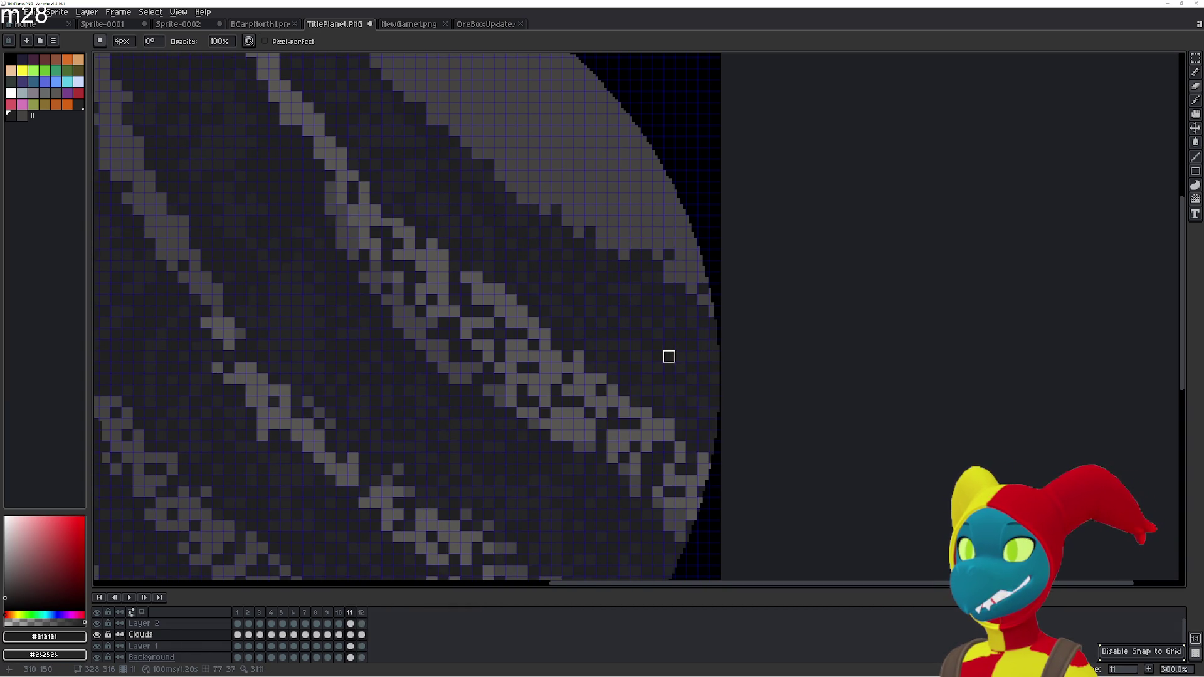
key("Left")
key("Right")
key("Left")
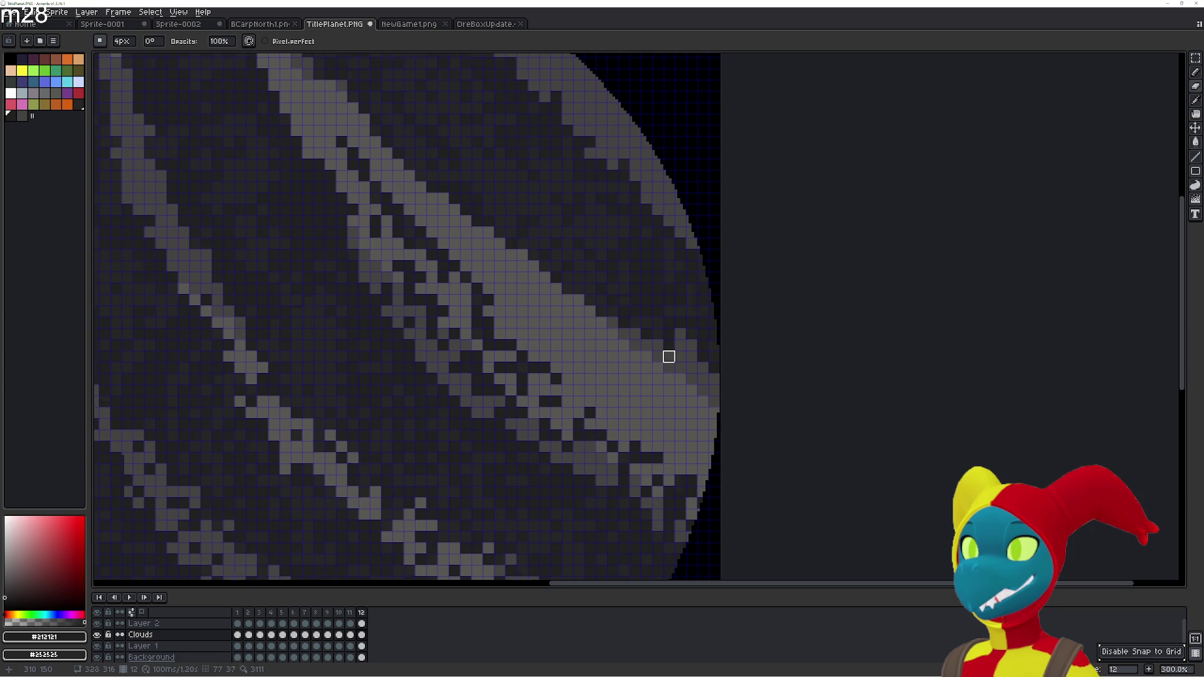
key("Right")
key("Left")
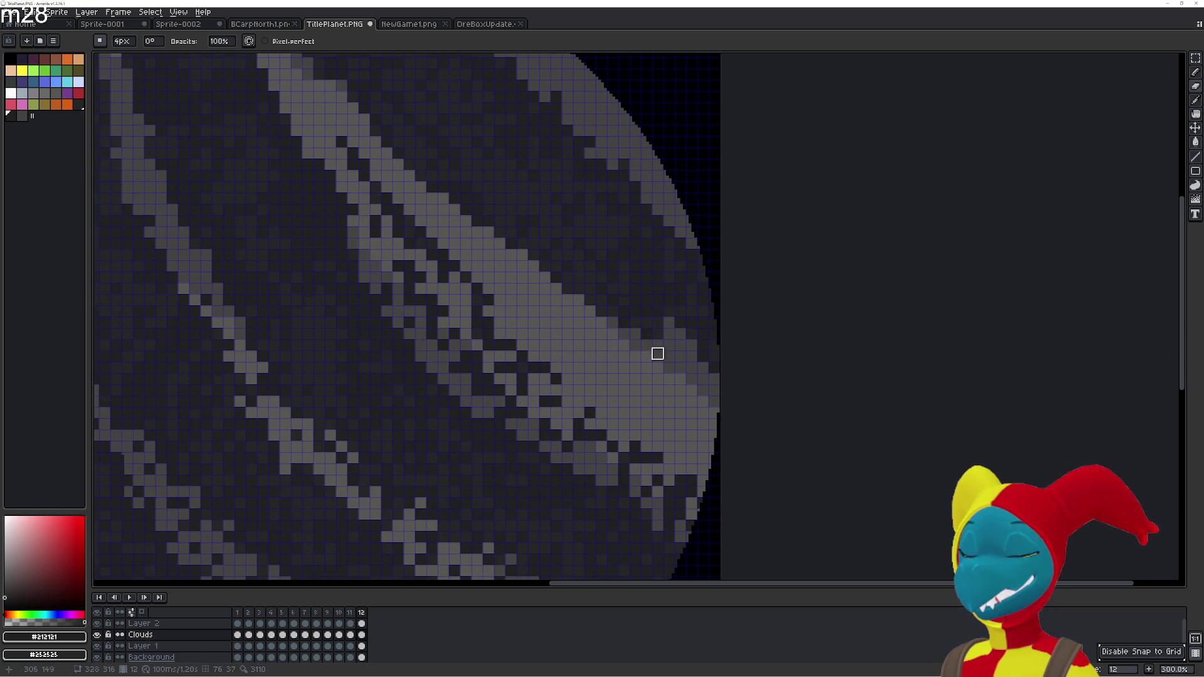
key("Right")
key("Left")
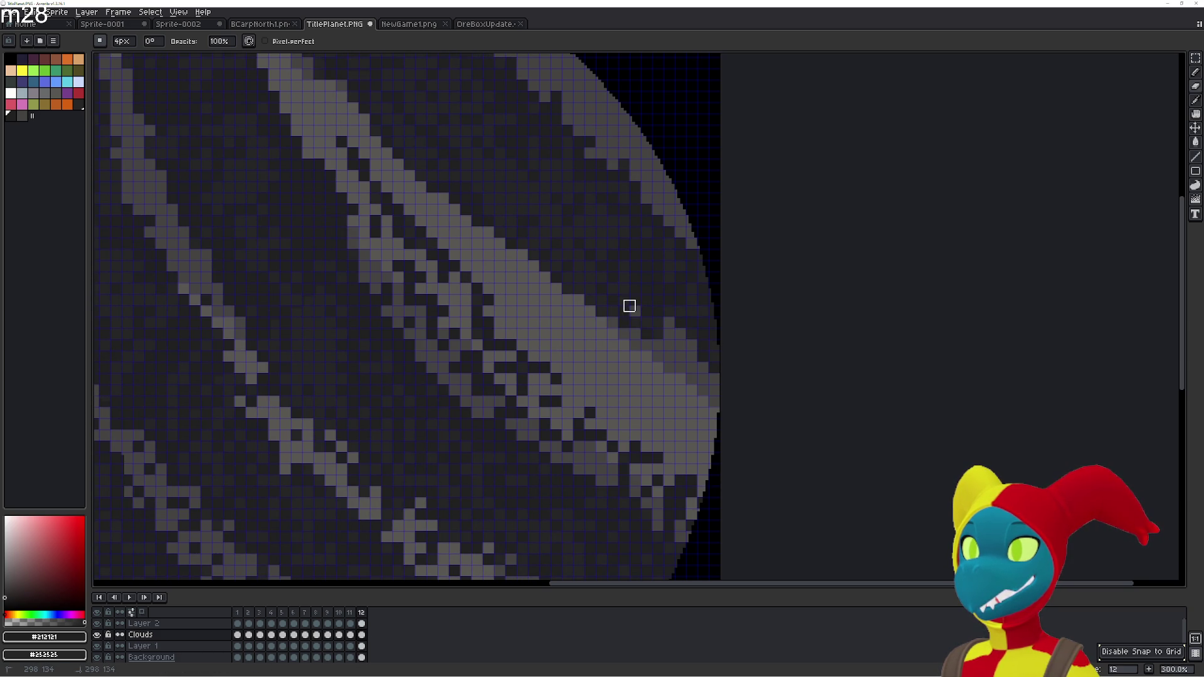
key("Right")
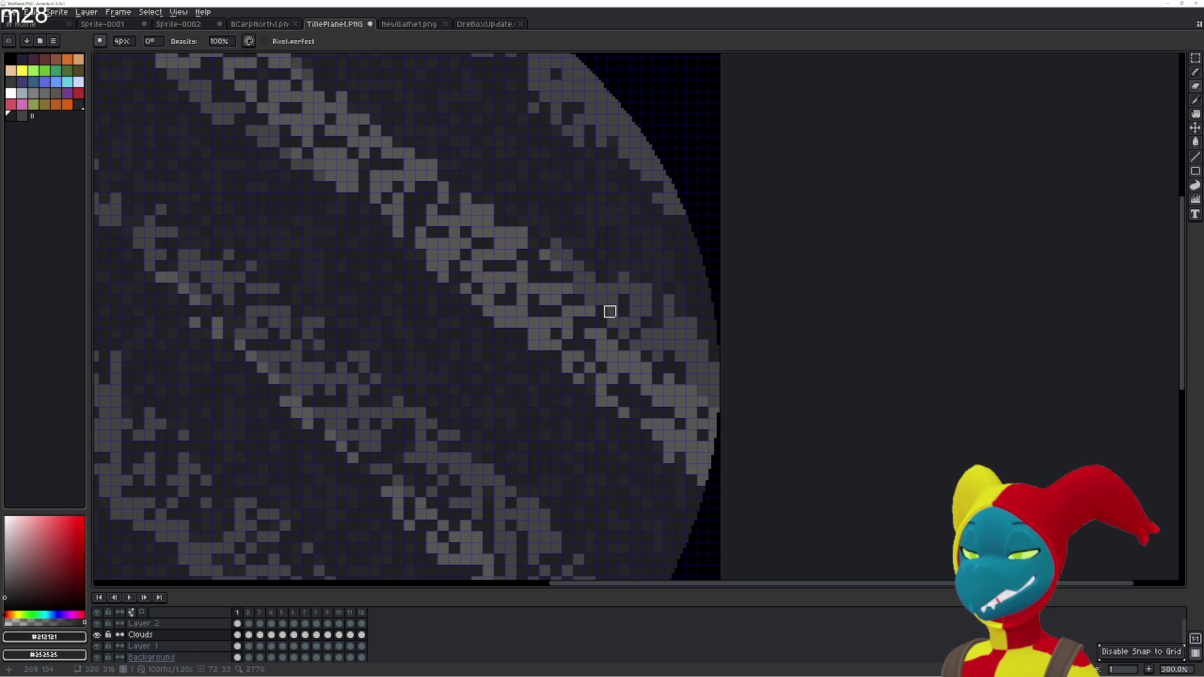
key("Left")
key("Right")
key("Left")
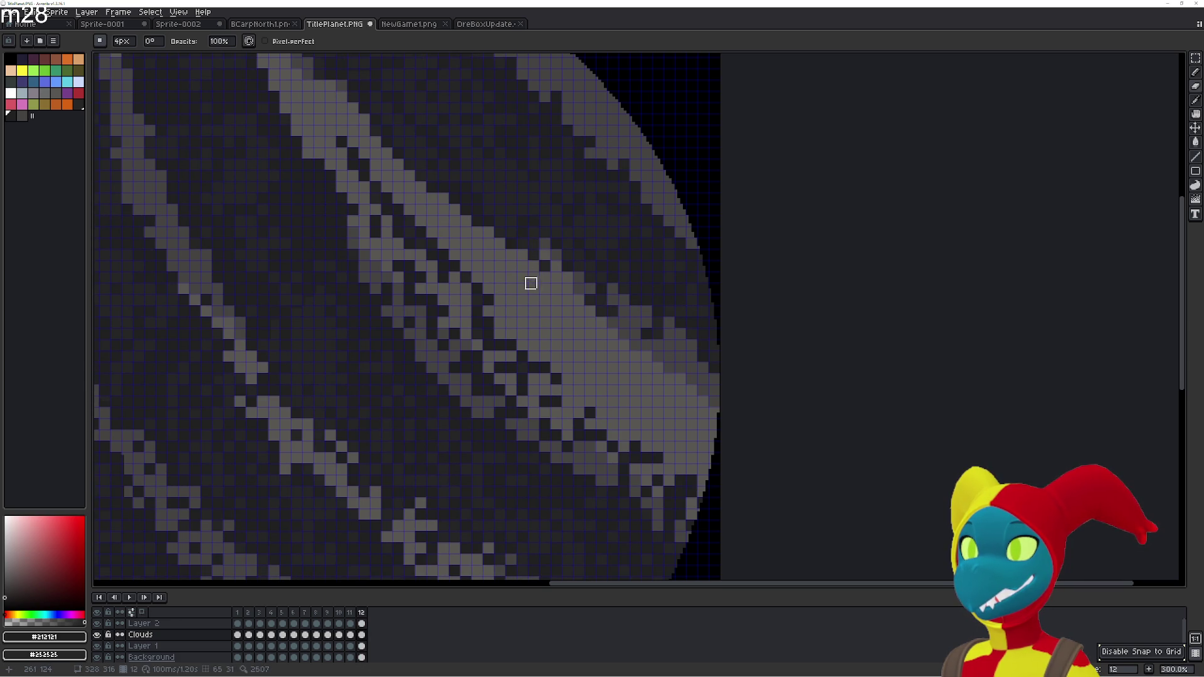
key("Right")
key("Left")
Zoom in and keep toggling between frames 1 and 12 to spot band mismatches
scroll(536, 274, "up", 3)
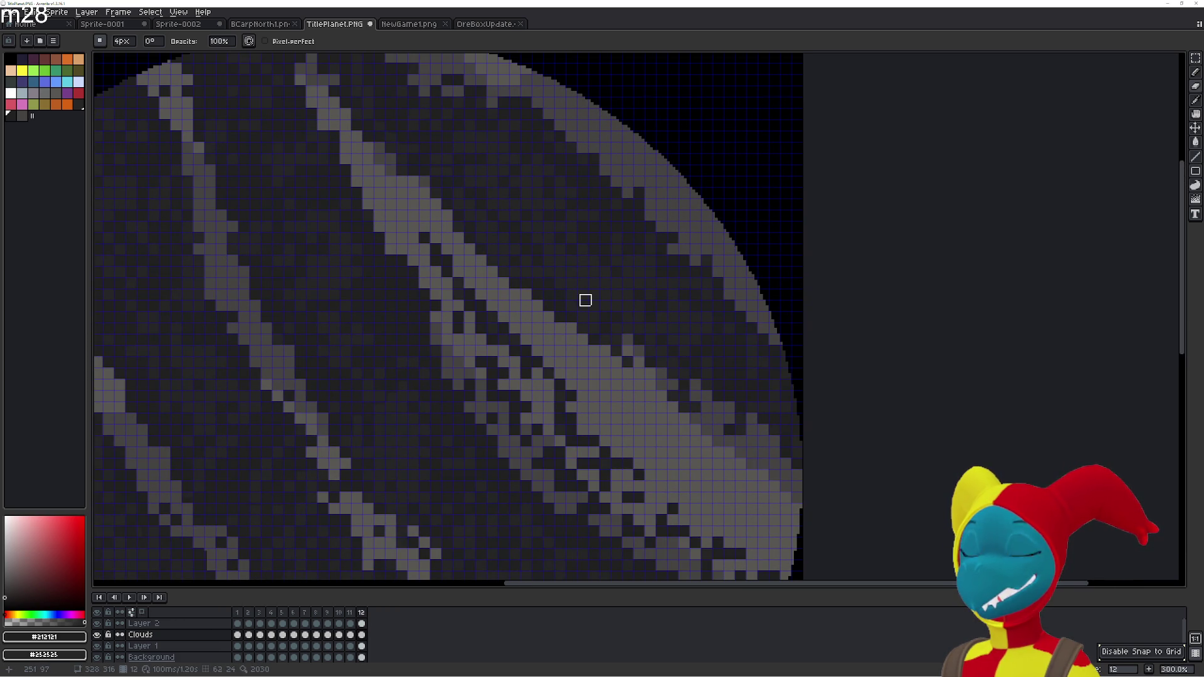
key("Right")
key("Left")
key("Right")
key("Left")
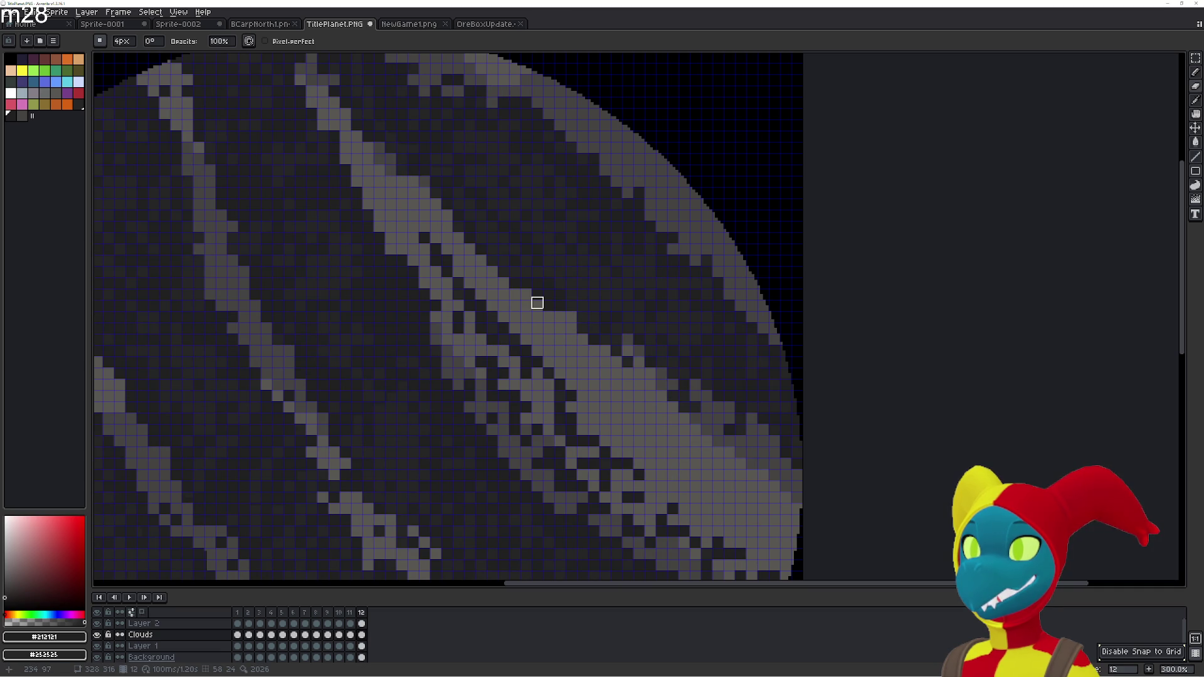
key("Right")
key("Left")
key("Right")
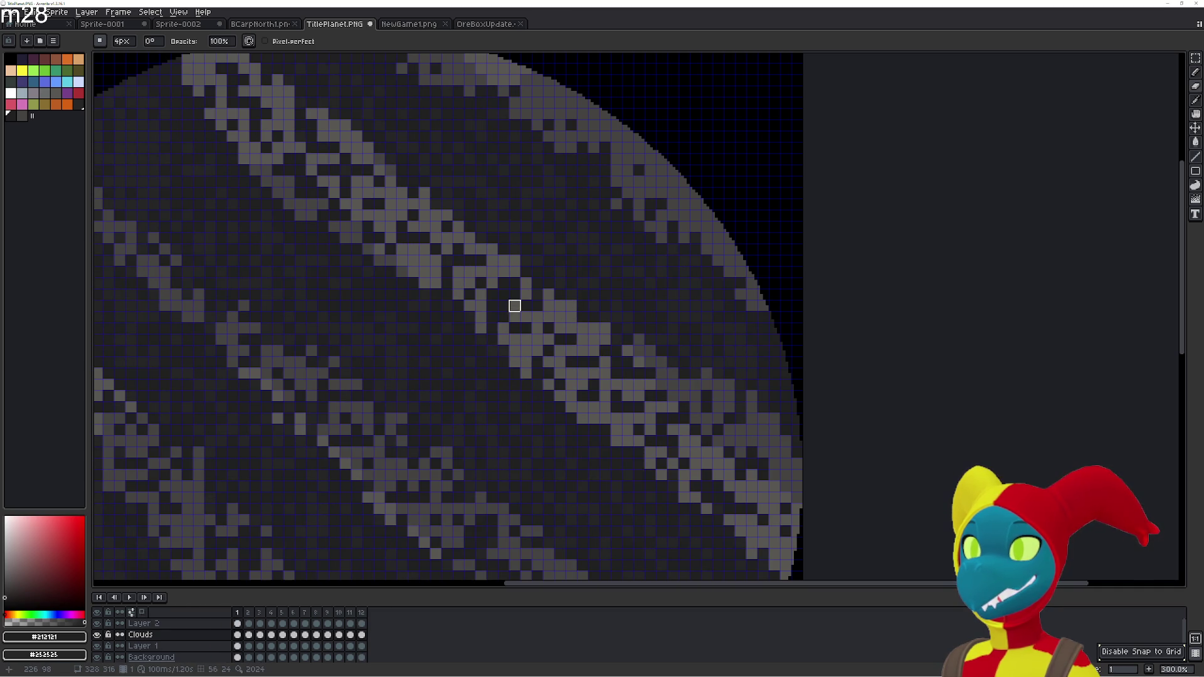
key("Left")
key("Right")
key("Left")
key("Right")
Bring the planet's upper edge into view and compare it across frames 1 and 12
left_click_drag(463, 255, 529, 338)
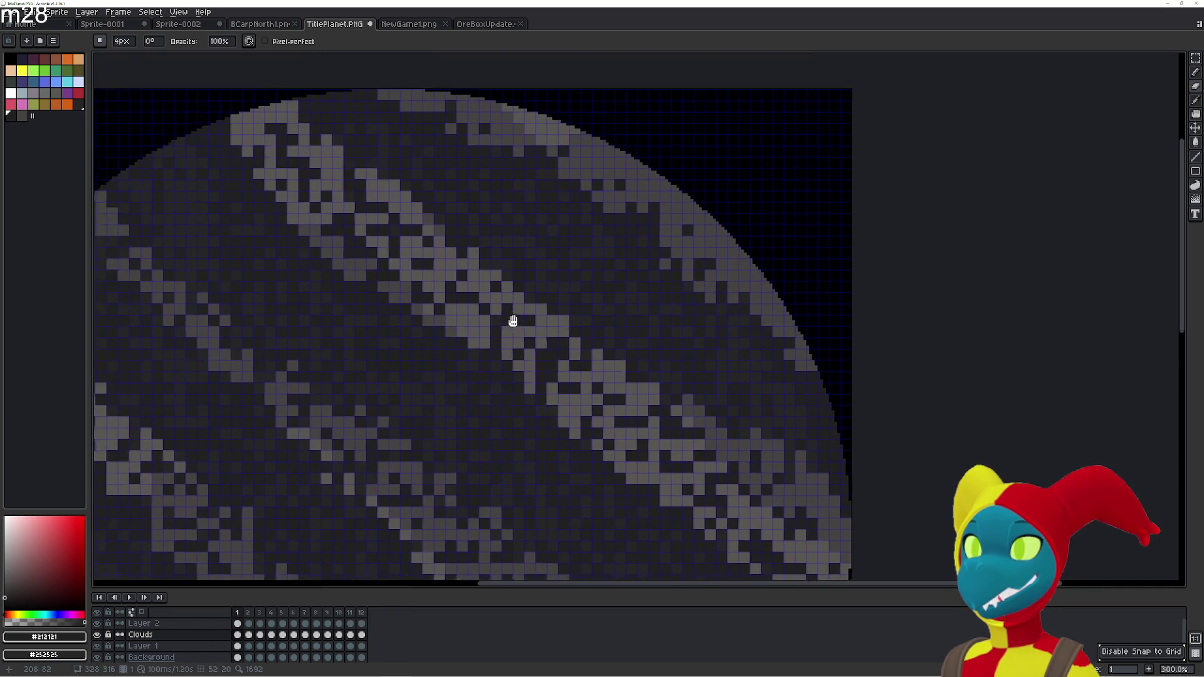
key("Left")
key("Right")
mouse_move(478, 271)
left_mouse_down()
mouse_move(527, 327)
mouse_move(449, 323)
left_mouse_up()
key("Left")
key("Right")
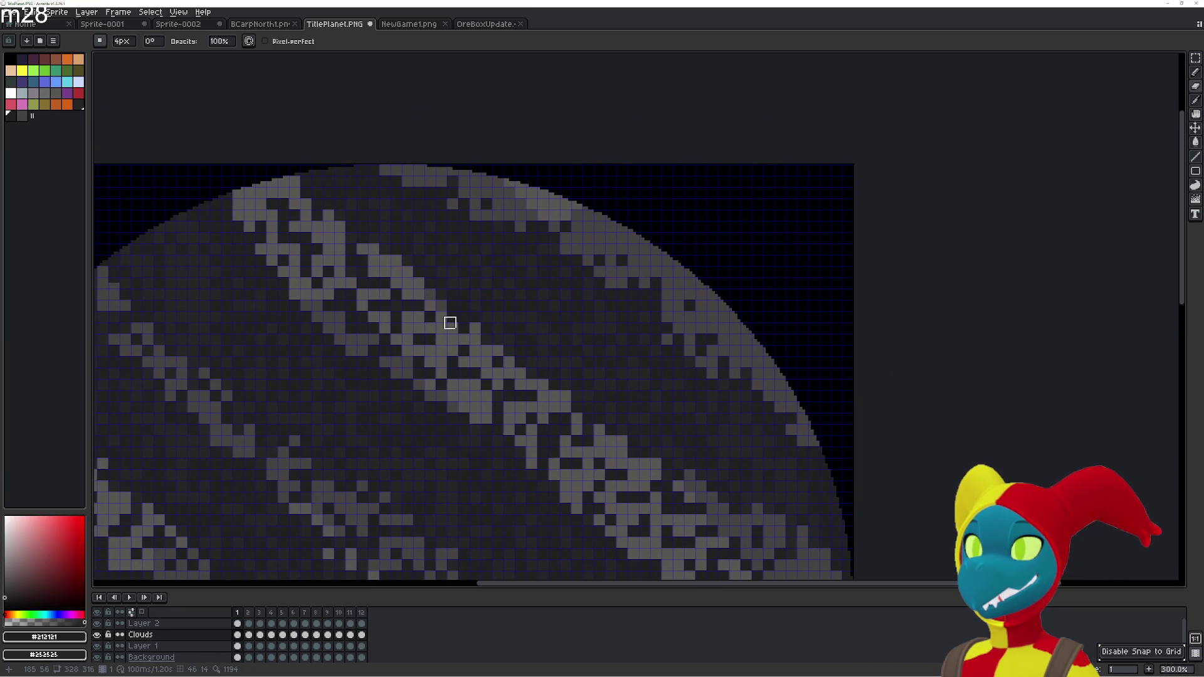
key("Left")
key("Right")
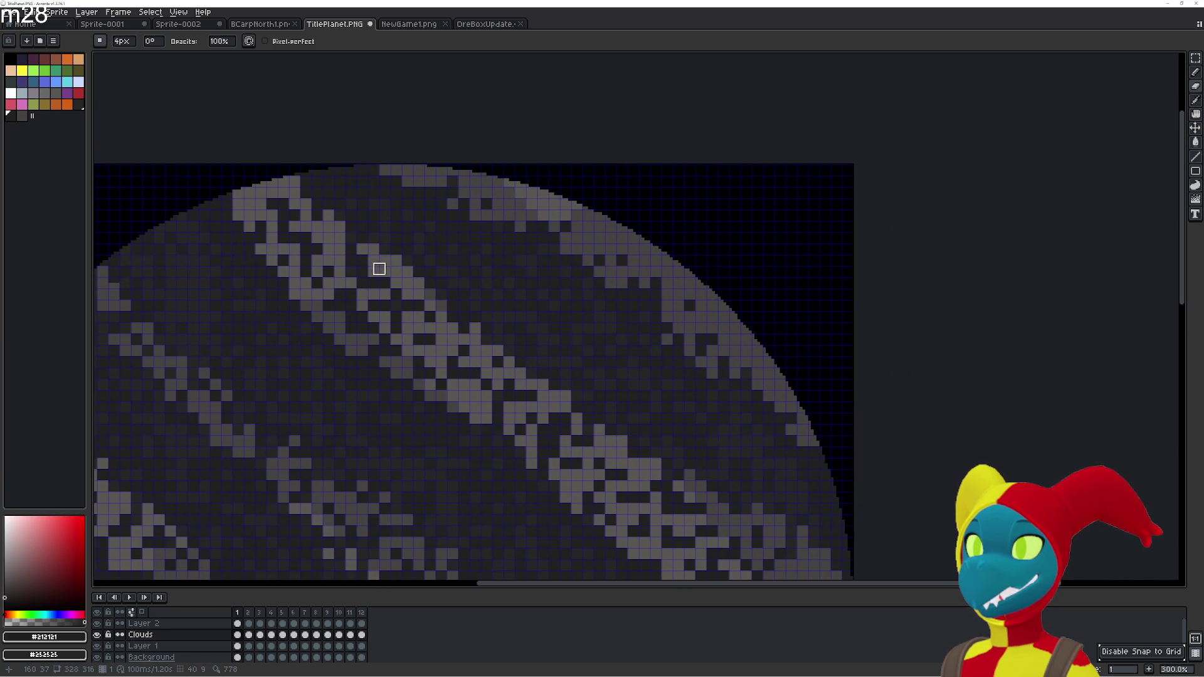
key("Left")
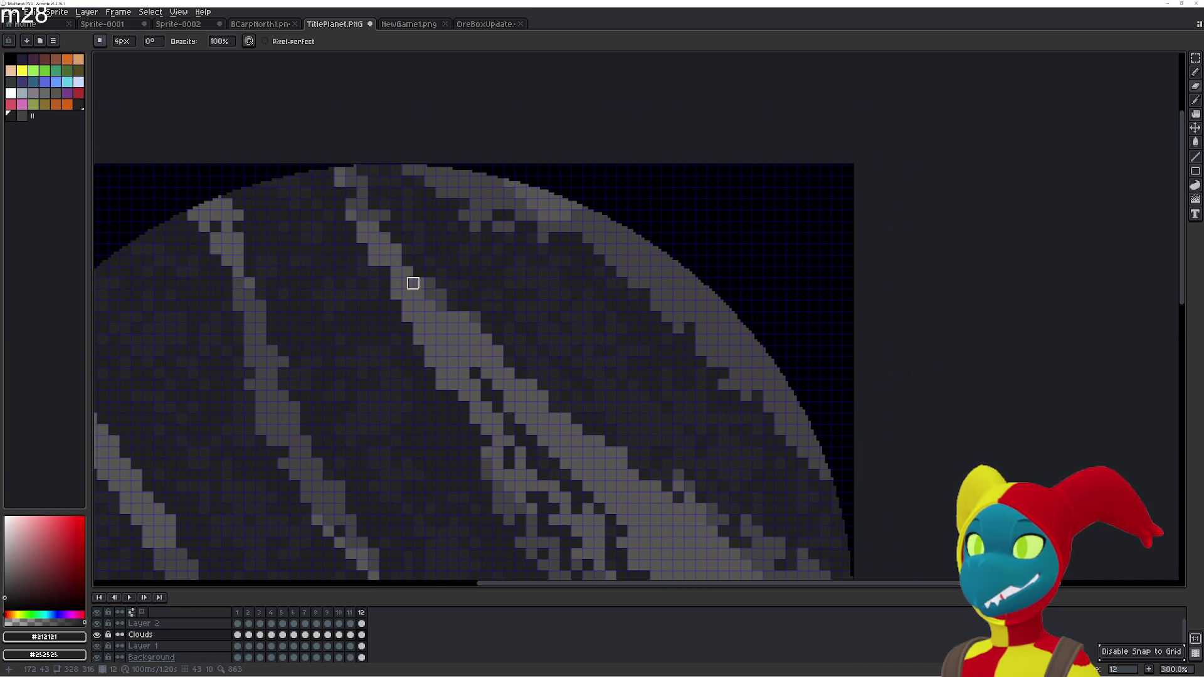
key("Right")
key("Left")
key("Right")
key("Left")
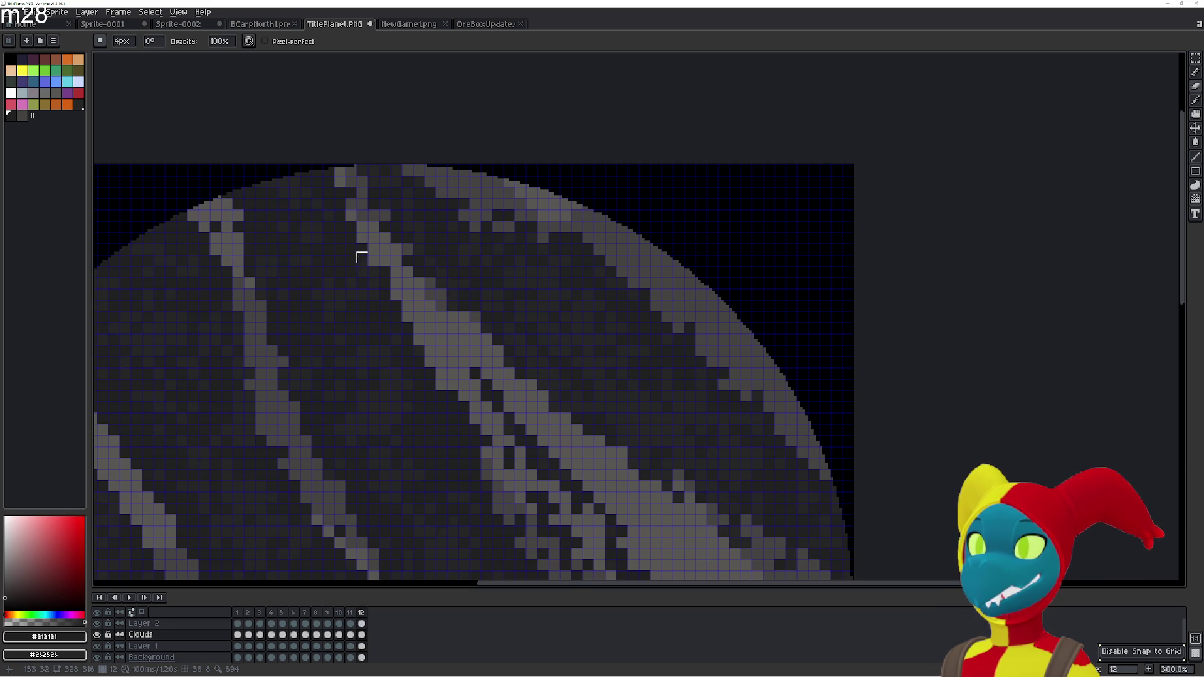
Paint light-grey cloud pixels near the top edge and along the band's left edge on frame 12
mouse_move(320, 196)
left_mouse_down()
mouse_move(302, 170)
mouse_move(323, 165)
left_mouse_up()
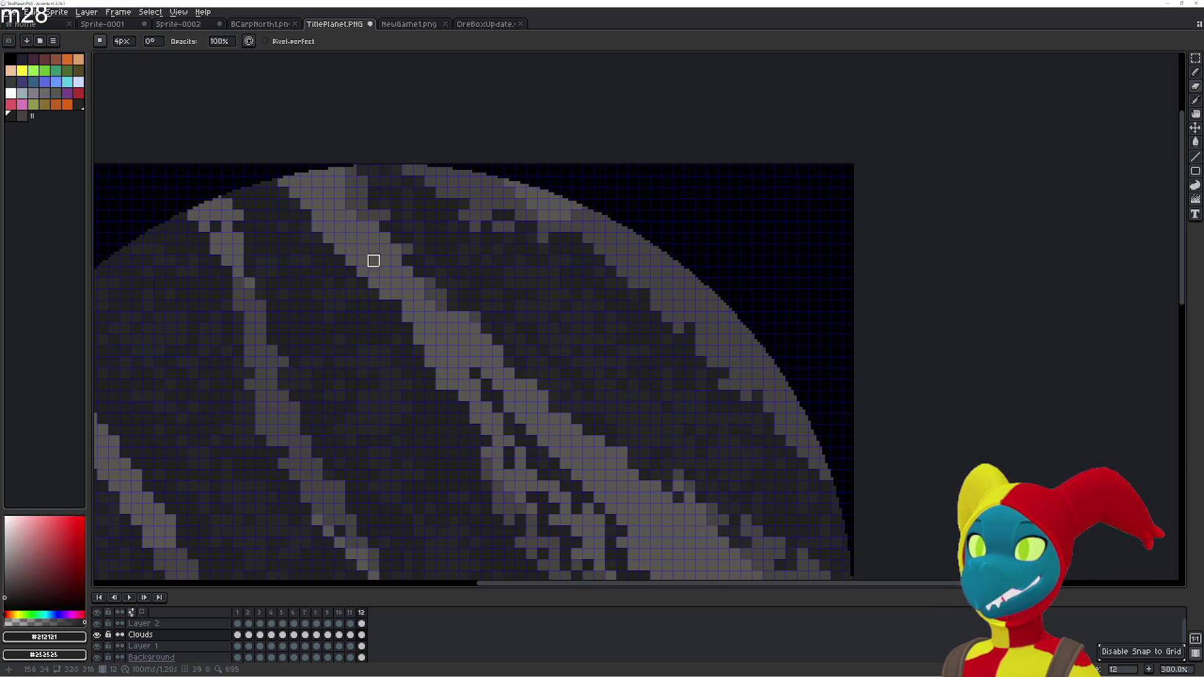
left_click_drag(347, 272, 480, 427)
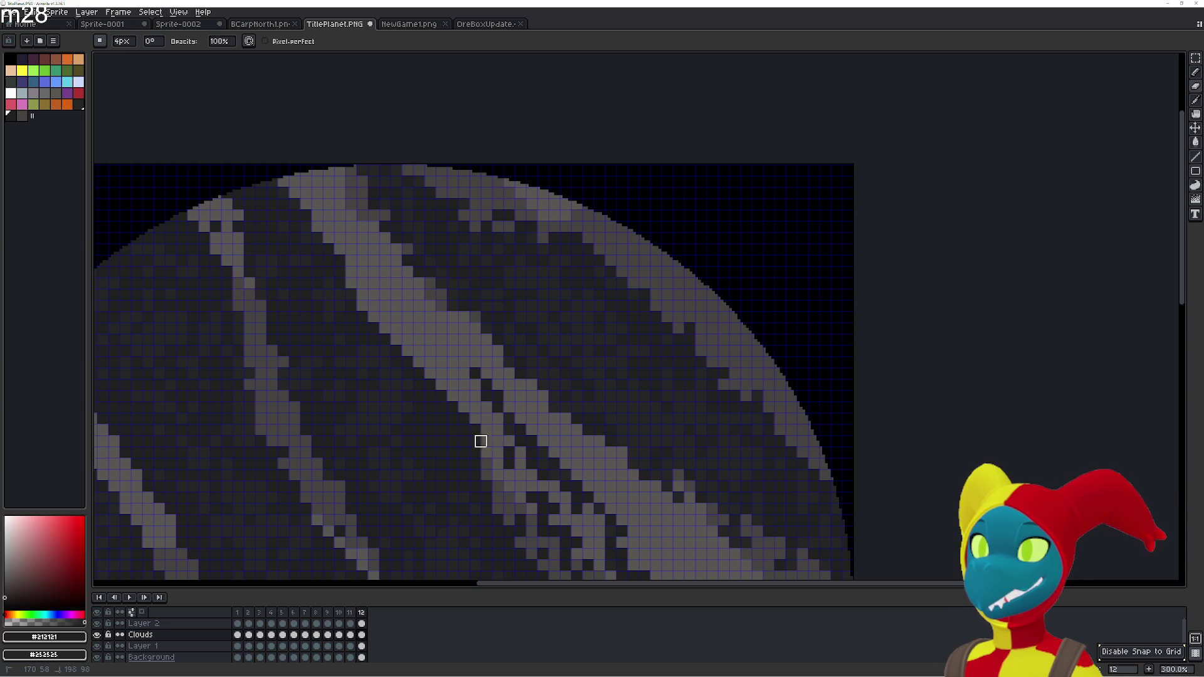
key("period")
key("comma")
key("period")
key("comma")
key("period")
key("comma")
key("period")
key("comma")
Add more light-grey pixels along the band's left edge, then recheck against frame 1
left_click_drag(320, 233, 351, 286)
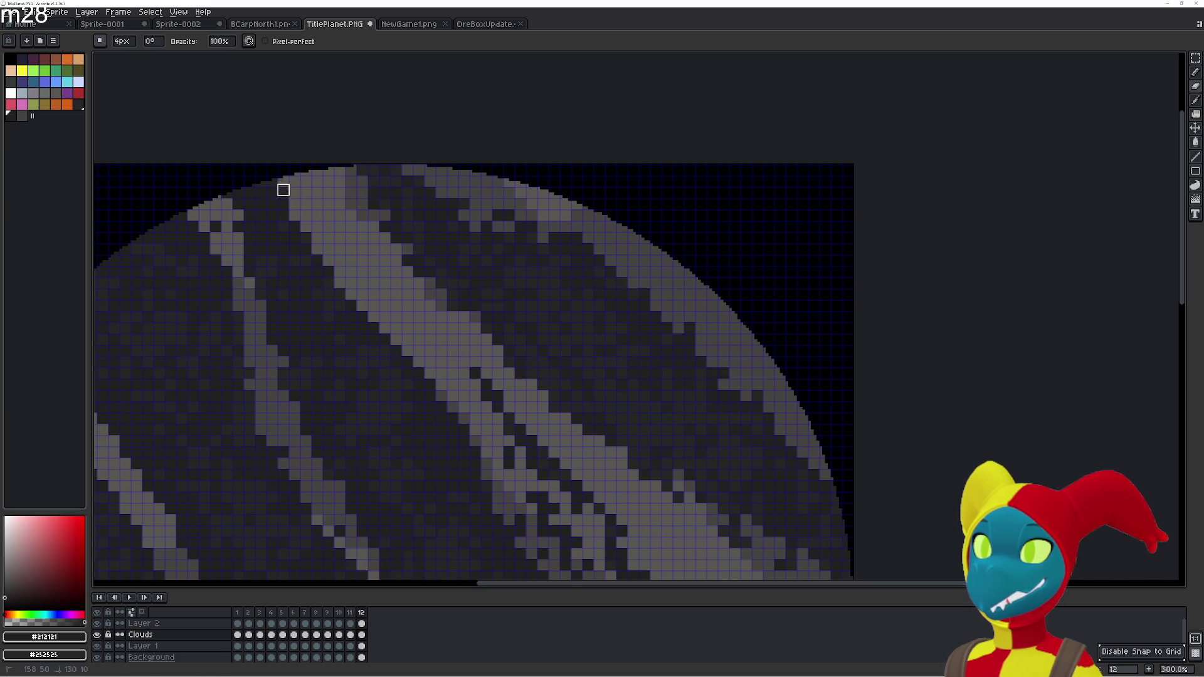
key("period")
key("comma")
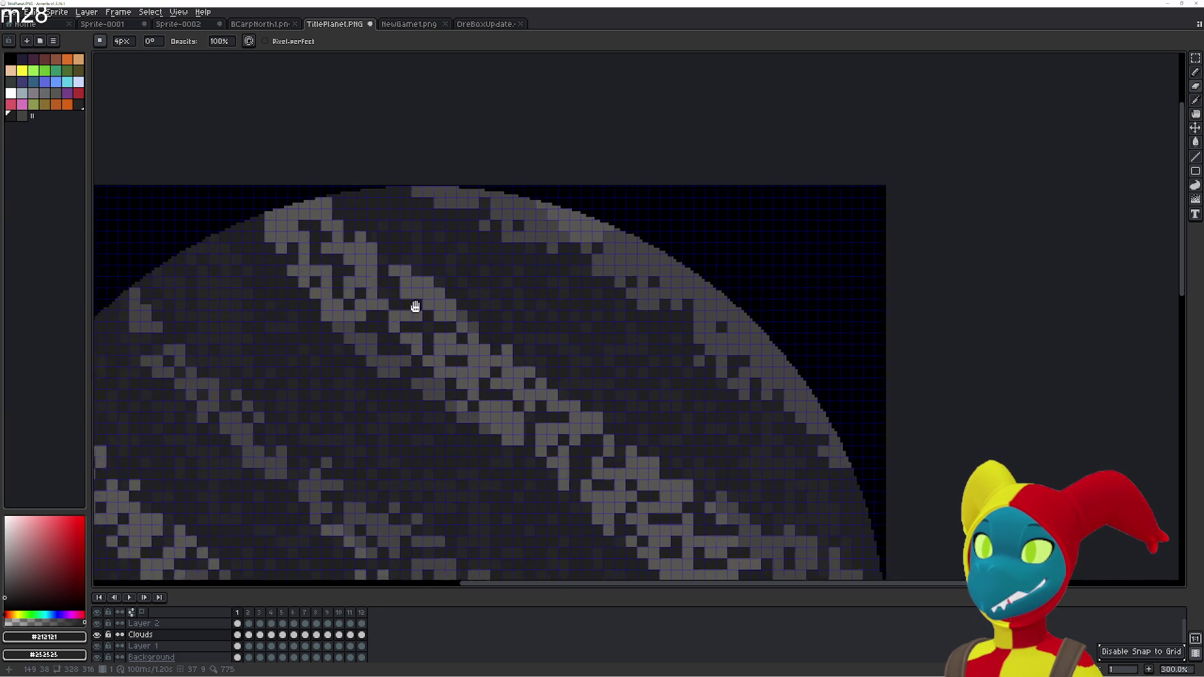
left_click_drag(328, 246, 475, 320)
left_click_drag(373, 285, 352, 209)
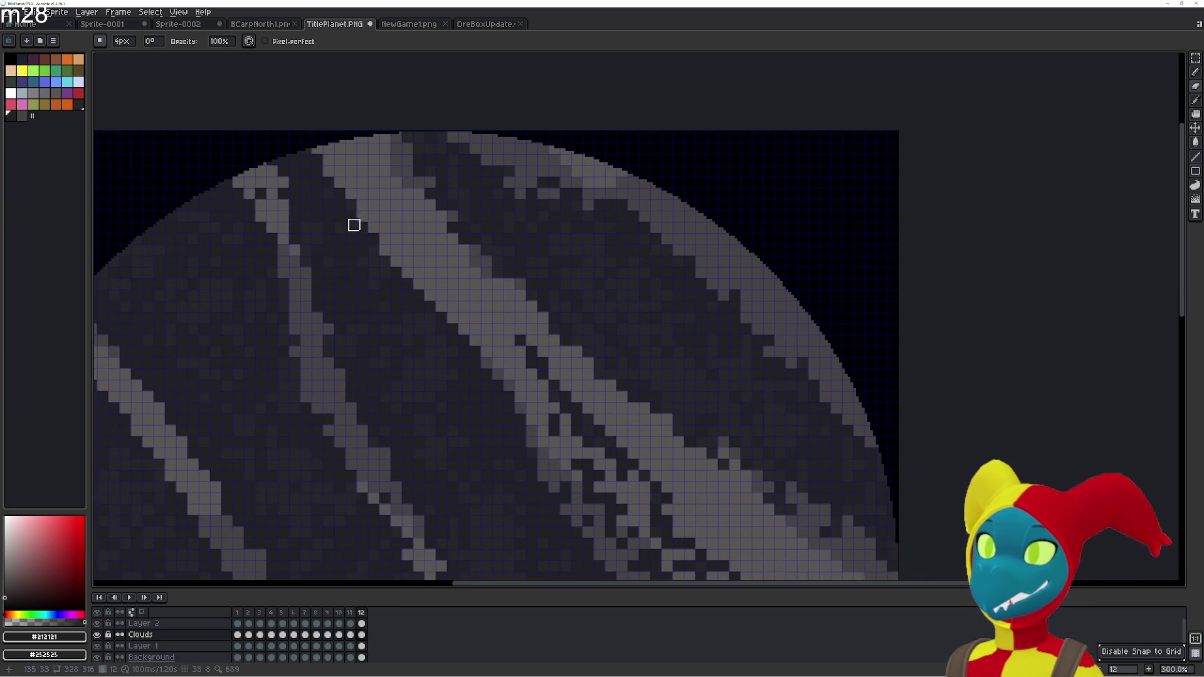
key("period")
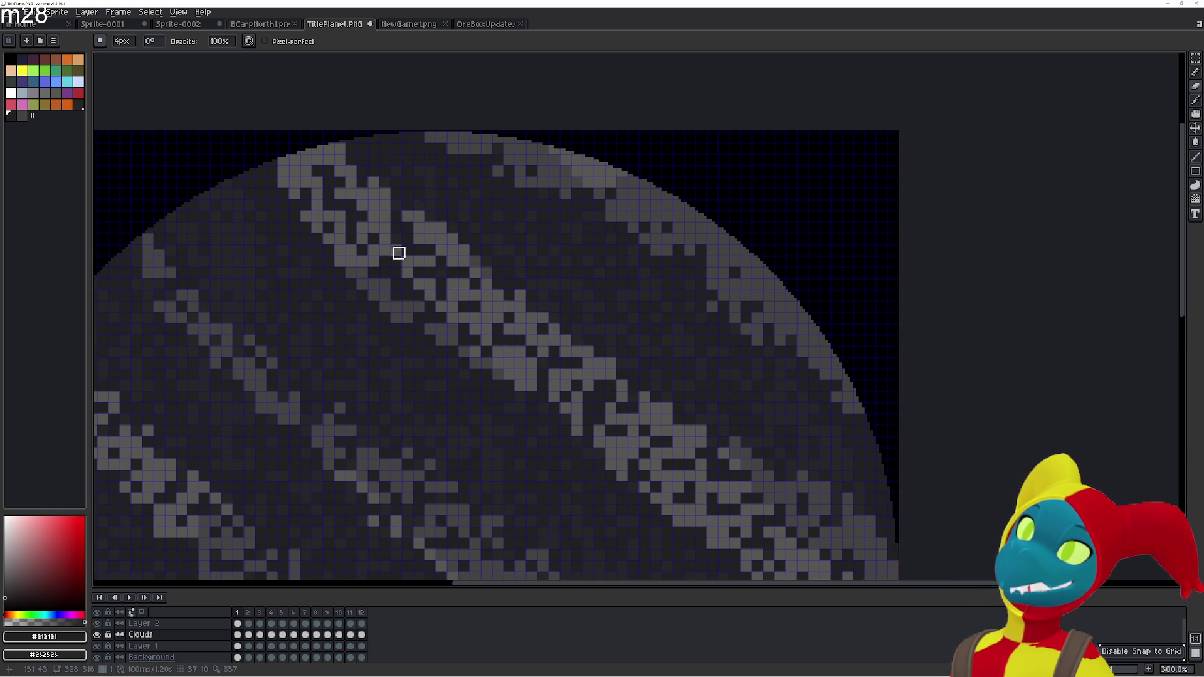
key("comma")
Make a final comparison of frames 1 and 12 across the cloud bands
left_click_drag(517, 346, 412, 273)
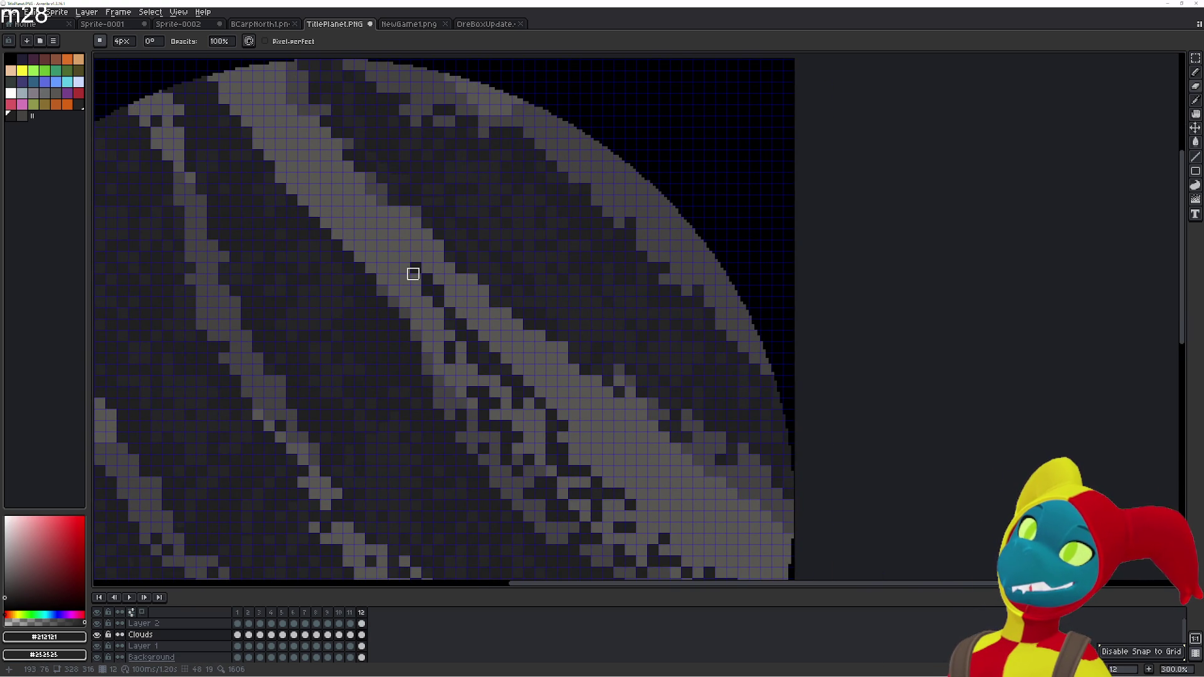
key("period")
key("comma")
key("period")
key("comma")
key("period")
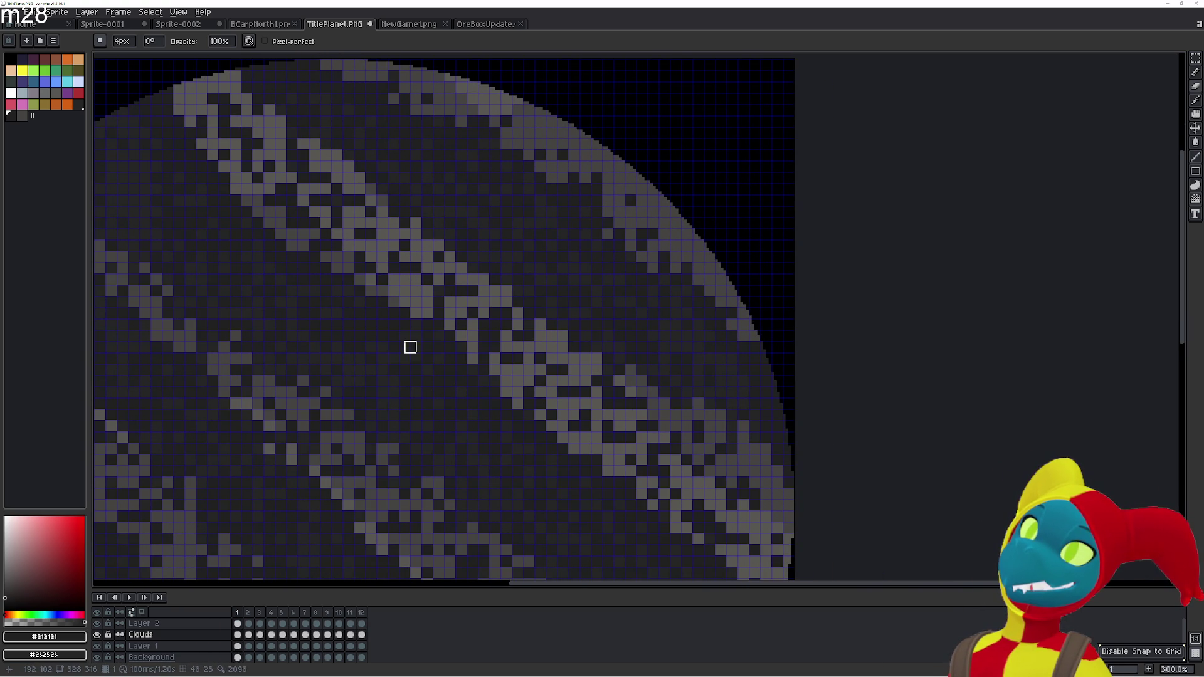
key("comma")
left_click_drag(430, 355, 411, 311)
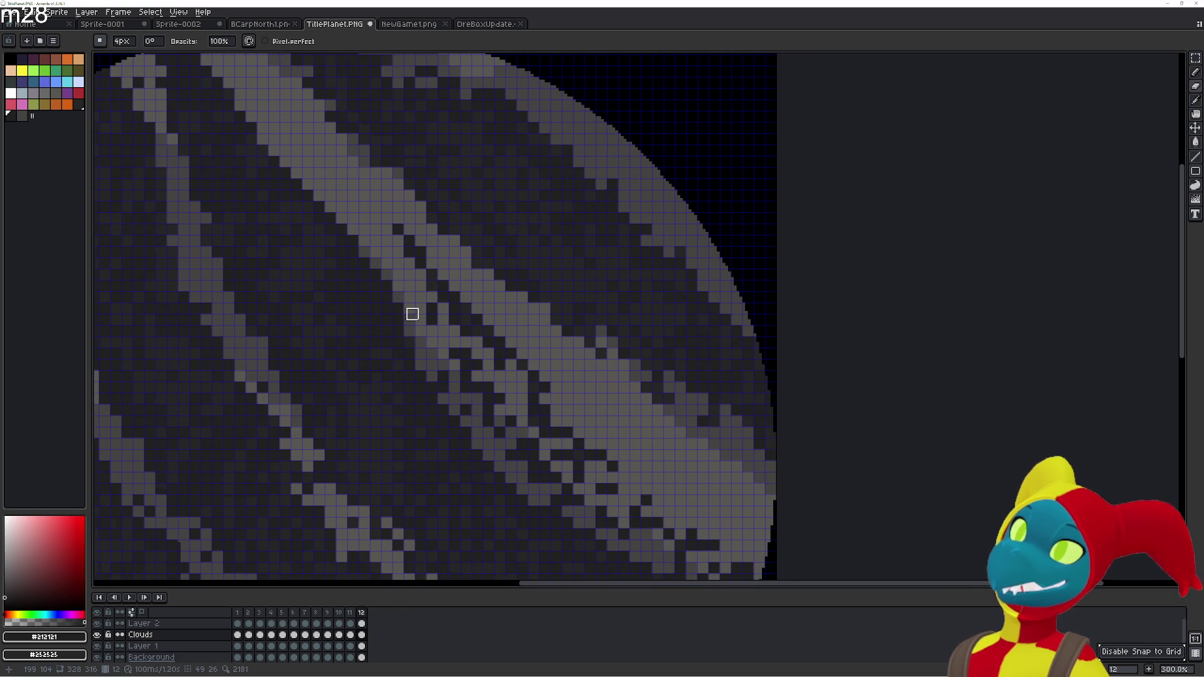
With the Paint Bucket, fill nine stray light cloud specks along the upper band edges dark
key("g")
left_click(408, 296)
left_click(420, 299)
left_click(415, 313)
left_click(431, 298)
left_click(403, 287)
left_click(421, 286)
left_click(444, 331)
left_click(408, 320)
left_click(420, 342)
Play the animation to check the loop, then darken three more stray light specks
key("Return")
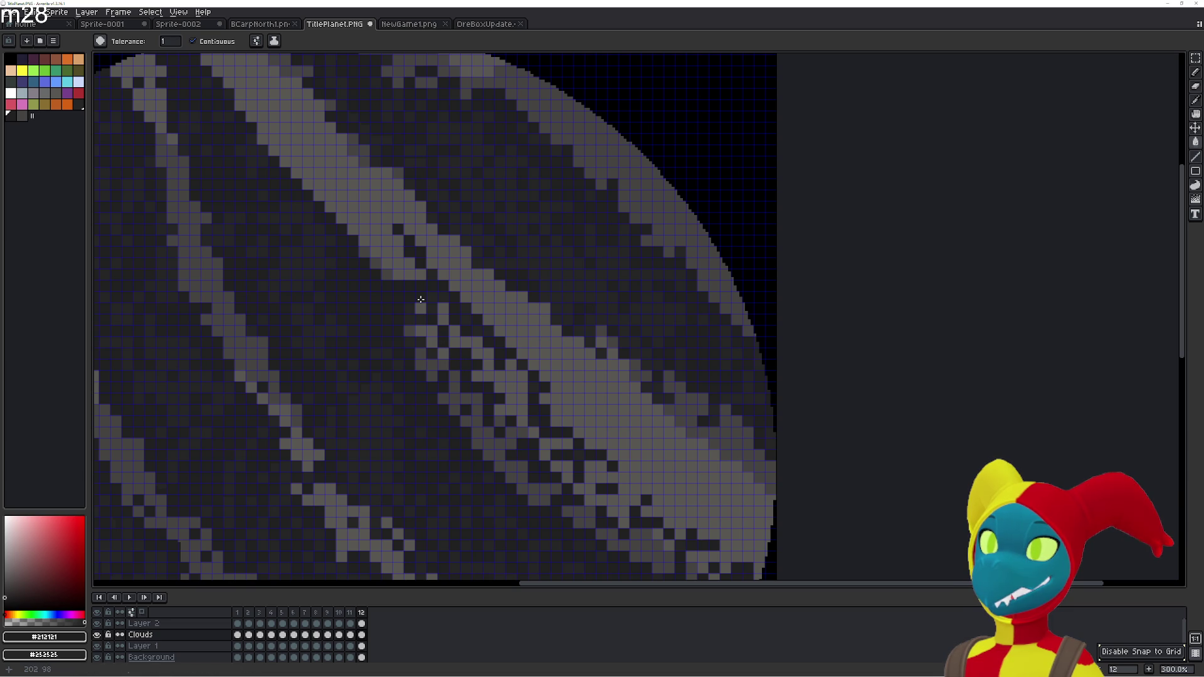
left_click(454, 376)
left_click(421, 331)
left_click(427, 370)
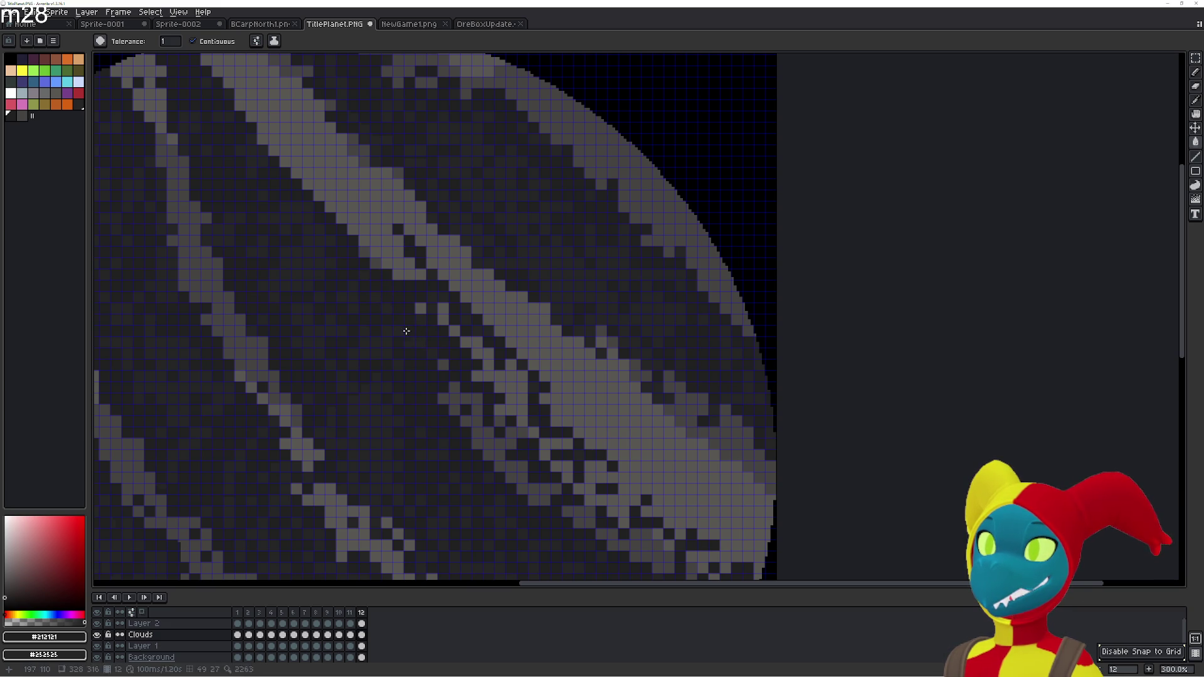
Compare with the previous frame, then darken twelve grey specks along the lower cloud edge toward the rim
key("Left")
key("Right")
left_click(476, 399)
left_click(476, 431)
left_click(462, 420)
left_click(488, 432)
left_click(479, 423)
left_click(499, 444)
left_click(487, 445)
left_click(478, 445)
left_click(507, 476)
left_click(521, 478)
left_click(499, 457)
left_click(488, 457)
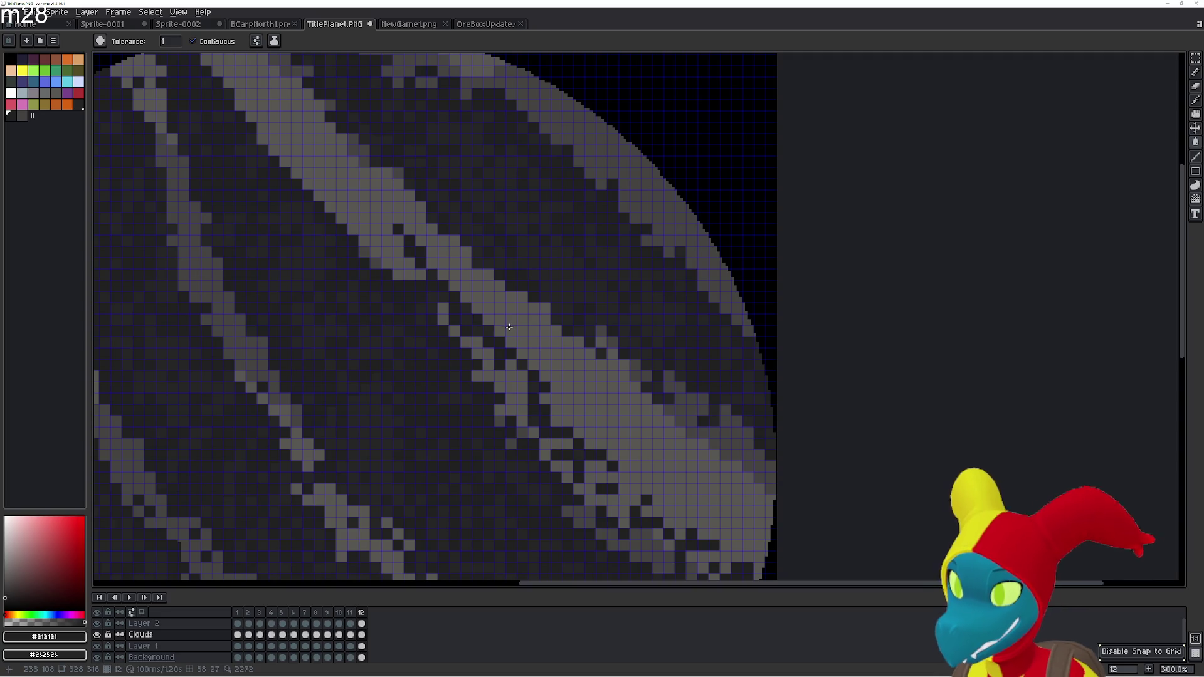
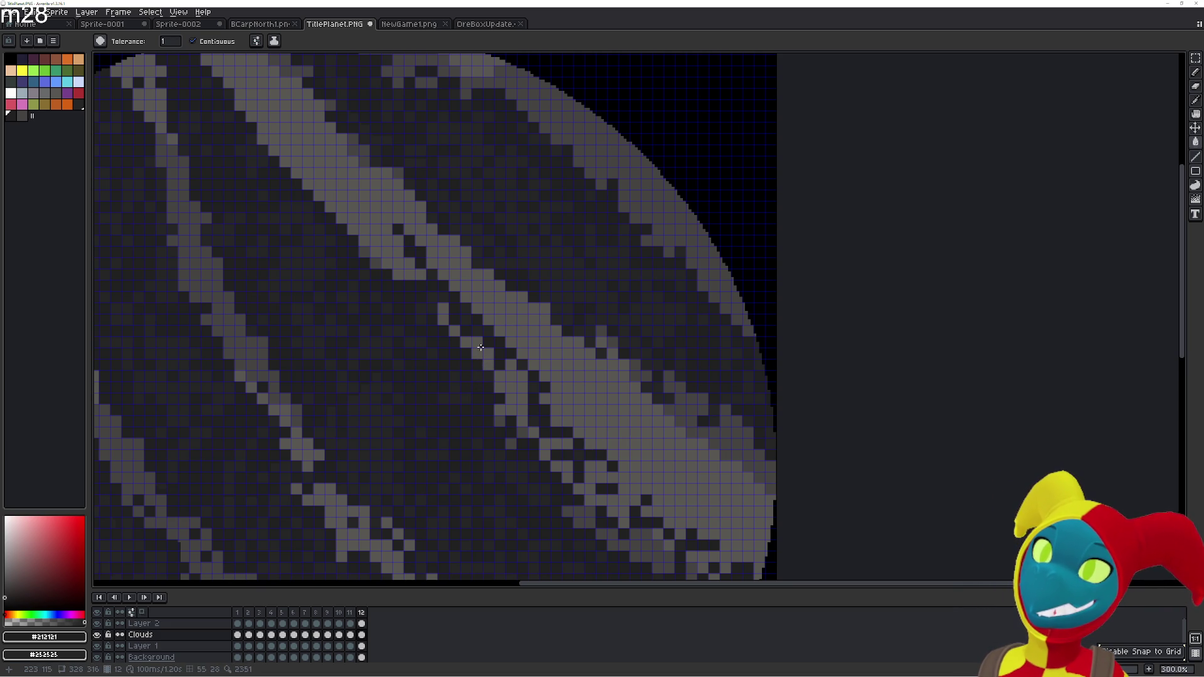
Darken three stray light specks beside the band, then compare frames 11 and 12
left_click(499, 386)
left_click(511, 387)
left_click(521, 420)
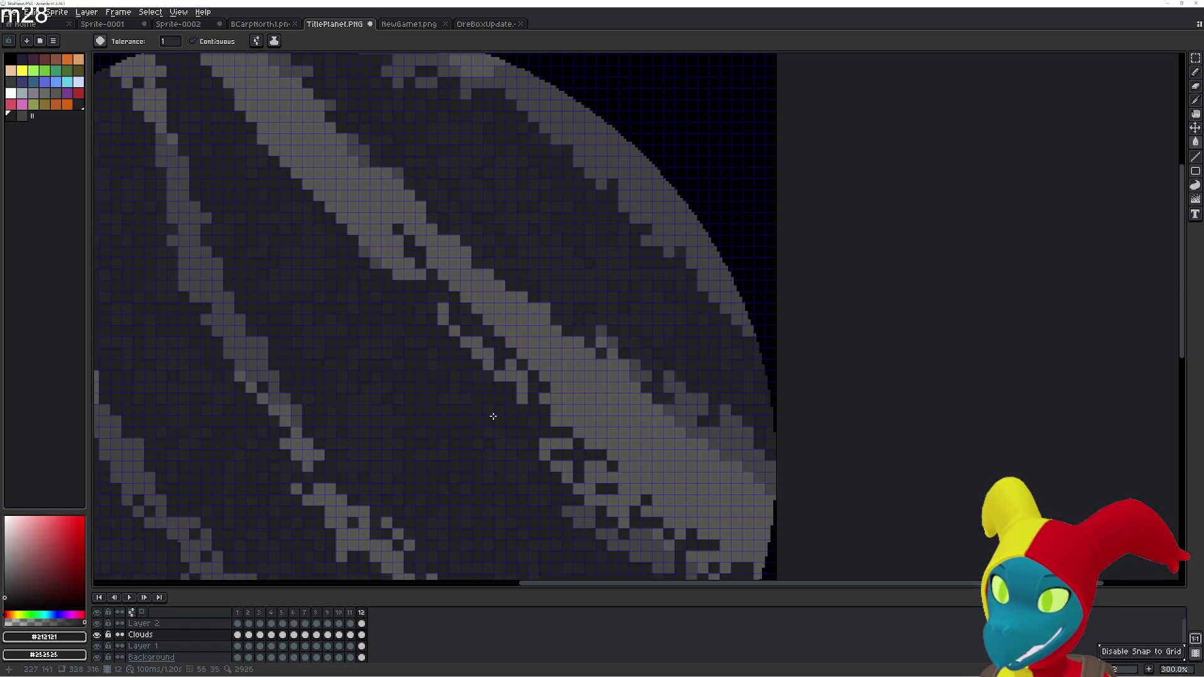
key("Left")
key("Right")
key("Left")
key("Up")
key("Right")
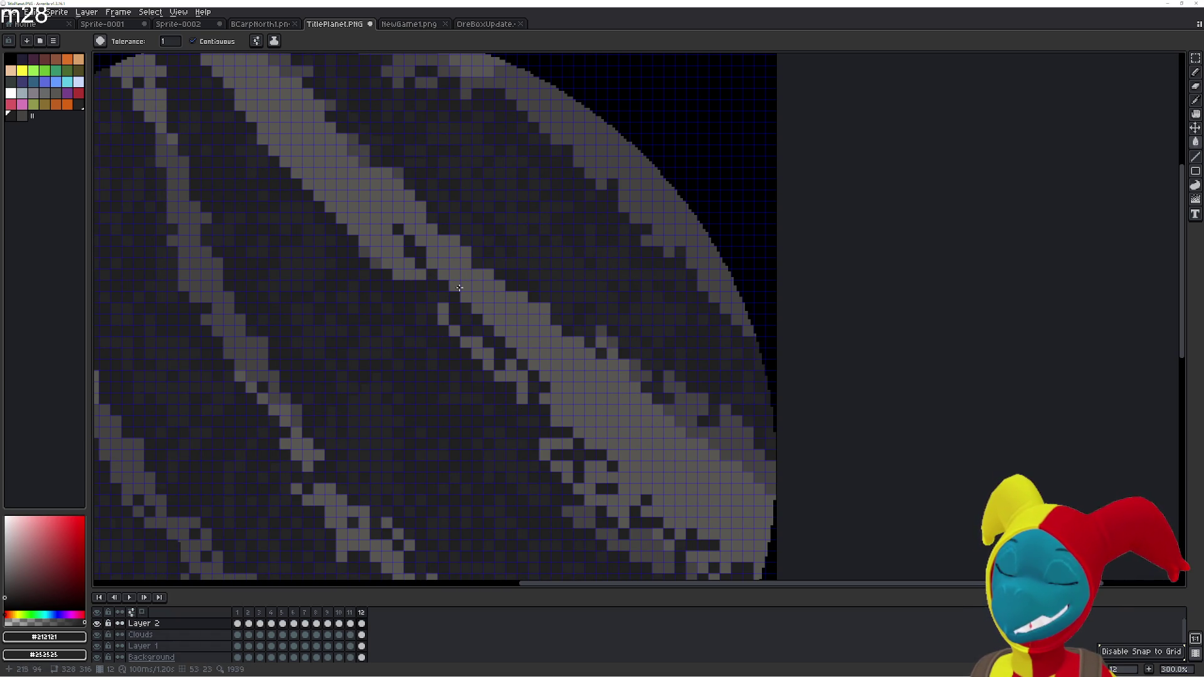
Try the Pencil, Fill, Eraser and Eyedropper tools, and make the Clouds layer active
key("b")
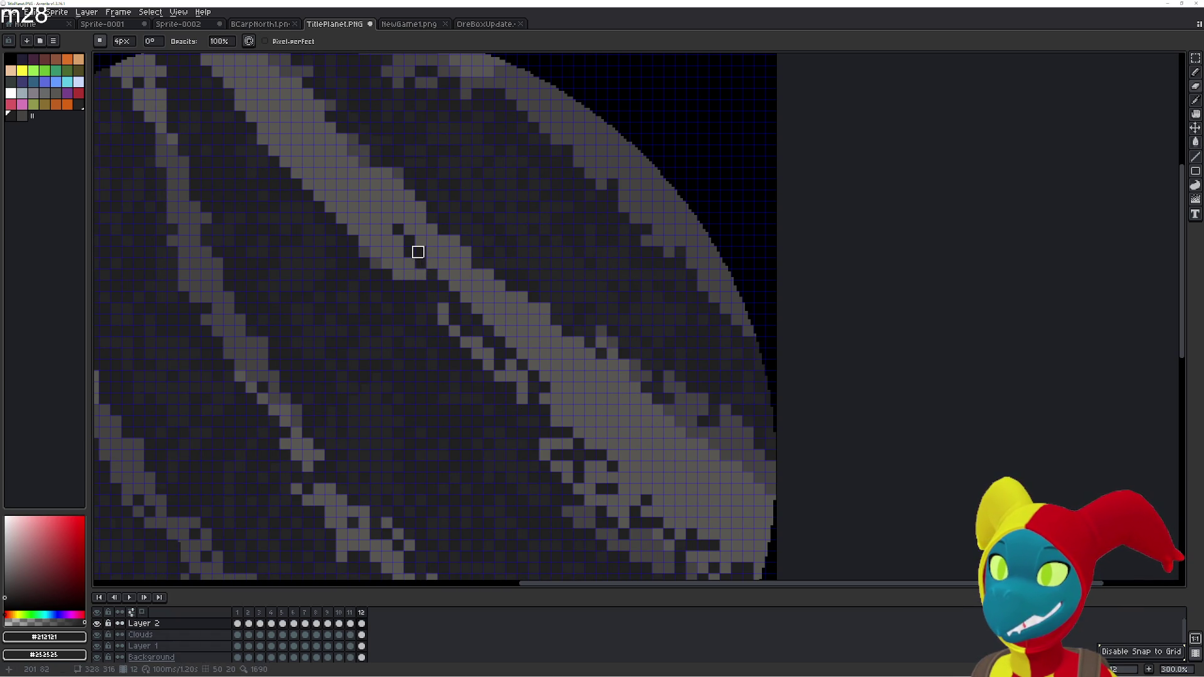
key("g")
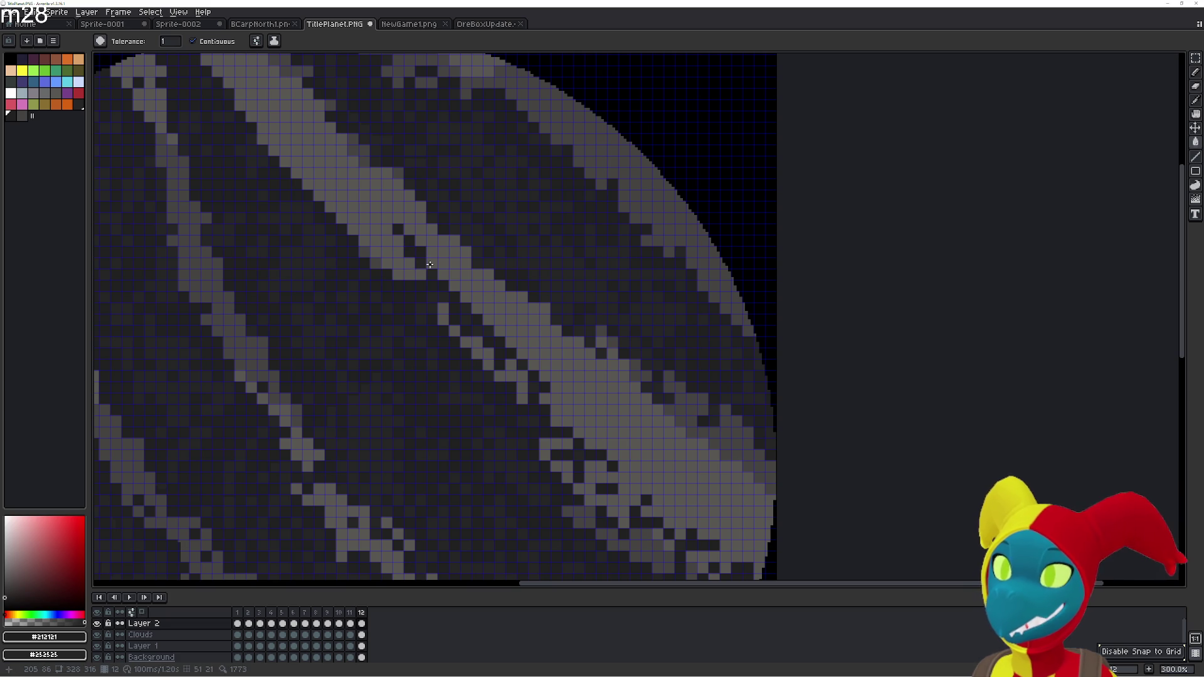
key("e")
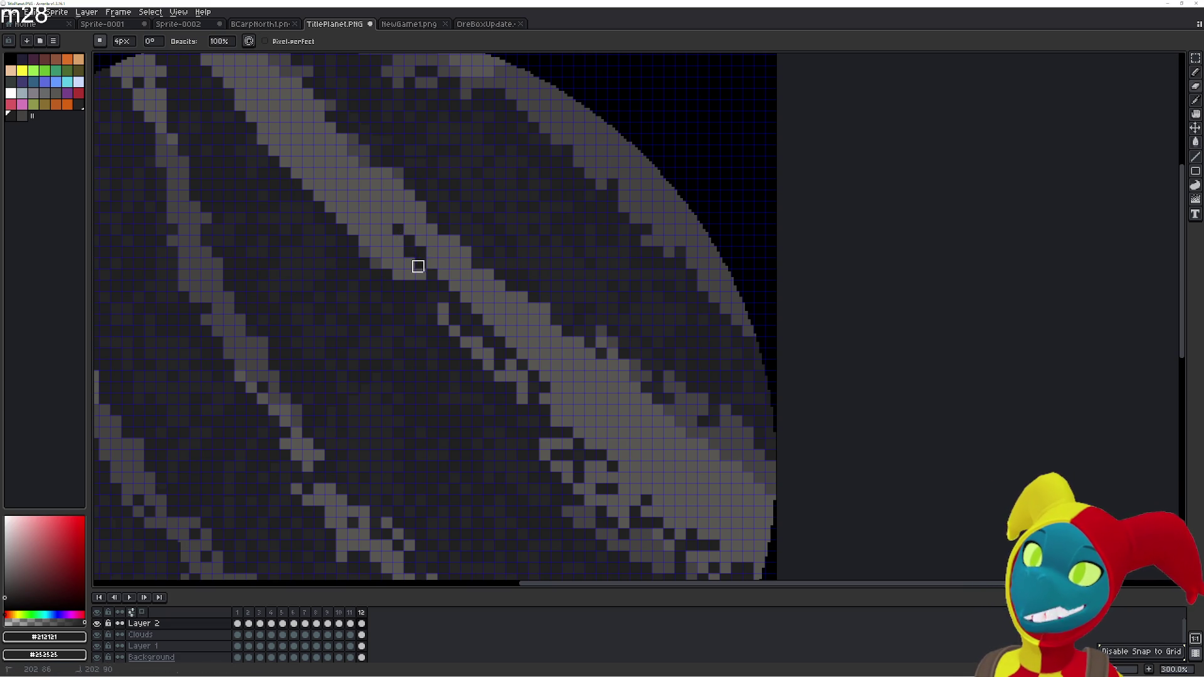
scroll(412, 255, "up", 1)
scroll(432, 251, "up", 1)
key("i")
key("alt+Down")
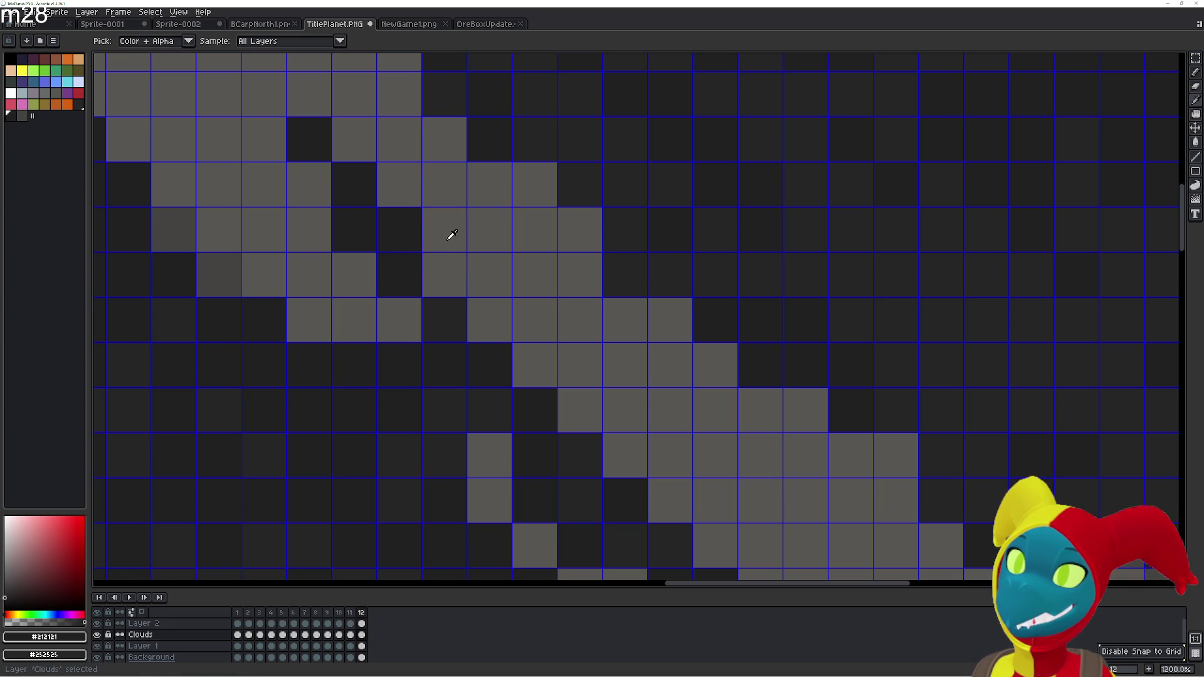
scroll(451, 237, "down", 4)
key("alt+Up")
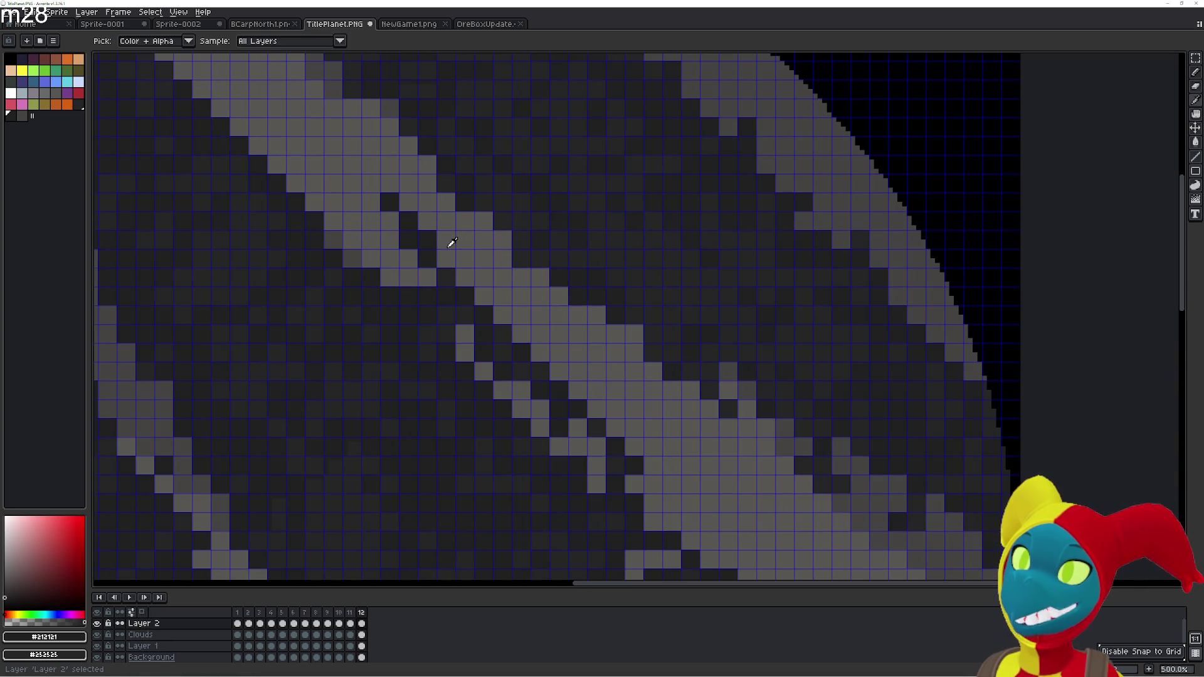
scroll(452, 243, "down", 2)
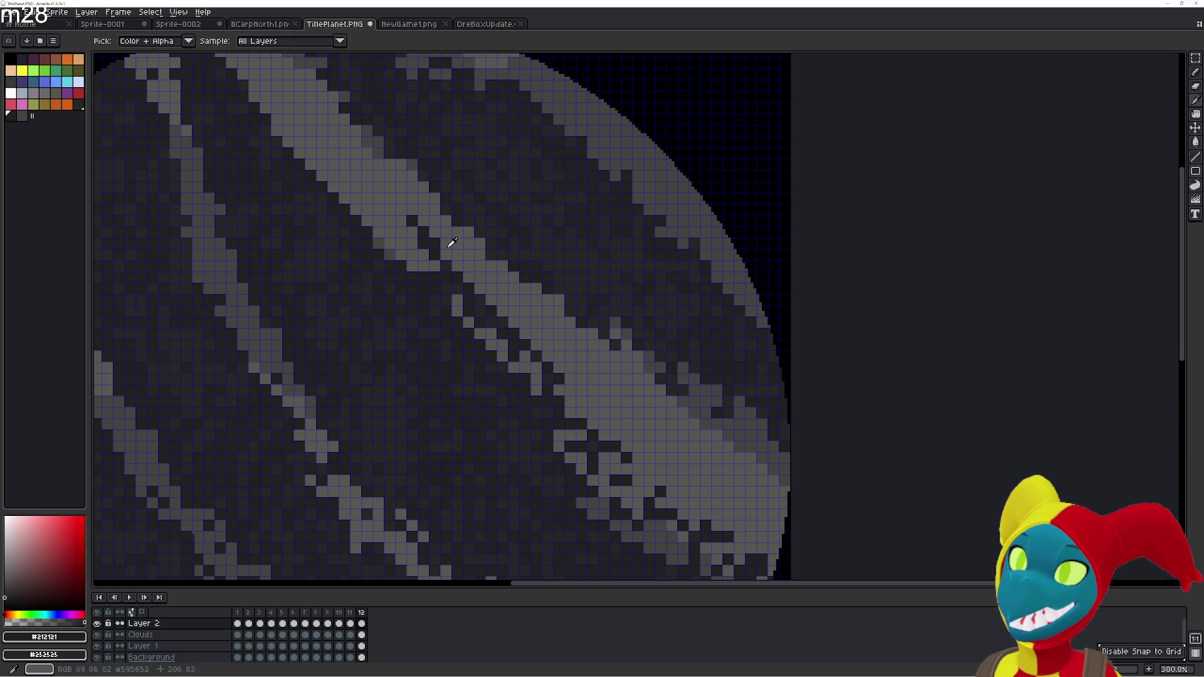
key("alt+Down")
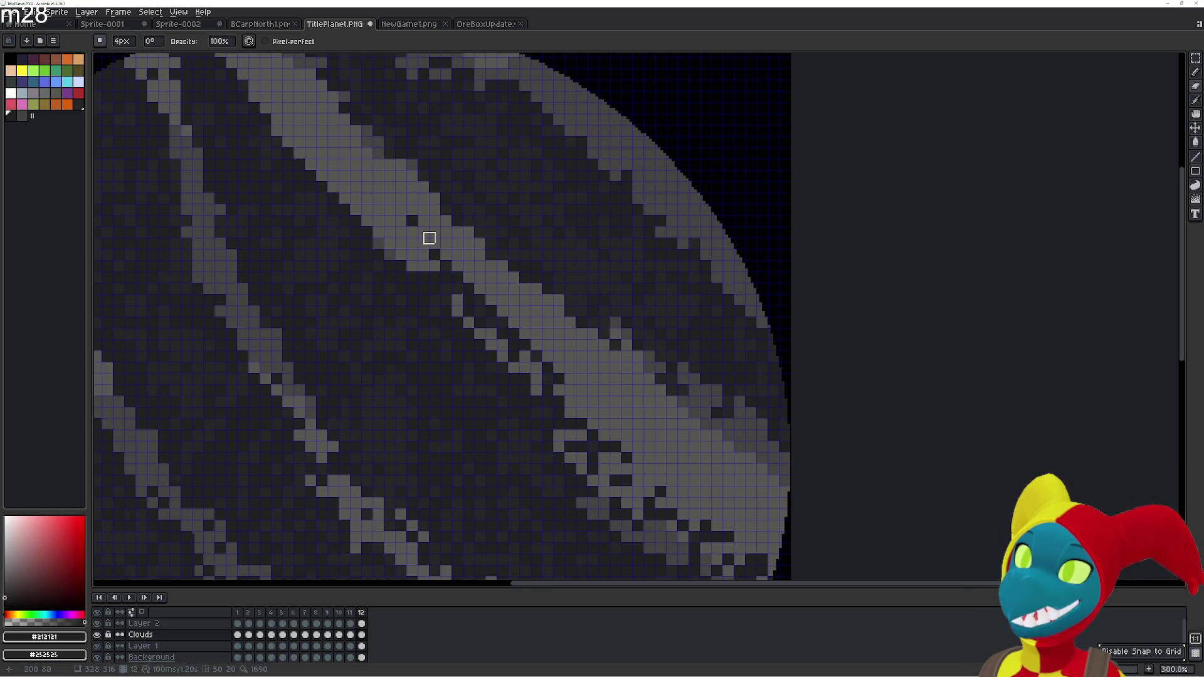
Paint light grey into the band's dark gaps and smooth its ragged lower edge
left_click(407, 223)
left_click_drag(432, 261, 507, 336)
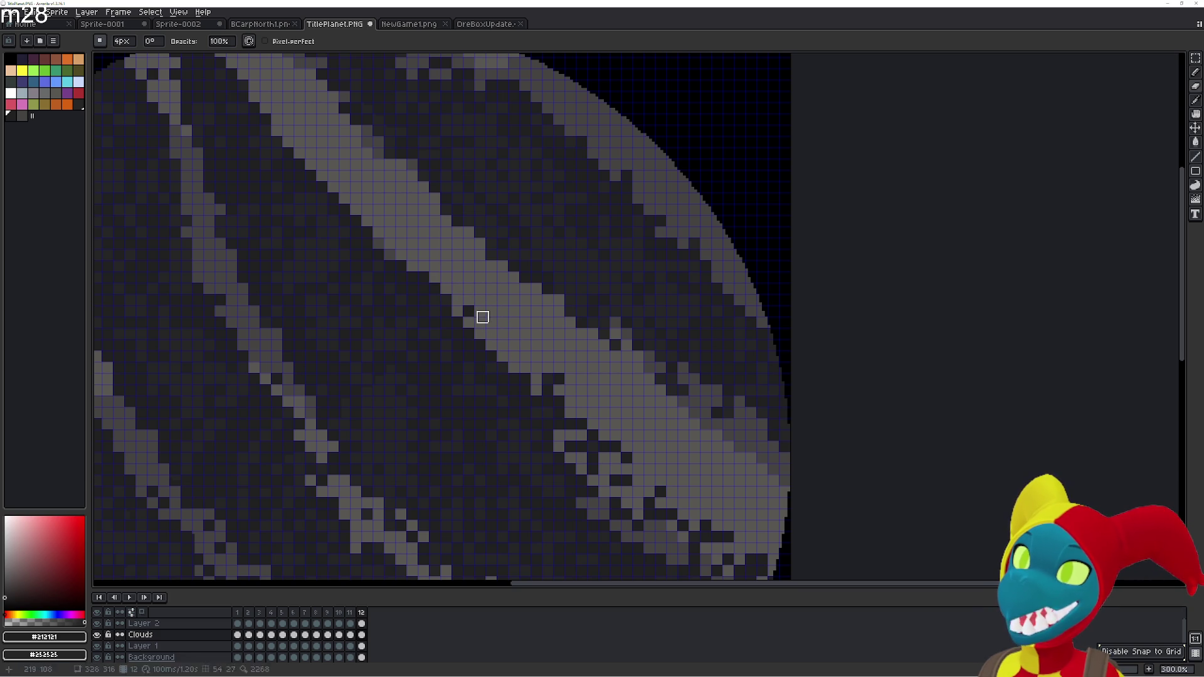
left_click_drag(557, 378, 545, 401)
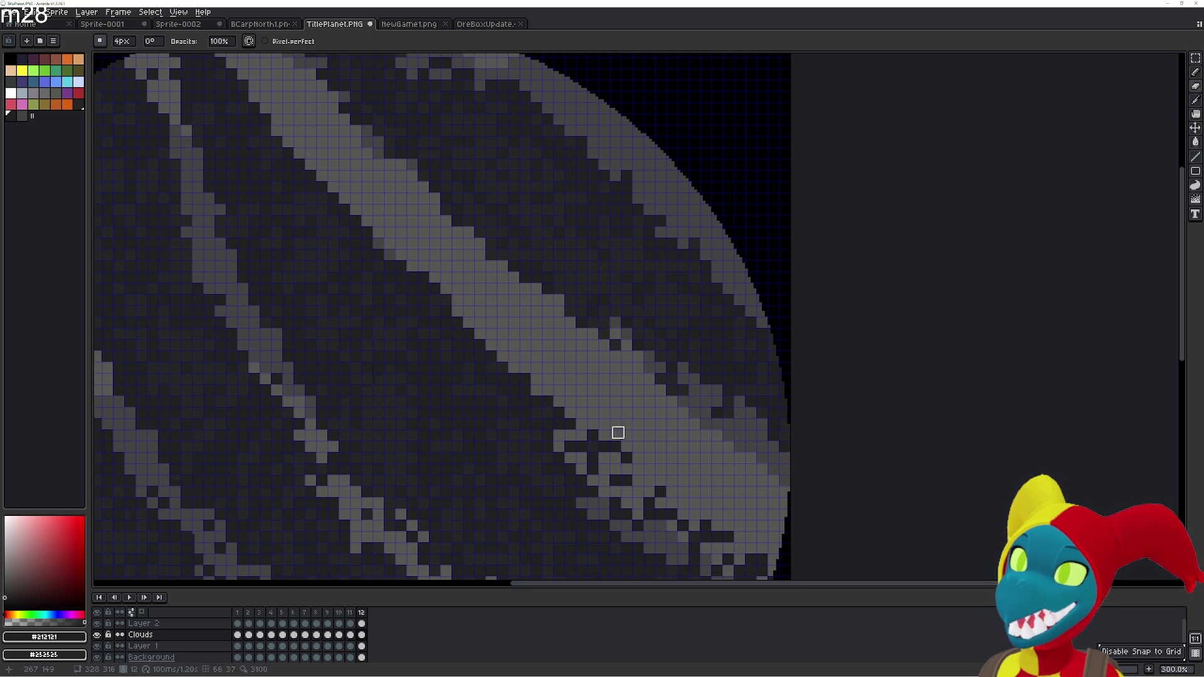
left_click_drag(517, 354, 545, 404)
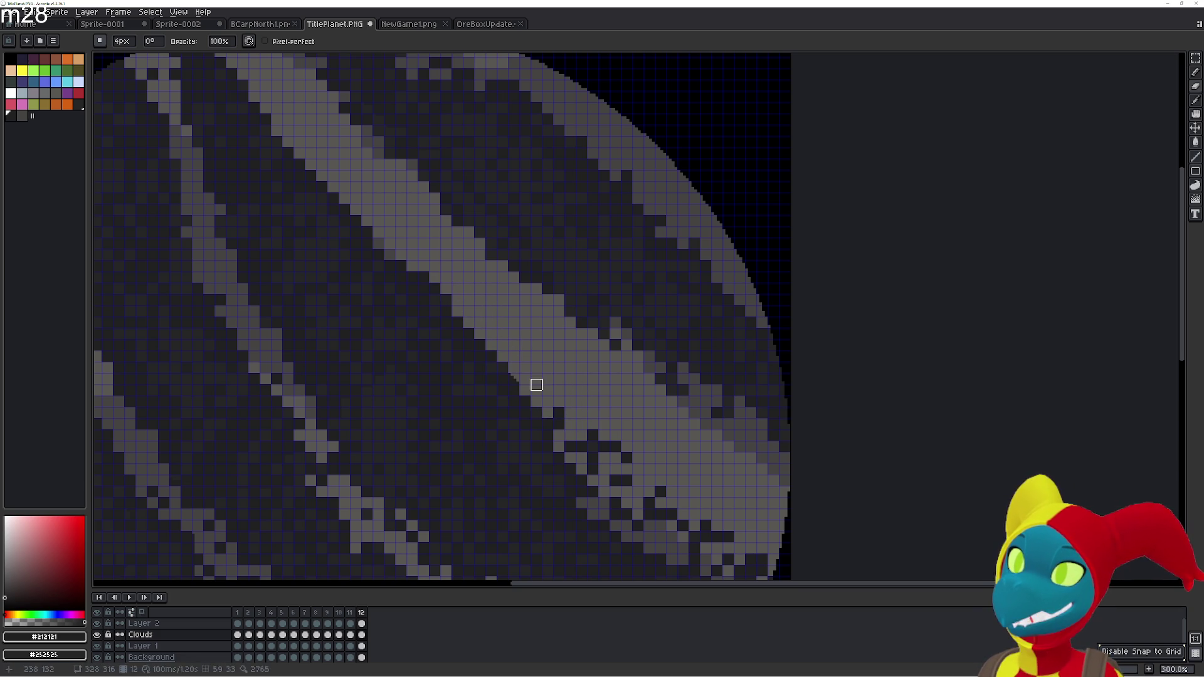
left_click_drag(569, 422, 561, 413)
key("Home")
scroll(533, 351, "down", 2)
scroll(584, 389, "up", 1)
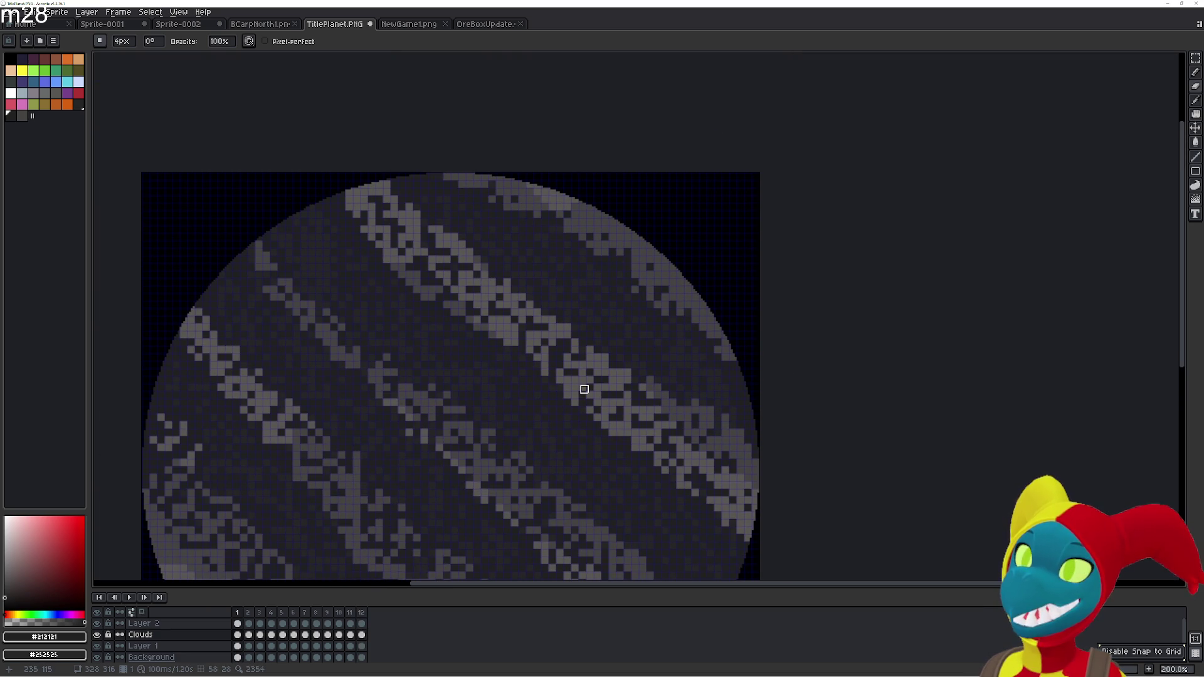
key("Right")
key("Right")
key("Left")
key("Left")
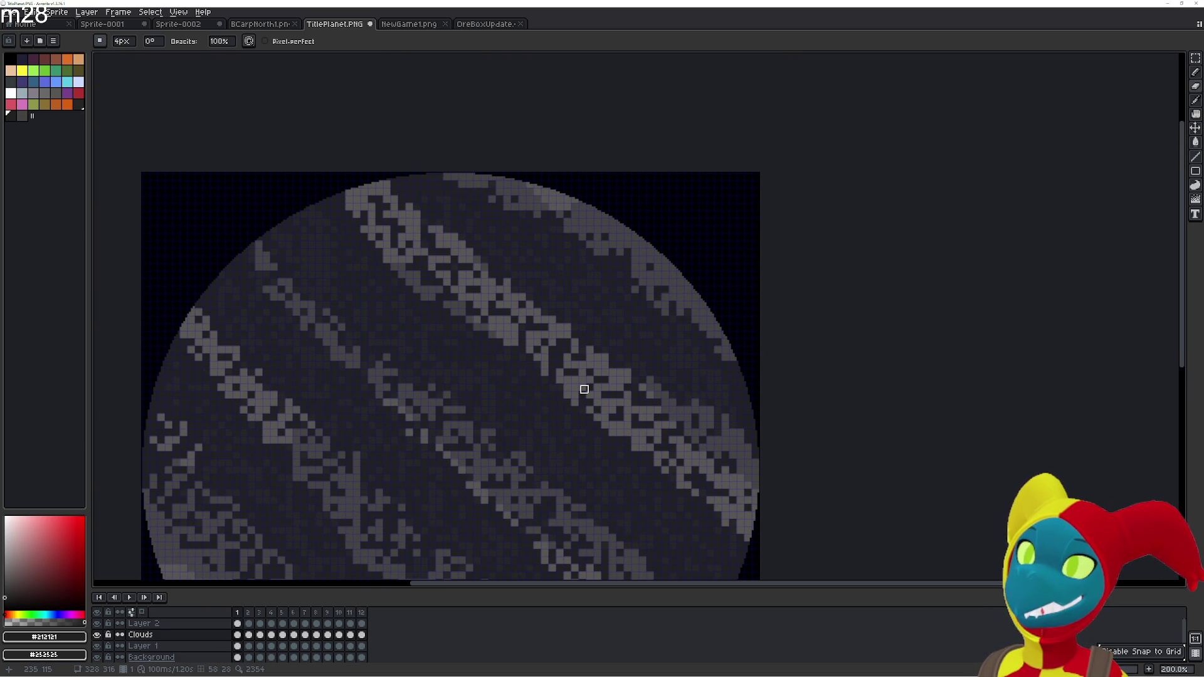
key("Left")
key("Right")
key("Left")
key("Right")
key("Left")
key("Right")
key("Left")
key("Right")
key("Right")
key("Right")
key("Left")
key("Left")
key("Left")
key("Right")
key("Left")
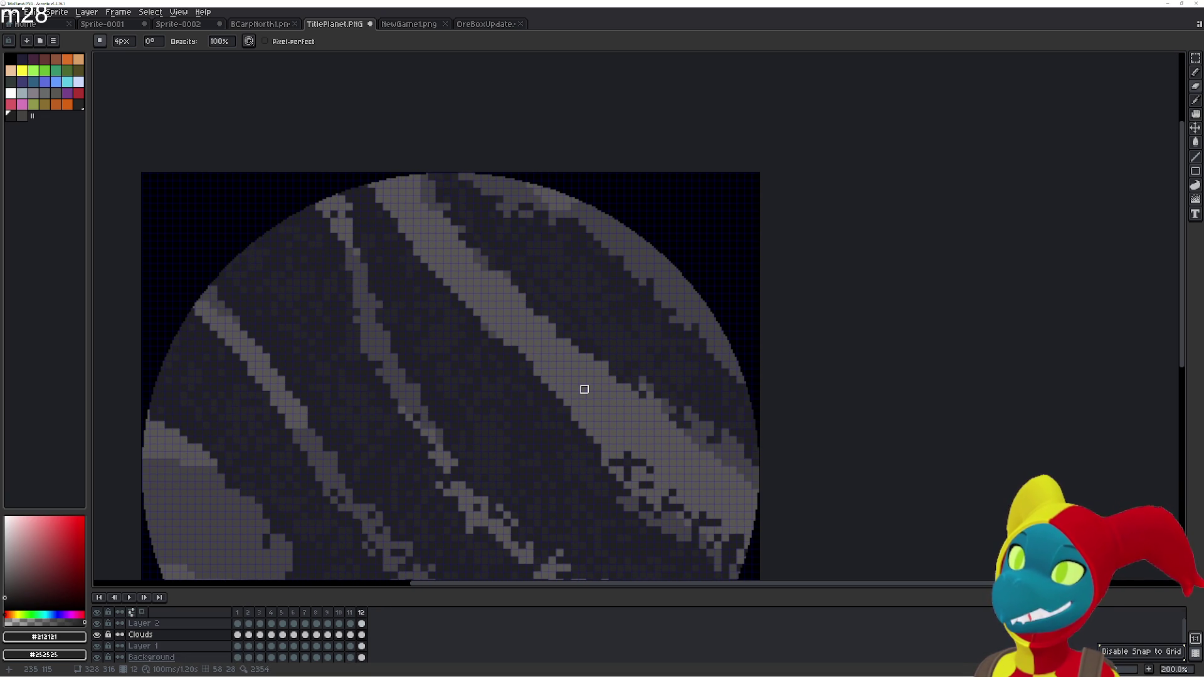
key("Right")
key("Left")
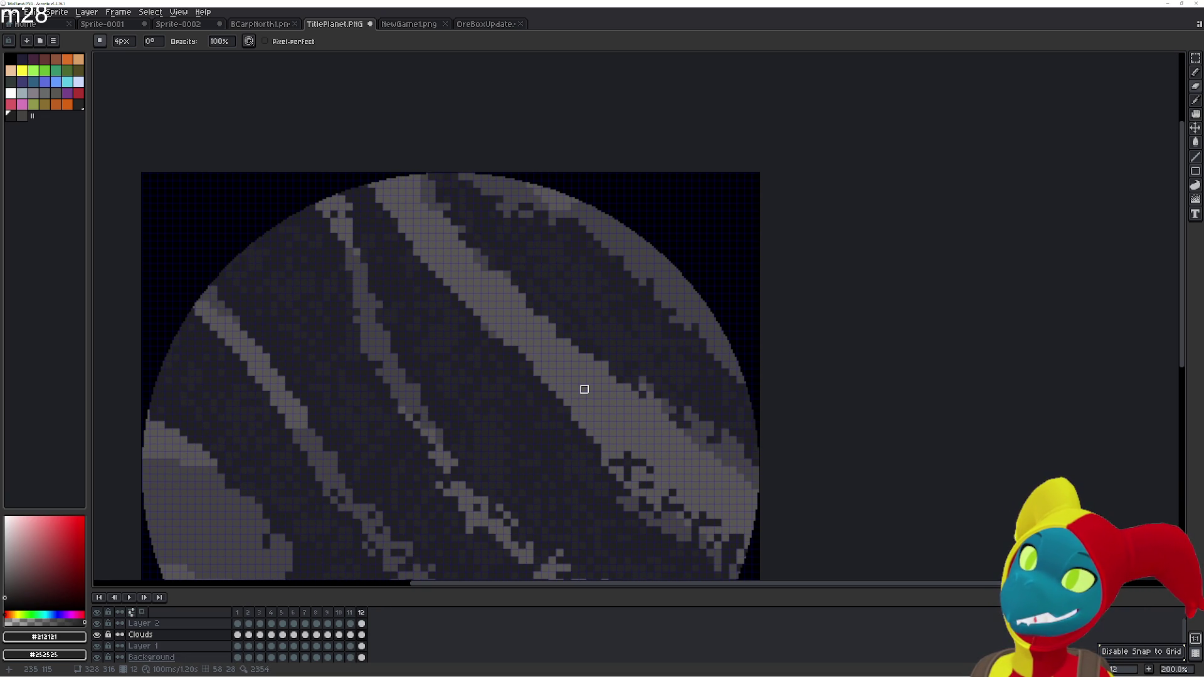
key("Right")
key("Left")
key("Right")
key("Left")
key("Right")
key("Left")
key("Right")
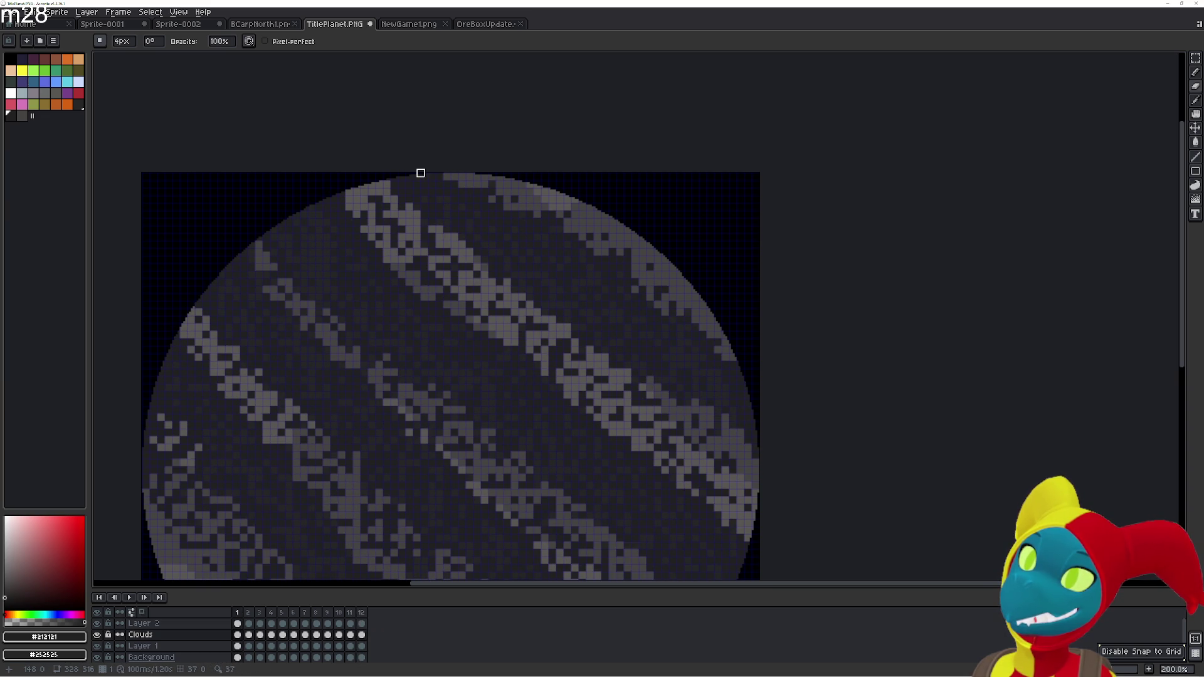
key("Left")
key("g")
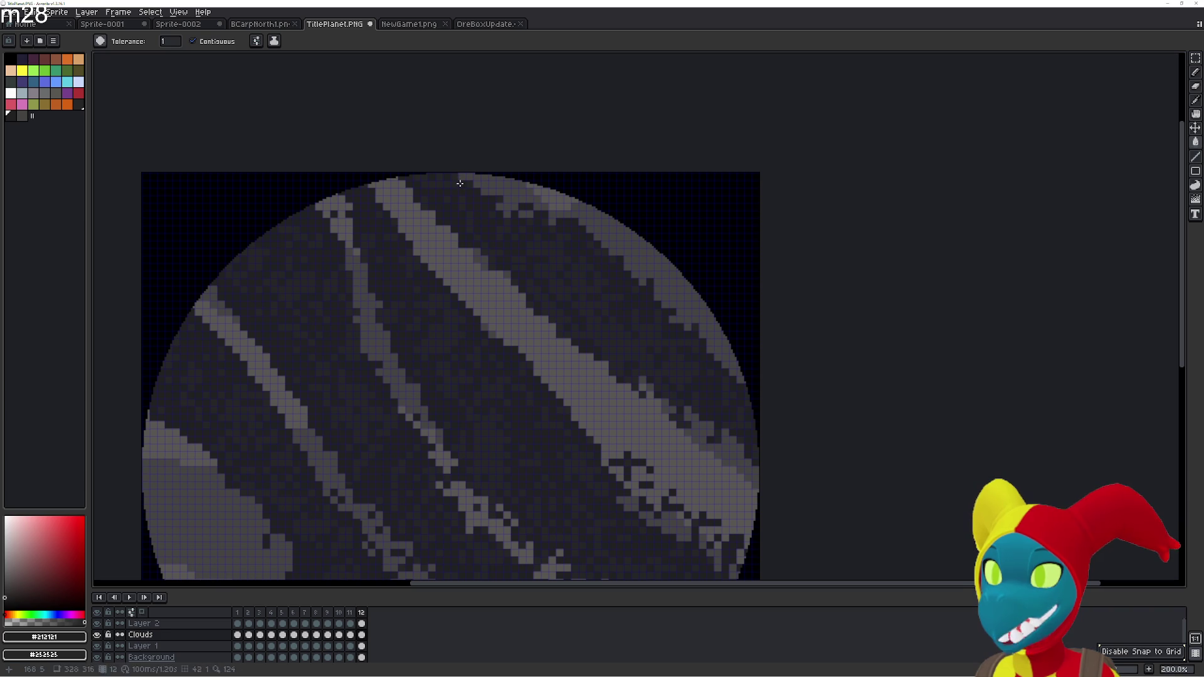
key("Right")
key("Left")
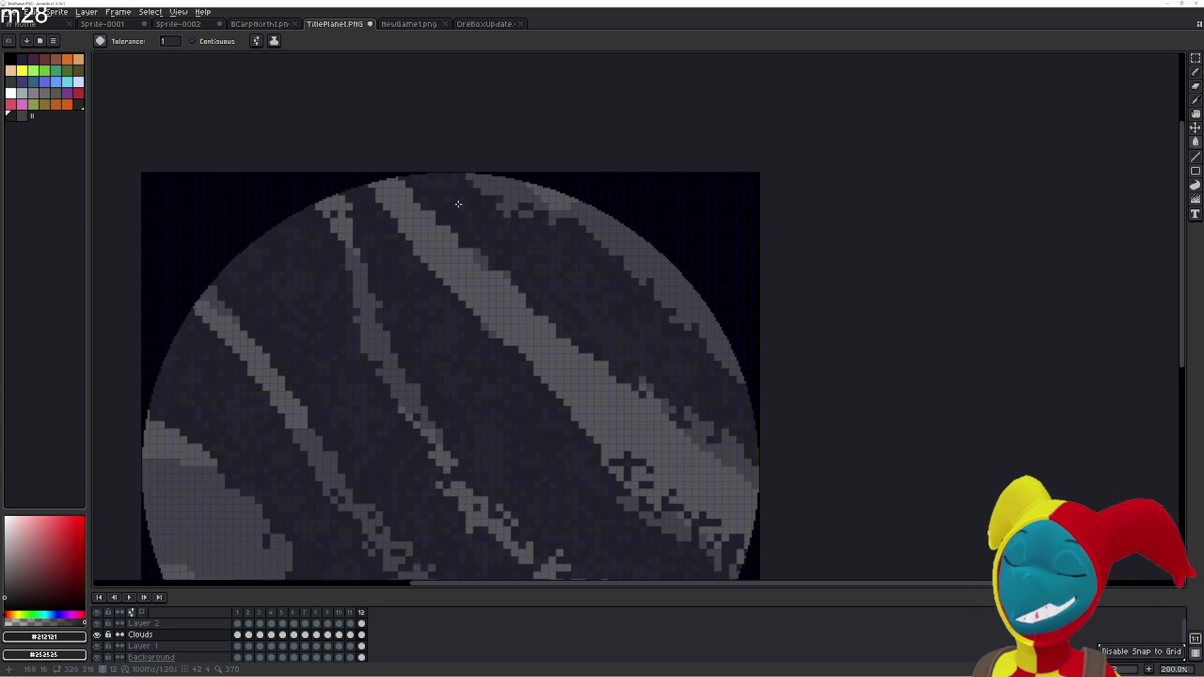
key("Right")
key("Left")
key("Right")
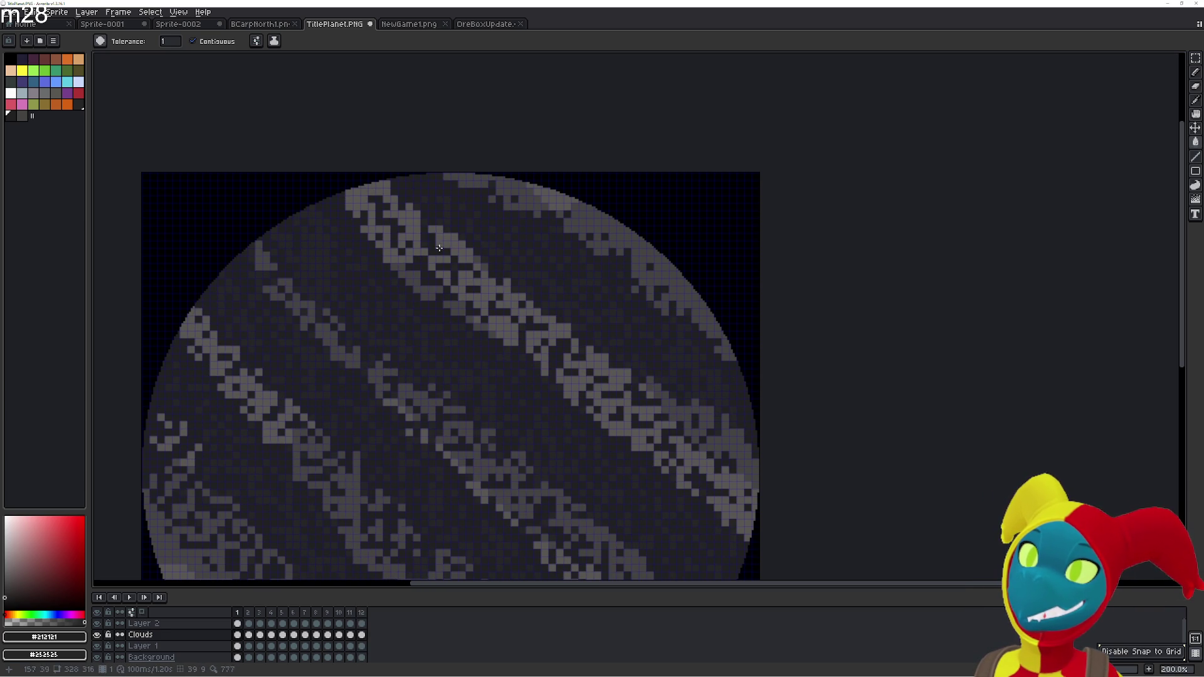
key("Left")
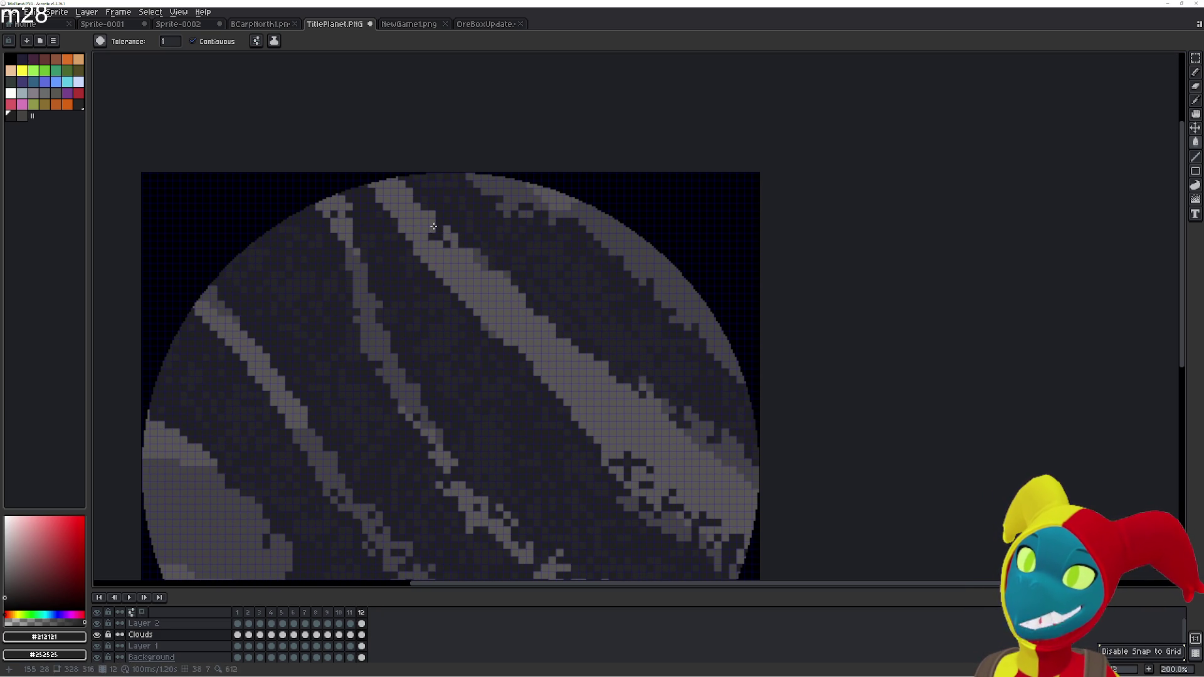
key("Left")
key("Right")
key("Right")
key("Left")
key("Right")
key("Left")
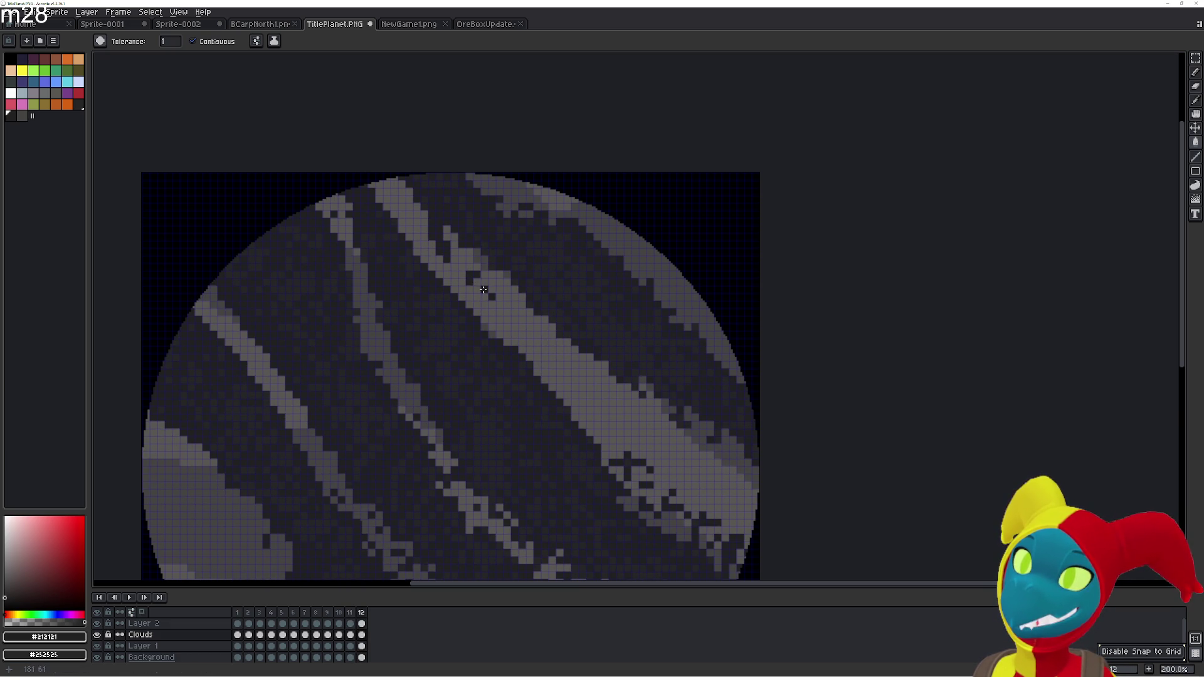
key("Right")
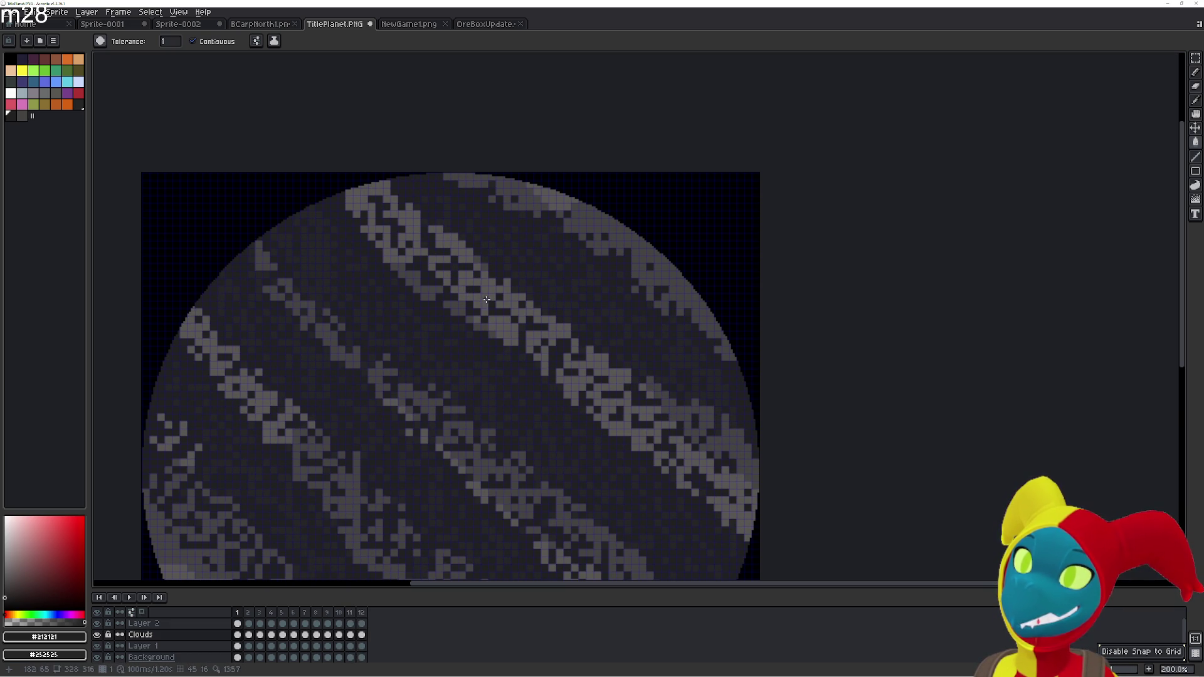
key("Left")
key("Right")
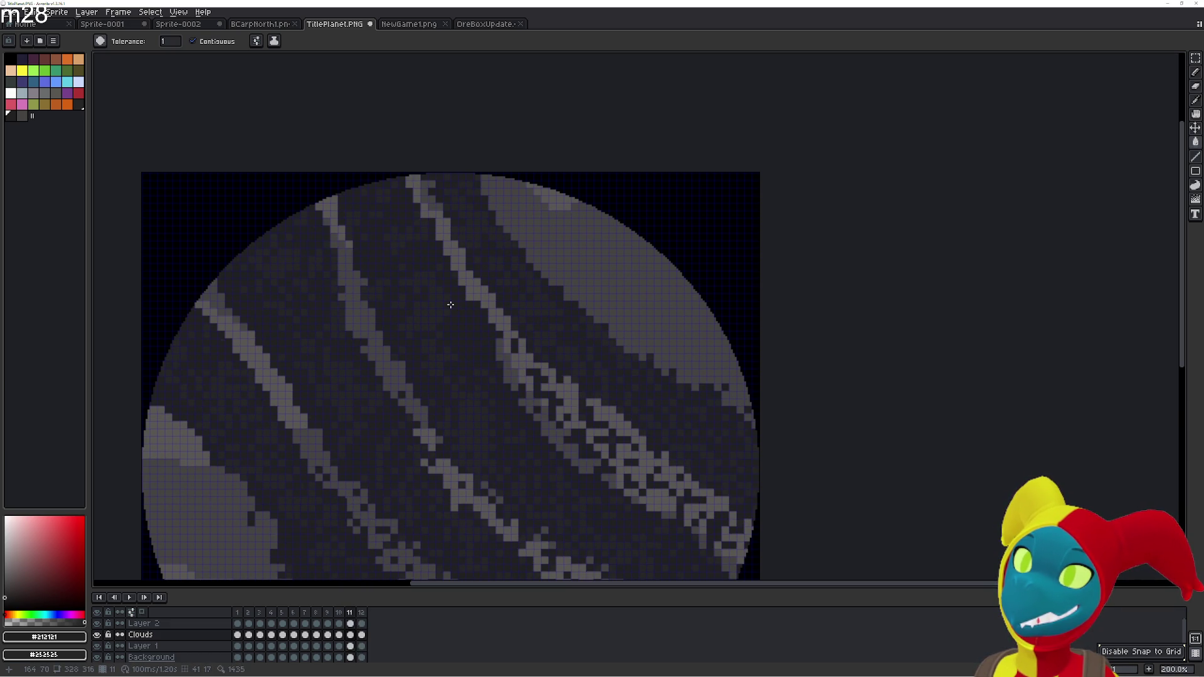
key("Left")
key("Right")
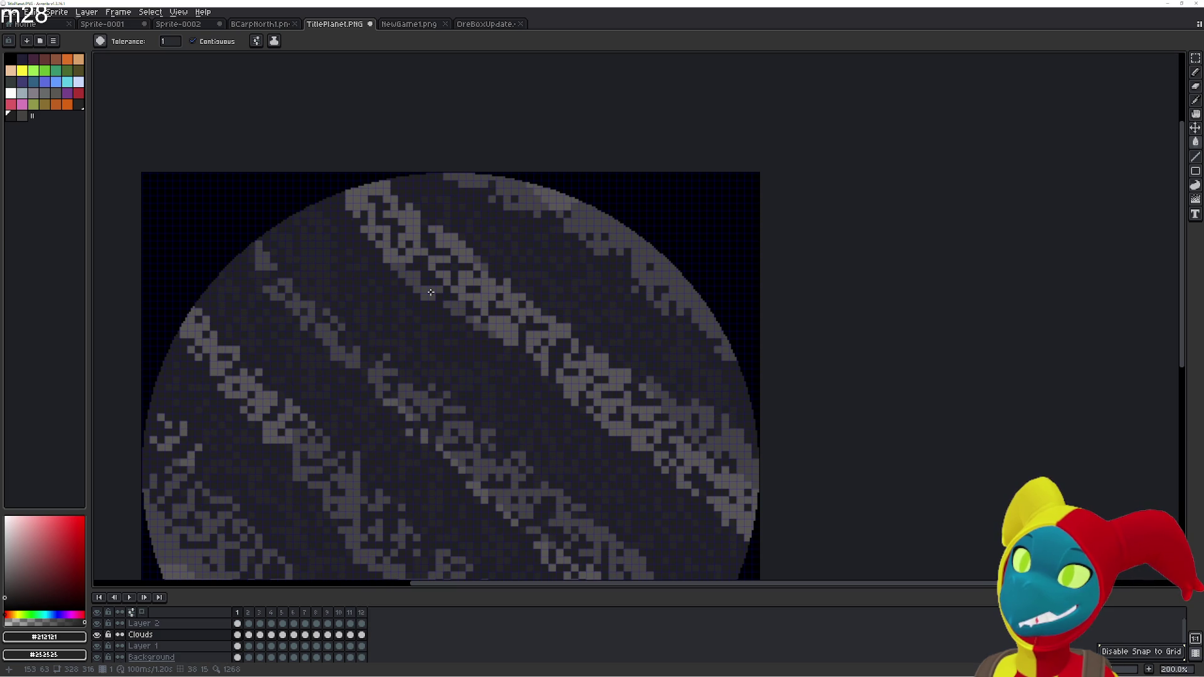
key("Left")
key("Right")
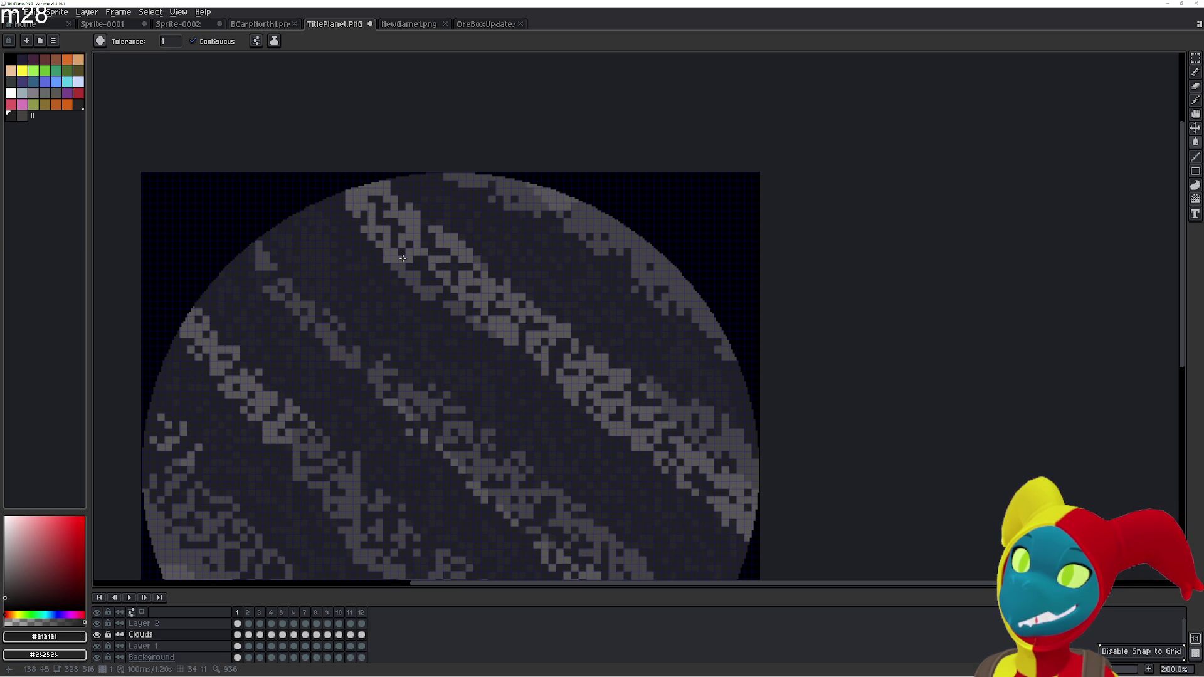
key("Left")
key("b")
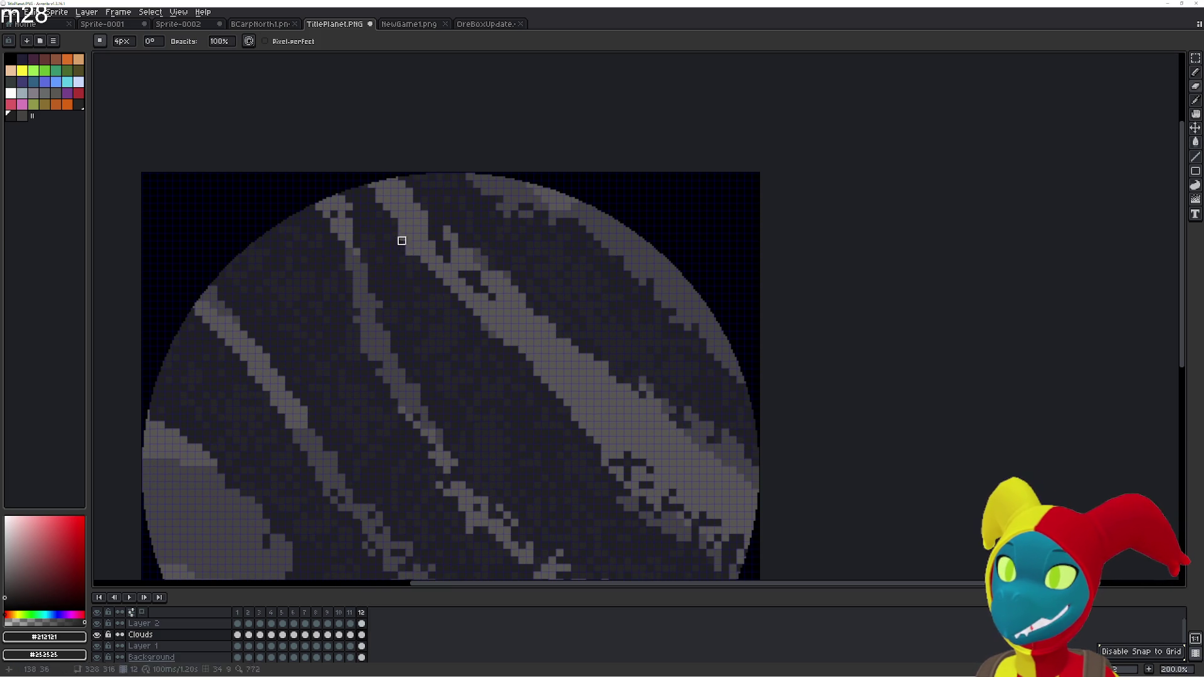
Flip between frames 1 and 12 to compare their cloud bands, then pick the Paint Bucket
key("Left")
key("Right")
key("Right")
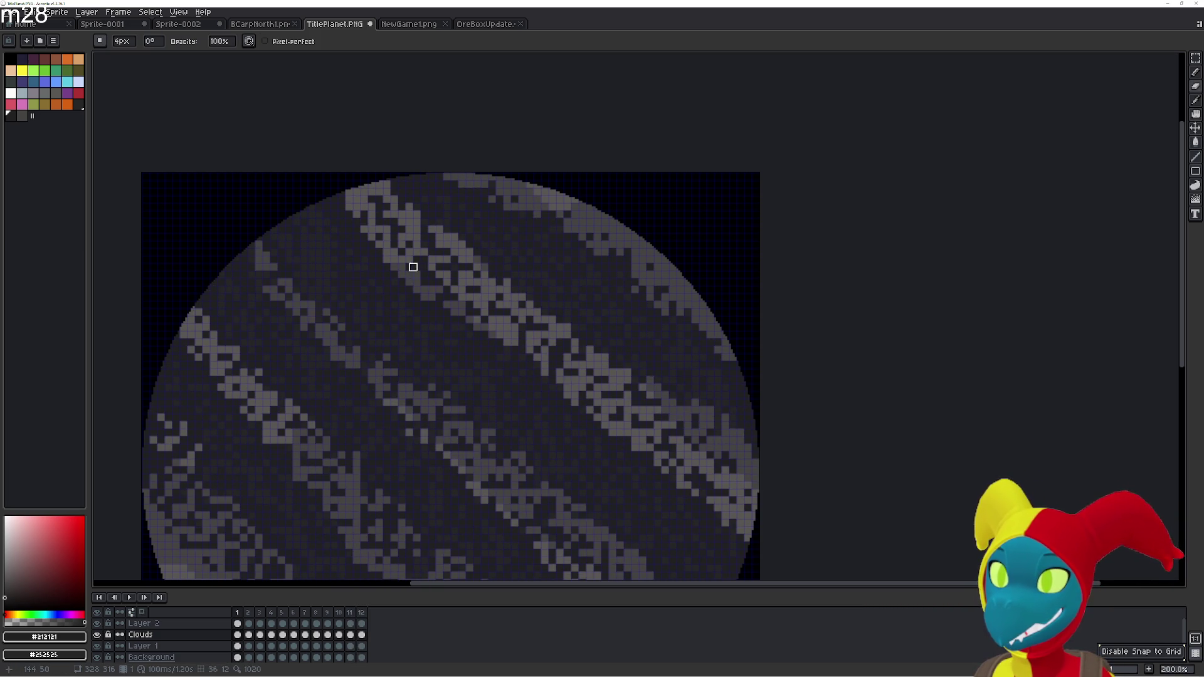
key("Left")
key("Right")
key("Left")
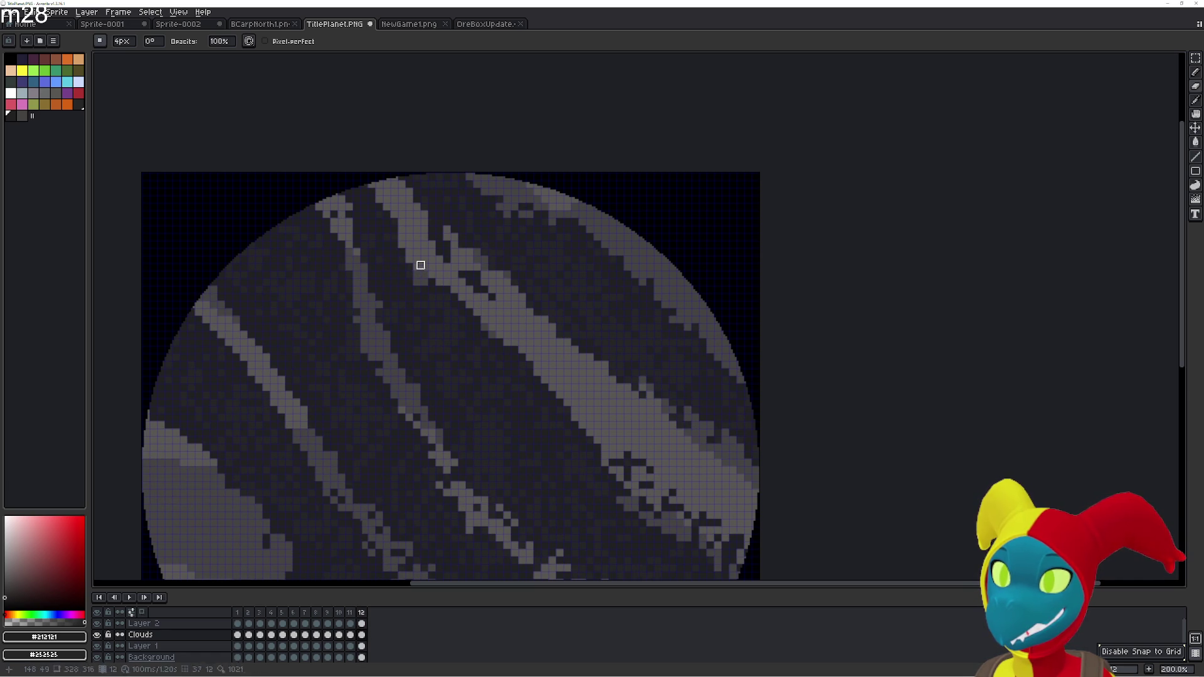
key("Right")
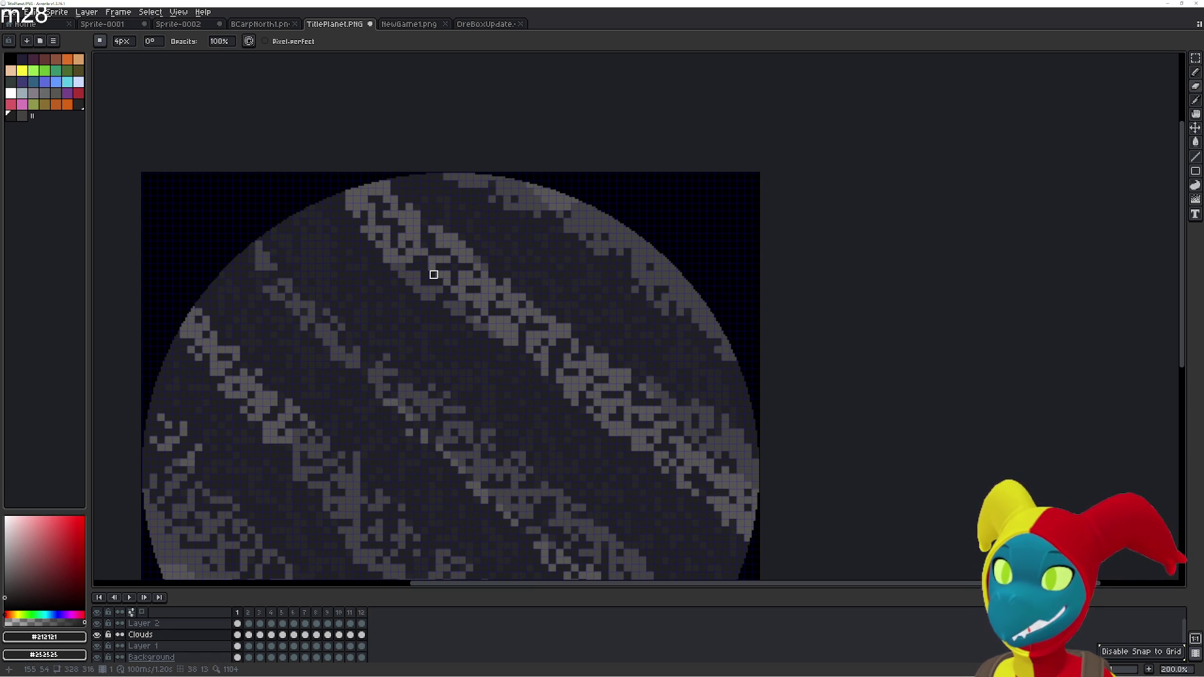
key("Left")
key("Left")
key("Right")
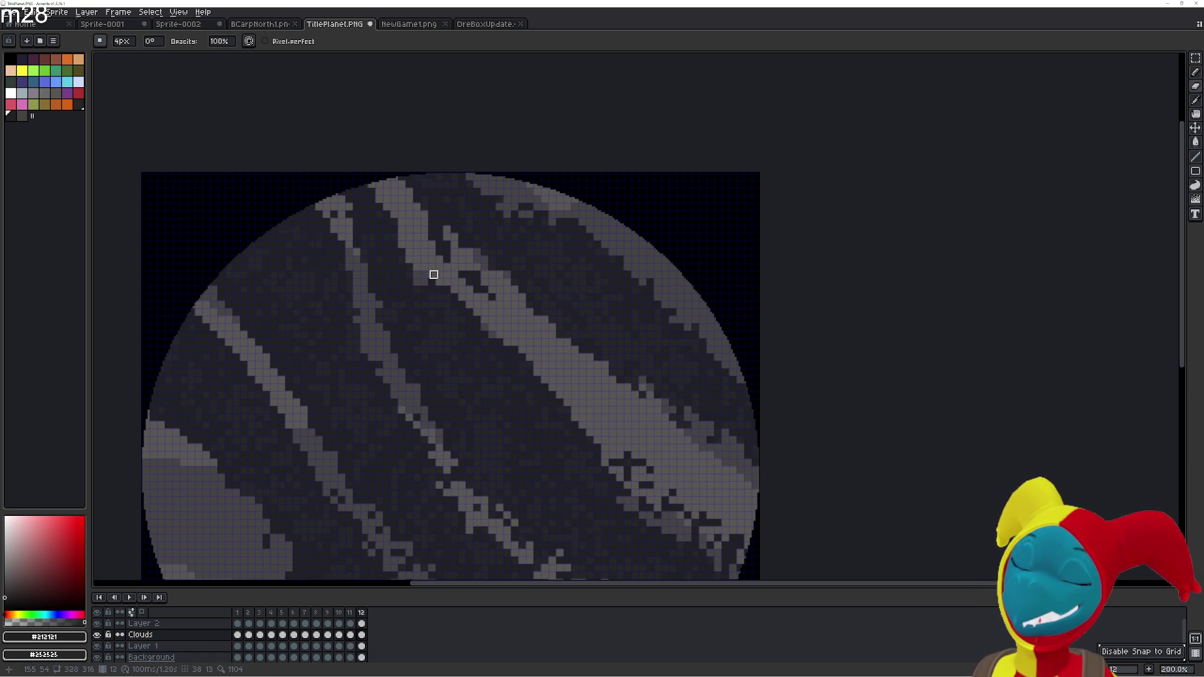
key("Right")
key("Left")
key("Right")
key("Left")
key("Right")
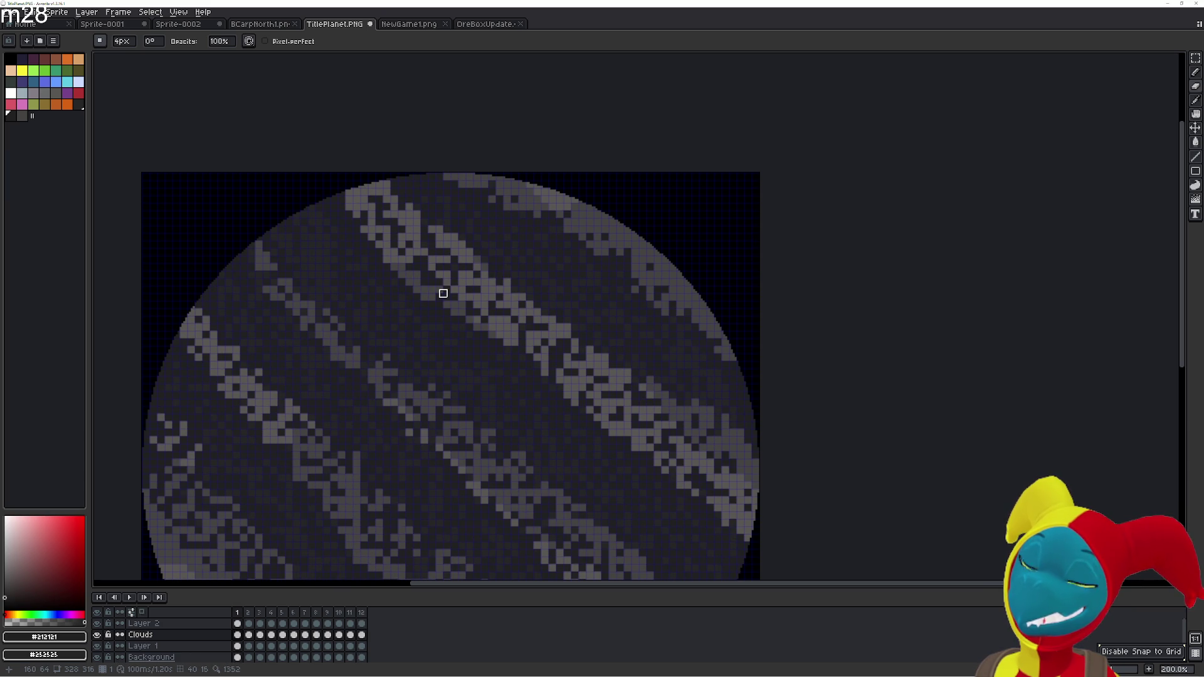
key("Left")
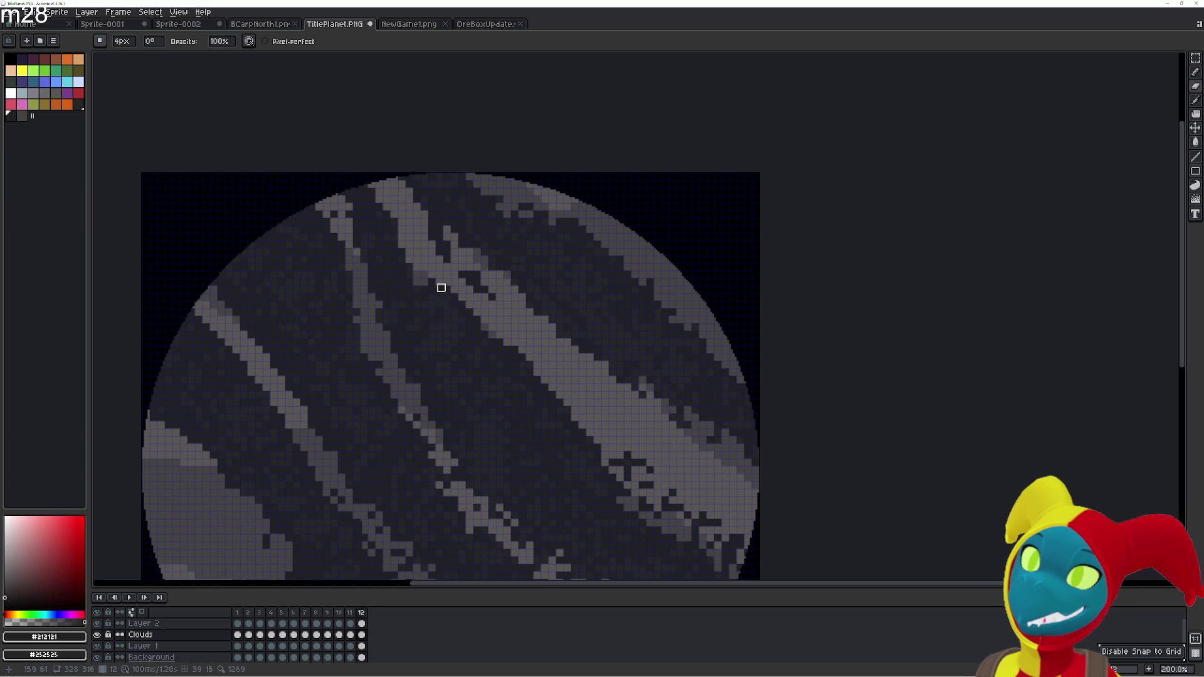
key("i")
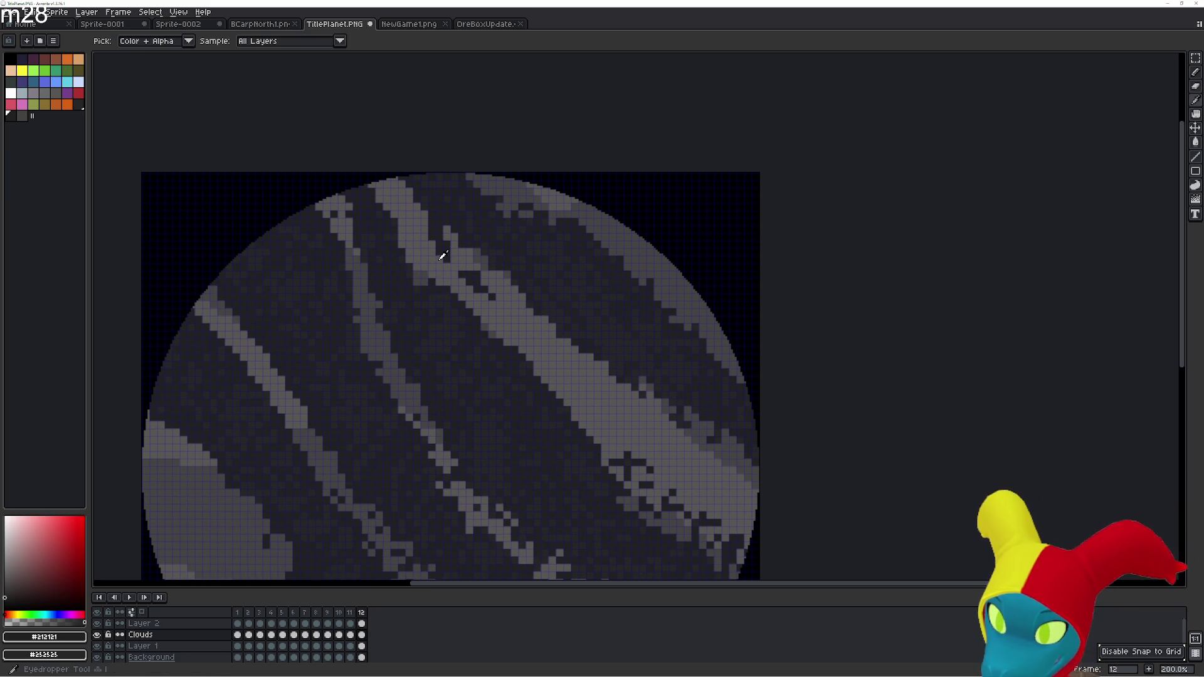
key("g")
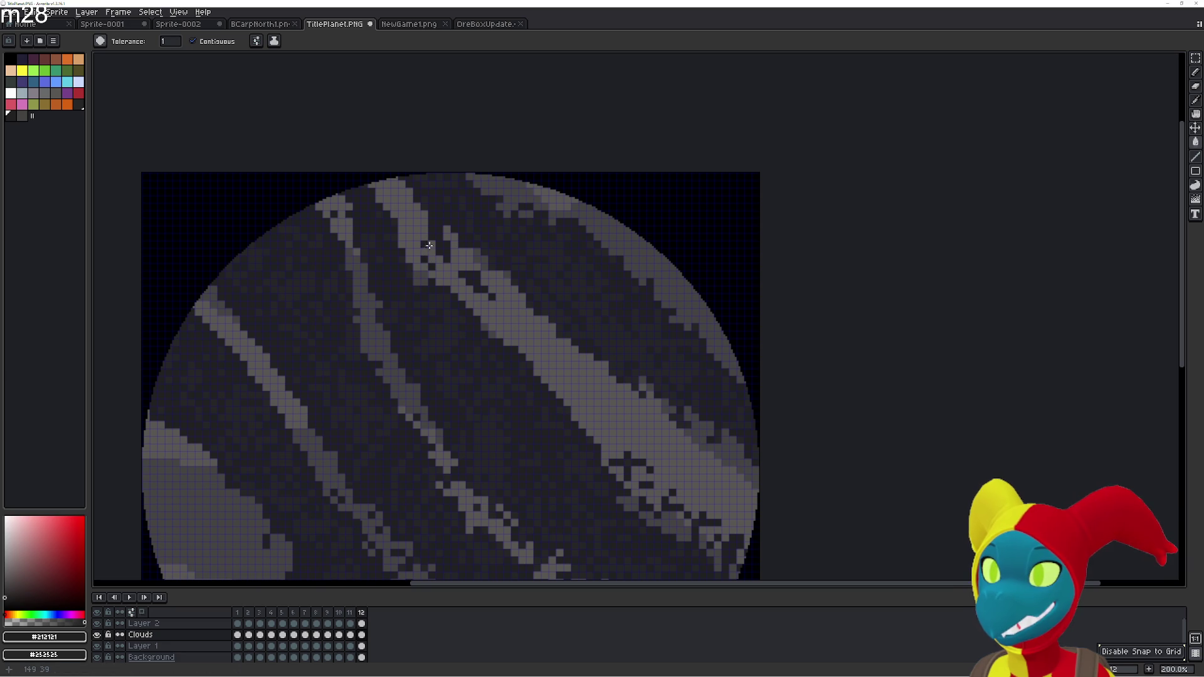
Keep comparing frame 12 against frame 1's clouds and switch to the Eraser
key("Left")
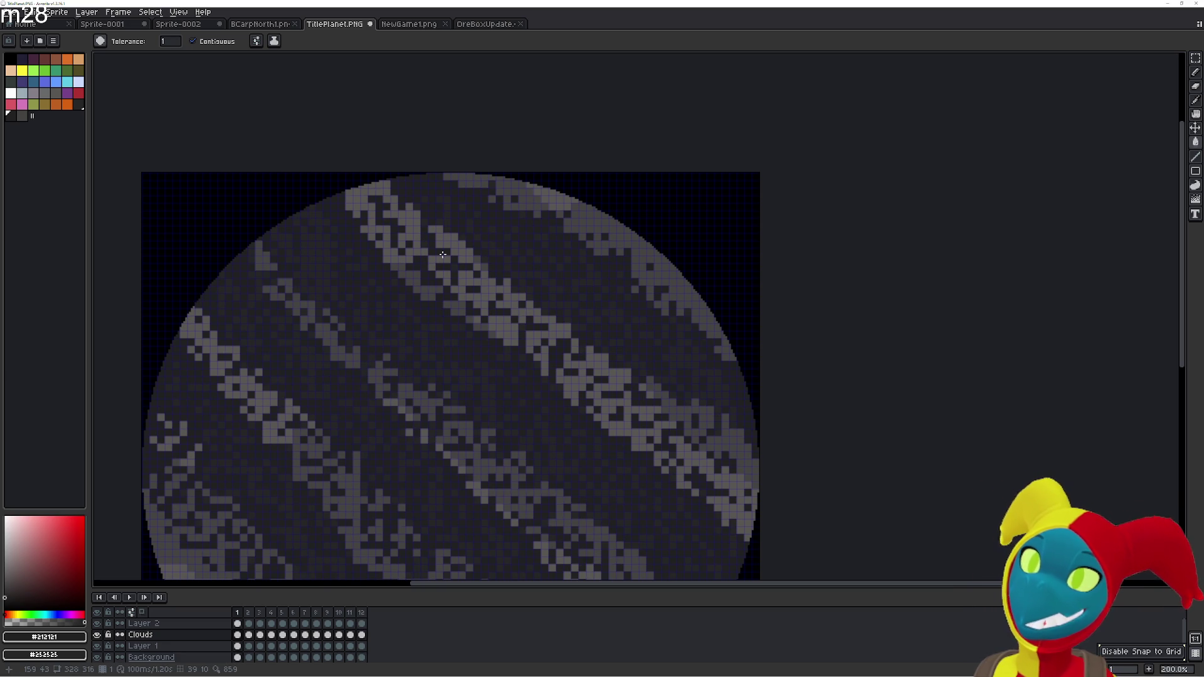
key("Right")
key("Left")
key("Right")
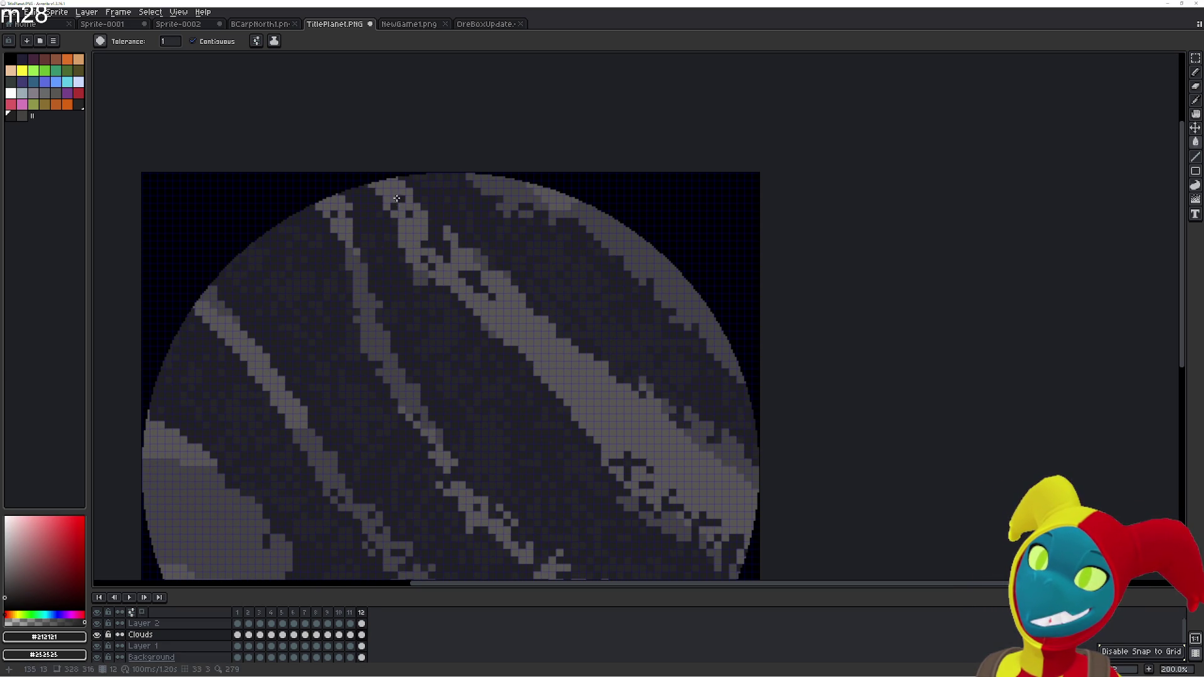
key("Right")
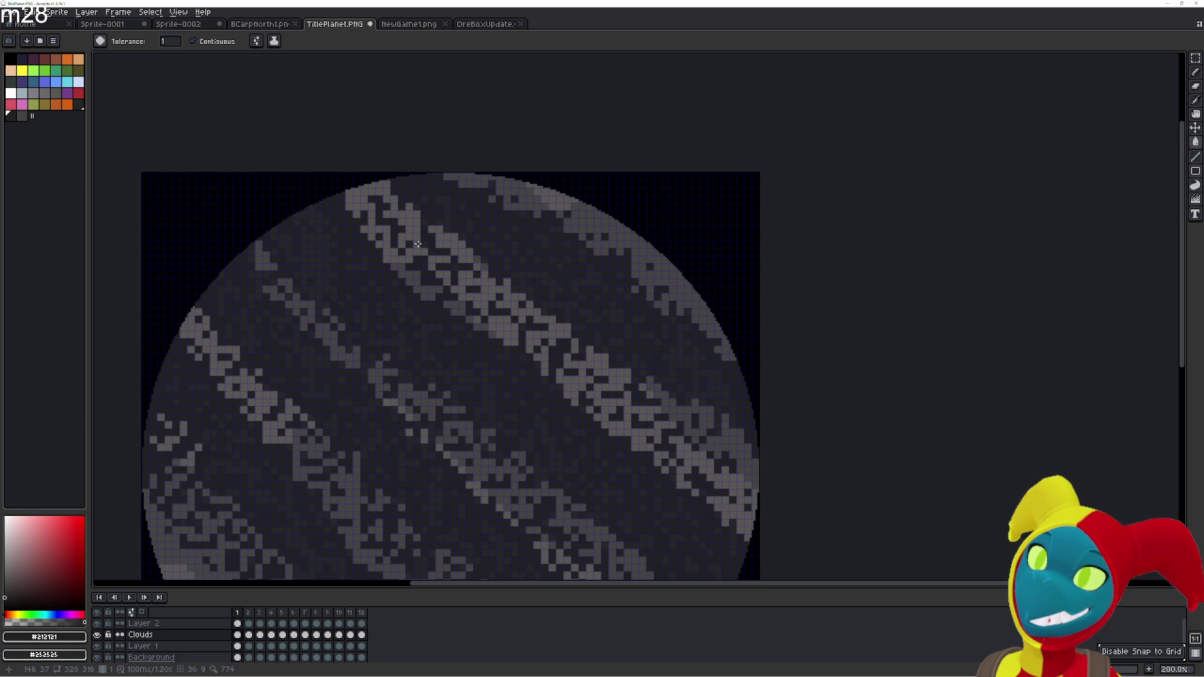
key("Left")
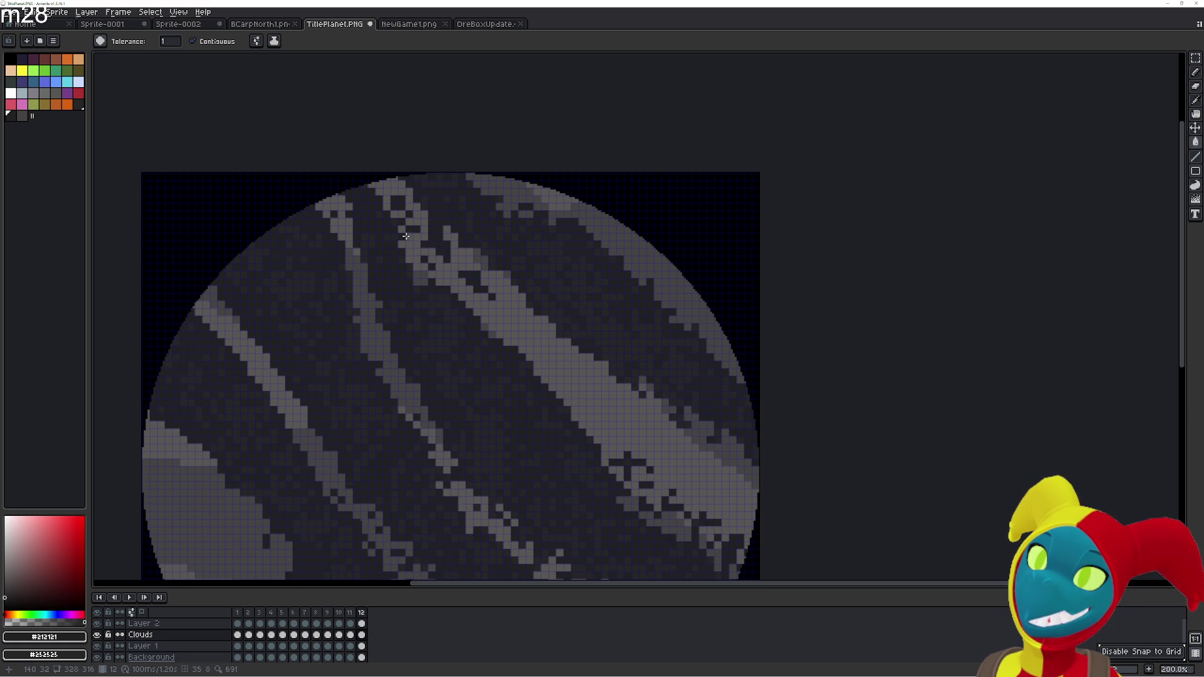
key("Right")
key("Left")
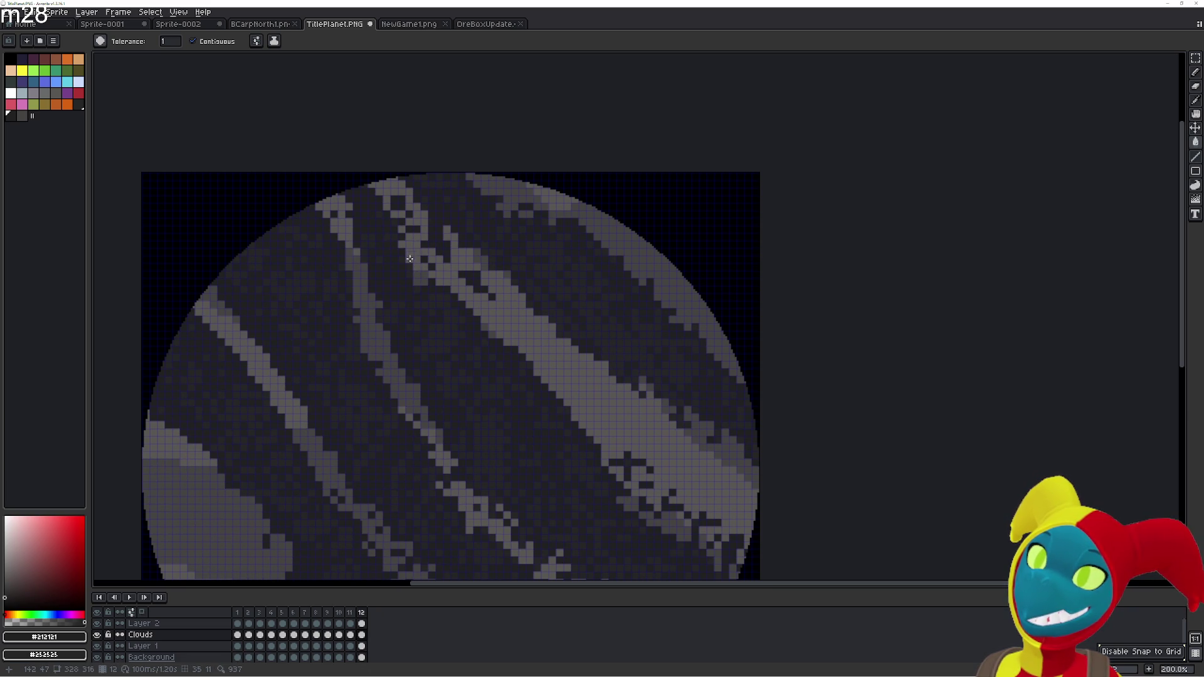
key("Right")
key("Left")
key("Right")
key("Left")
key("e")
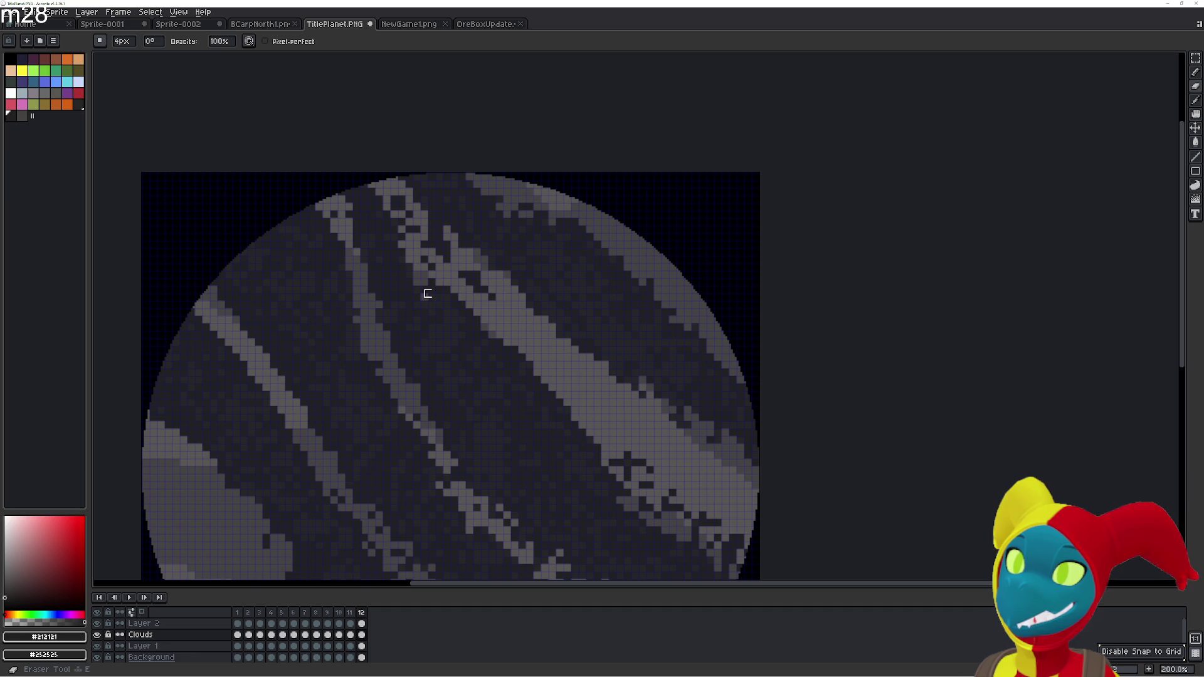
Check how frame 12's cloud band loops into frame 1's broken clouds
key("Right")
key("Left")
key("Left")
key("Right")
key("Right")
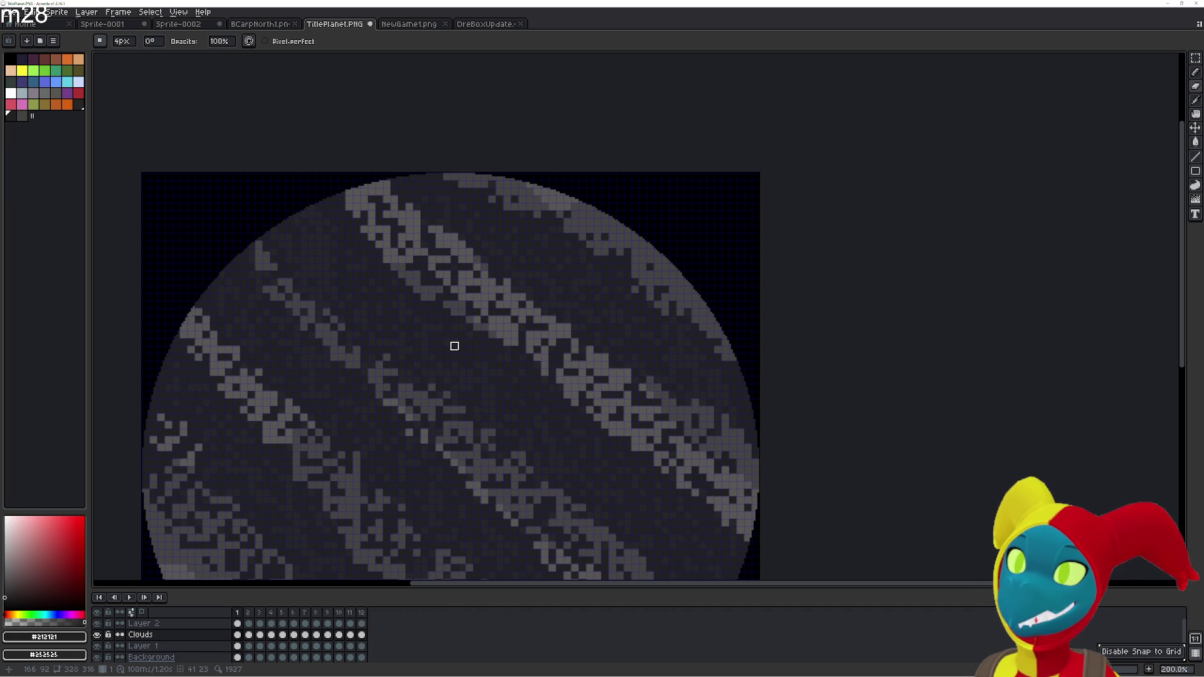
key("Left")
key("Right")
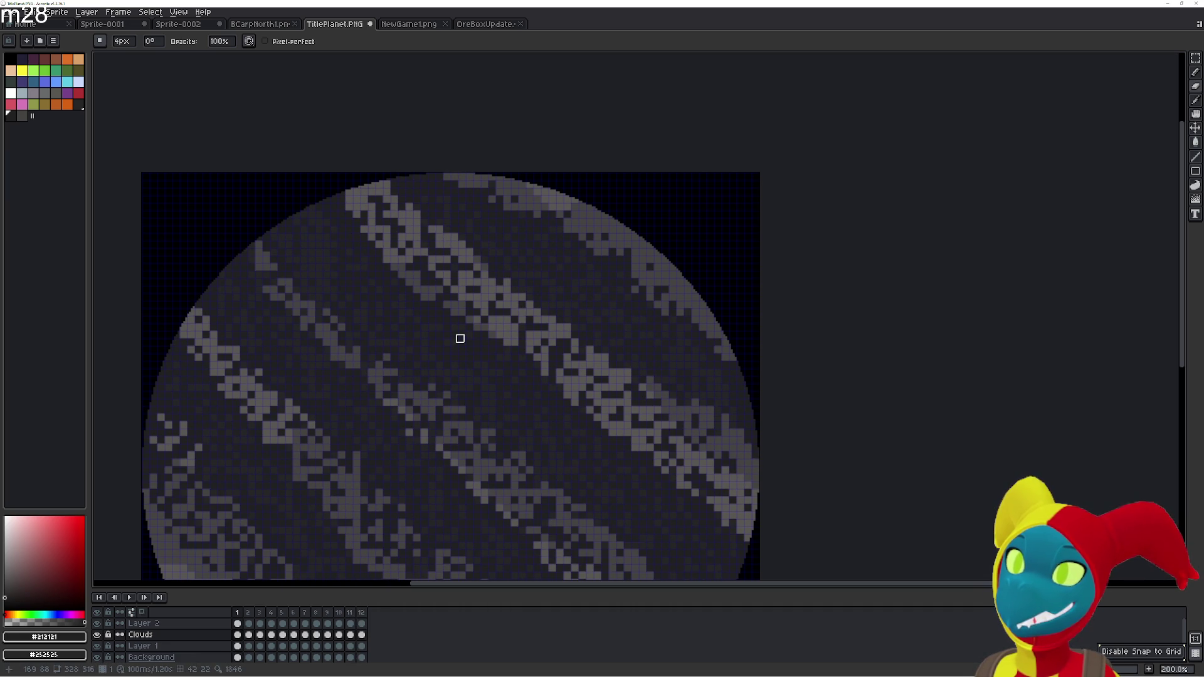
key("Left")
key("Right")
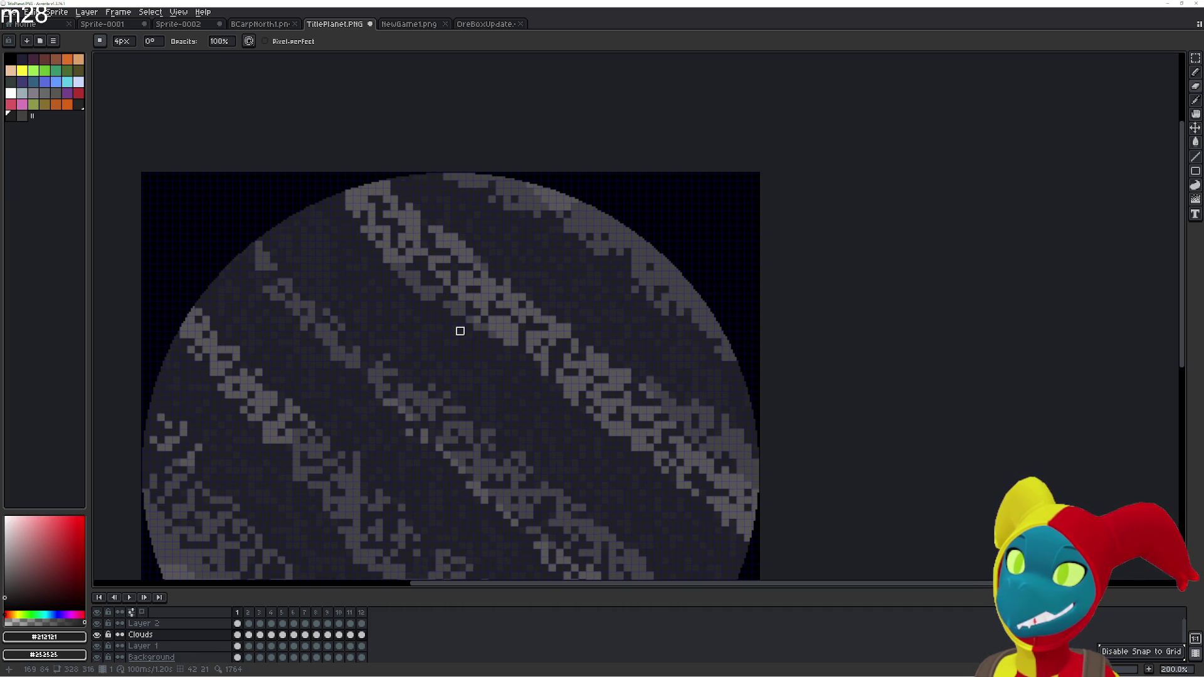
key("Left")
key("Right")
key("Left")
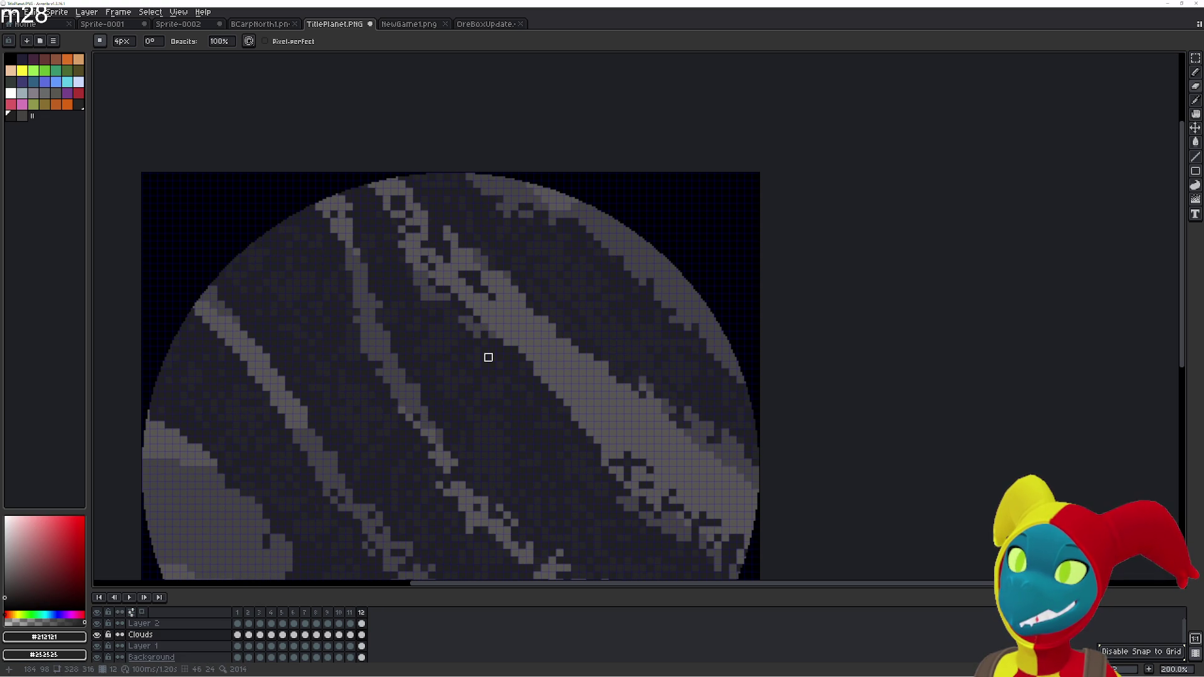
key("Right")
key("Left")
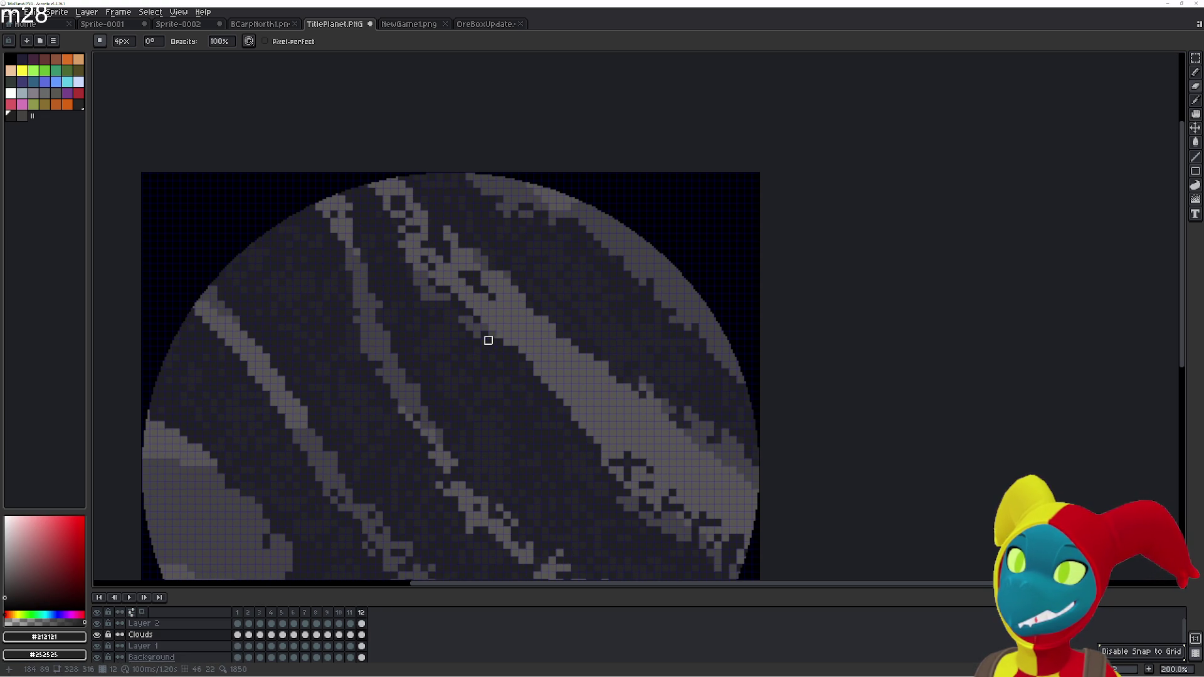
key("Left")
key("Right")
key("Right")
Shift the planet view up-left, recheck the loop, and return to frame 12 with the Paint Bucket
left_click_drag(531, 382, 482, 329)
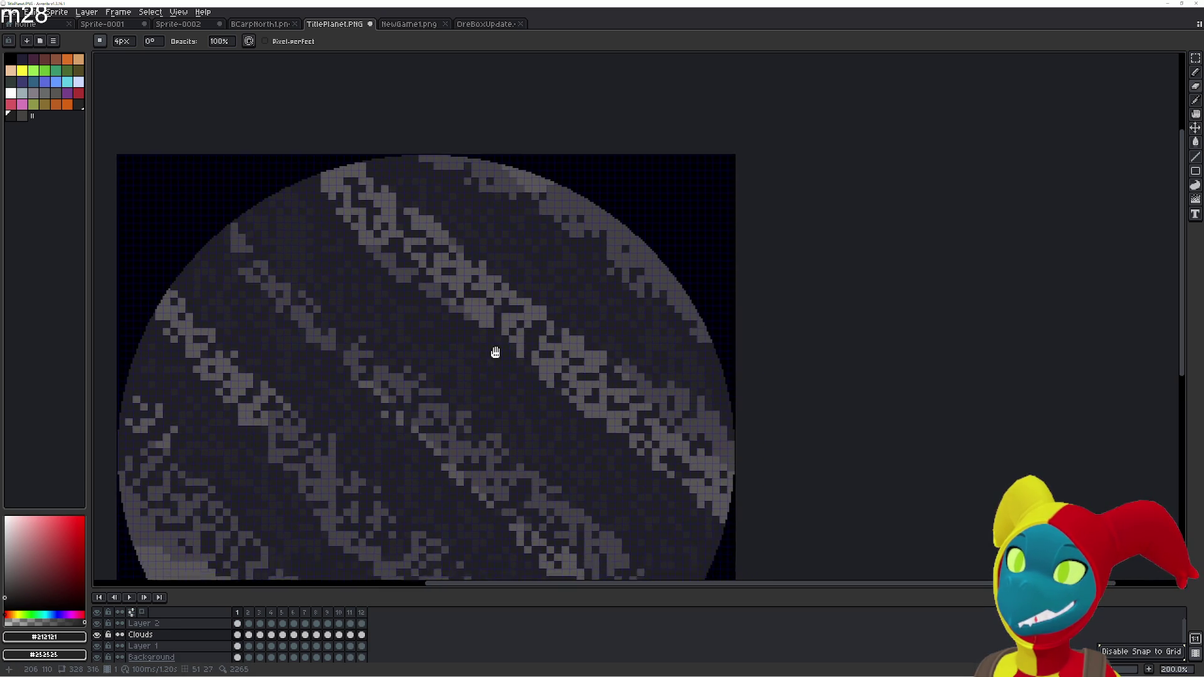
key("Left")
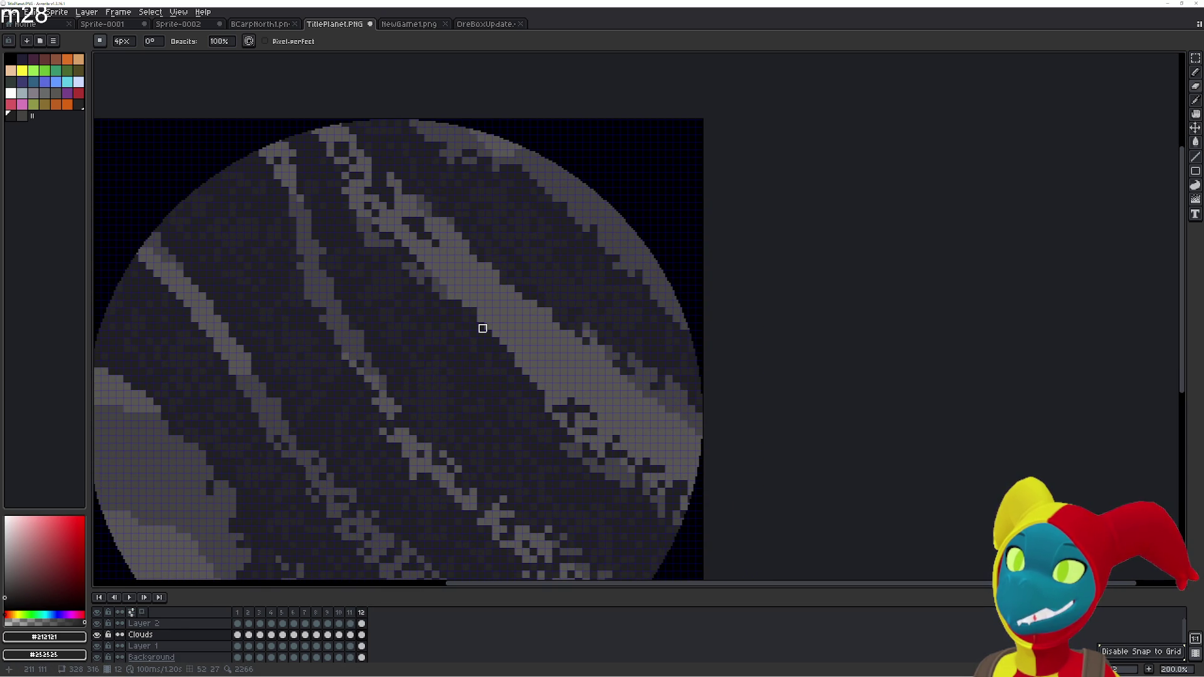
key("Right")
key("Left")
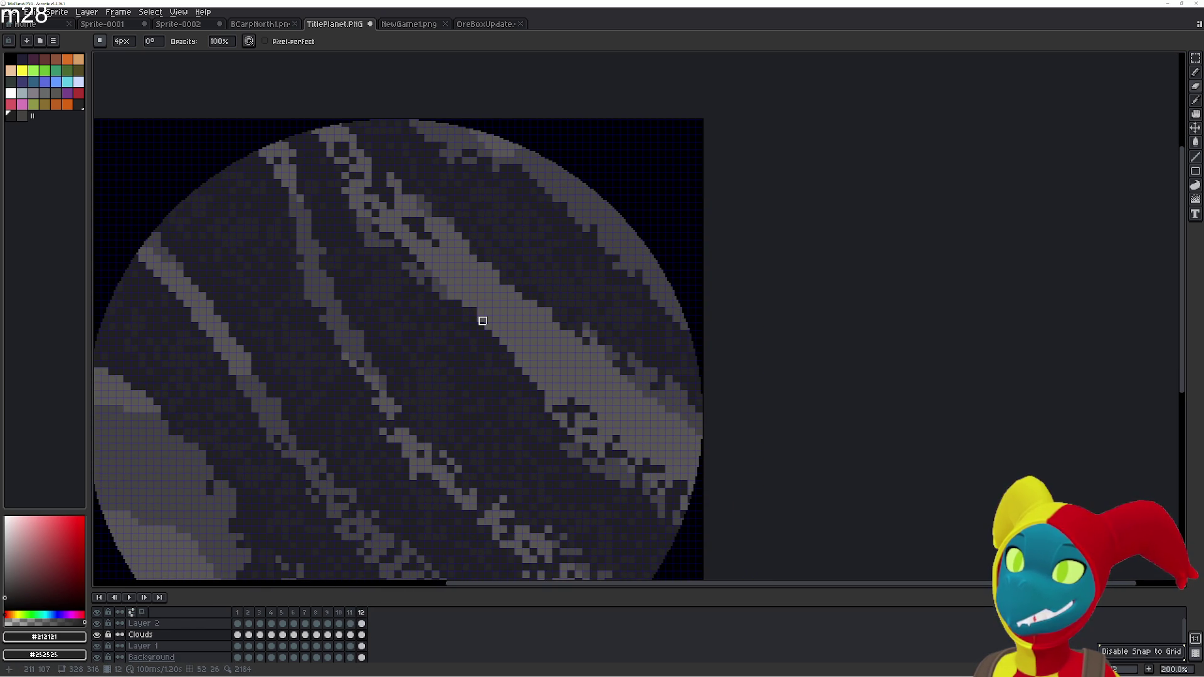
key("Right")
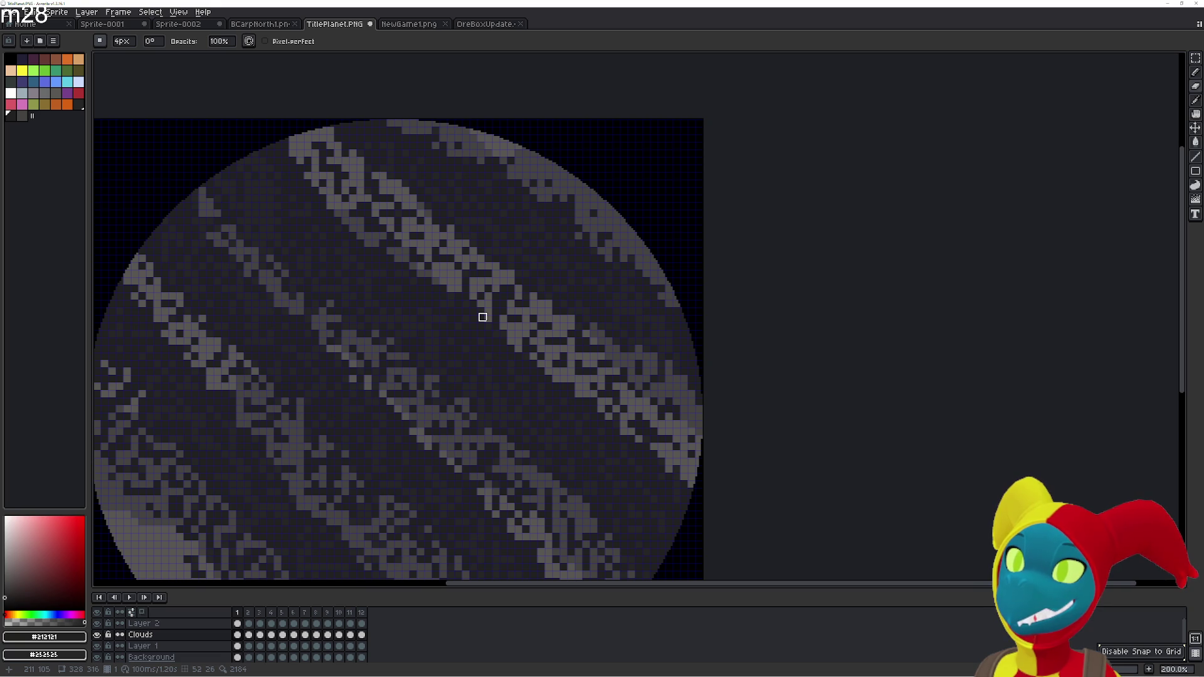
key("Left")
key("Right")
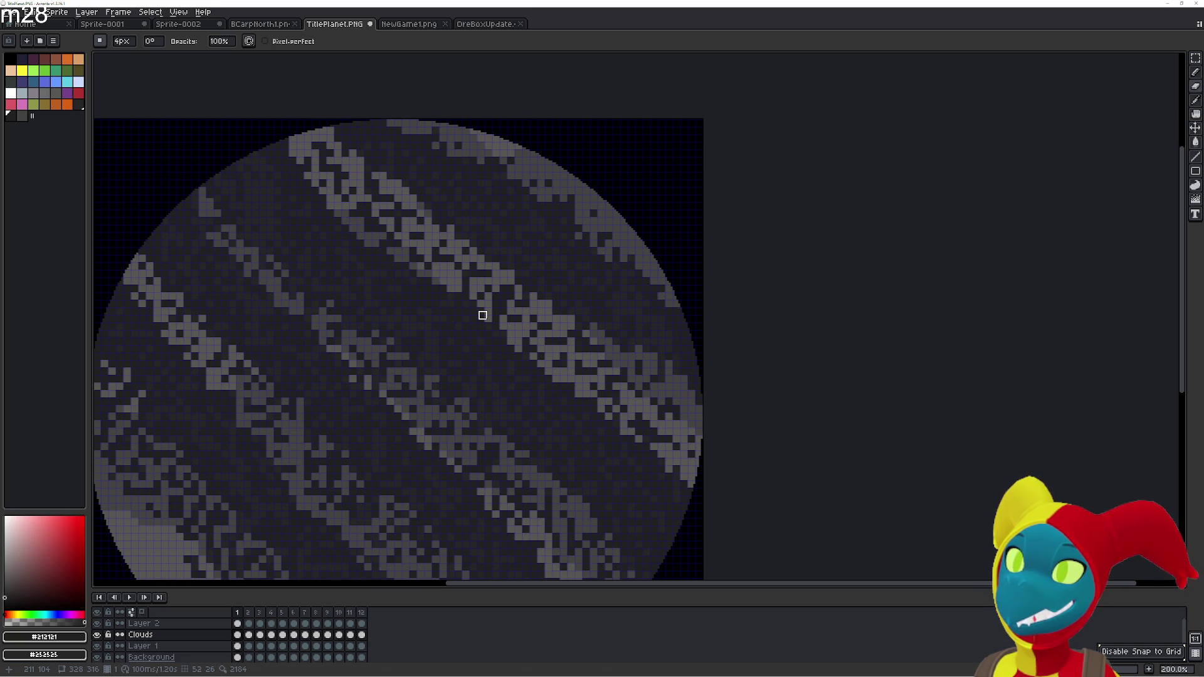
key("Left")
key("g")
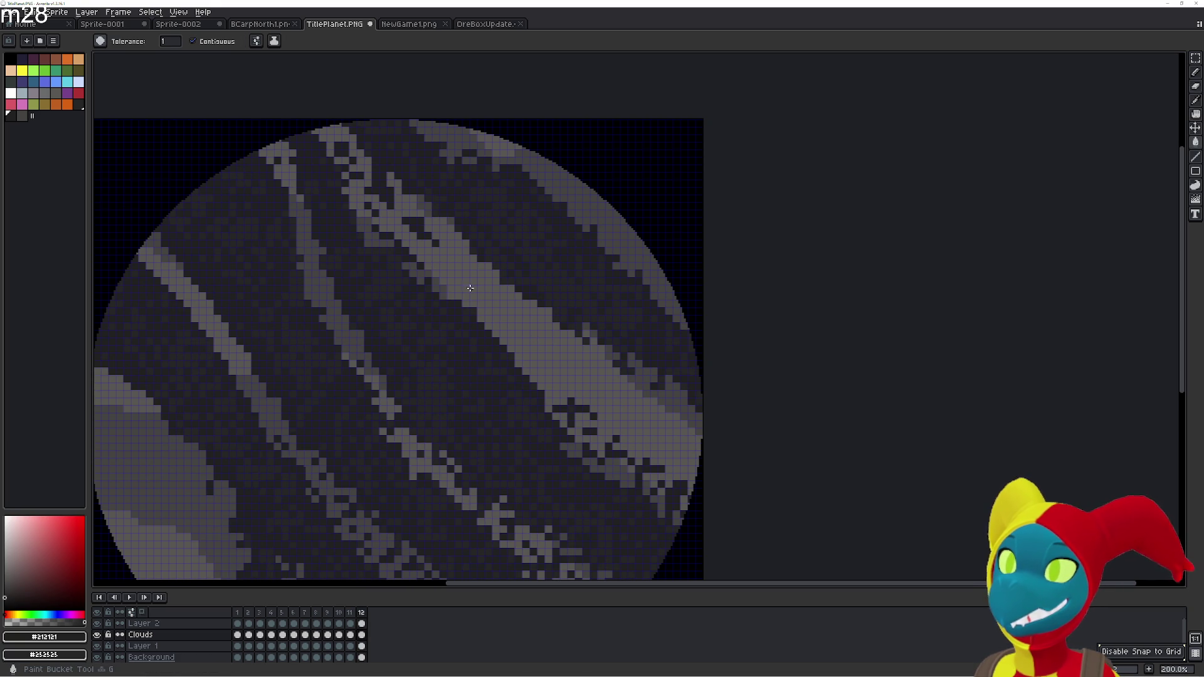
key("v")
key("g")
key("Right")
key("Left")
key("Right")
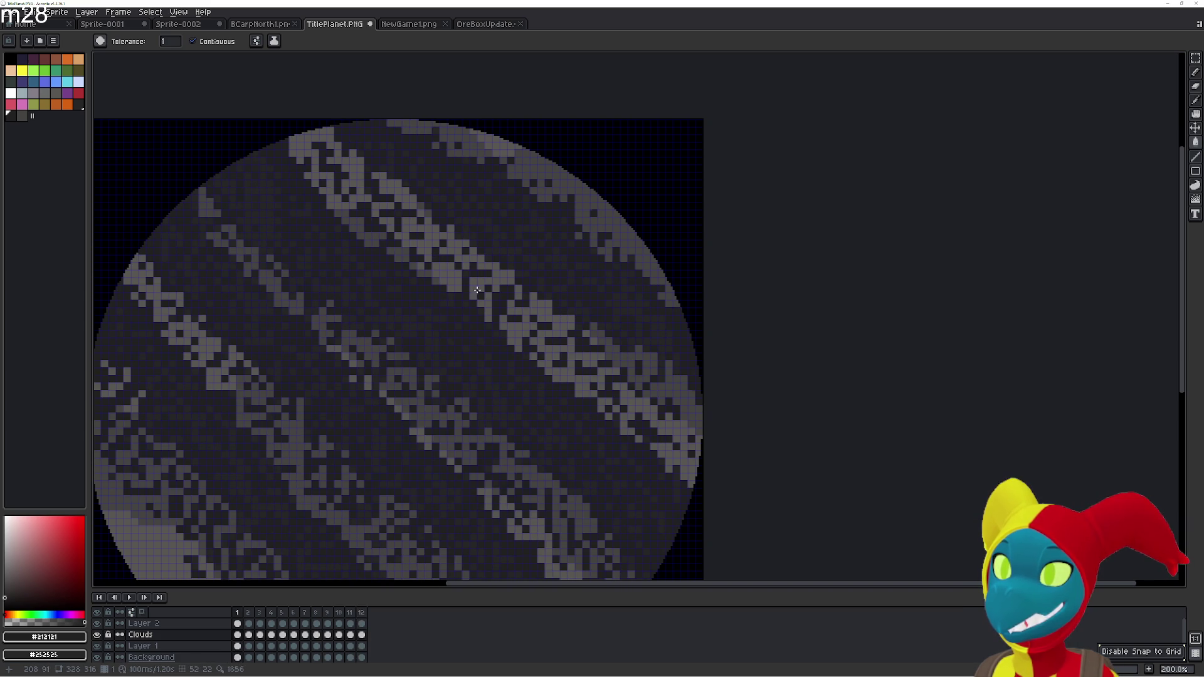
key("Left")
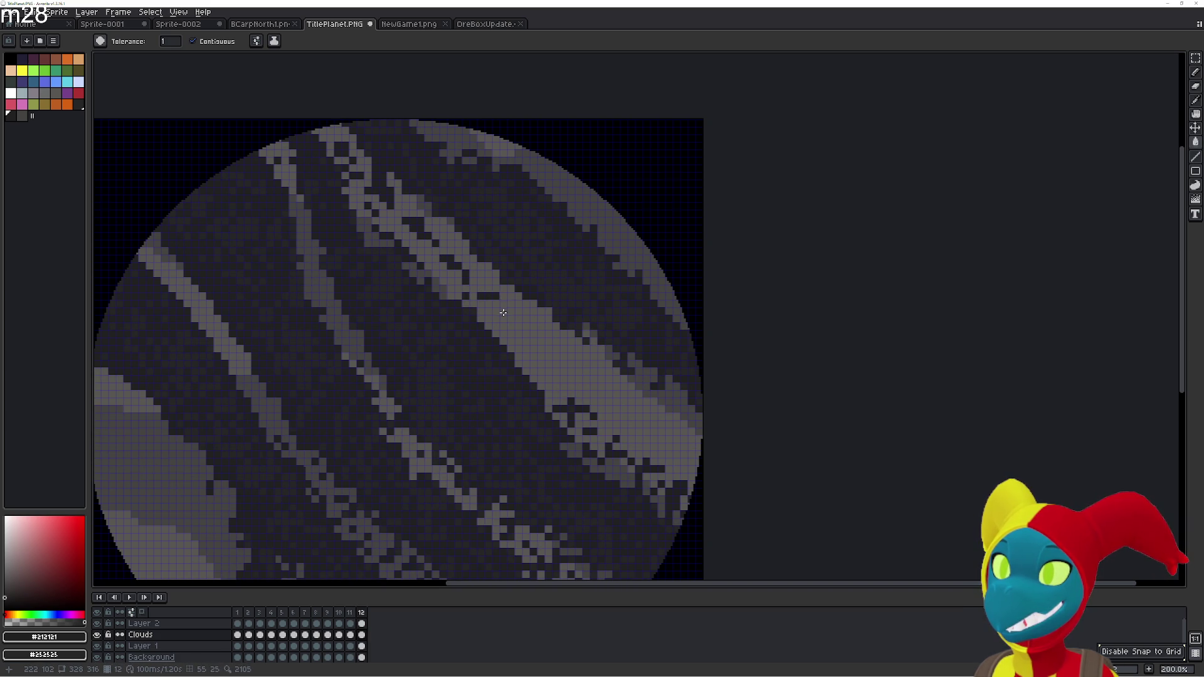
key("Right")
key("Left")
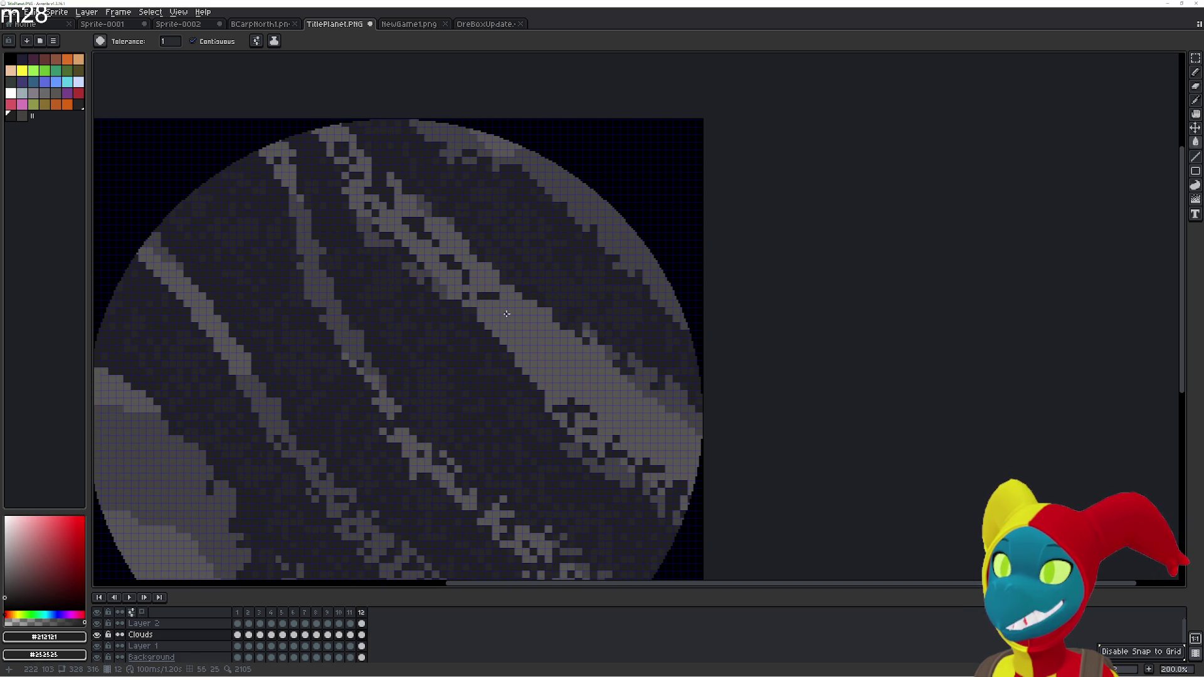
key("Right")
key("Left")
key("Right")
key("Left")
key("Right")
key("Left")
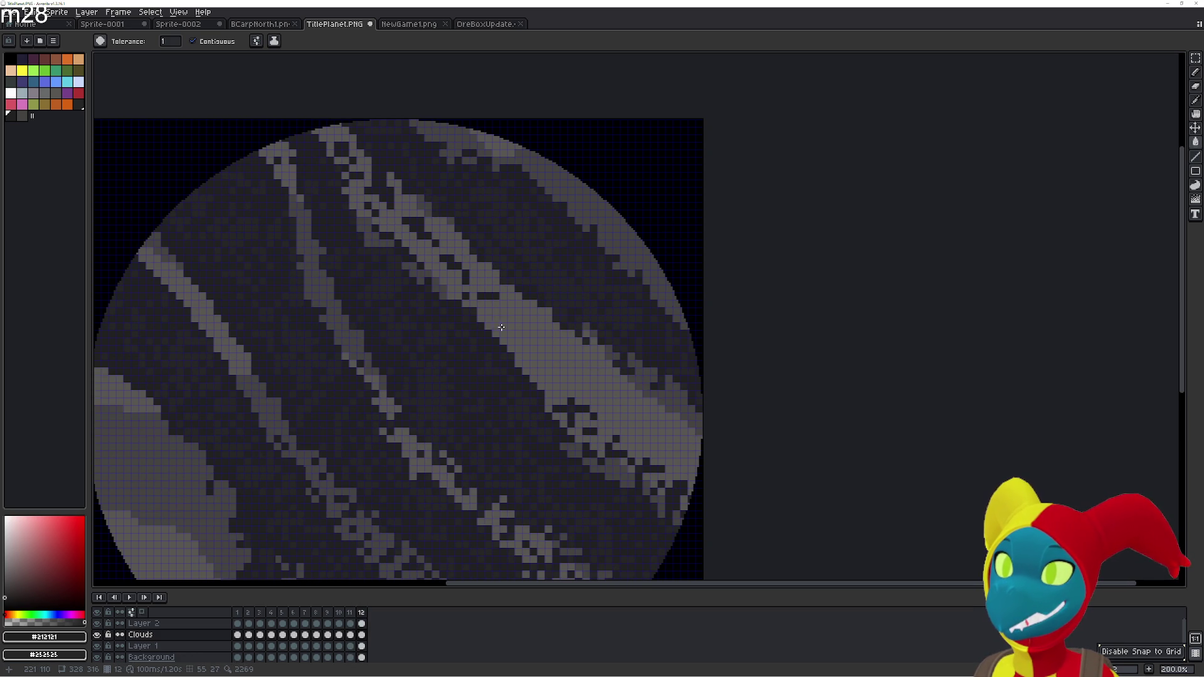
key("Right")
key("Left")
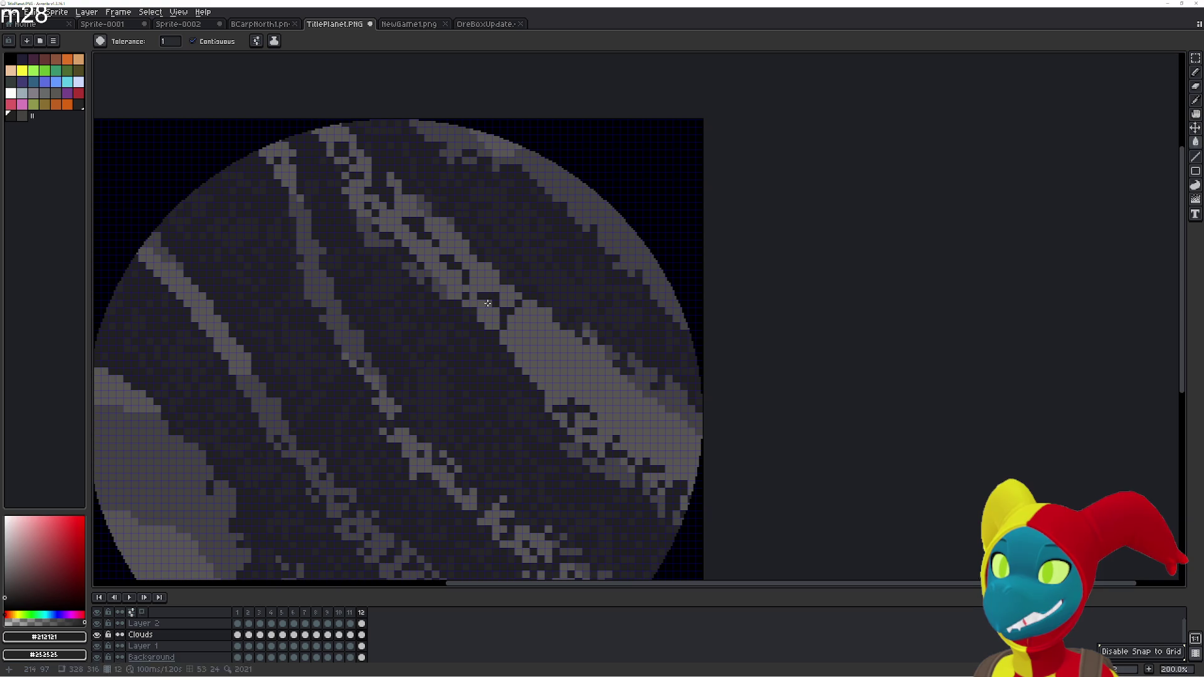
key("Right")
key("Left")
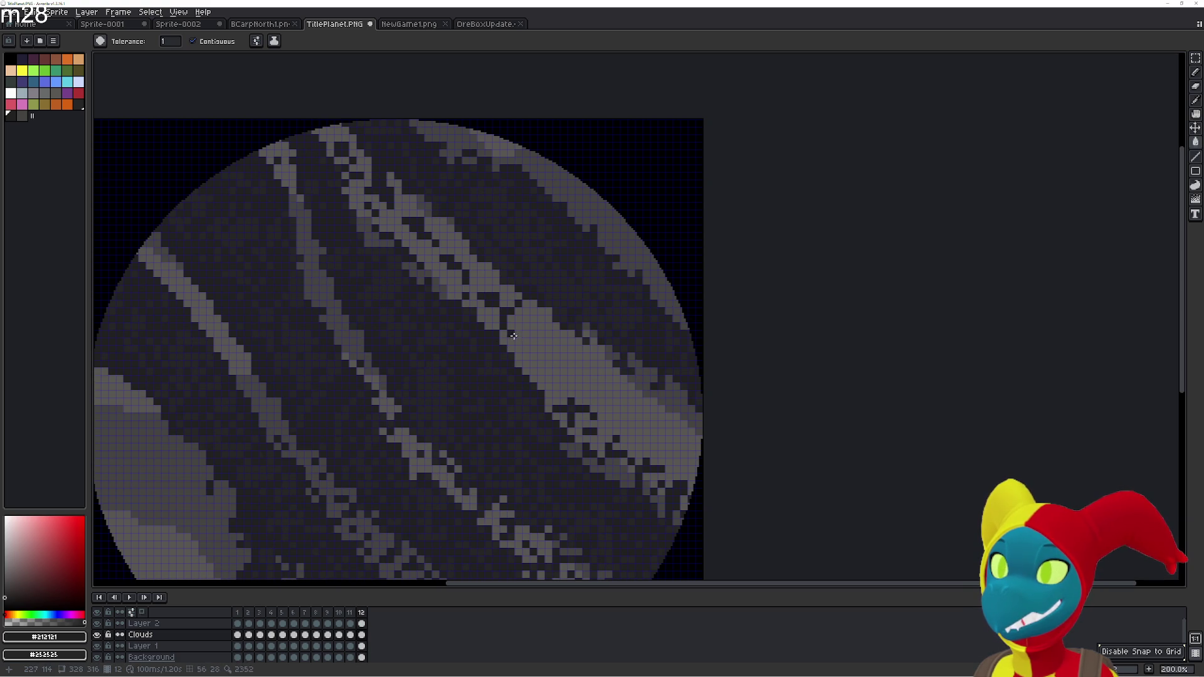
key("Right")
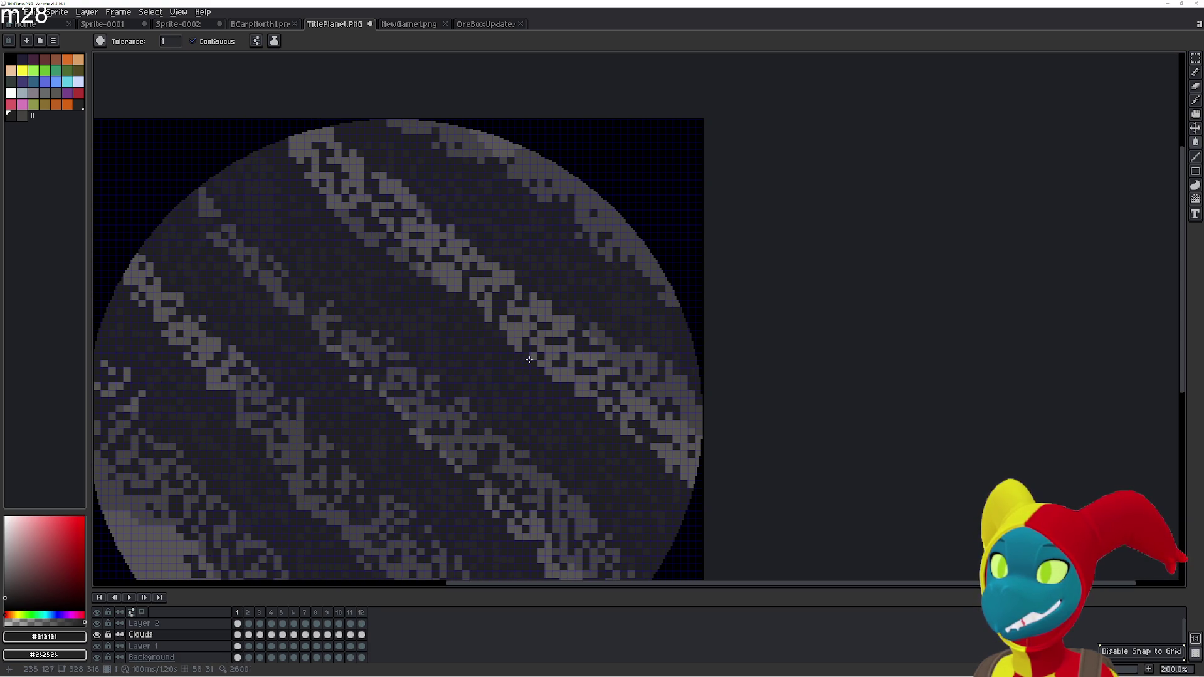
key("Left")
key("Left")
key("Right")
key("Right")
key("Left")
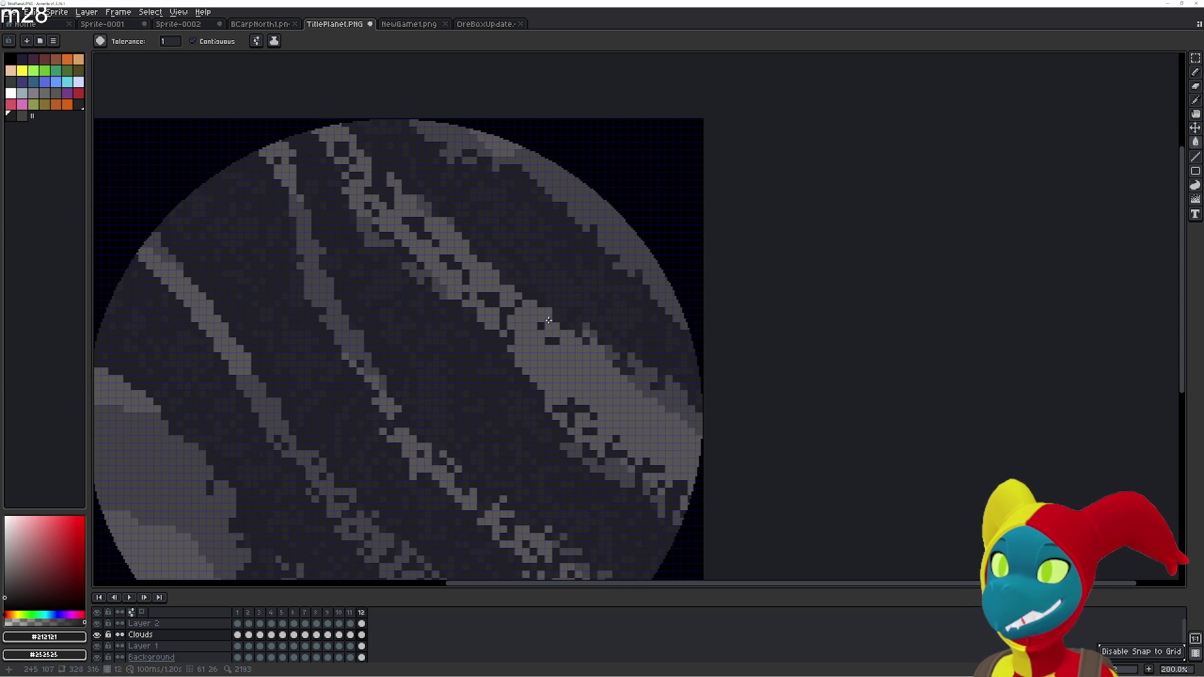
key("Right")
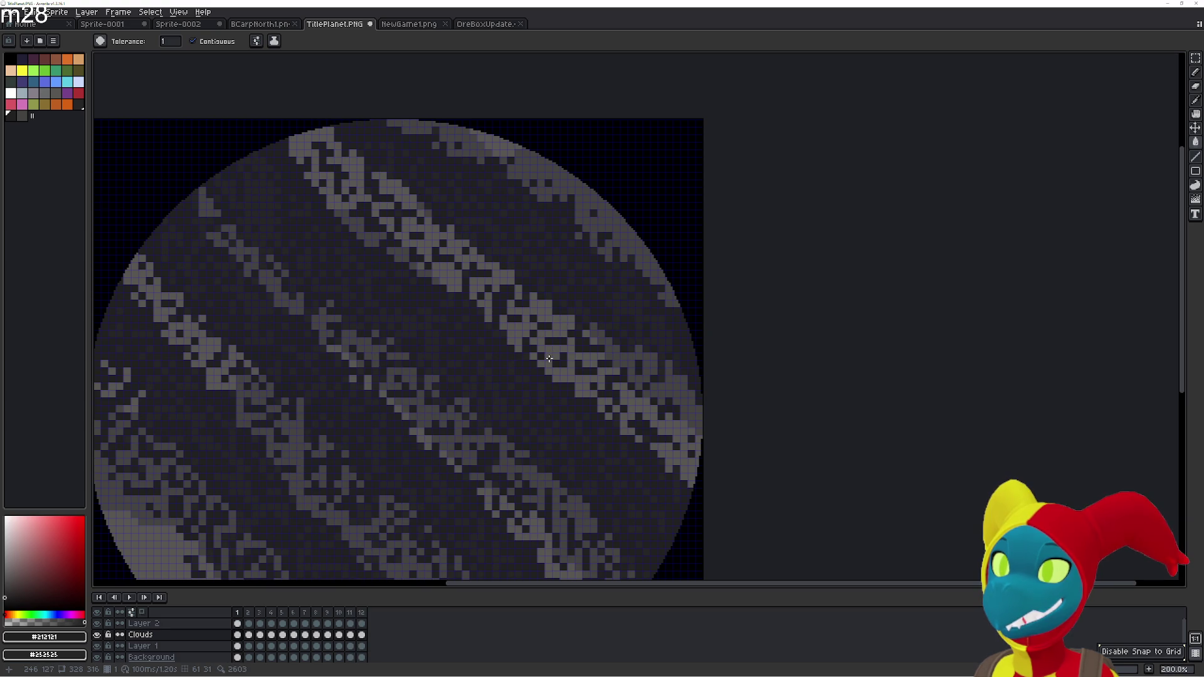
key("Left")
key("Right")
key("Left")
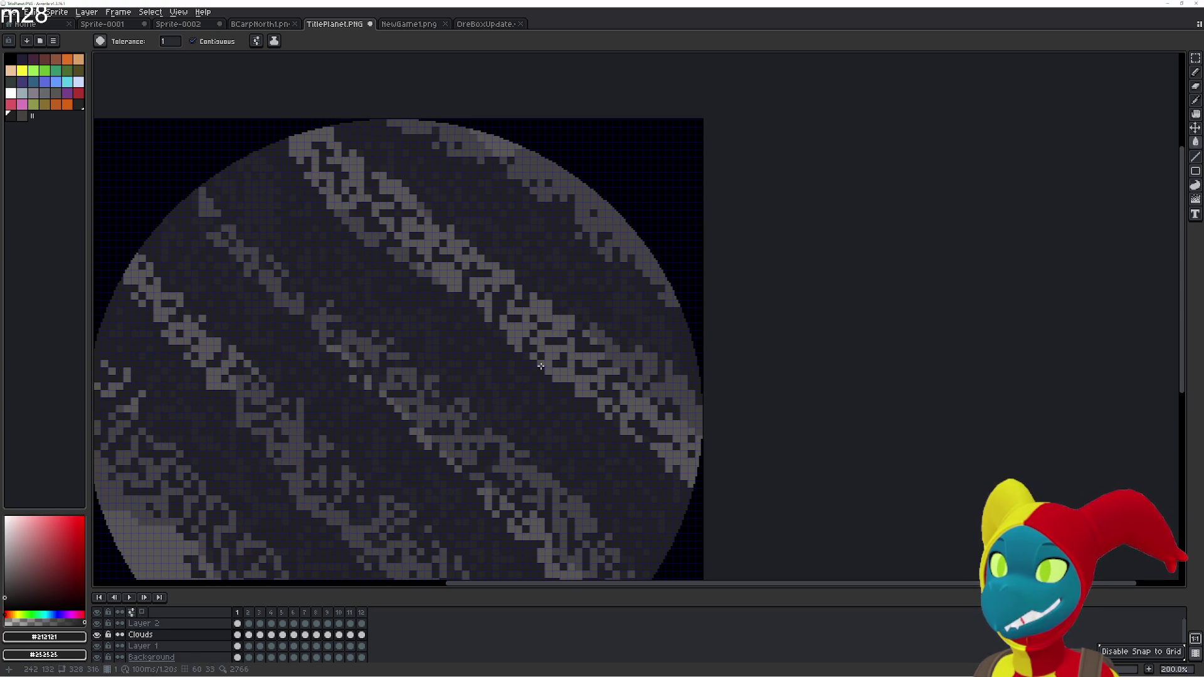
key("Left")
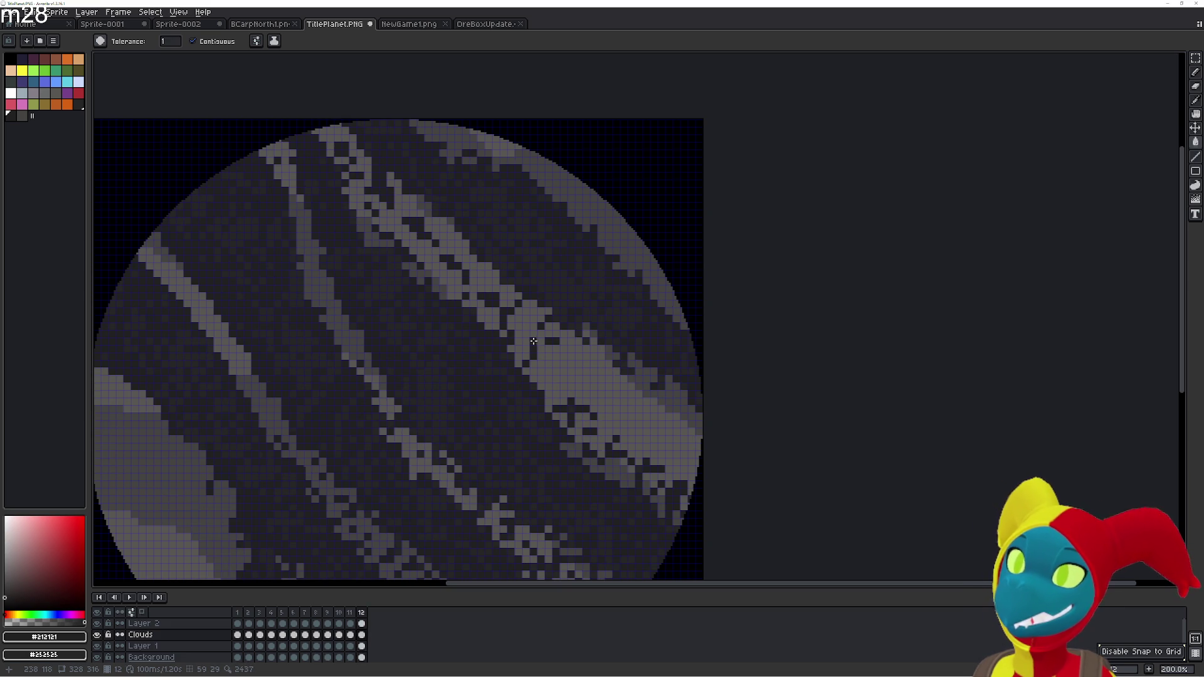
key("Right")
key("Left")
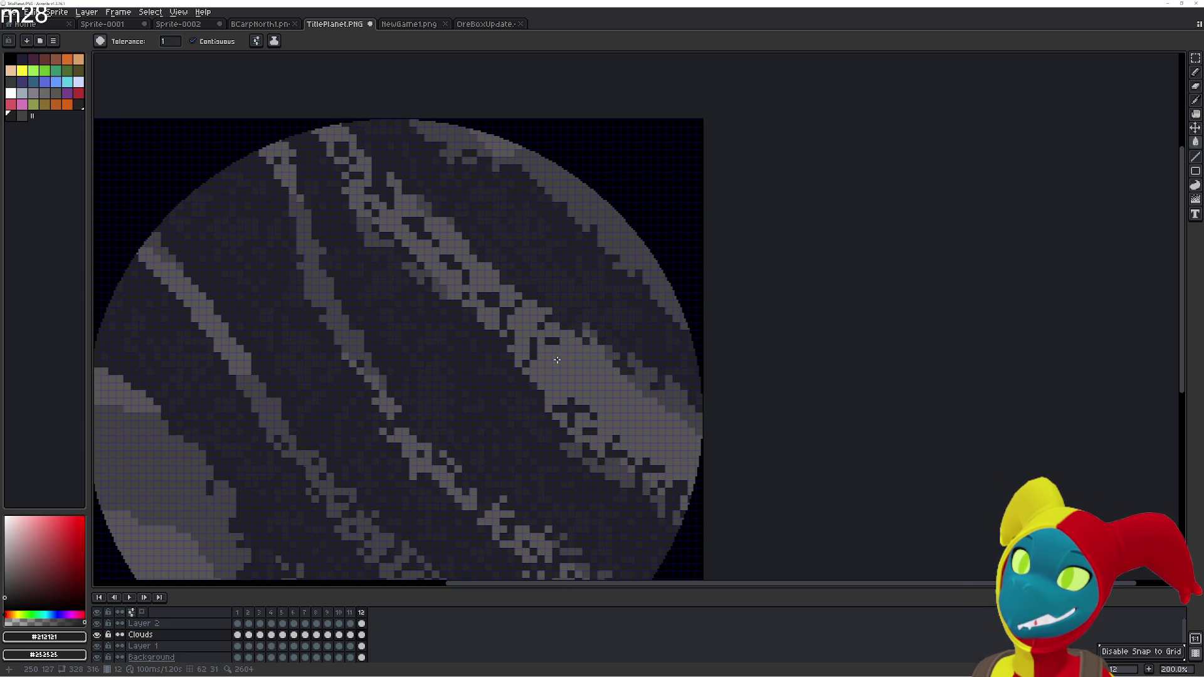
key("Right")
key("Left")
key("Right")
key("Left")
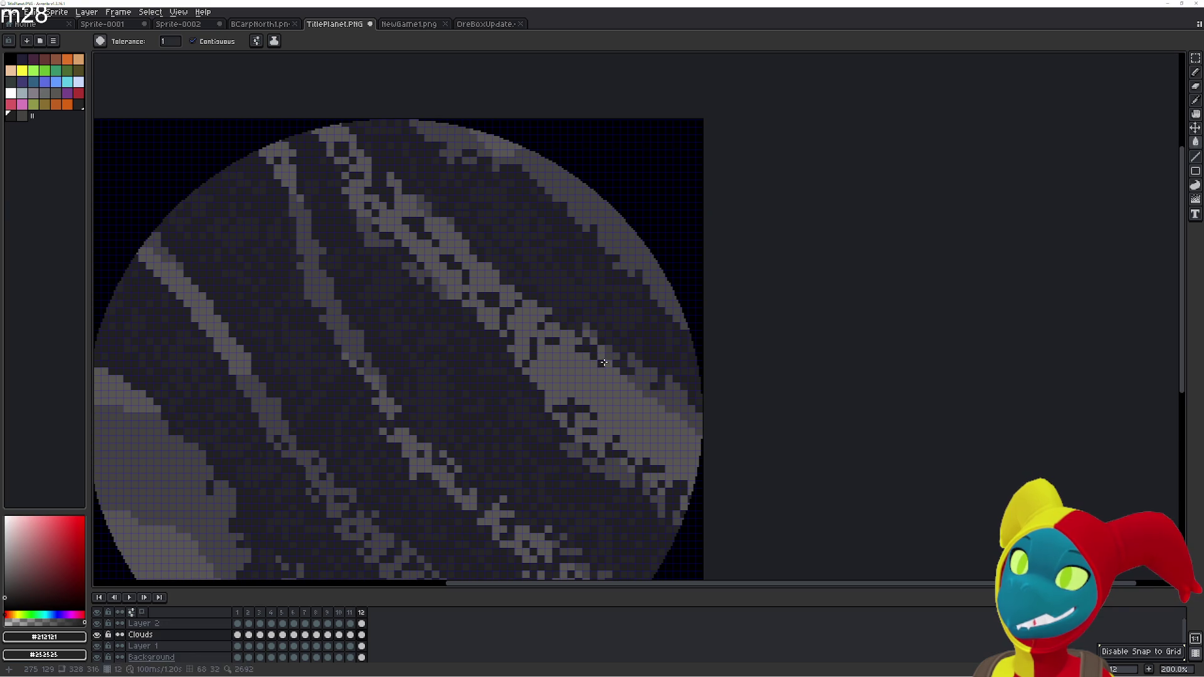
key("Right")
key("Left")
key("Right")
key("Left")
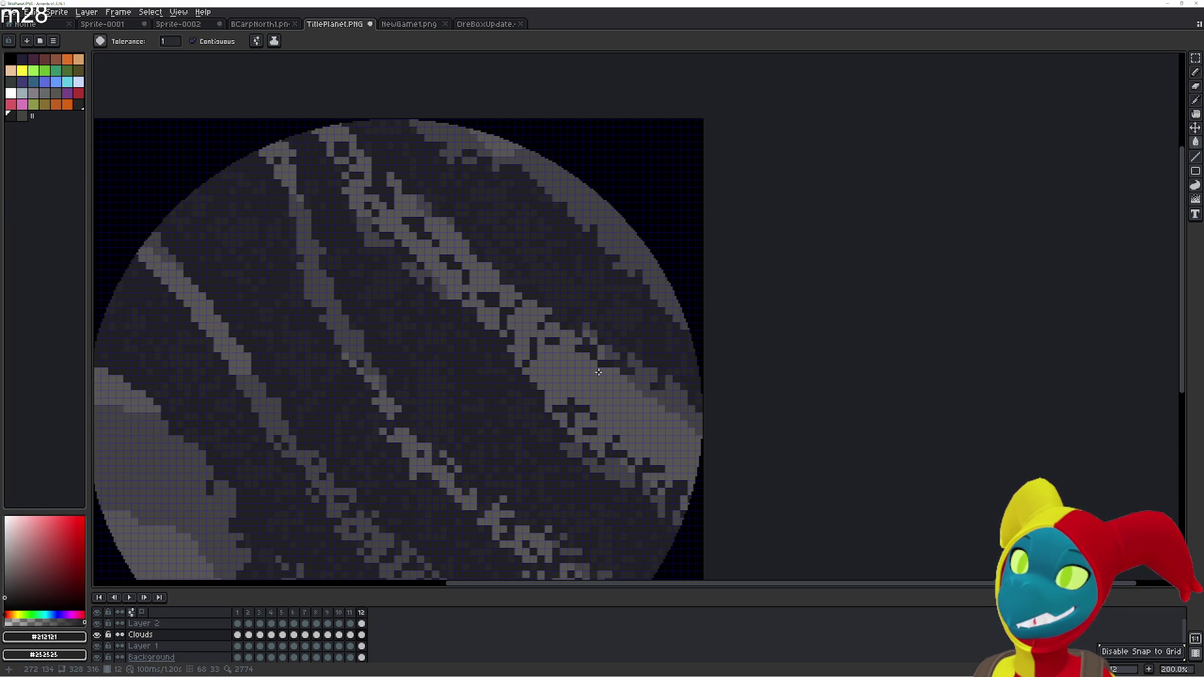
key("Right")
key("Left")
key("Right")
key("Left")
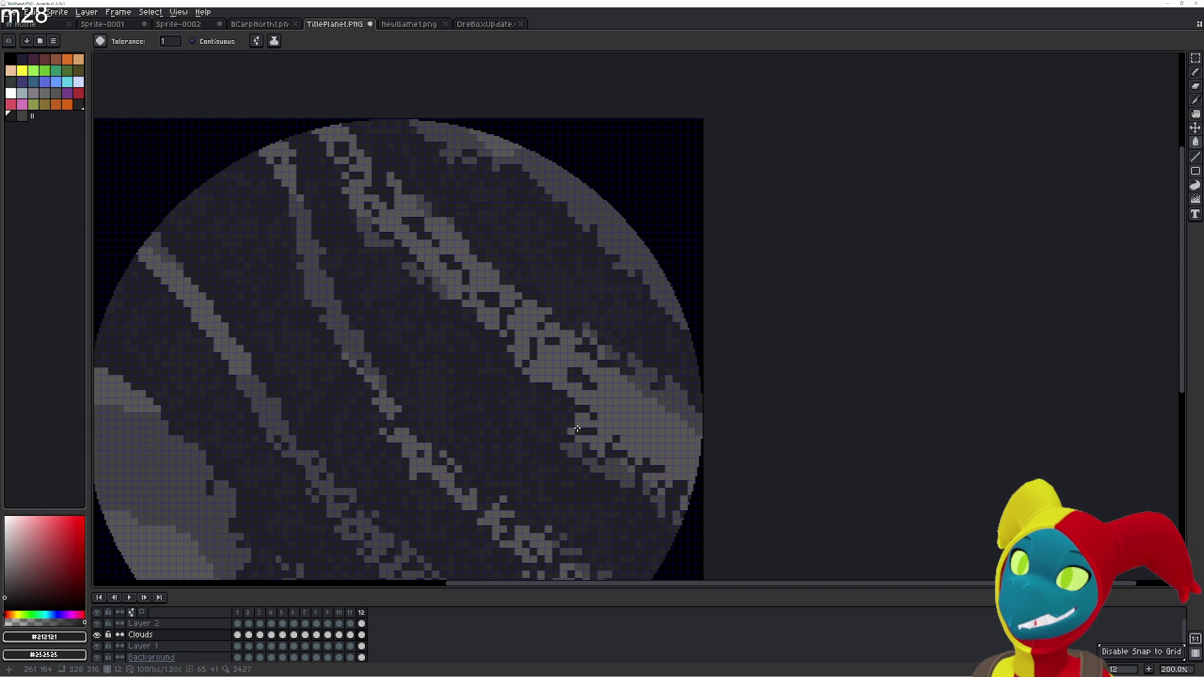
key("Right")
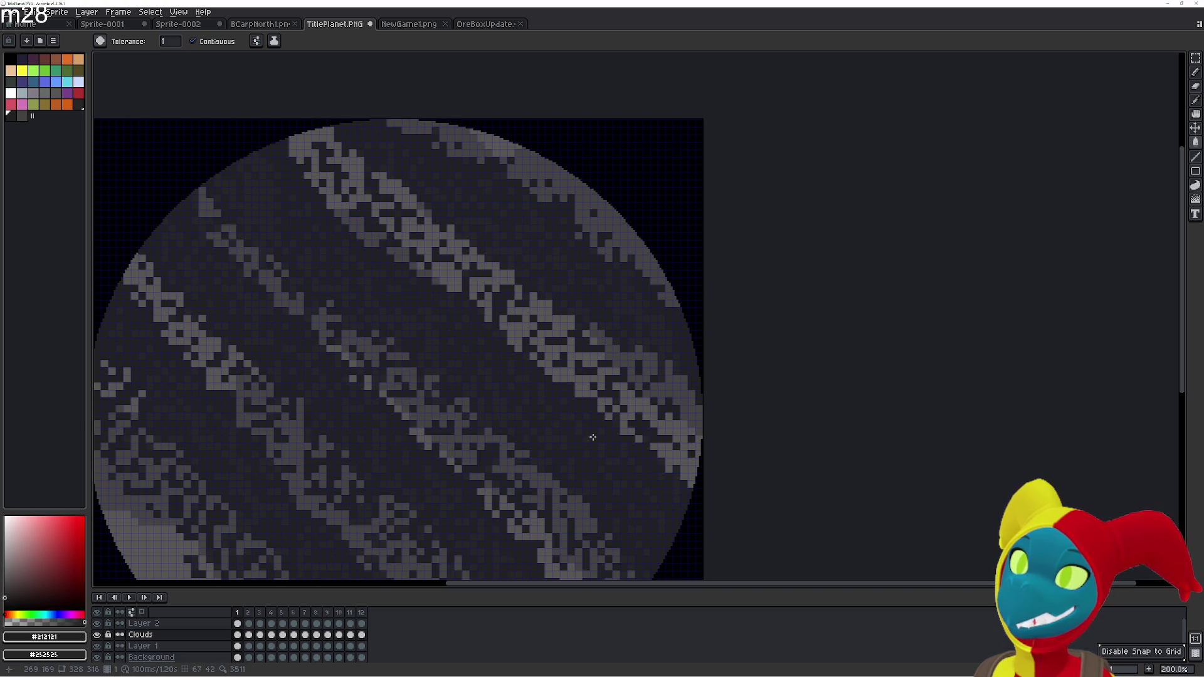
key("Left")
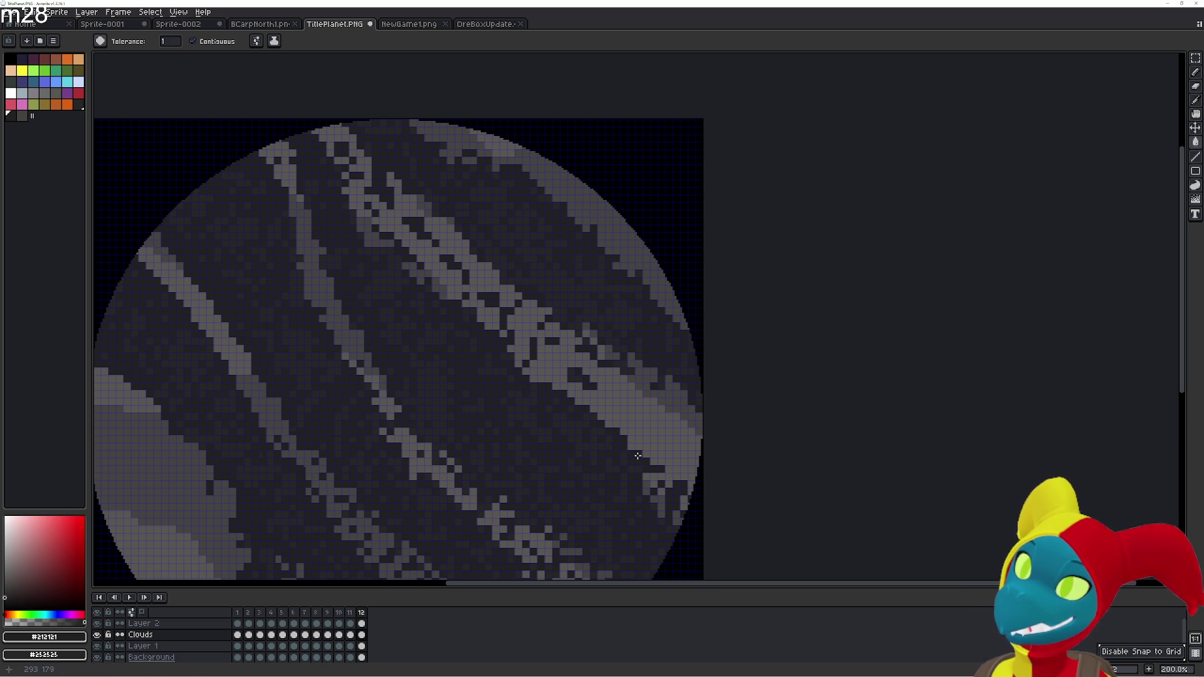
Toggle between frames 12 and 1 to compare cloud patterns, settling on frame 12
key("Right")
key("Left")
key("Right")
key("Left")
key("Right")
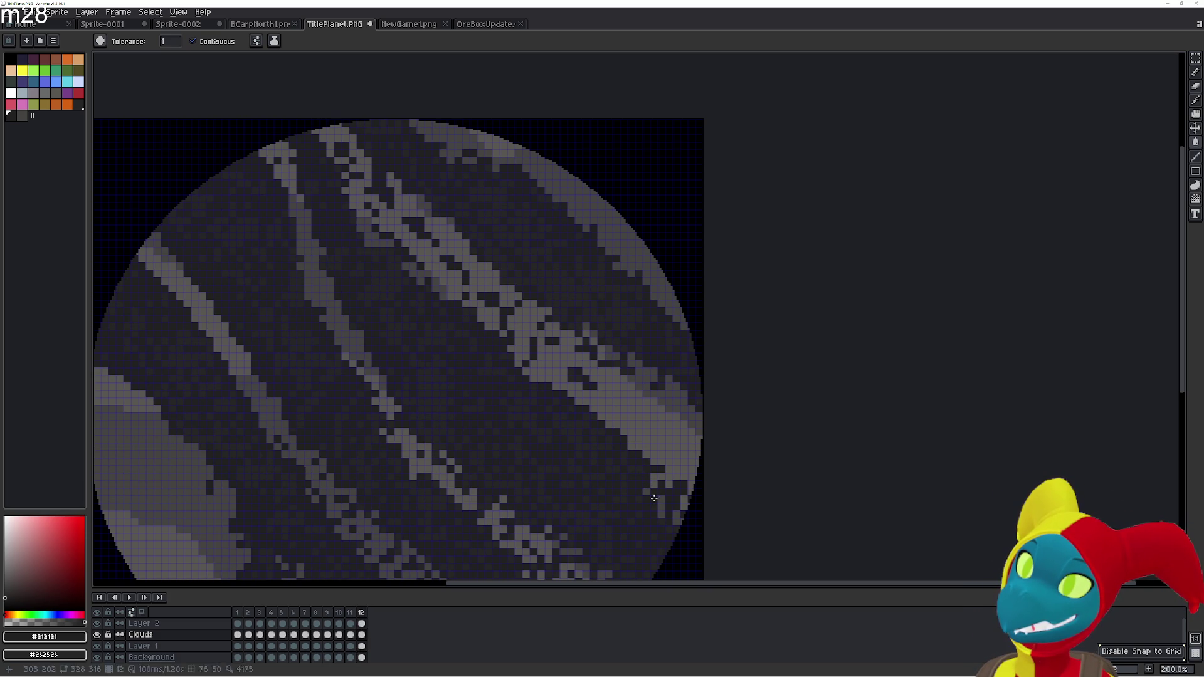
key("Left")
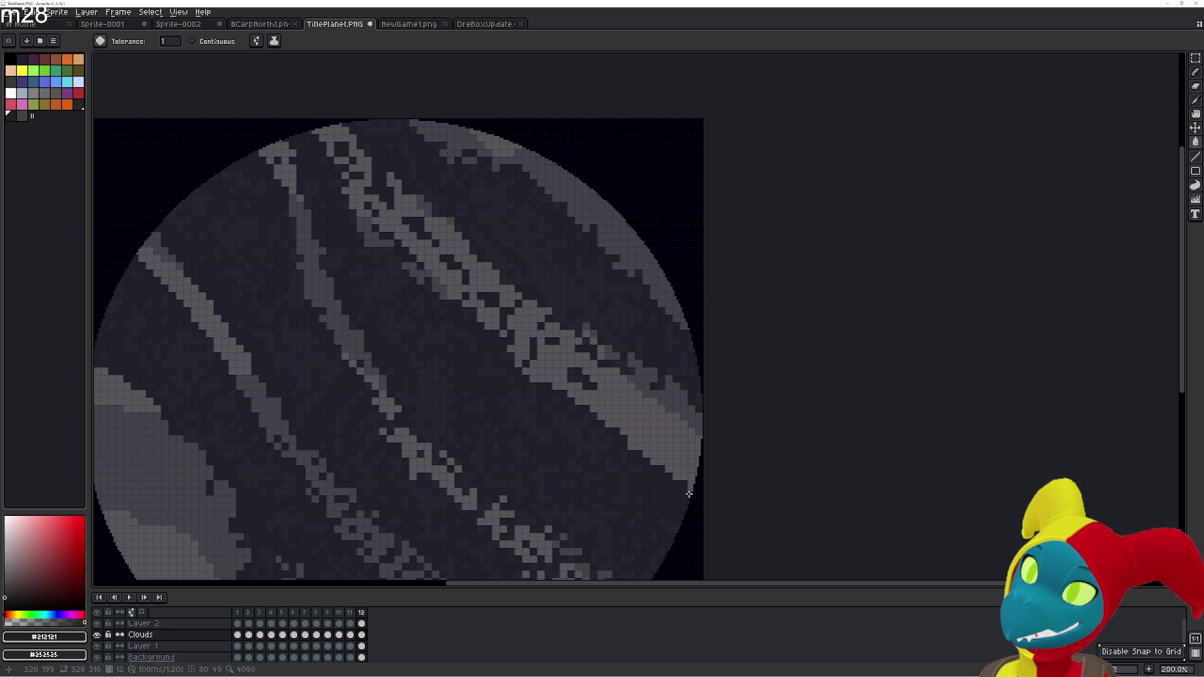
key("Right")
key("Left")
key("Right")
key("Left")
key("Right")
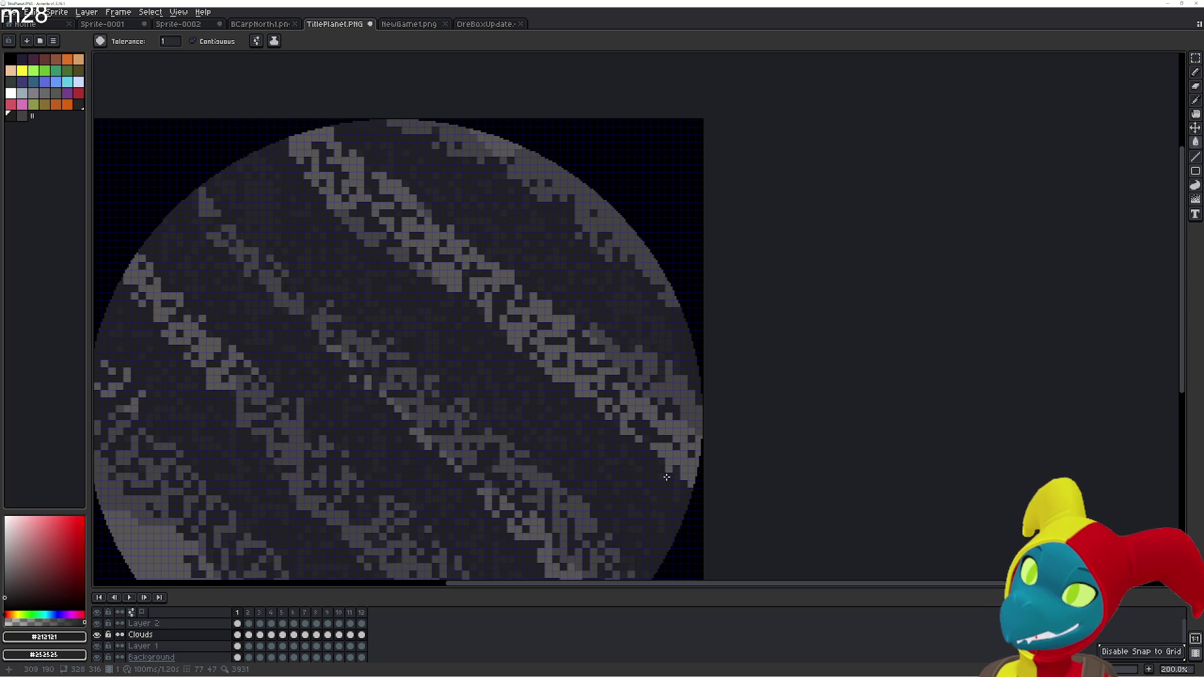
key("Left")
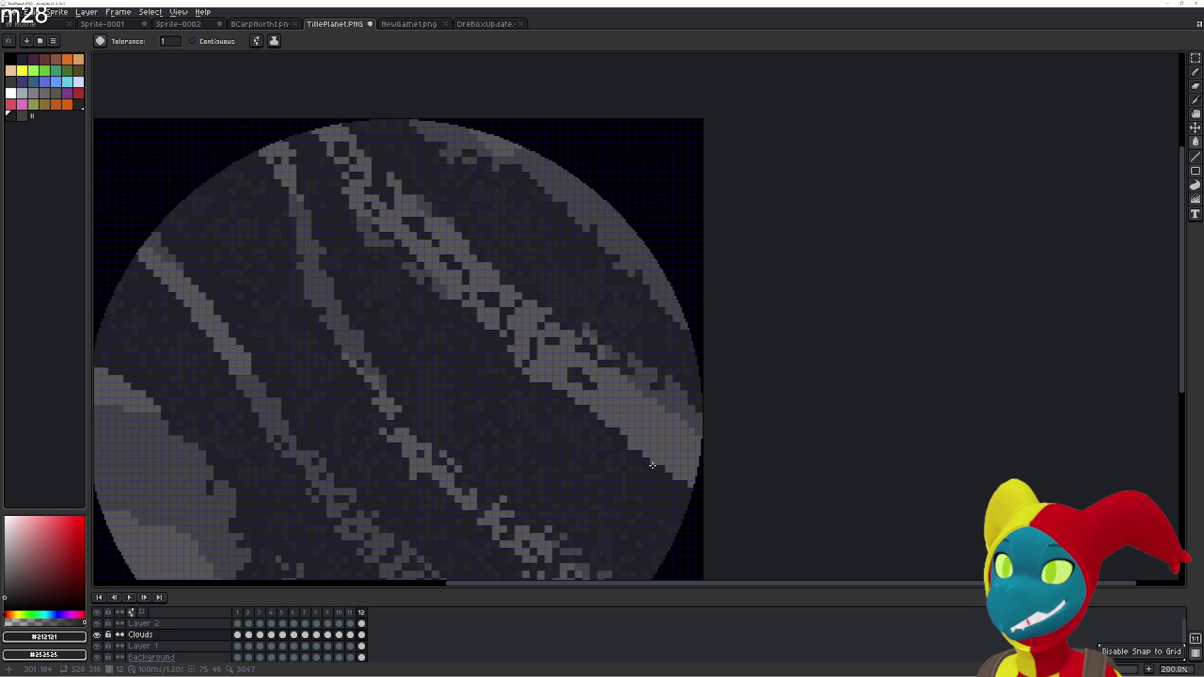
key("Right")
key("Left")
key("Right")
key("Left")
key("Right")
key("Left")
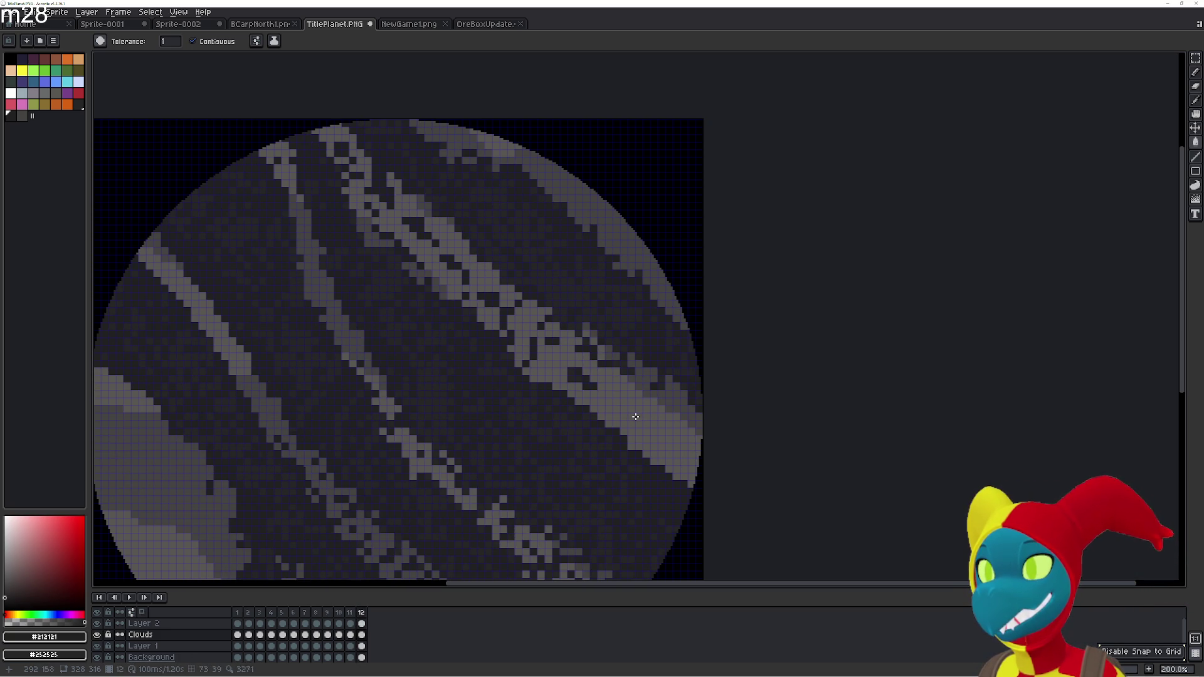
Recheck frame 12's broken band against frame 1, then switch to the 4 px Pencil
key("Right")
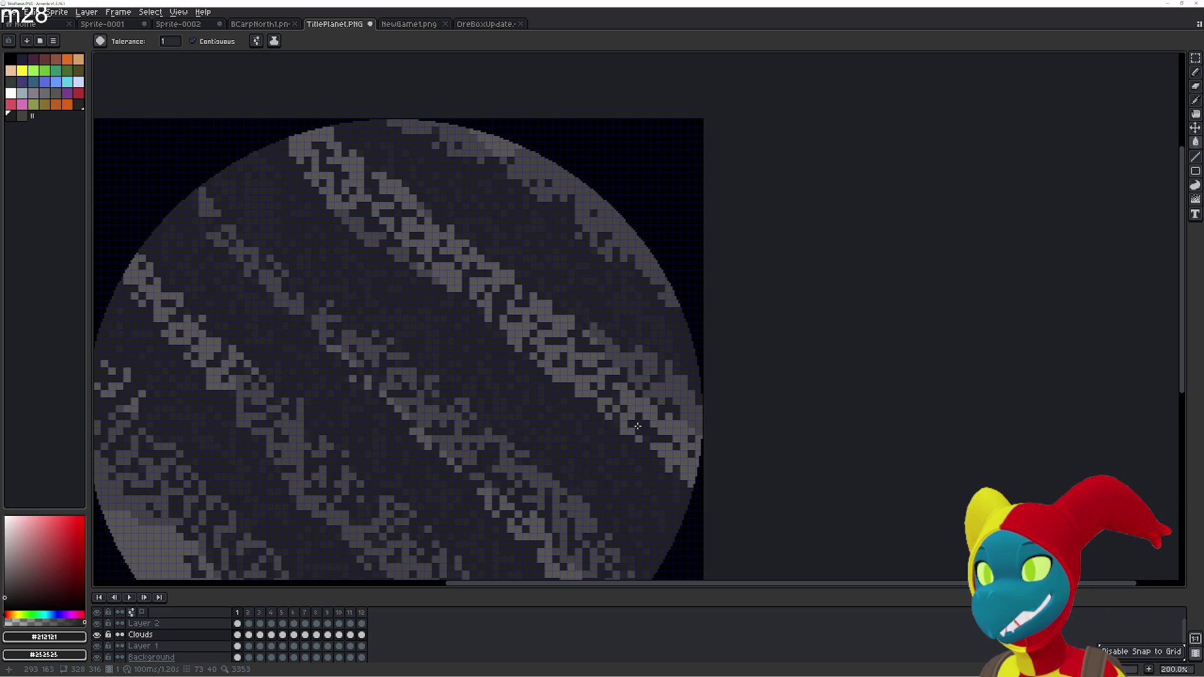
key("Left")
key("Right")
key("Left")
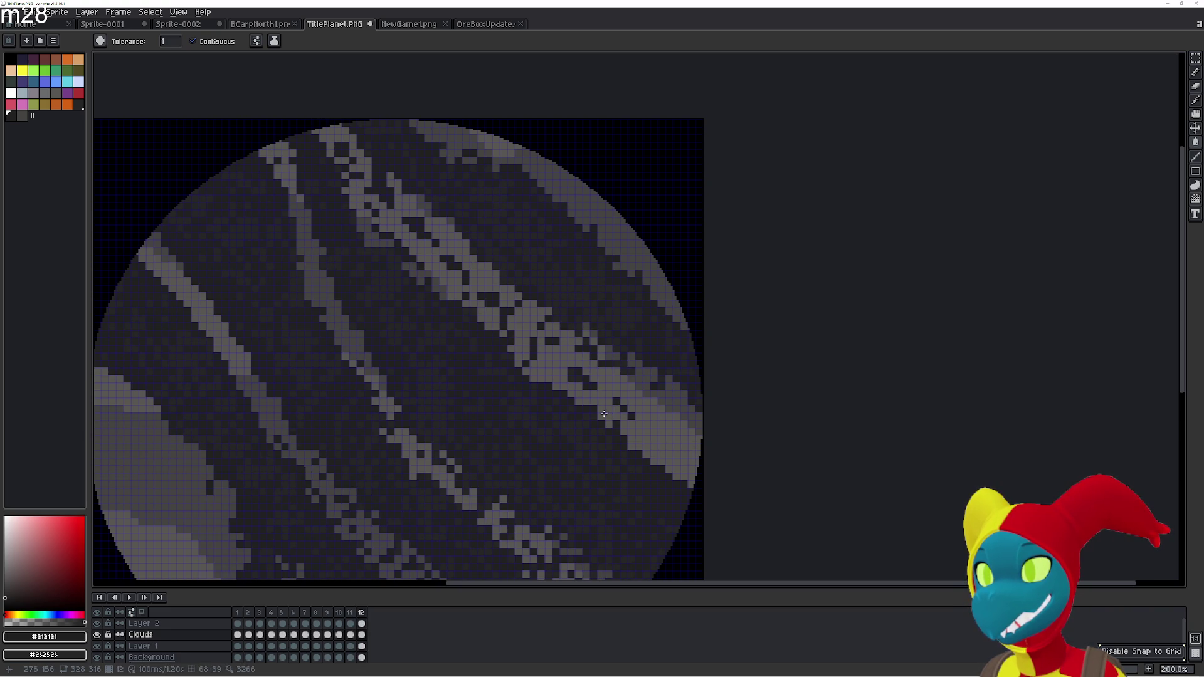
key("Right")
key("Left")
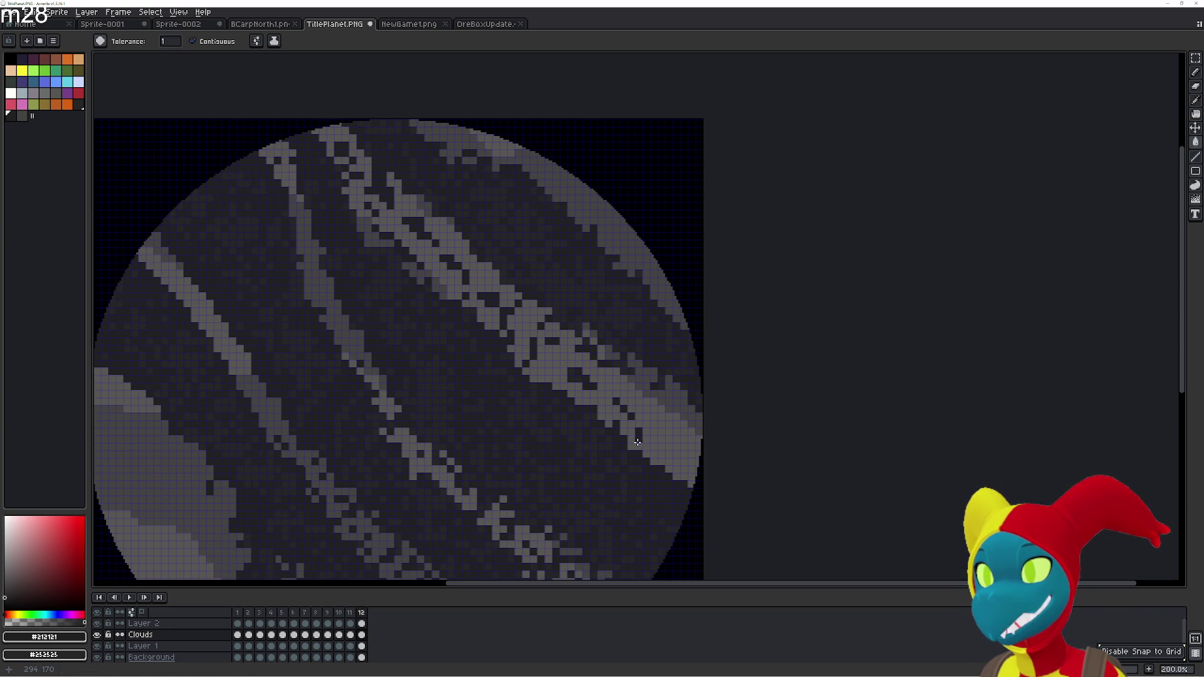
key("Right")
key("Left")
key("Right")
key("Left")
key("Right")
key("Left")
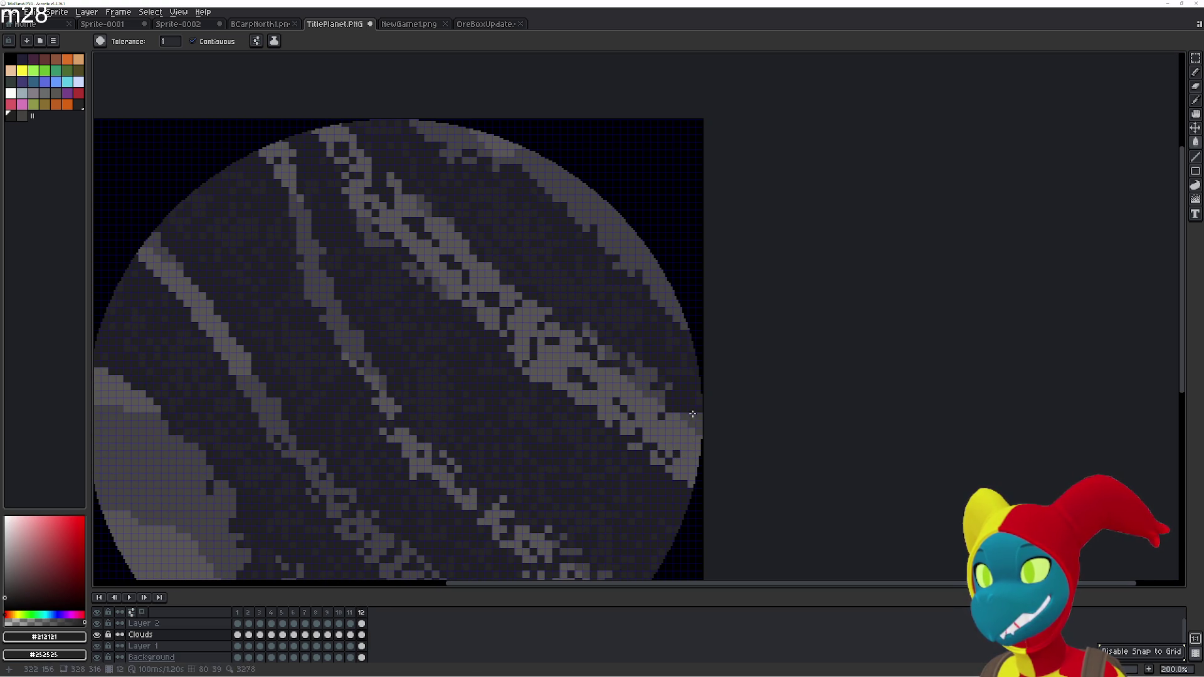
key("Right")
key("Left")
key("b")
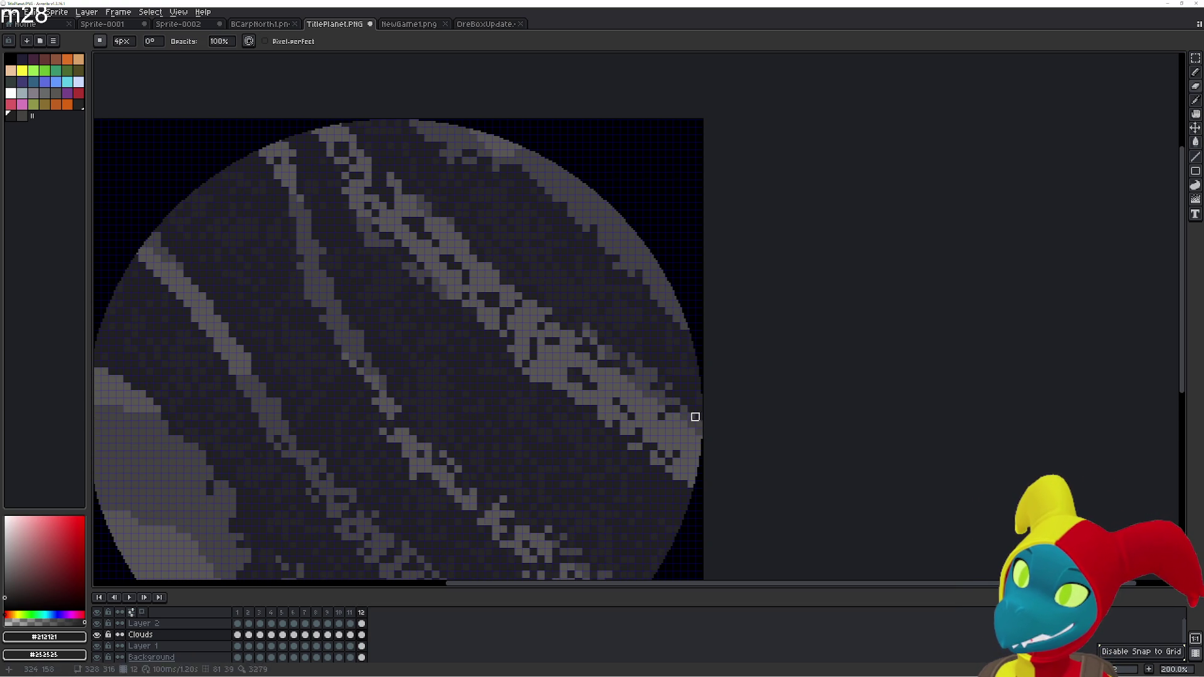
Flip repeatedly between frames 12 and 1 to compare their top-left cloud bands
key("Right")
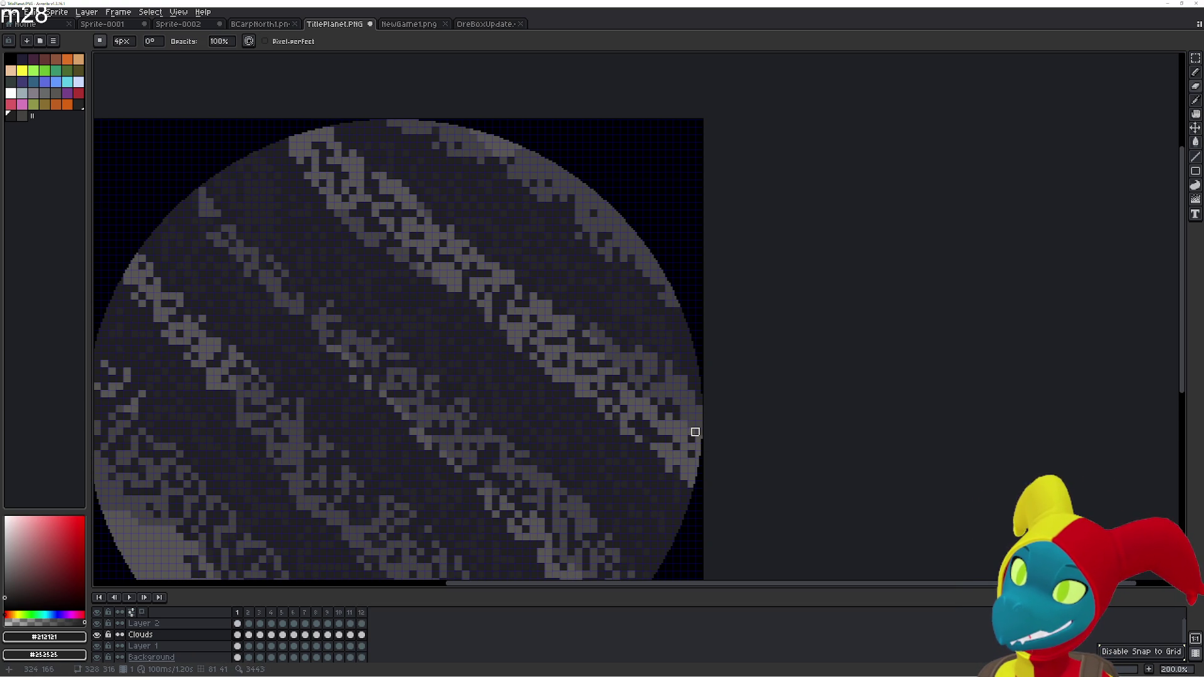
key("Left")
key("Right")
key("Left")
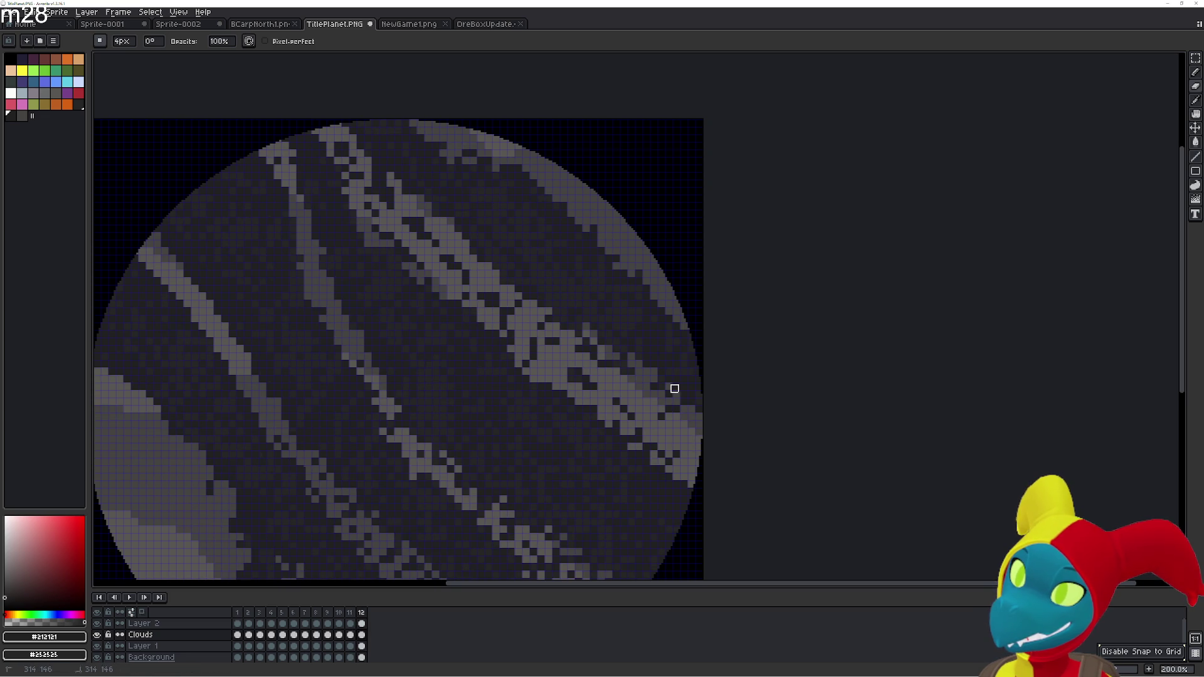
key("Right")
key("Left")
key("Right")
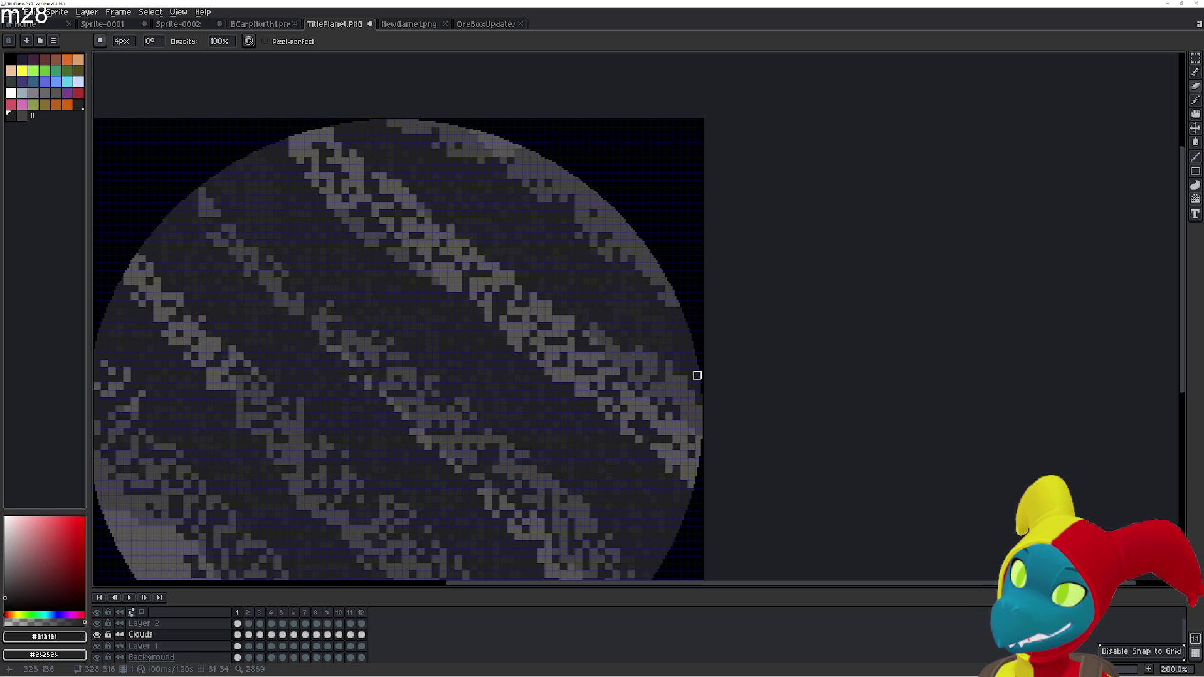
key("Left")
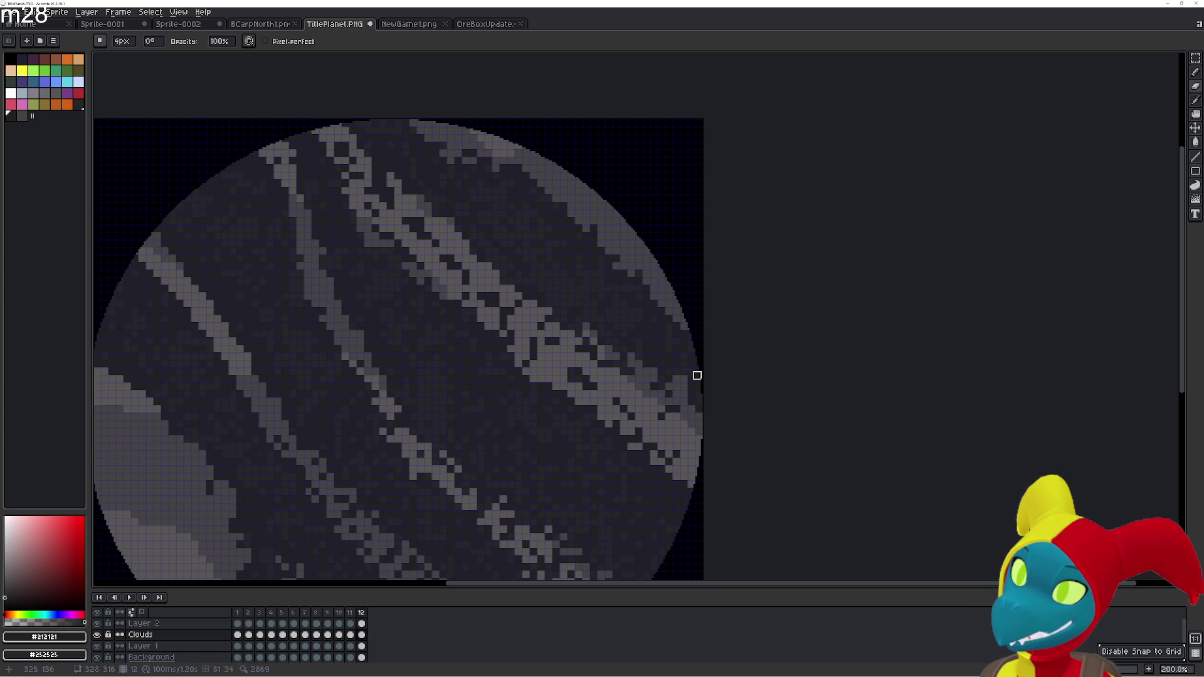
key("Right")
key("Right")
key("Left")
key("Left")
key("Right")
key("Left")
key("Right")
key("Left")
key("Right")
key("Left")
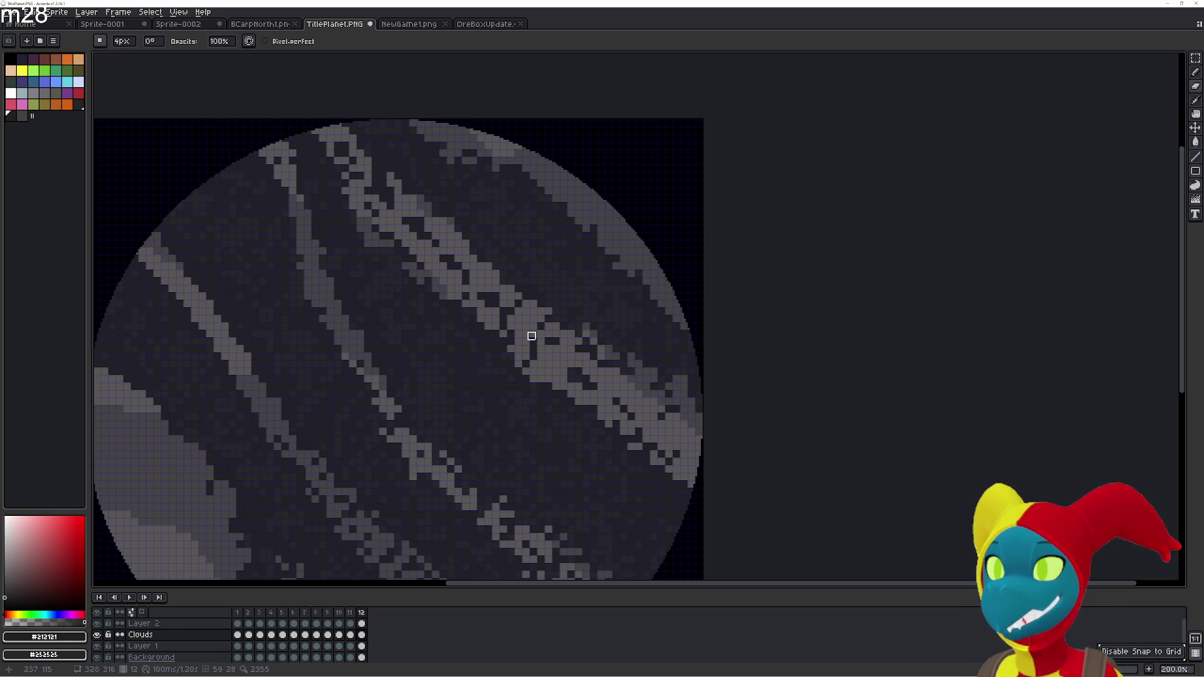
key("g")
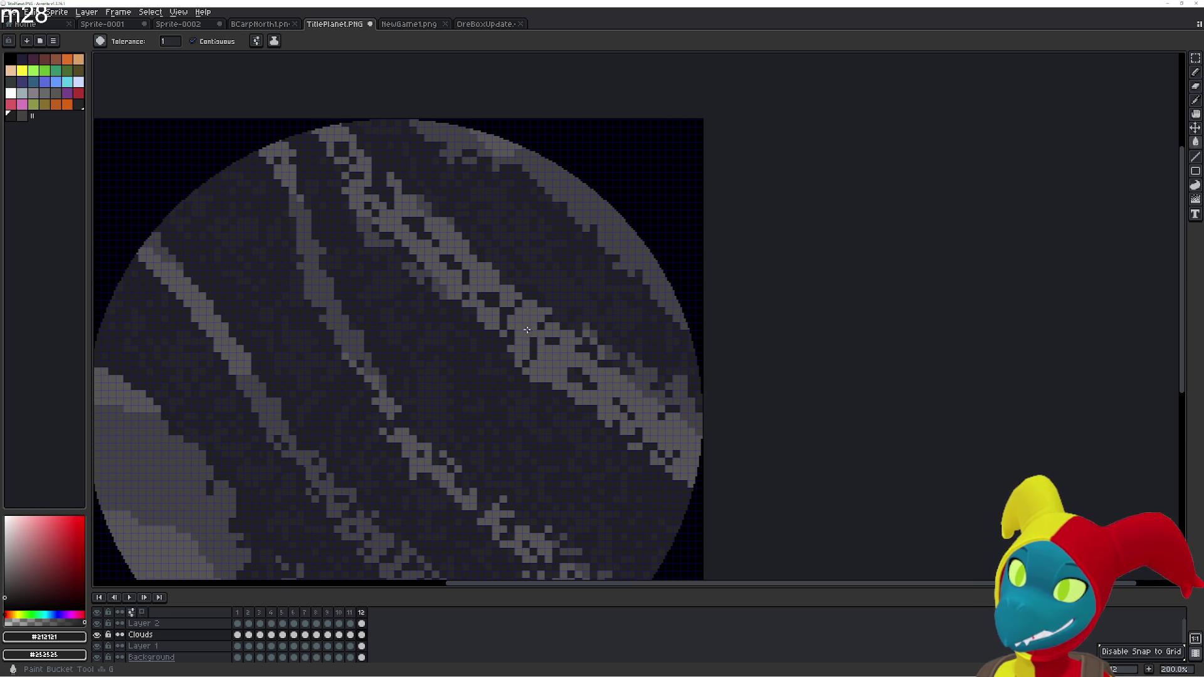
key("Right")
key("Left")
key("Right")
key("Left")
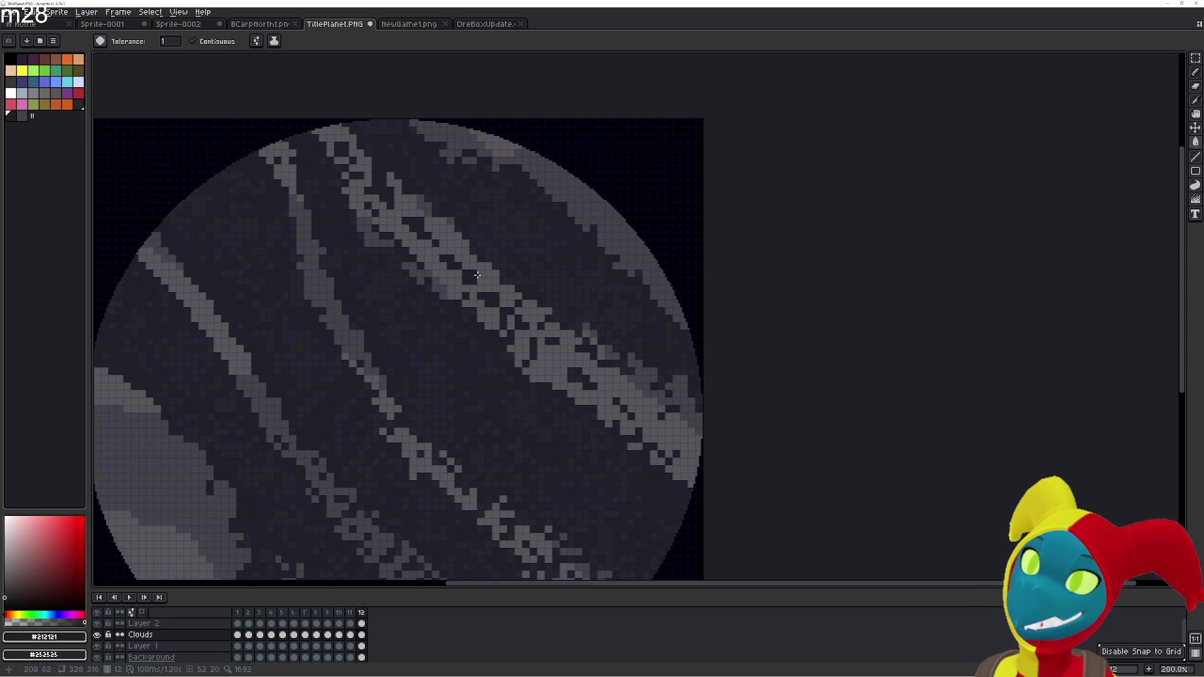
key("Right")
key("Left")
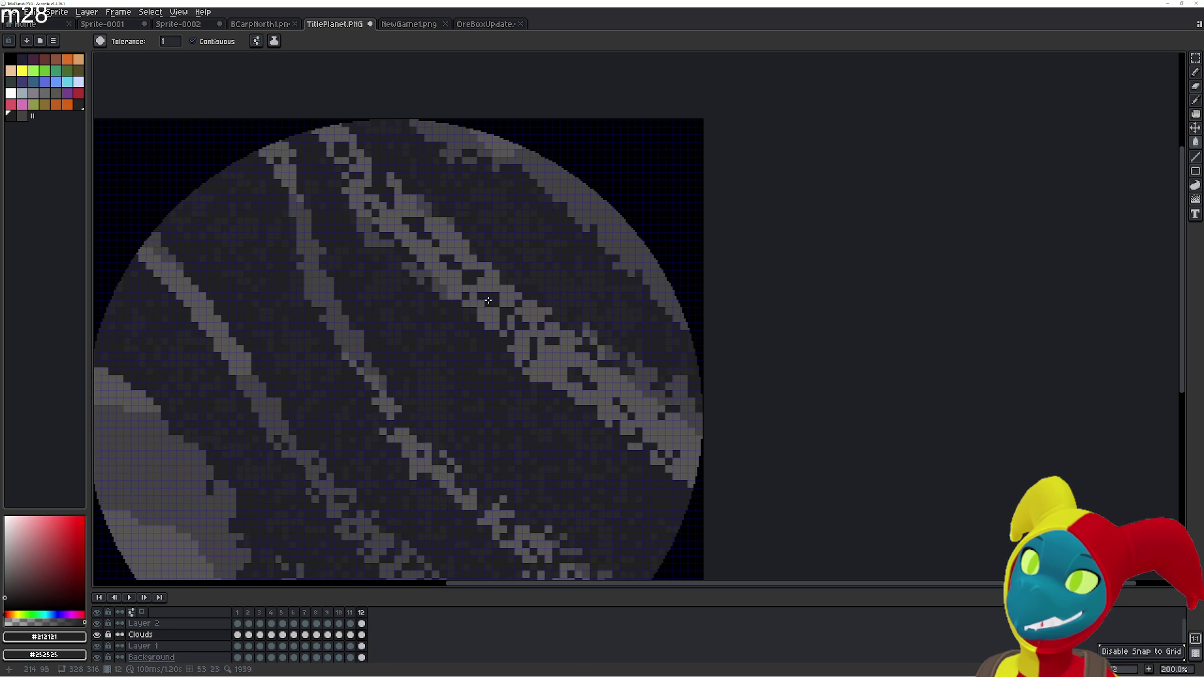
key("Right")
key("Left")
key("Right")
key("Left")
key("Right")
key("Left")
key("Right")
key("Left")
key("Right")
key("Left")
key("Right")
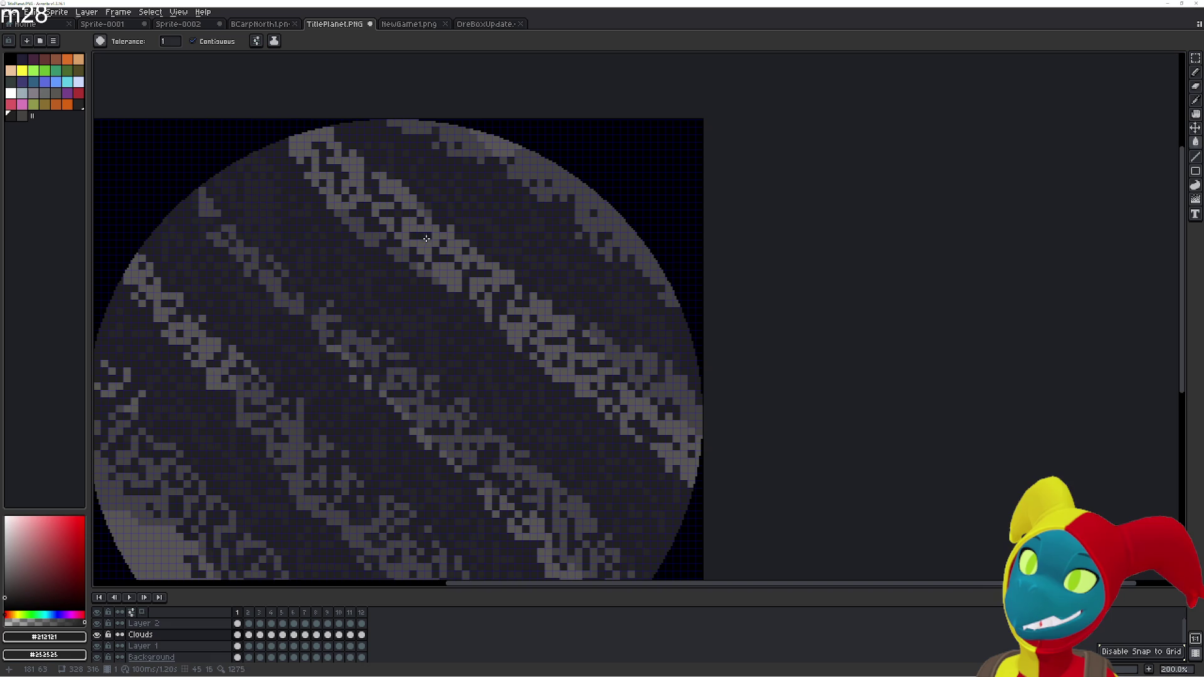
key("Left")
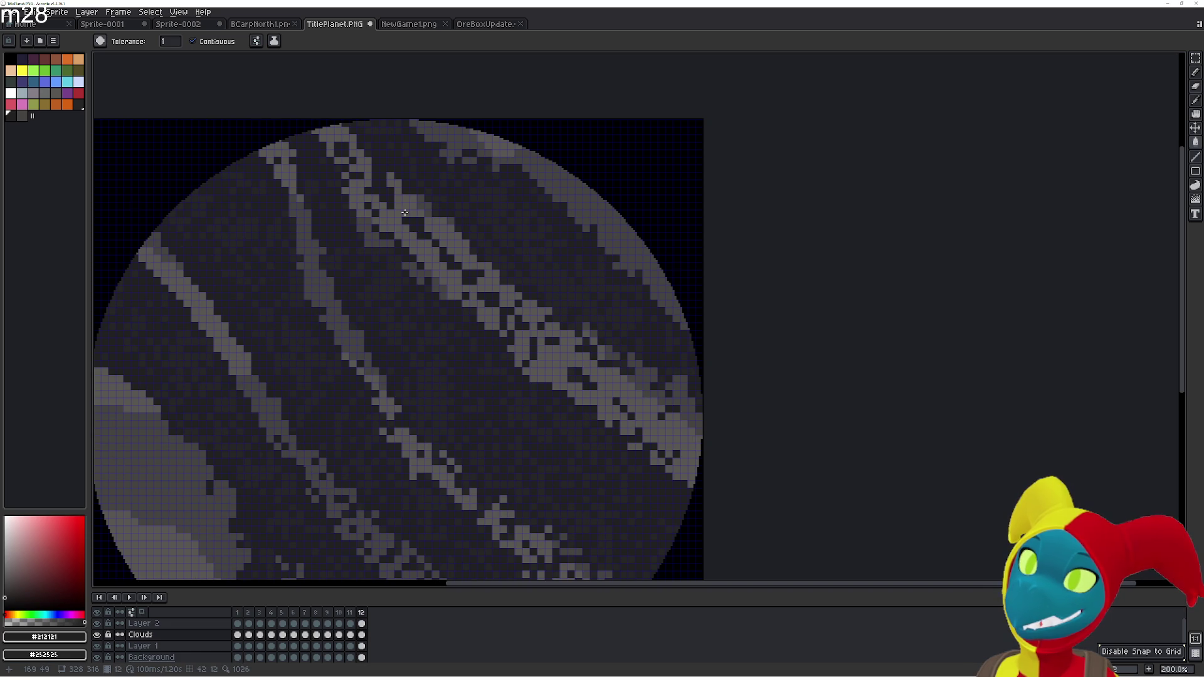
key("Right")
key("Left")
key("Right")
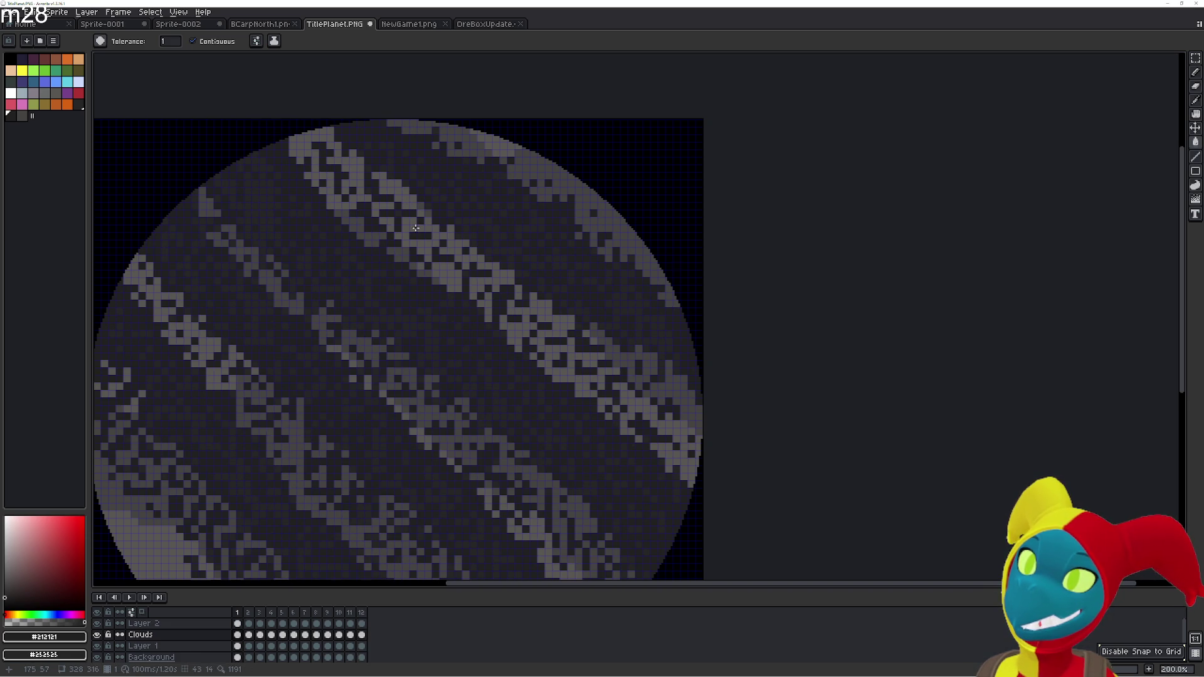
key("Left")
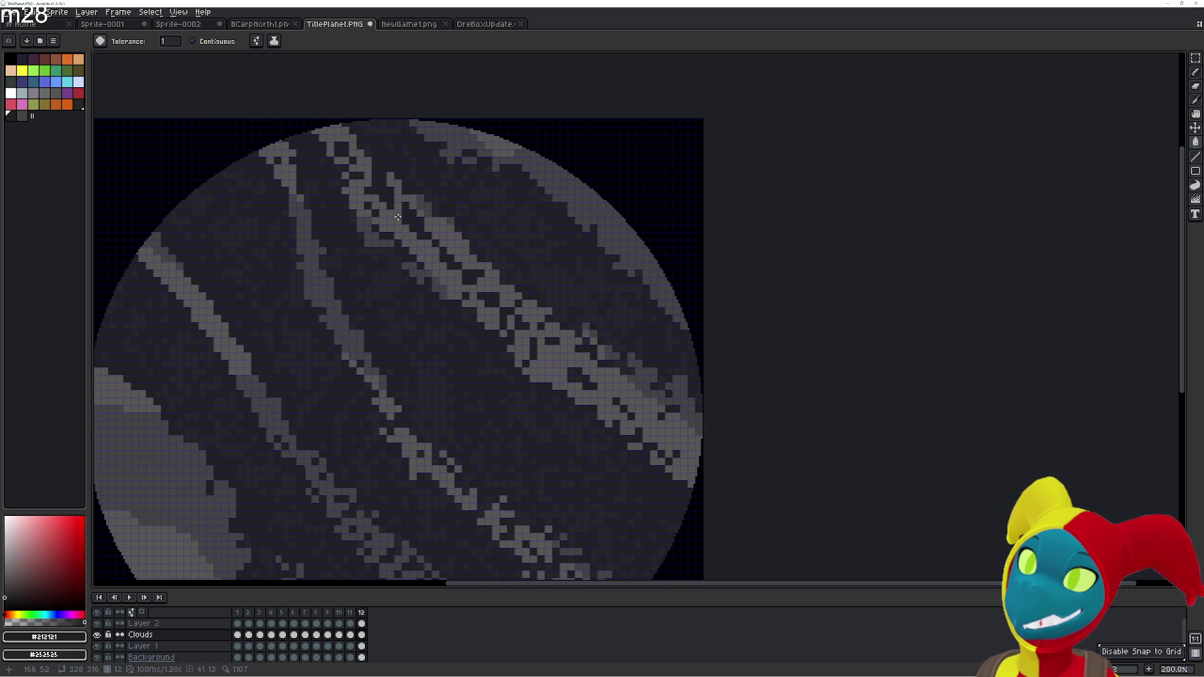
key("Right")
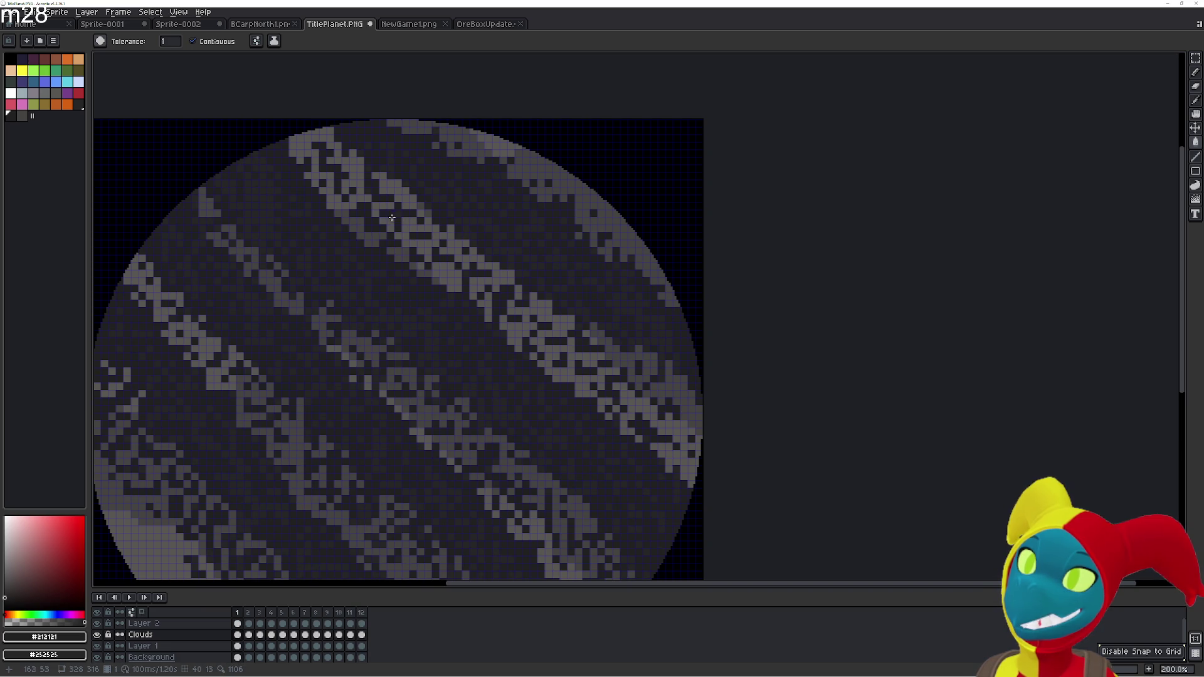
key("Left")
Keep checking neighbouring frames, then settle on frame 12 with the Pencil selected
key("b")
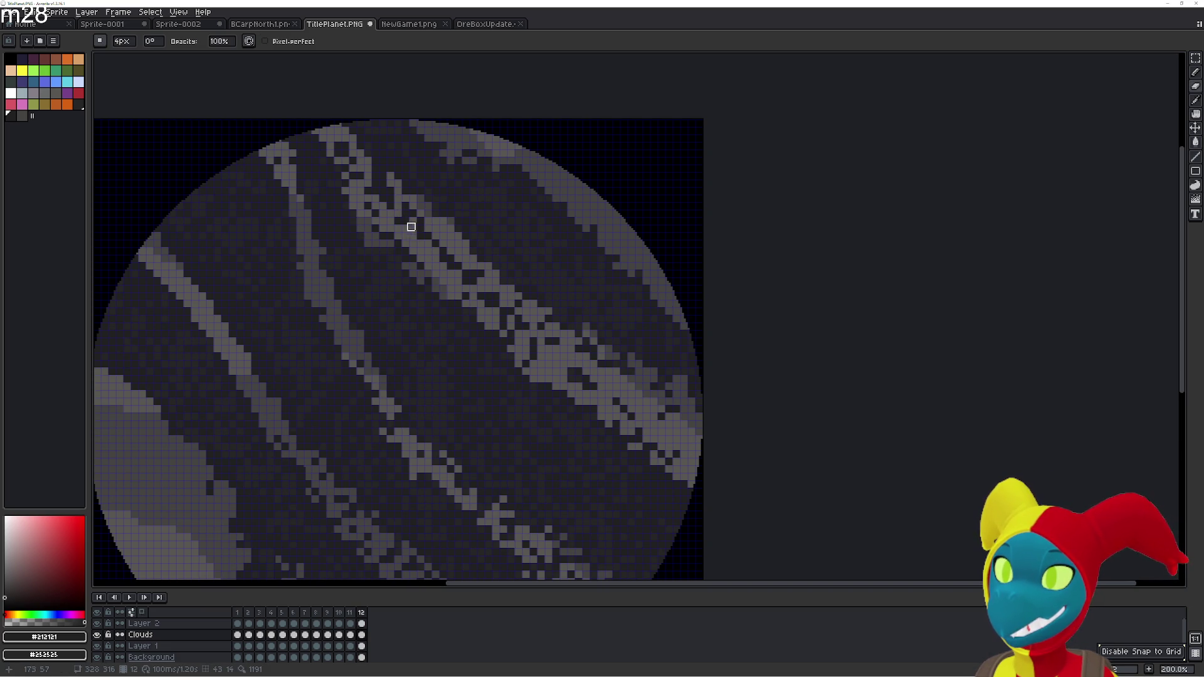
key("Left")
key("Right")
key("Right")
key("Left")
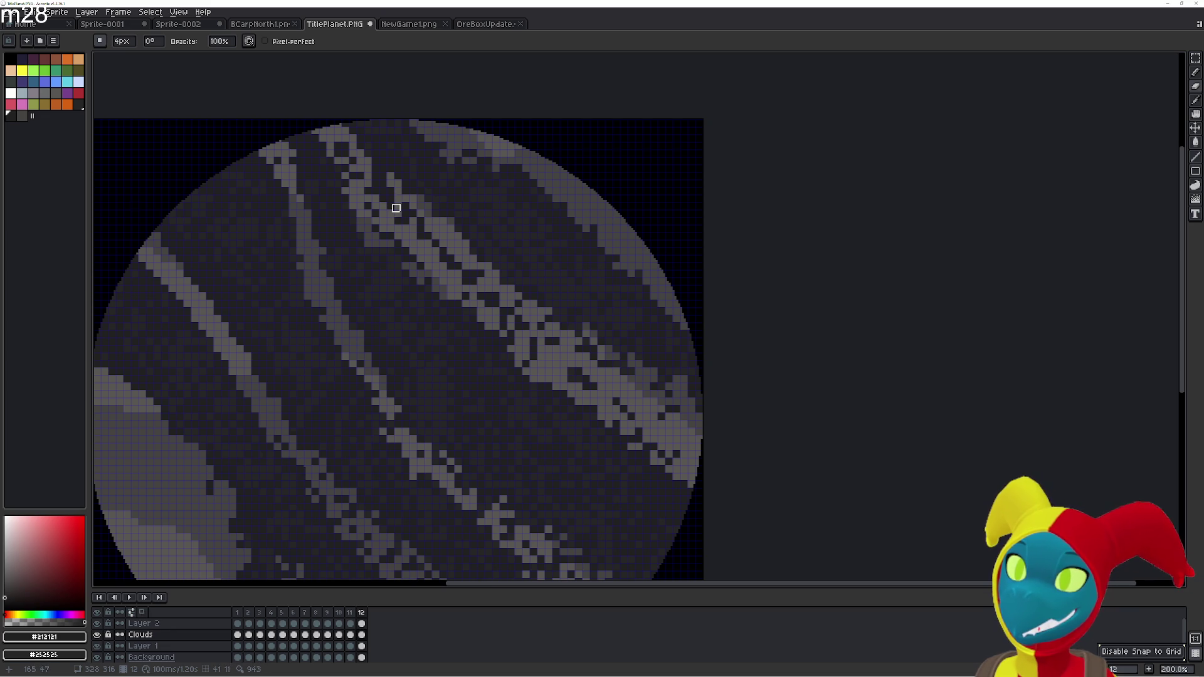
key("g")
key("b")
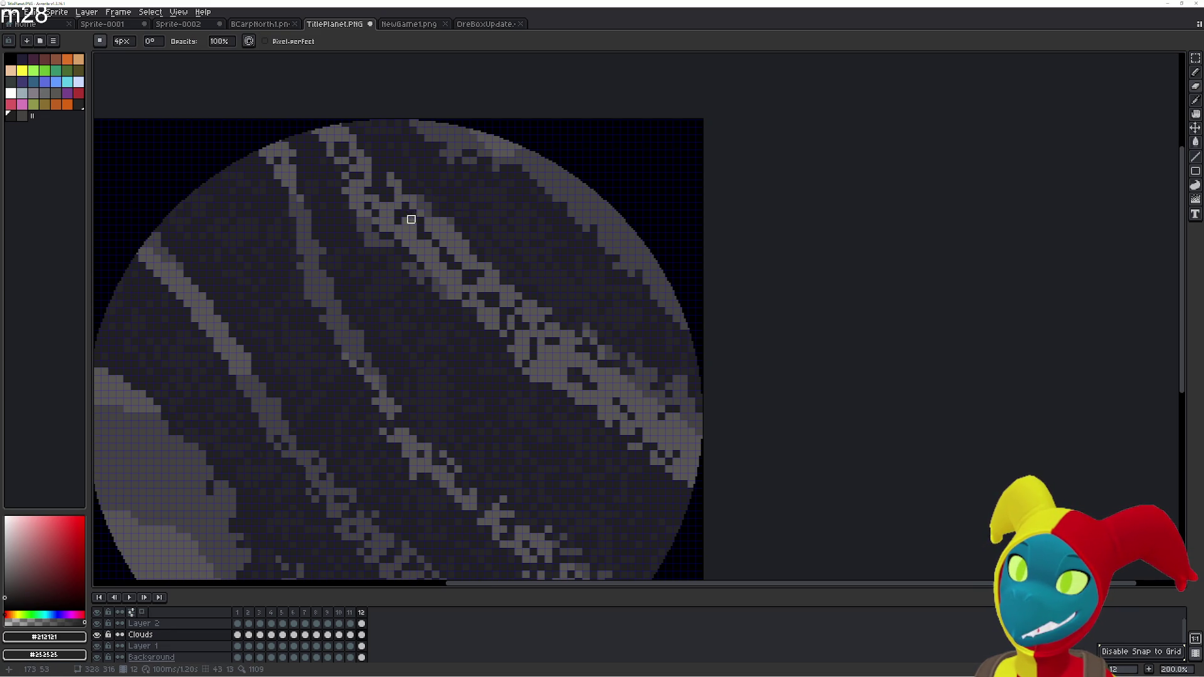
key("Right")
key("Left")
key("Right")
key("Left")
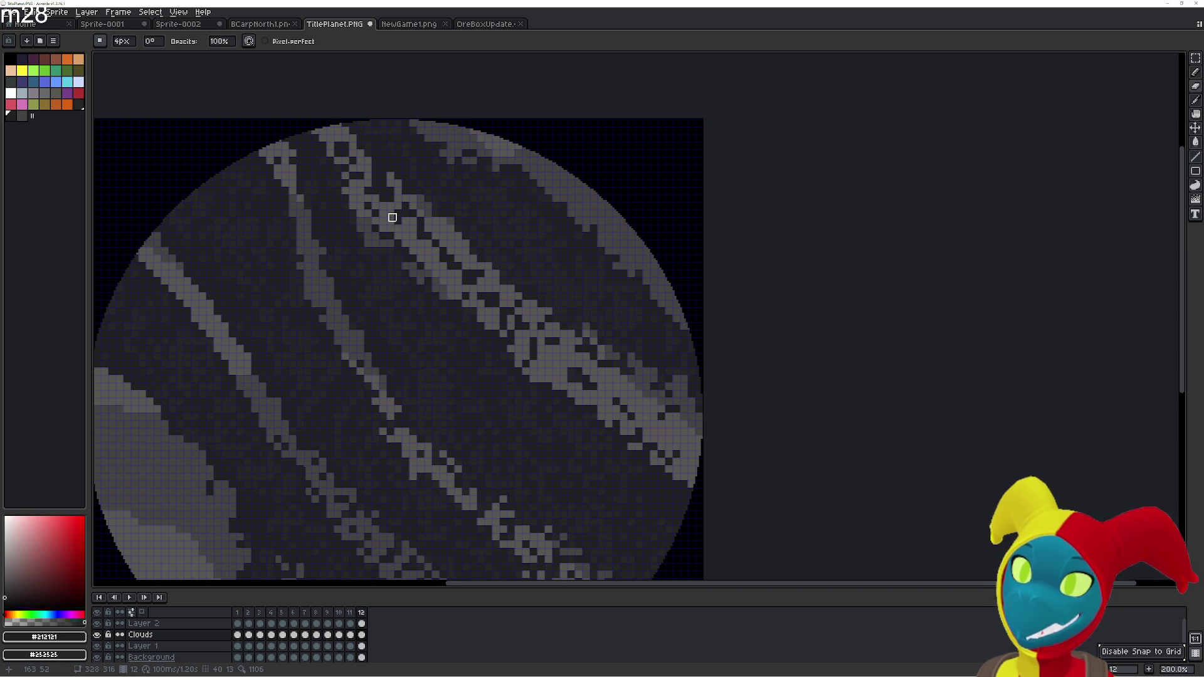
key("e")
key("g")
key("Left")
key("Right")
key("Right")
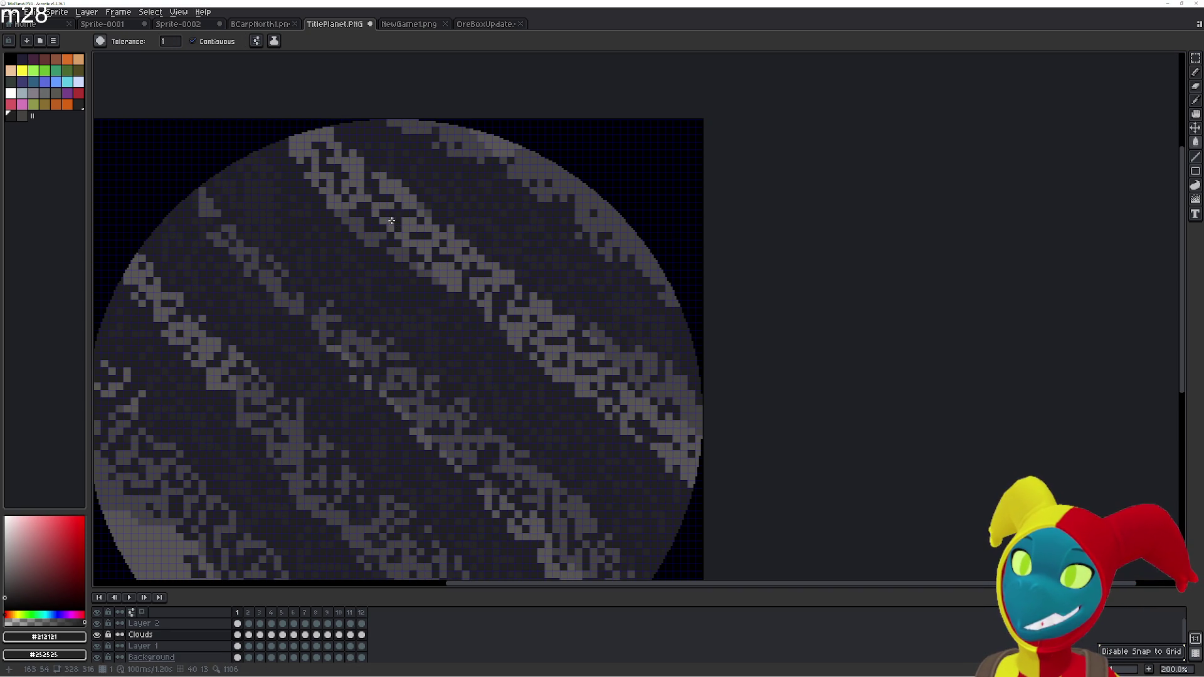
key("Left")
key("Right")
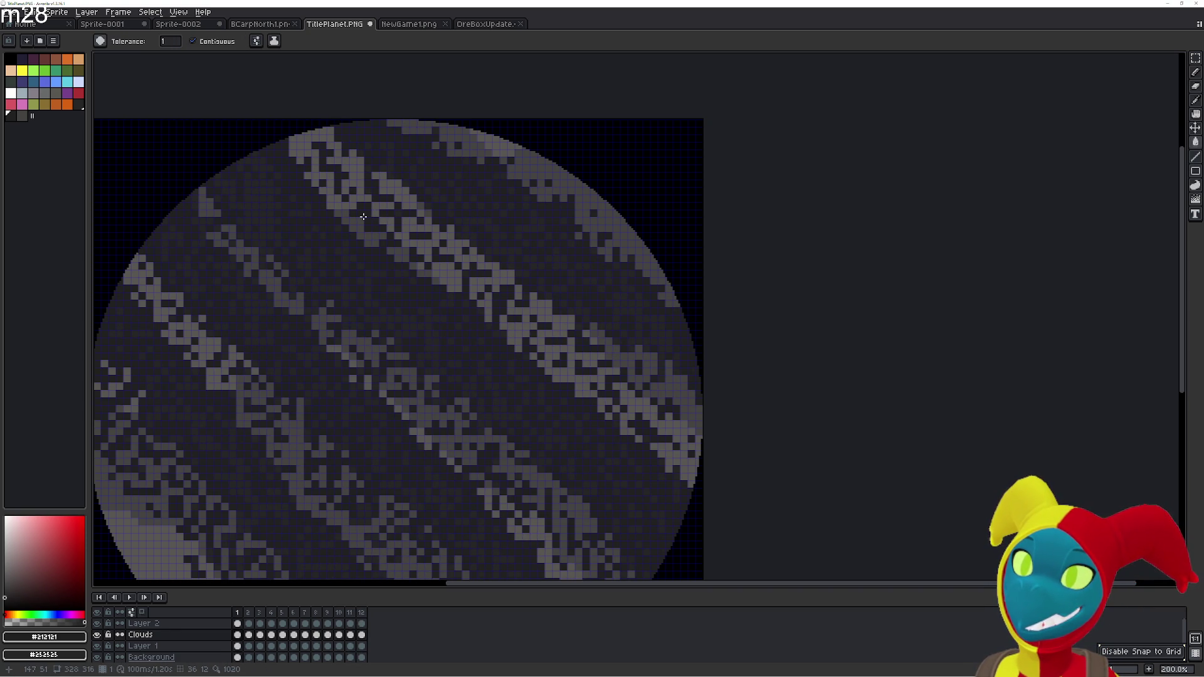
key("Left")
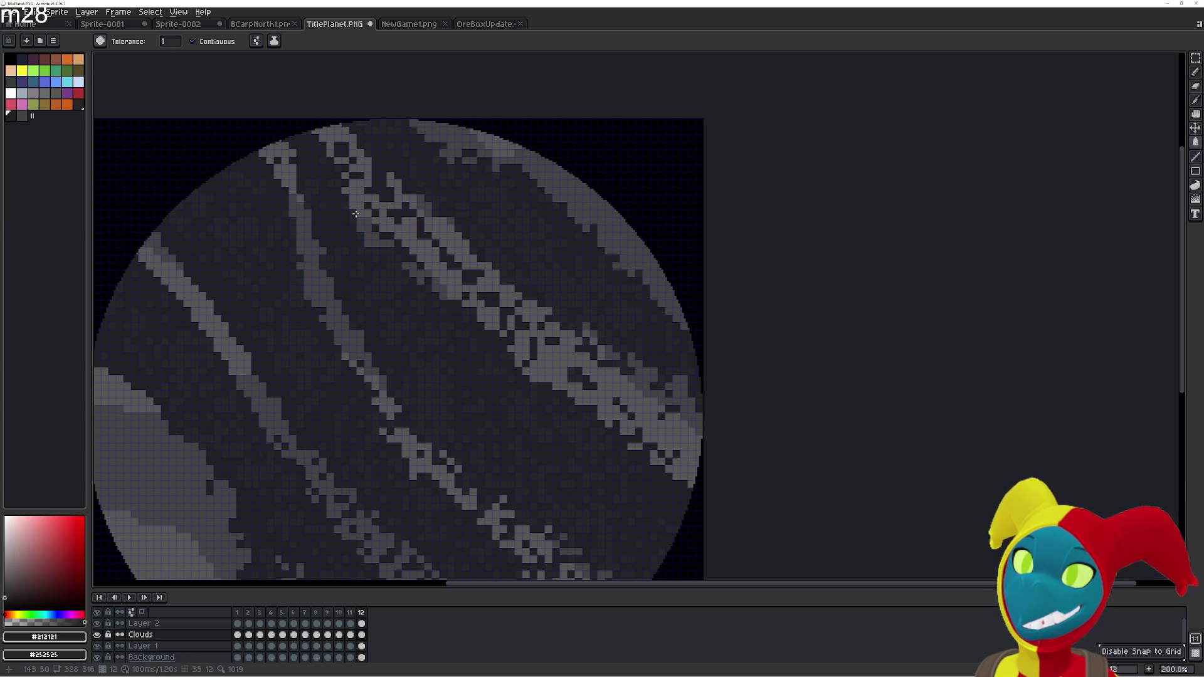
key("Right")
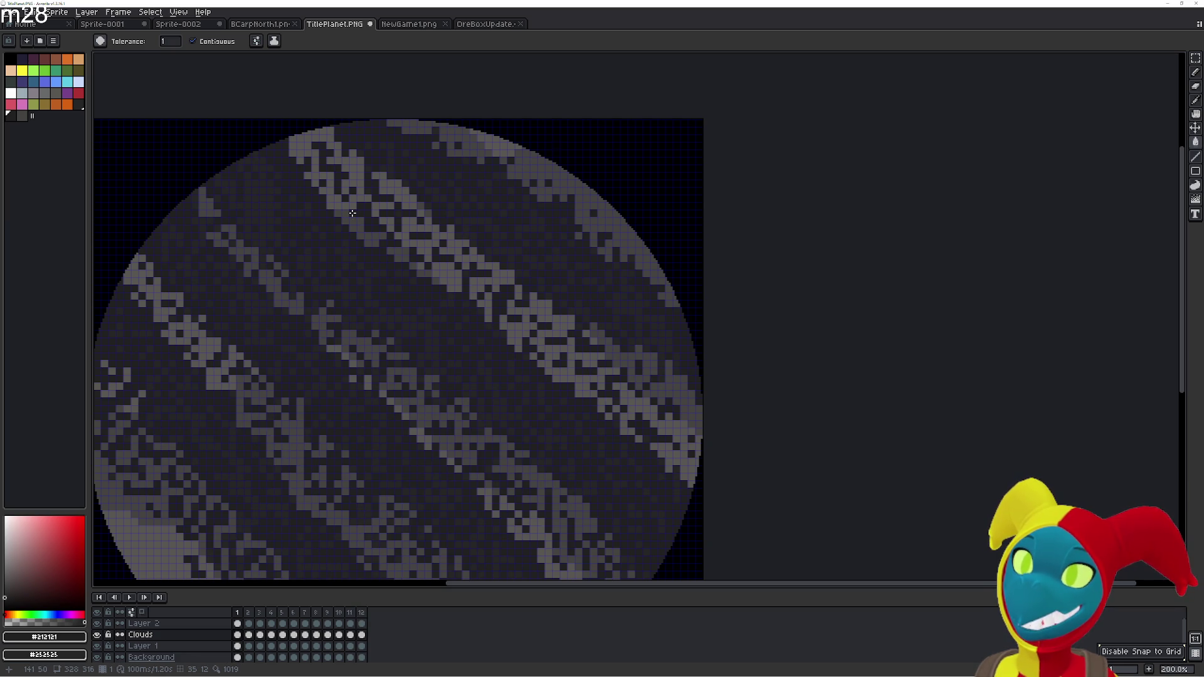
key("Left")
key("Right")
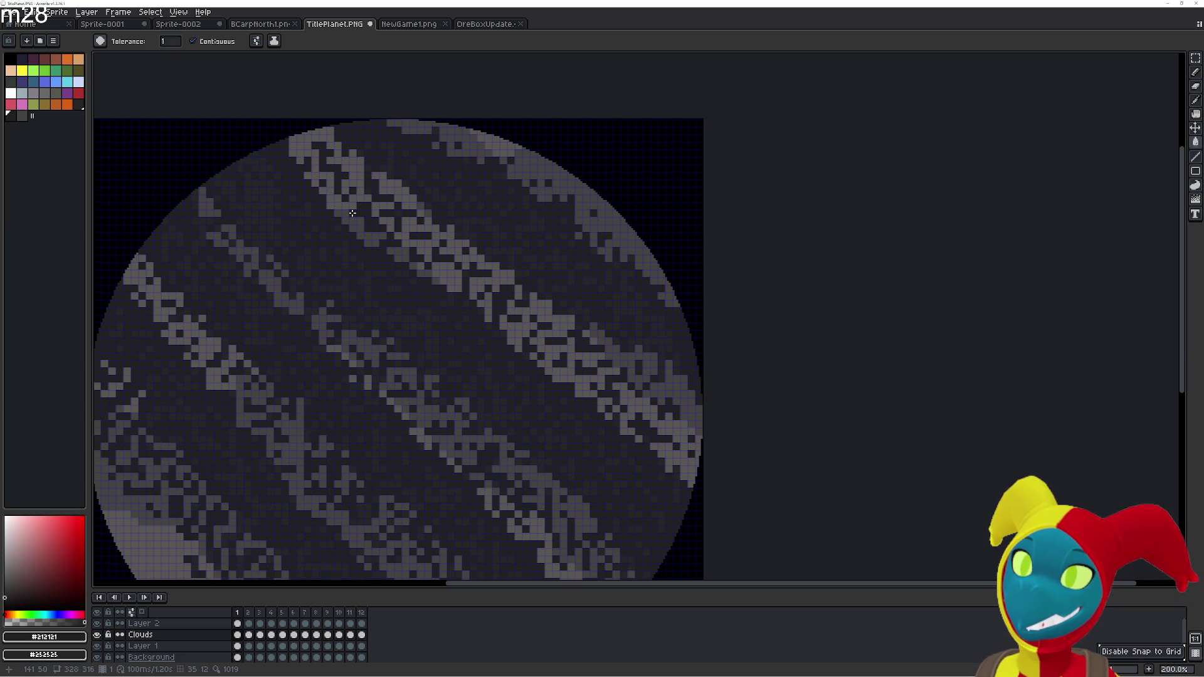
key("Left")
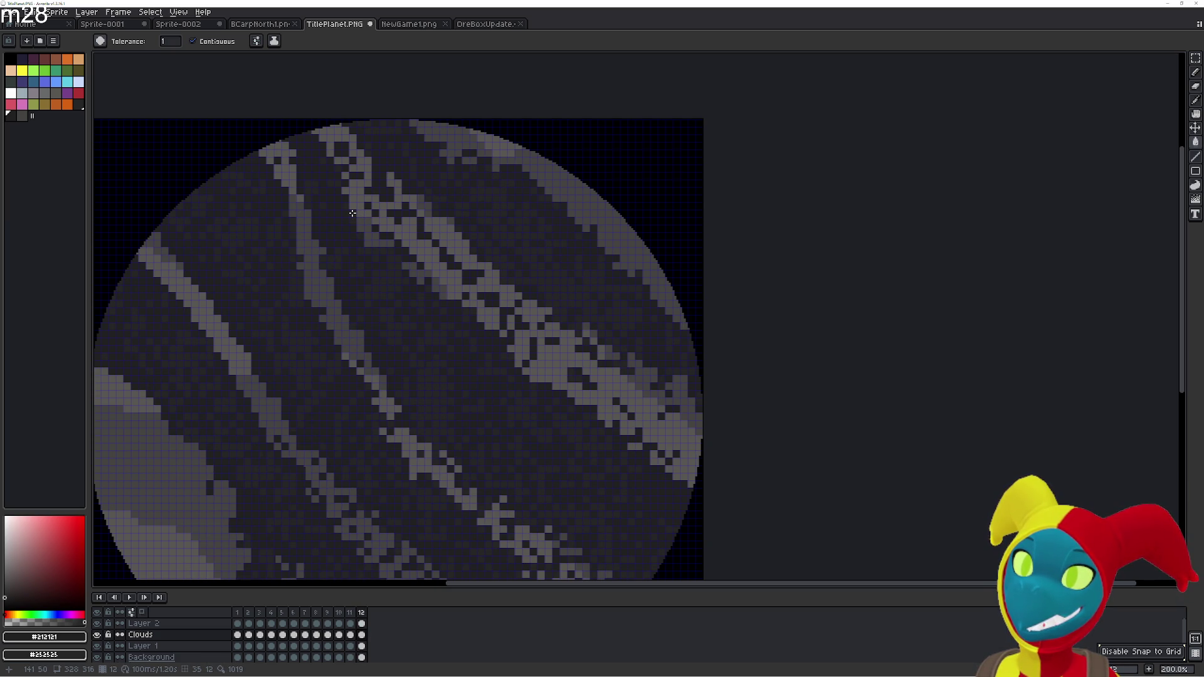
key("Right")
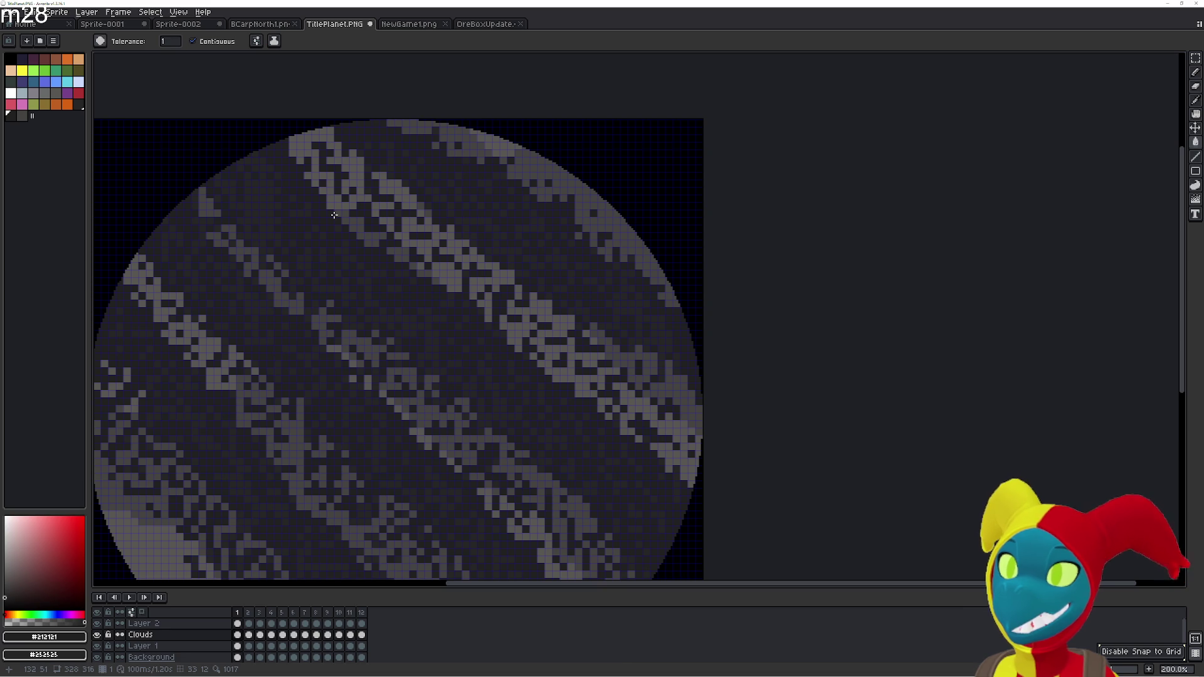
key("Left")
key("b")
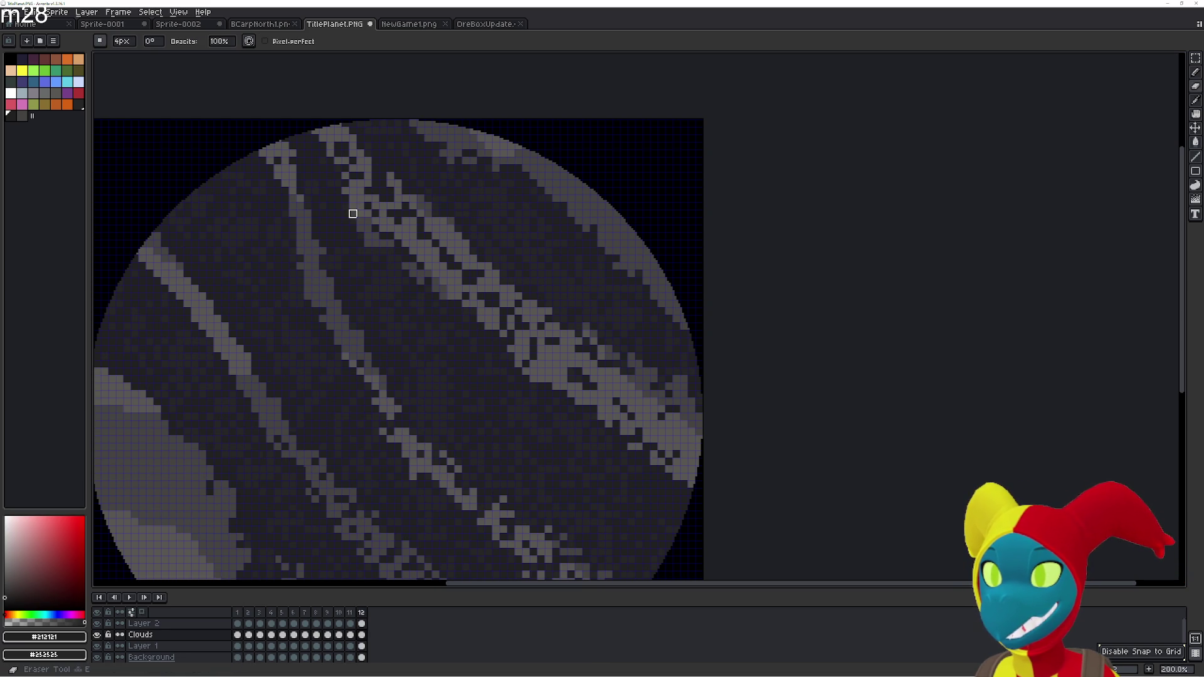
Paint light grey pixels on frame 12 to widen the cloud band near the planet's top-left
left_click_drag(343, 198, 340, 174)
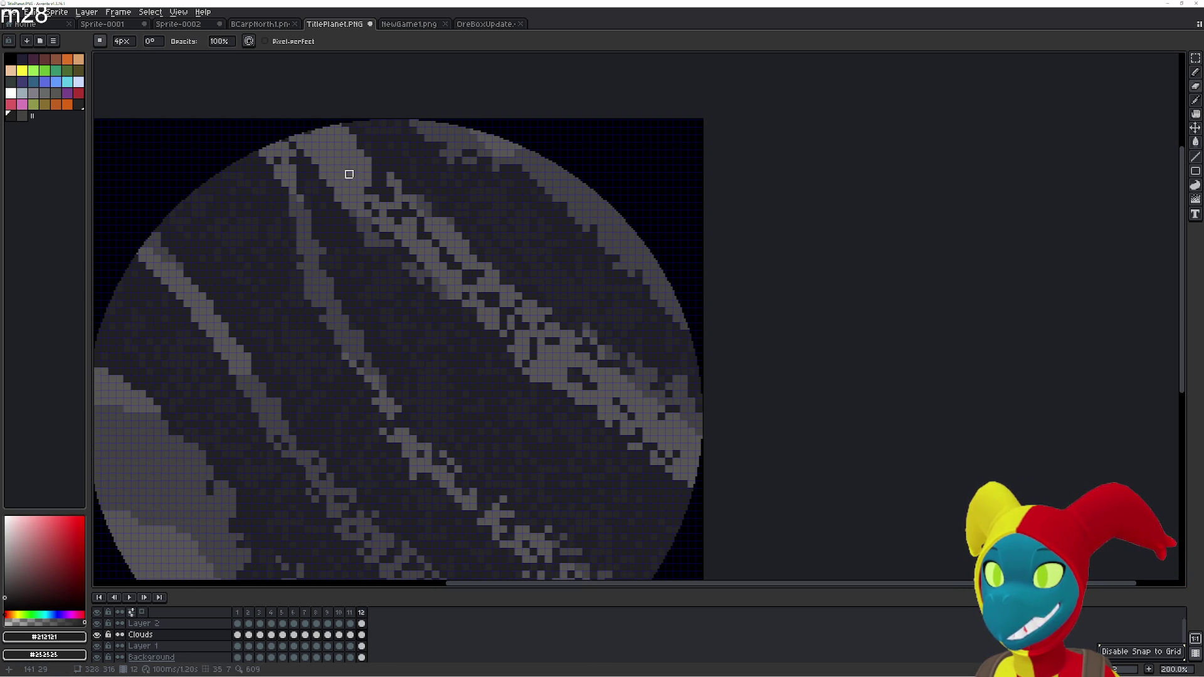
key("Right")
key("Left")
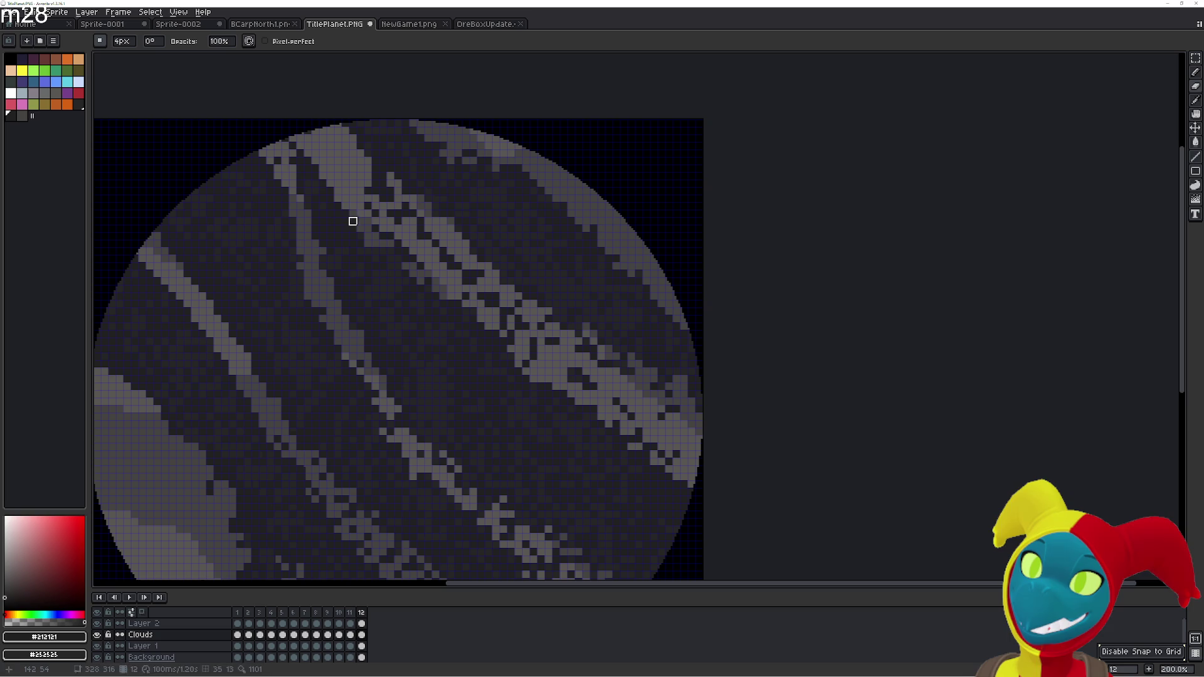
left_click_drag(345, 216, 292, 167)
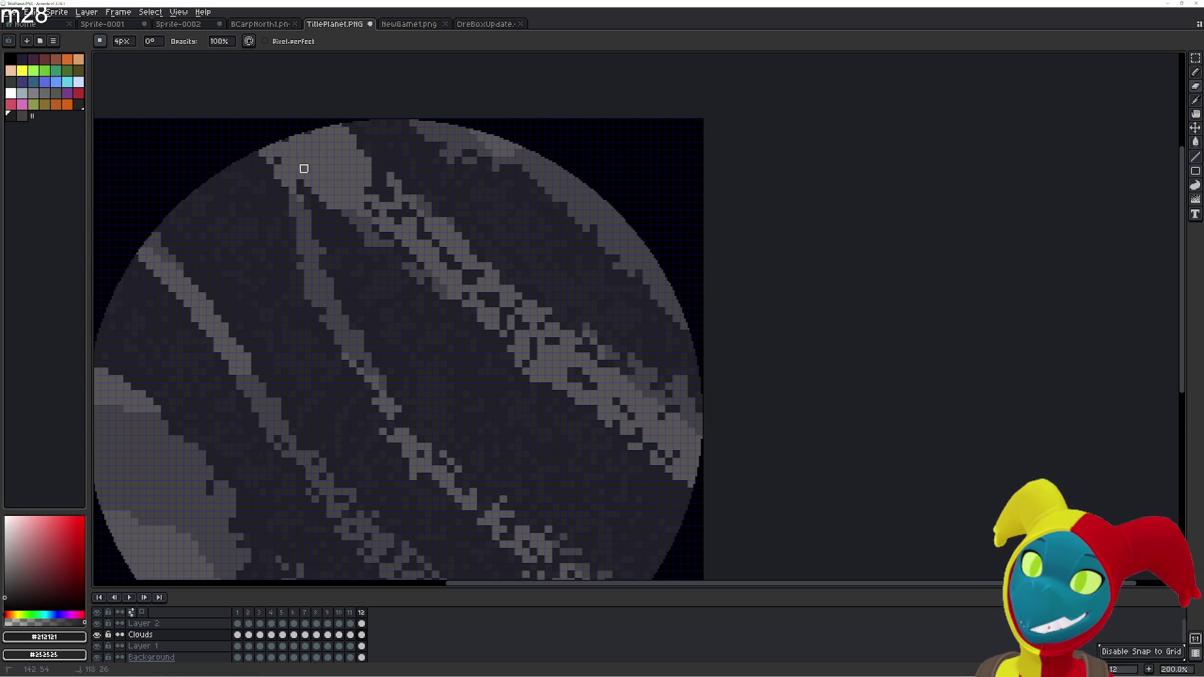
Check the edit against frame 1, nudge the view up, and undo then redo the last change
key("Right")
key("Left")
key("Right")
key("Left")
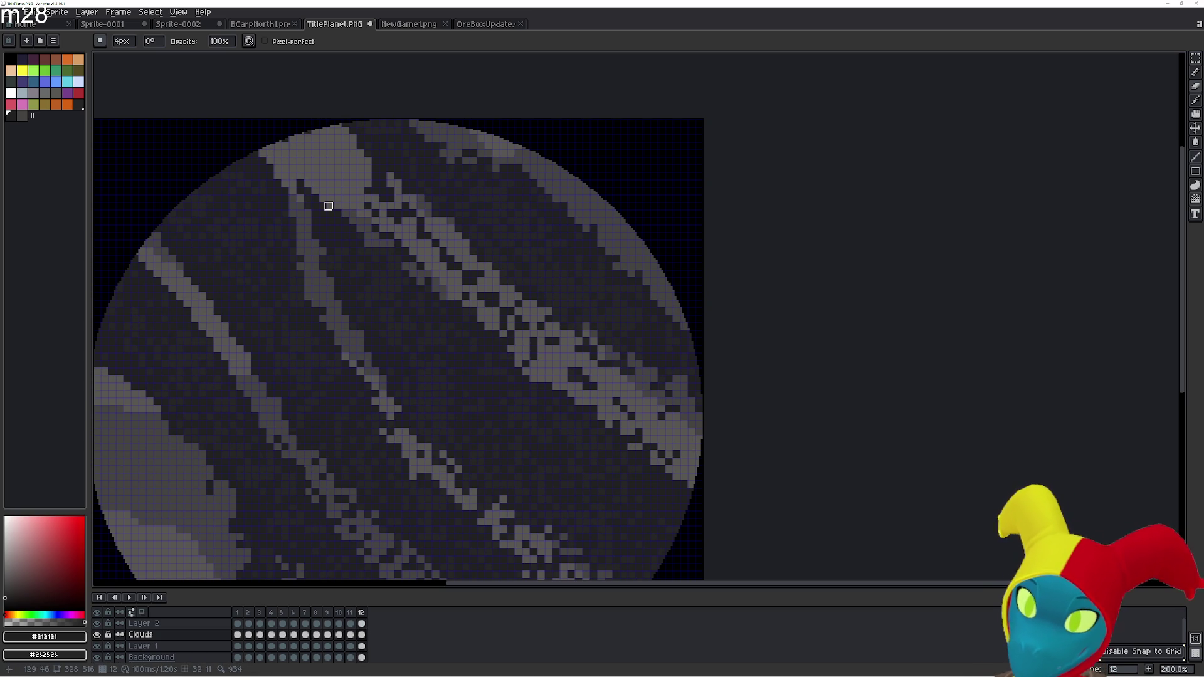
key("e")
key("r")
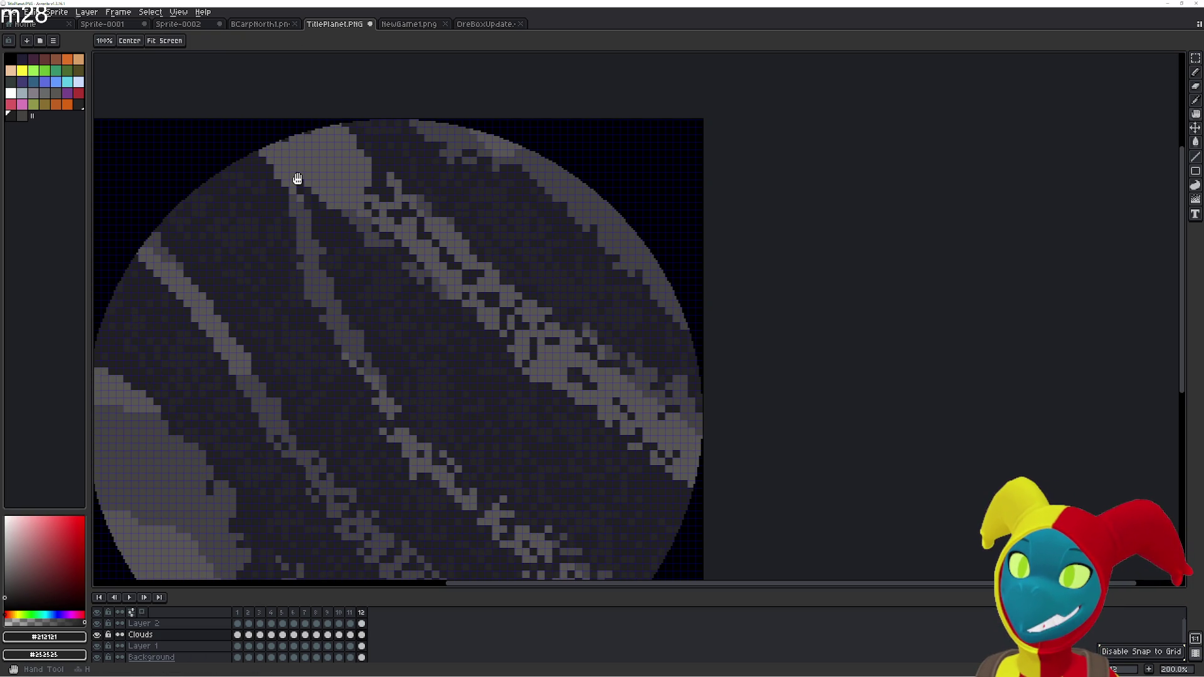
key("h")
left_click_drag(298, 174, 298, 173)
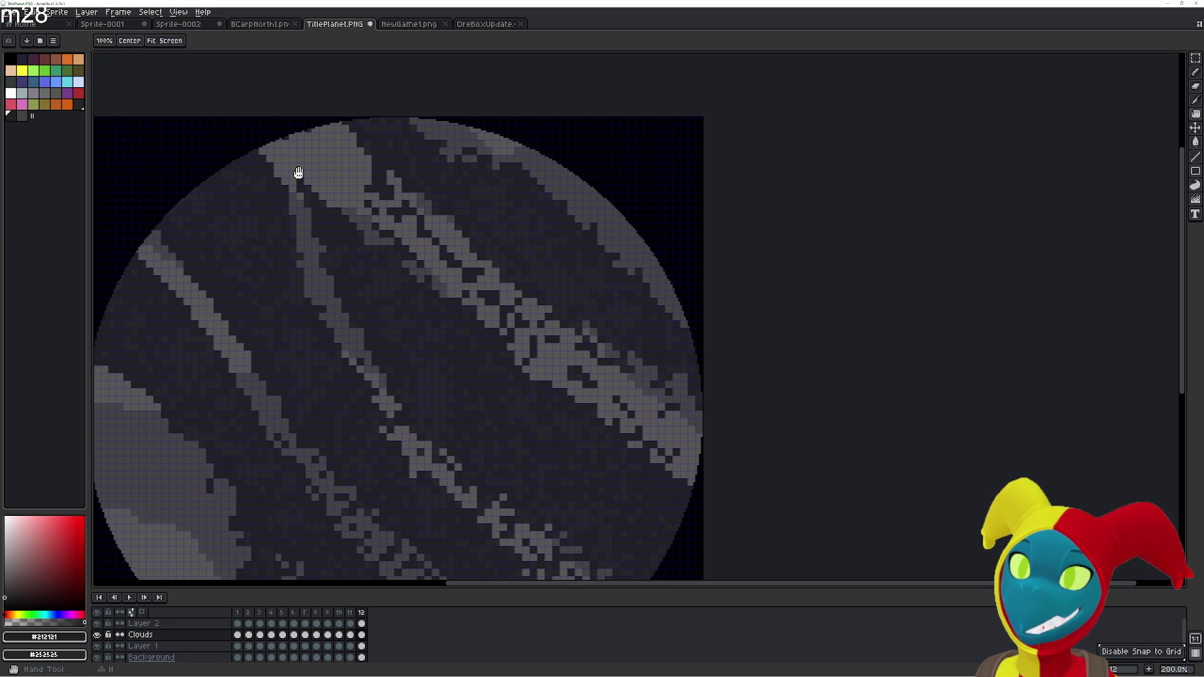
key("ctrl+z")
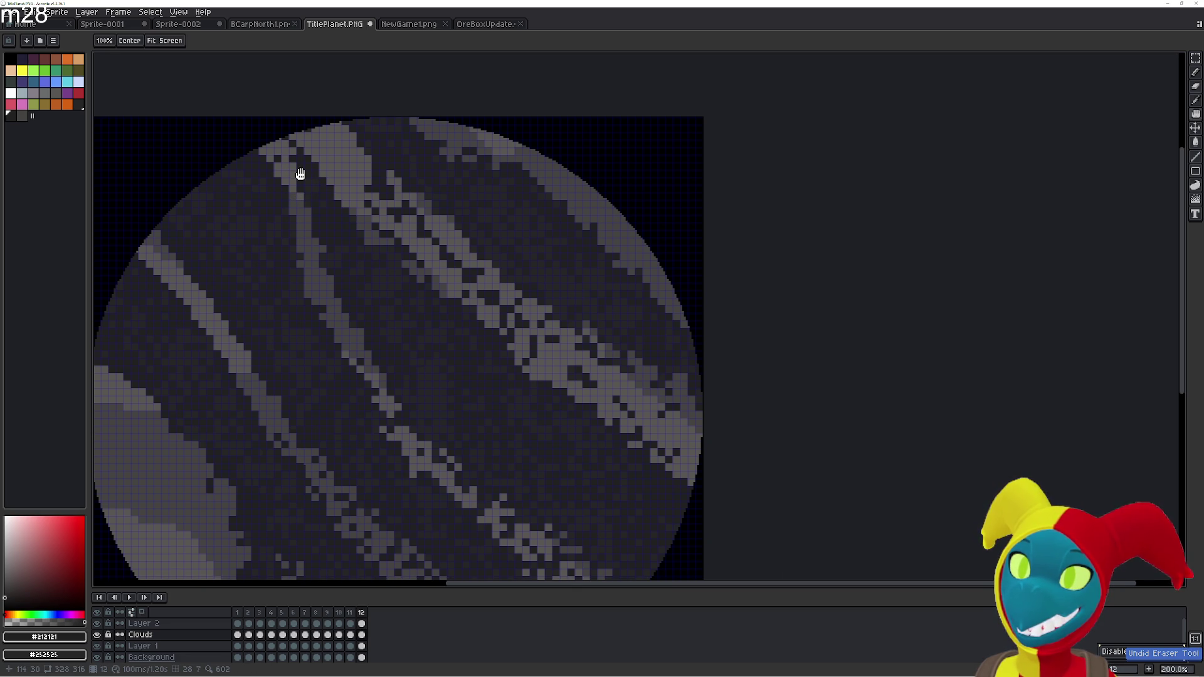
key("ctrl+y")
key("g")
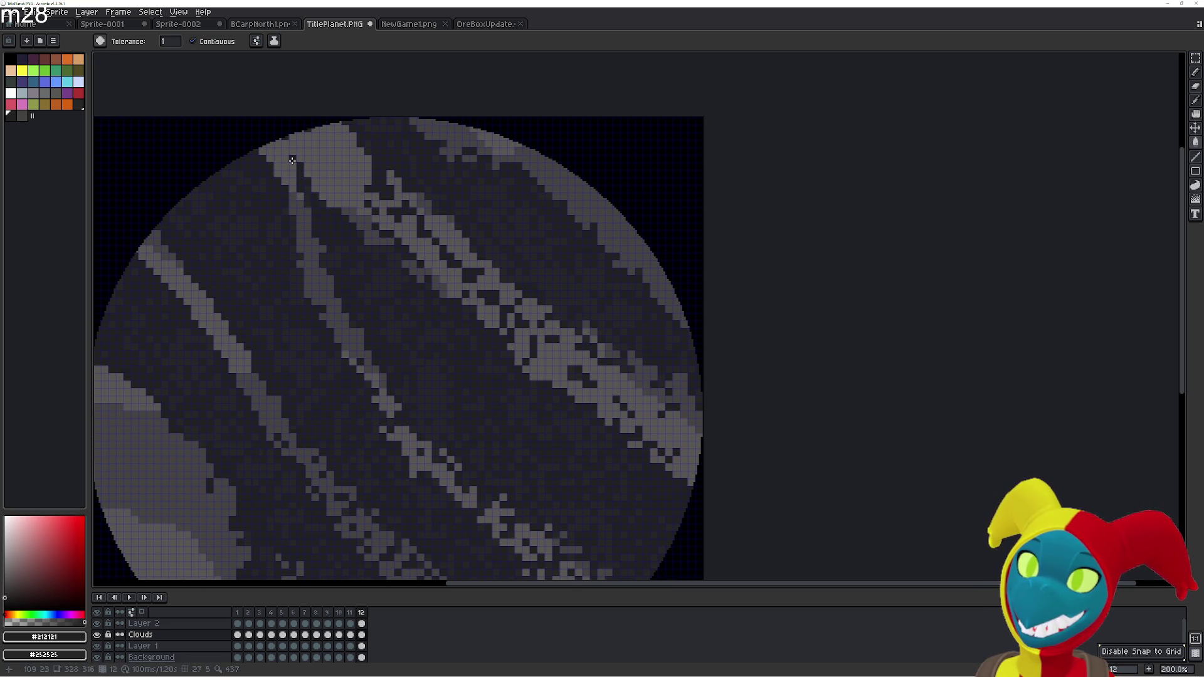
Preview the neighbouring frames again and return to frame 12 with the Pencil
key("Left")
key("Right")
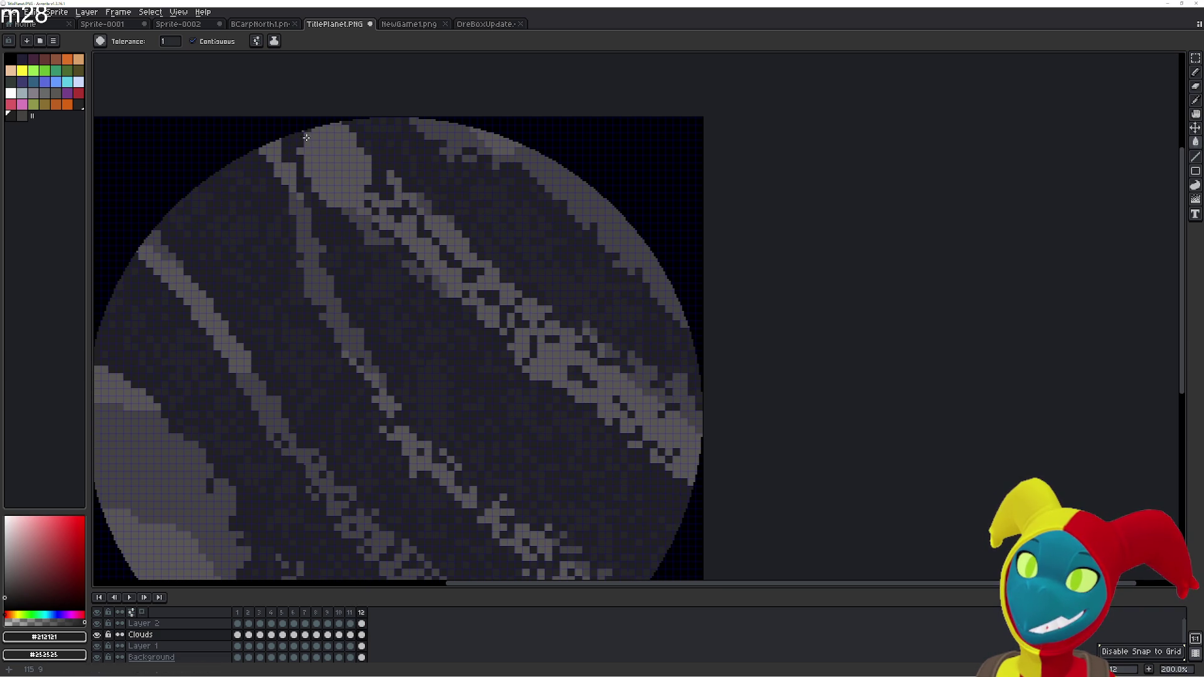
key("Left")
key("Right")
key("Left")
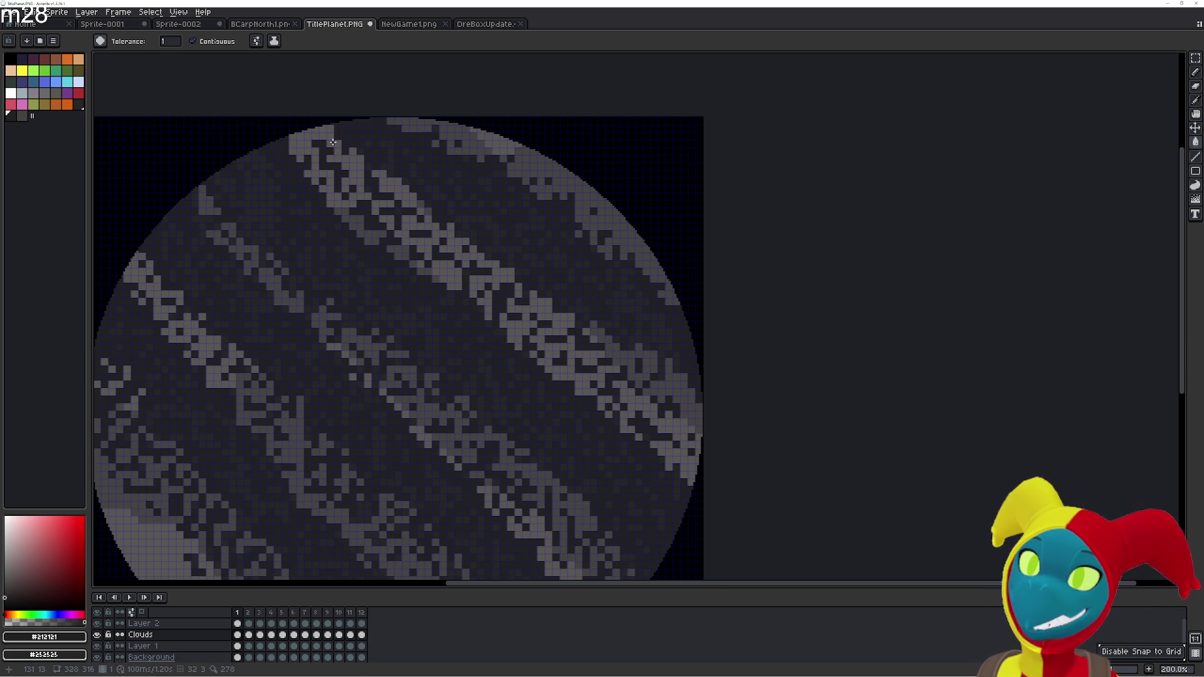
key("Right")
key("Left")
key("Right")
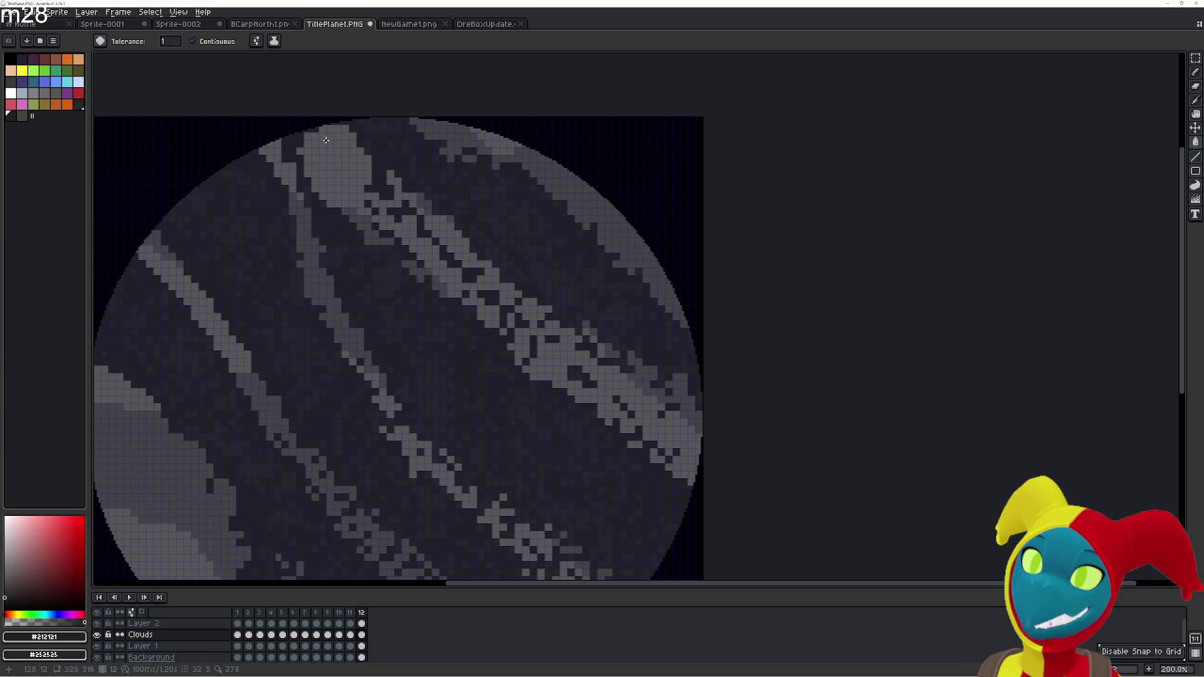
key("b")
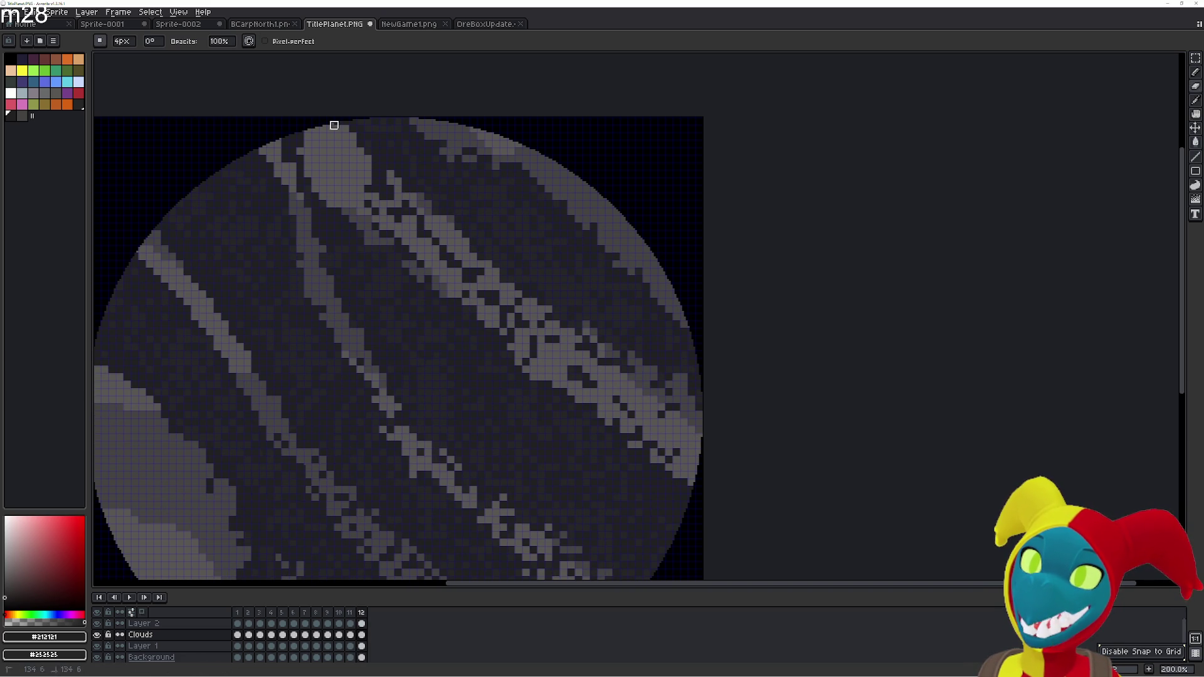
Compare frame 12 with nearby frames, then bucket-fill the streak's top light pixels with dark planet colour
key("Right")
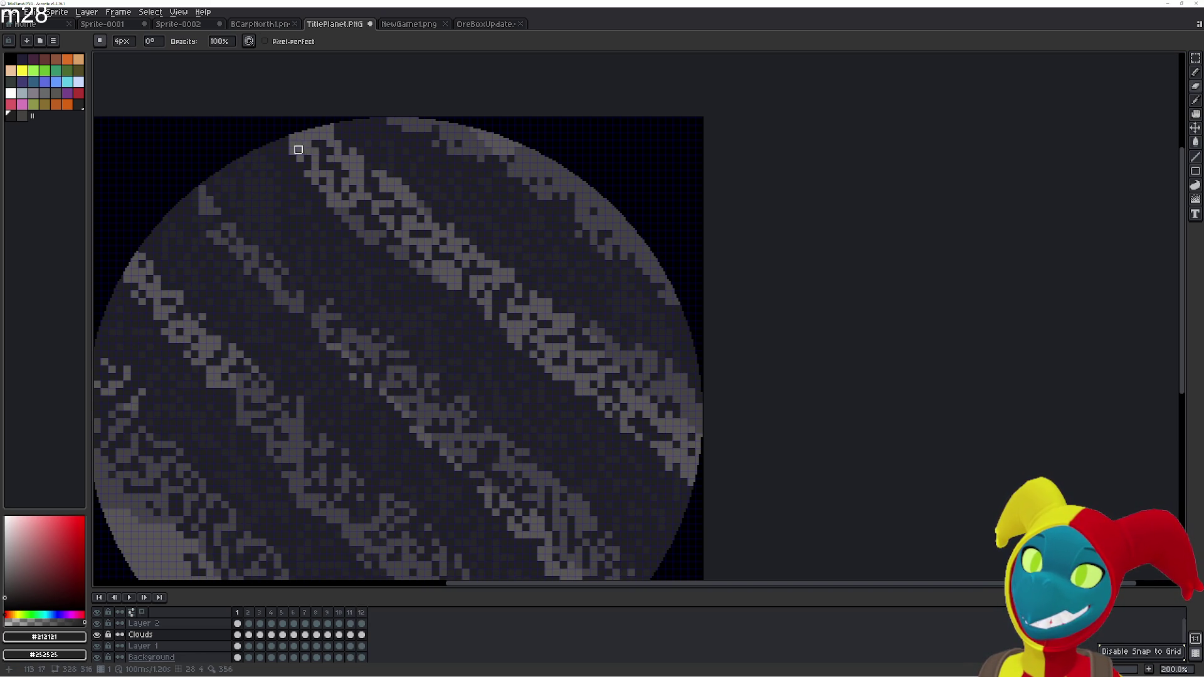
key("Right")
key("Right")
key("Right")
key("Right")
key("Right")
key("Right")
key("Right")
key("Right")
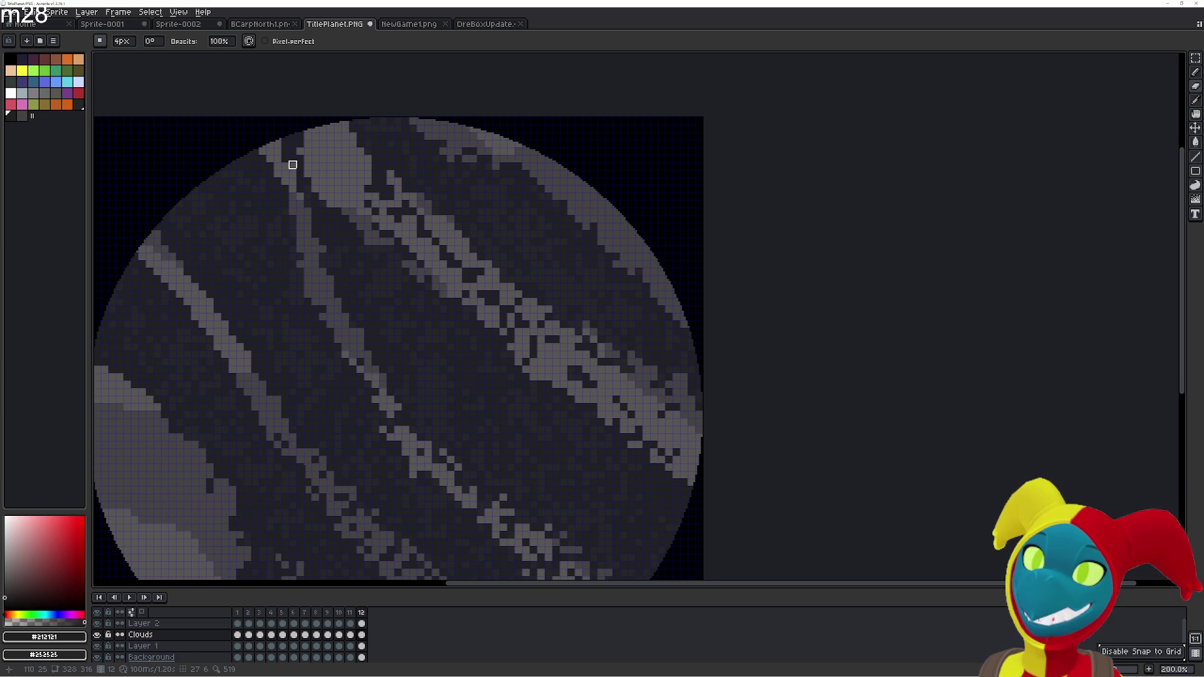
key("Right")
key("Left")
key("Right")
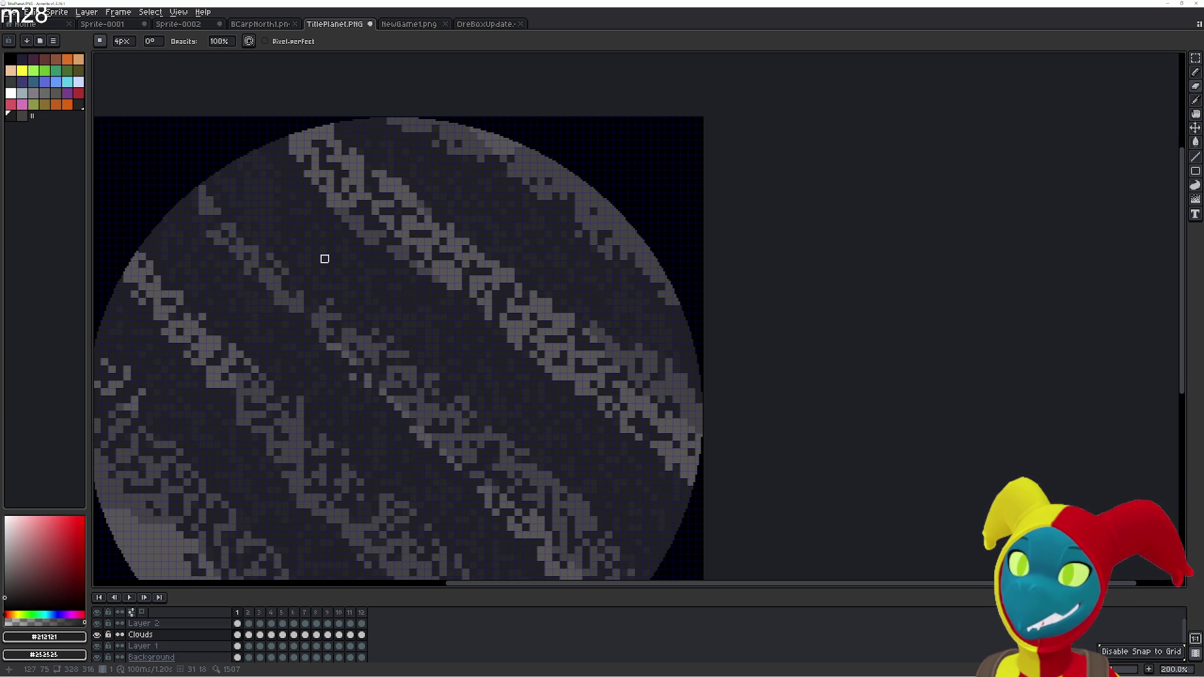
key("Left")
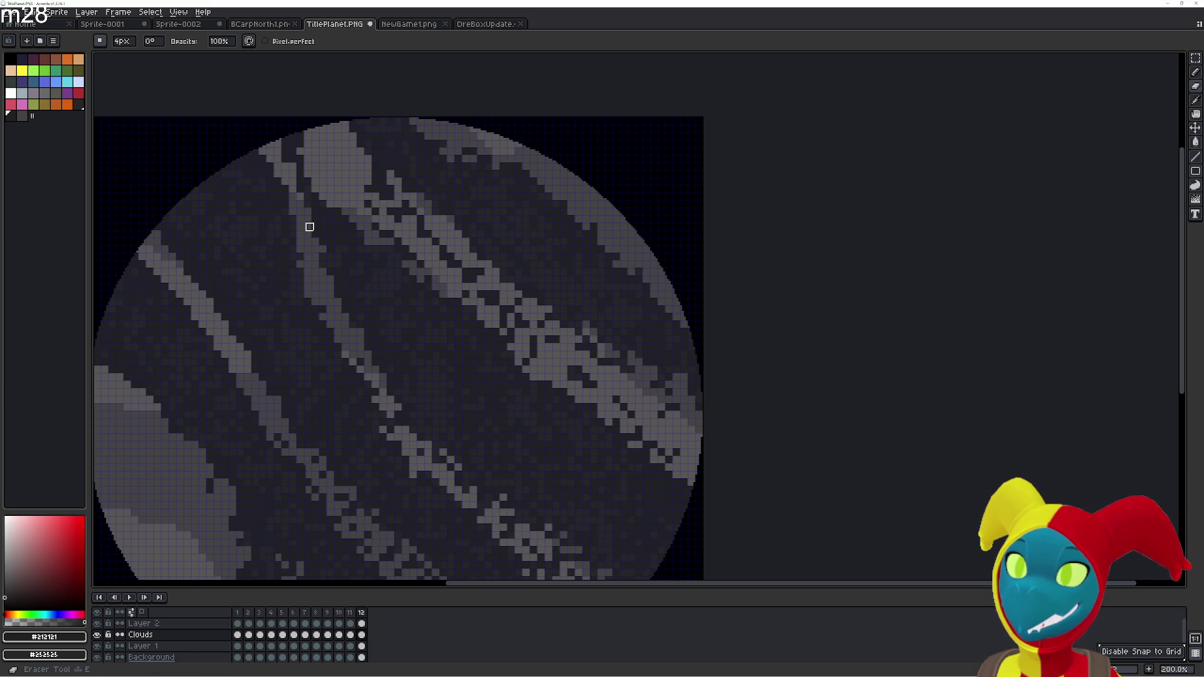
key("g")
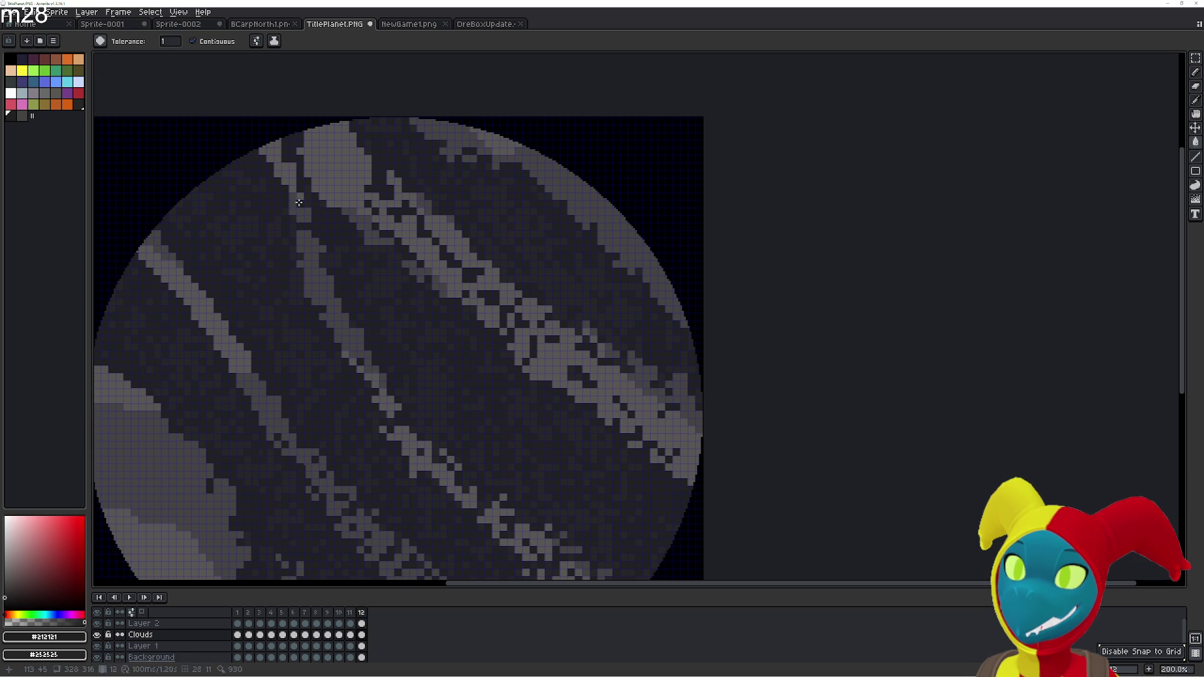
key("Right")
key("Left")
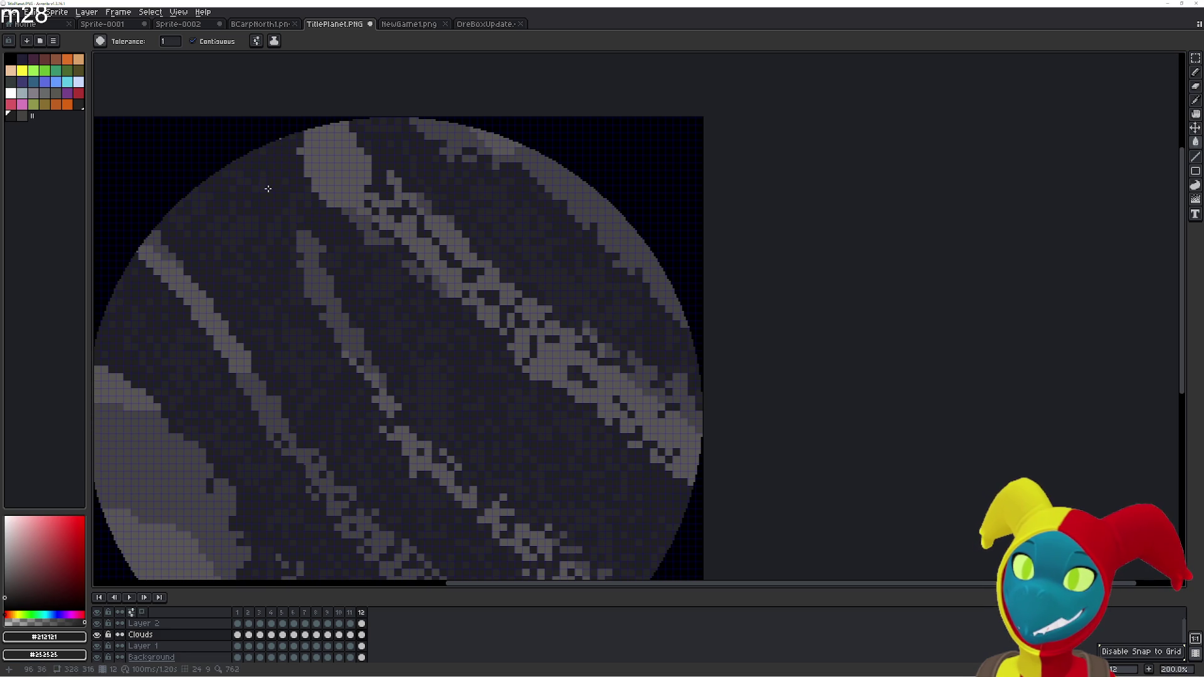
key("Return")
key("Return")
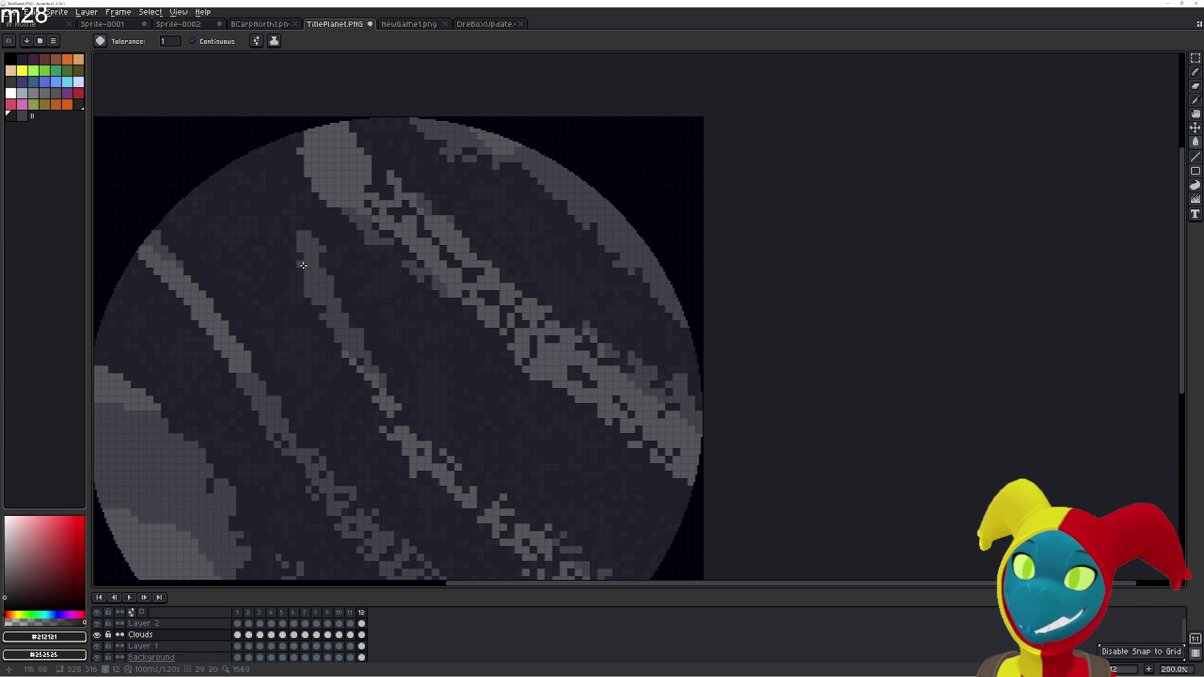
left_click(312, 284)
Fill and pencil over the streak's remaining light pixels in dark so it starts lower
left_click(307, 234)
left_click(306, 262)
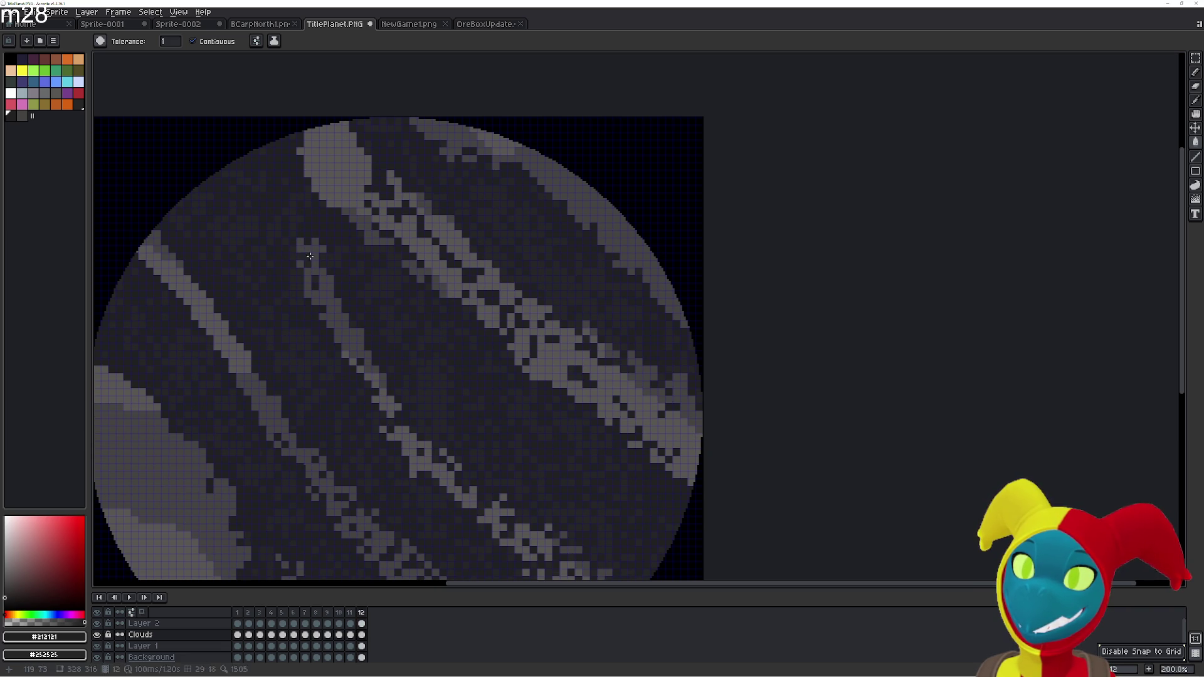
key("b")
left_click_drag(326, 301, 316, 245)
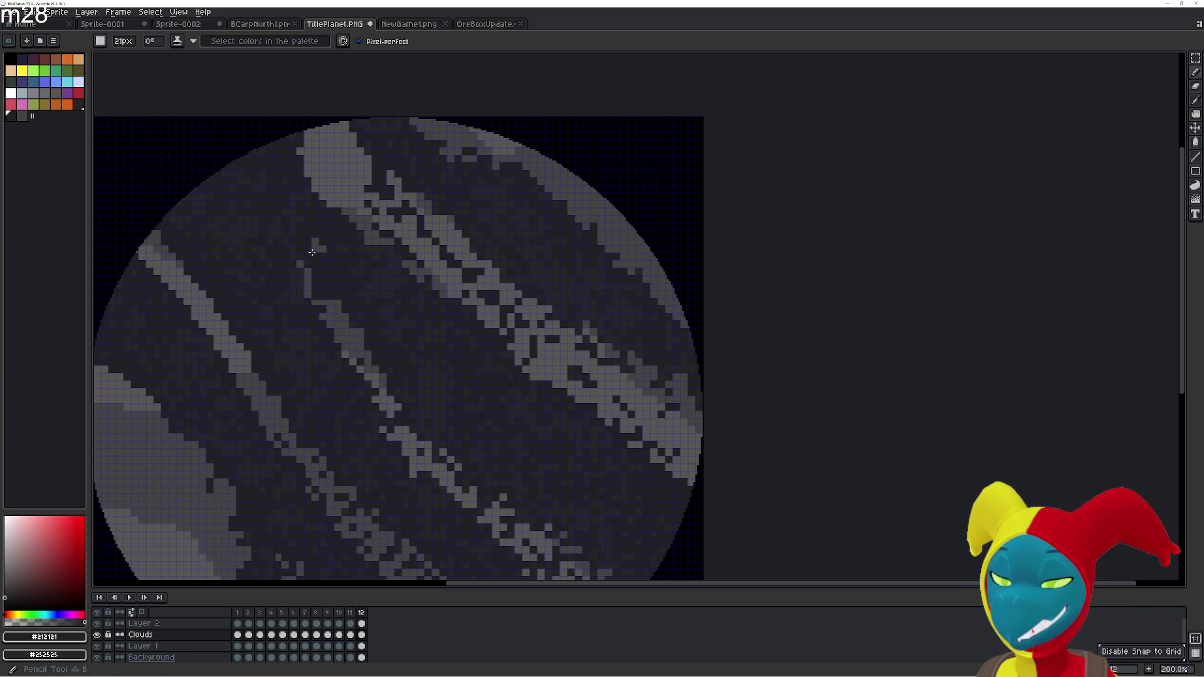
mouse_move(323, 312)
left_mouse_down()
mouse_move(386, 392)
mouse_move(389, 415)
left_mouse_up()
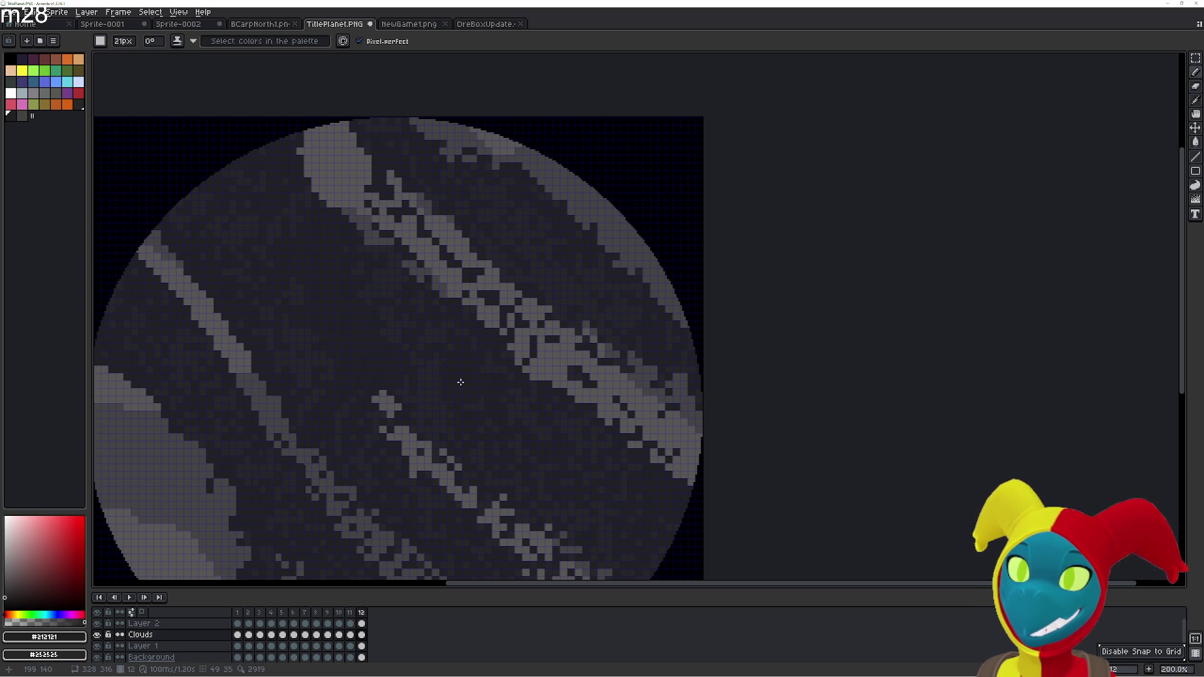
Play the animation from frame 11, stop it, and step between adjacent frames to check
key("comma")
key("Return")
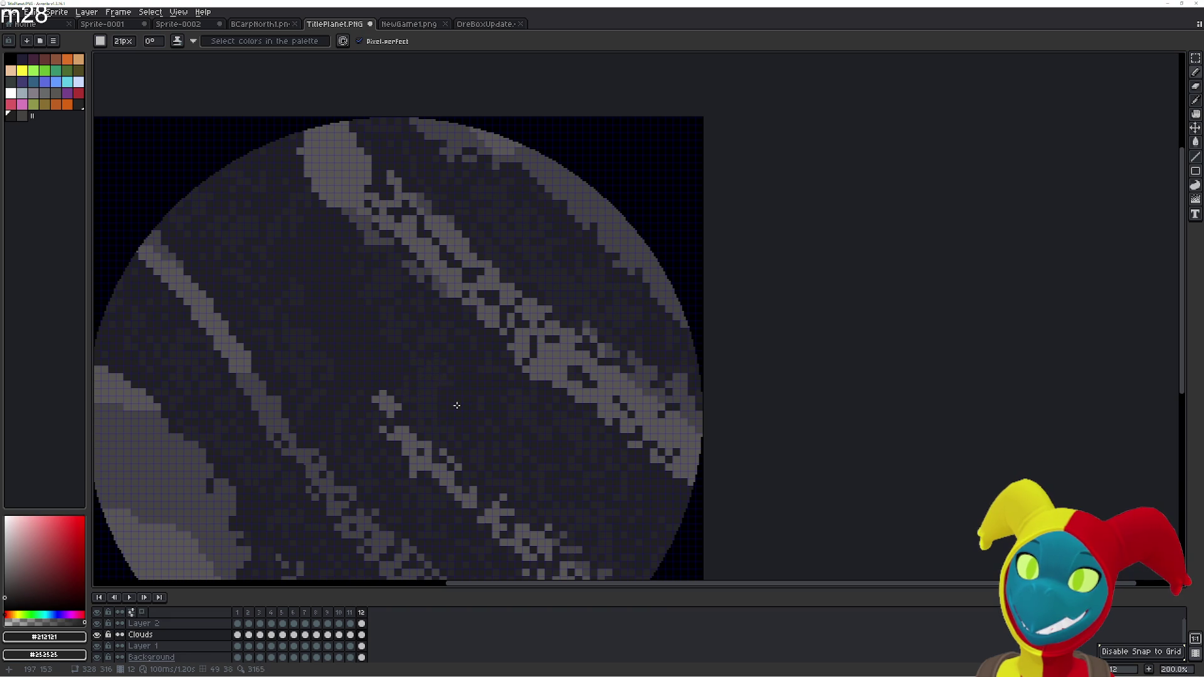
key("Return")
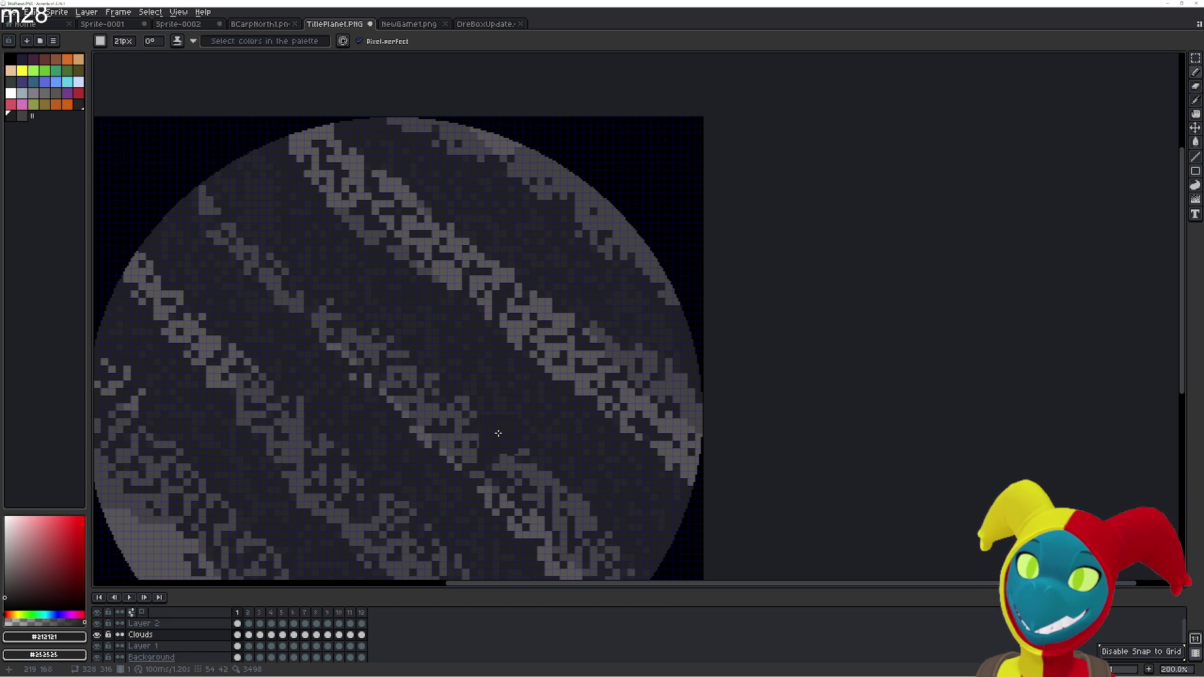
key("e")
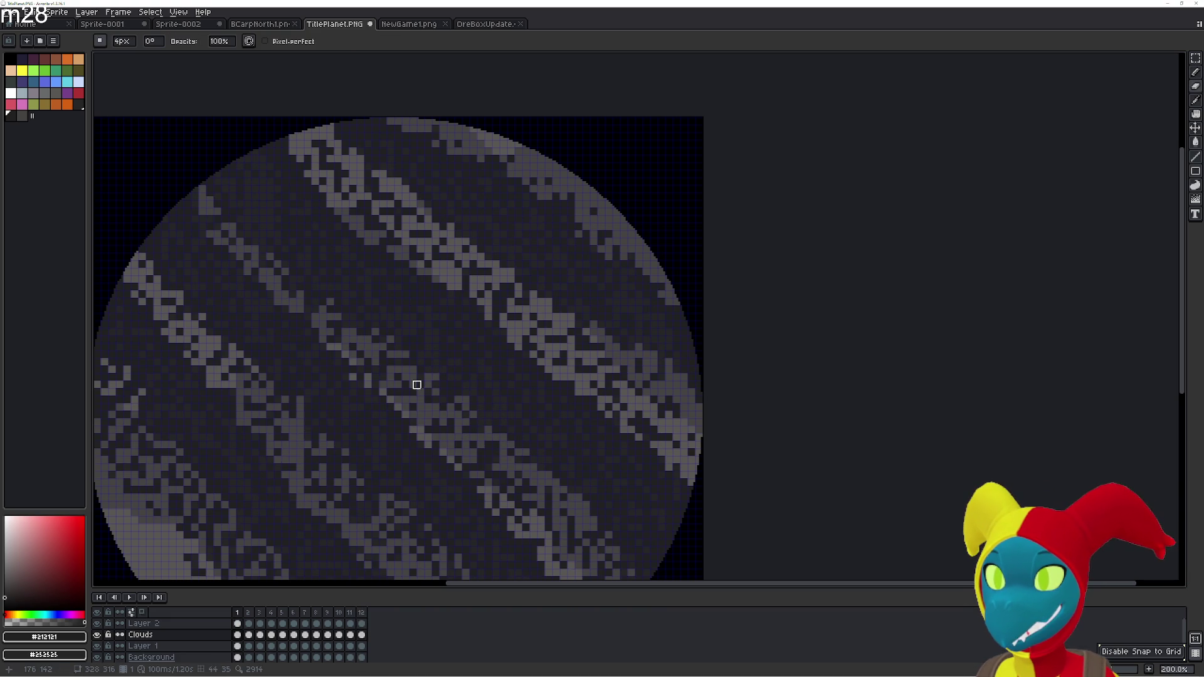
key("Right")
key("Left")
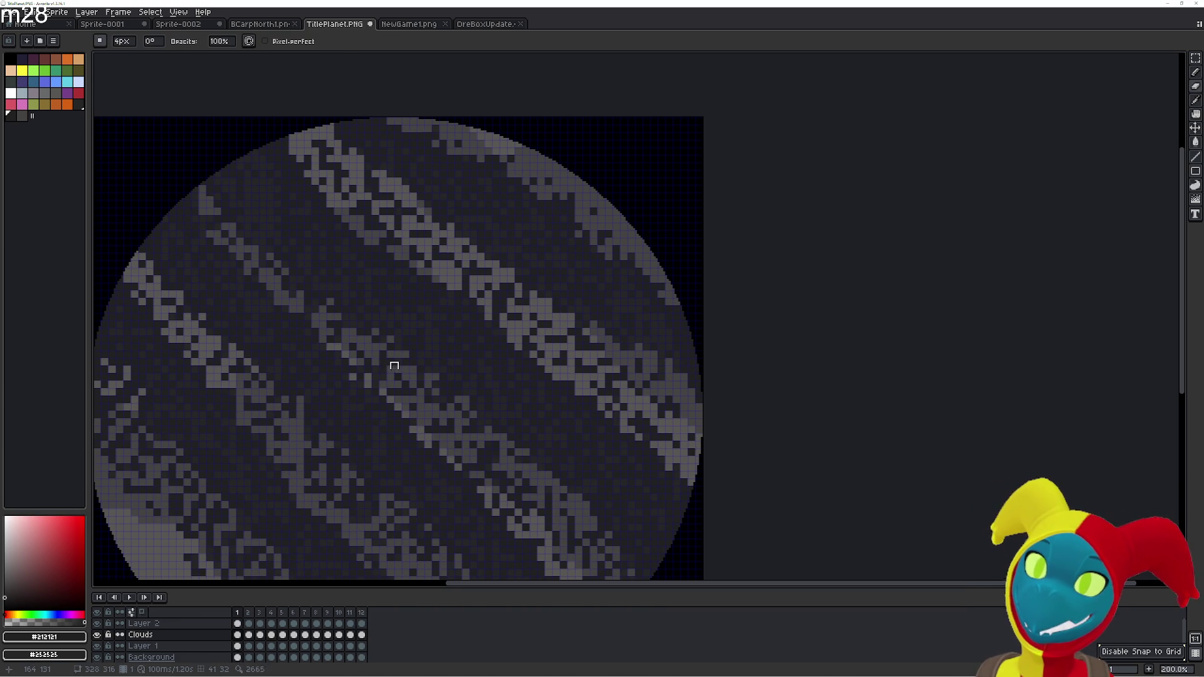
Zoom in on the planet's top edge and step from frame 1 to frame 12
scroll(396, 365, "up", 1)
left_click_drag(395, 352, 530, 533)
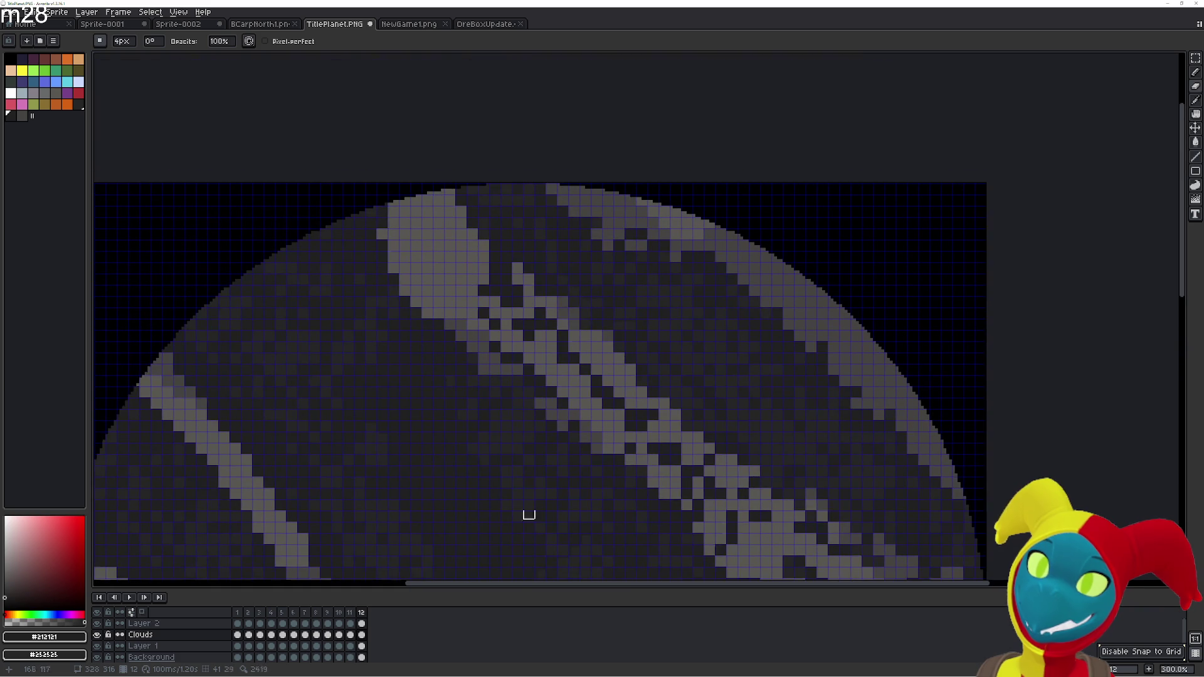
key("Right")
left_click_drag(447, 304, 446, 362)
key("Right")
key("Right")
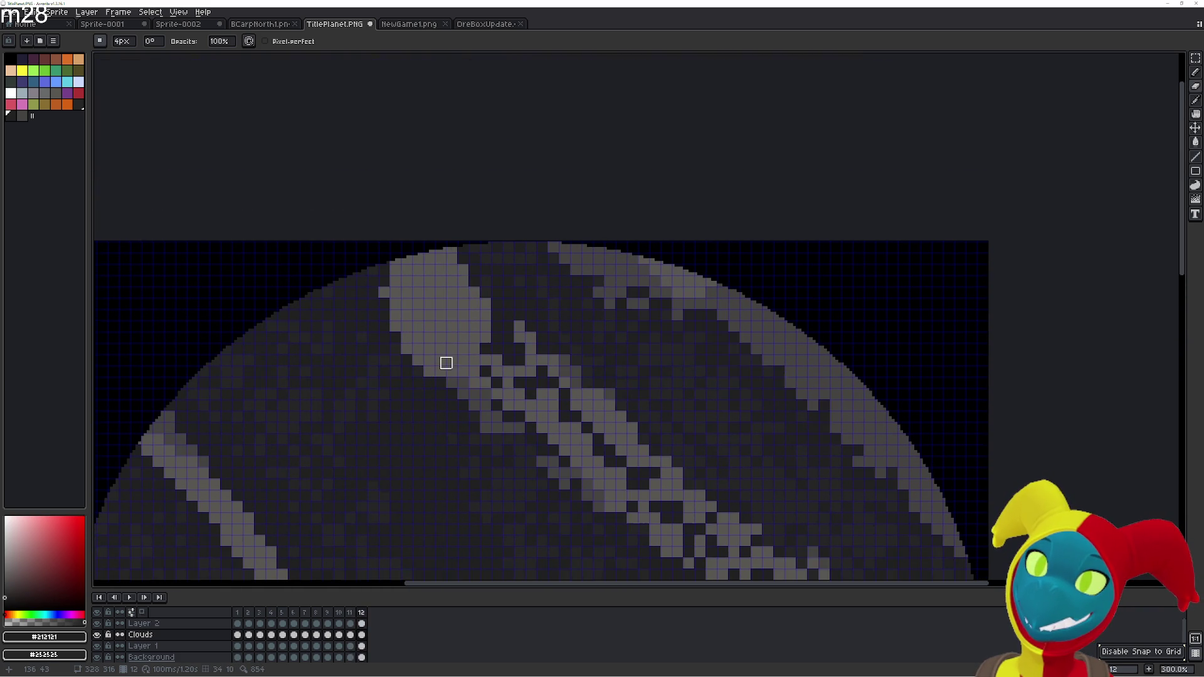
key("Home")
key("Left")
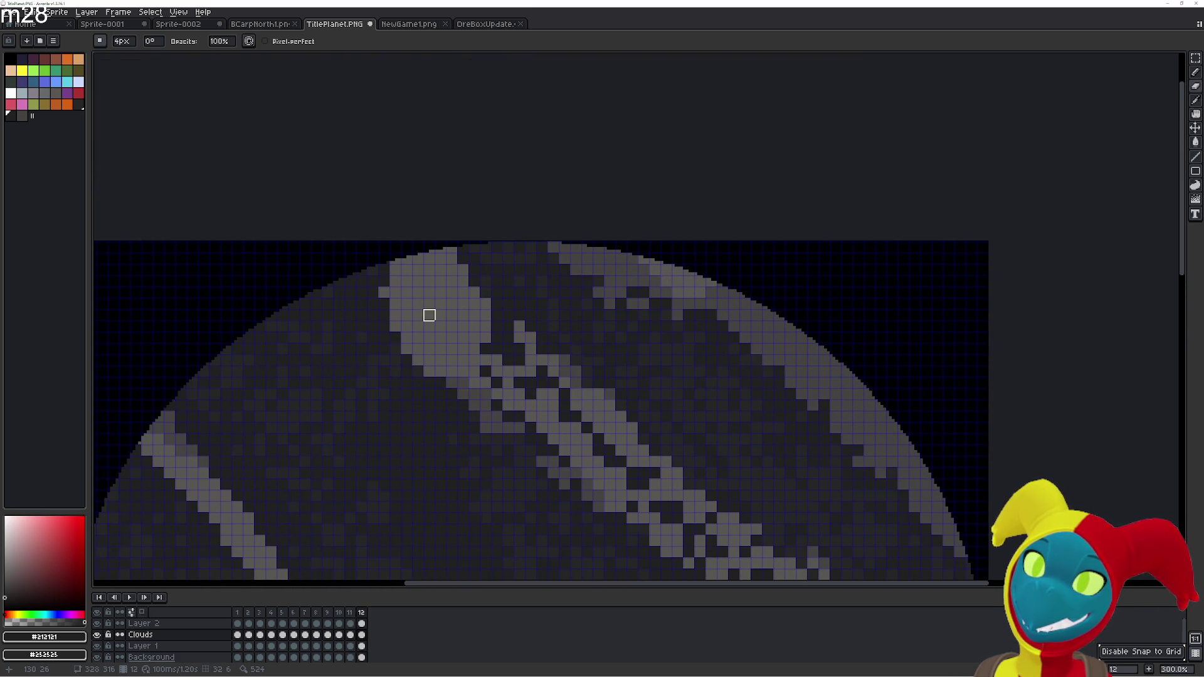
Fill two light cloud cells near frame 12's top rim with dark colour
key("g")
left_click(440, 326)
left_click(429, 312)
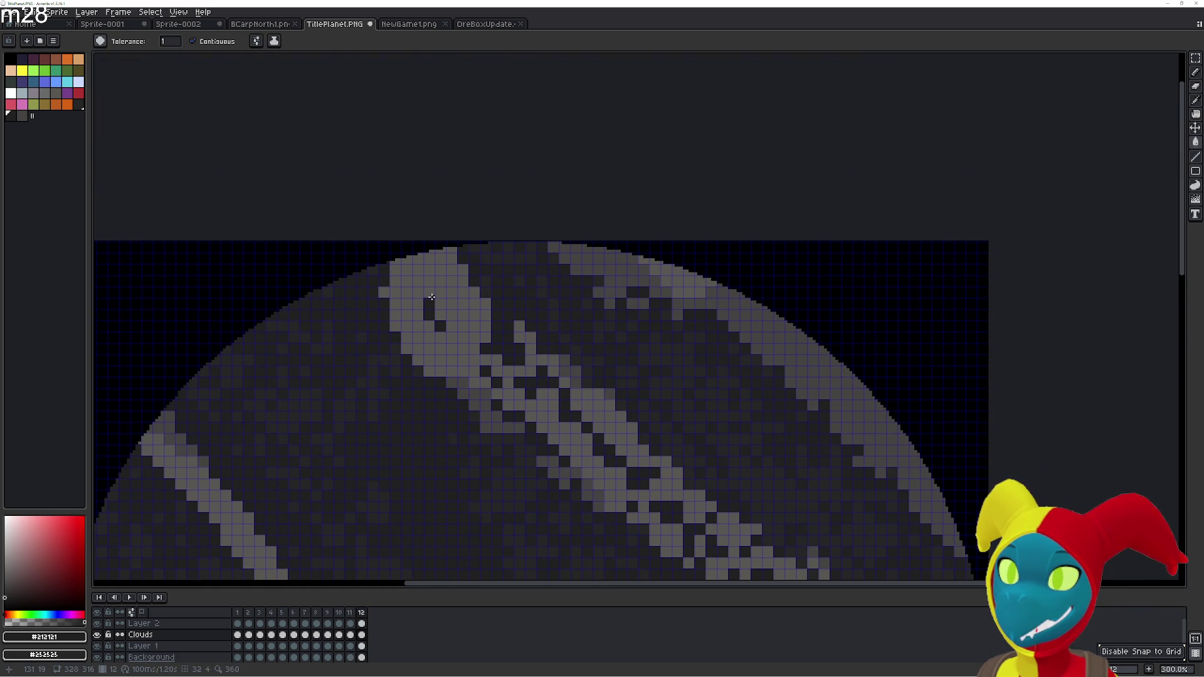
Flip between frames 11, 12 and 1 to compare the cloud bands after the fill
key("Left")
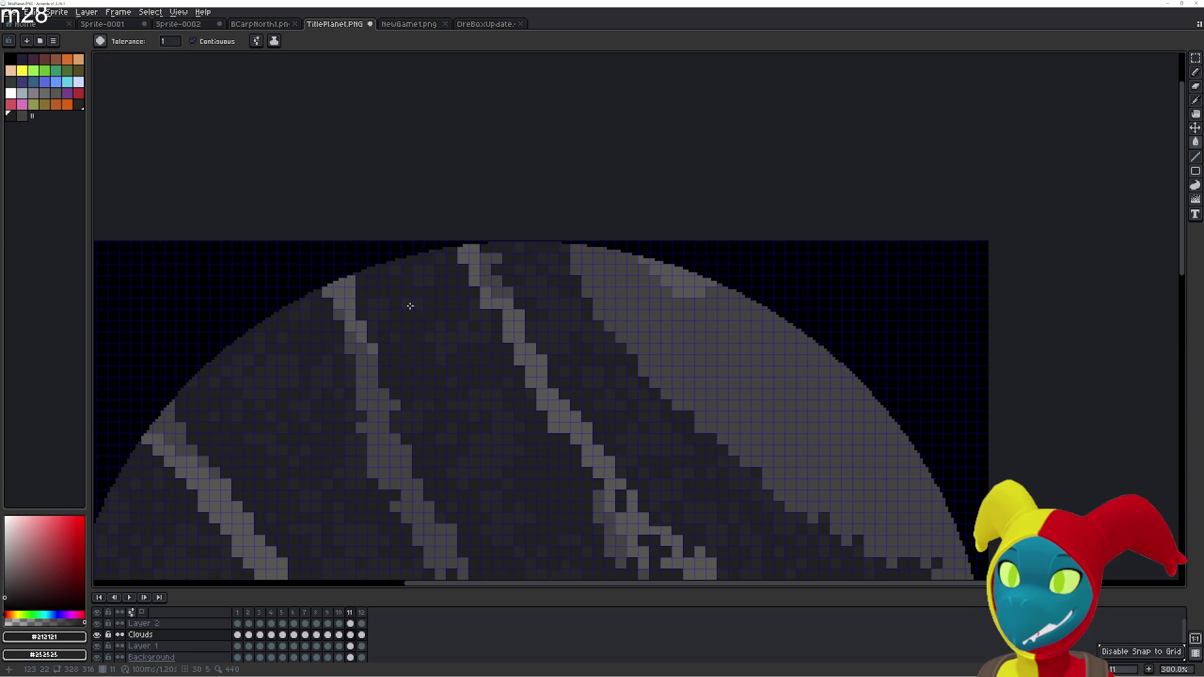
key("Right")
key("Right")
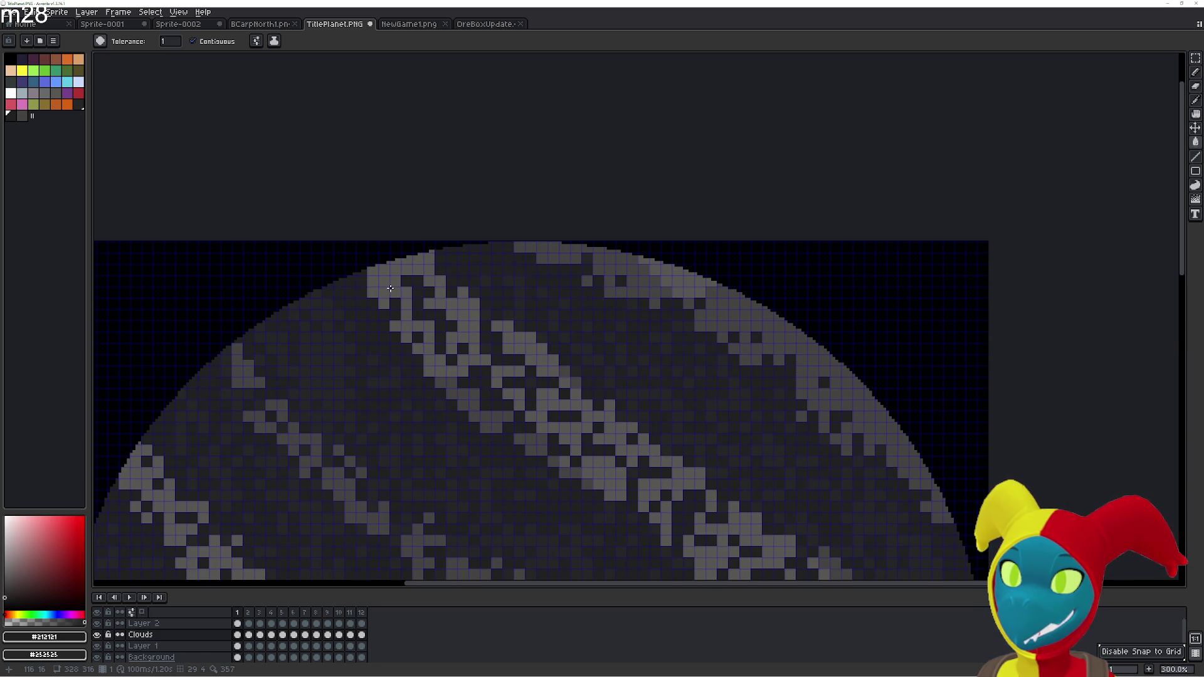
key("Left")
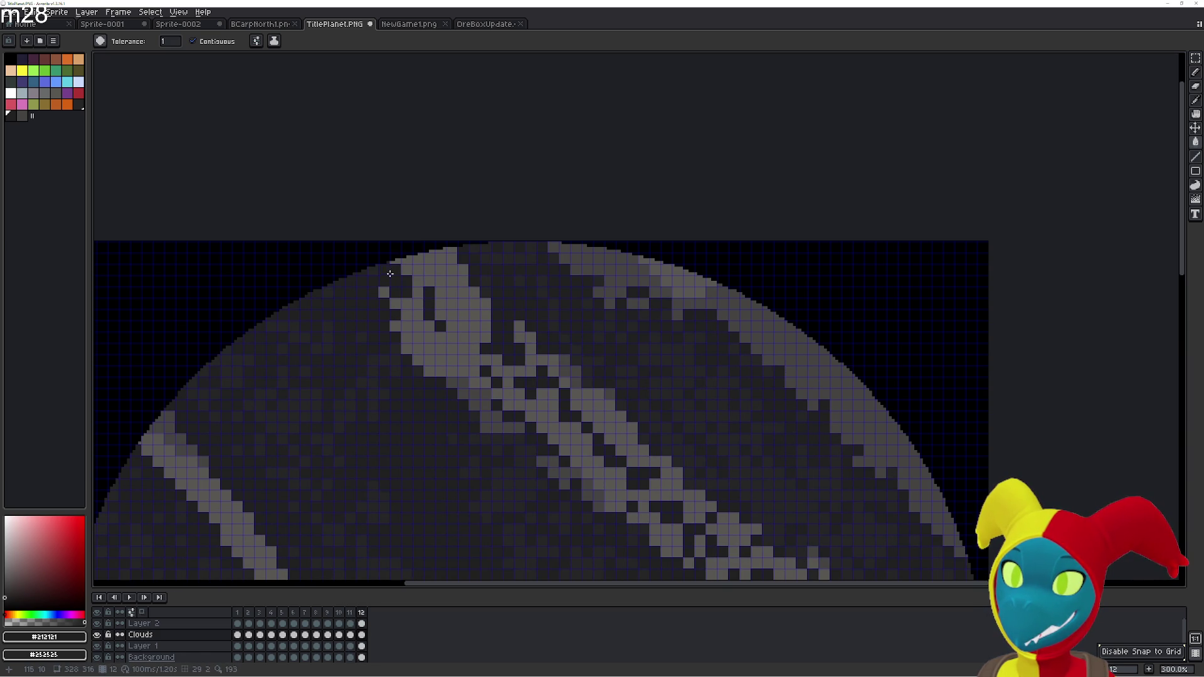
key("Right")
key("Left")
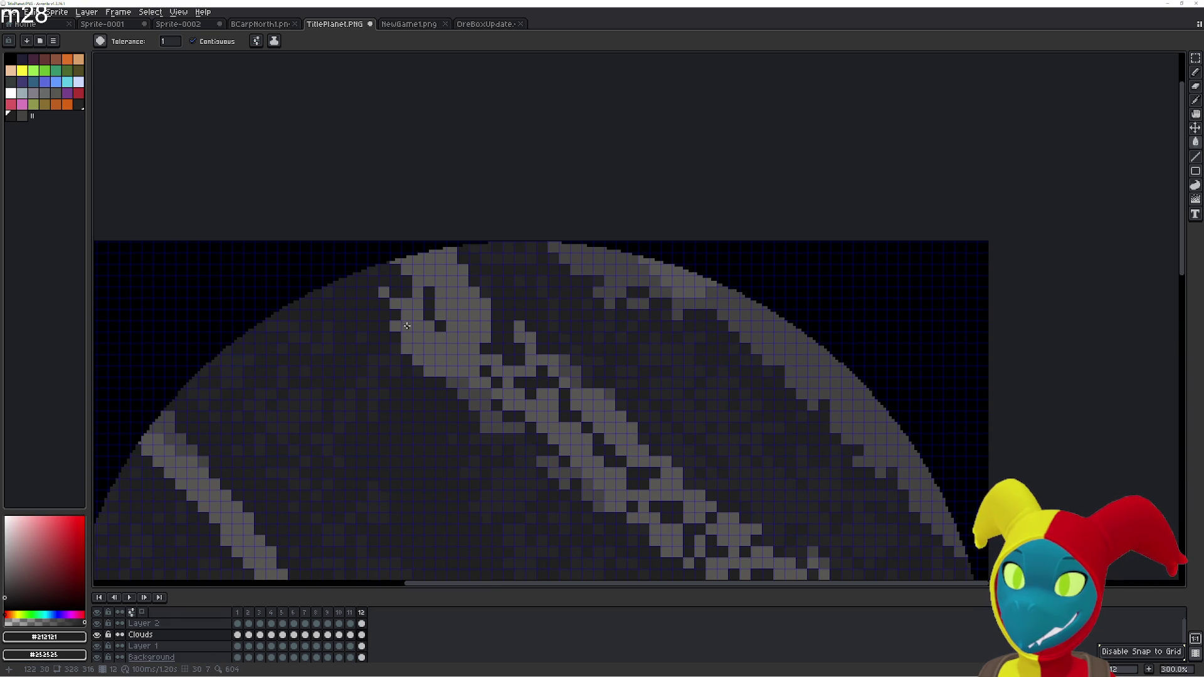
key("Right")
key("Left")
key("Left")
key("Right")
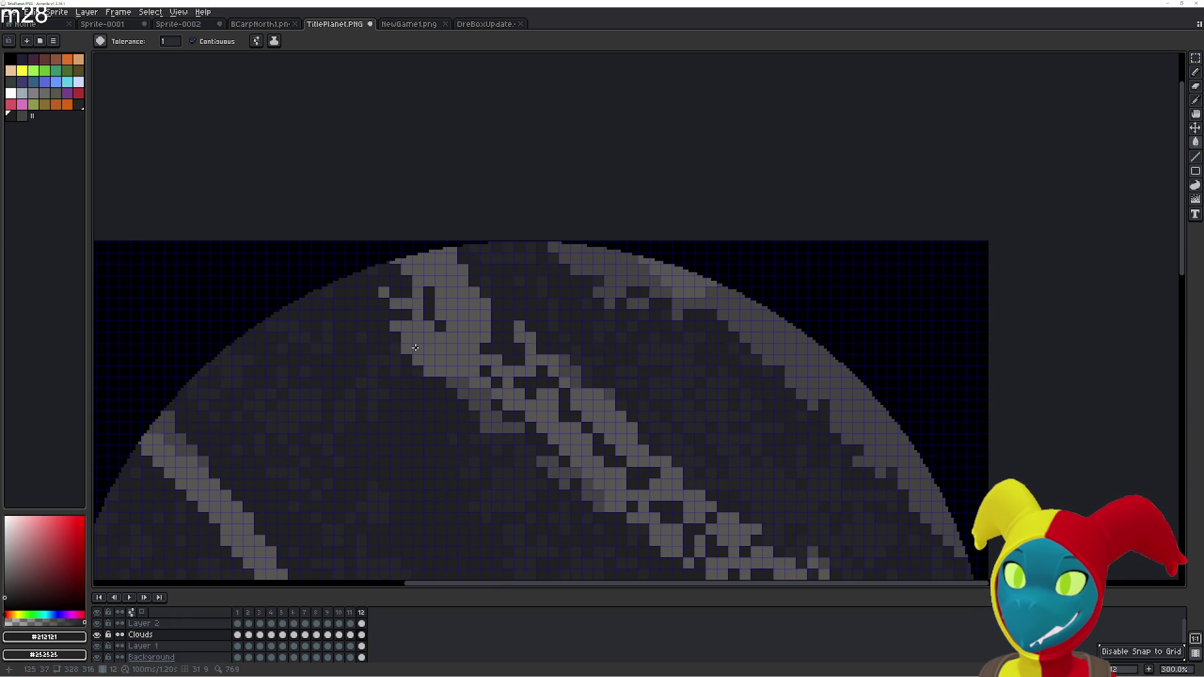
key("Right")
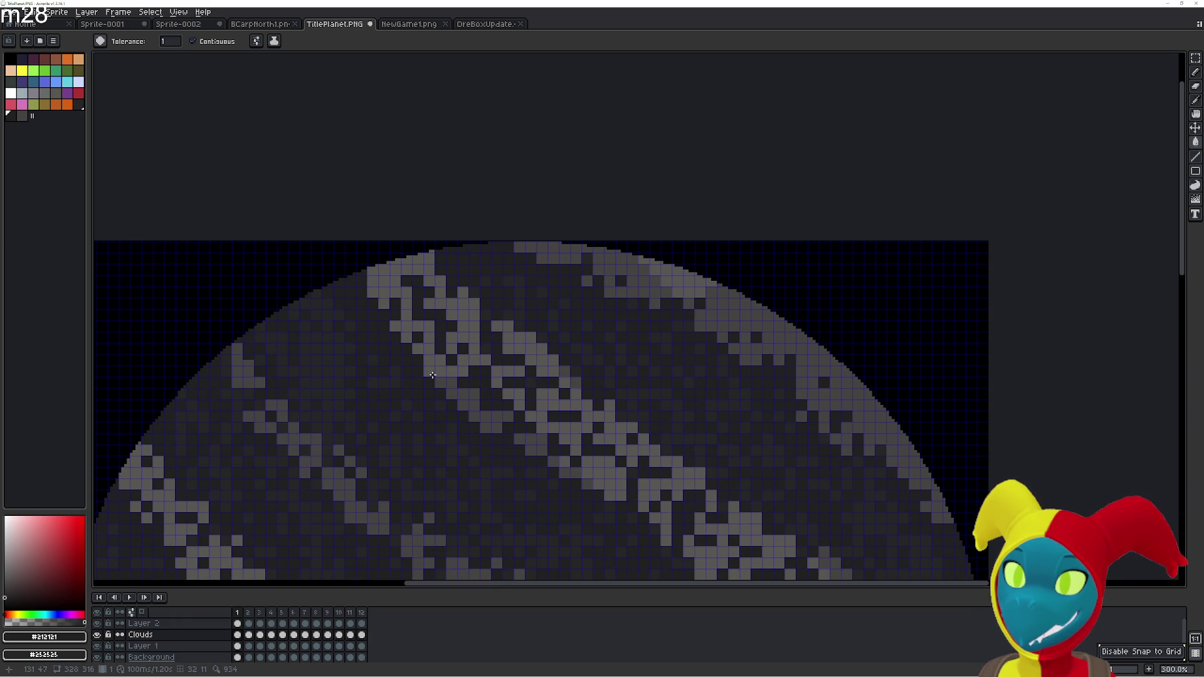
key("Left")
Keep alternating frame 12 with frames 1 and 2 to check the cloud motion
key("Right")
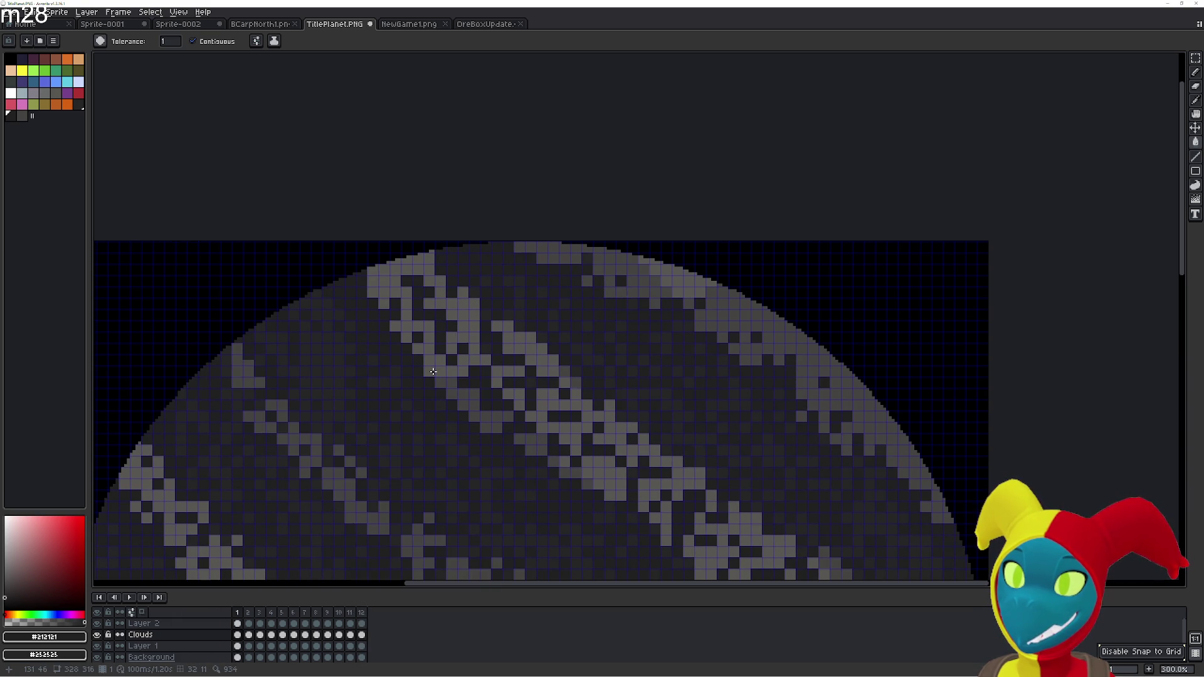
key("Left")
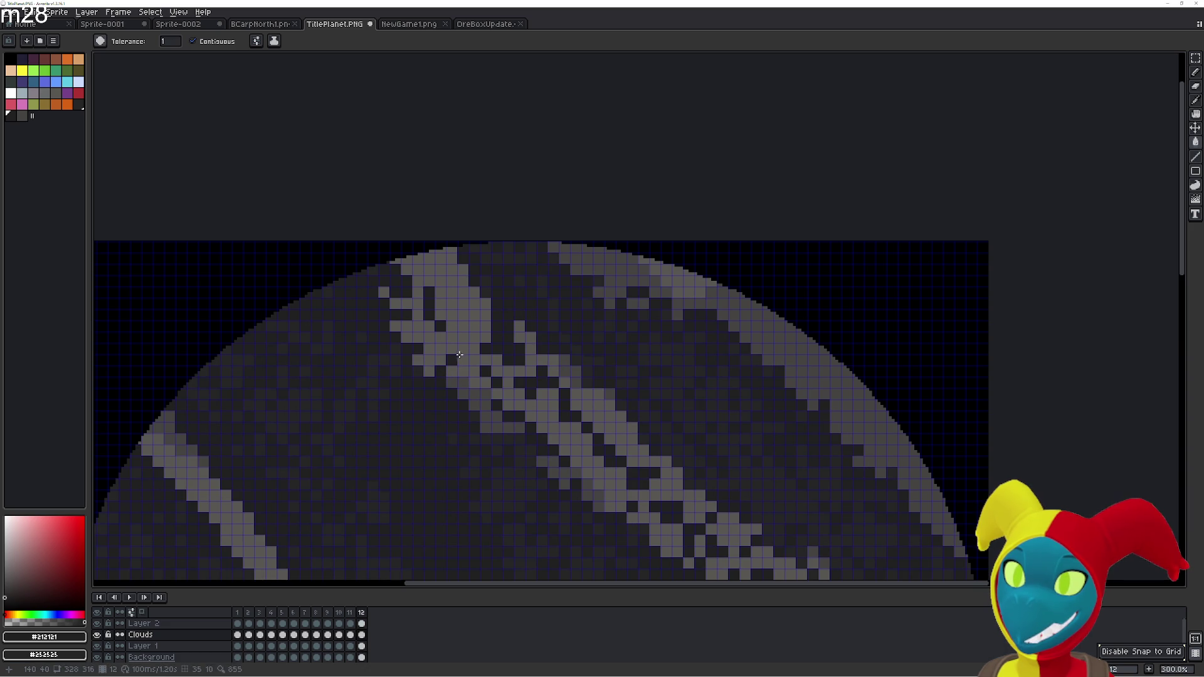
key("Right")
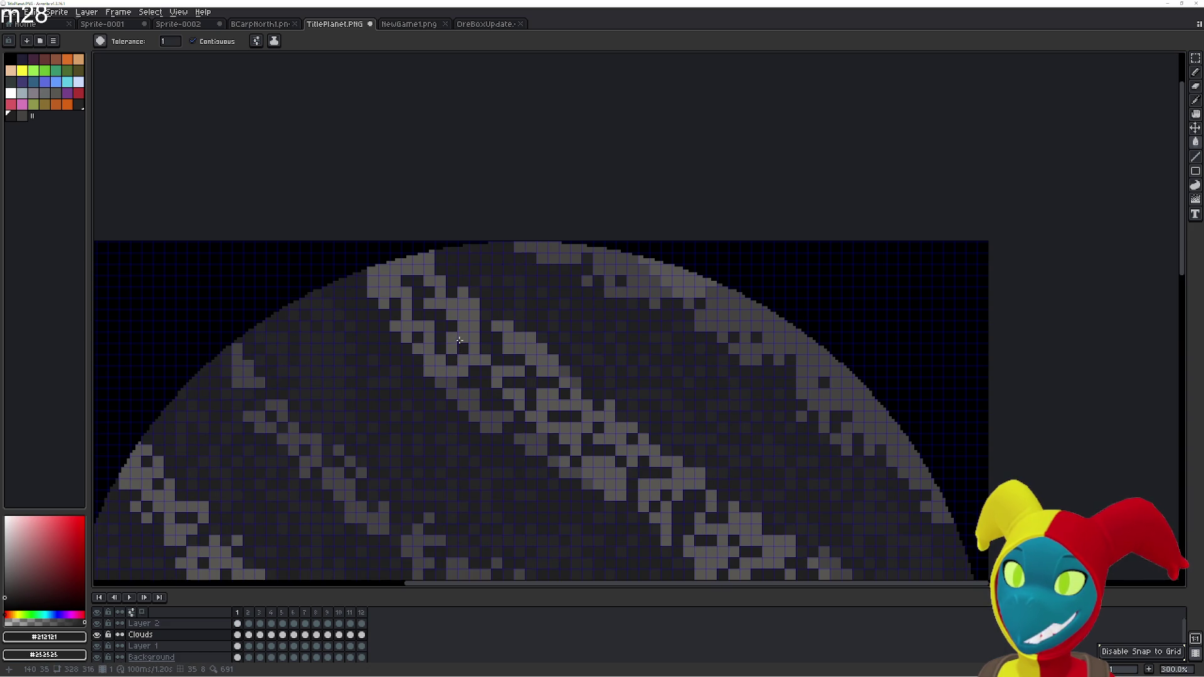
key("Right")
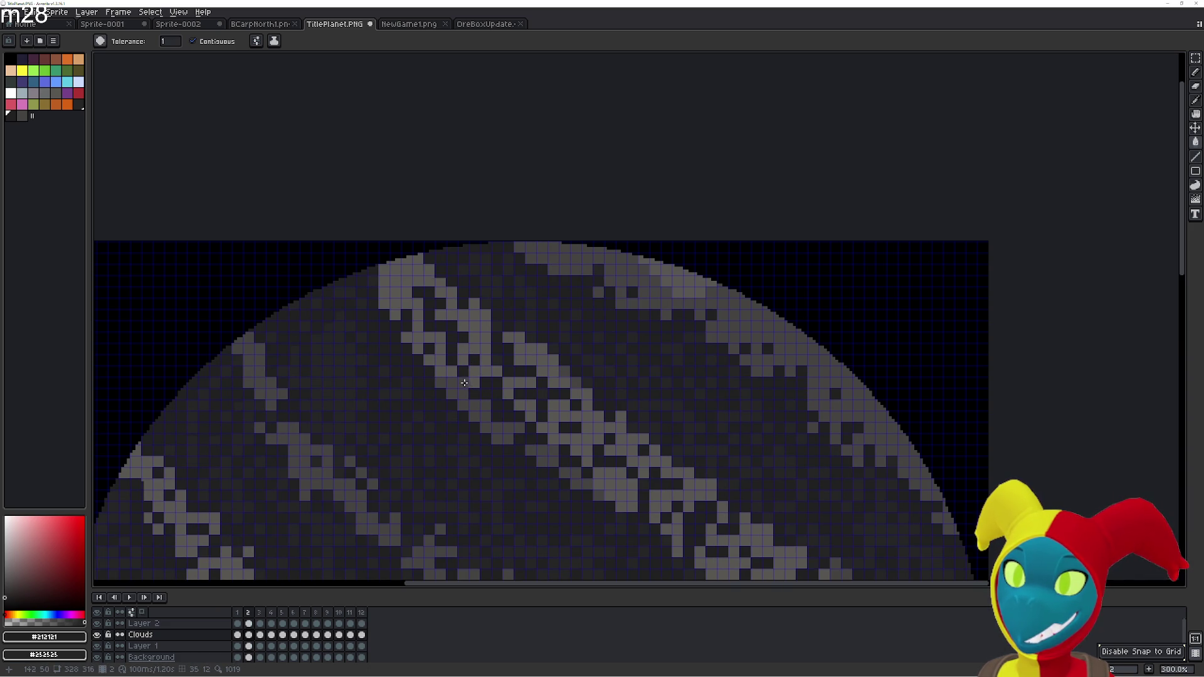
key("Left")
key("Left")
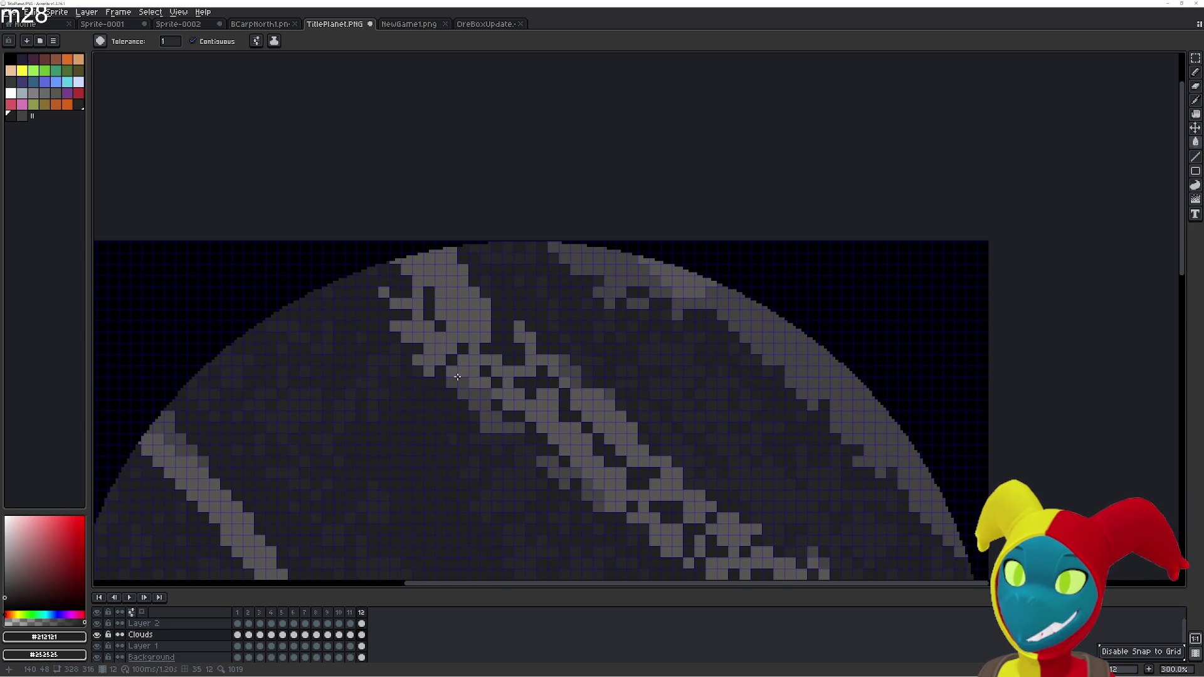
key("Right")
key("Right")
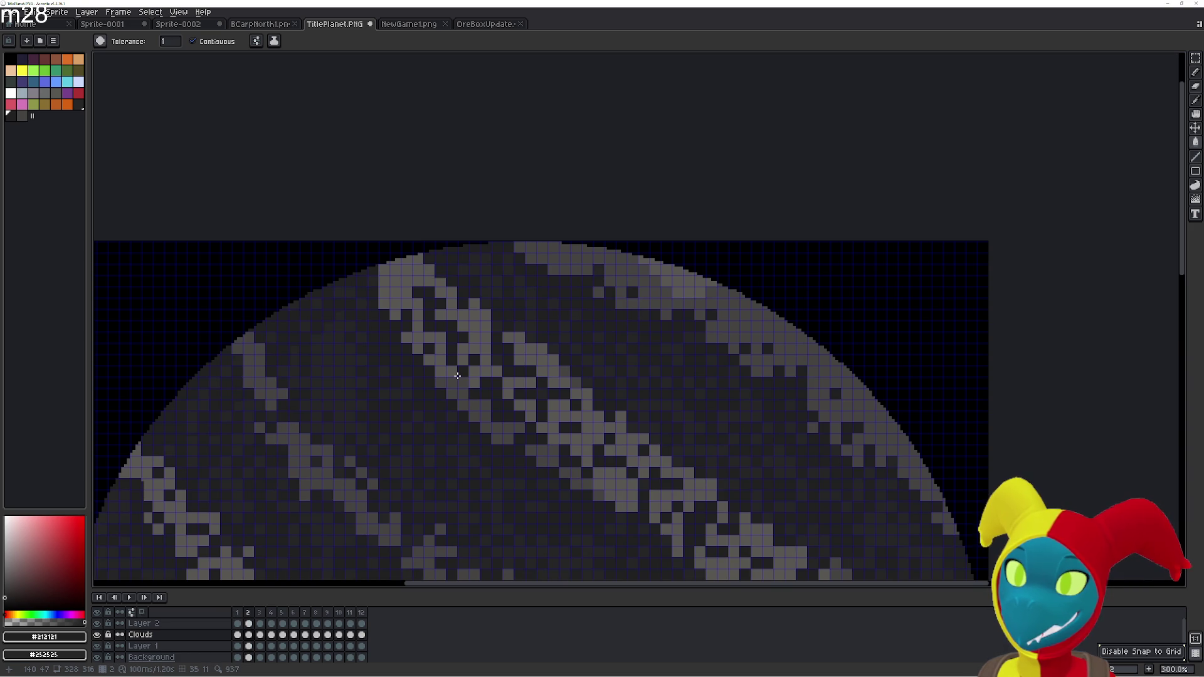
key("Left")
key("Left")
key("Right")
key("Right")
key("Left")
key("Left")
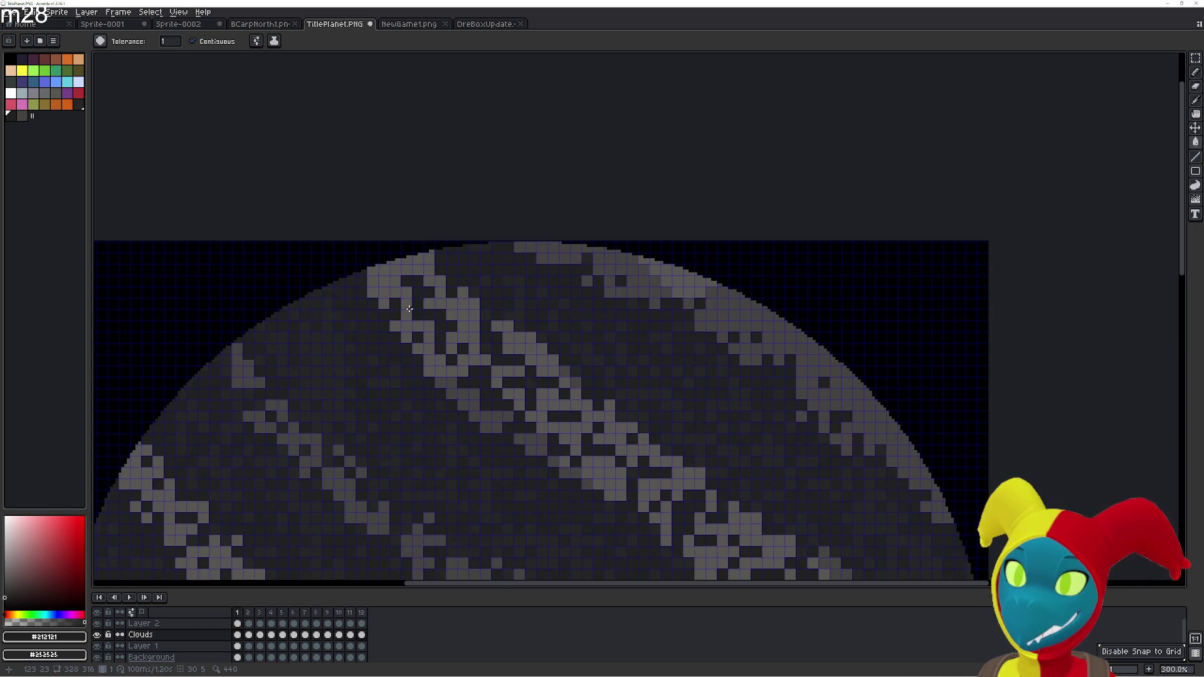
key("Right")
key("Left")
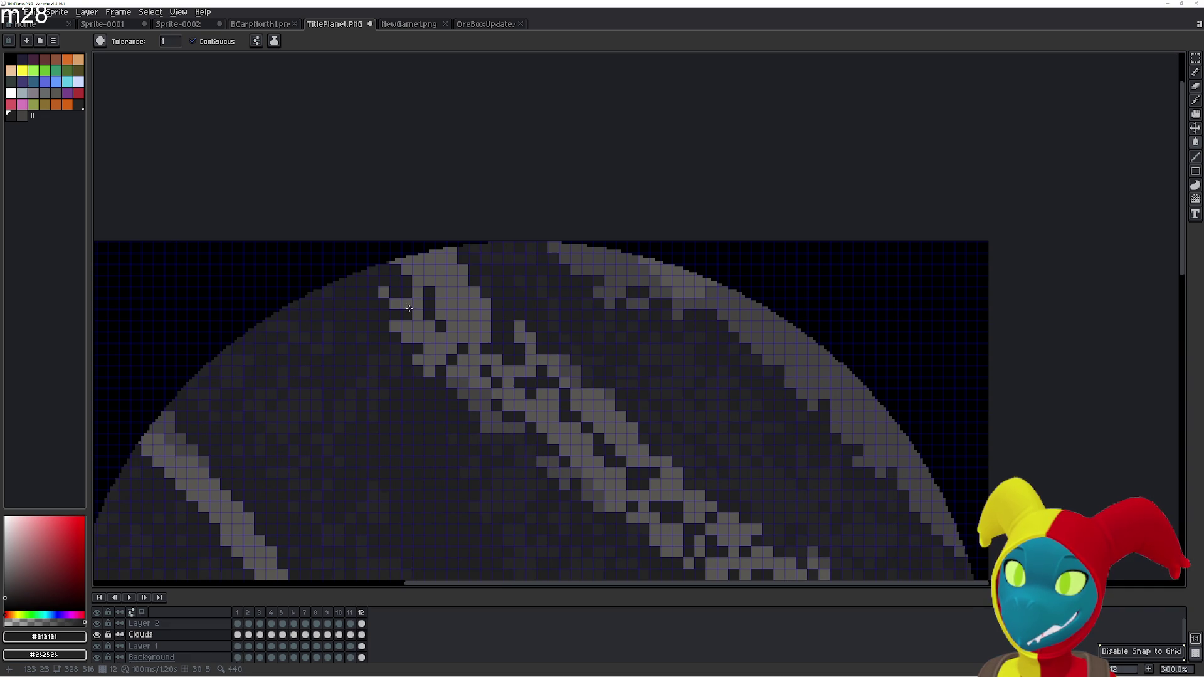
key("Right")
key("Left")
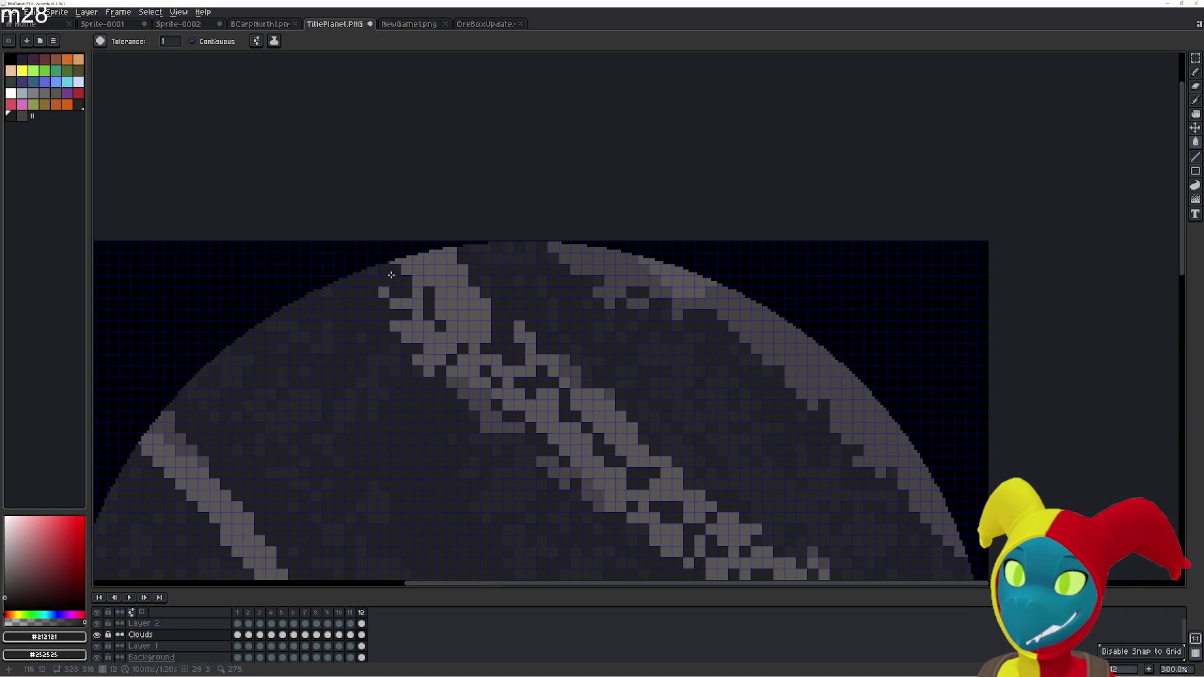
Lighten a single cloud pixel on frame 12 with the Pencil, then compare it with frame 1
key("b")
left_click(395, 280)
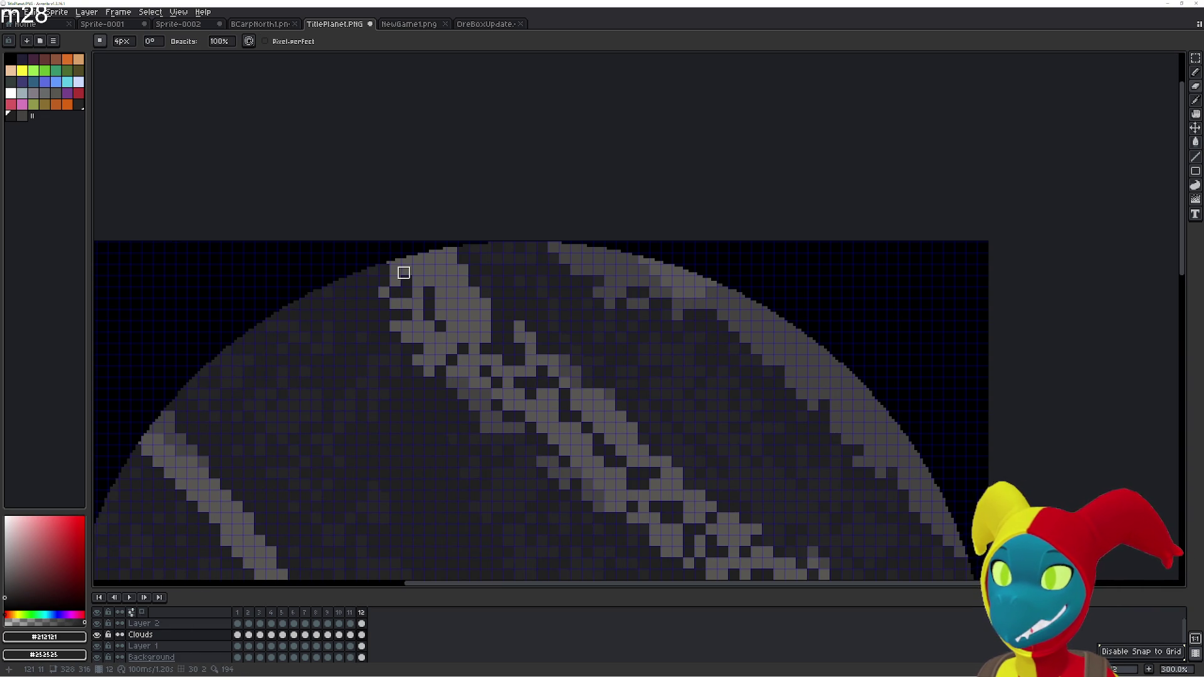
key("Right")
key("Left")
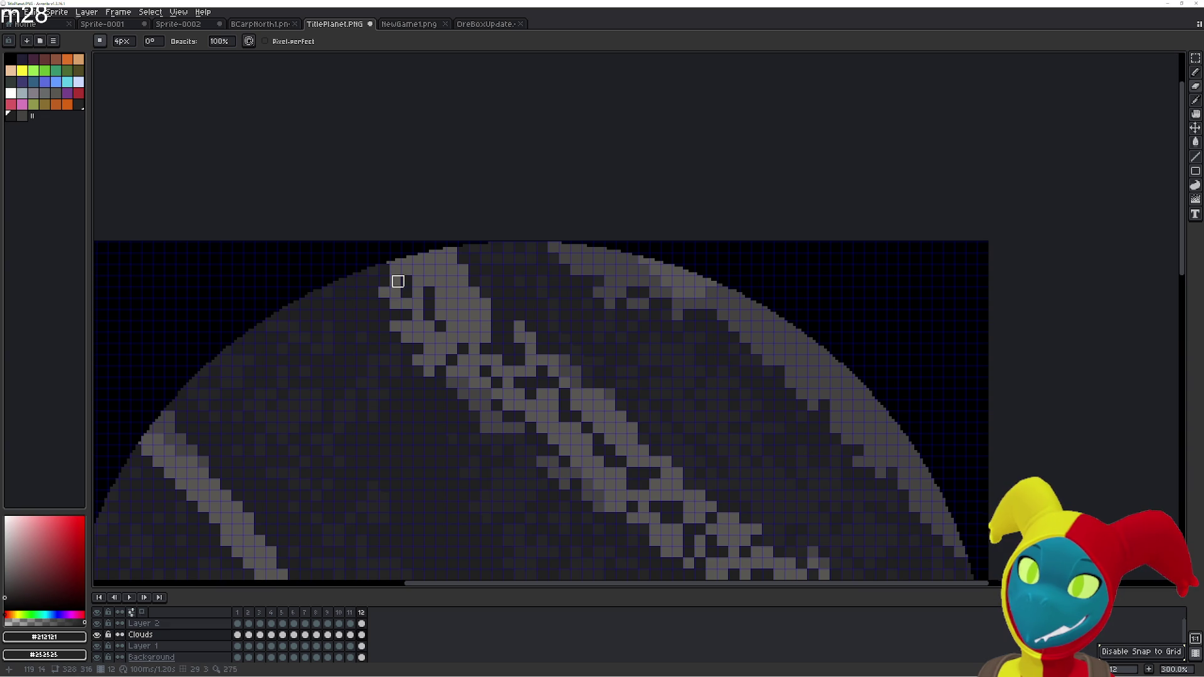
key("Right")
key("Left")
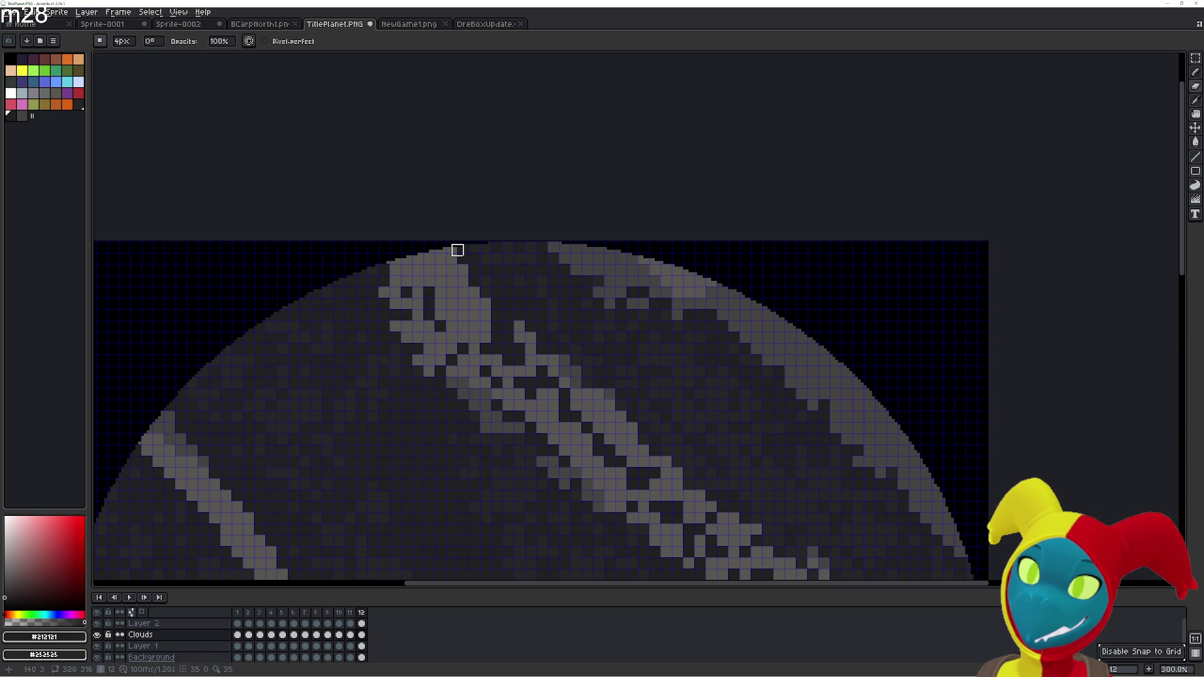
Land on frame 1 and zoom out to 100% to see the whole planet
key("Right")
key("Left")
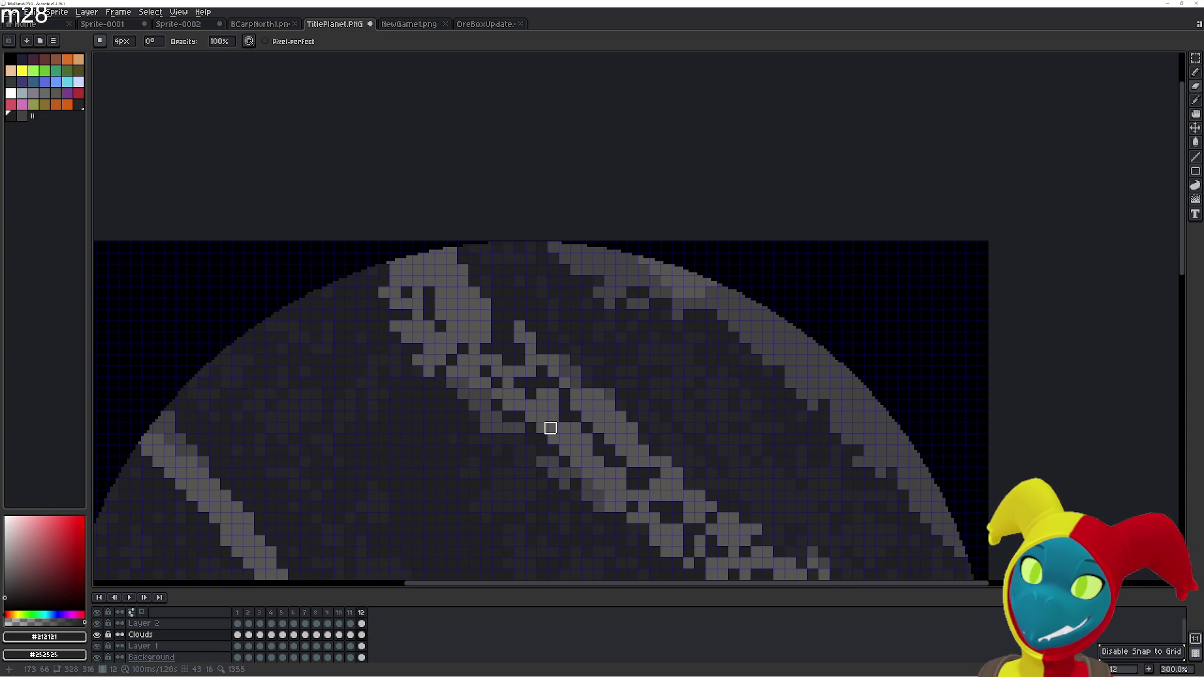
key("Left")
key("Right")
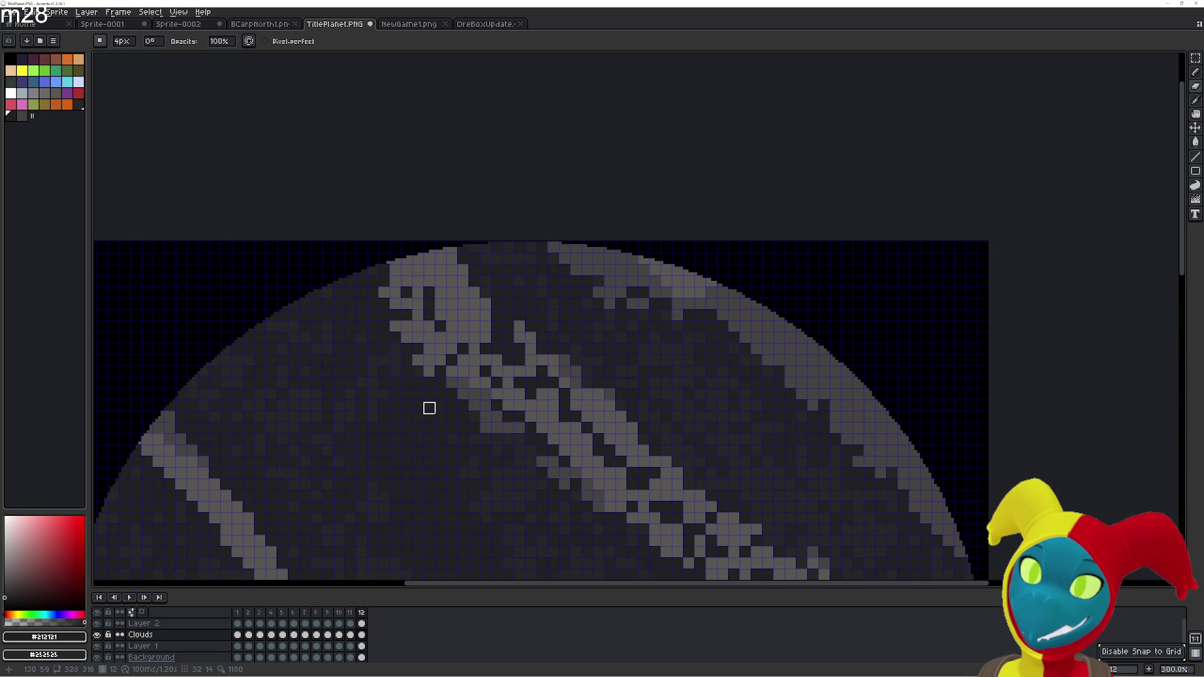
key("Right")
scroll(429, 408, "down", 2)
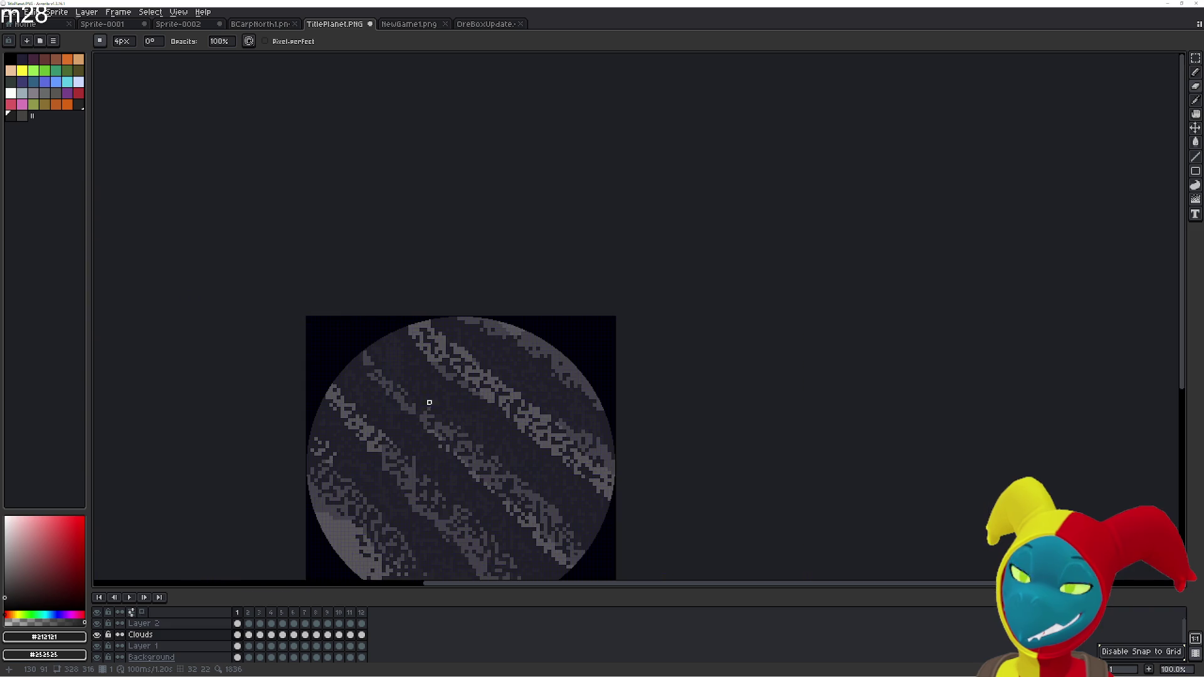
Centre the planet at 100%, preview neighbouring frames, stop on frame 12 and zoom to 300%
left_click_drag(478, 387, 495, 347)
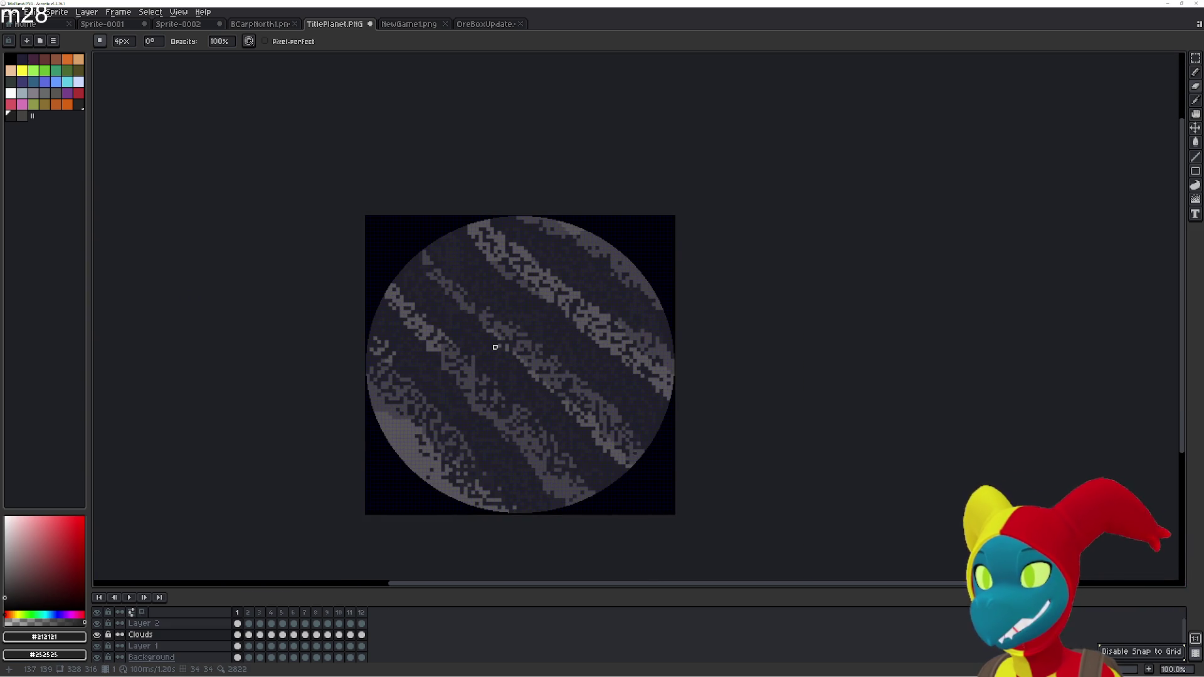
key("Left")
key("Left")
key("Right")
key("Right")
key("Right")
key("Right")
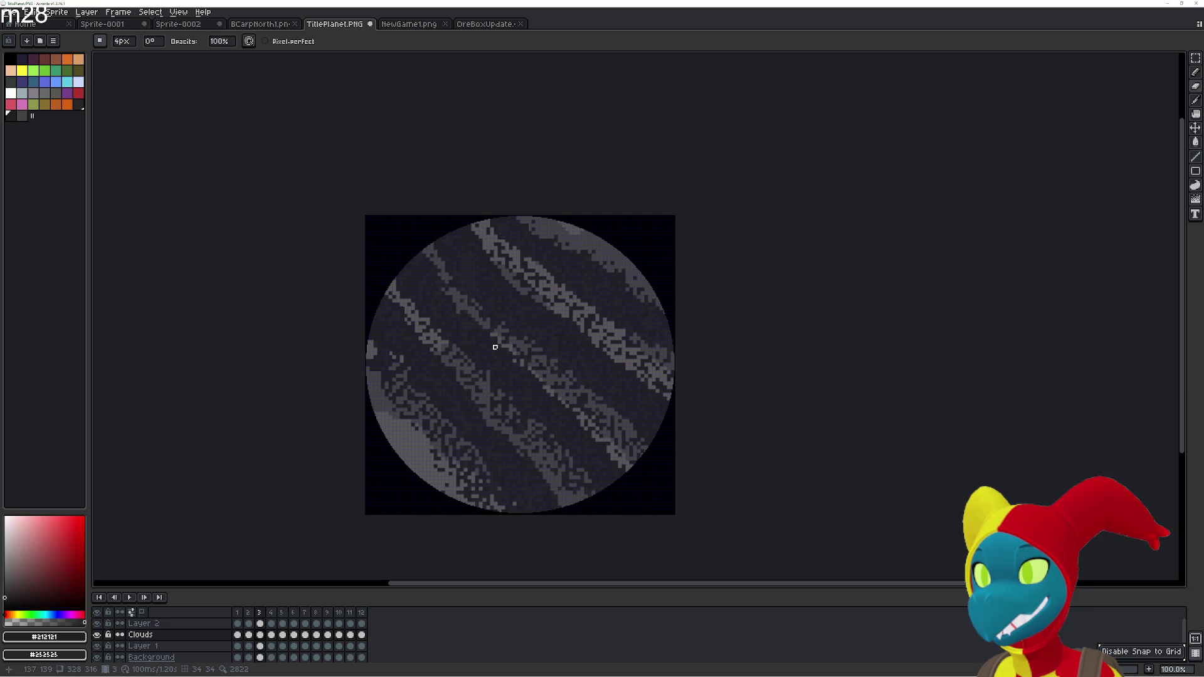
key("Left")
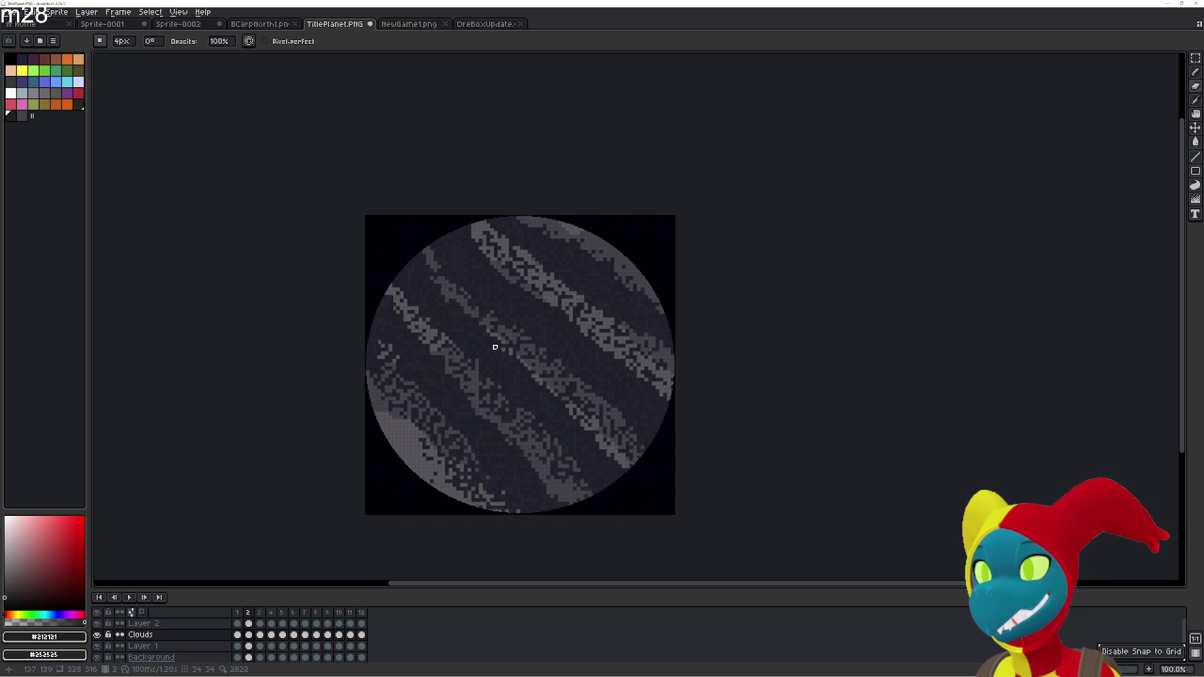
key("Left")
key("Left")
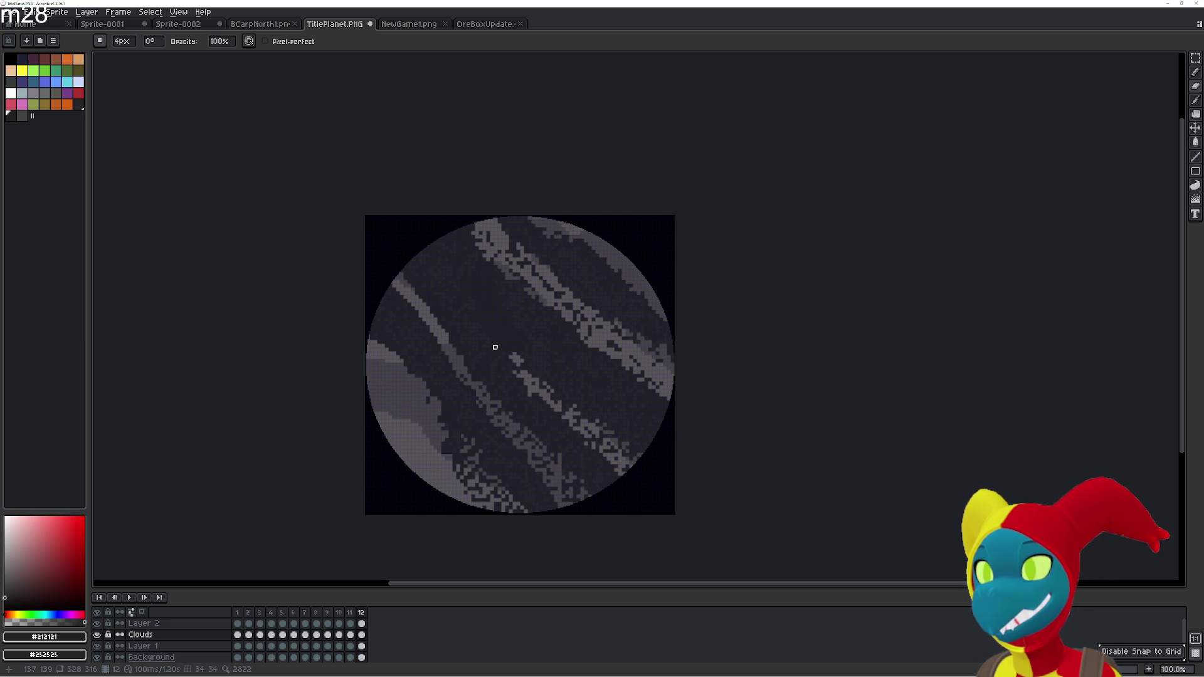
scroll(489, 364, "up", 2)
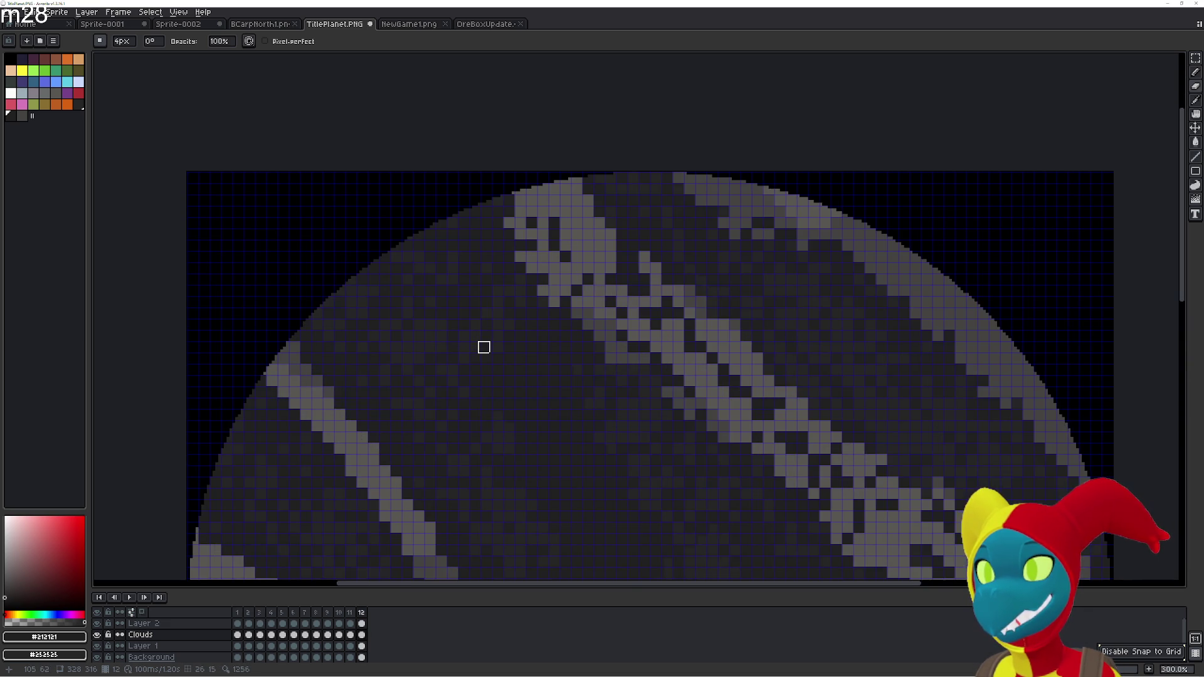
Zoom in to 500% on the planet's upper clouds while comparing frame 1 with its neighbour
left_click_drag(492, 370, 503, 390)
scroll(508, 329, "up", 2)
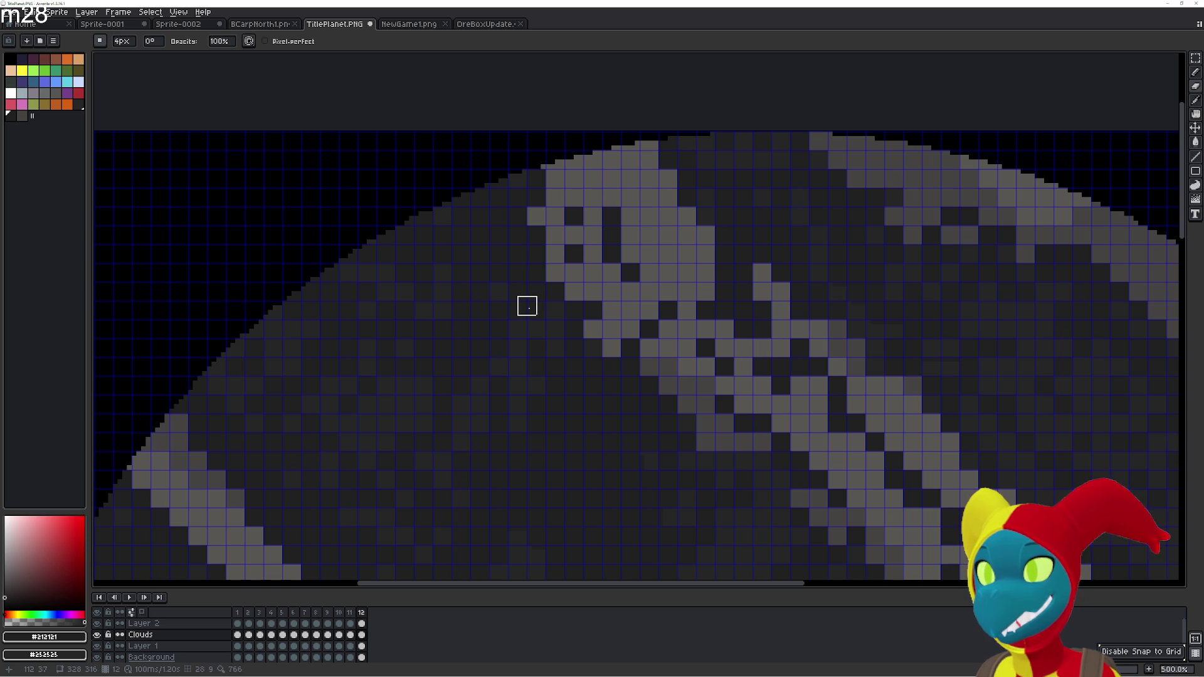
key("Right")
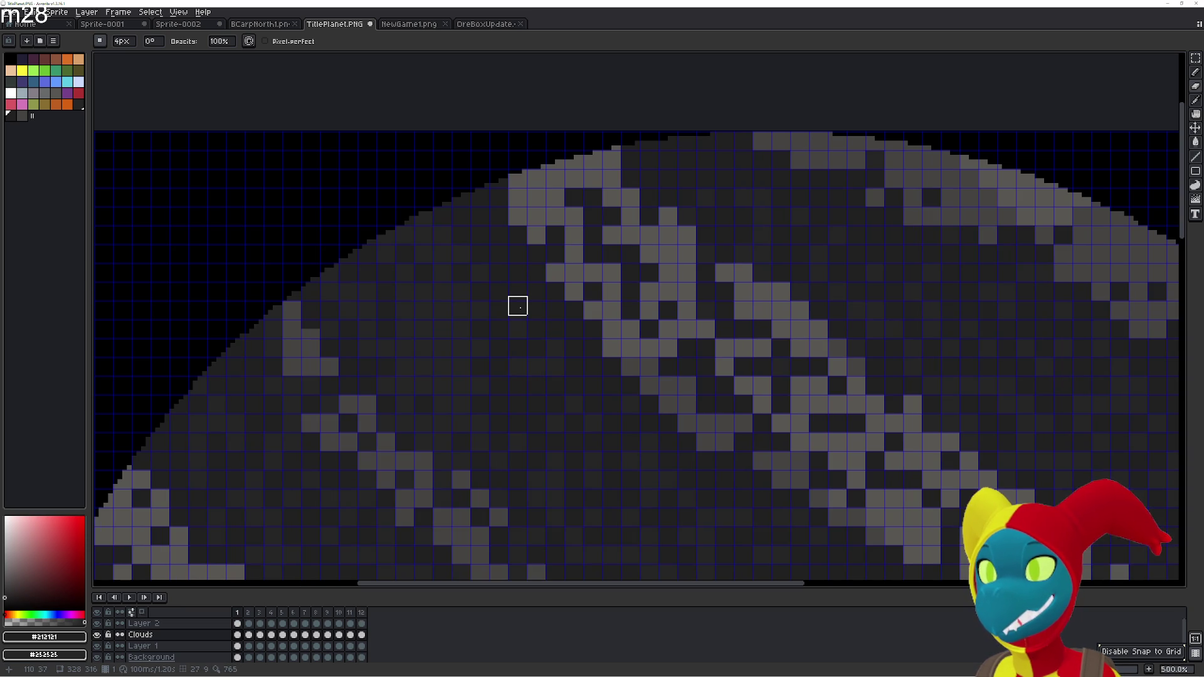
key("Left")
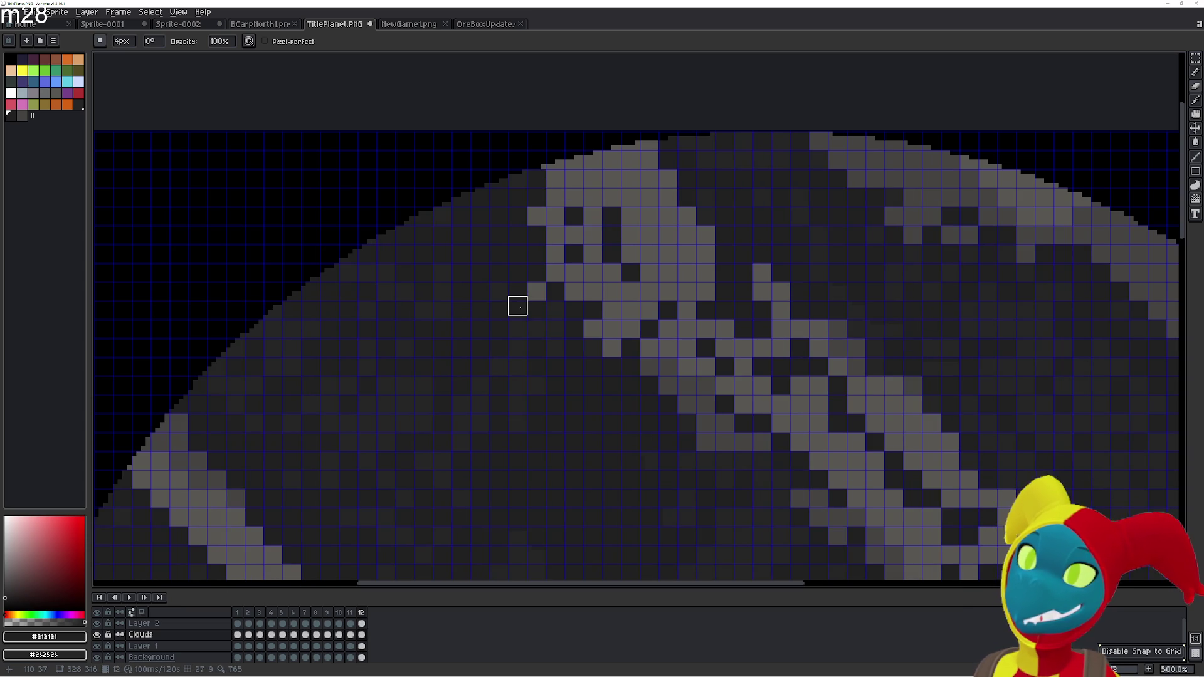
key("Right")
scroll(518, 306, "down", 2)
scroll(403, 188, "up", 1)
scroll(387, 186, "up", 1)
scroll(513, 317, "down", 2)
scroll(341, 164, "up", 1)
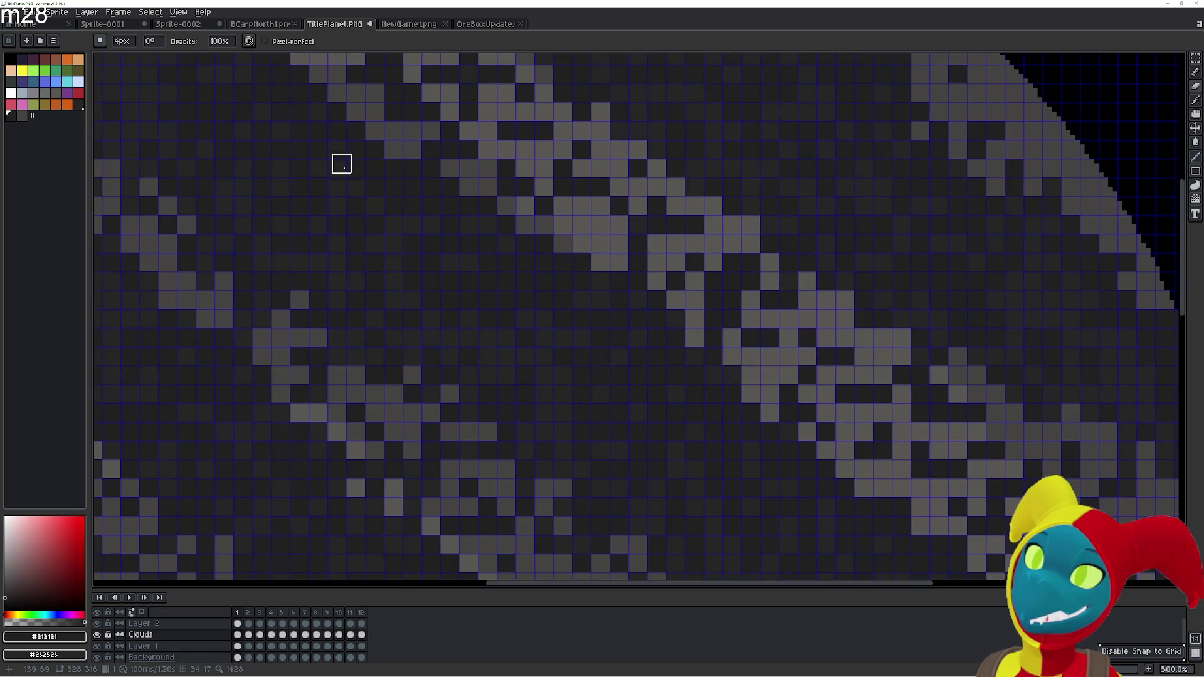
scroll(319, 154, "up", 1)
scroll(319, 154, "down", 1)
scroll(290, 132, "up", 1)
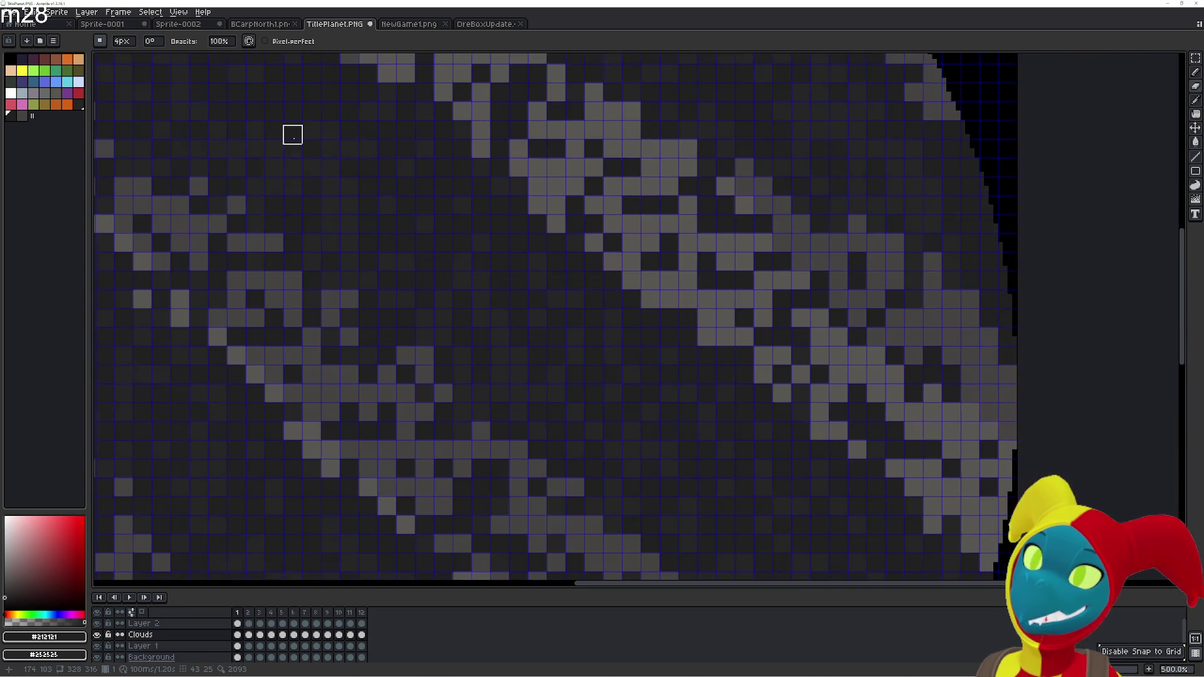
Pan to another cloud area and flip between frames 1 and 12, ending on frame 12
left_click_drag(460, 269, 610, 311)
scroll(610, 311, "down", 2)
scroll(476, 247, "up", 1)
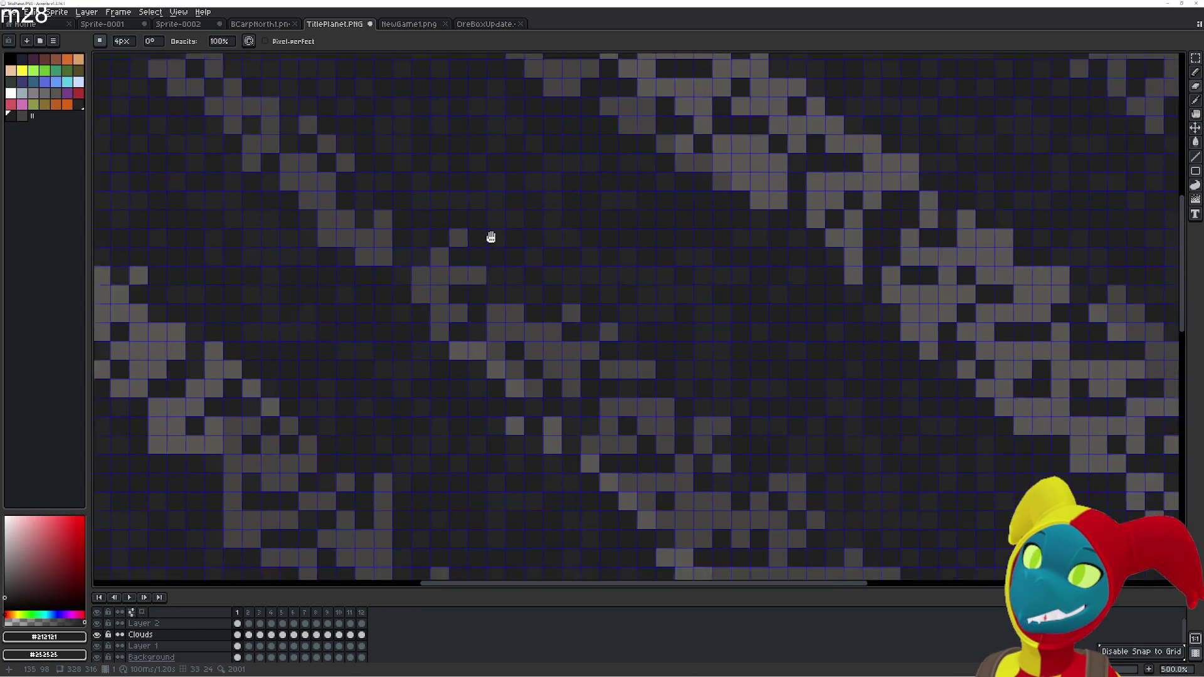
scroll(548, 307, "up", 1)
scroll(548, 307, "down", 2)
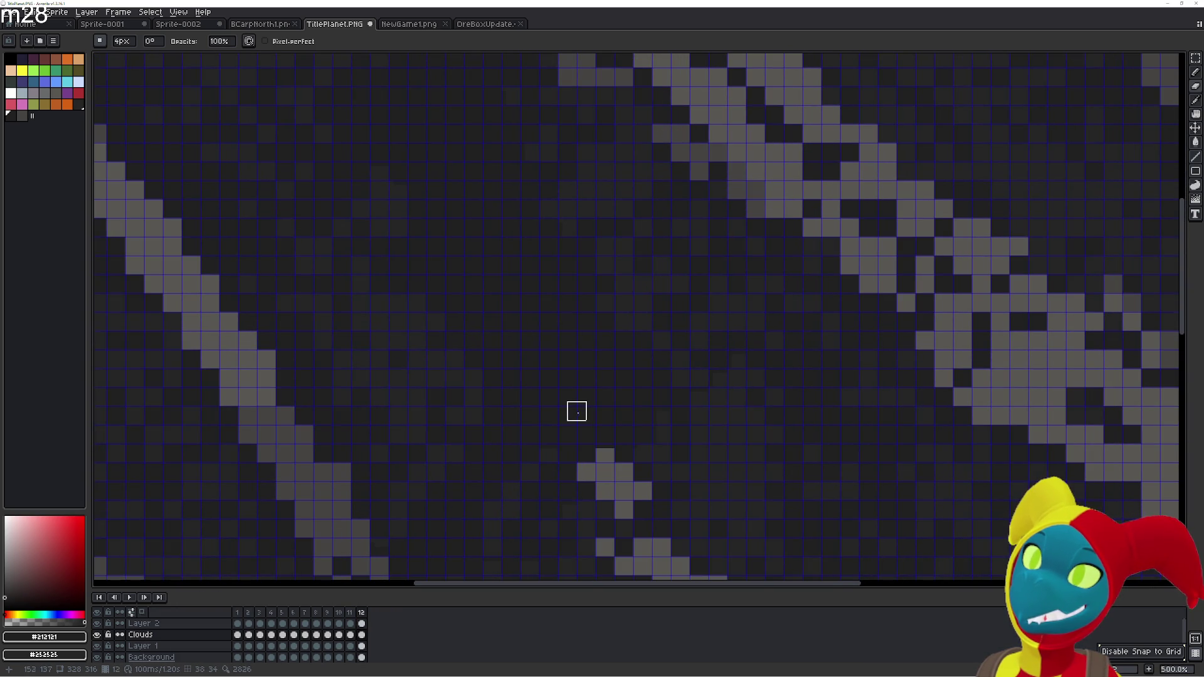
scroll(576, 412, "up", 2)
key("Left")
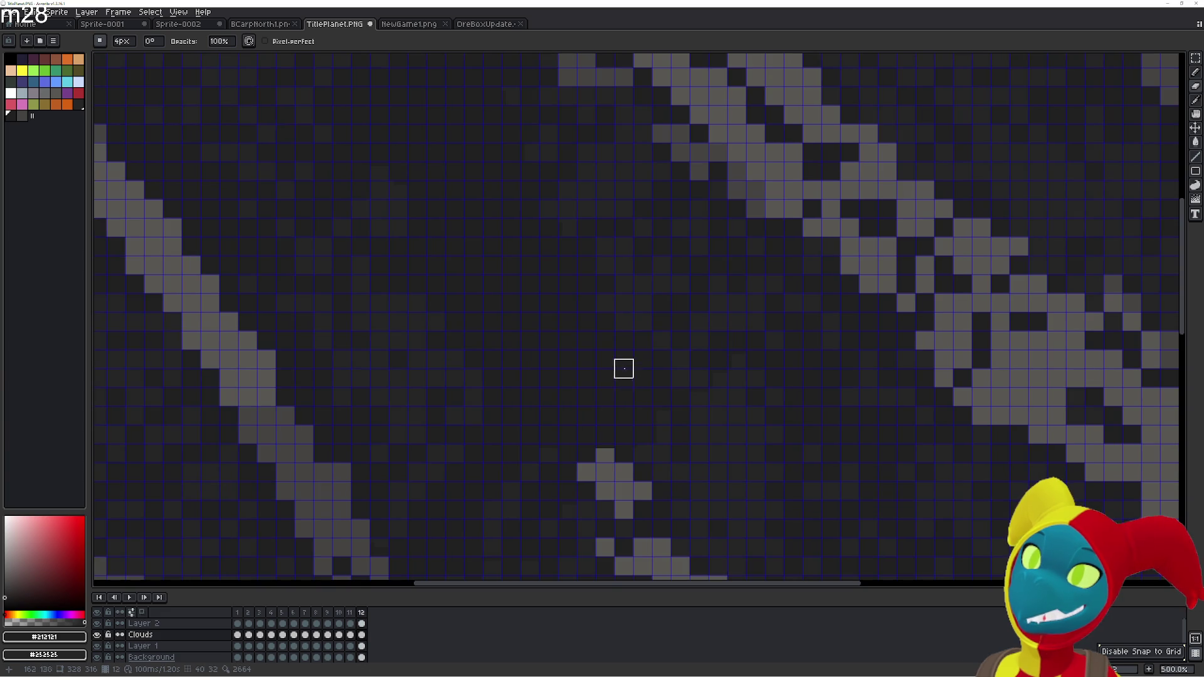
key("Right")
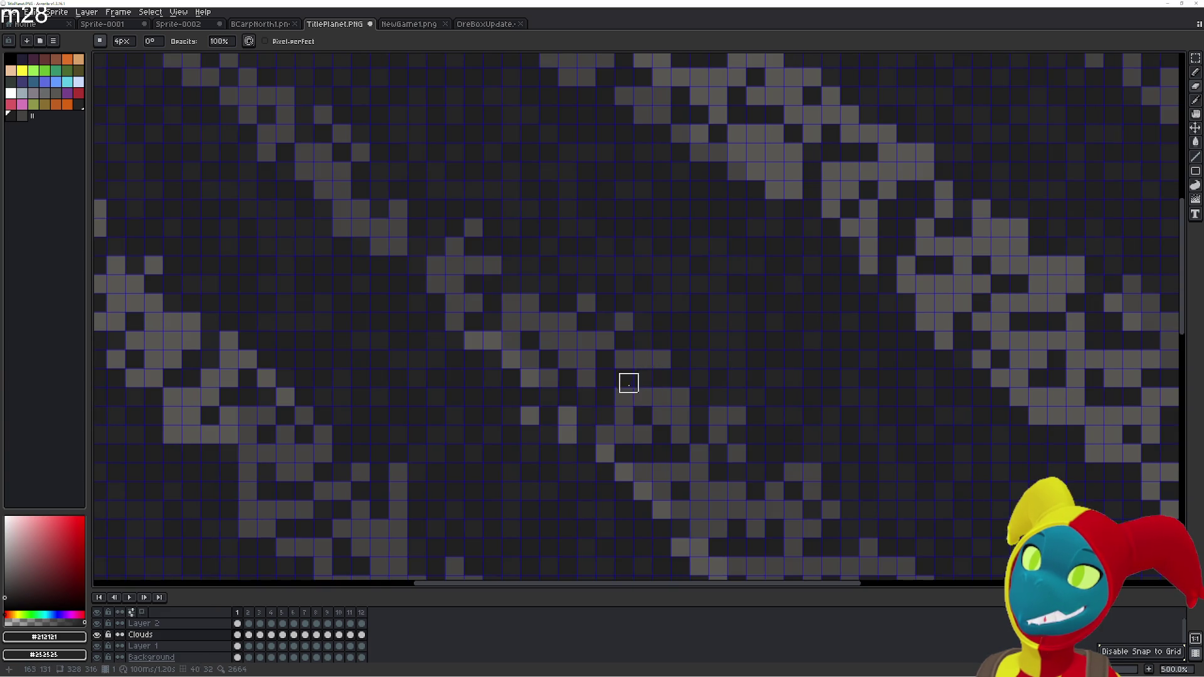
key("Left")
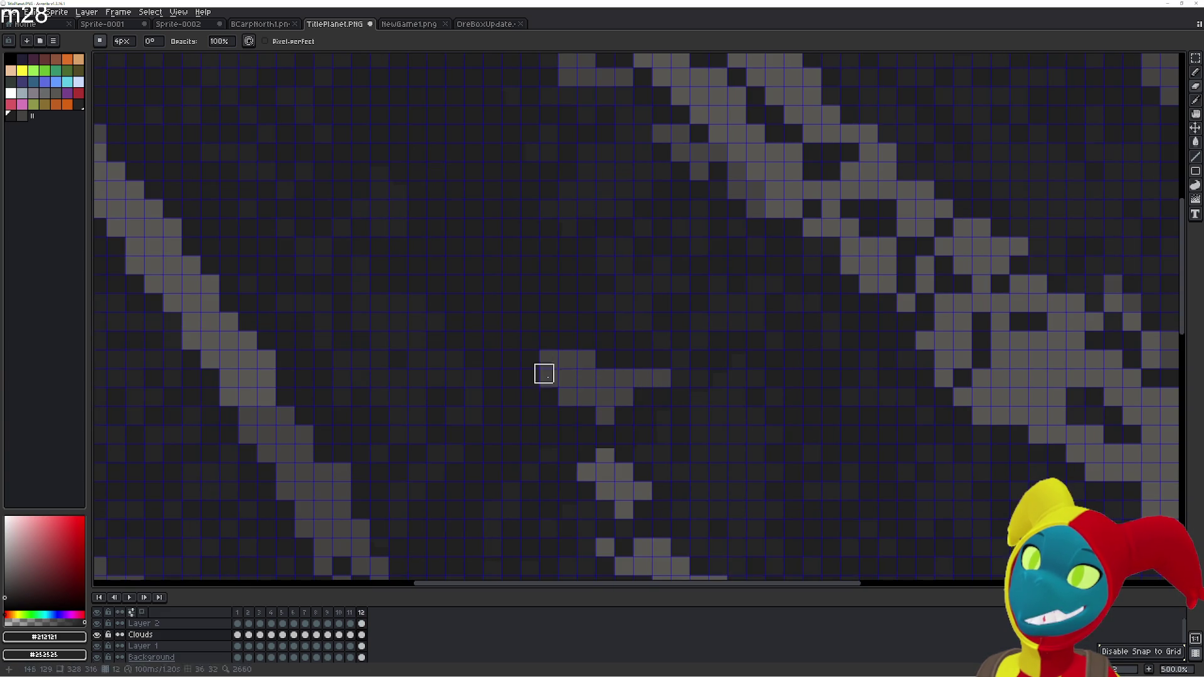
key("Right")
key("Left")
Draw a thin grey diagonal streak from the planet's middle toward its upper-left rim on frame 12
mouse_move(558, 415)
left_mouse_down()
mouse_move(398, 193)
mouse_move(524, 341)
mouse_move(406, 223)
mouse_move(490, 302)
mouse_move(381, 164)
left_mouse_up()
key("Right")
key("Left")
key("Right")
key("Left")
key("Right")
key("Left")
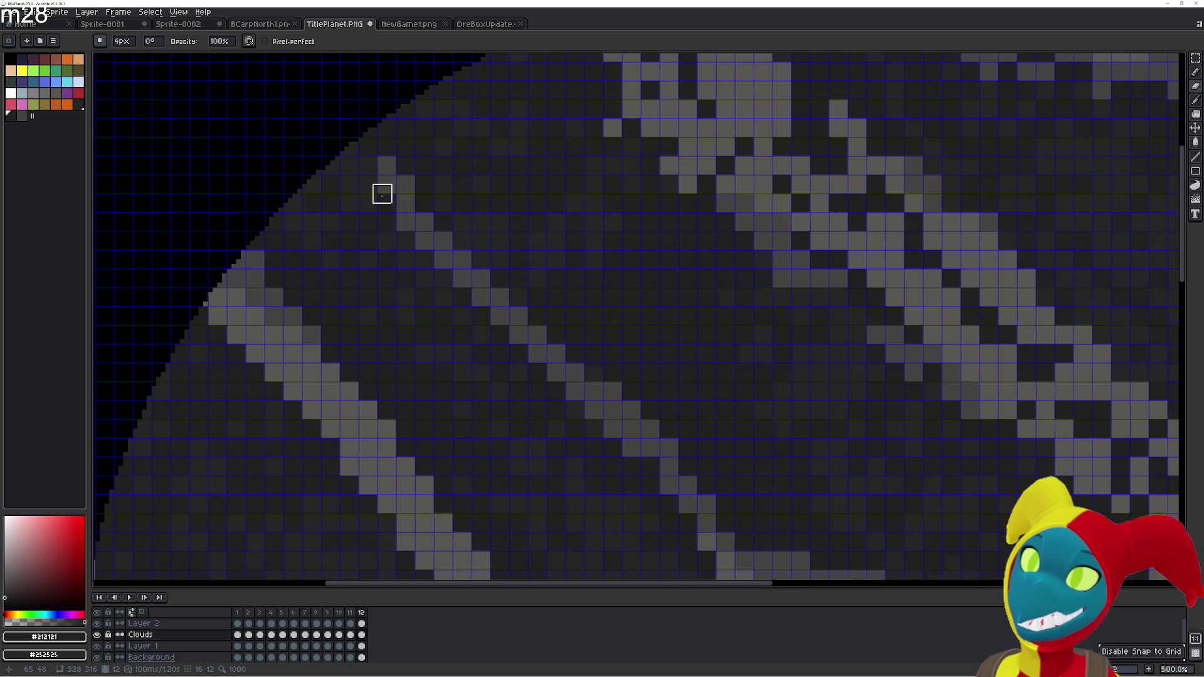
Alternate between frames 1 and 12 to check the new streak before touching up
key("Right")
key("Left")
key("Right")
key("Left")
key("Right")
key("Left")
key("Right")
key("Left")
Extend the diagonal streak with extra light-grey pixels bridging down toward the cloud cluster
left_click_drag(371, 215, 424, 259)
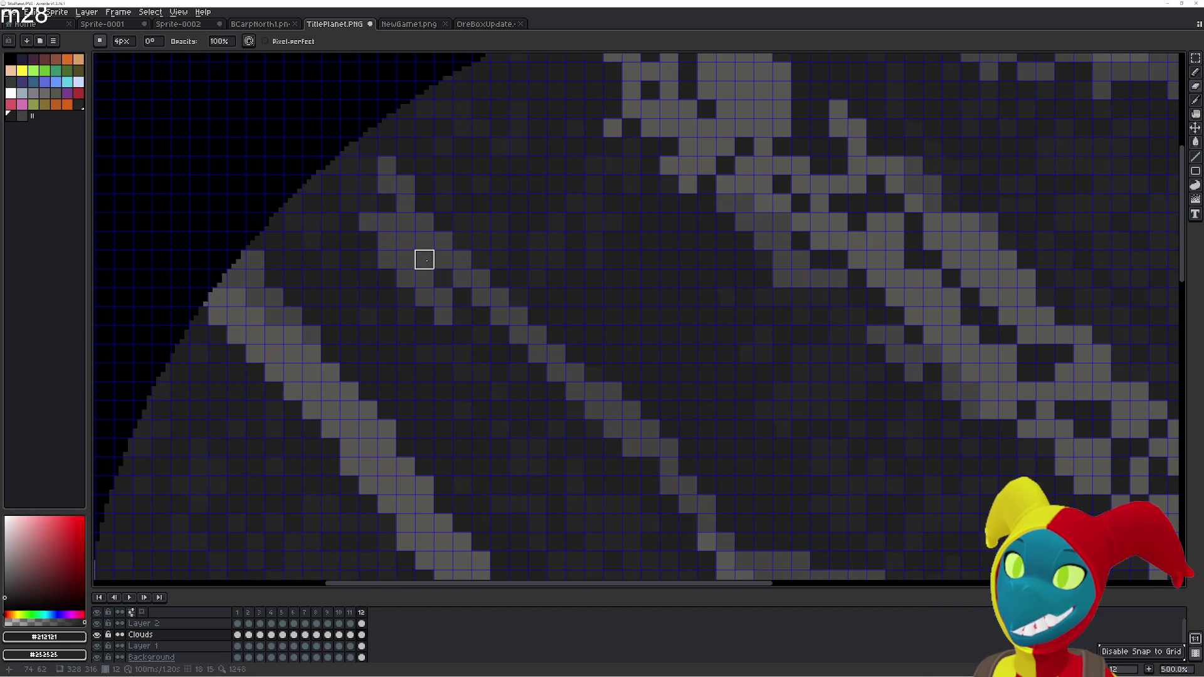
left_click_drag(382, 220, 347, 161)
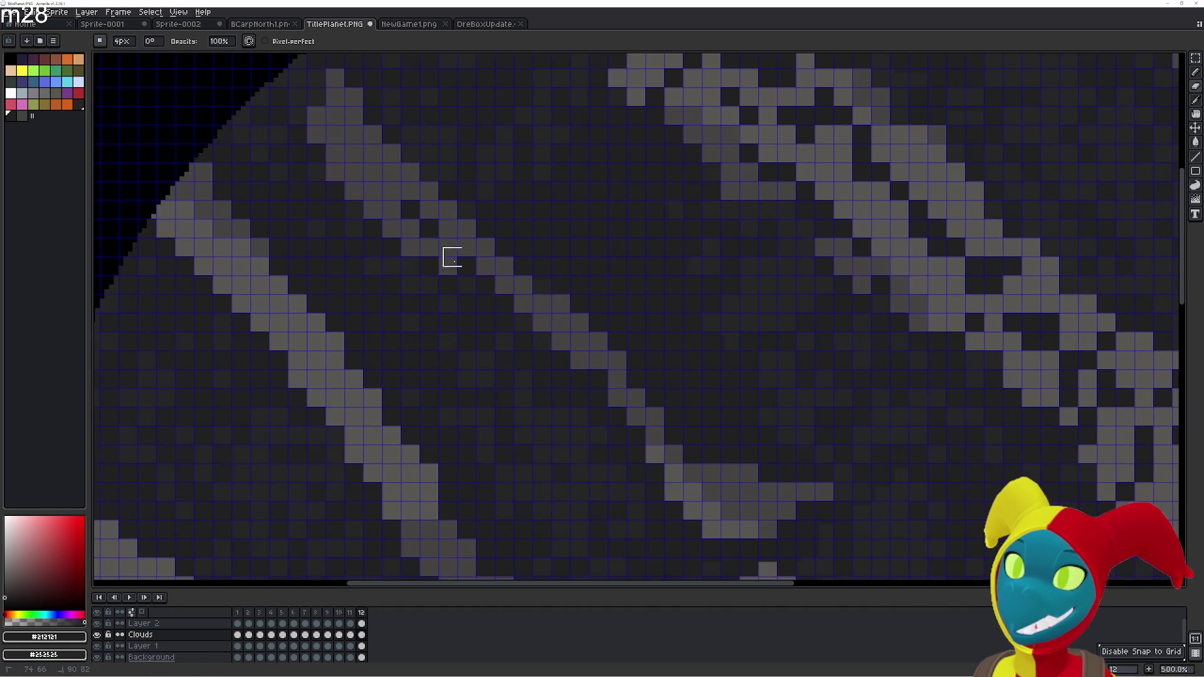
mouse_move(434, 248)
left_mouse_down()
mouse_move(408, 215)
mouse_move(484, 272)
mouse_move(464, 197)
left_mouse_up()
key("Right")
key("Left")
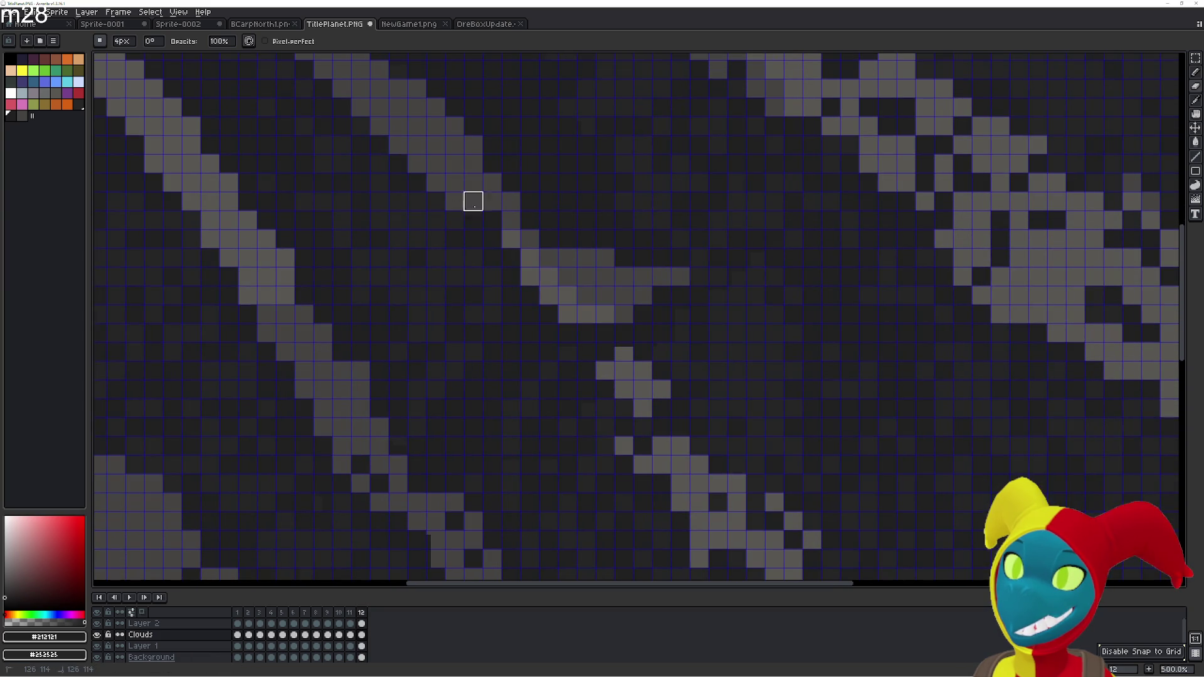
Pan over the lower-right clouds while flipping between frames 1 and 12 to compare them
key("Right")
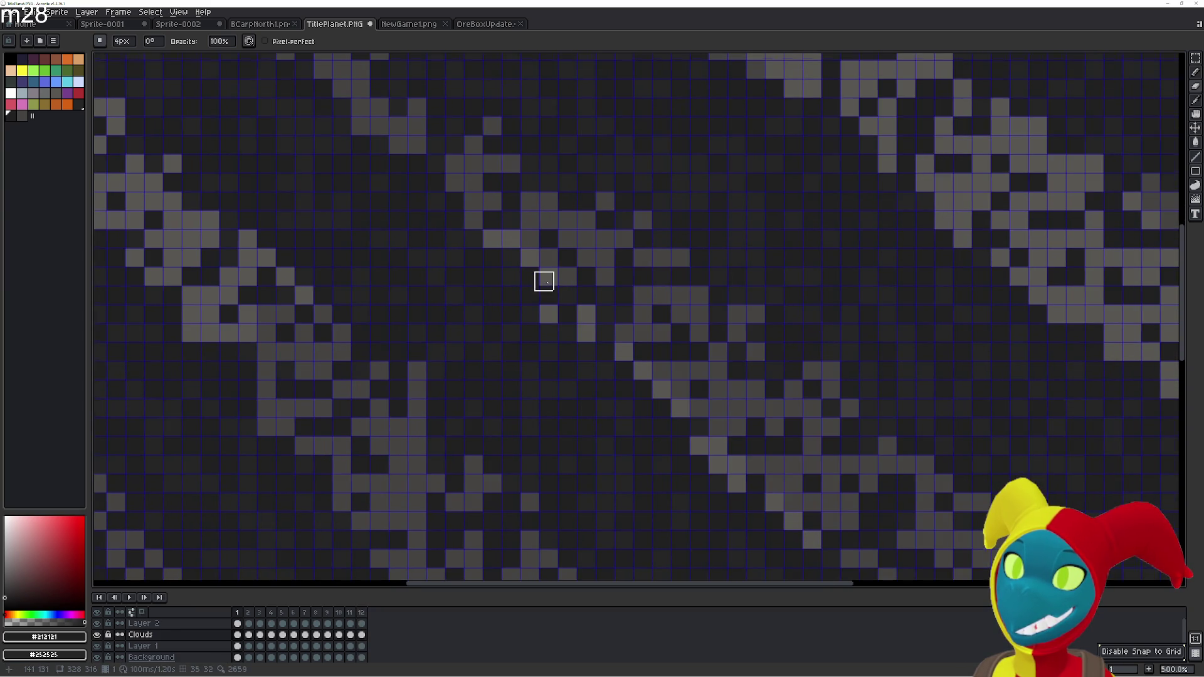
key("Left")
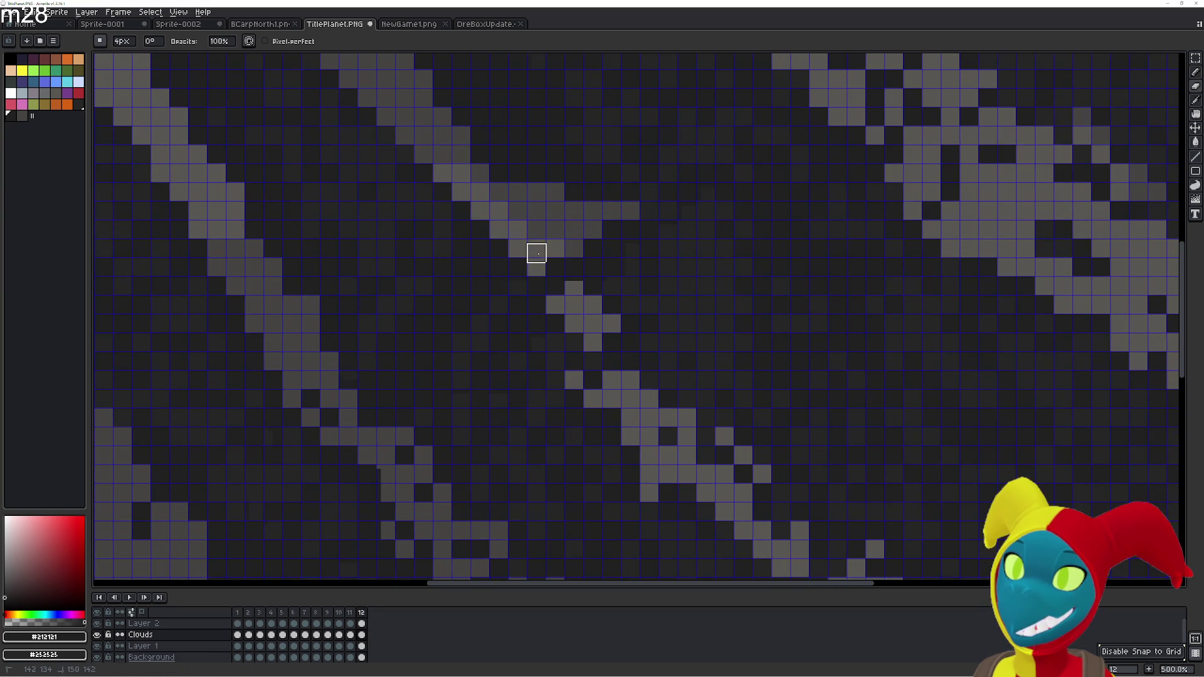
key("Right")
key("Left")
mouse_move(564, 280)
left_mouse_down()
mouse_move(506, 231)
mouse_move(481, 235)
left_mouse_up()
key("Right")
key("Left")
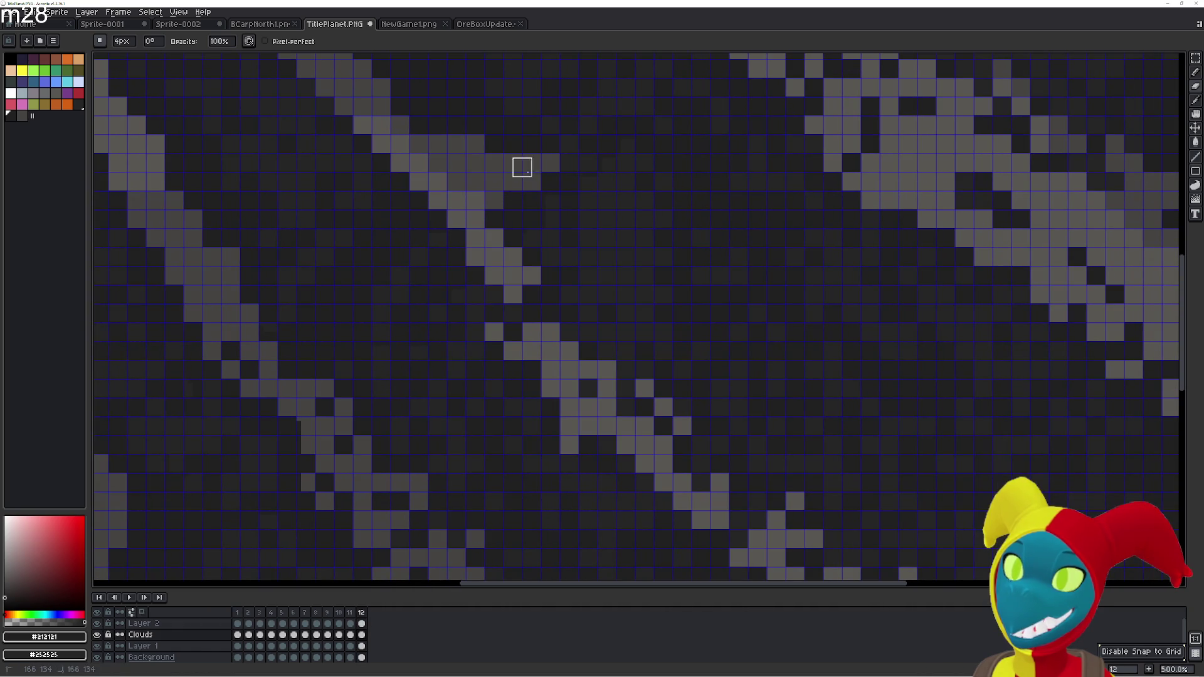
key("Right")
key("Left")
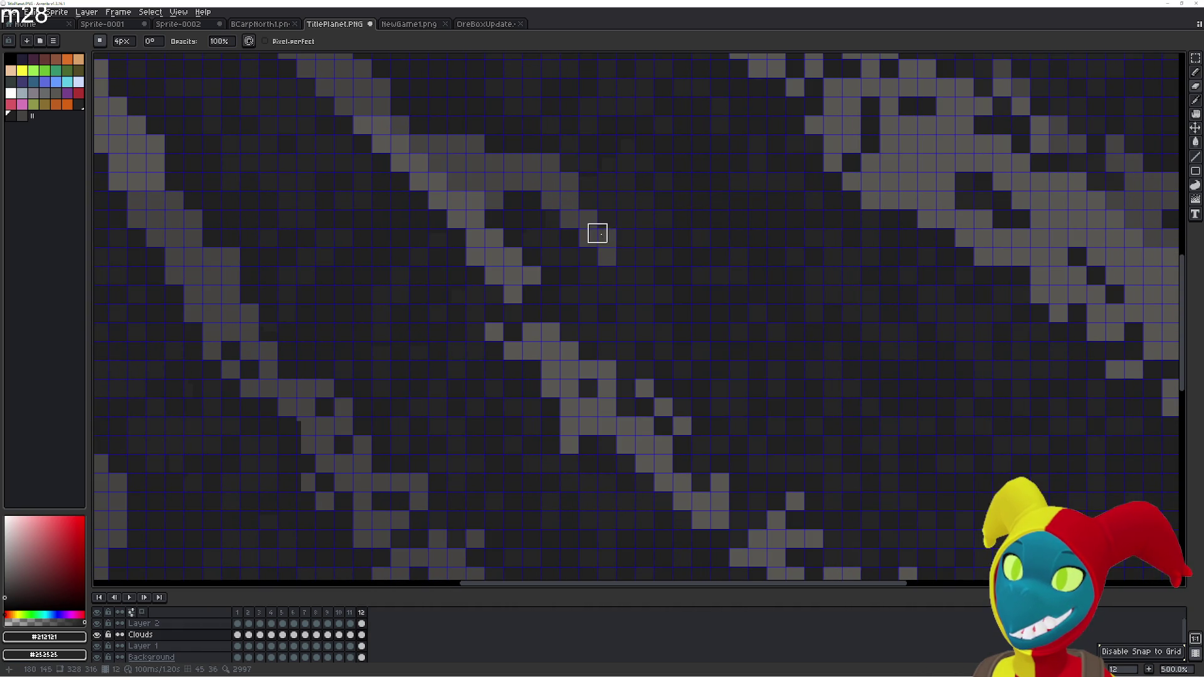
key("Right")
left_click_drag(629, 274, 524, 210)
key("Left")
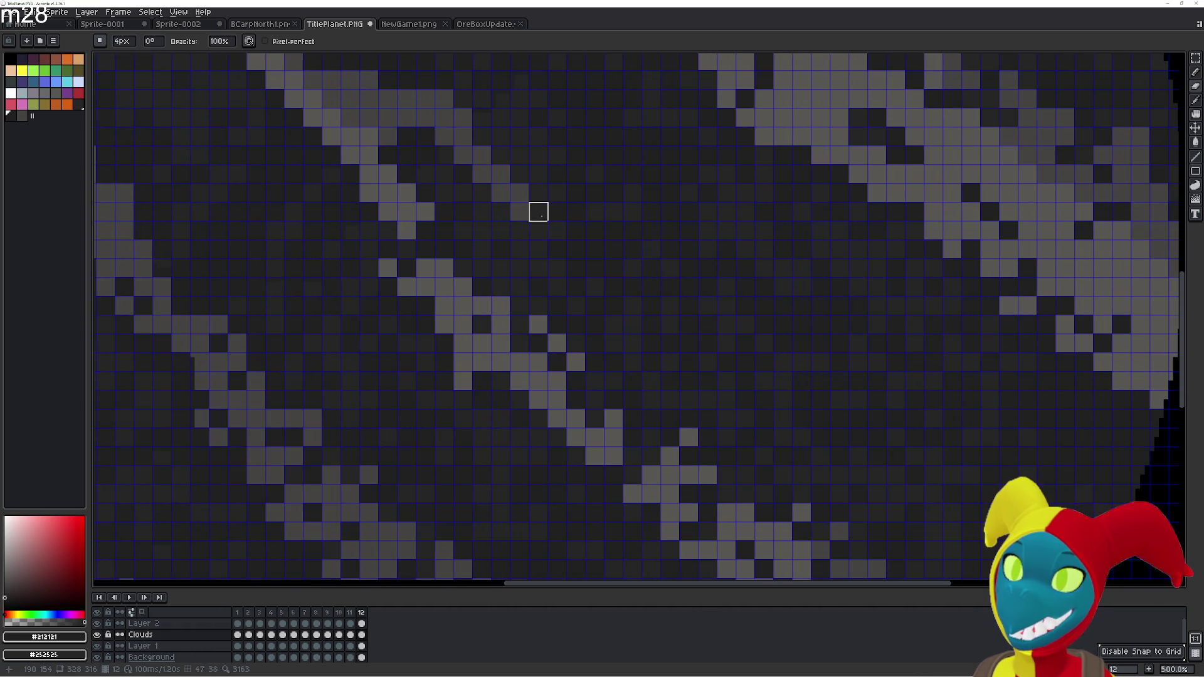
key("Right")
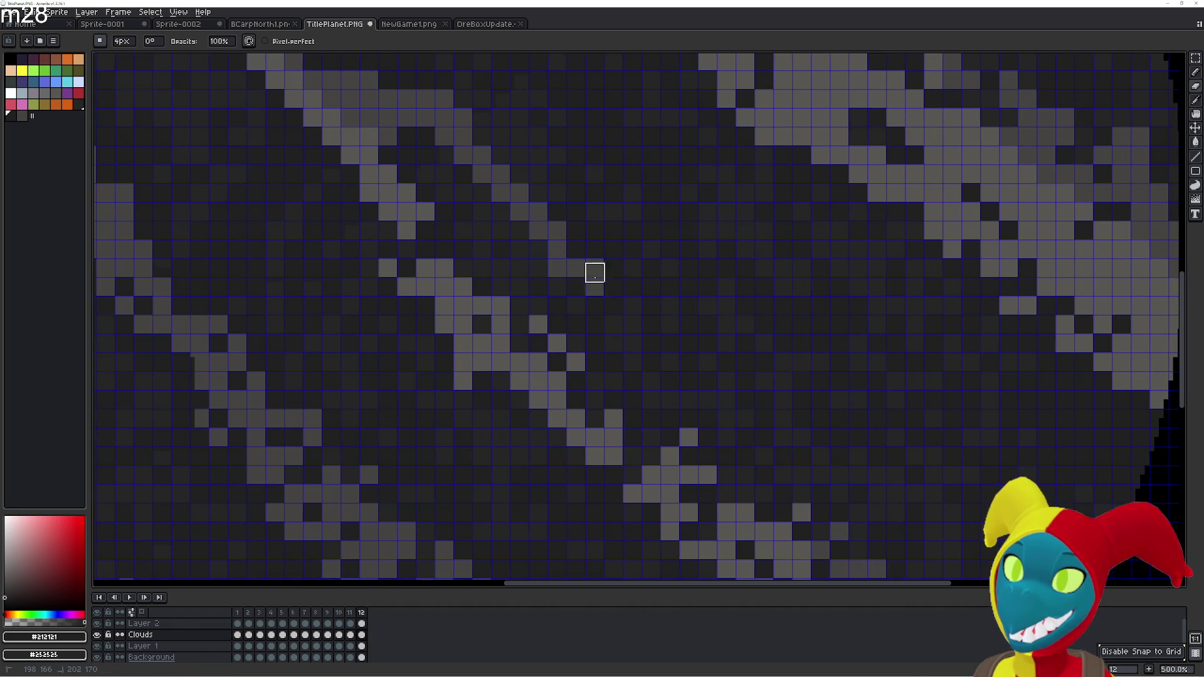
scroll(583, 273, "down", 2)
Paint grey pixels on frame 12 to extend the diagonal cloud band toward the planet's middle
scroll(532, 232, "up", 2)
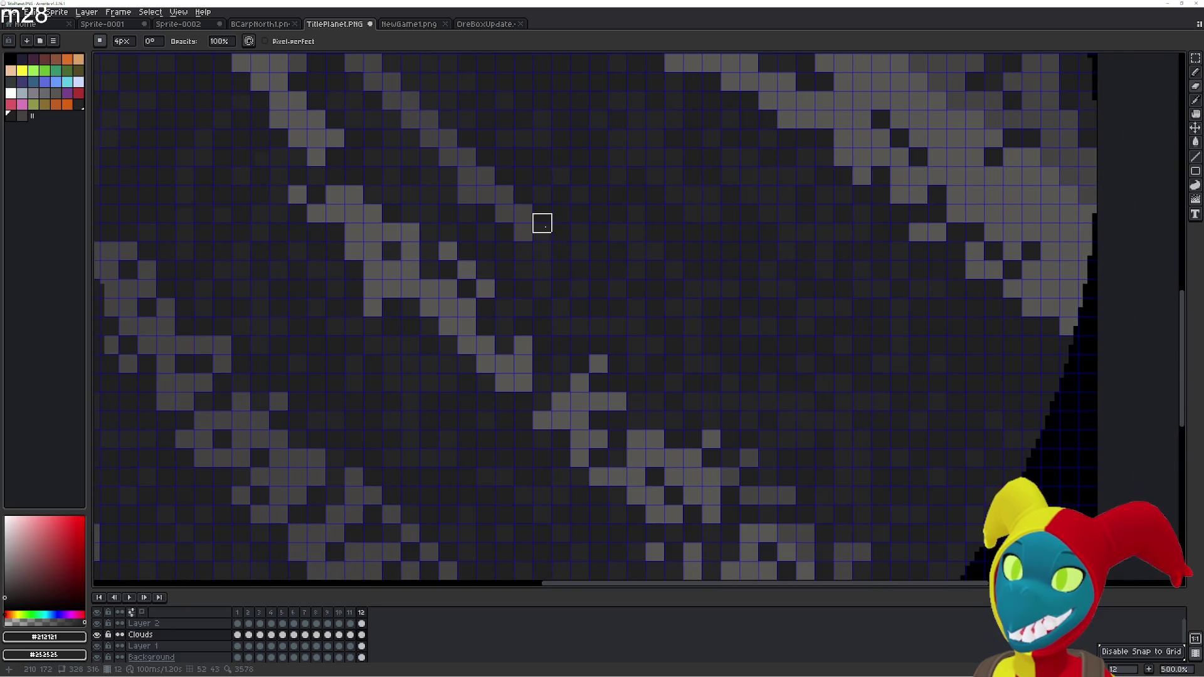
left_click_drag(542, 256, 528, 228)
mouse_move(556, 270)
left_mouse_down()
mouse_move(603, 336)
mouse_move(499, 247)
left_mouse_up()
scroll(505, 250, "down", 1)
scroll(505, 249, "up", 1)
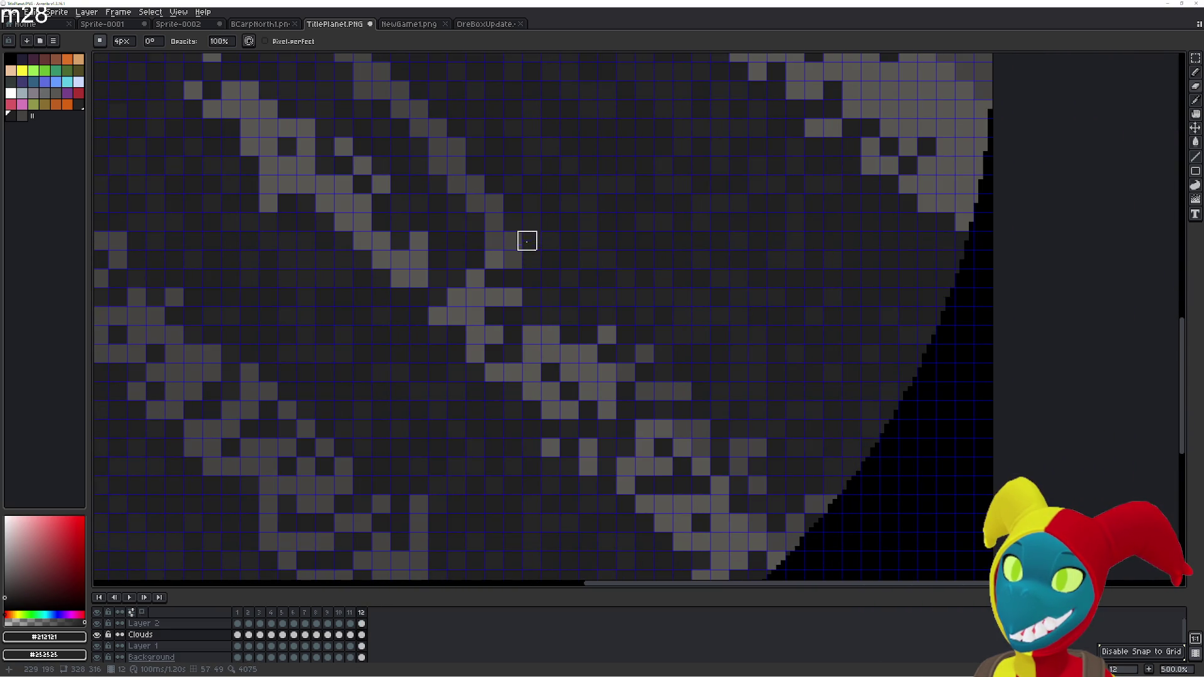
left_click_drag(513, 207, 611, 335)
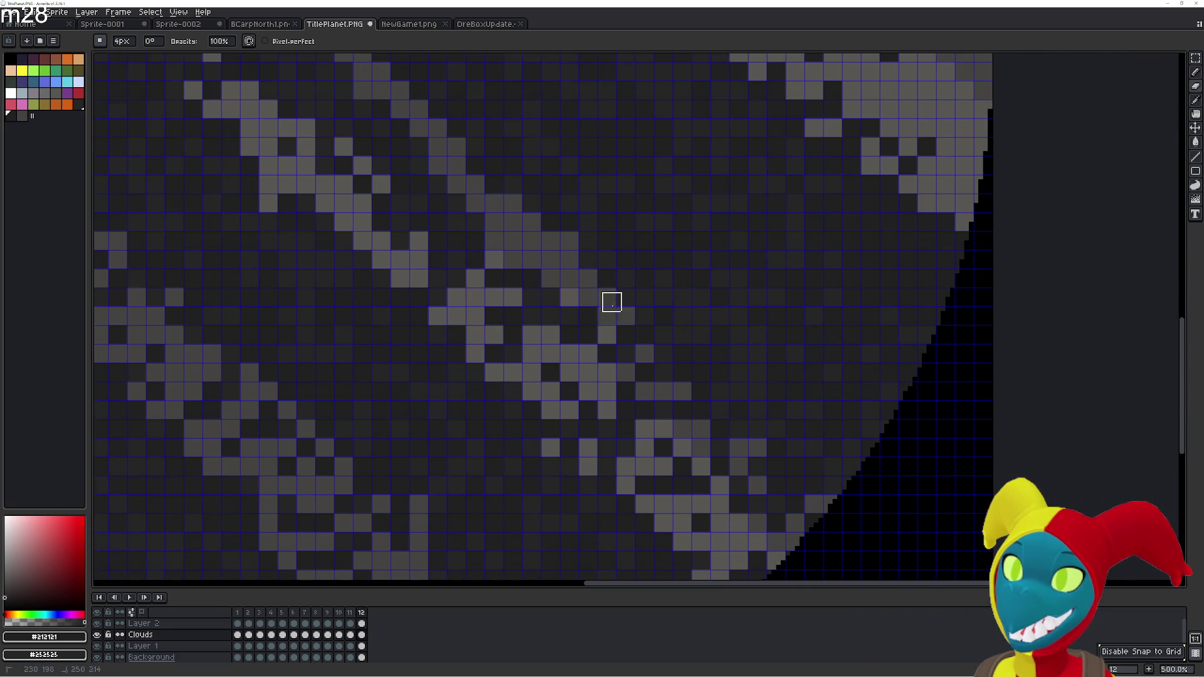
mouse_move(611, 334)
left_mouse_down()
mouse_move(616, 269)
mouse_move(701, 322)
left_mouse_up()
Flip repeatedly between frames 1 and 12 to check the cloud loop, including near the planet edge
key("period")
key("comma")
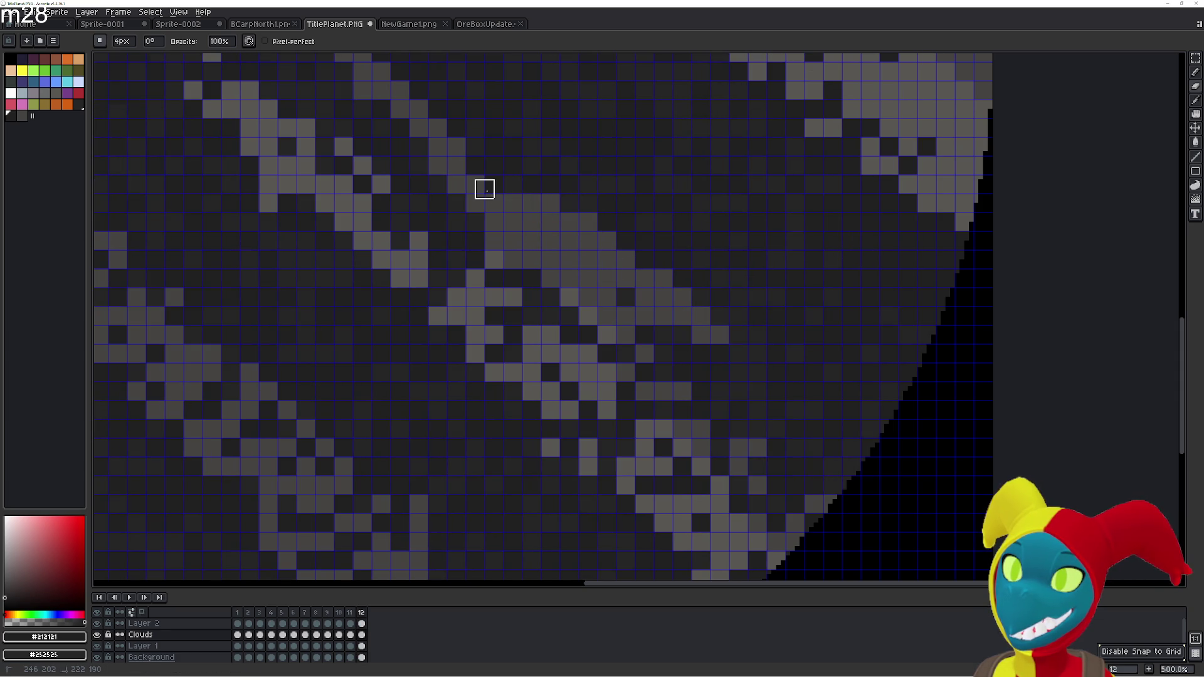
scroll(564, 232, "down", 2)
scroll(458, 251, "up", 2)
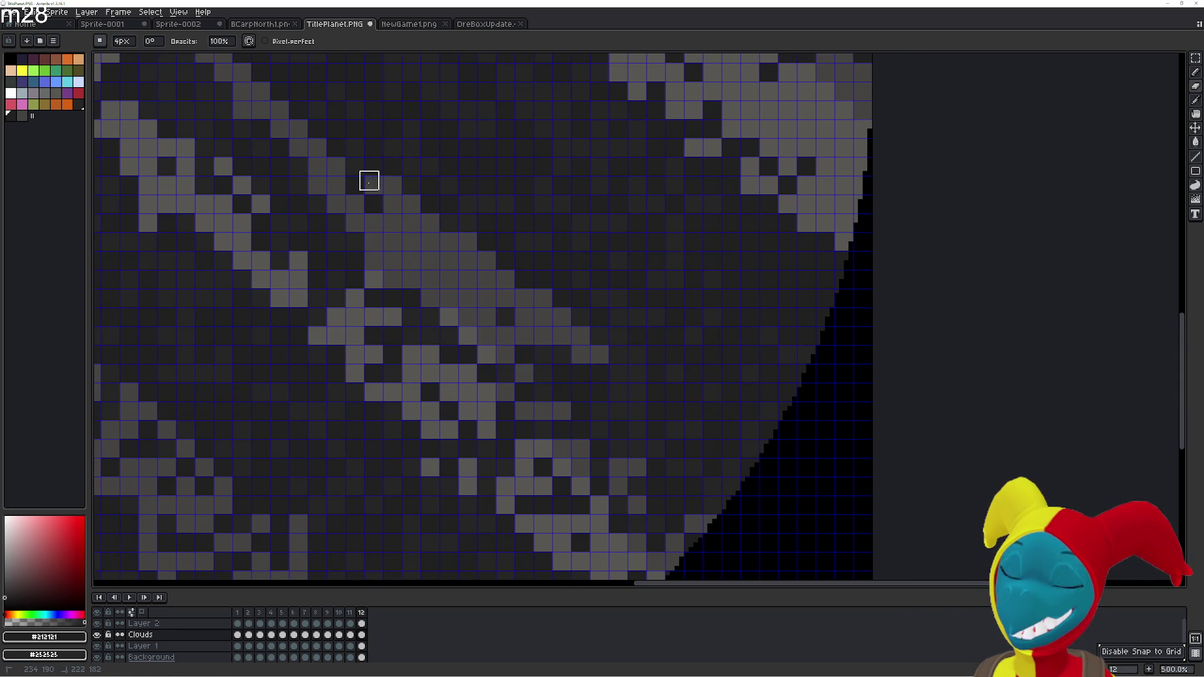
scroll(381, 207, "down", 2)
scroll(402, 302, "up", 2)
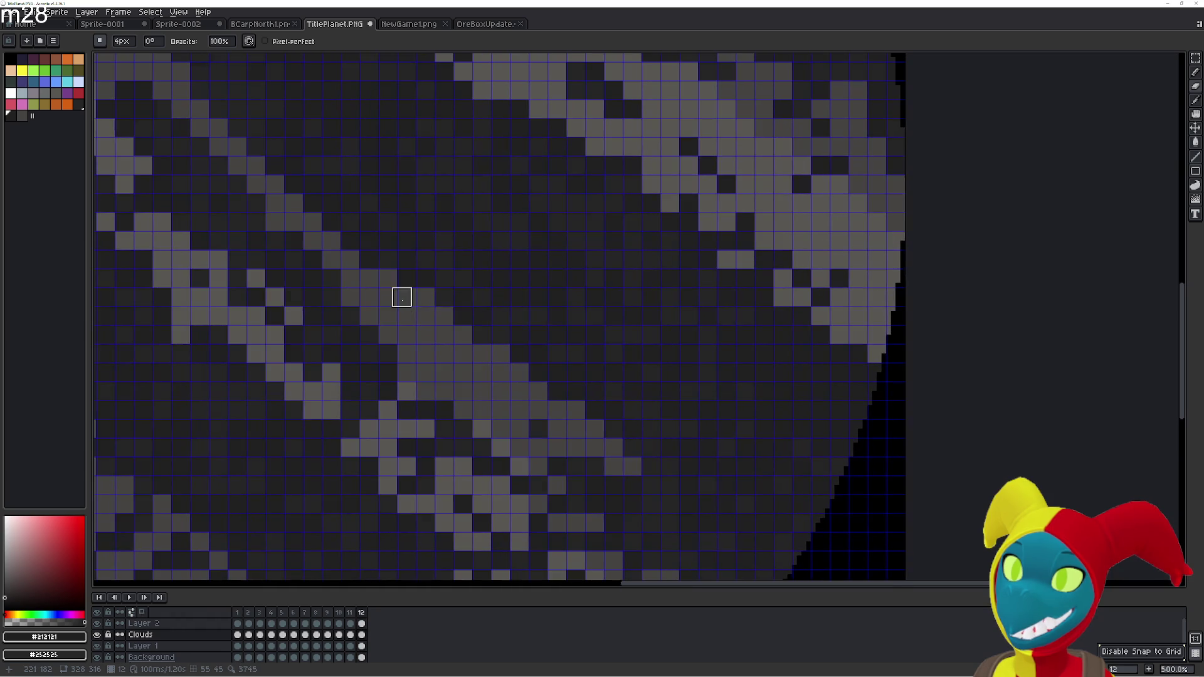
key("period")
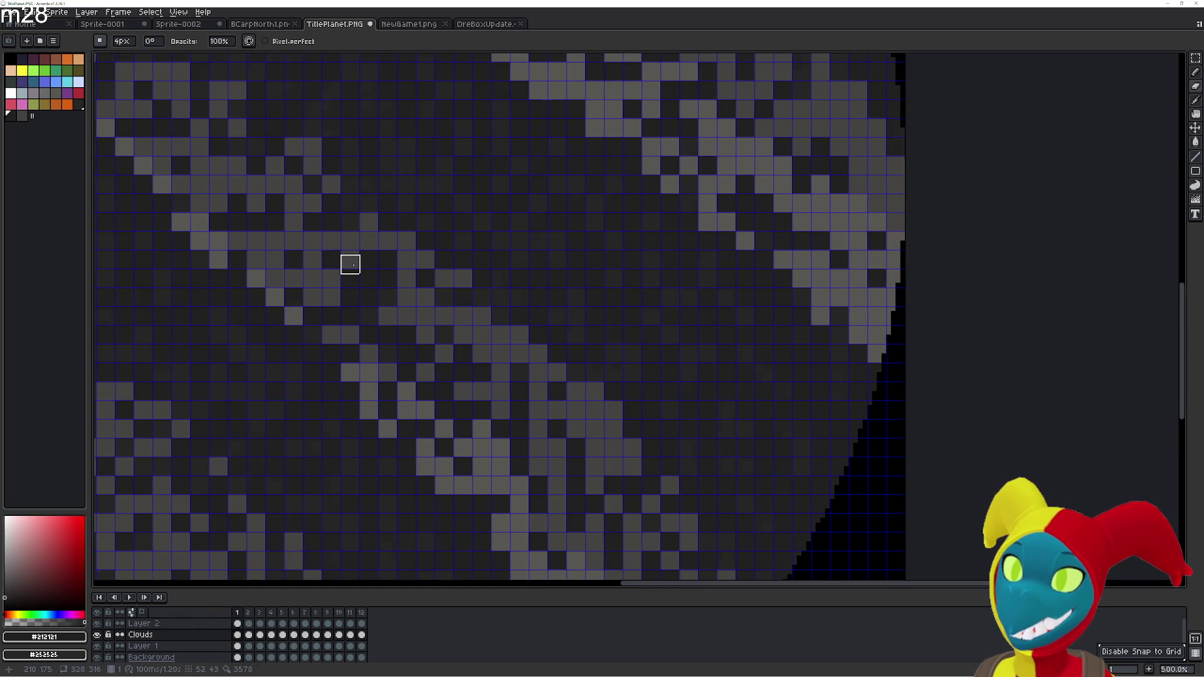
key("comma")
key("period")
key("comma")
key("period")
key("comma")
key("period")
key("comma")
key("period")
key("comma")
key("period")
key("comma")
mouse_move(434, 293)
left_mouse_down()
mouse_move(340, 214)
mouse_move(459, 263)
left_mouse_up()
key("period")
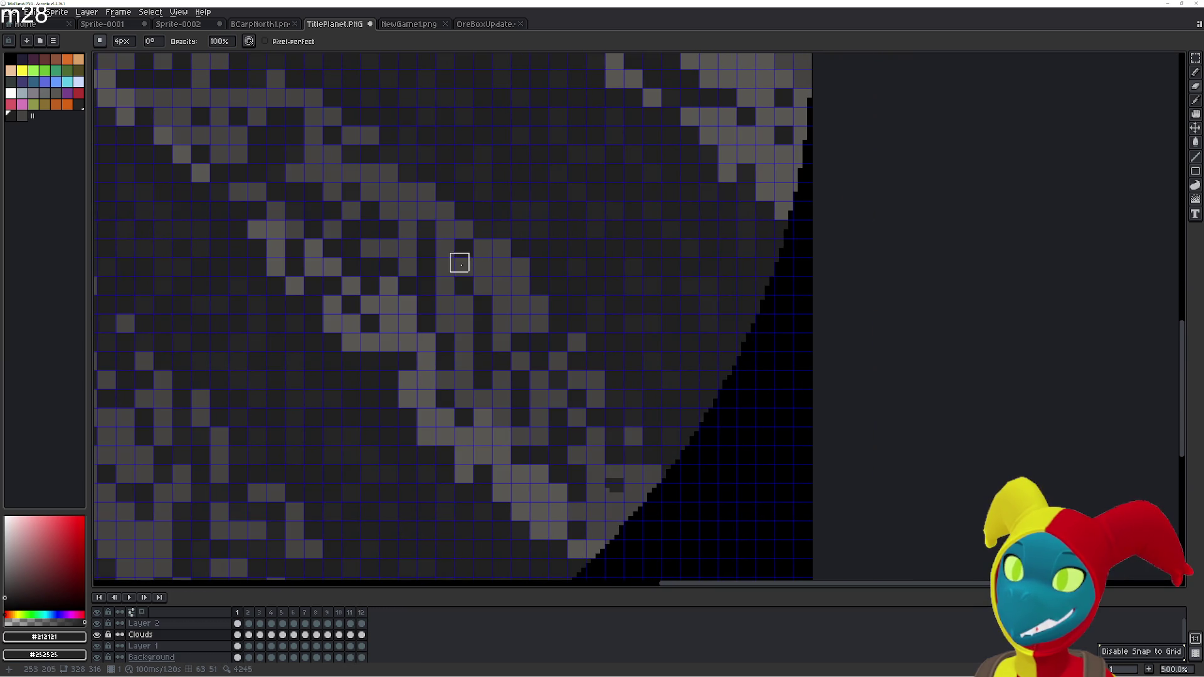
key("comma")
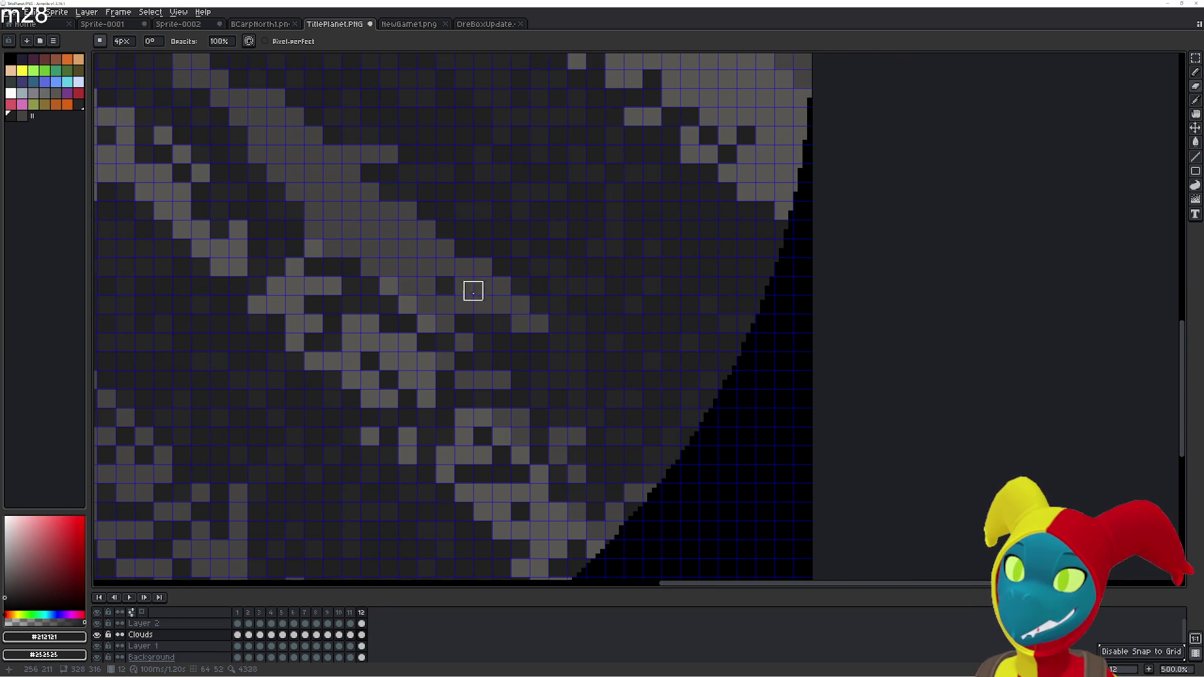
key("period")
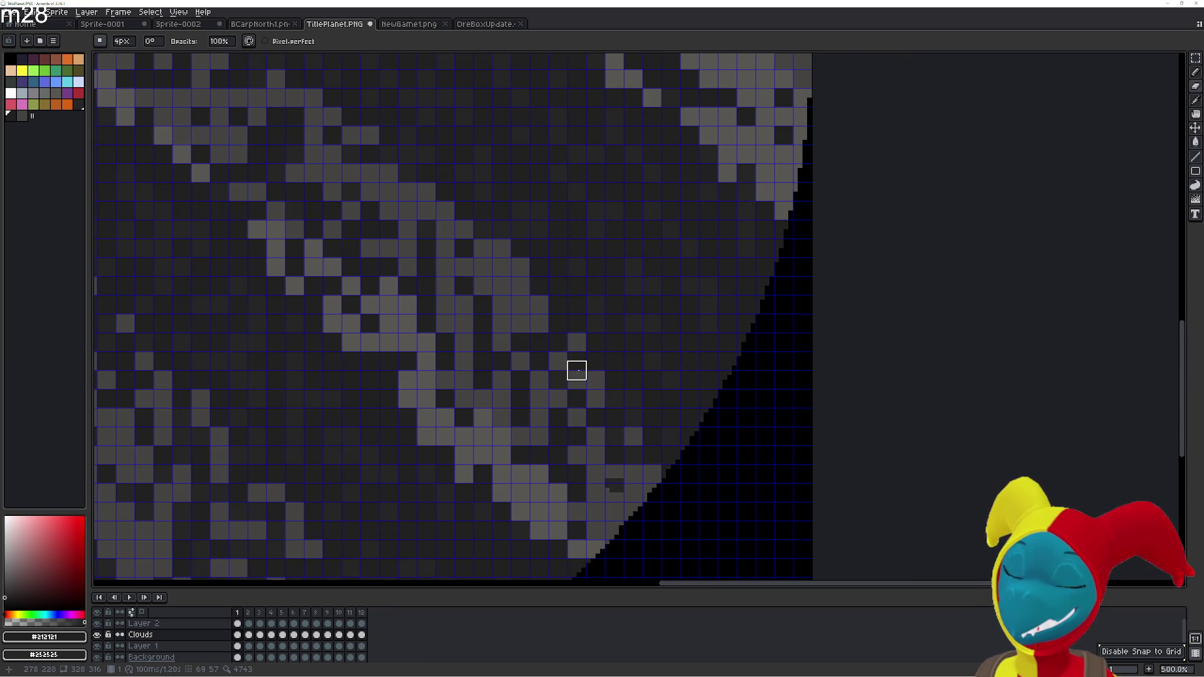
left_click_drag(575, 371, 516, 320)
key("comma")
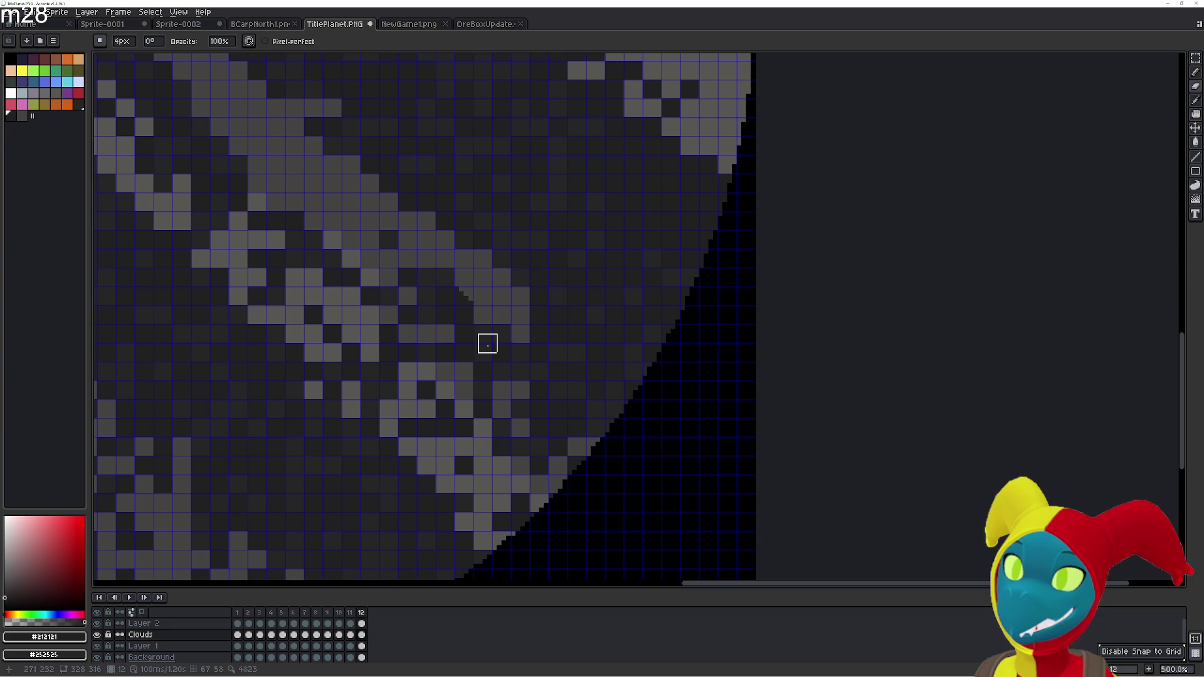
Undo the last eraser stroke and erase stray pixels along the diagonal cloud band
key("ctrl+z")
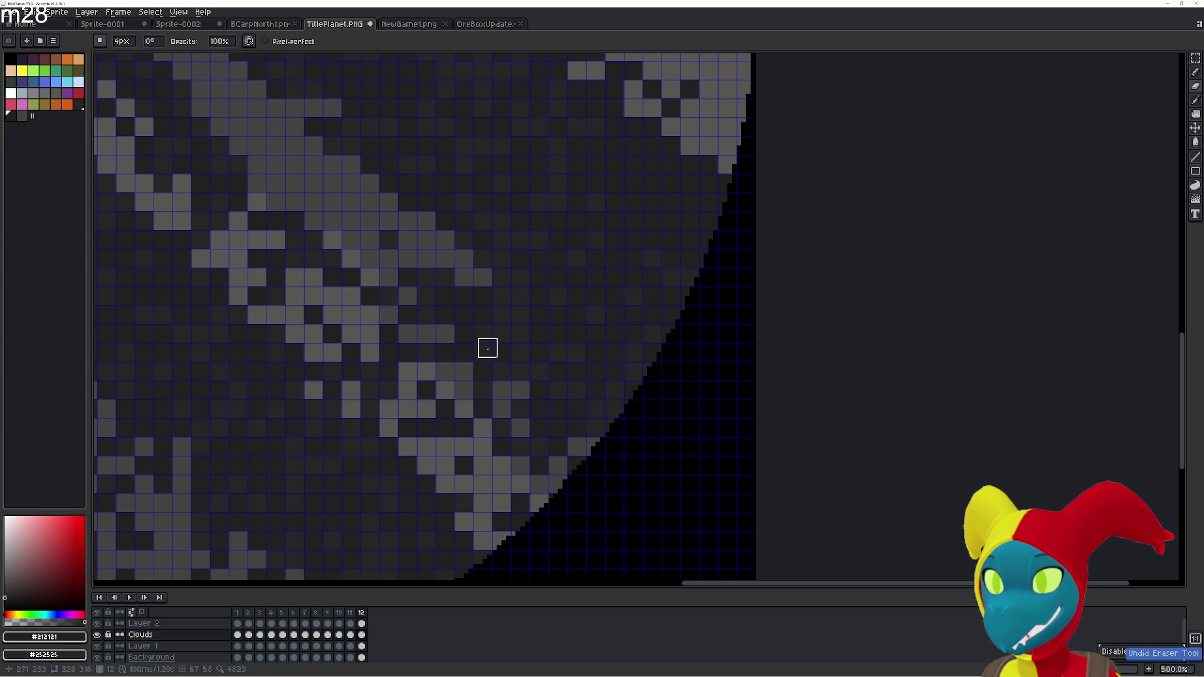
key("period")
key("comma")
left_click_drag(484, 314, 526, 347)
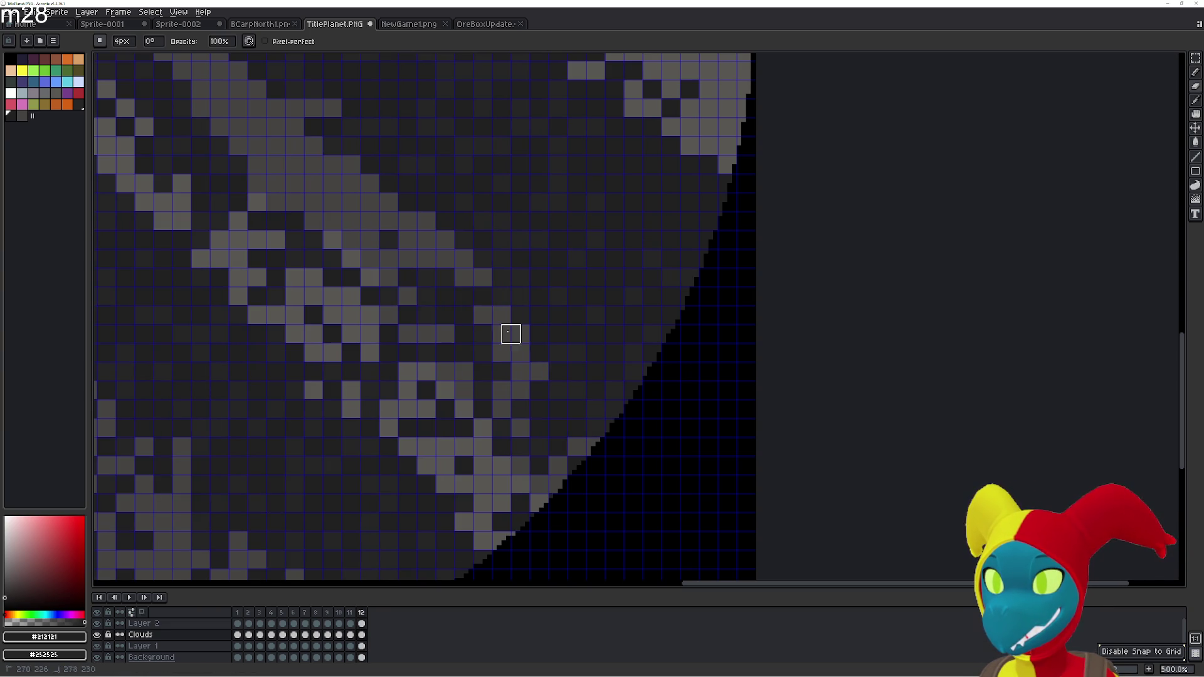
mouse_move(445, 279)
left_mouse_down()
mouse_move(582, 428)
mouse_move(558, 428)
mouse_move(562, 457)
left_mouse_up()
Compare frames 1 and 12 again after the cleanup
key("period")
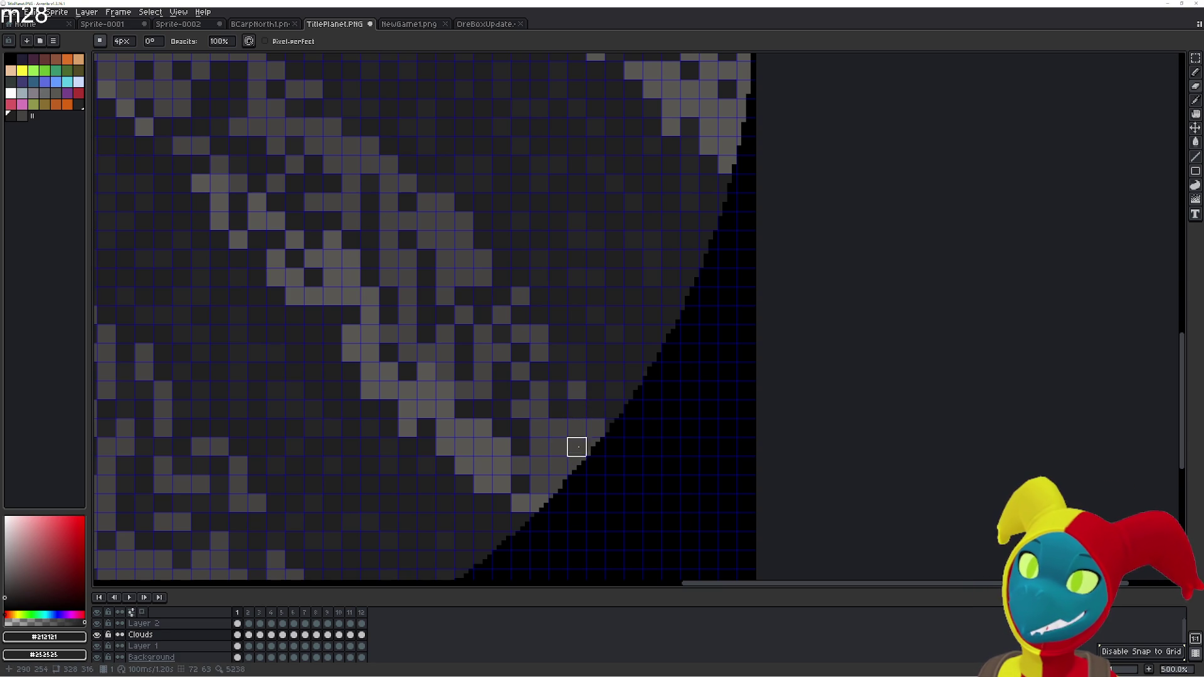
scroll(634, 492, "up", 2)
scroll(615, 438, "left", 3)
key("comma")
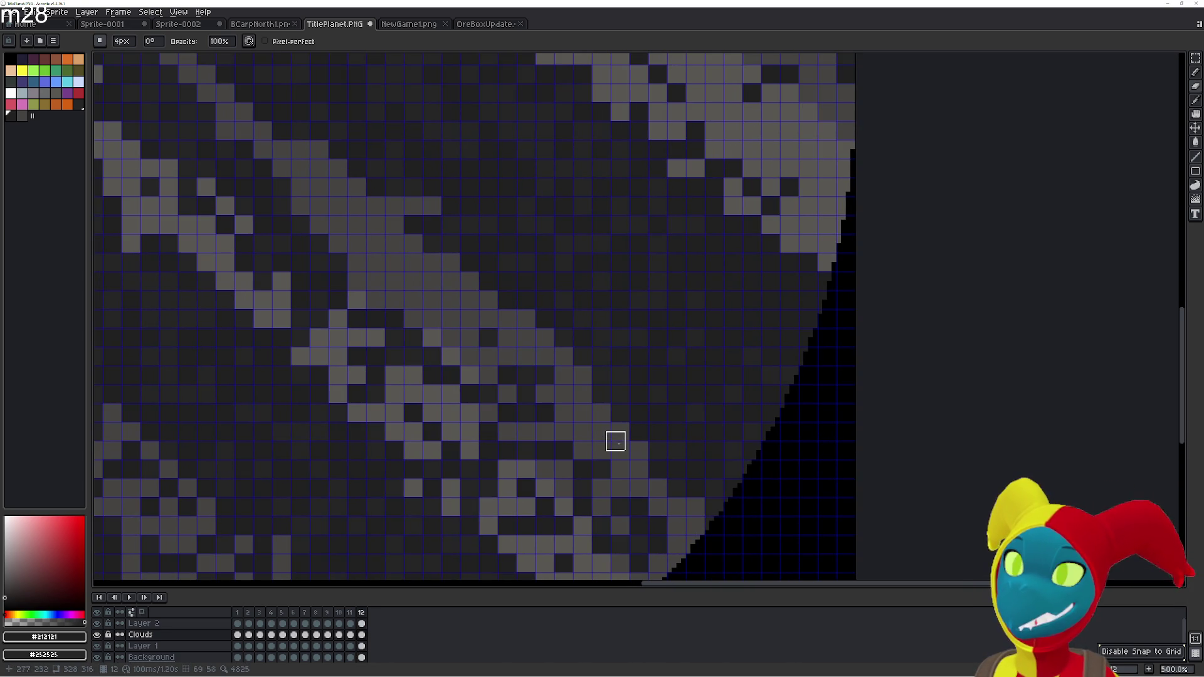
key("comma")
key("period")
key("comma")
key("period")
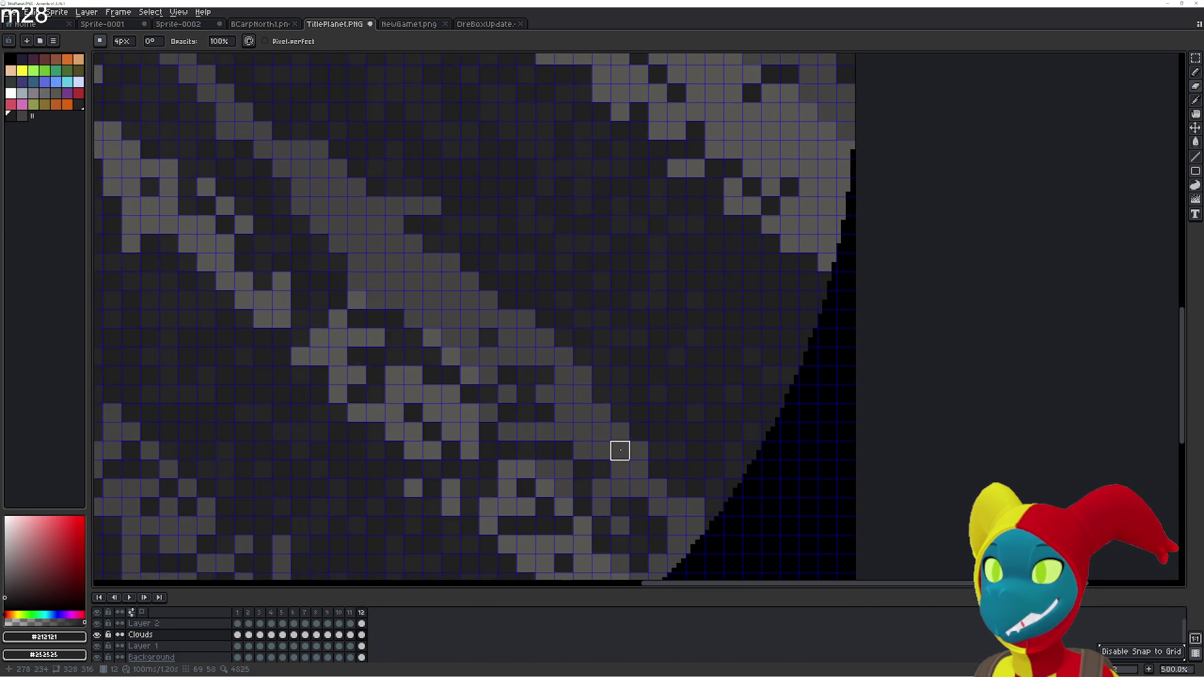
Touch up the upper-left cloud bands so the thin streak runs unbroken from the rim toward the middle
left_click_drag(620, 450, 766, 529)
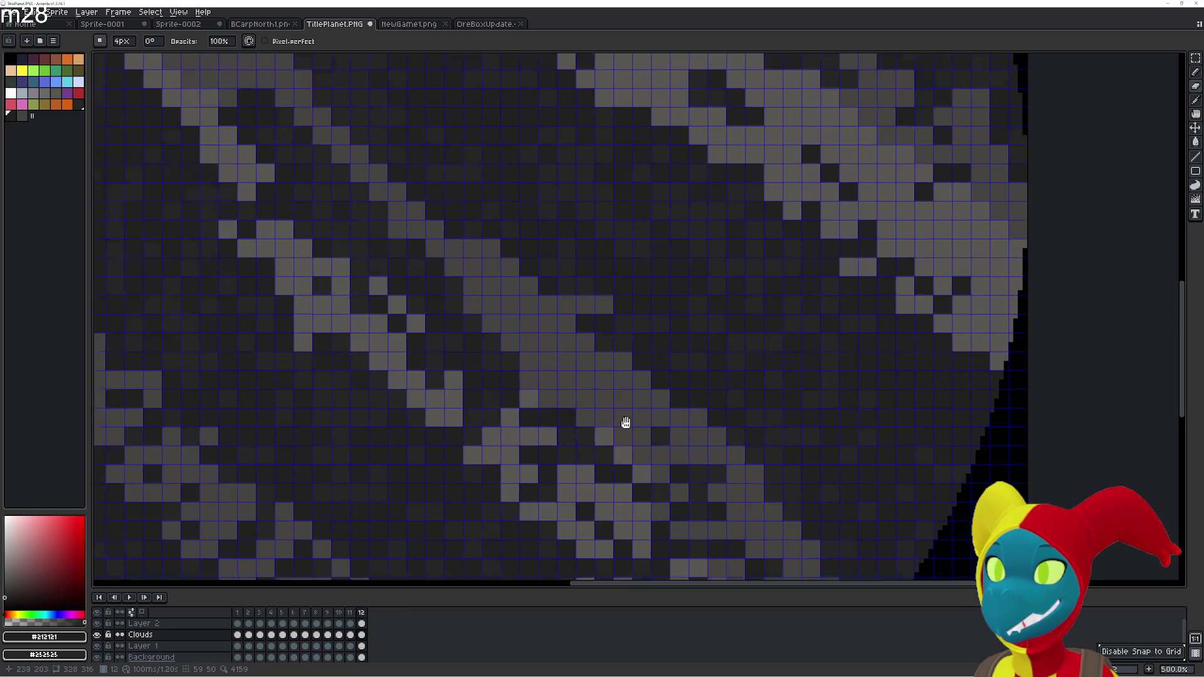
scroll(632, 409, "left", 5)
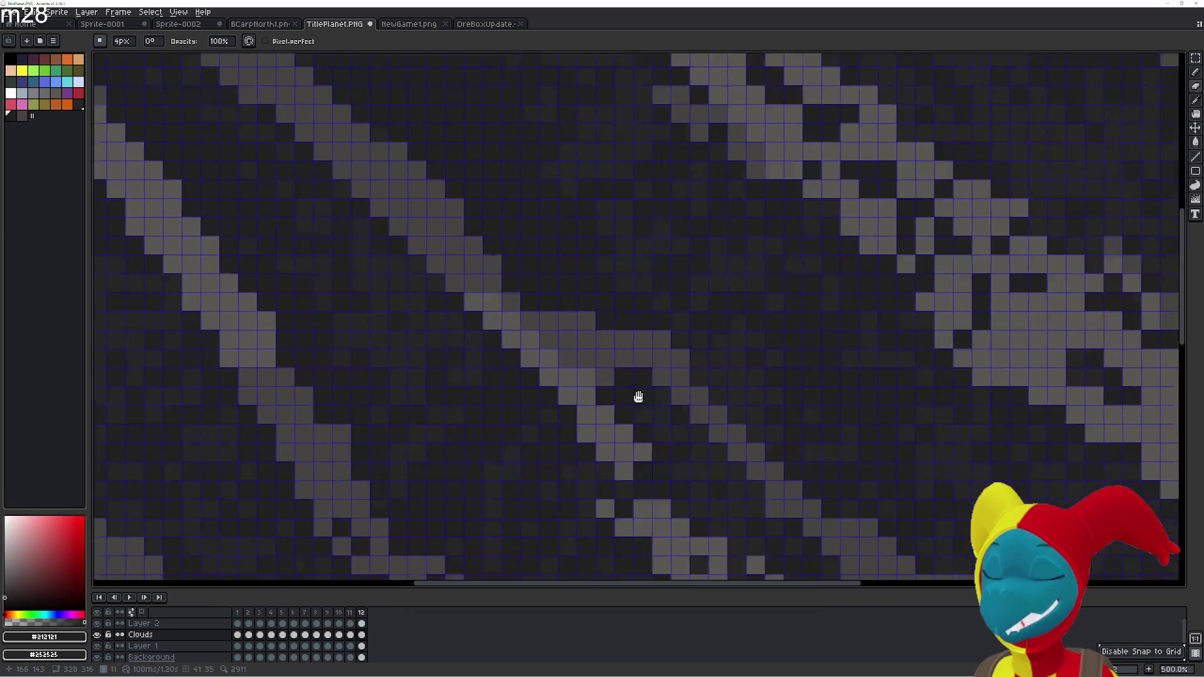
left_click_drag(645, 404, 578, 322)
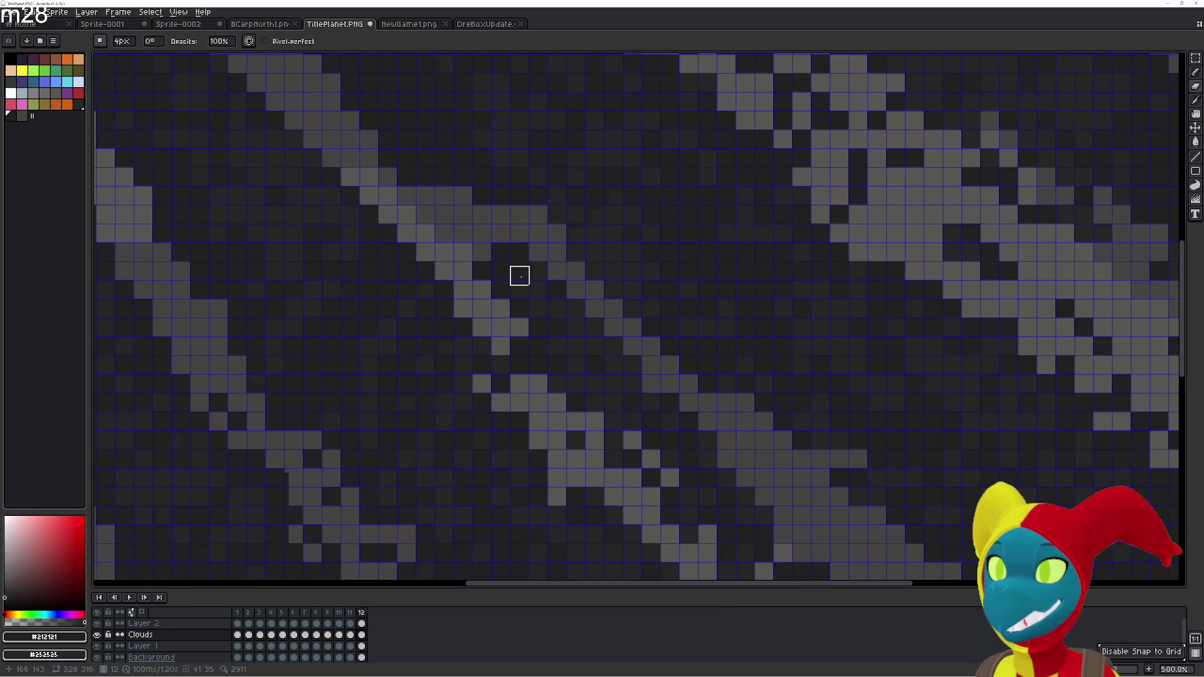
left_click_drag(523, 274, 626, 396)
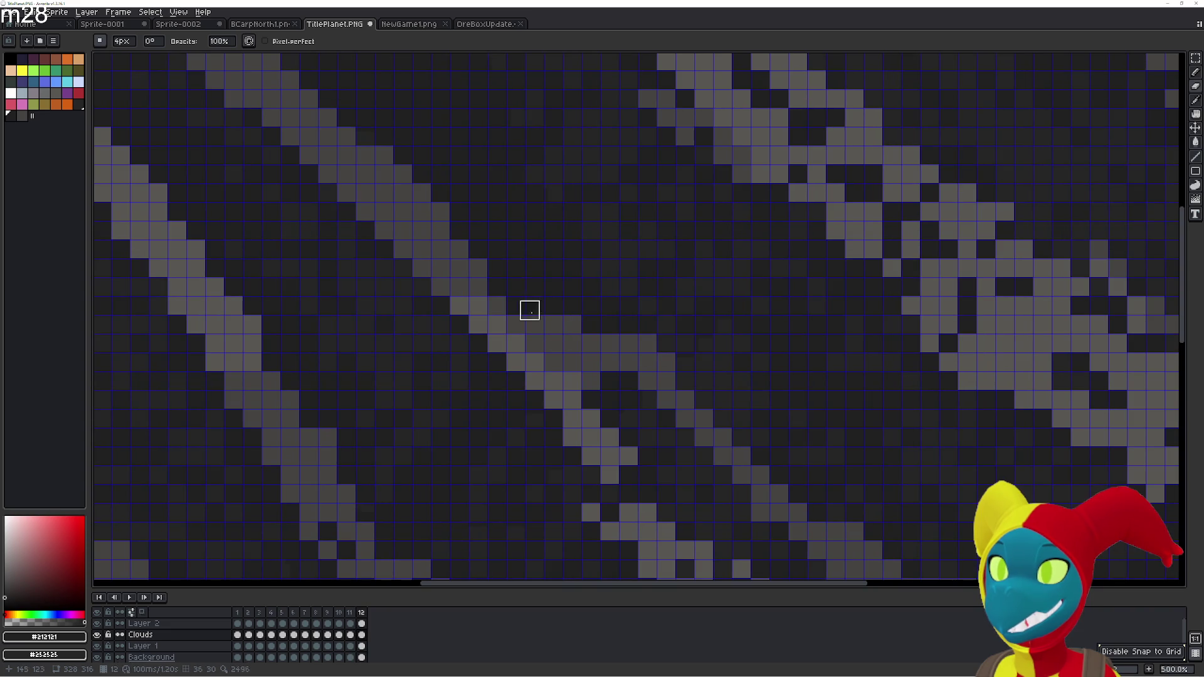
left_click_drag(492, 314, 578, 389)
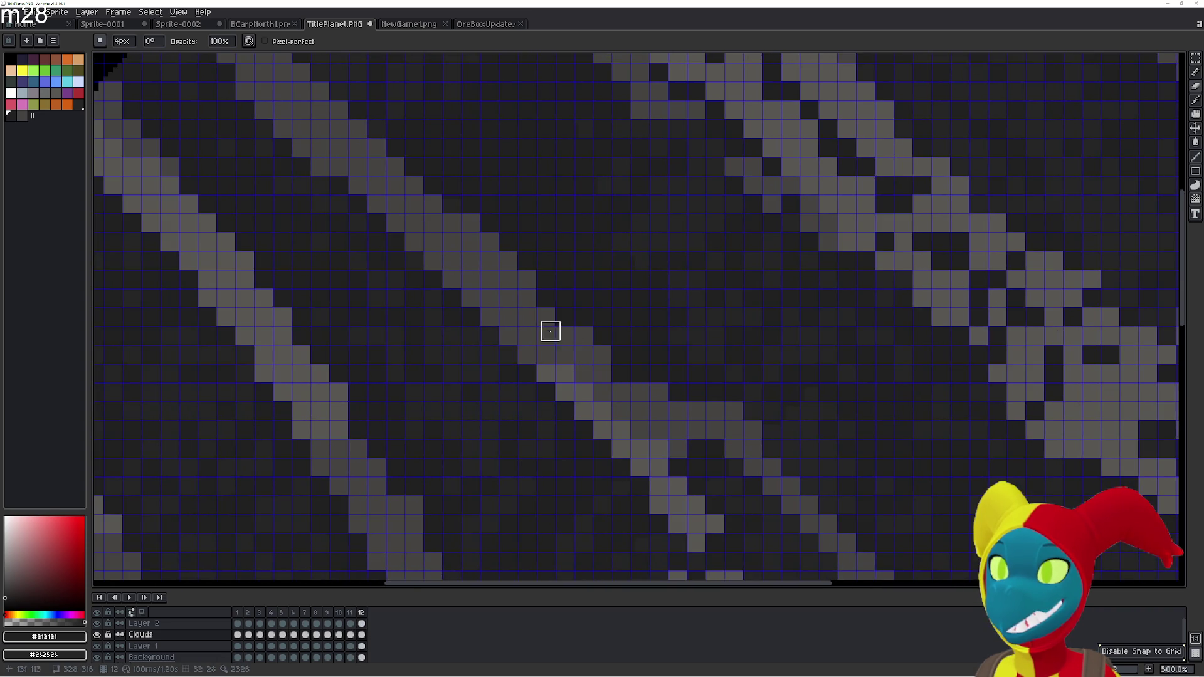
left_click_drag(543, 312, 584, 373)
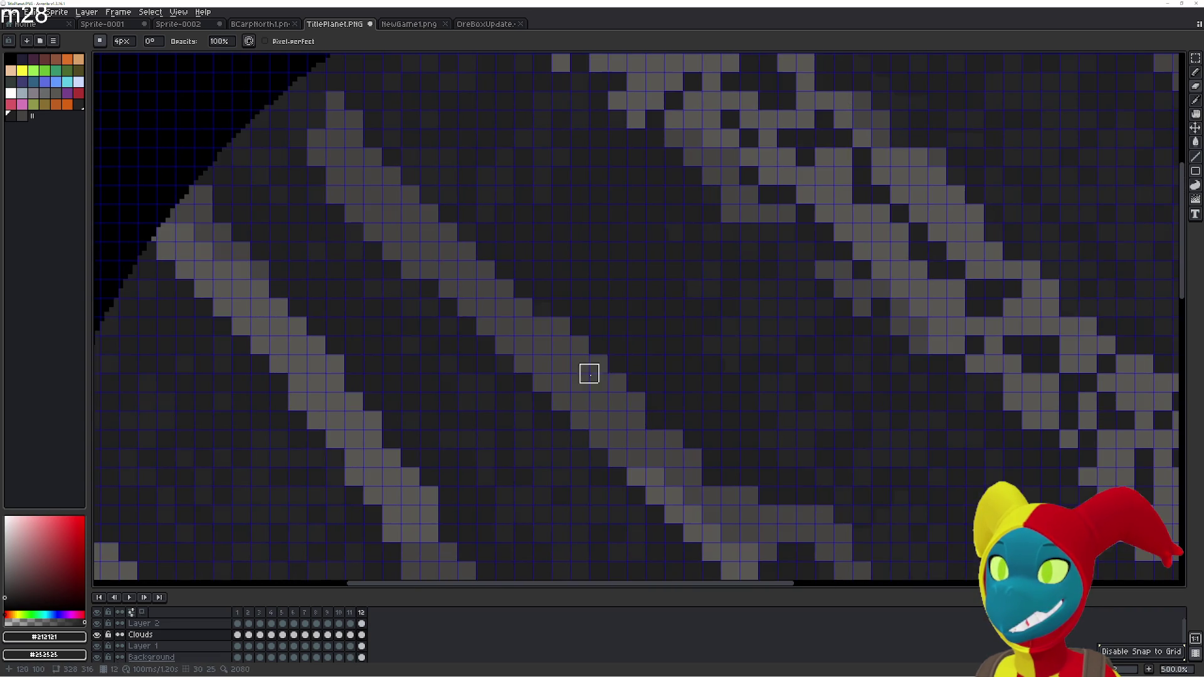
Bring the cloud bands along the planet's upper-left edge into view and switch to the Paint Bucket
scroll(502, 295, "down", 2)
scroll(491, 301, "up", 1)
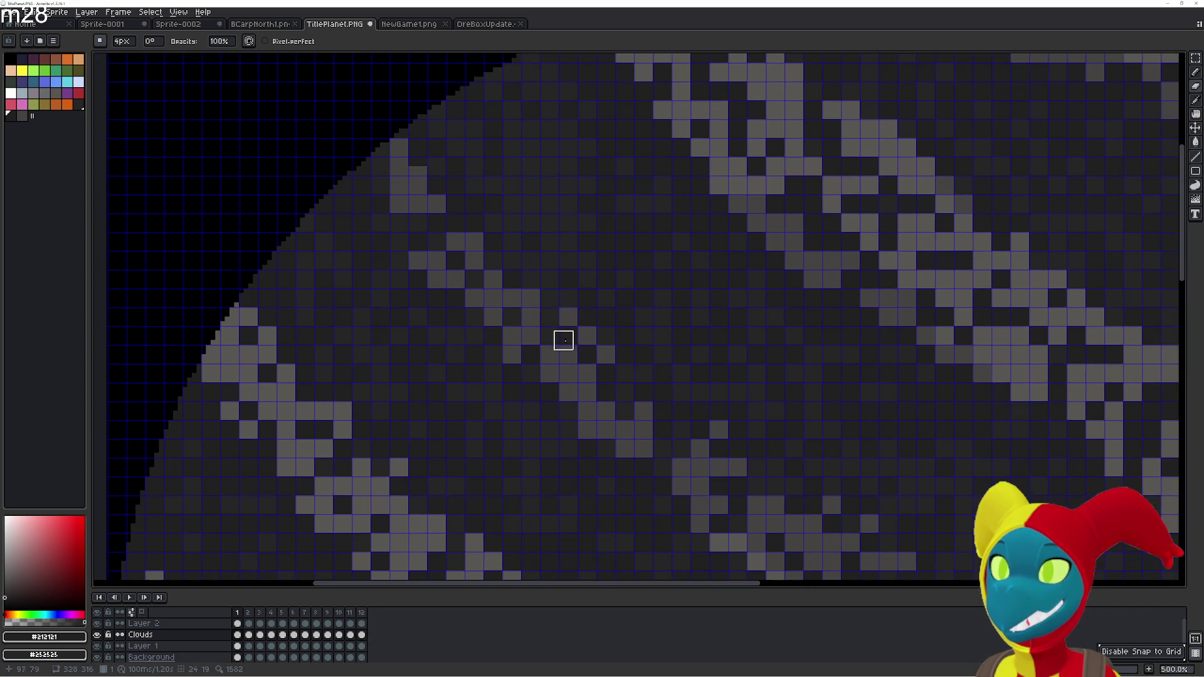
scroll(577, 337, "up", 1)
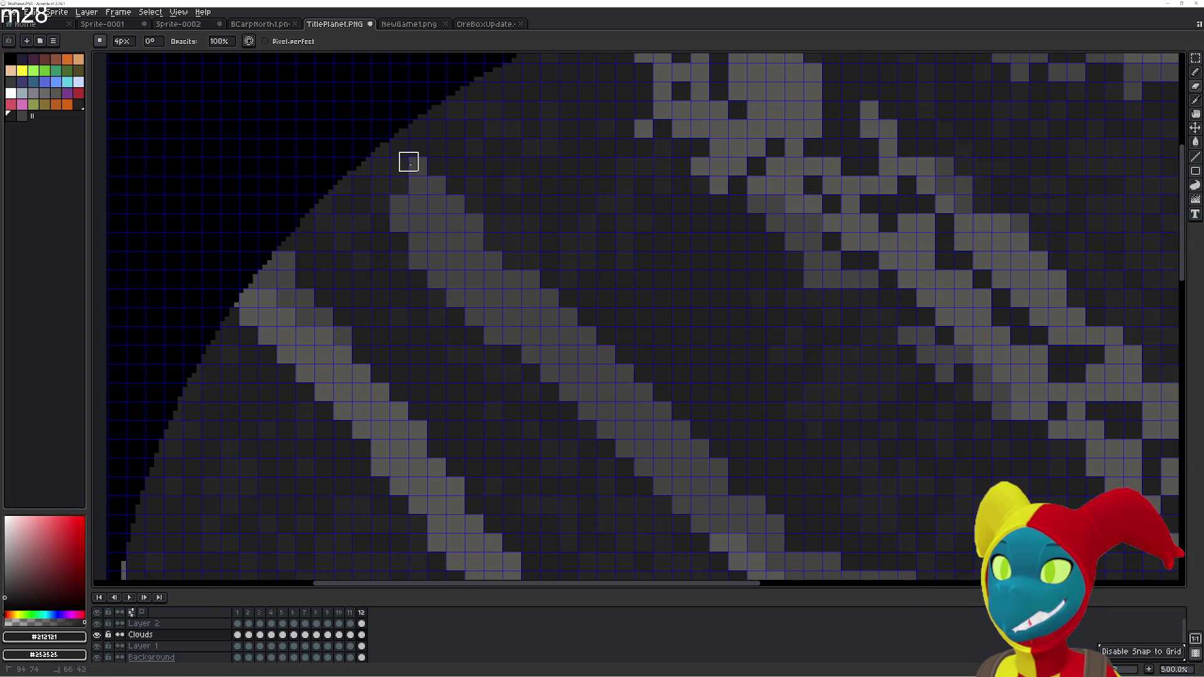
scroll(438, 205, "down", 1)
scroll(560, 327, "up", 1)
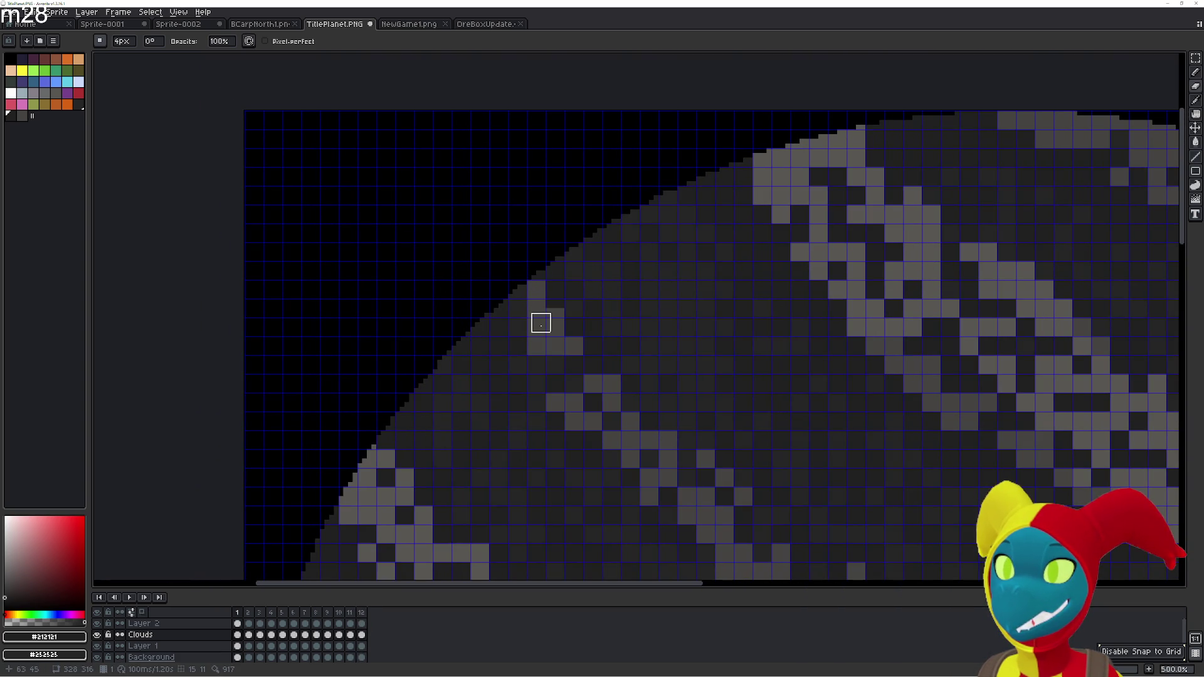
left_click_drag(502, 258, 446, 183)
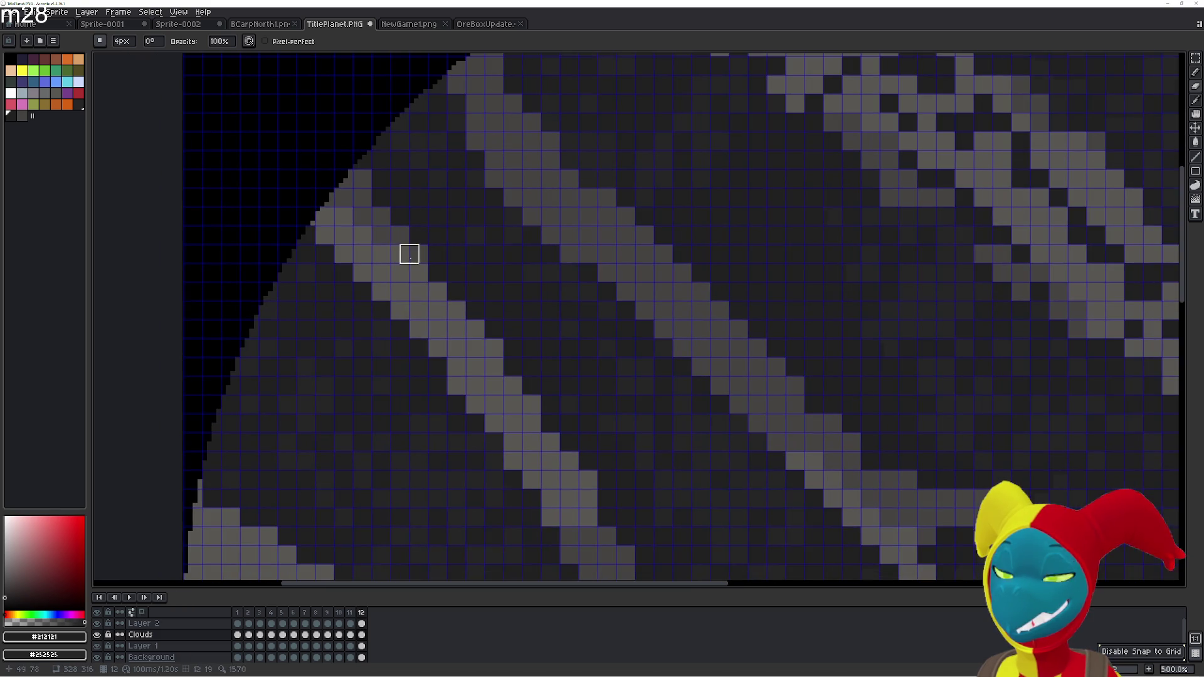
mouse_move(526, 328)
left_mouse_down()
mouse_move(458, 334)
mouse_move(520, 405)
left_mouse_up()
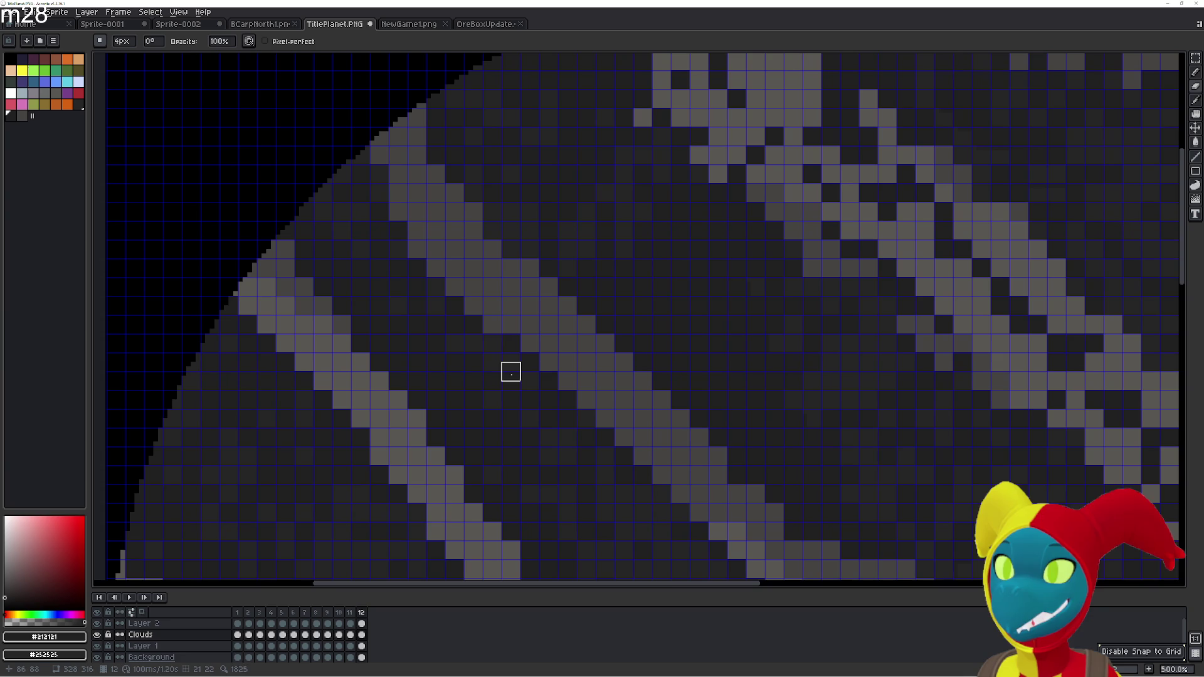
key("e")
key("g")
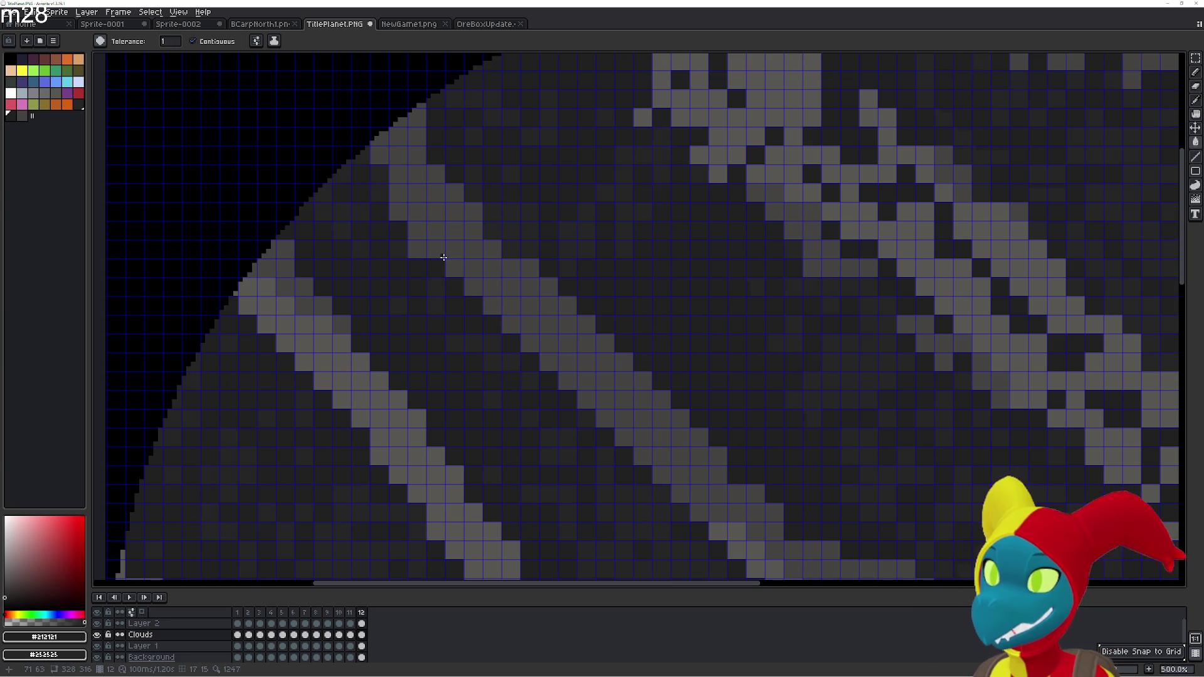
Flip repeatedly between frames 12 and 1 to compare the diagonal cloud band
scroll(451, 283, "down", 2)
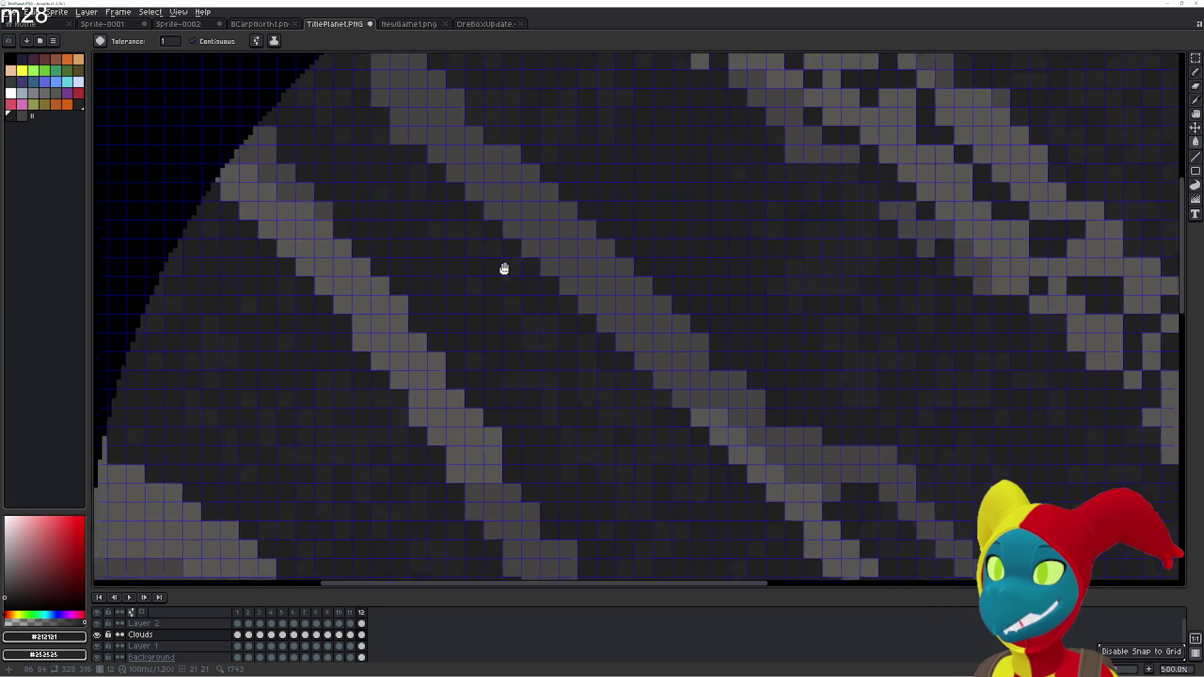
scroll(510, 340, "up", 2)
scroll(502, 333, "down", 2)
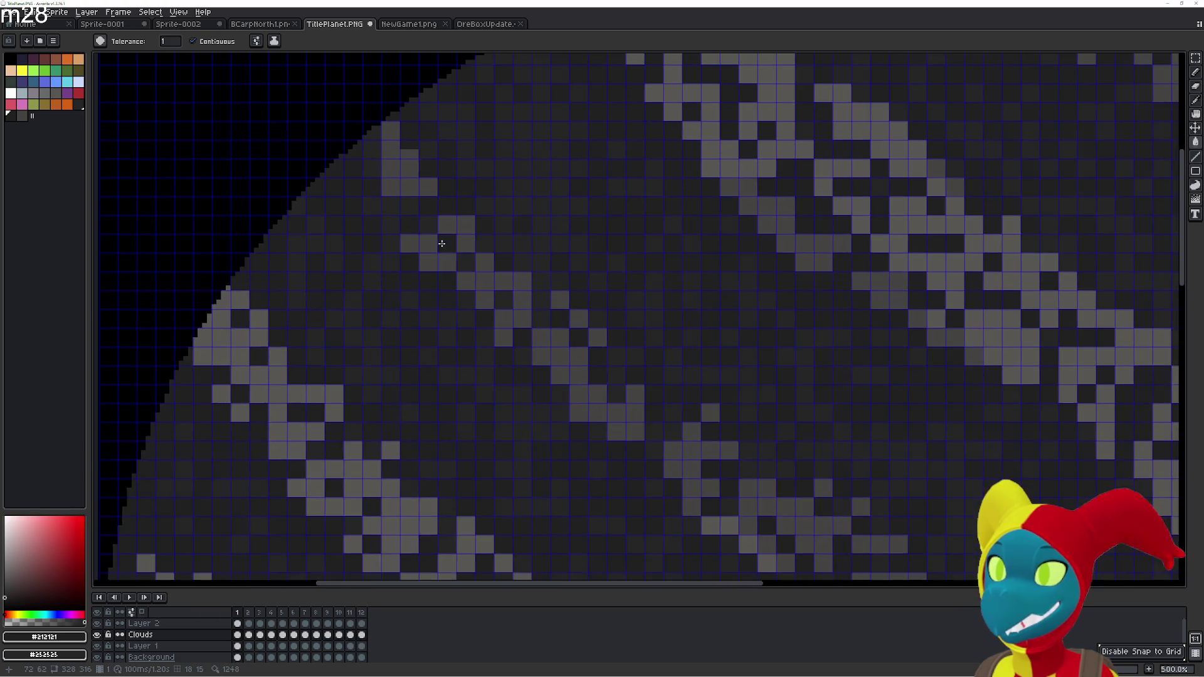
scroll(416, 177, "up", 2)
scroll(382, 125, "down", 2)
scroll(383, 166, "up", 2)
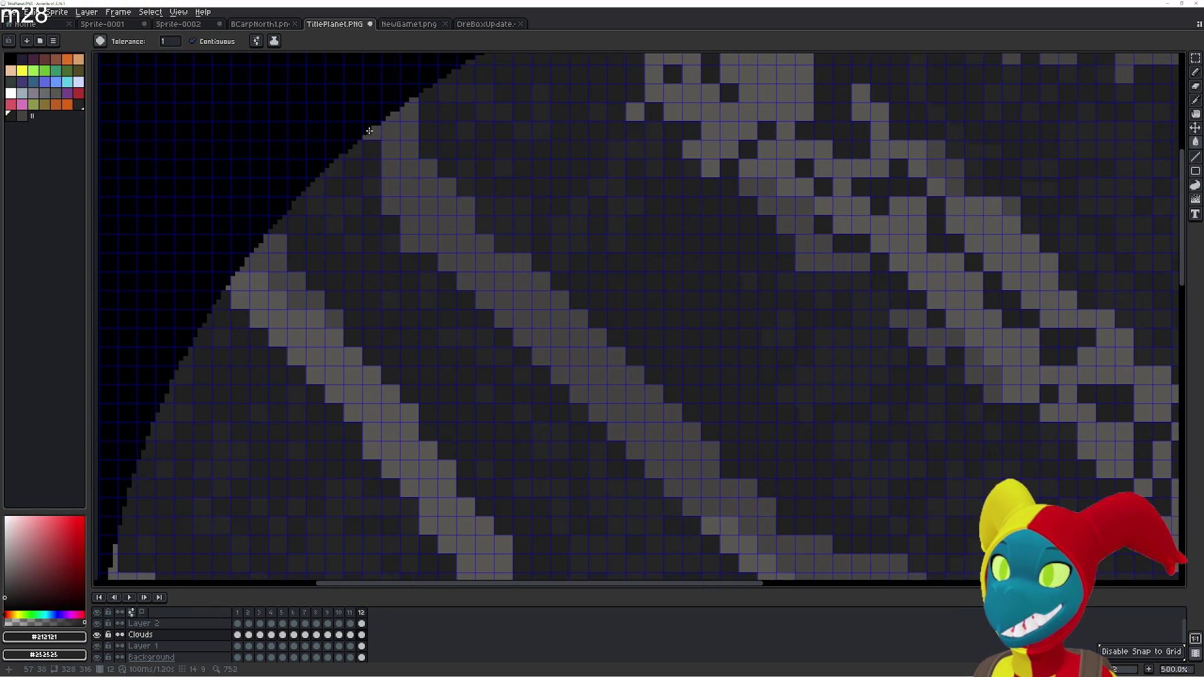
key("Right")
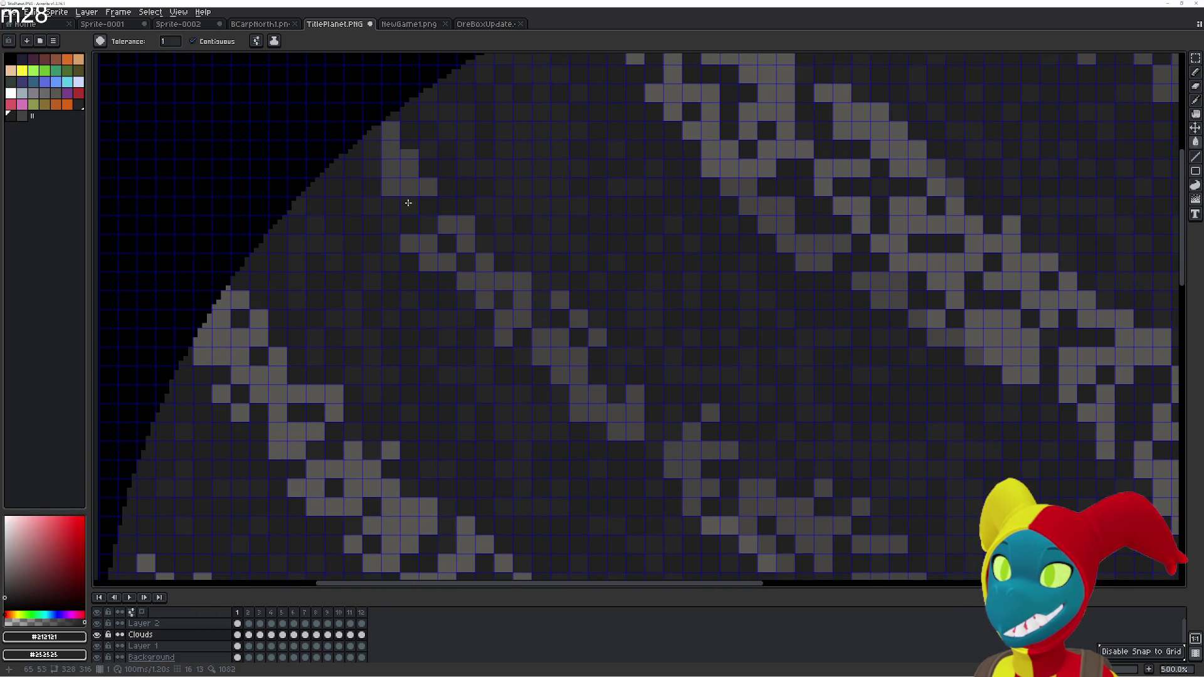
key("Left")
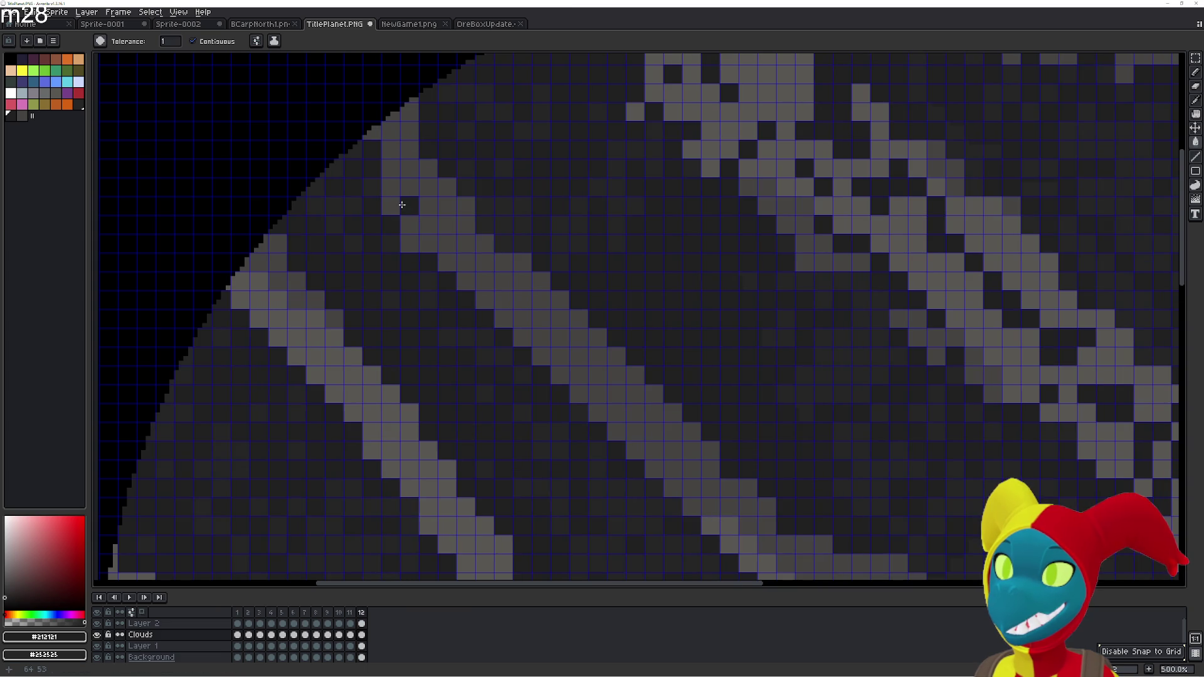
key("Right")
key("Left")
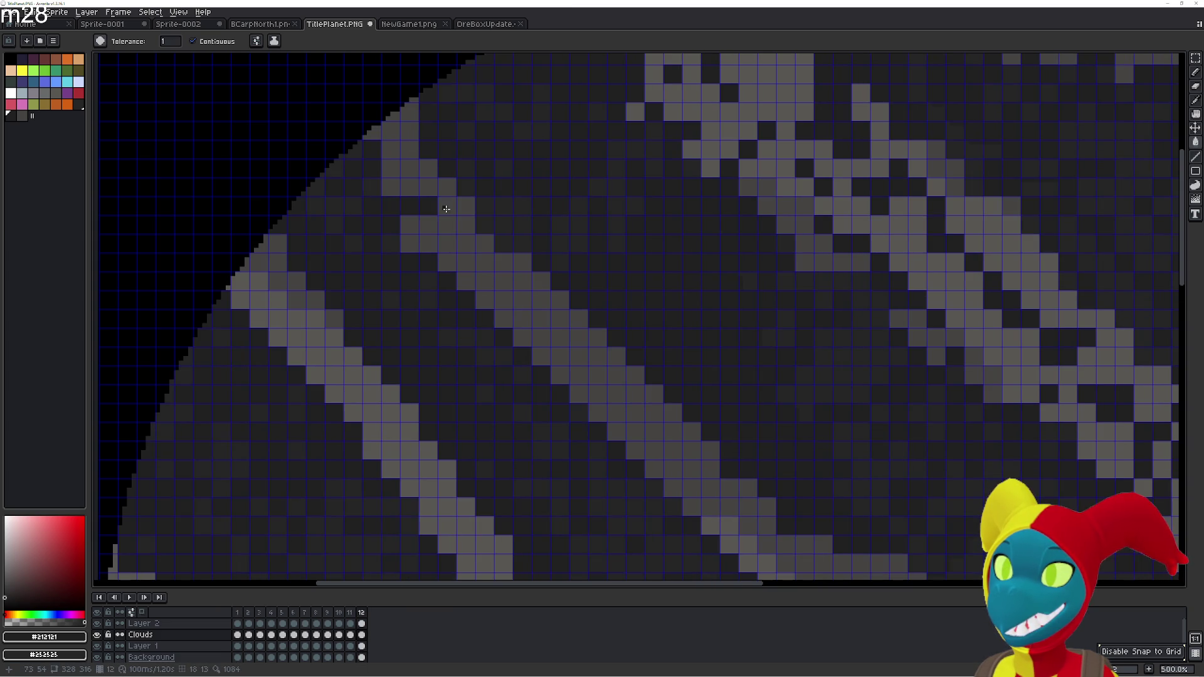
key("Right")
key("Left")
key("Right")
key("Left")
key("Right")
key("Left")
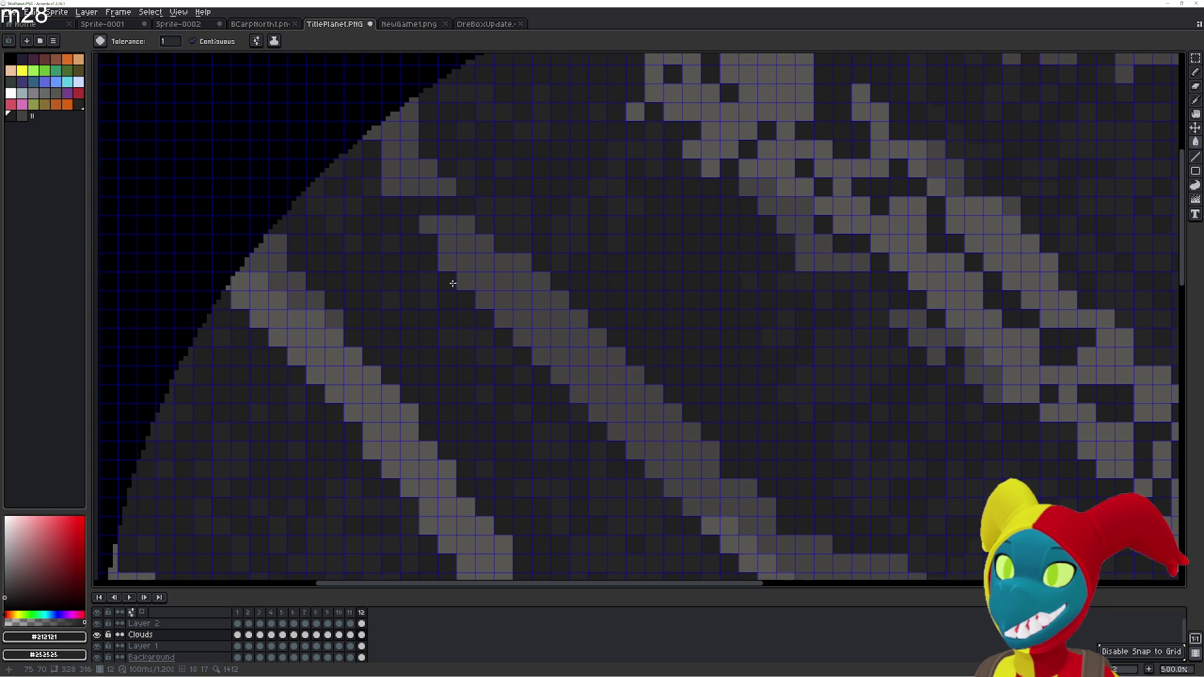
key("Right")
key("Left")
key("Right")
key("Left")
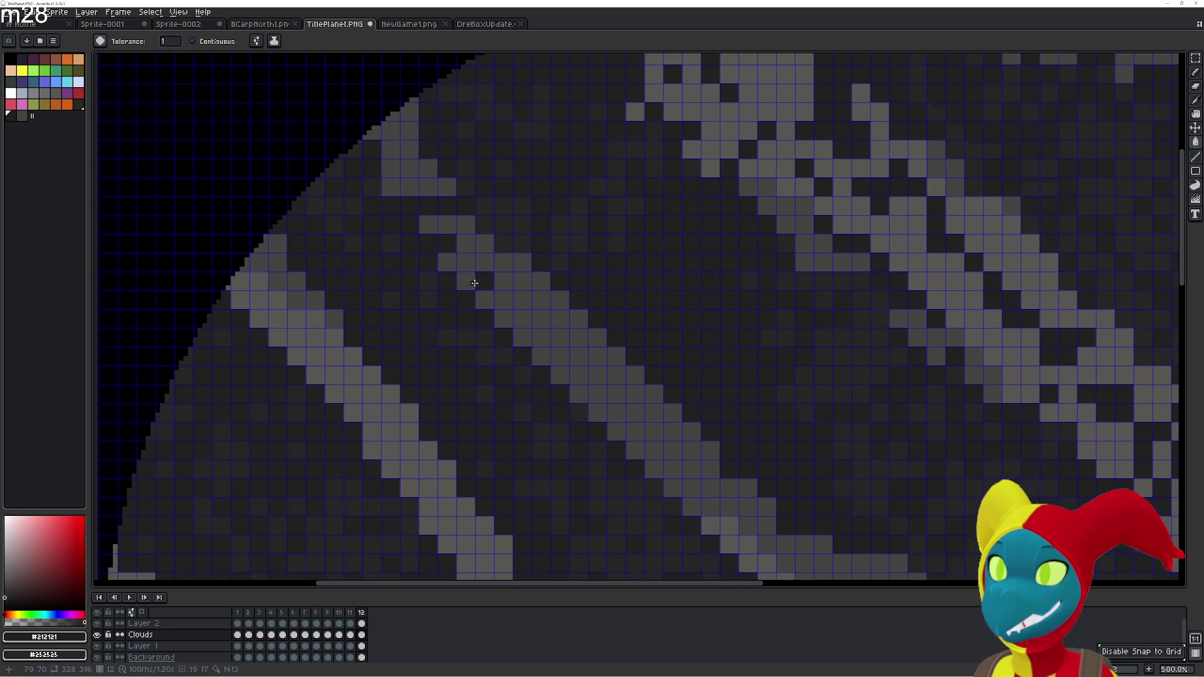
Move to the band's upper end and fill three stray light cloud pixels dark on frame 12
key("Right")
scroll(459, 281, "down", 3)
scroll(459, 281, "right", 3)
key("Left")
scroll(438, 247, "down", 2)
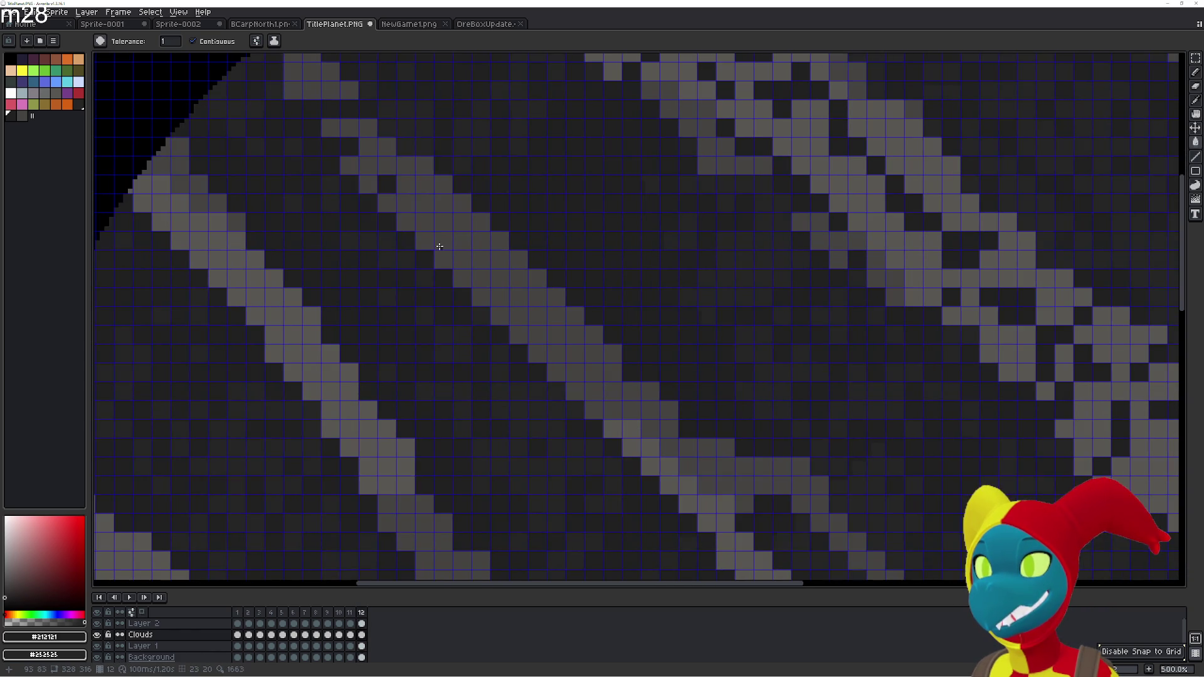
key("Right")
key("Left")
scroll(394, 192, "right", 2)
left_click(411, 213)
left_click(433, 178)
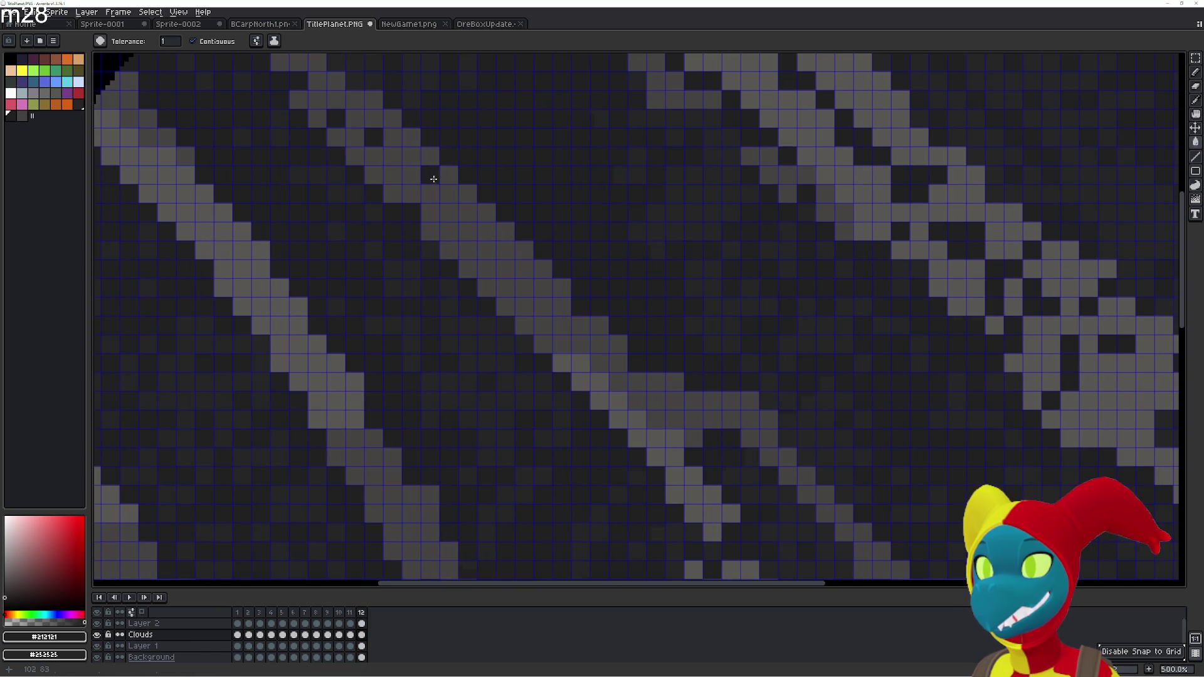
left_click(433, 158)
Toggle between frames 12 and 1 to check the darkened pixels
key("Right")
key("Left")
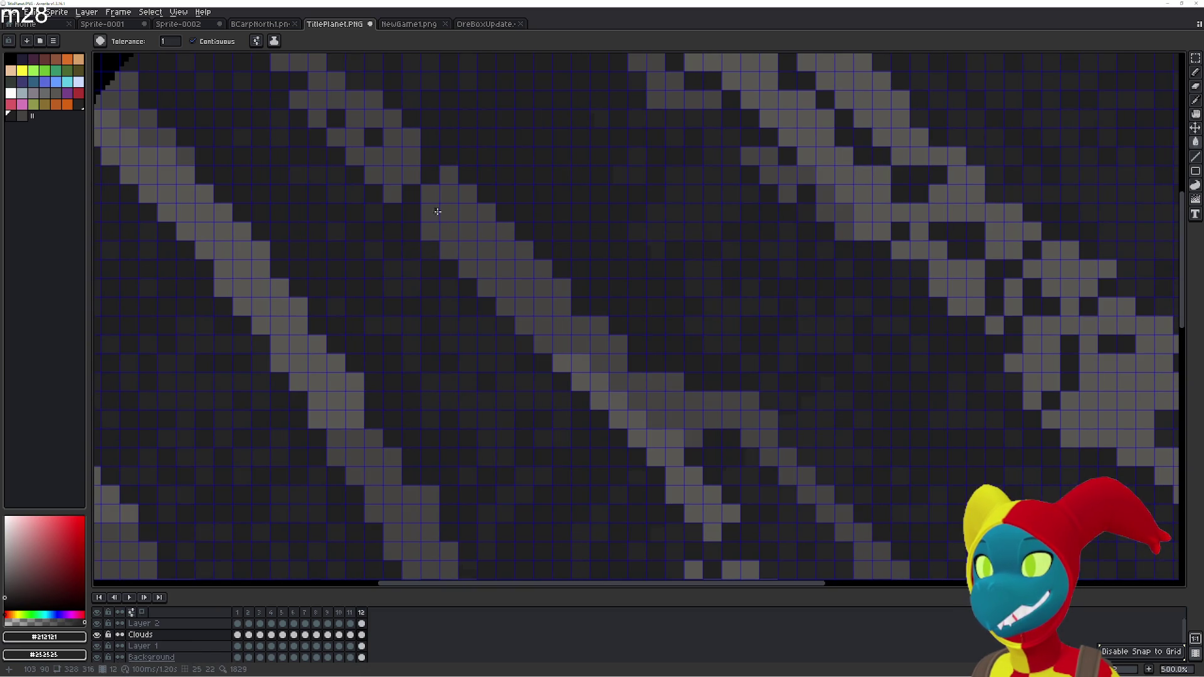
key("Right")
key("Left")
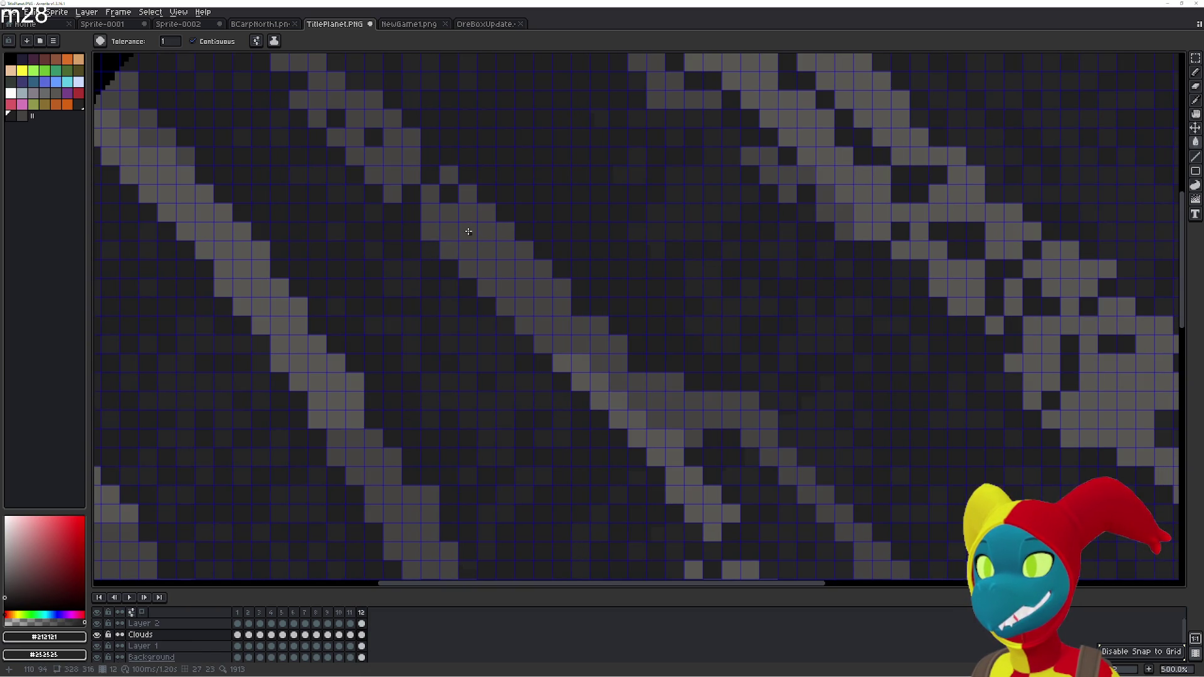
key("Right")
key("Left")
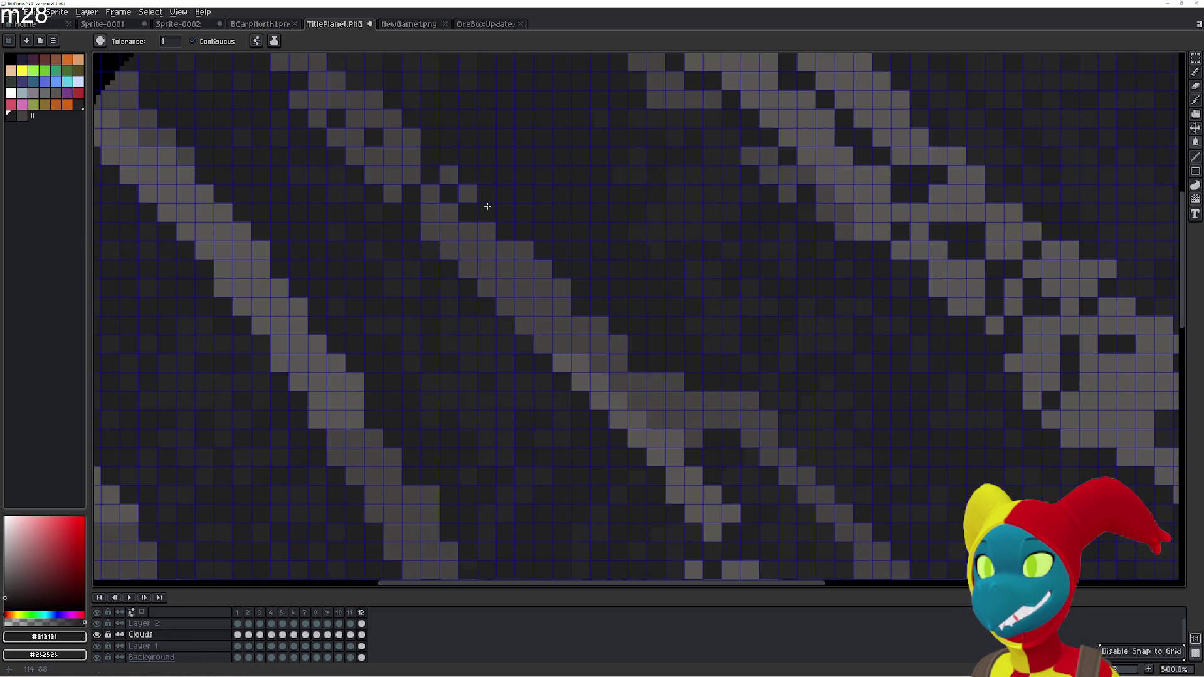
key("Right")
key("Left")
Play the cloud animation to check the loop, then stop playback
key("Return")
key("Return")
key("Left")
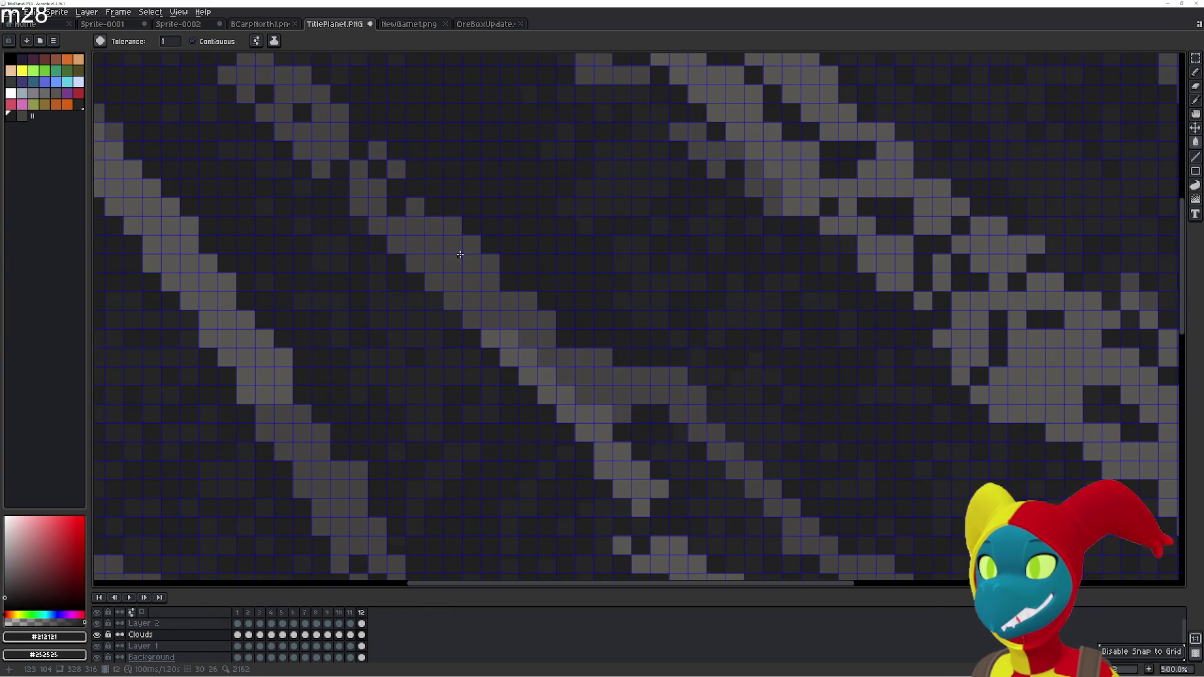
key("Right")
key("Left")
key("Return")
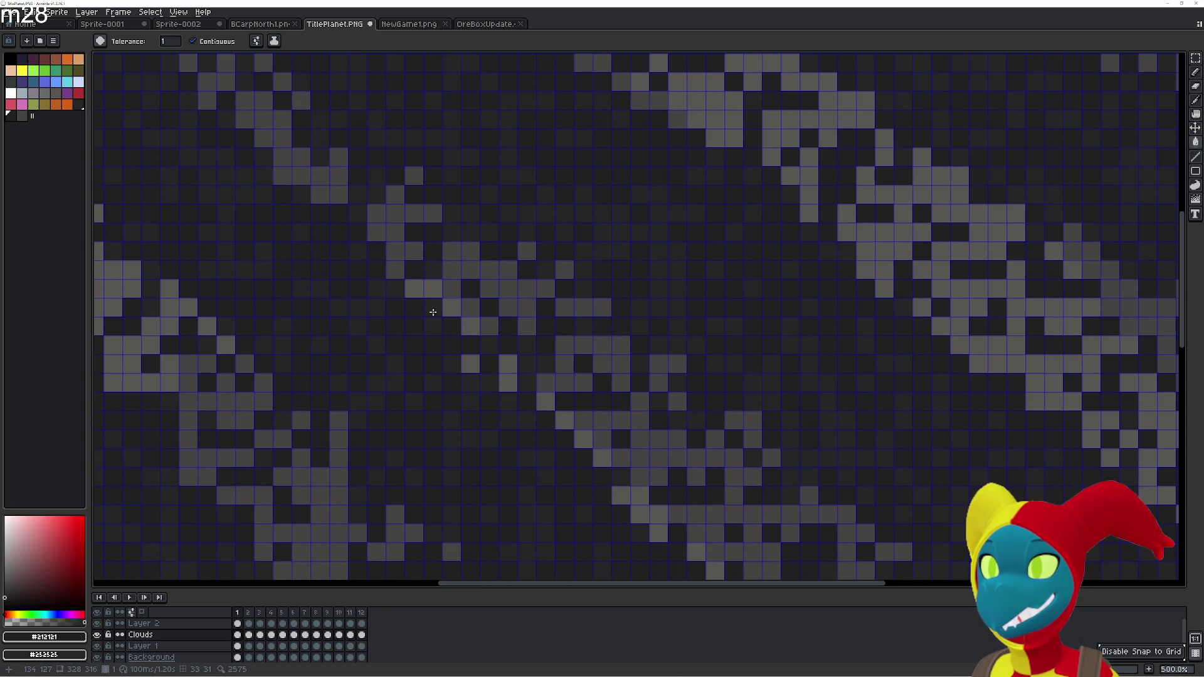
key("Return")
With the Pencil selected, compare frames 12 and 1 around another cloud area
key("b")
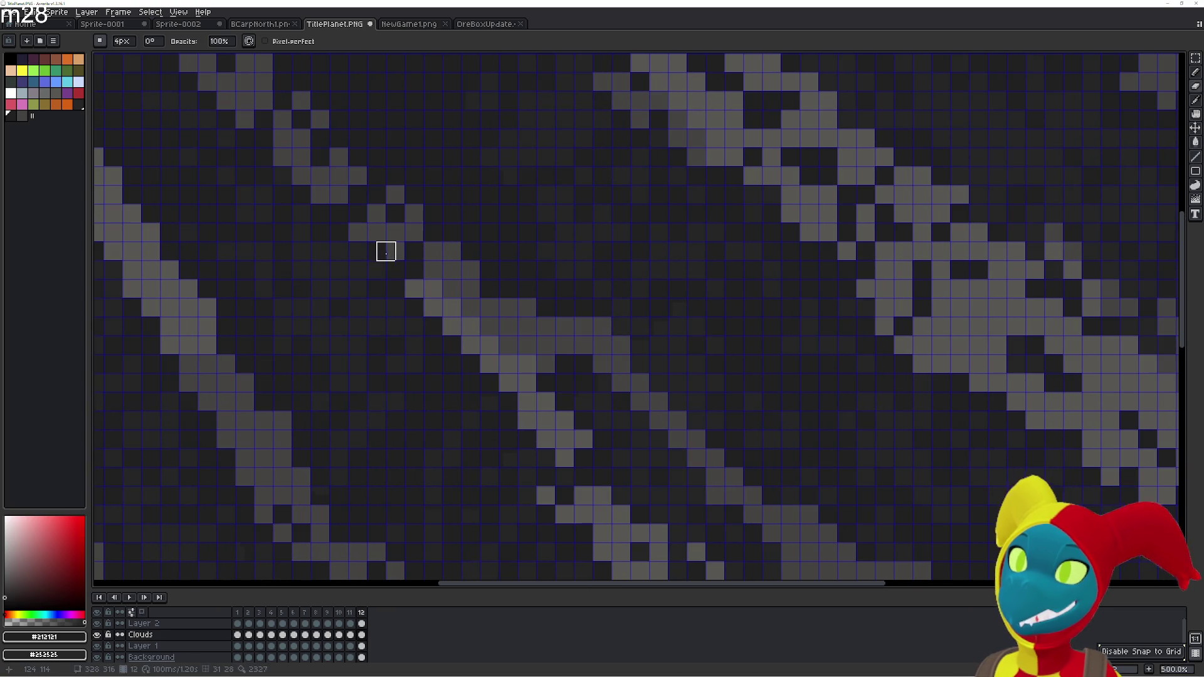
key("Left")
key("Right")
key("Left")
key("Right")
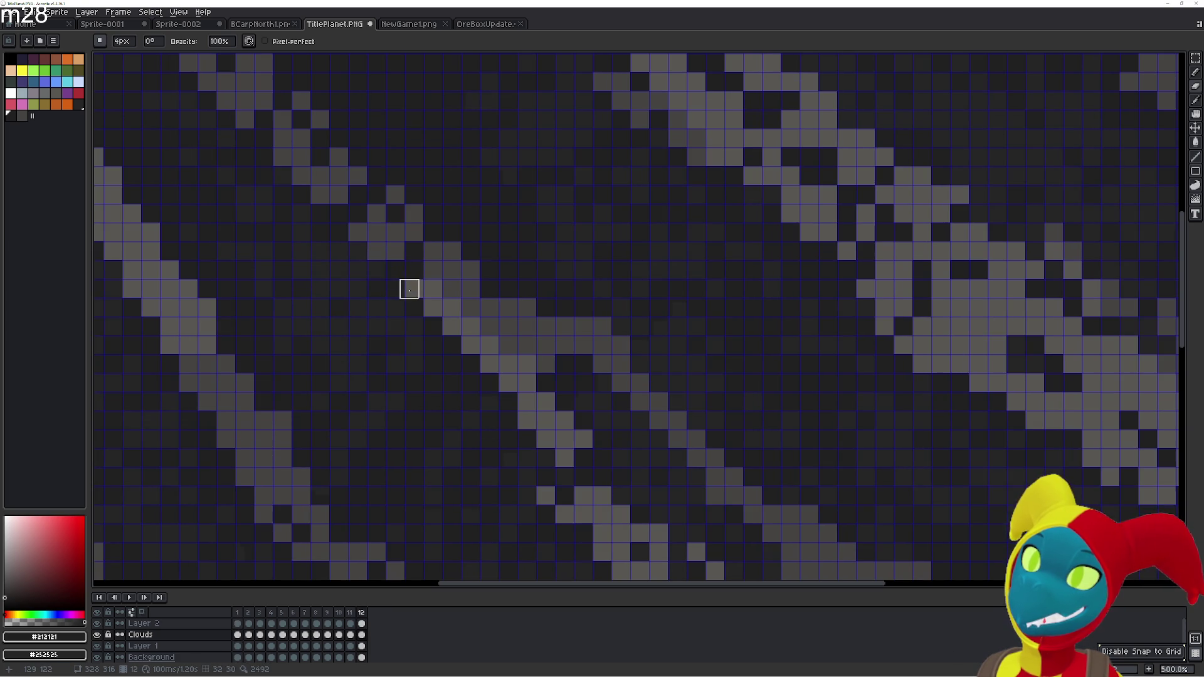
key("Right")
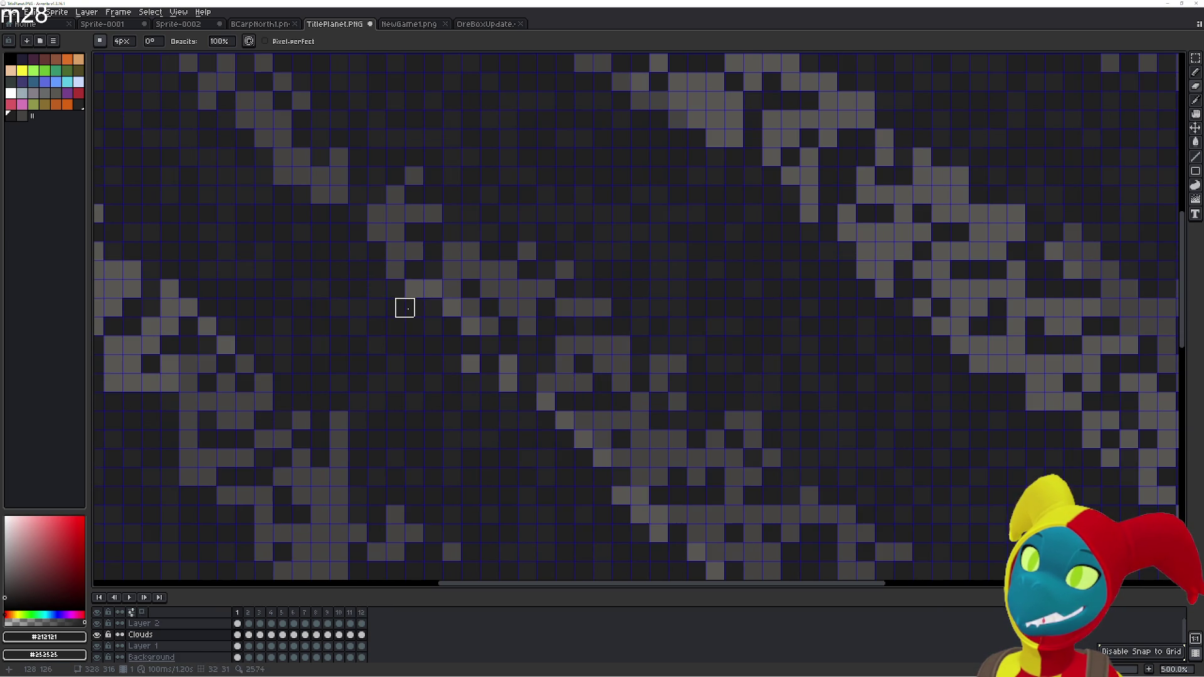
key("Left")
key("Right")
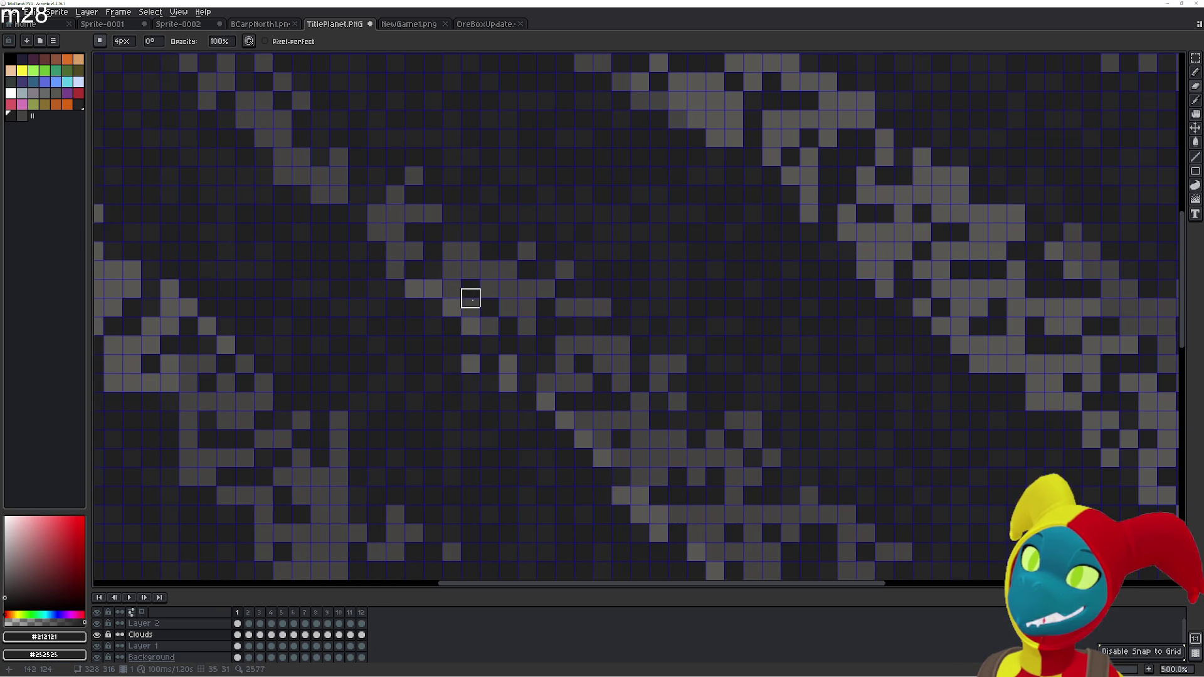
key("Left")
mouse_move(494, 314)
left_mouse_down()
mouse_move(436, 256)
mouse_move(473, 327)
left_mouse_up()
key("Right")
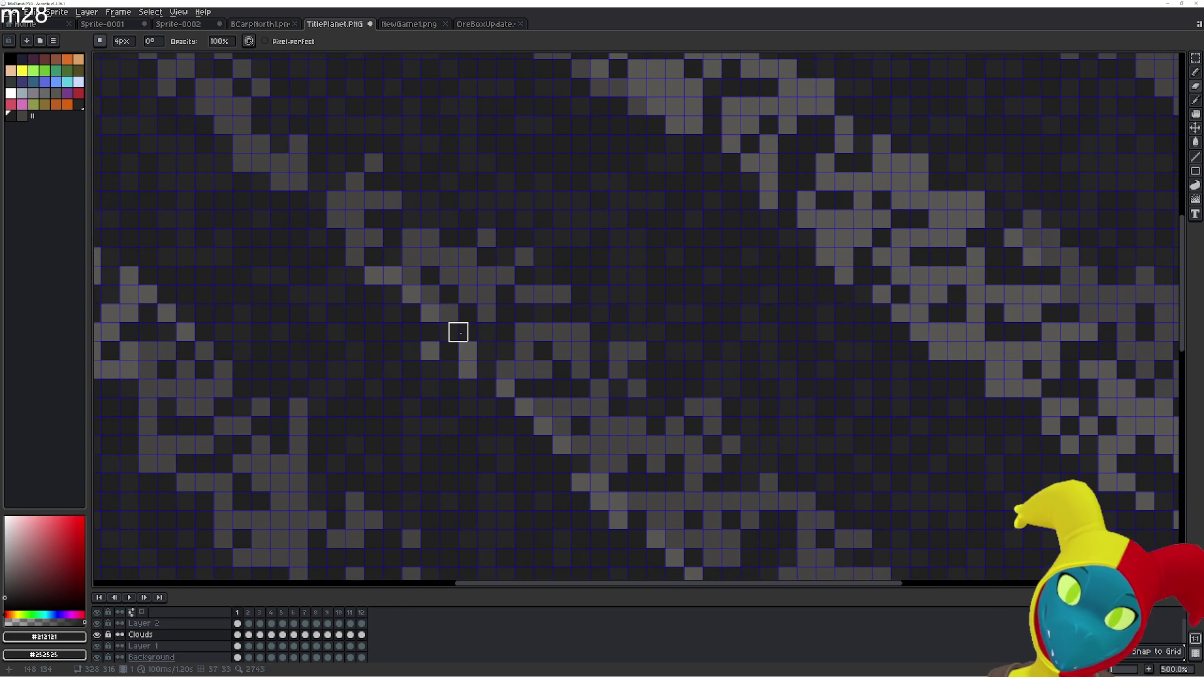
Switch to the Paint Bucket and step through frames 2, 12 and 1 to review the clouds
key("g")
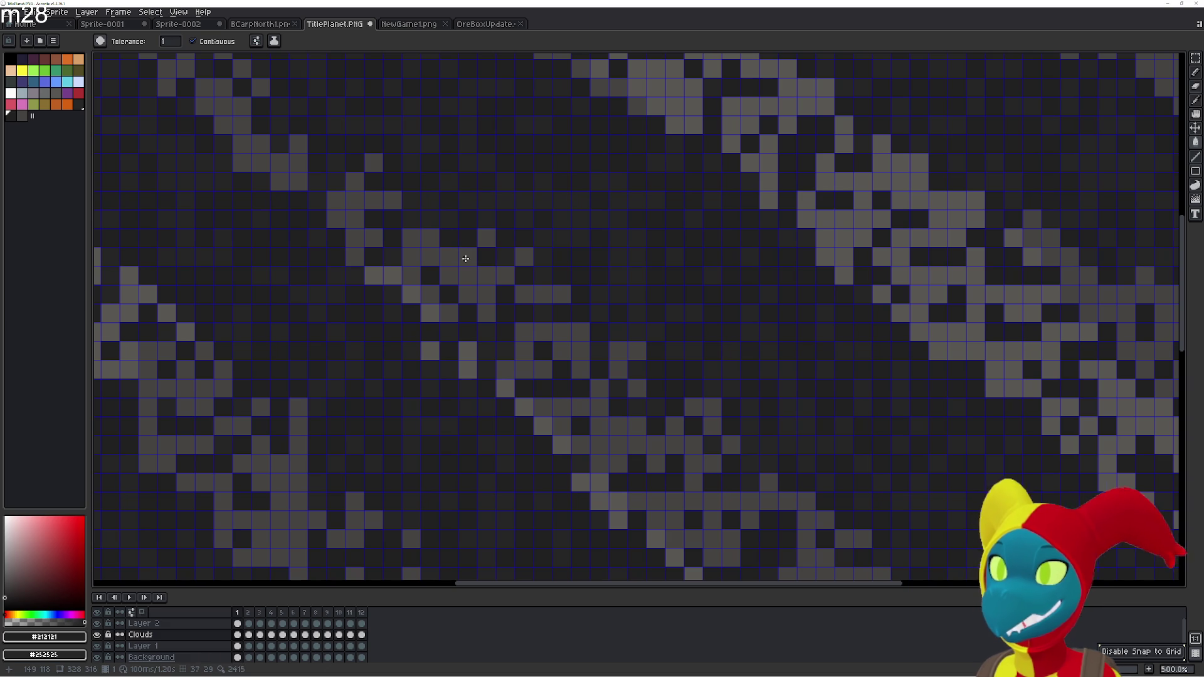
left_click_drag(438, 255, 515, 320)
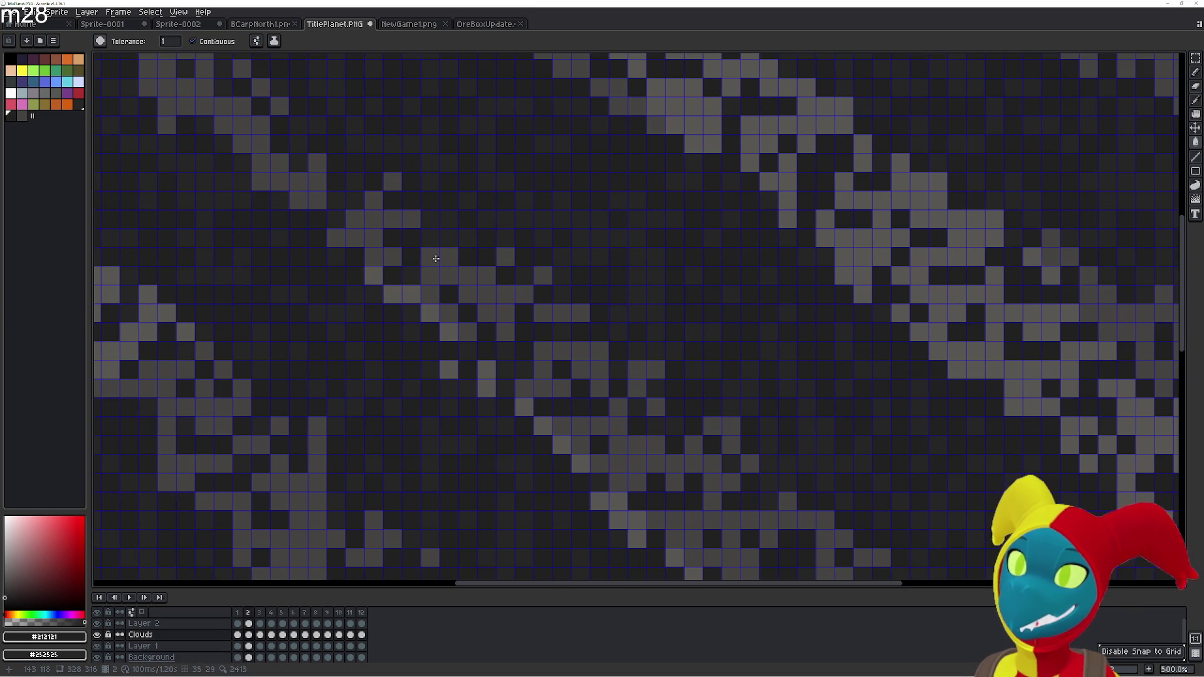
key("Right")
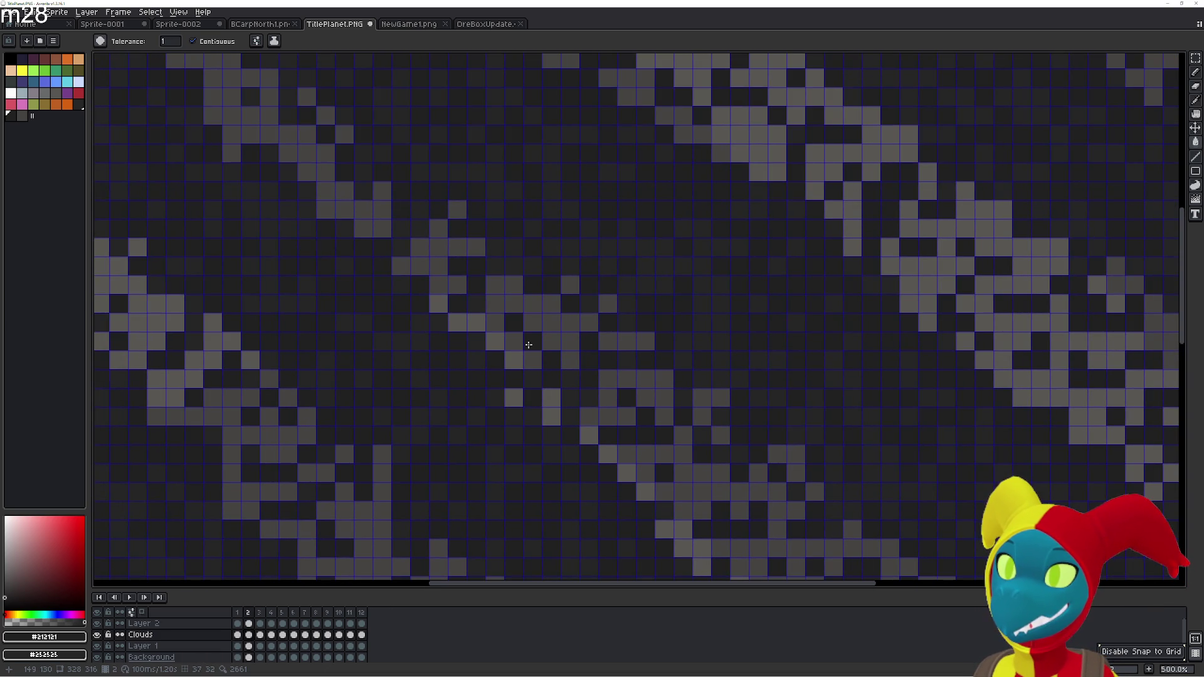
key("Return")
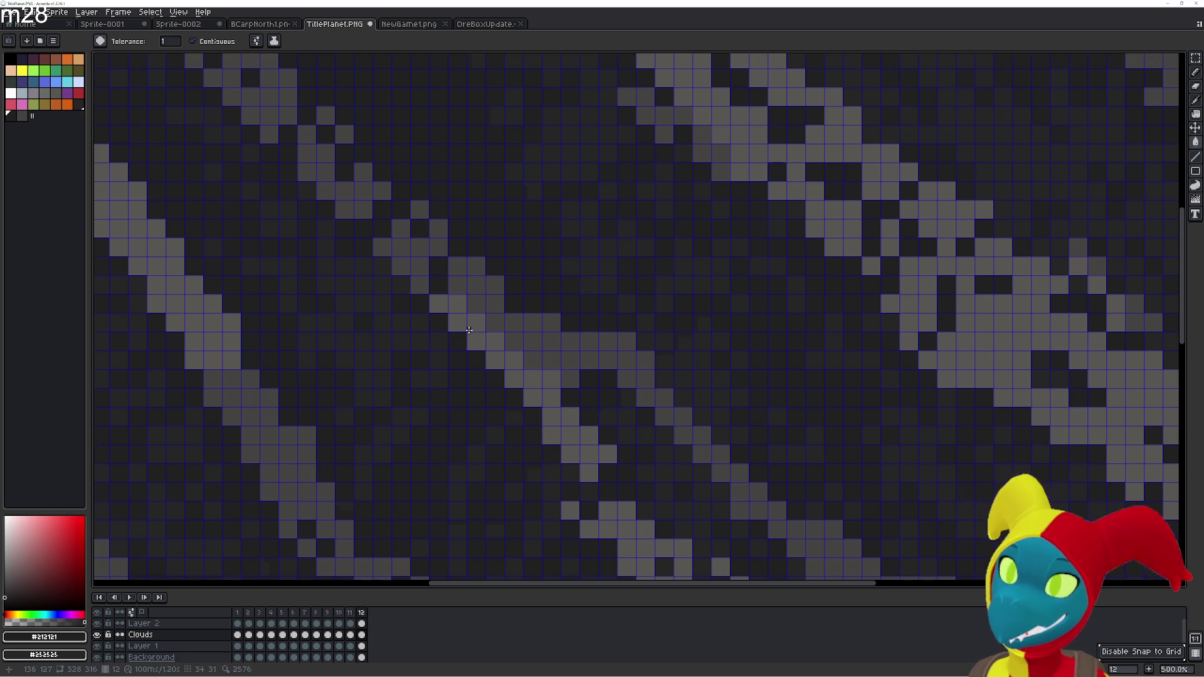
key("Right")
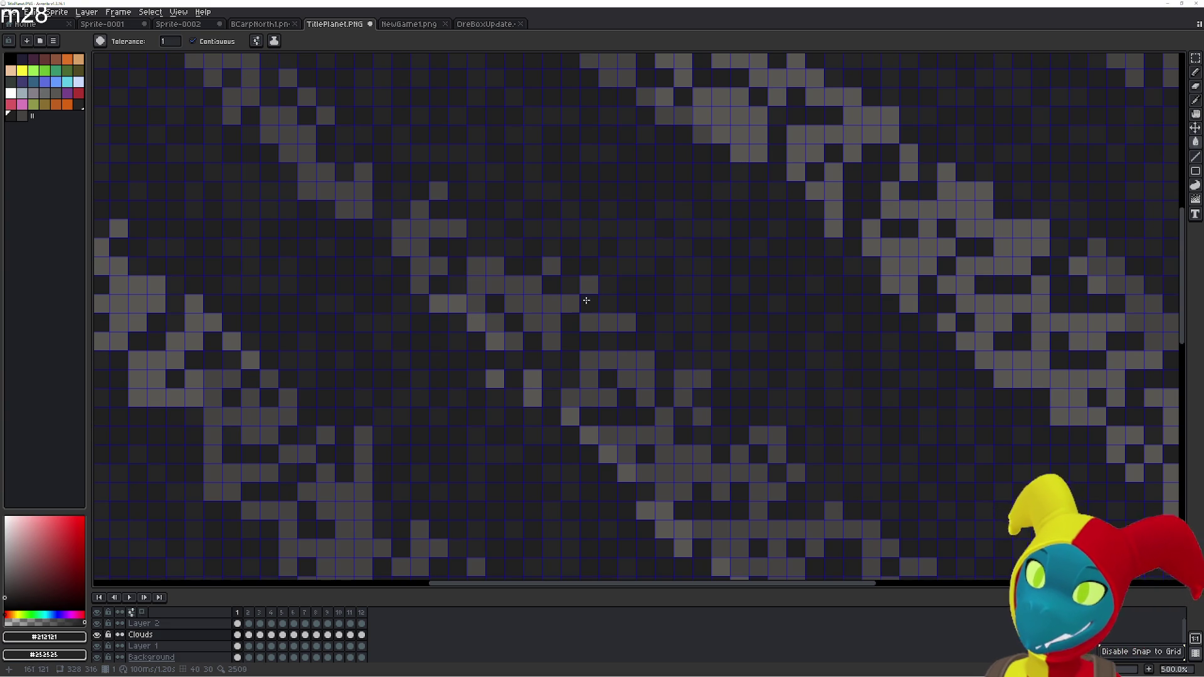
Toggle between frames 12 and 1, settling on the Pencil for pixel touch-ups
key("Left")
key("Right")
key("Left")
key("Right")
key("Left")
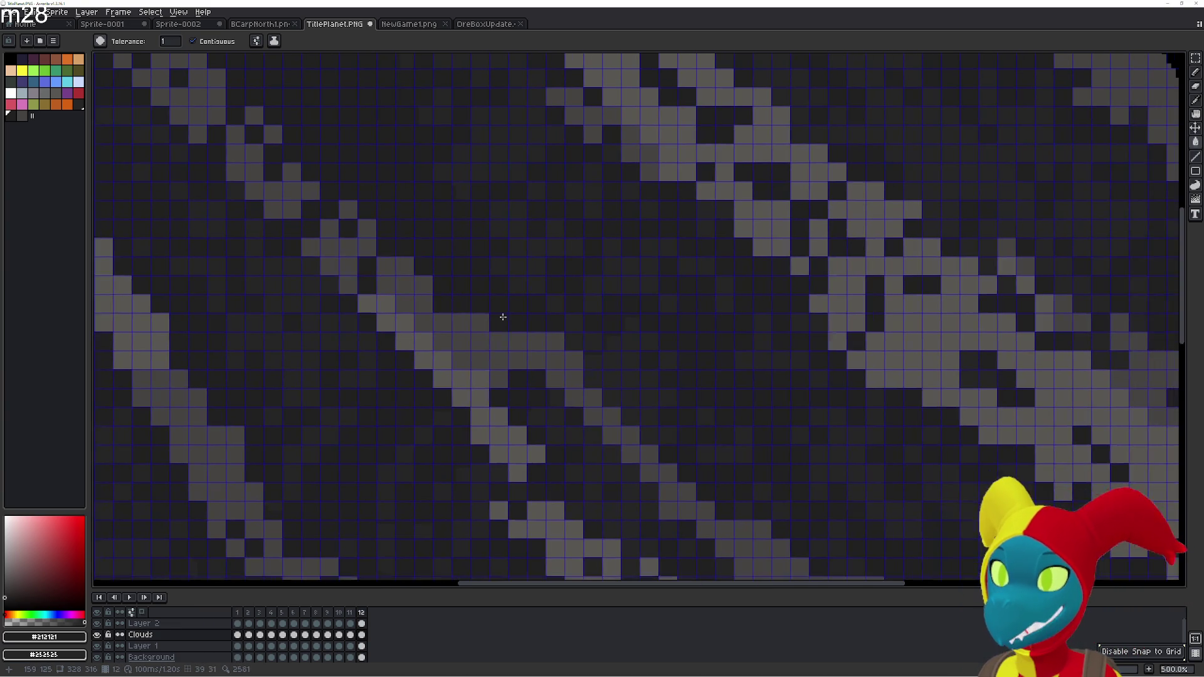
key("b")
key("g")
key("b")
Flip between frames 12 and 1 once more to compare the cloud patterns
key("Right")
key("Left")
key("Right")
key("Left")
key("Left")
key("Right")
key("Right")
key("Left")
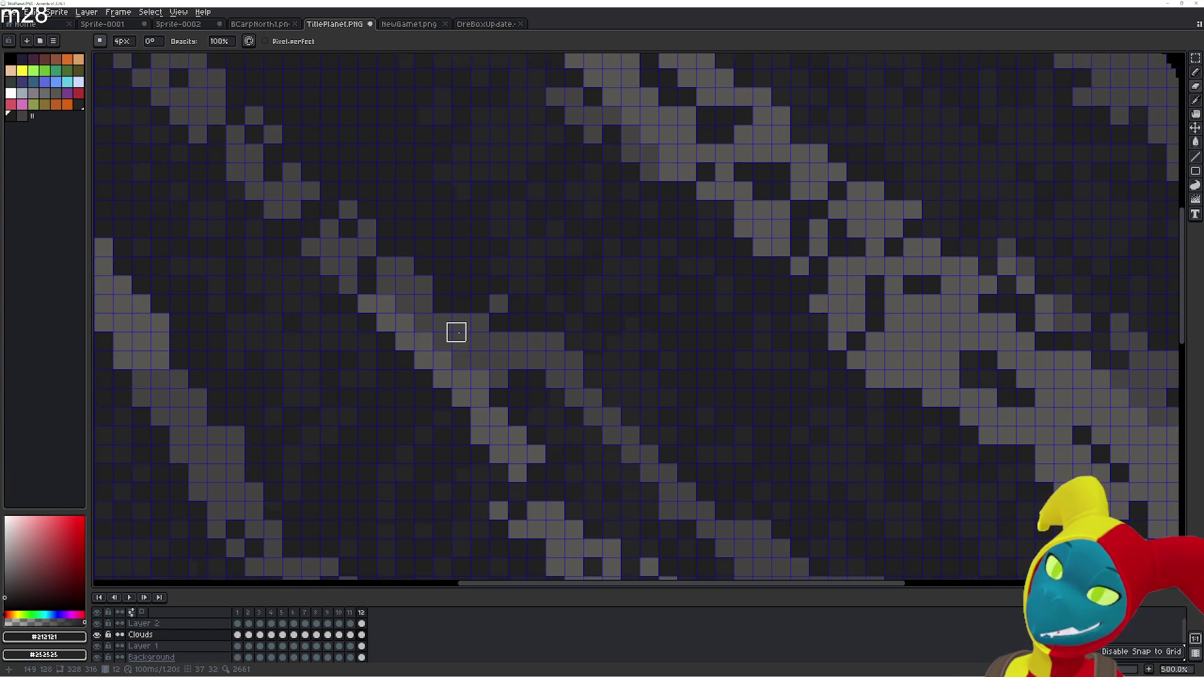
key("Right")
key("Right")
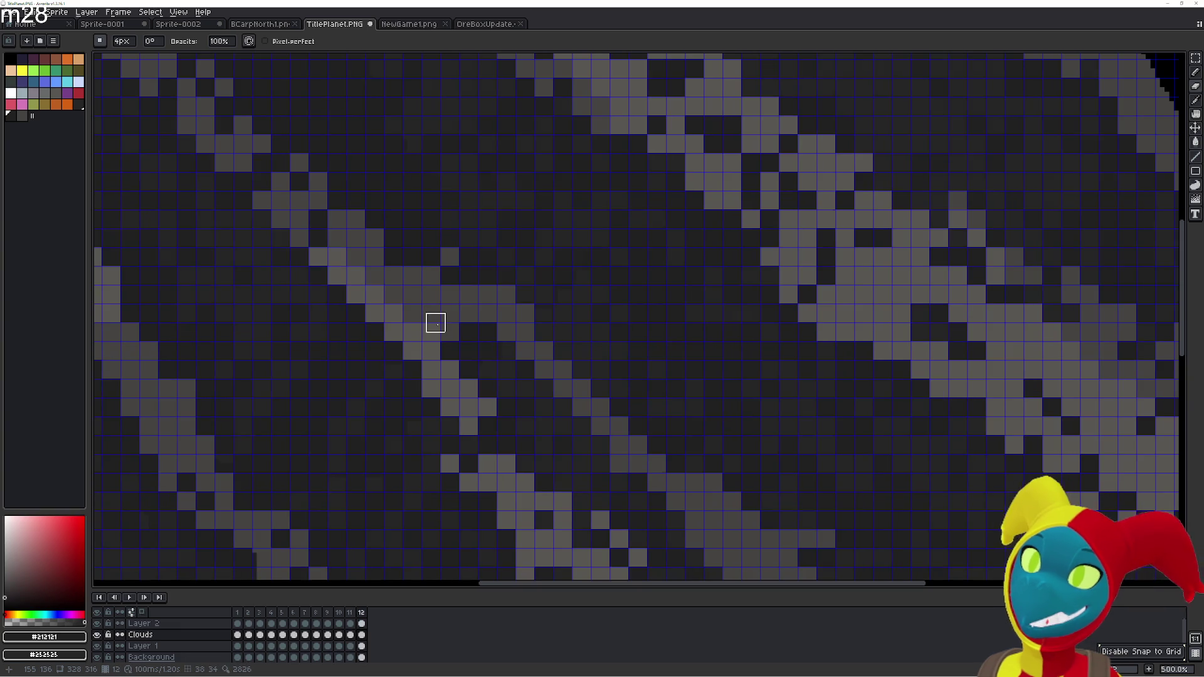